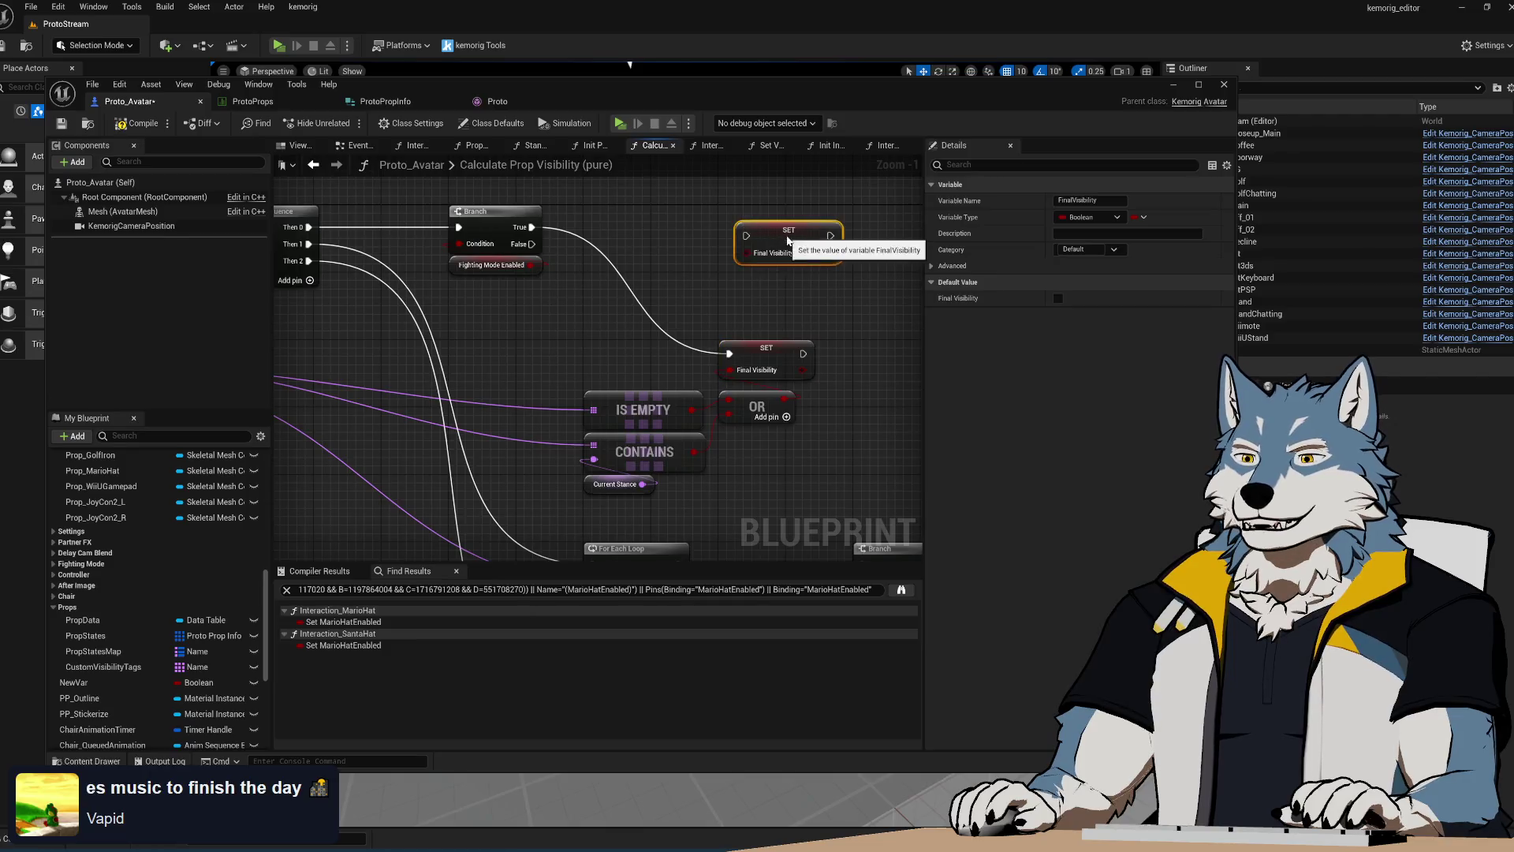
Place a second SET Final Visibility node and wire Branch True and False to the two setters
{"action": "left_click_drag", "start_coordinate": [532, 228], "coordinate": [729, 220]}
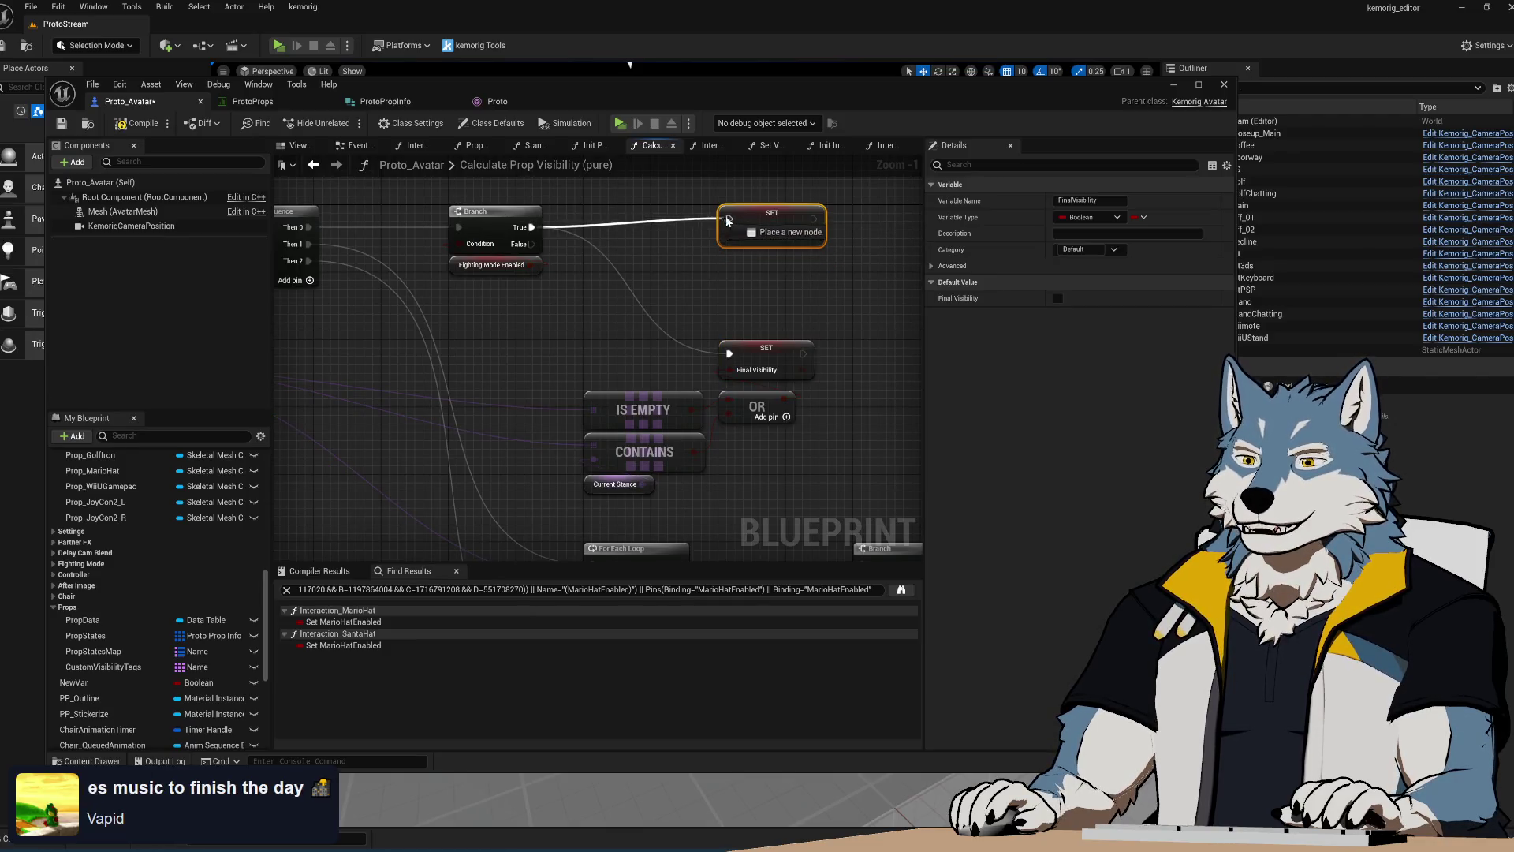
{"action": "mouse_move", "coordinate": [531, 244]}
{"action": "left_mouse_down"}
{"action": "mouse_move", "coordinate": [757, 373]}
{"action": "mouse_move", "coordinate": [729, 354]}
{"action": "left_mouse_up"}
{"action": "right_click_drag", "start_coordinate": [660, 452], "coordinate": [643, 419]}
{"action": "left_click_drag", "start_coordinate": [553, 299], "coordinate": [820, 461]}
{"action": "right_click_drag", "start_coordinate": [764, 398], "coordinate": [787, 442]}
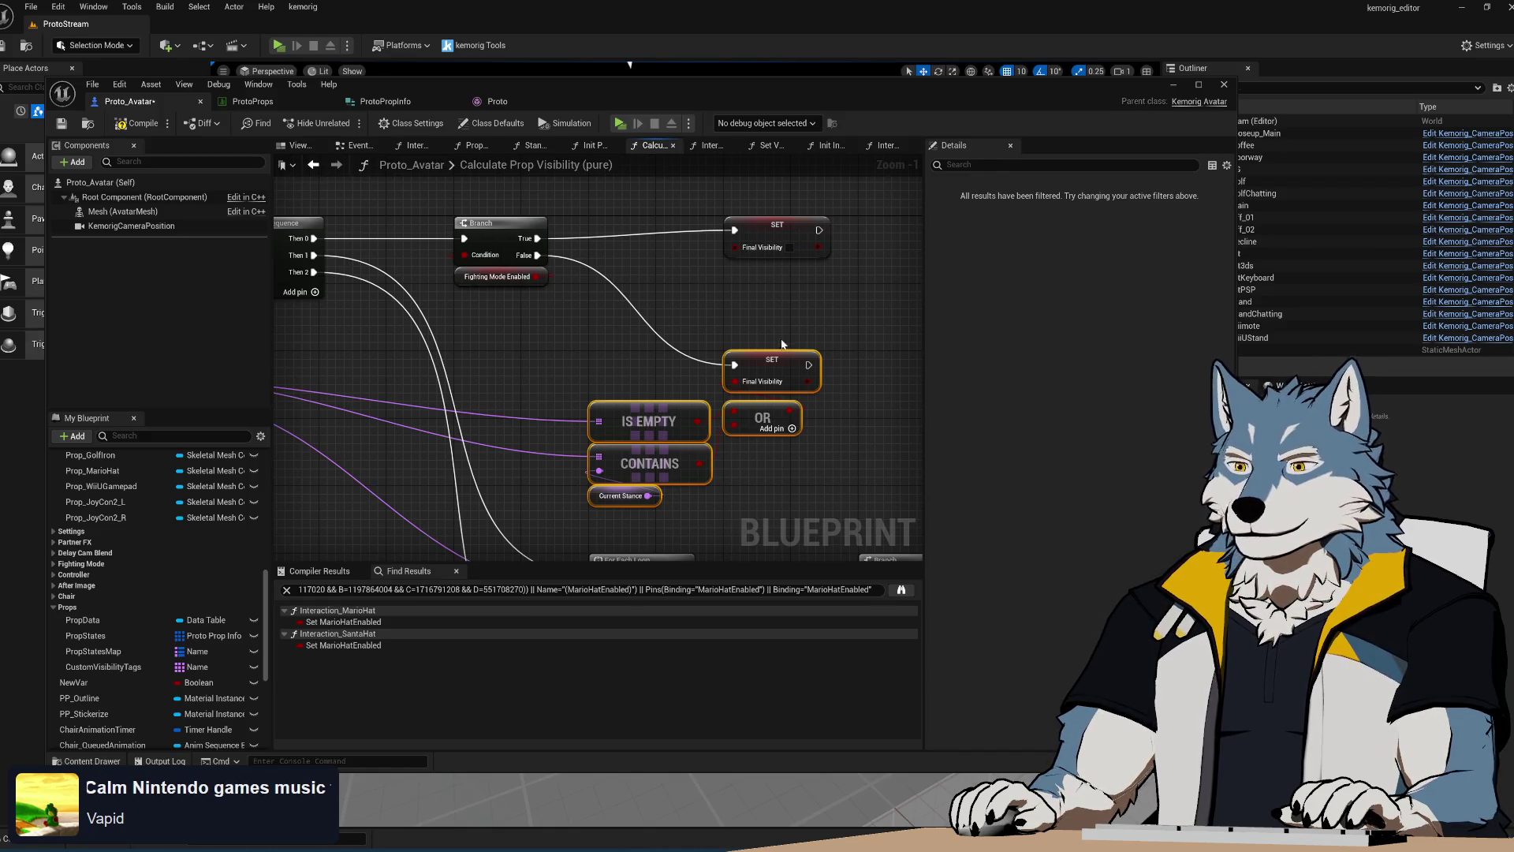
Pan and zoom around the graph to review the SET, OR, Return, Branch and function entry nodes
{"action": "right_click_drag", "start_coordinate": [842, 456], "coordinate": [819, 348]}
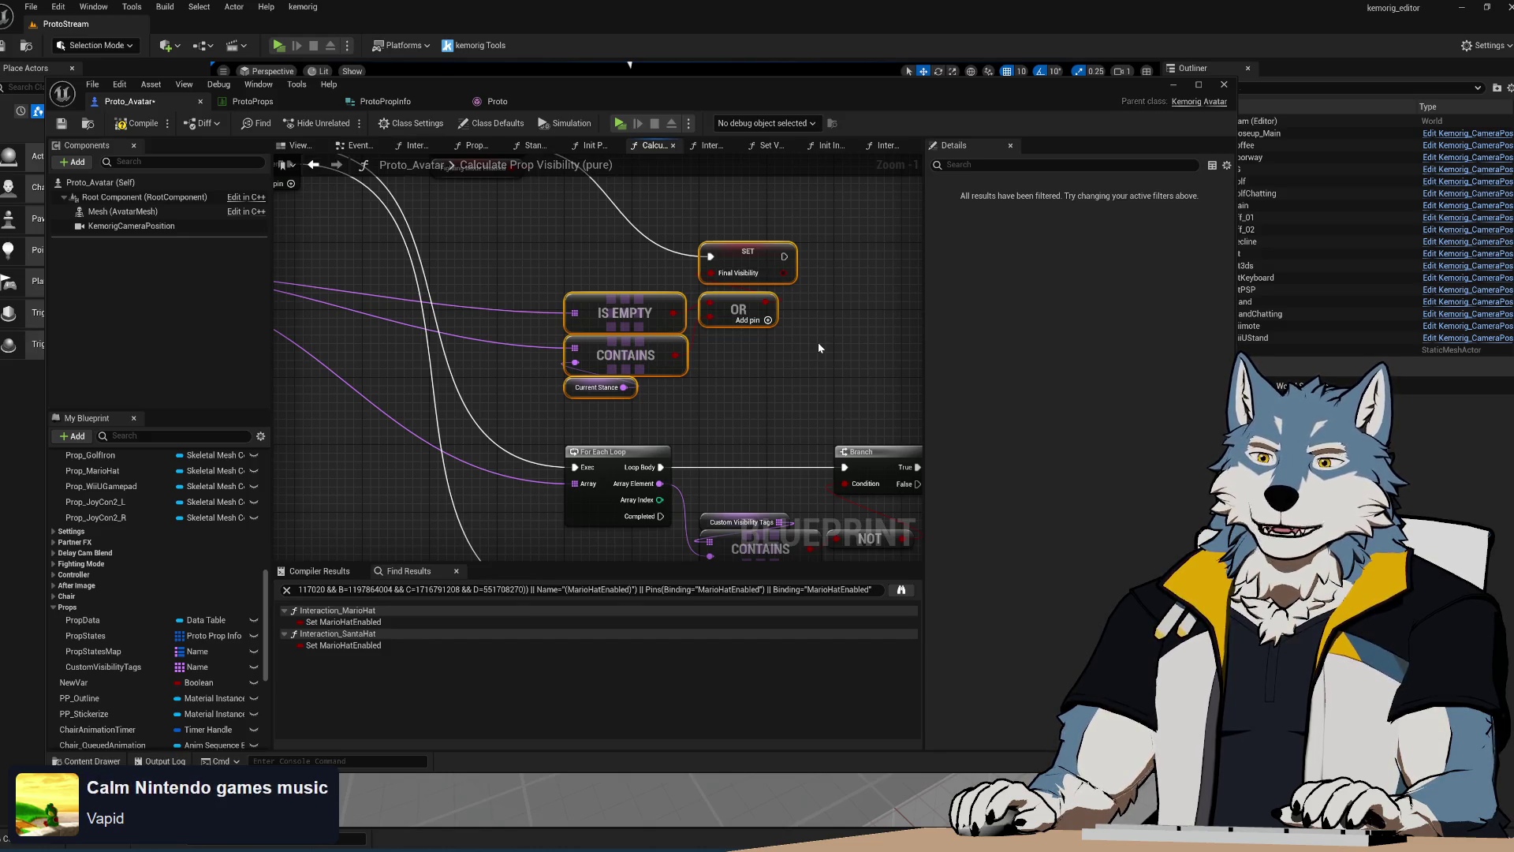
{"action": "scroll", "coordinate": [797, 363], "scroll_direction": "up", "scroll_amount": 1}
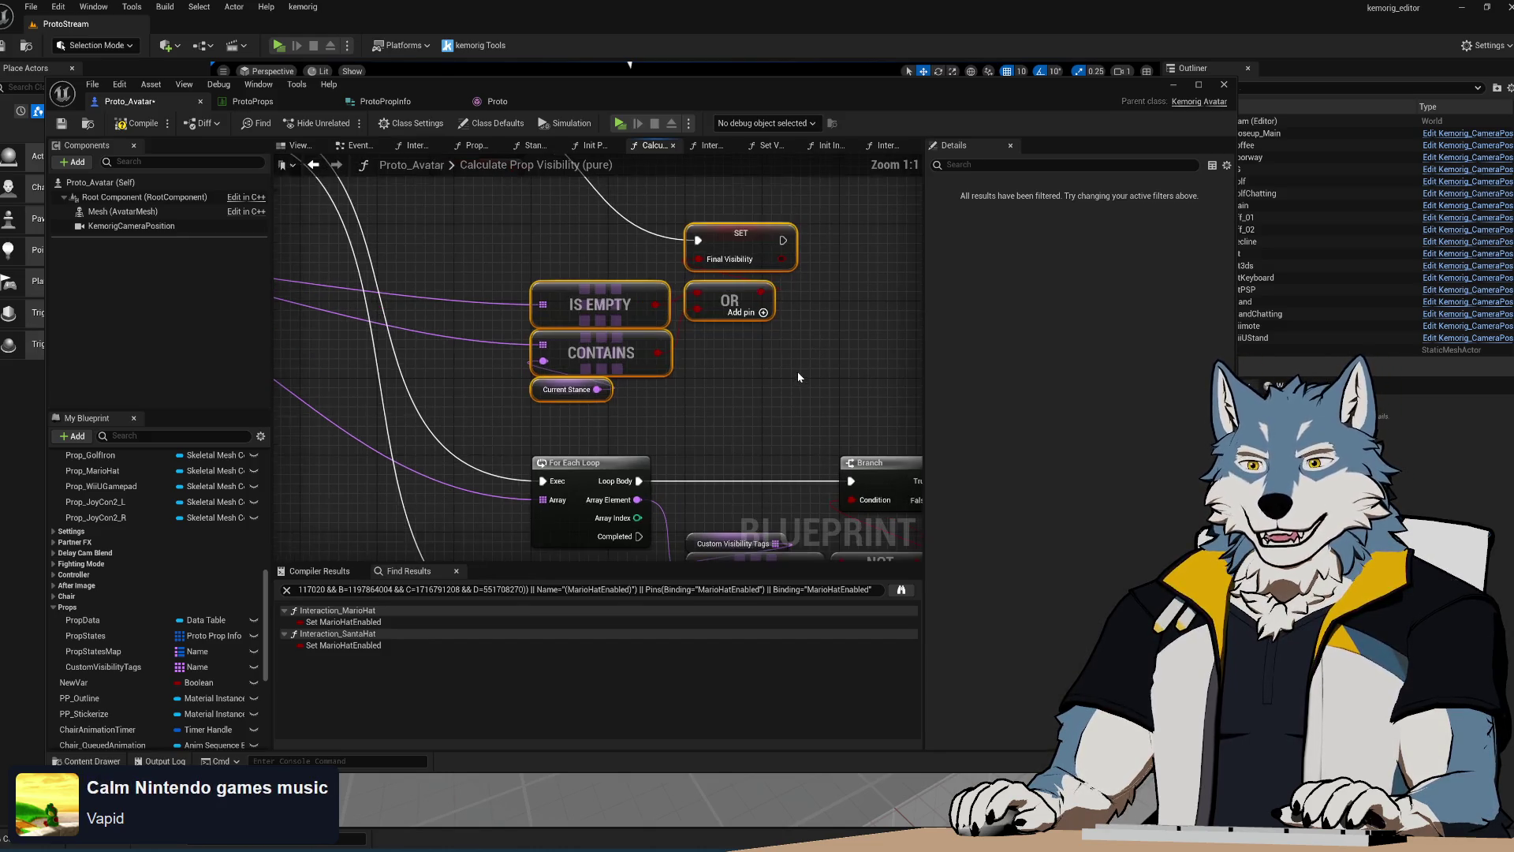
{"action": "right_click_drag", "start_coordinate": [727, 358], "coordinate": [708, 538]}
{"action": "left_click", "coordinate": [747, 323]}
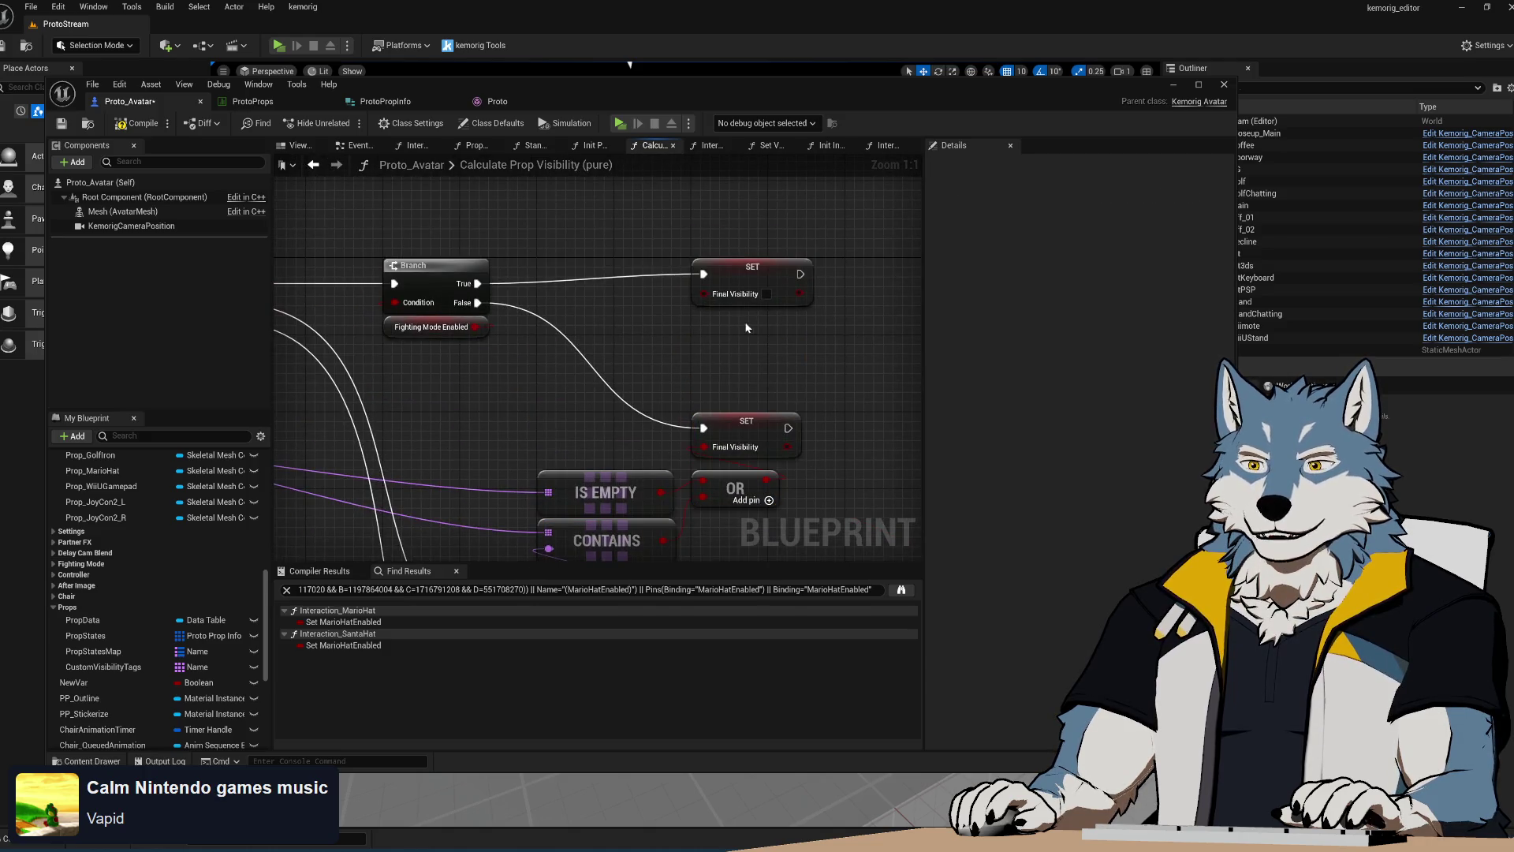
{"action": "right_click_drag", "start_coordinate": [721, 377], "coordinate": [688, 234]}
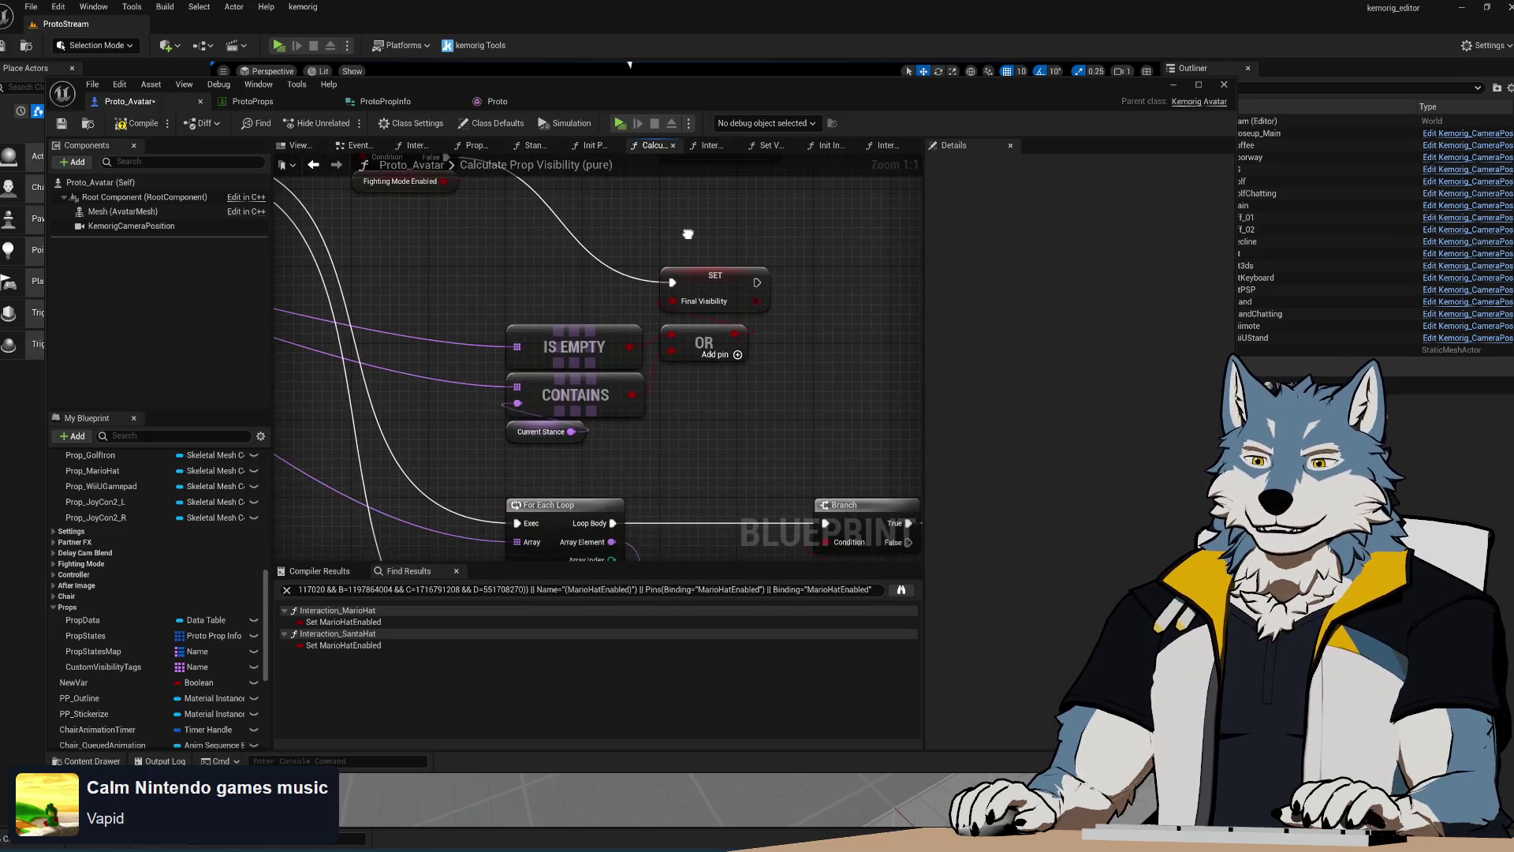
{"action": "mouse_move", "coordinate": [708, 377]}
{"action": "right_mouse_down"}
{"action": "mouse_move", "coordinate": [745, 300]}
{"action": "mouse_move", "coordinate": [657, 222]}
{"action": "mouse_move", "coordinate": [670, 222]}
{"action": "right_mouse_up"}
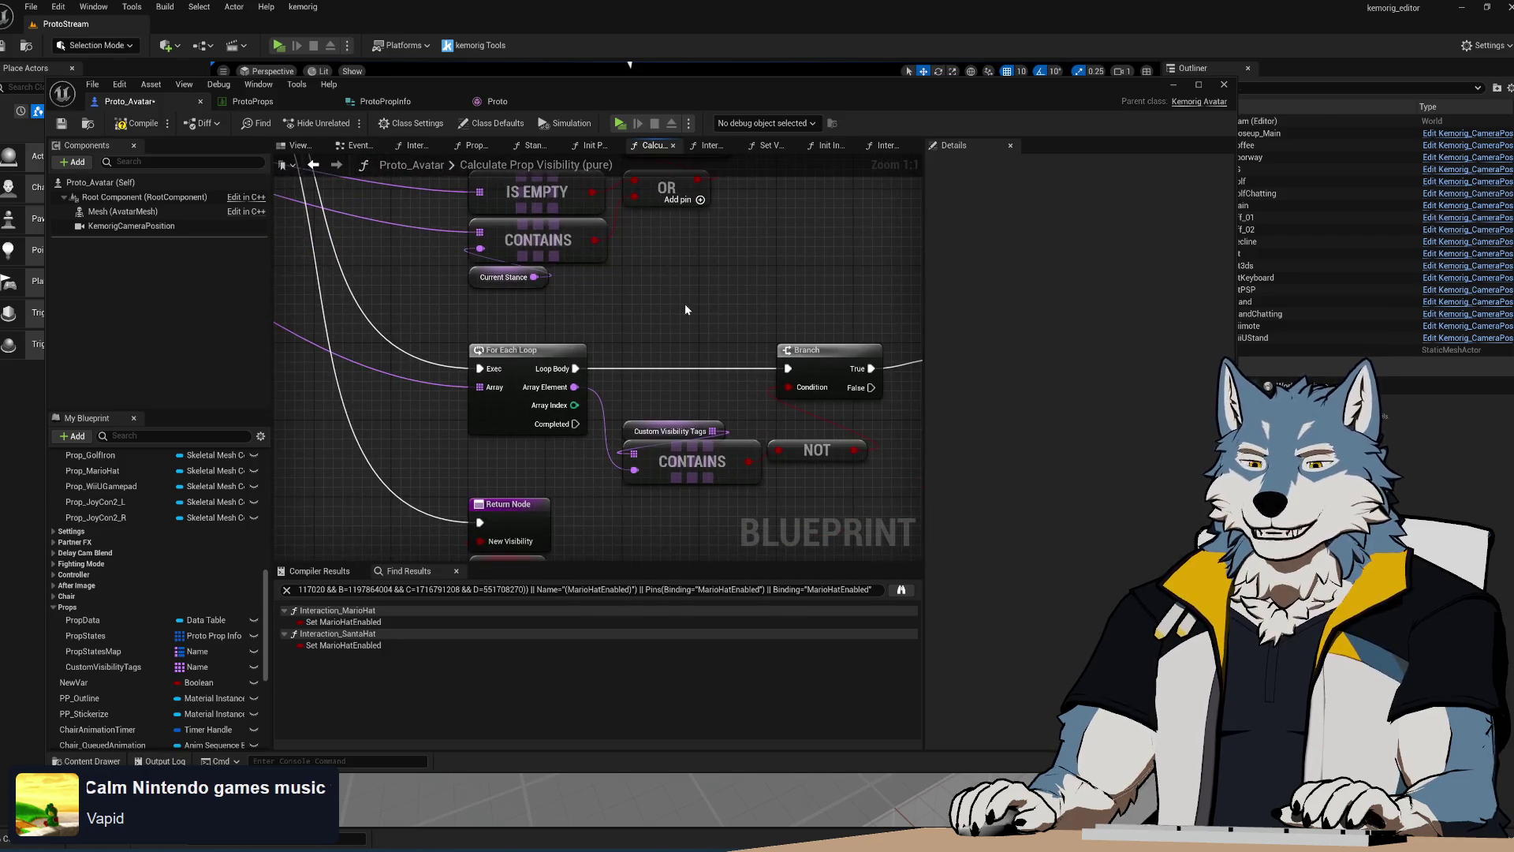
{"action": "mouse_move", "coordinate": [656, 350]}
{"action": "right_mouse_down"}
{"action": "mouse_move", "coordinate": [638, 275]}
{"action": "mouse_move", "coordinate": [635, 479]}
{"action": "right_mouse_up"}
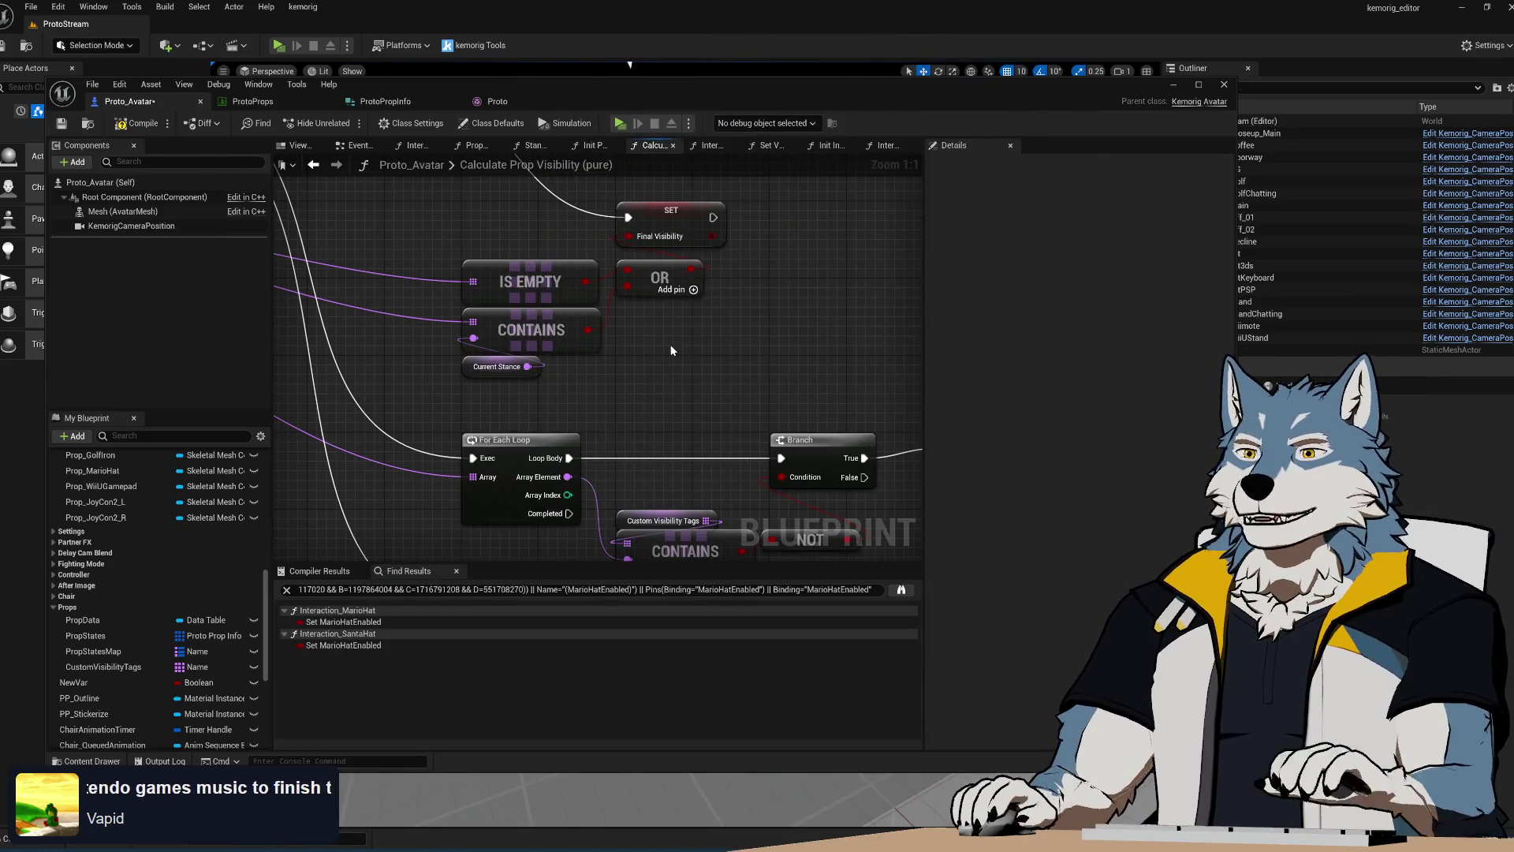
{"action": "mouse_move", "coordinate": [757, 360]}
{"action": "right_mouse_down"}
{"action": "mouse_move", "coordinate": [710, 465]}
{"action": "mouse_move", "coordinate": [679, 471]}
{"action": "mouse_move", "coordinate": [815, 556]}
{"action": "mouse_move", "coordinate": [785, 511]}
{"action": "right_mouse_up"}
{"action": "right_click_drag", "start_coordinate": [763, 350], "coordinate": [920, 336]}
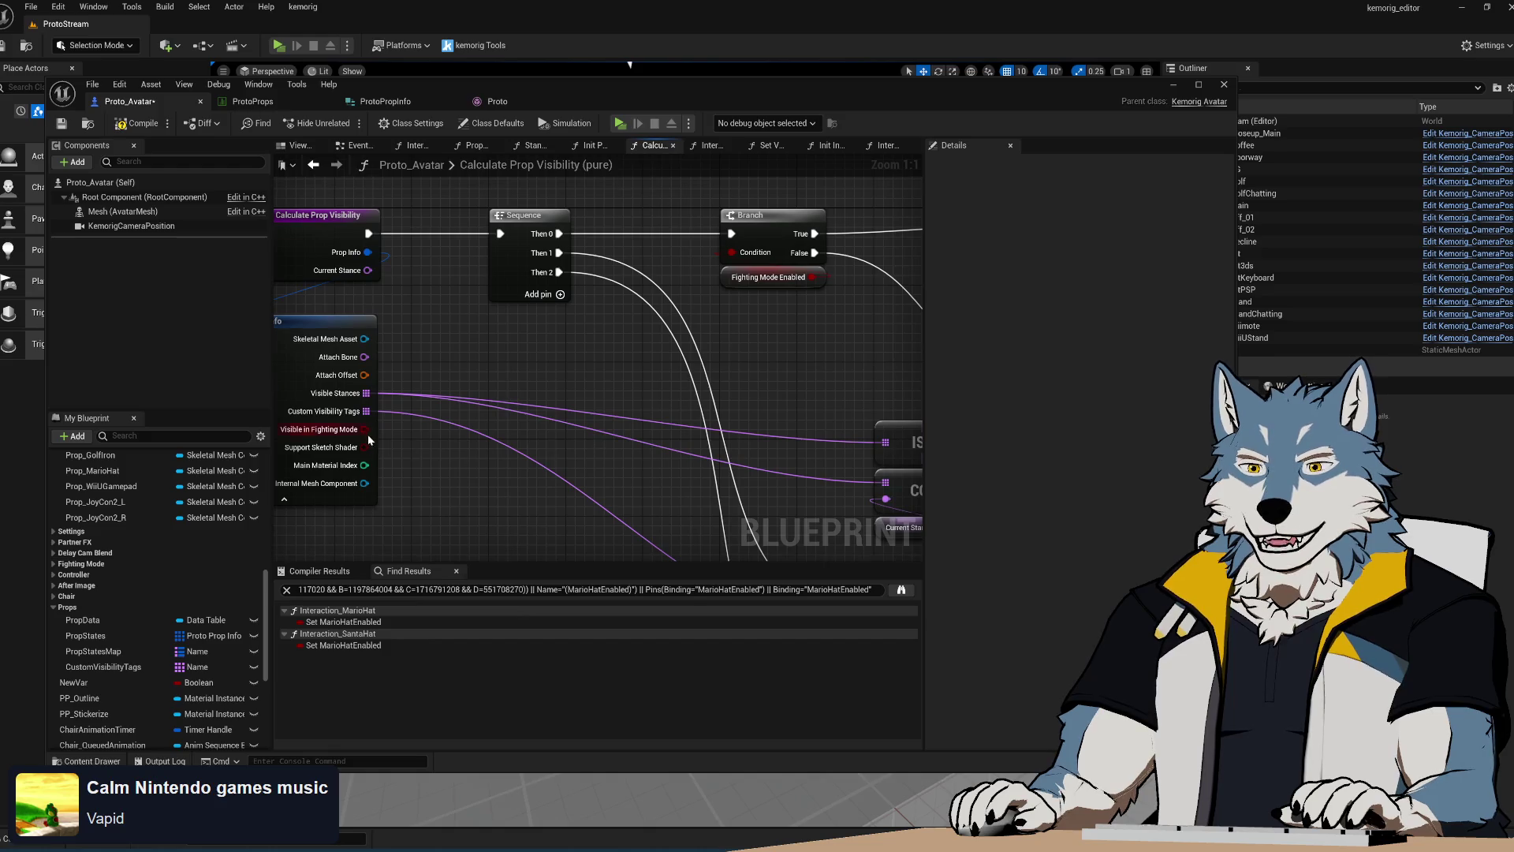
{"action": "mouse_move", "coordinate": [905, 347]}
{"action": "right_mouse_down"}
{"action": "mouse_move", "coordinate": [397, 348]}
{"action": "mouse_move", "coordinate": [505, 363]}
{"action": "mouse_move", "coordinate": [741, 337]}
{"action": "mouse_move", "coordinate": [705, 314]}
{"action": "right_mouse_up"}
{"action": "scroll", "coordinate": [705, 314], "scroll_direction": "down", "scroll_amount": 2}
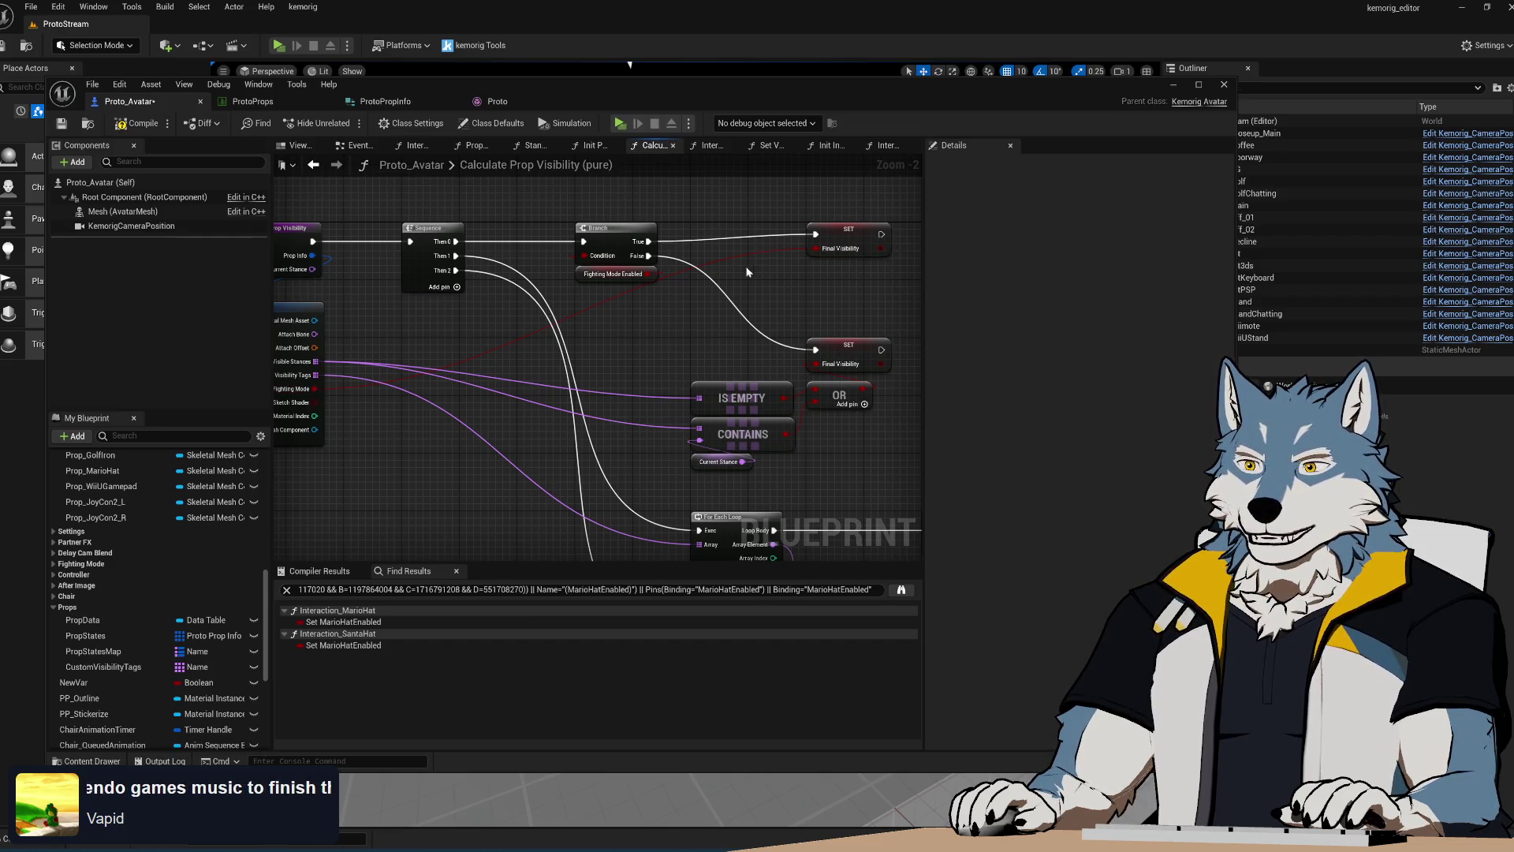
{"action": "right_click_drag", "start_coordinate": [749, 270], "coordinate": [772, 271]}
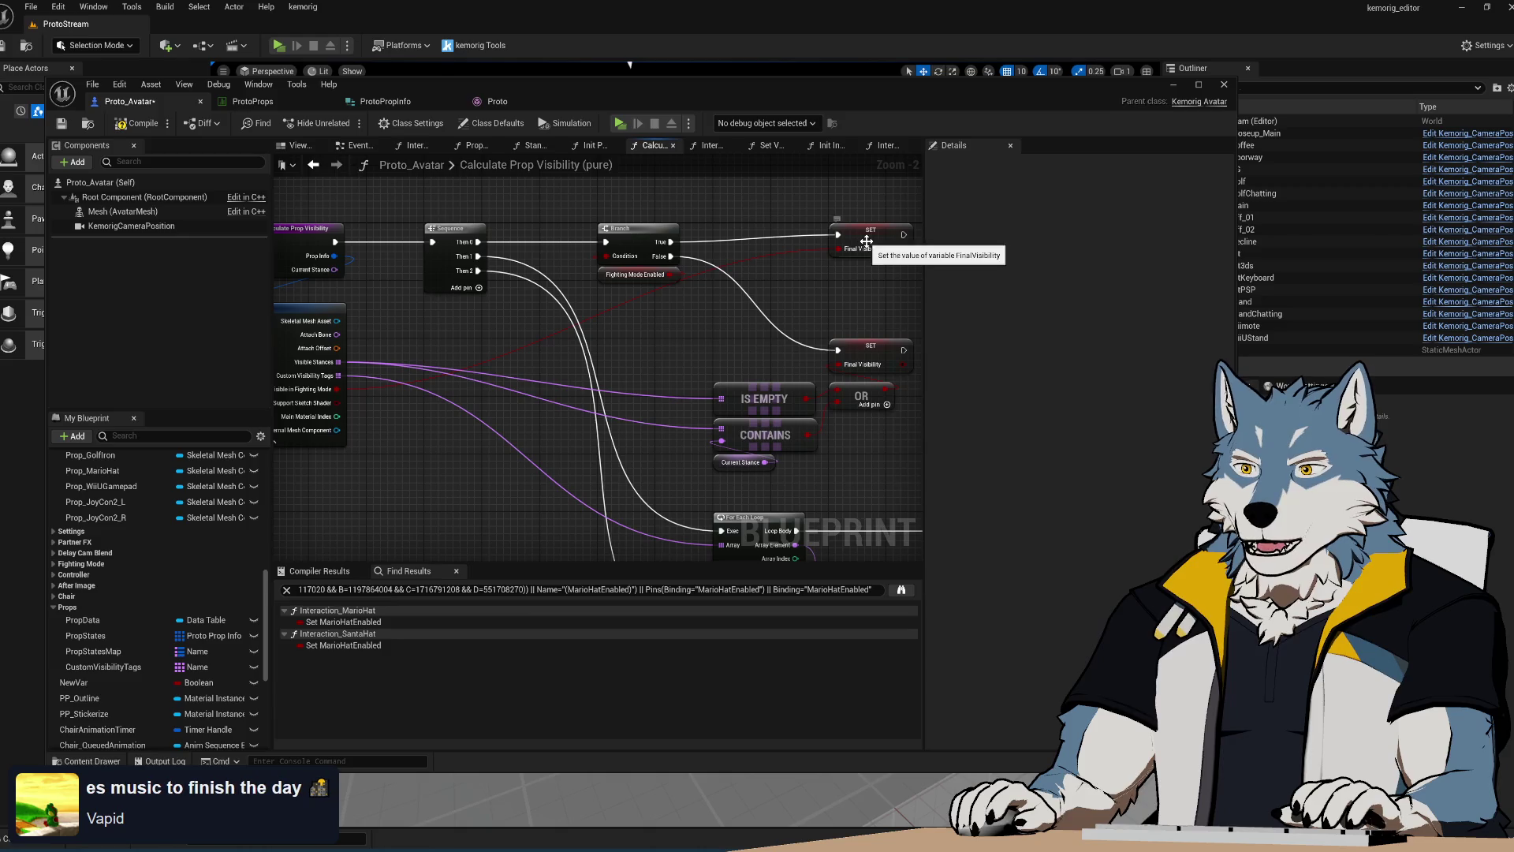
Shift IS EMPTY, CONTAINS, OR and the lower SET up-left, save Proto_Avatar, and start a preview
{"action": "right_click_drag", "start_coordinate": [789, 378], "coordinate": [622, 354]}
{"action": "mouse_move", "coordinate": [536, 461]}
{"action": "left_mouse_down"}
{"action": "mouse_move", "coordinate": [753, 308]}
{"action": "mouse_move", "coordinate": [700, 284]}
{"action": "mouse_move", "coordinate": [691, 263]}
{"action": "left_mouse_up"}
{"action": "left_click", "coordinate": [730, 416]}
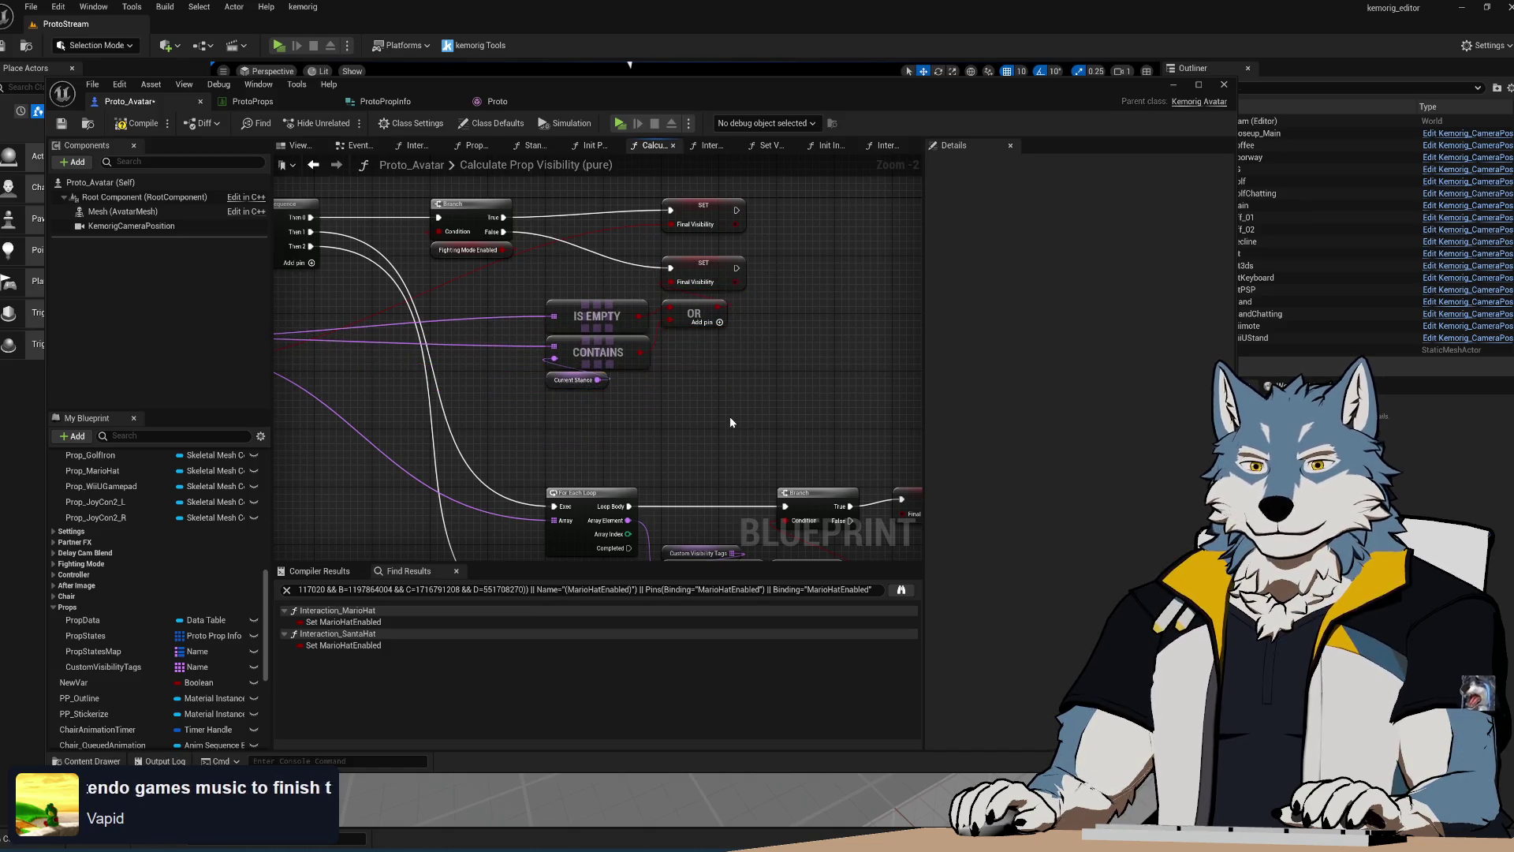
{"action": "key", "text": "ctrl+s"}
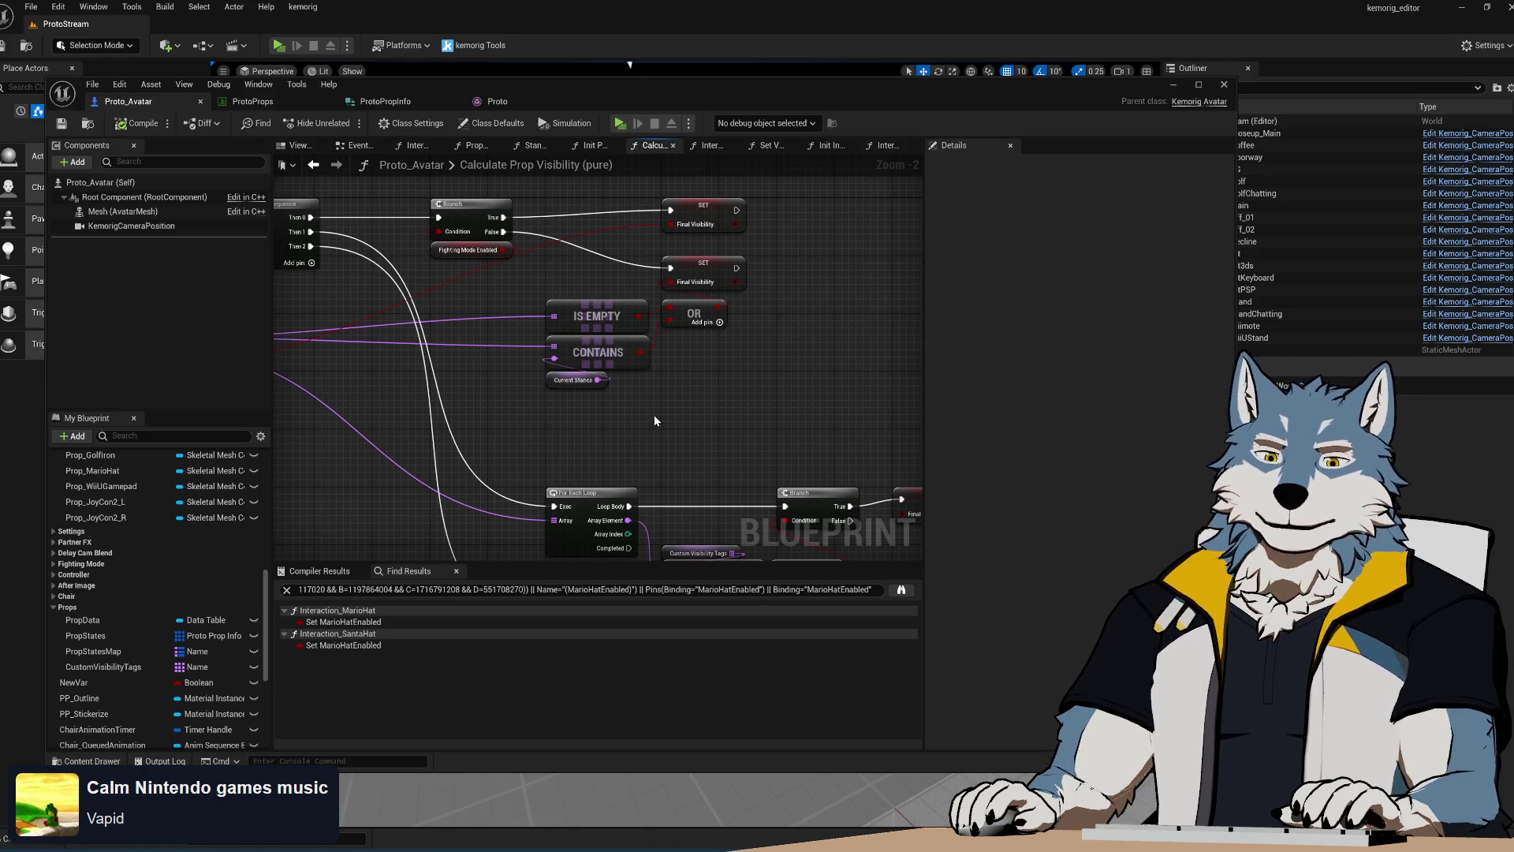
{"action": "left_click", "coordinate": [620, 124]}
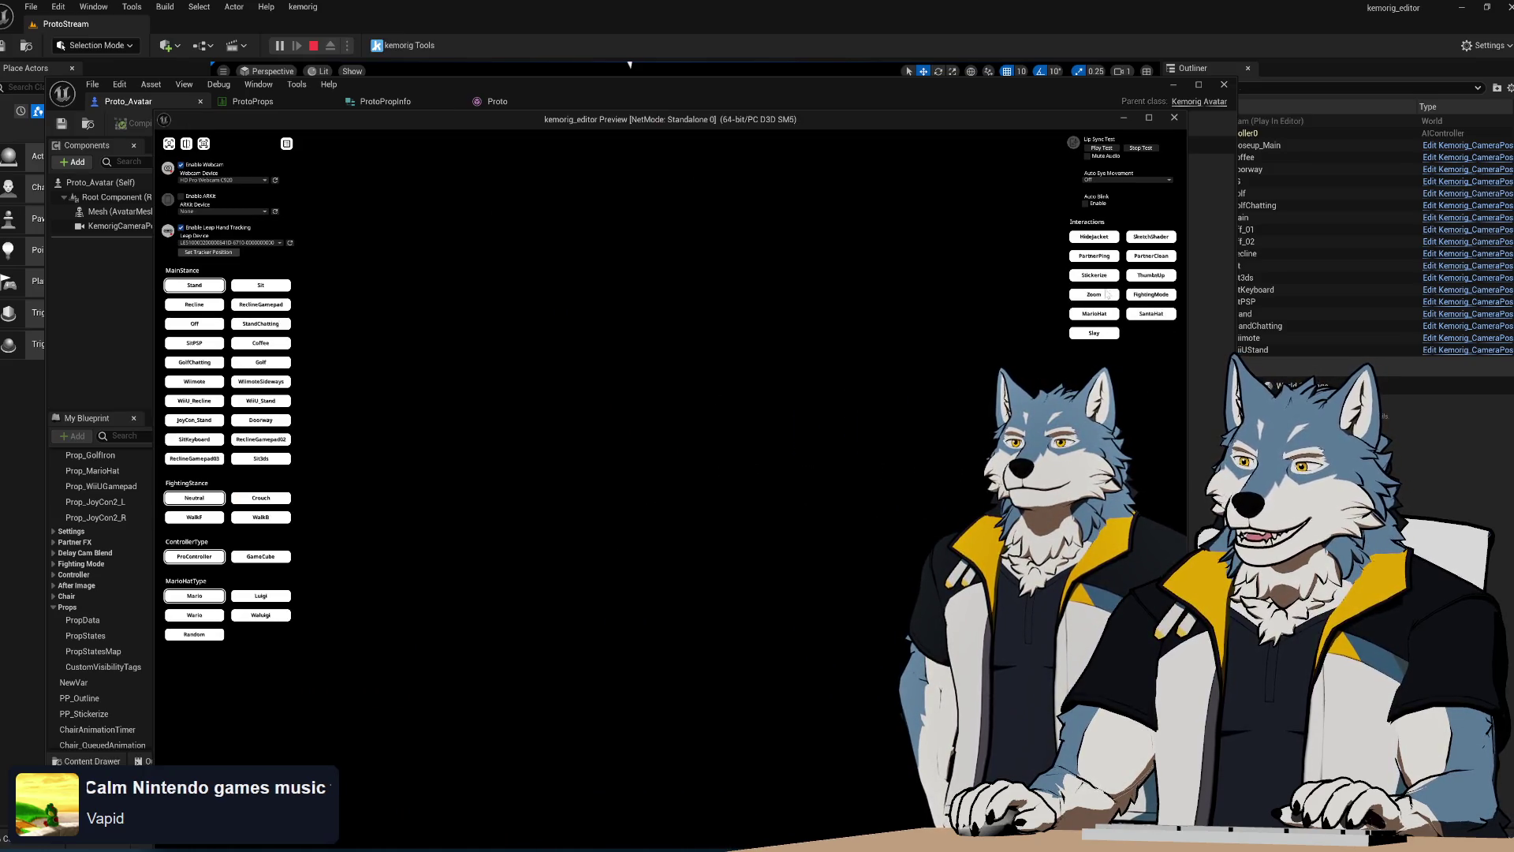
{"action": "left_click", "coordinate": [1158, 297]}
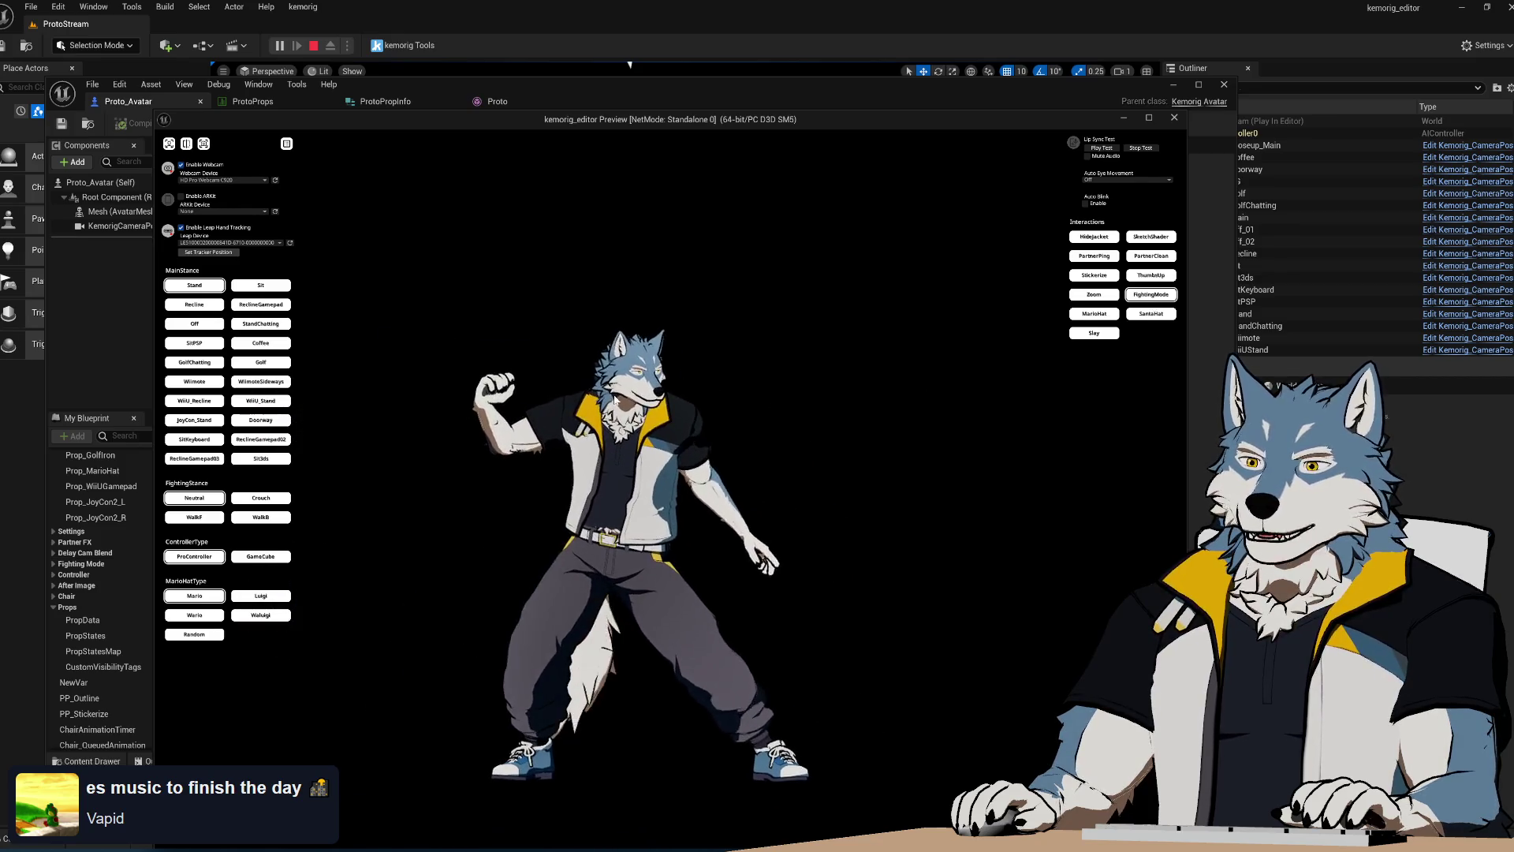
{"action": "left_click", "coordinate": [1174, 120]}
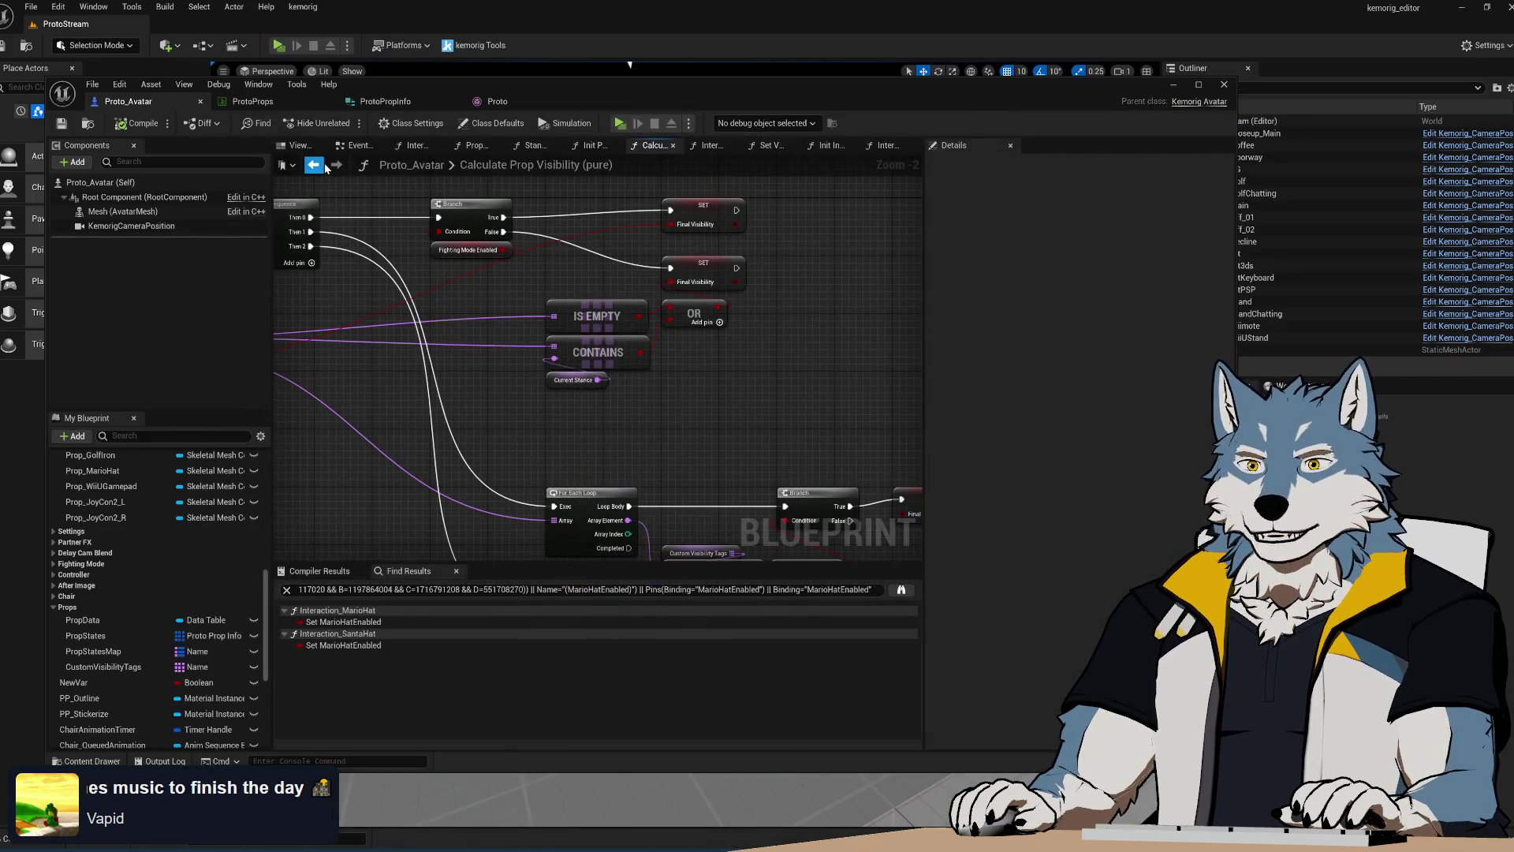
{"action": "left_click", "coordinate": [283, 104]}
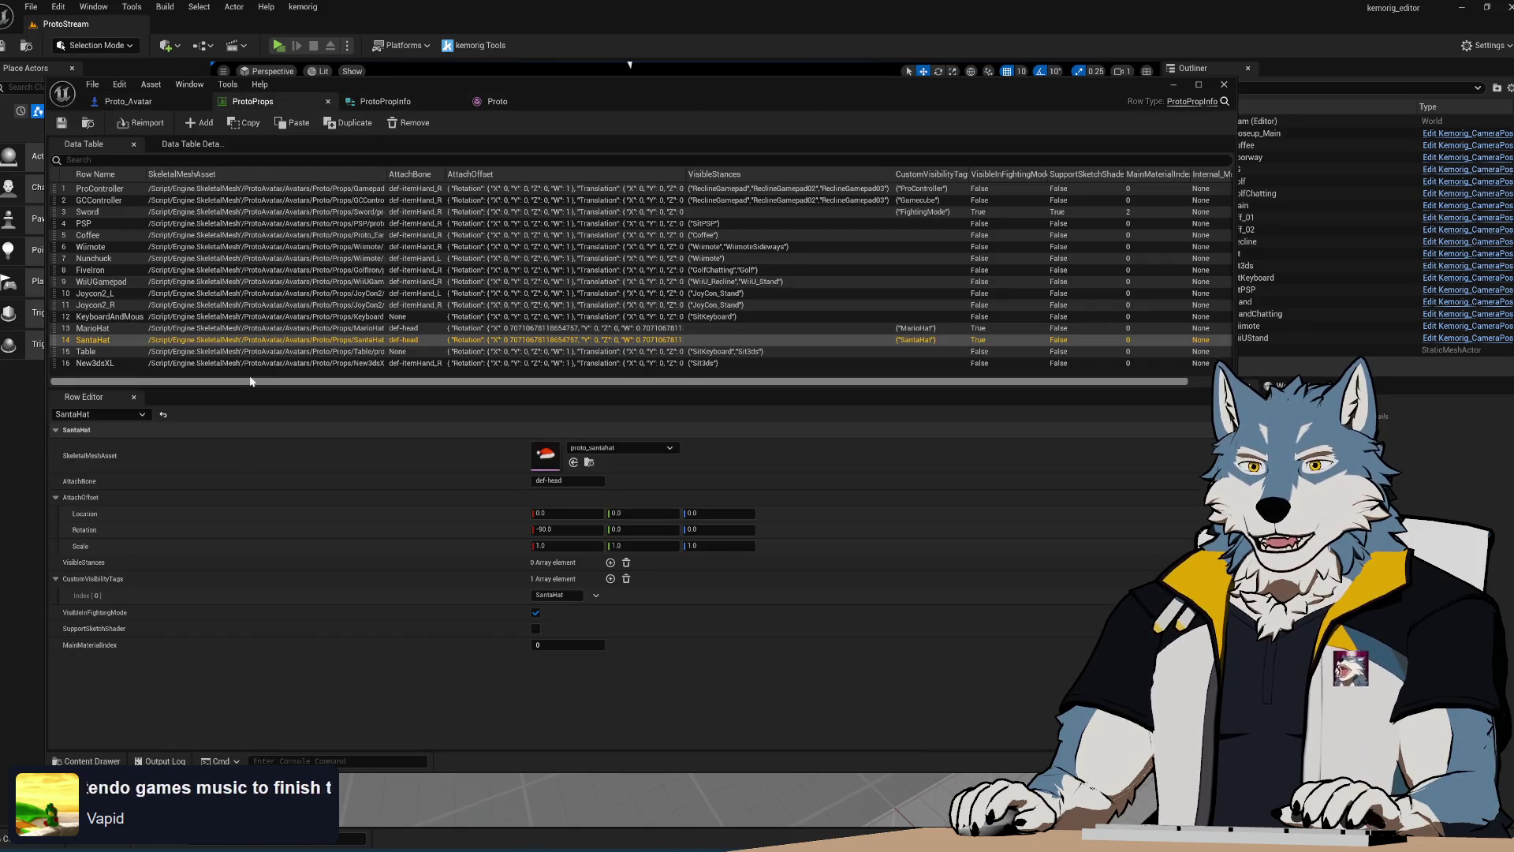
{"action": "left_click", "coordinate": [111, 213]}
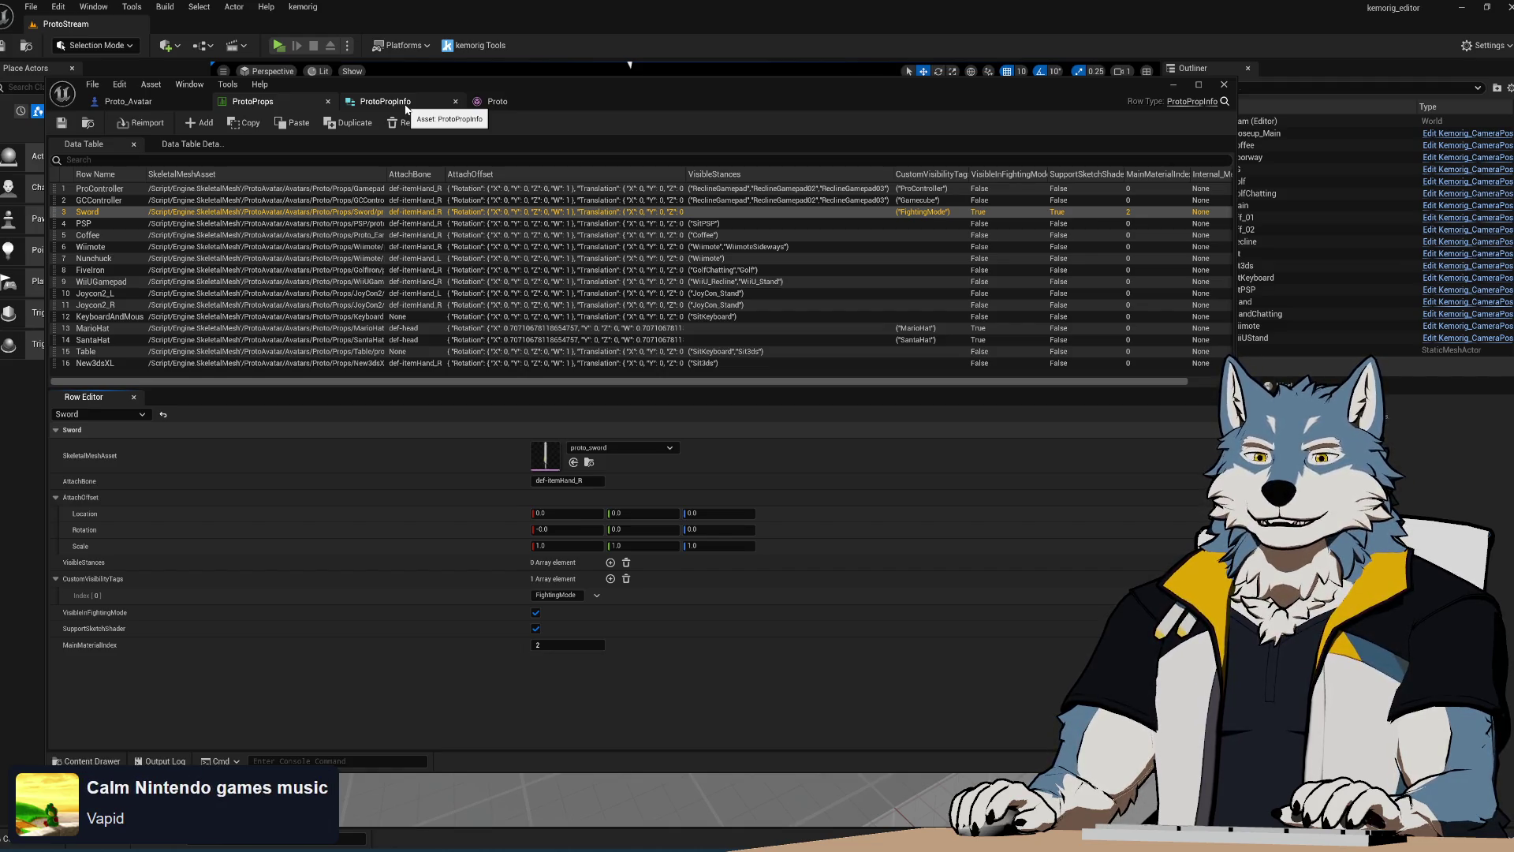
{"action": "left_click", "coordinate": [407, 109]}
{"action": "left_click", "coordinate": [290, 105]}
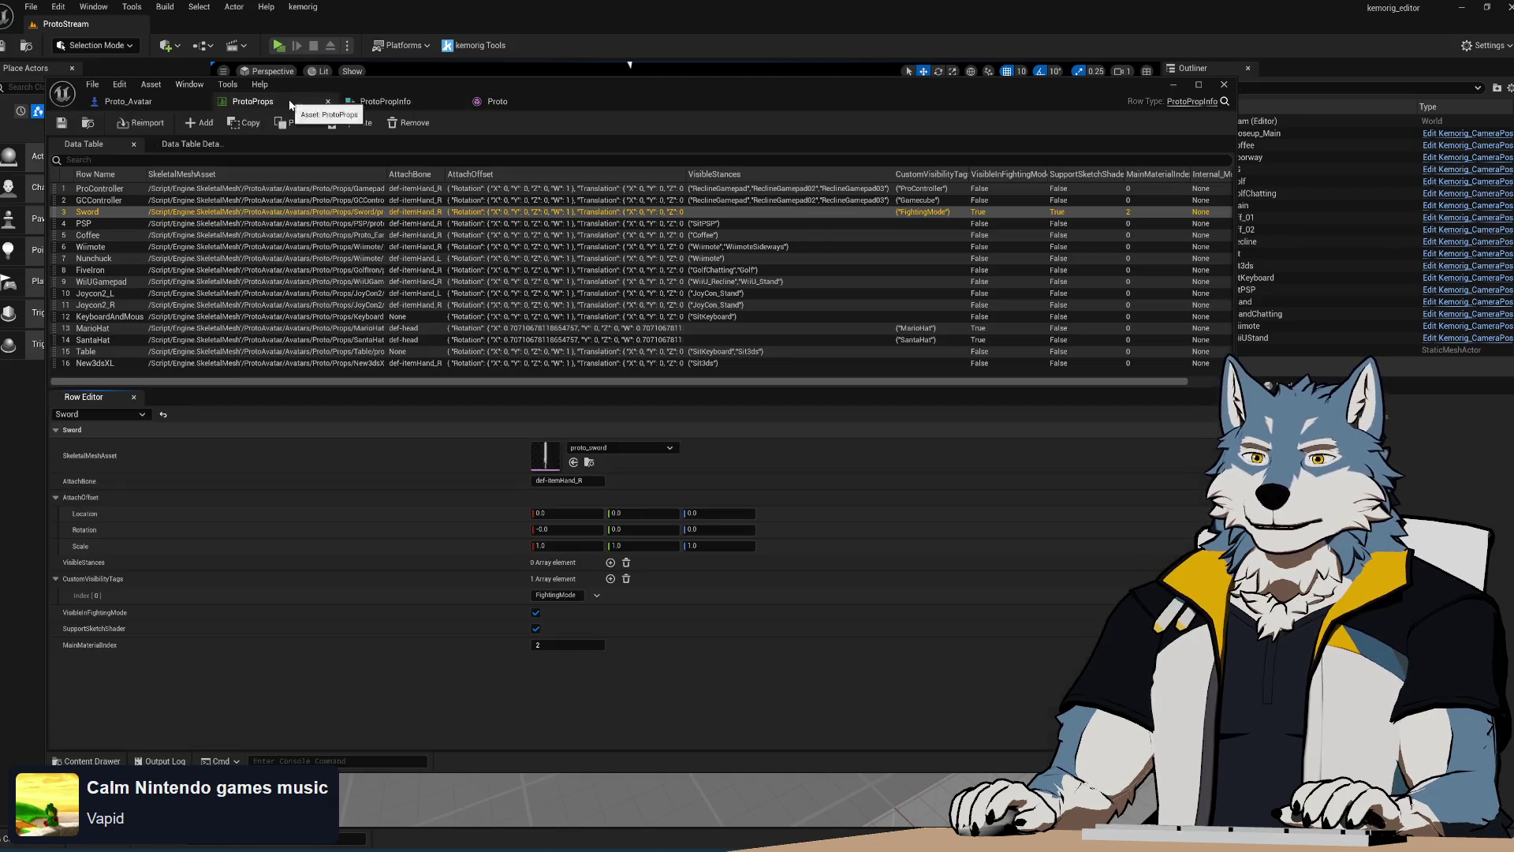
{"action": "left_click", "coordinate": [152, 102]}
{"action": "left_click", "coordinate": [292, 102]}
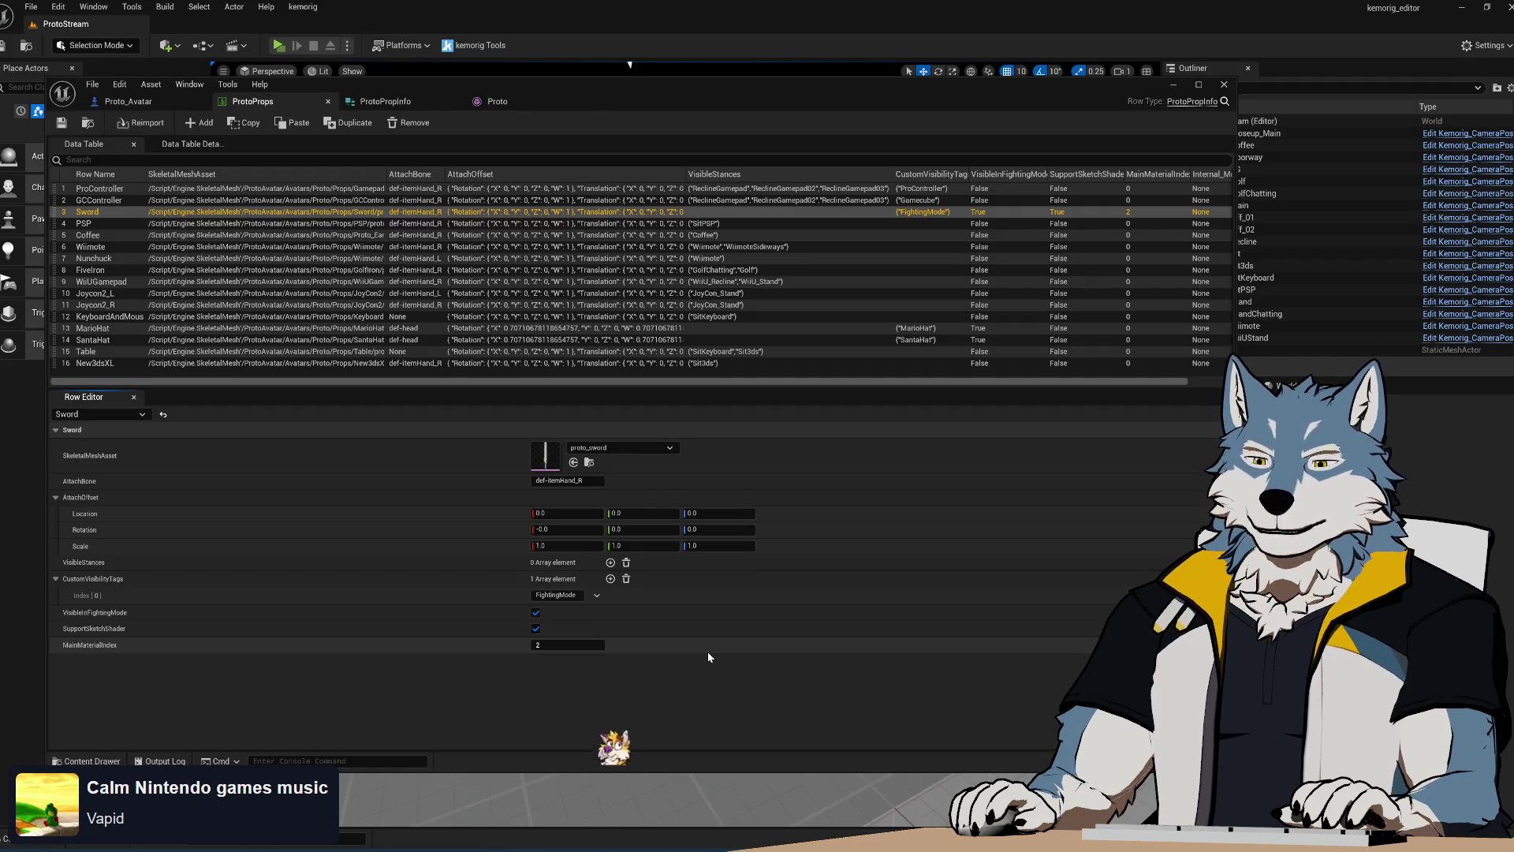
{"action": "left_click", "coordinate": [128, 101]}
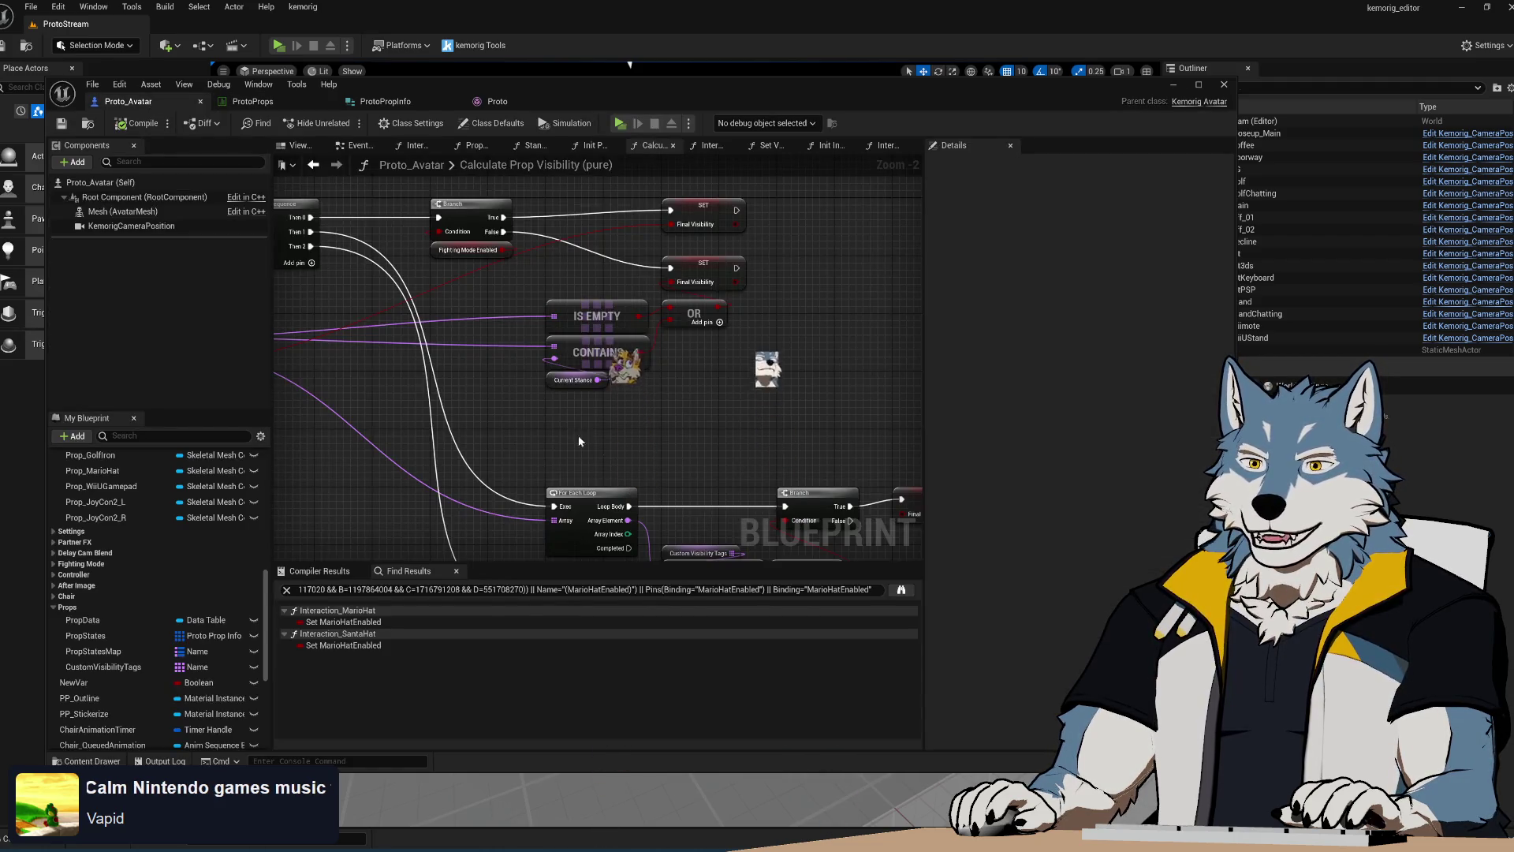
Pan the graph to the function entry, Sequence and Branch, then switch to the ProtoProps data table
{"action": "right_click_drag", "start_coordinate": [555, 420], "coordinate": [807, 388]}
{"action": "mouse_move", "coordinate": [529, 400]}
{"action": "right_mouse_down"}
{"action": "mouse_move", "coordinate": [513, 446]}
{"action": "mouse_move", "coordinate": [506, 433]}
{"action": "right_mouse_up"}
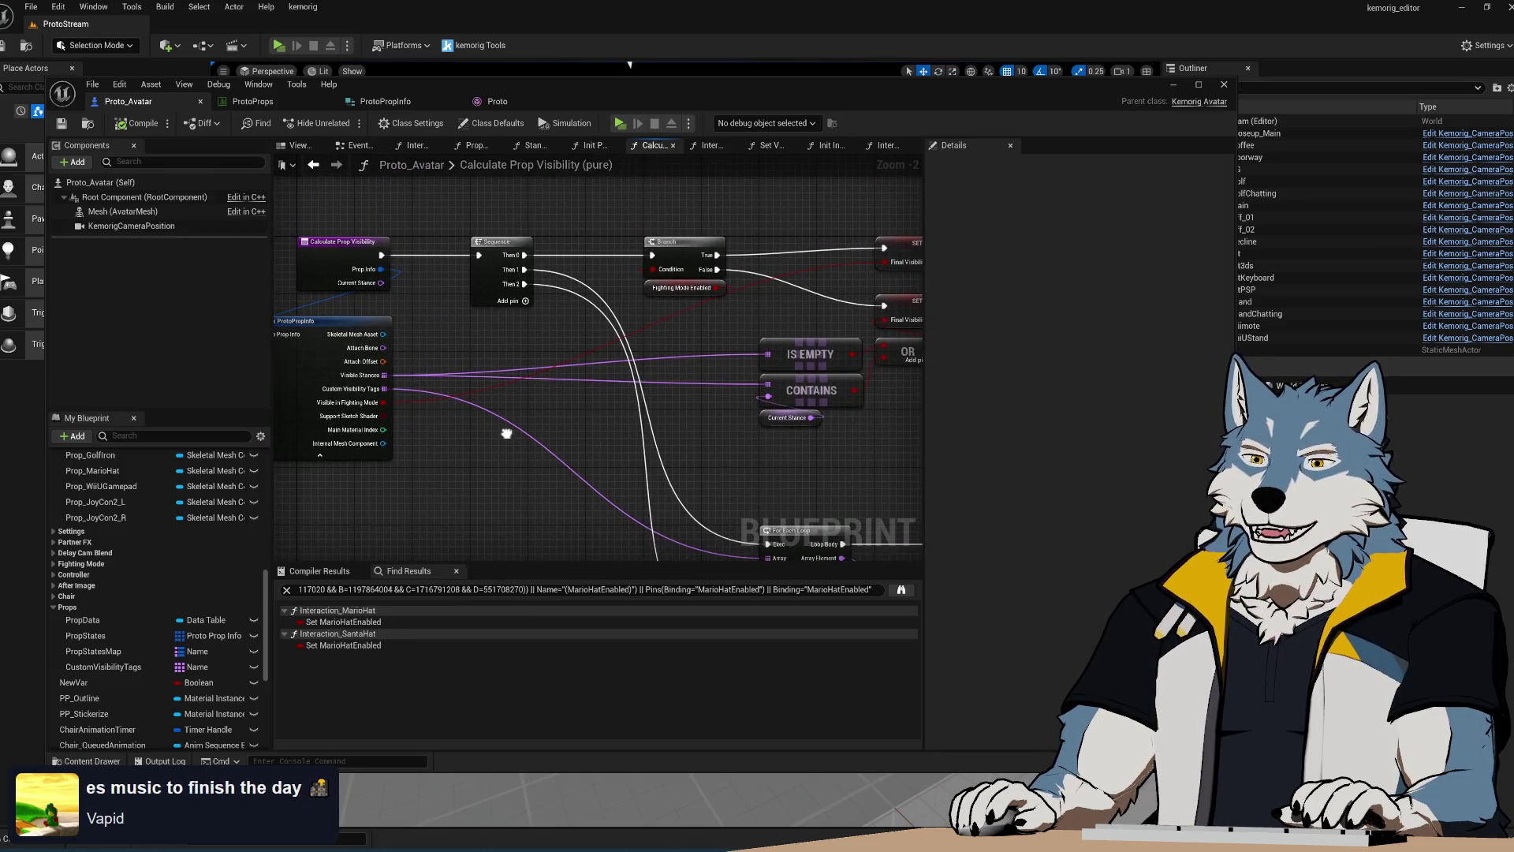
{"action": "right_click_drag", "start_coordinate": [506, 433], "coordinate": [506, 434]}
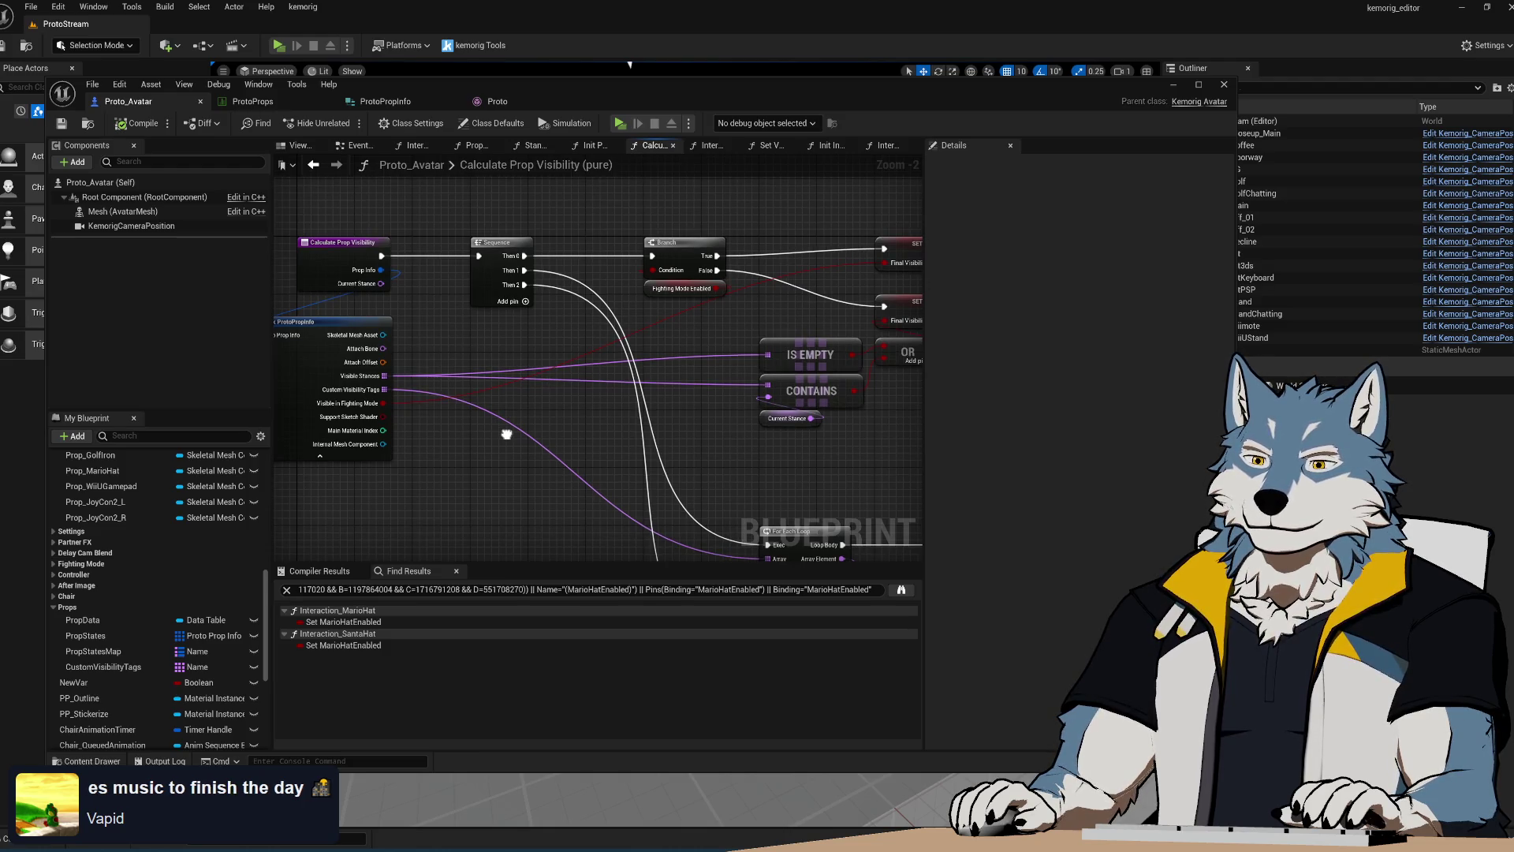
{"action": "left_click", "coordinate": [285, 103]}
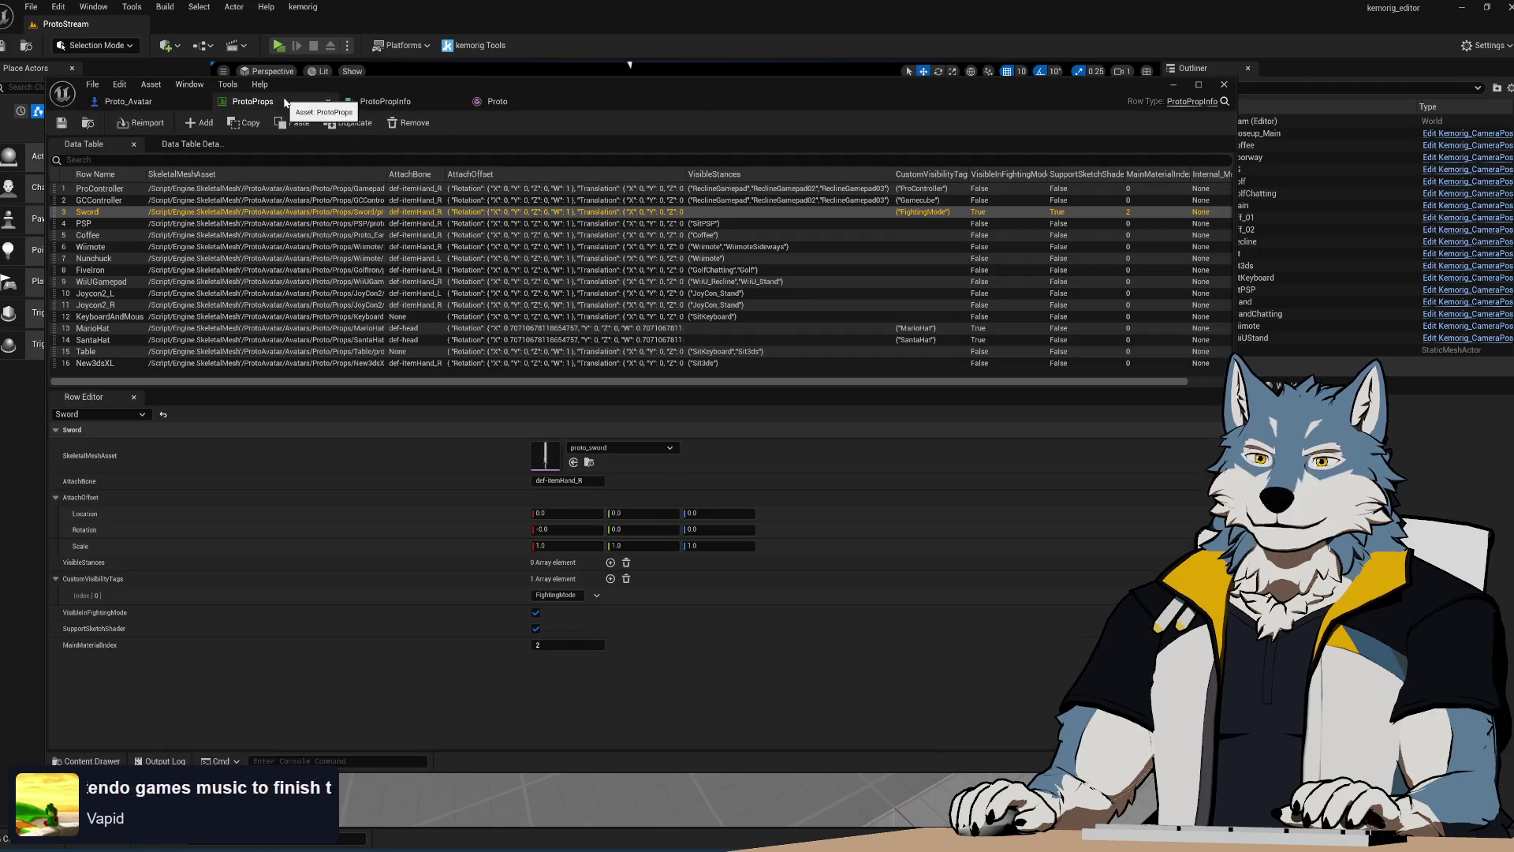
Check the ProtoPropInfo struct, then go back to Proto_Avatar's graph and pan it up-left
{"action": "left_click", "coordinate": [371, 102]}
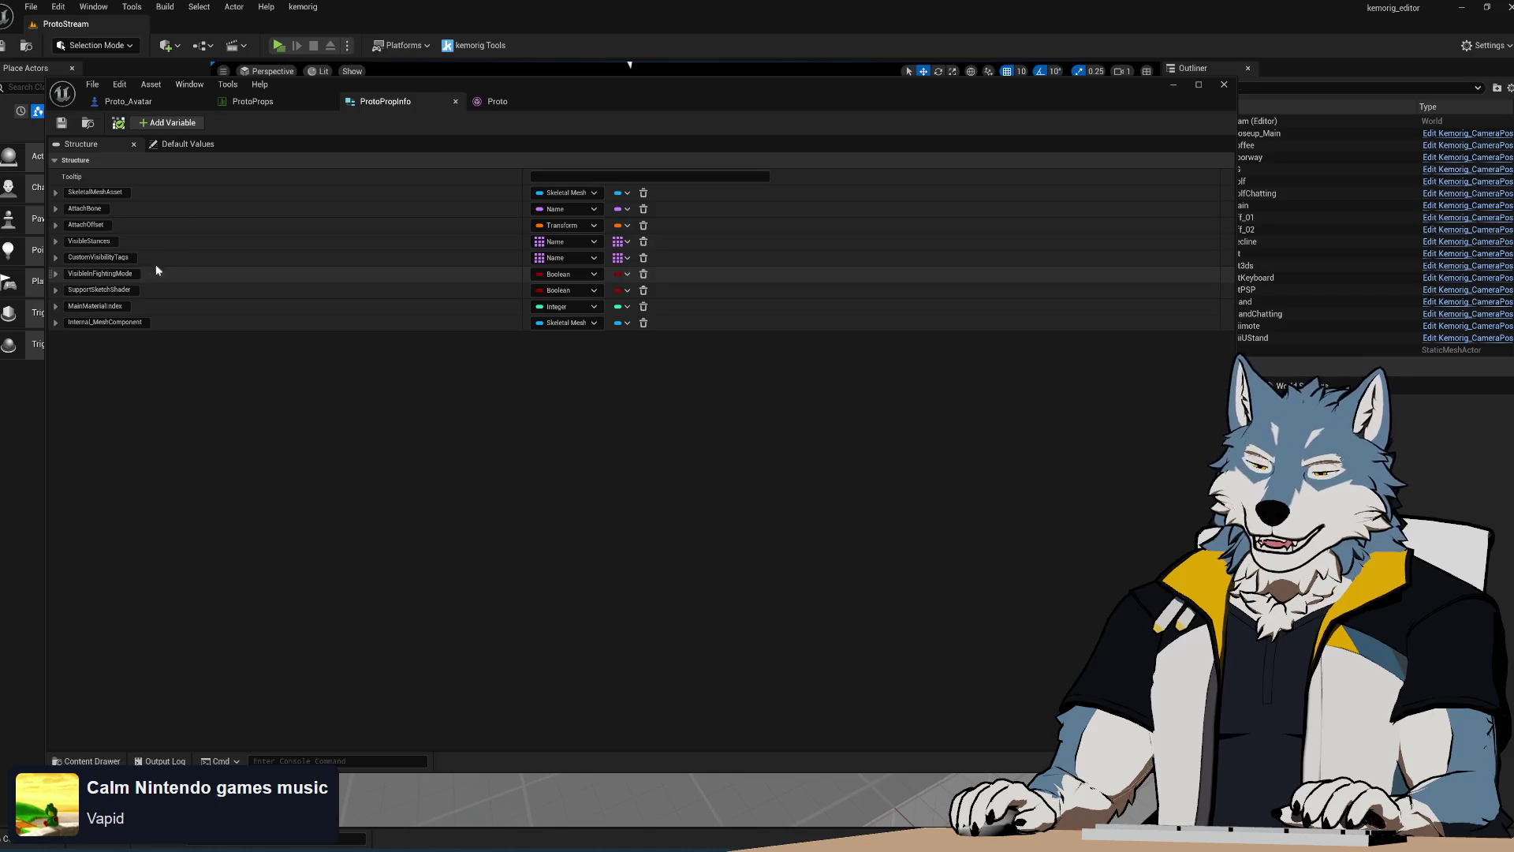
{"action": "left_click", "coordinate": [127, 101]}
{"action": "right_click_drag", "start_coordinate": [804, 484], "coordinate": [703, 430]}
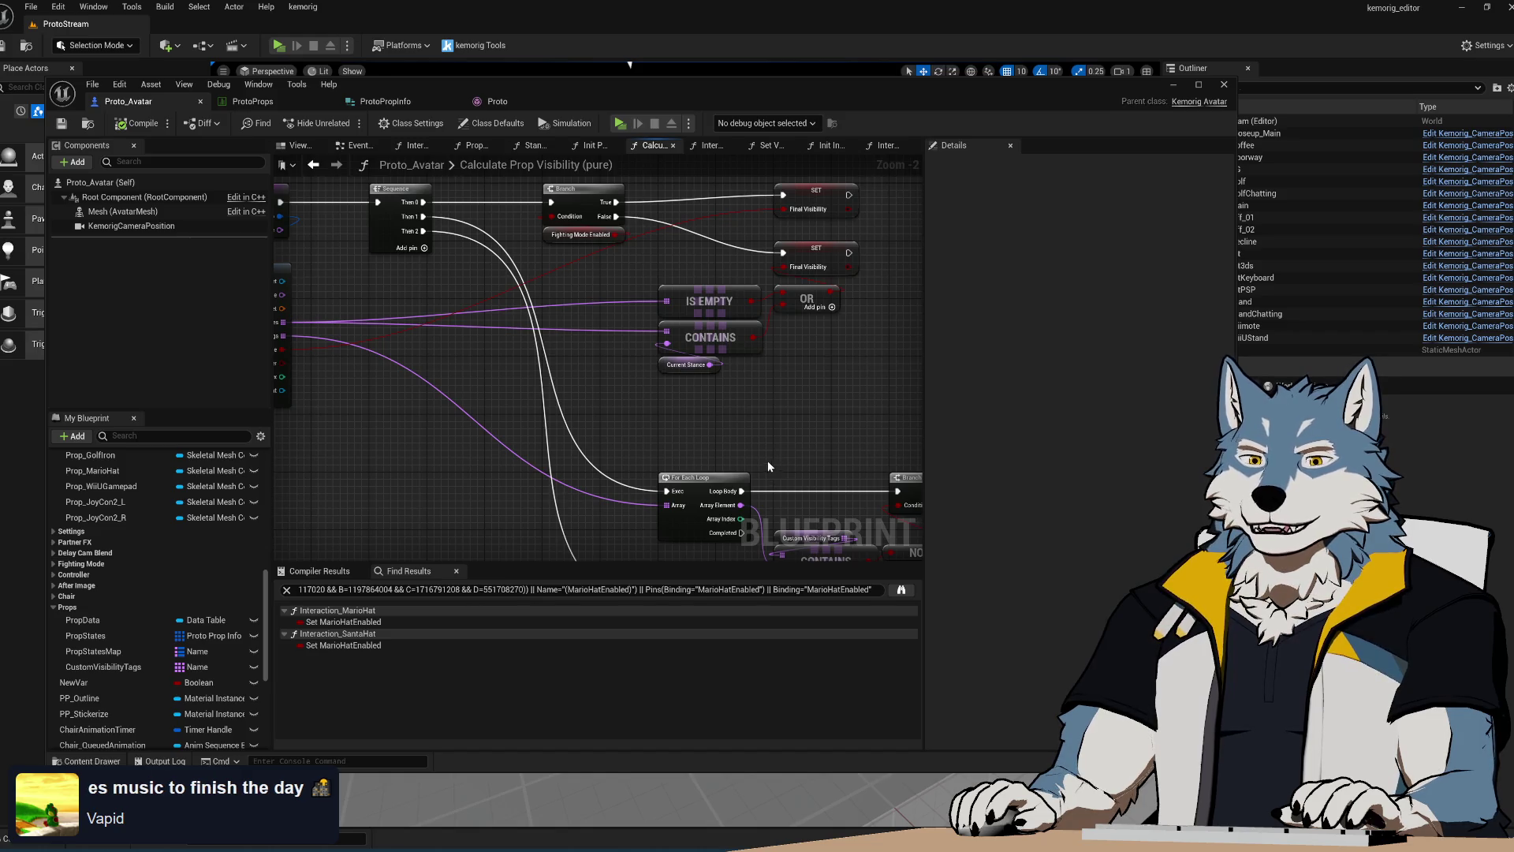
Look over the IS EMPTY, CONTAINS and Break ProtoPropInfo nodes, then open the ProtoPropInfo structure
{"action": "scroll", "coordinate": [670, 349], "scroll_direction": "down", "scroll_amount": 2}
{"action": "right_click_drag", "start_coordinate": [669, 352], "coordinate": [567, 321]}
{"action": "scroll", "coordinate": [588, 338], "scroll_direction": "up", "scroll_amount": 4}
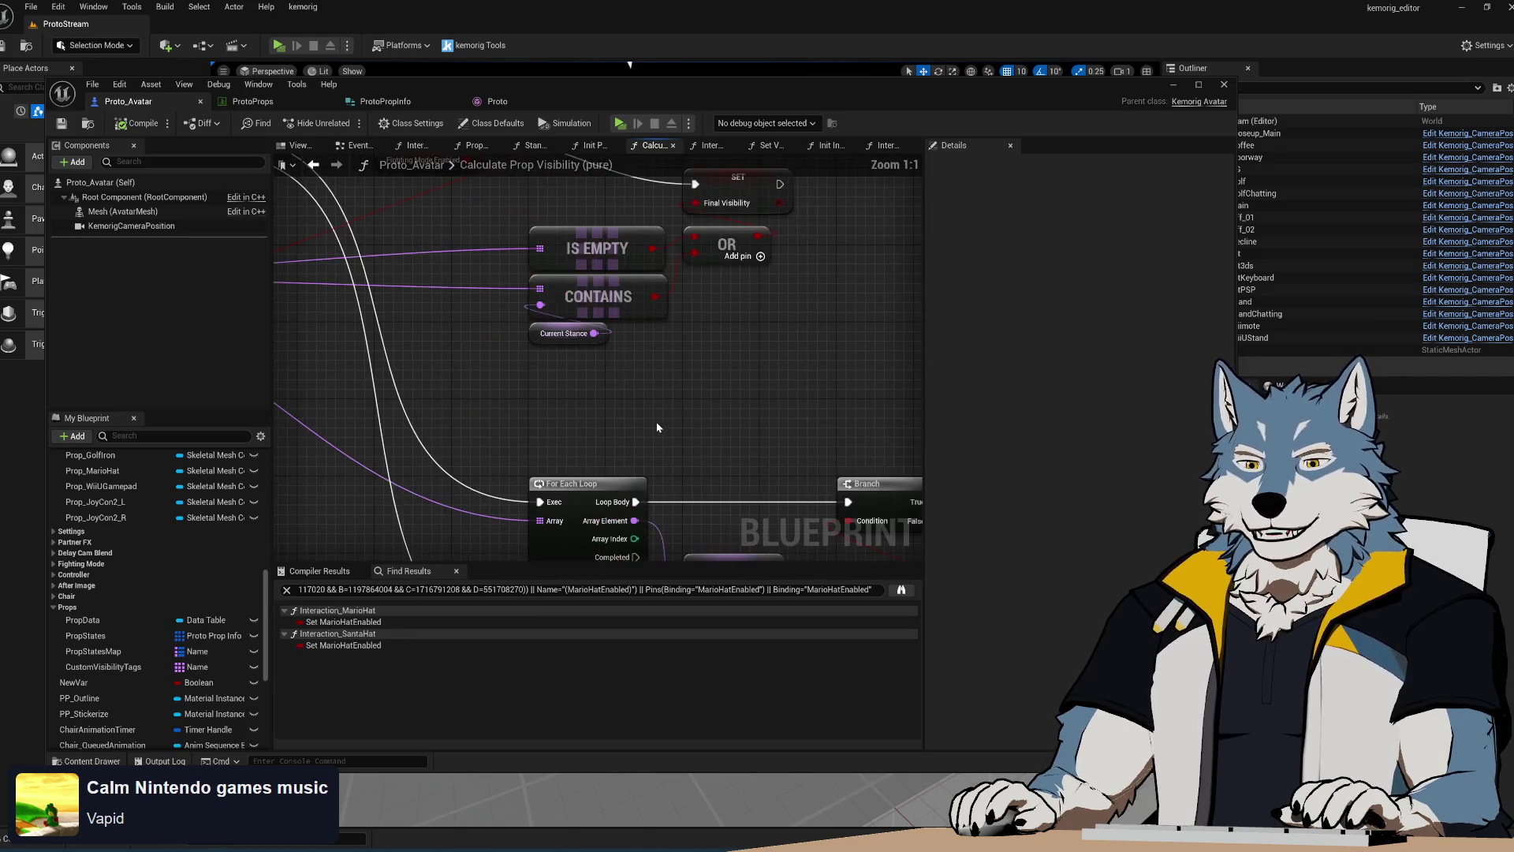
{"action": "mouse_move", "coordinate": [669, 436]}
{"action": "right_mouse_down"}
{"action": "mouse_move", "coordinate": [585, 332]}
{"action": "mouse_move", "coordinate": [776, 522]}
{"action": "right_mouse_up"}
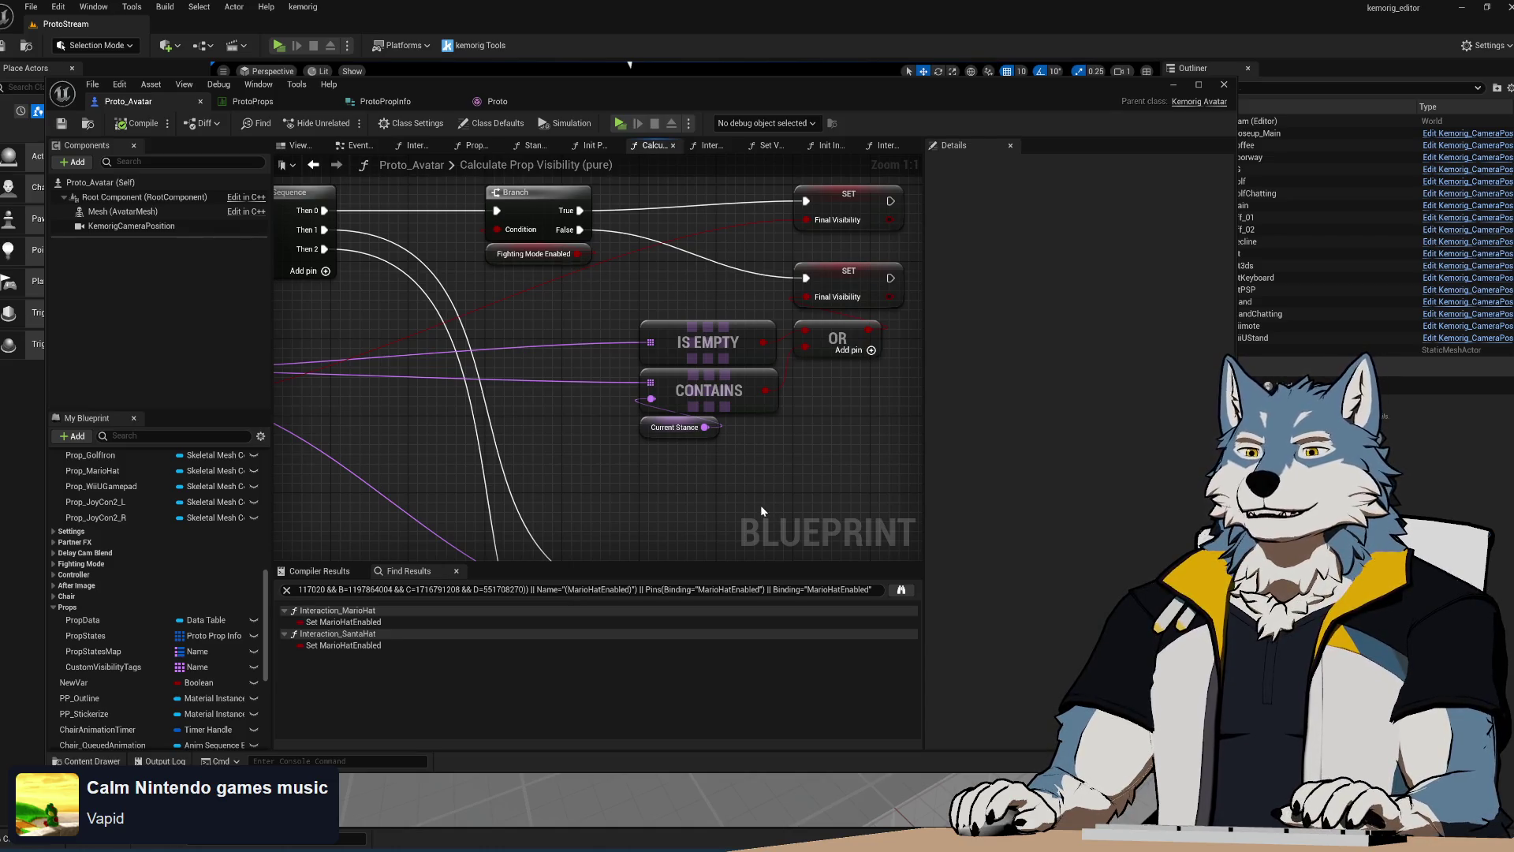
{"action": "mouse_move", "coordinate": [784, 467]}
{"action": "right_mouse_down"}
{"action": "mouse_move", "coordinate": [853, 463]}
{"action": "mouse_move", "coordinate": [834, 455]}
{"action": "right_mouse_up"}
{"action": "scroll", "coordinate": [617, 299], "scroll_direction": "down", "scroll_amount": 1}
{"action": "right_click_drag", "start_coordinate": [618, 298], "coordinate": [797, 329]}
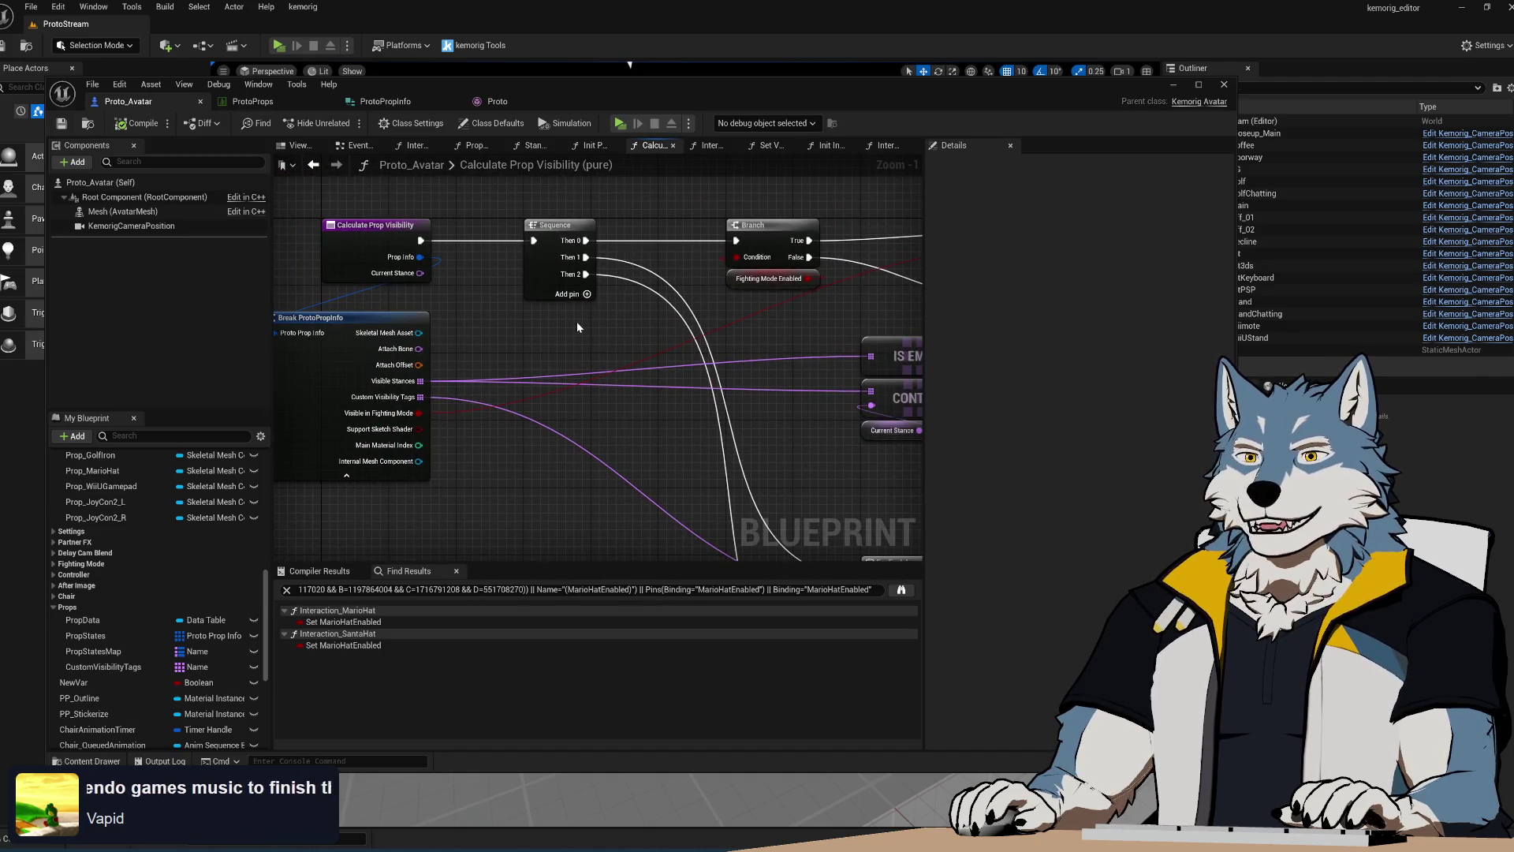
{"action": "left_click", "coordinate": [390, 103]}
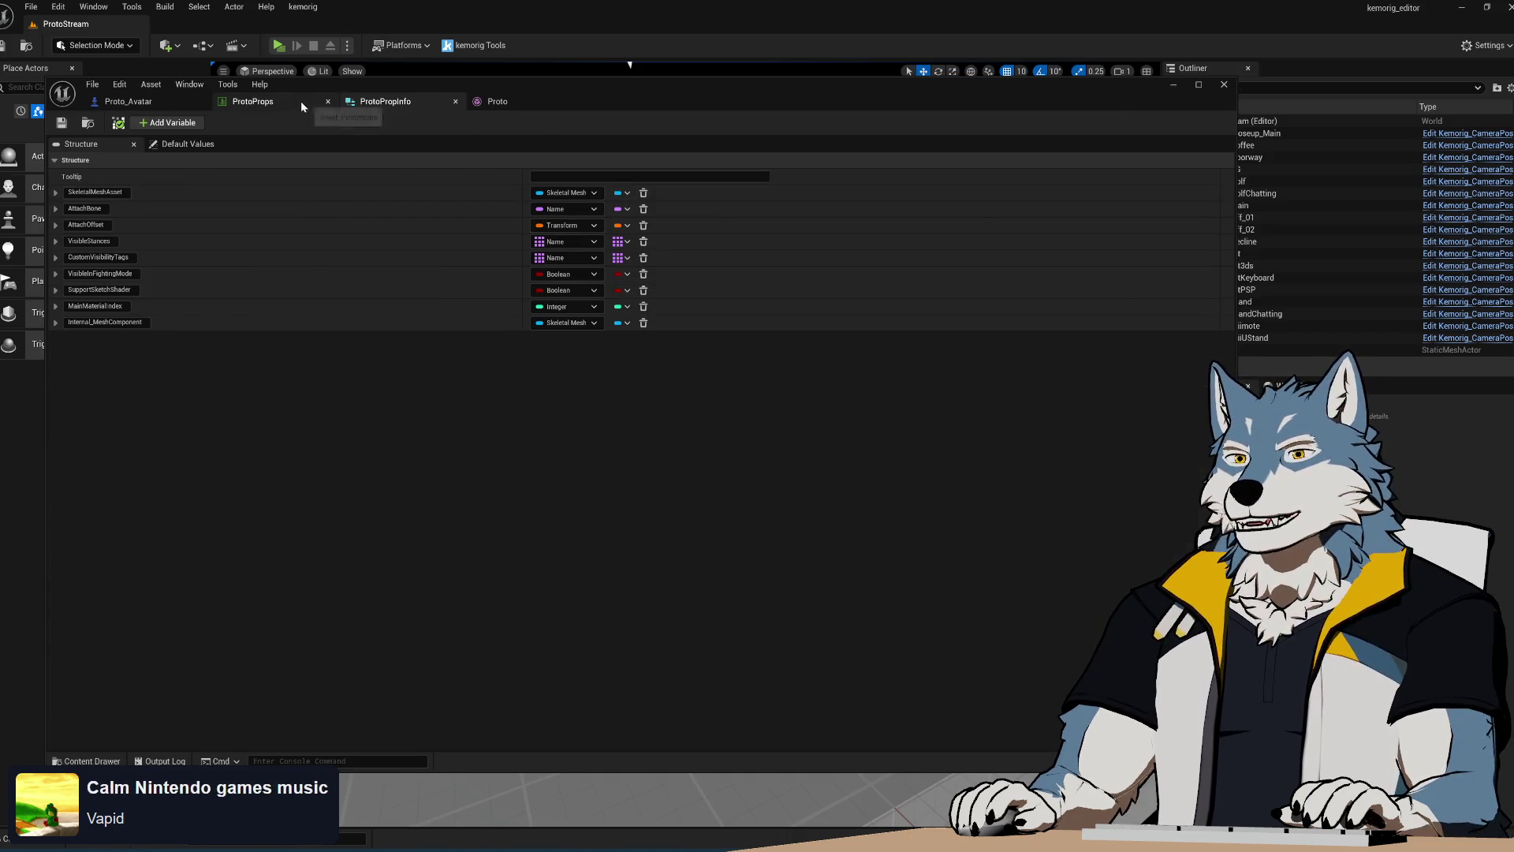
Switch back to Proto_Avatar and center the prop visibility logic in view
{"action": "left_click", "coordinate": [144, 103]}
{"action": "scroll", "coordinate": [490, 410], "scroll_direction": "down", "scroll_amount": 2}
{"action": "scroll", "coordinate": [491, 415], "scroll_direction": "down", "scroll_amount": 1}
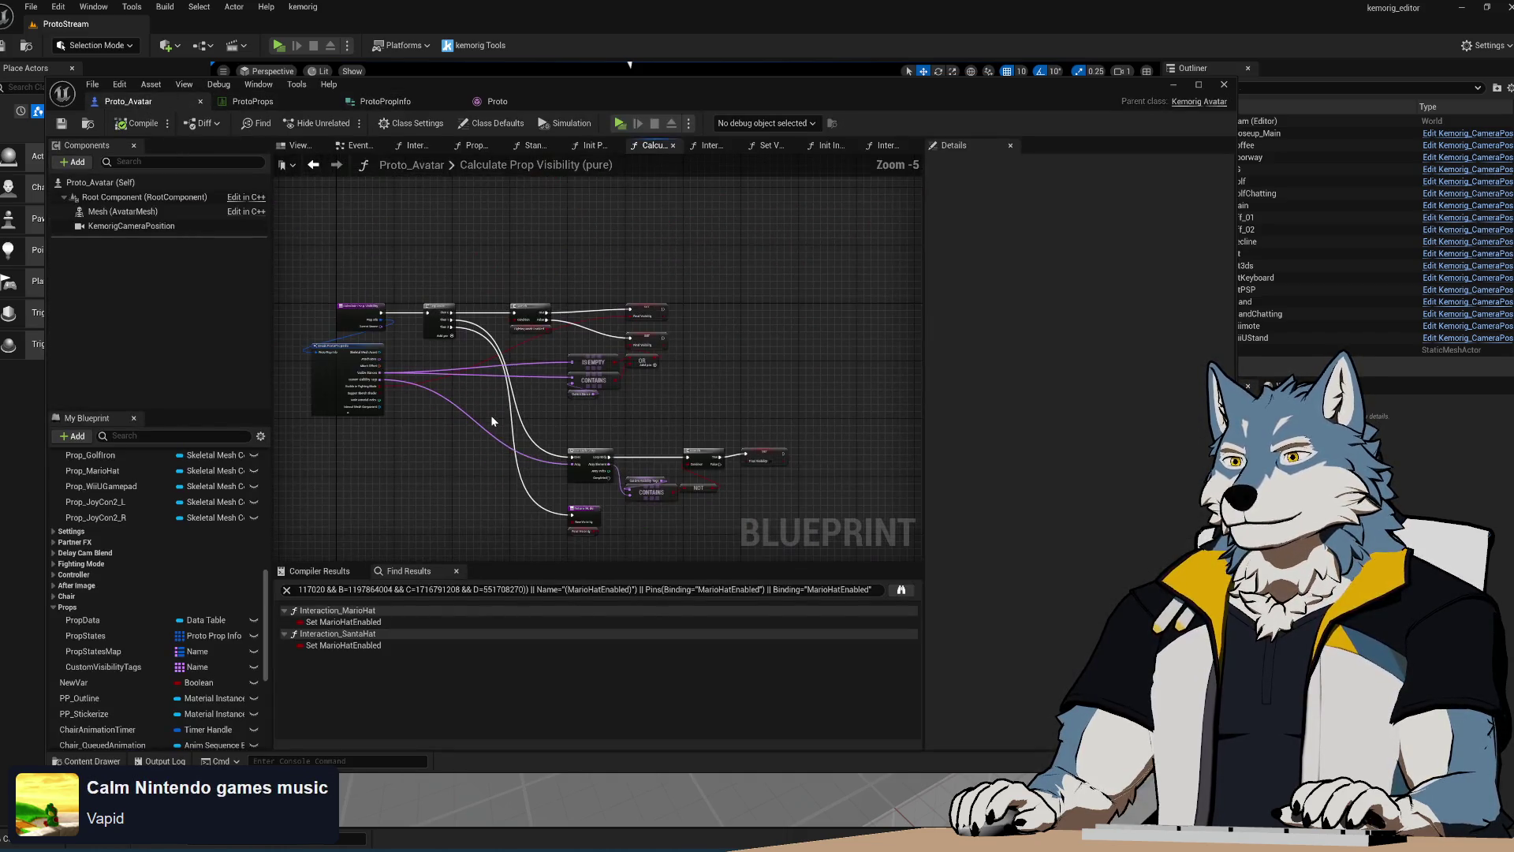
{"action": "scroll", "coordinate": [661, 533], "scroll_direction": "down", "scroll_amount": 1}
{"action": "scroll", "coordinate": [656, 448], "scroll_direction": "up", "scroll_amount": 2}
{"action": "right_click_drag", "start_coordinate": [666, 415], "coordinate": [676, 479]}
{"action": "scroll", "coordinate": [563, 377], "scroll_direction": "up", "scroll_amount": 1}
Pan through the Branch logic and Break ProtoPropInfo node, then open the Init Props function
{"action": "mouse_move", "coordinate": [563, 377]}
{"action": "right_mouse_down"}
{"action": "mouse_move", "coordinate": [633, 439]}
{"action": "mouse_move", "coordinate": [677, 395]}
{"action": "right_mouse_up"}
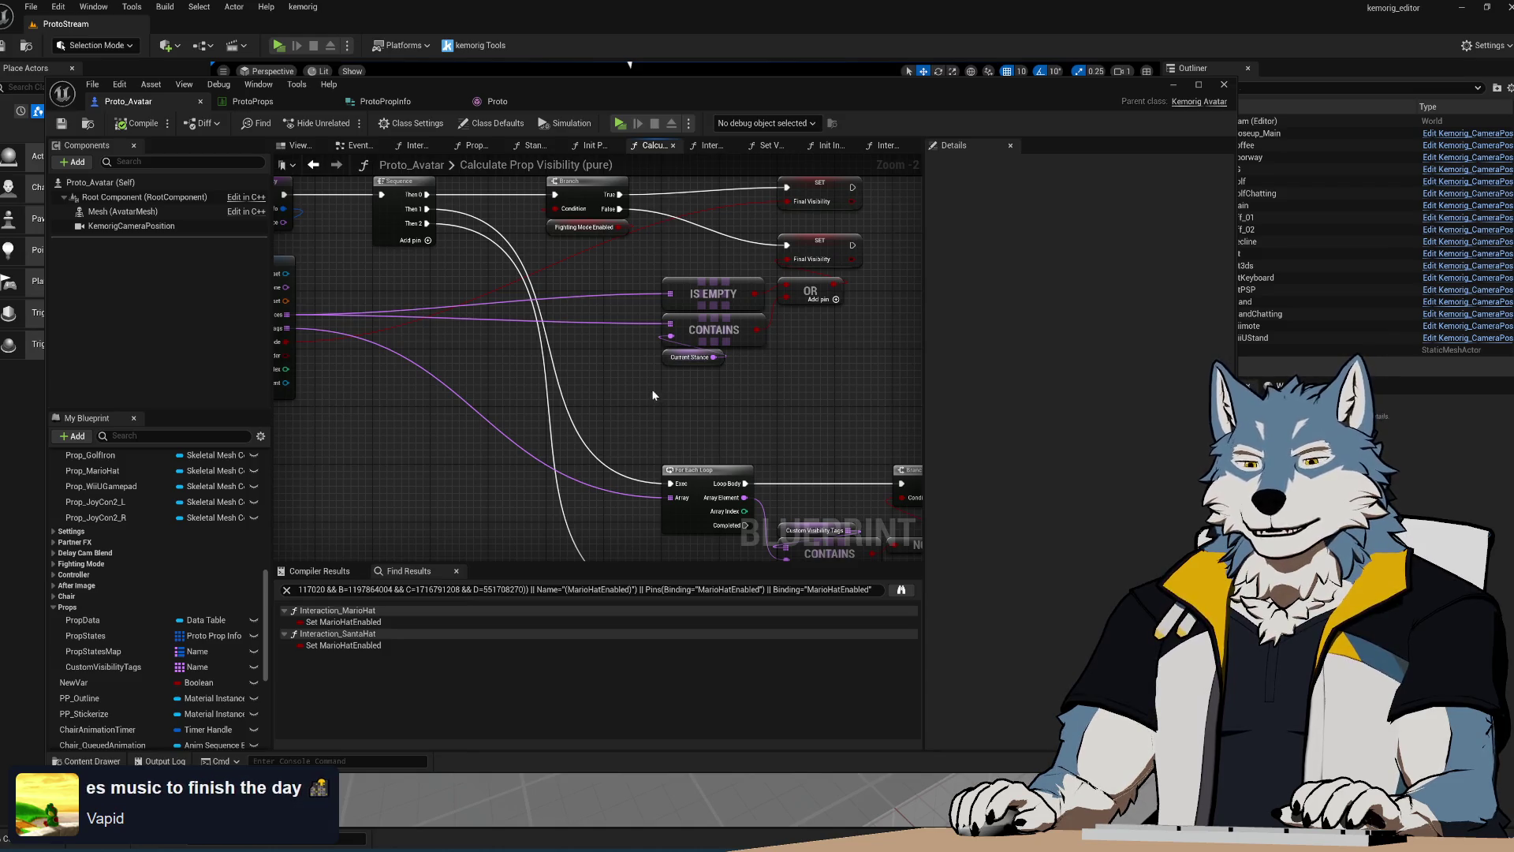
{"action": "right_click_drag", "start_coordinate": [652, 390], "coordinate": [638, 422]}
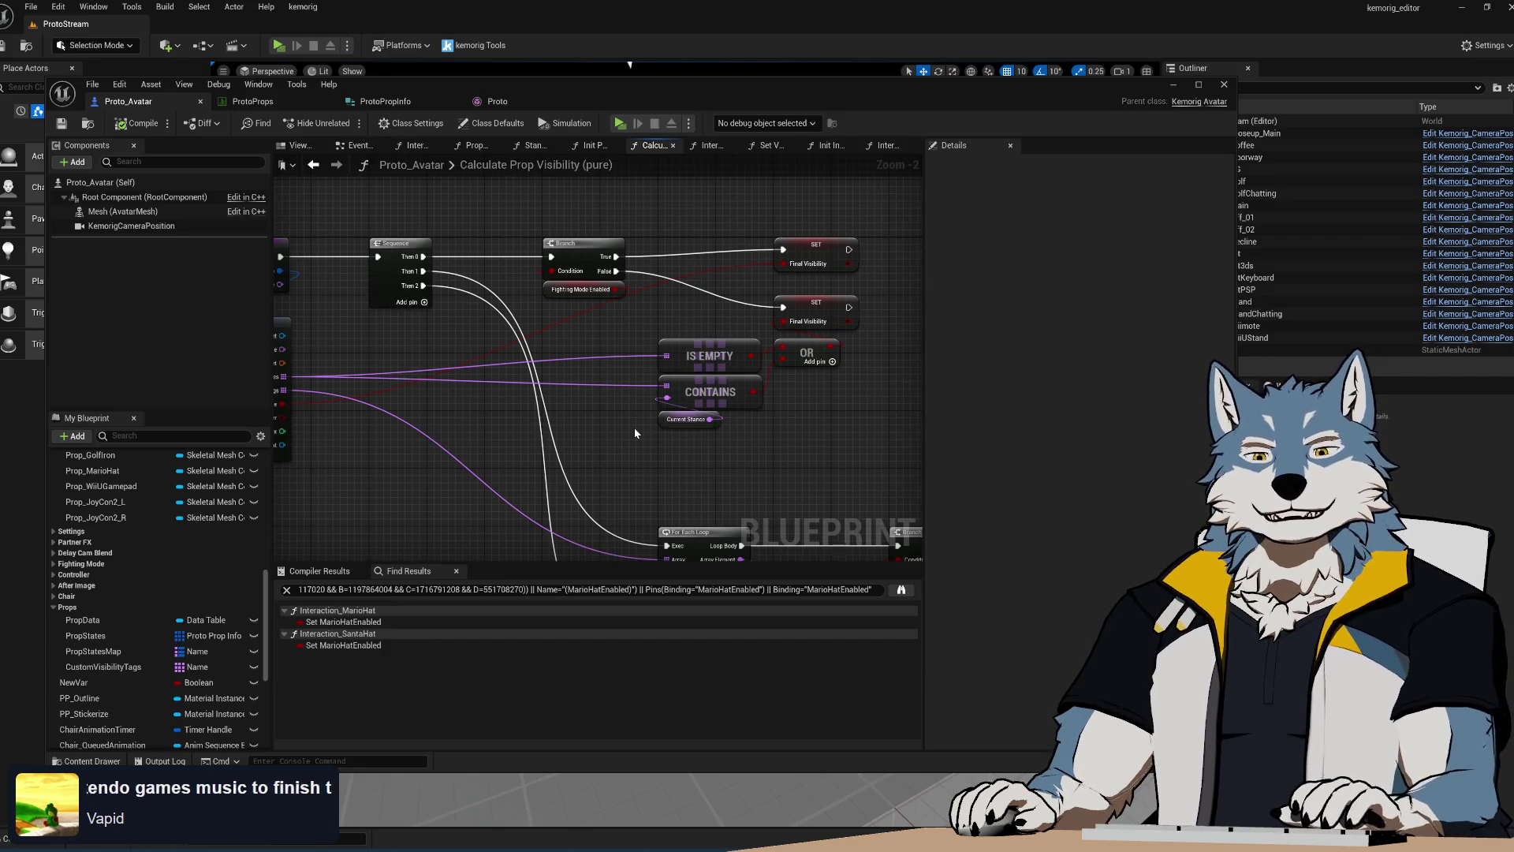
{"action": "right_click_drag", "start_coordinate": [607, 401], "coordinate": [754, 359]}
{"action": "scroll", "coordinate": [656, 367], "scroll_direction": "down", "scroll_amount": 1}
{"action": "mouse_move", "coordinate": [656, 368]}
{"action": "right_mouse_down"}
{"action": "mouse_move", "coordinate": [372, 286]}
{"action": "mouse_move", "coordinate": [727, 362]}
{"action": "mouse_move", "coordinate": [763, 427]}
{"action": "right_mouse_up"}
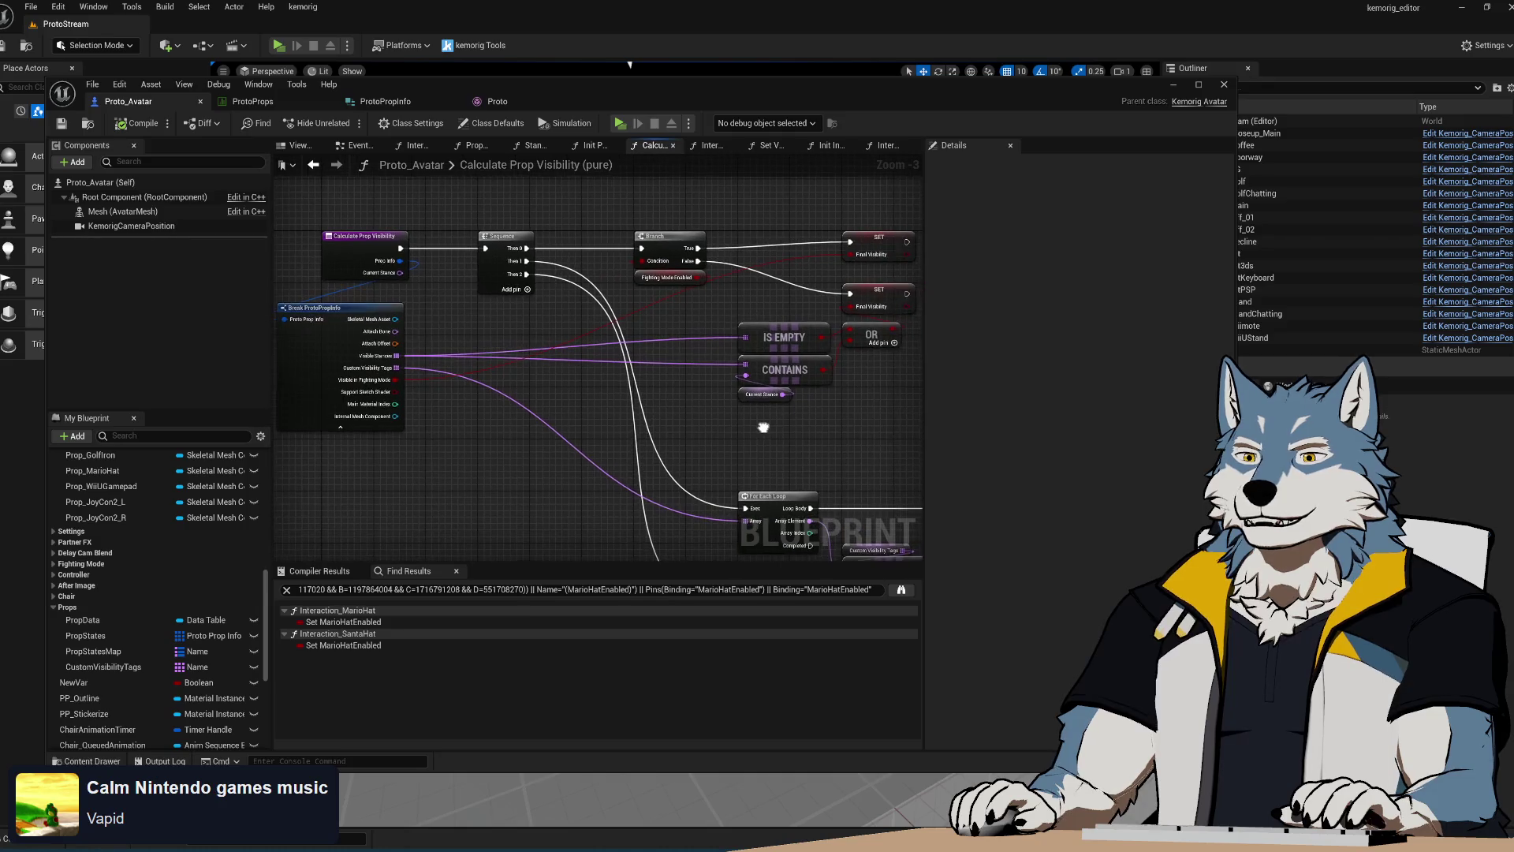
{"action": "left_click", "coordinate": [593, 146]}
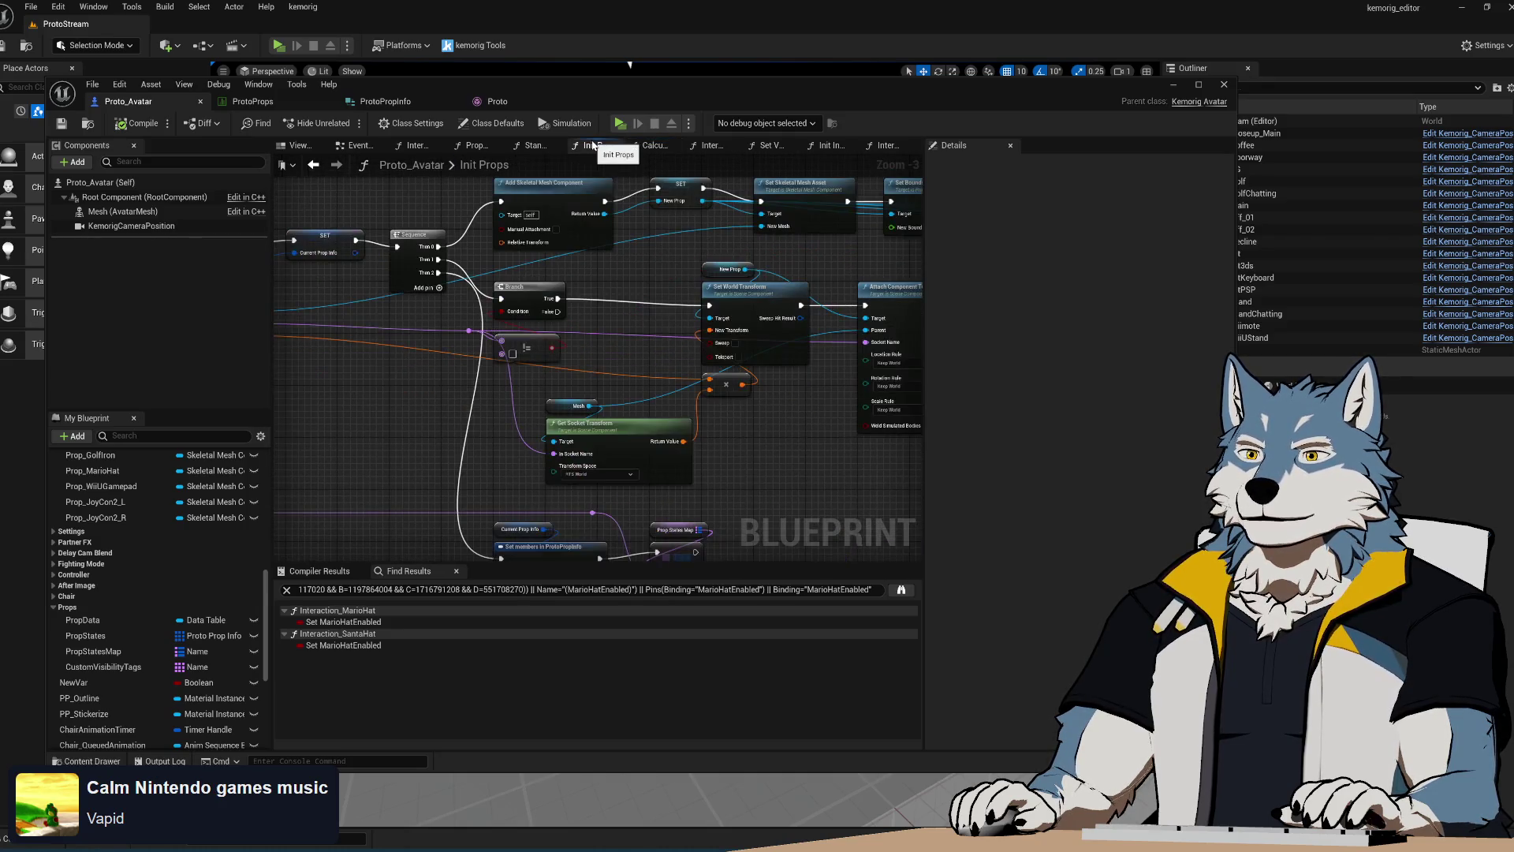
Pan from the data table row loop to the Add Skeletal Mesh Component, Set World Transform and Attach nodes
{"action": "mouse_move", "coordinate": [598, 391]}
{"action": "right_mouse_down"}
{"action": "mouse_move", "coordinate": [409, 392]}
{"action": "mouse_move", "coordinate": [690, 385]}
{"action": "mouse_move", "coordinate": [747, 406]}
{"action": "mouse_move", "coordinate": [749, 379]}
{"action": "right_mouse_up"}
{"action": "mouse_move", "coordinate": [907, 430]}
{"action": "right_mouse_down"}
{"action": "mouse_move", "coordinate": [513, 465]}
{"action": "mouse_move", "coordinate": [362, 321]}
{"action": "mouse_move", "coordinate": [359, 233]}
{"action": "mouse_move", "coordinate": [421, 412]}
{"action": "right_mouse_up"}
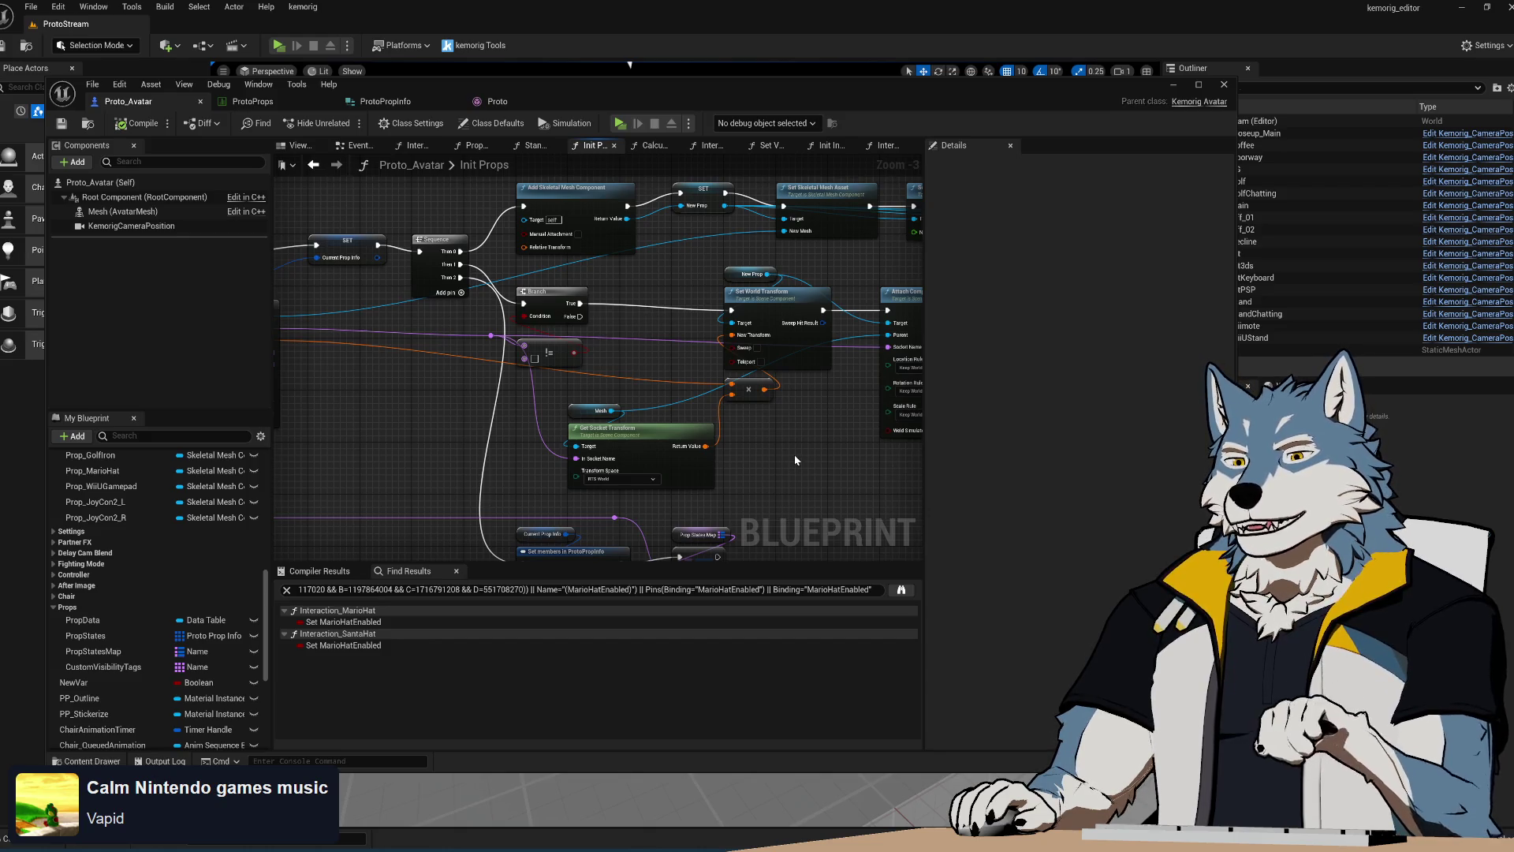
{"action": "mouse_move", "coordinate": [793, 453]}
{"action": "right_mouse_down"}
{"action": "mouse_move", "coordinate": [612, 439]}
{"action": "mouse_move", "coordinate": [507, 497]}
{"action": "mouse_move", "coordinate": [336, 503]}
{"action": "mouse_move", "coordinate": [284, 524]}
{"action": "mouse_move", "coordinate": [676, 339]}
{"action": "mouse_move", "coordinate": [720, 466]}
{"action": "mouse_move", "coordinate": [635, 457]}
{"action": "right_mouse_up"}
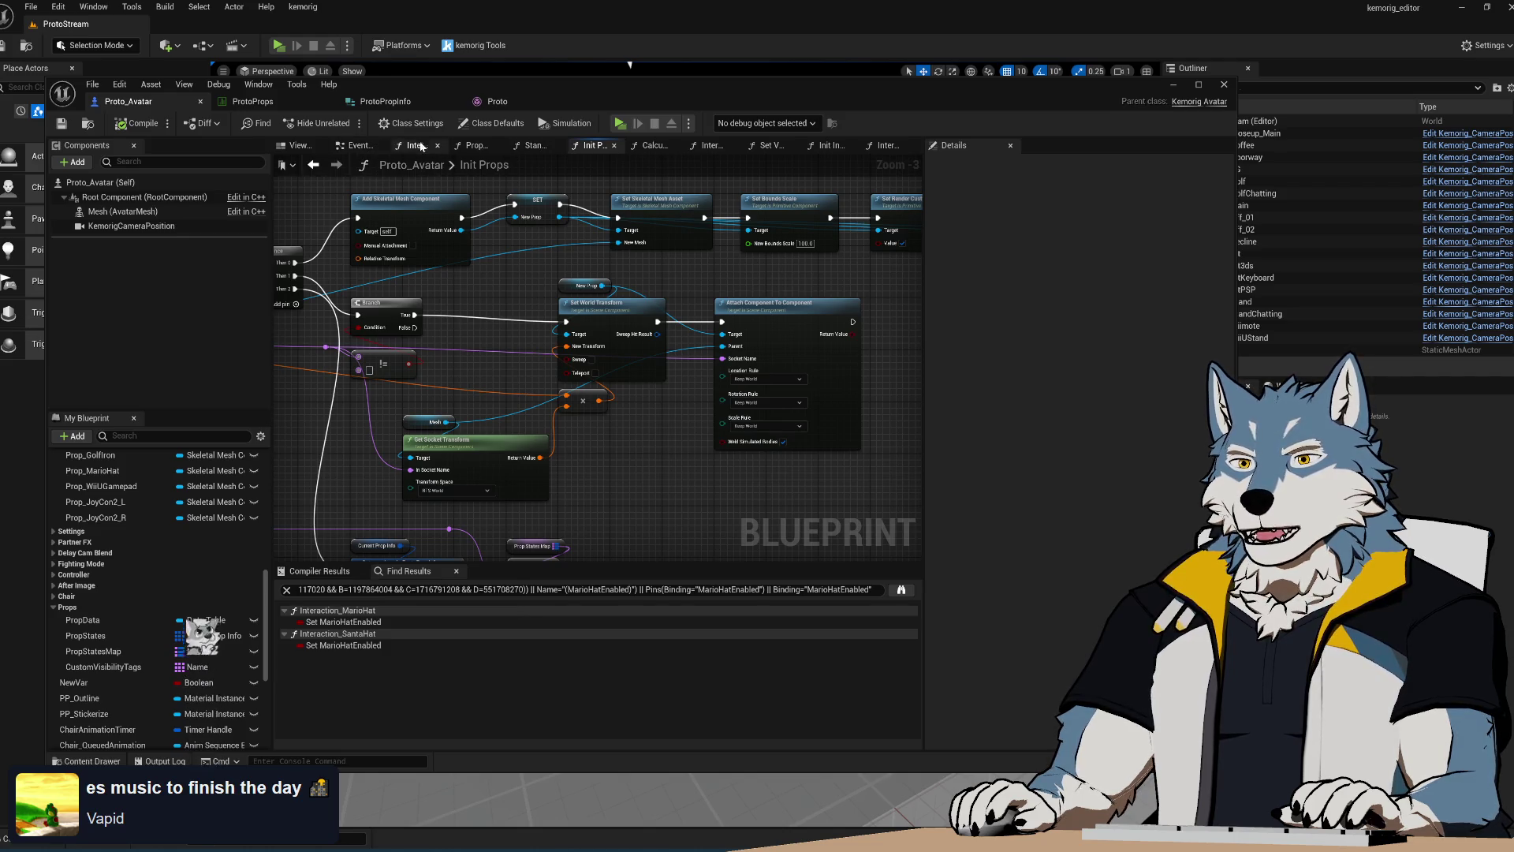
Open Interaction Fighting Mode and move the Sequence node right to clear space after the SET
{"action": "left_click", "coordinate": [406, 146]}
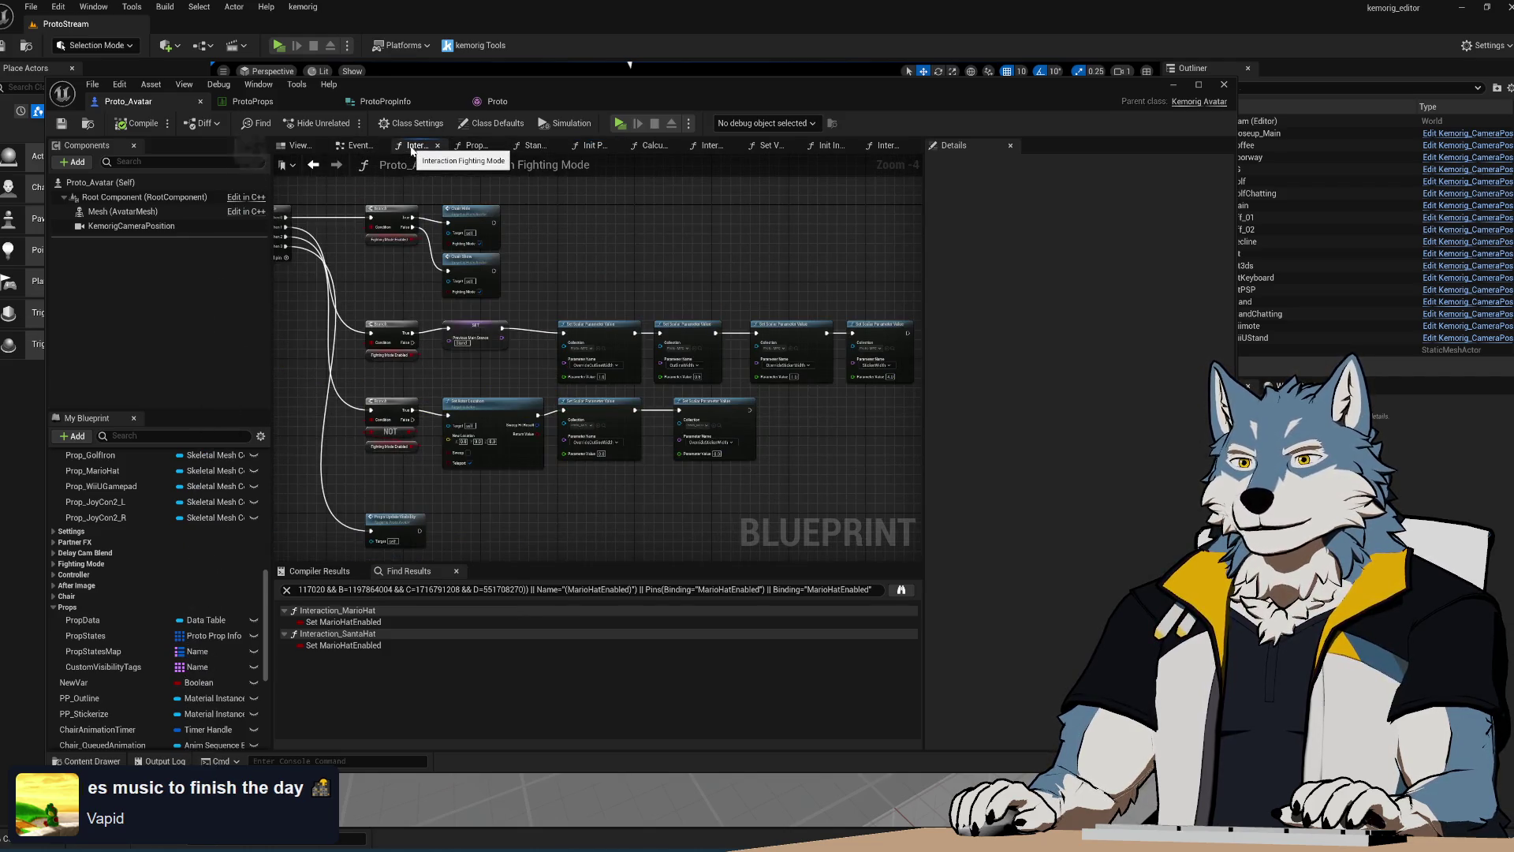
{"action": "right_click_drag", "start_coordinate": [410, 301], "coordinate": [626, 410]}
{"action": "scroll", "coordinate": [627, 410], "scroll_direction": "up", "scroll_amount": 4}
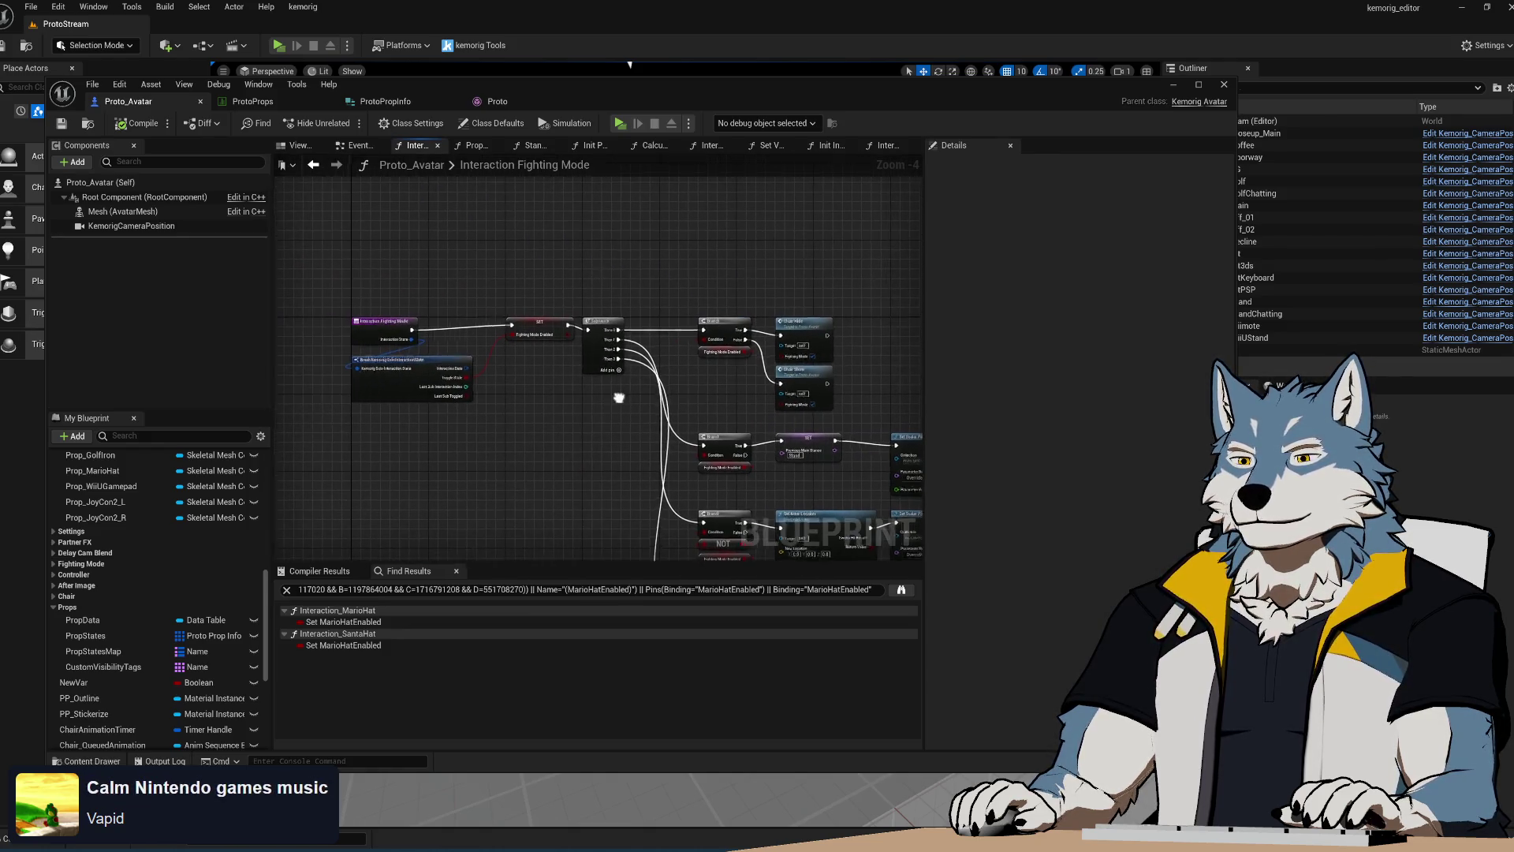
{"action": "right_click", "coordinate": [517, 307]}
{"action": "left_click", "coordinate": [494, 381]}
{"action": "scroll", "coordinate": [544, 412], "scroll_direction": "down", "scroll_amount": 6}
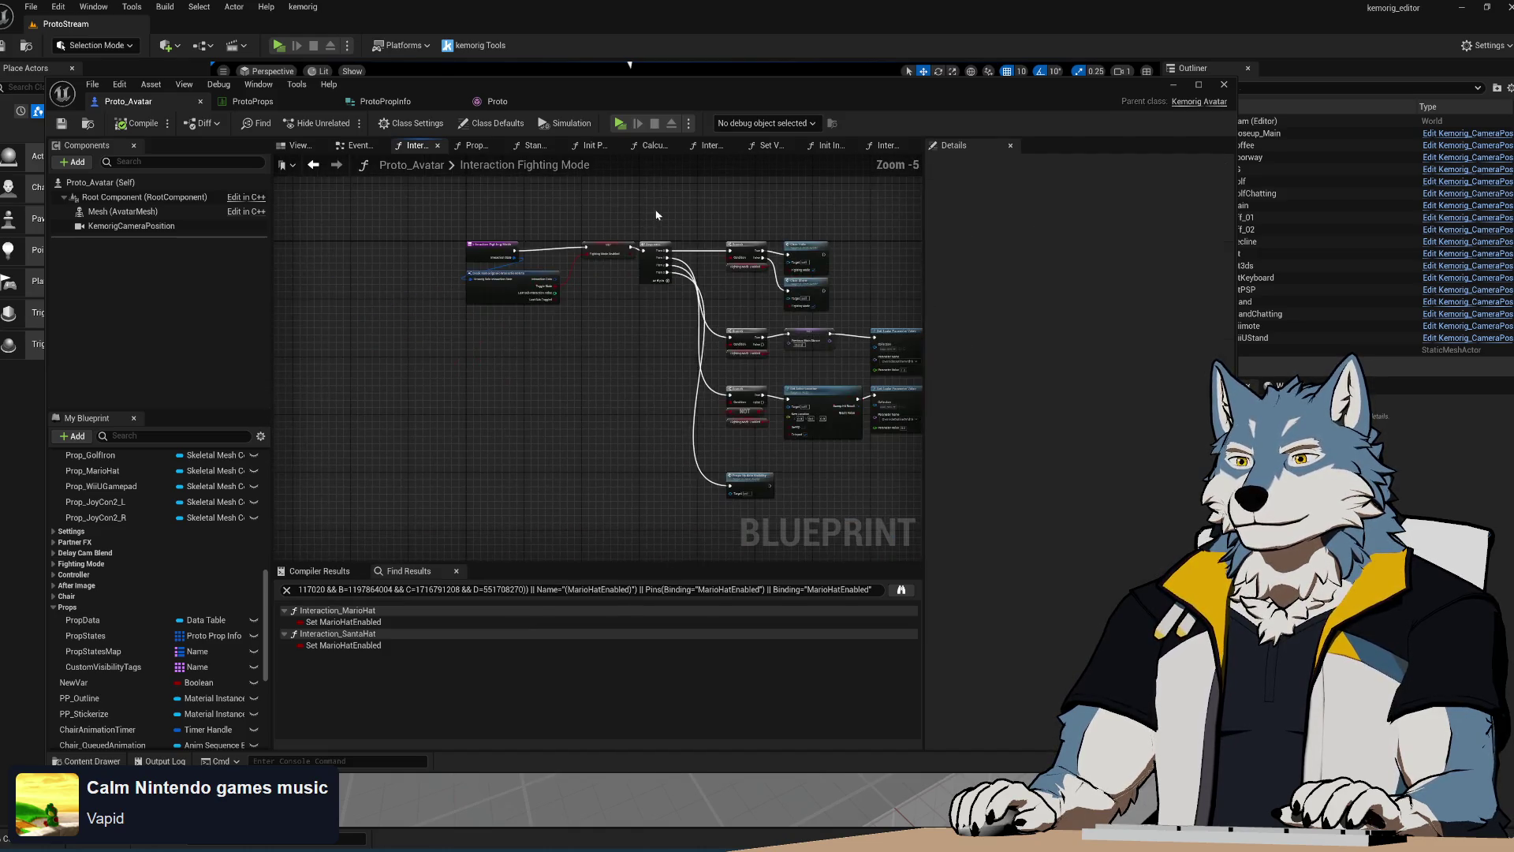
{"action": "scroll", "coordinate": [473, 340], "scroll_direction": "up", "scroll_amount": 6}
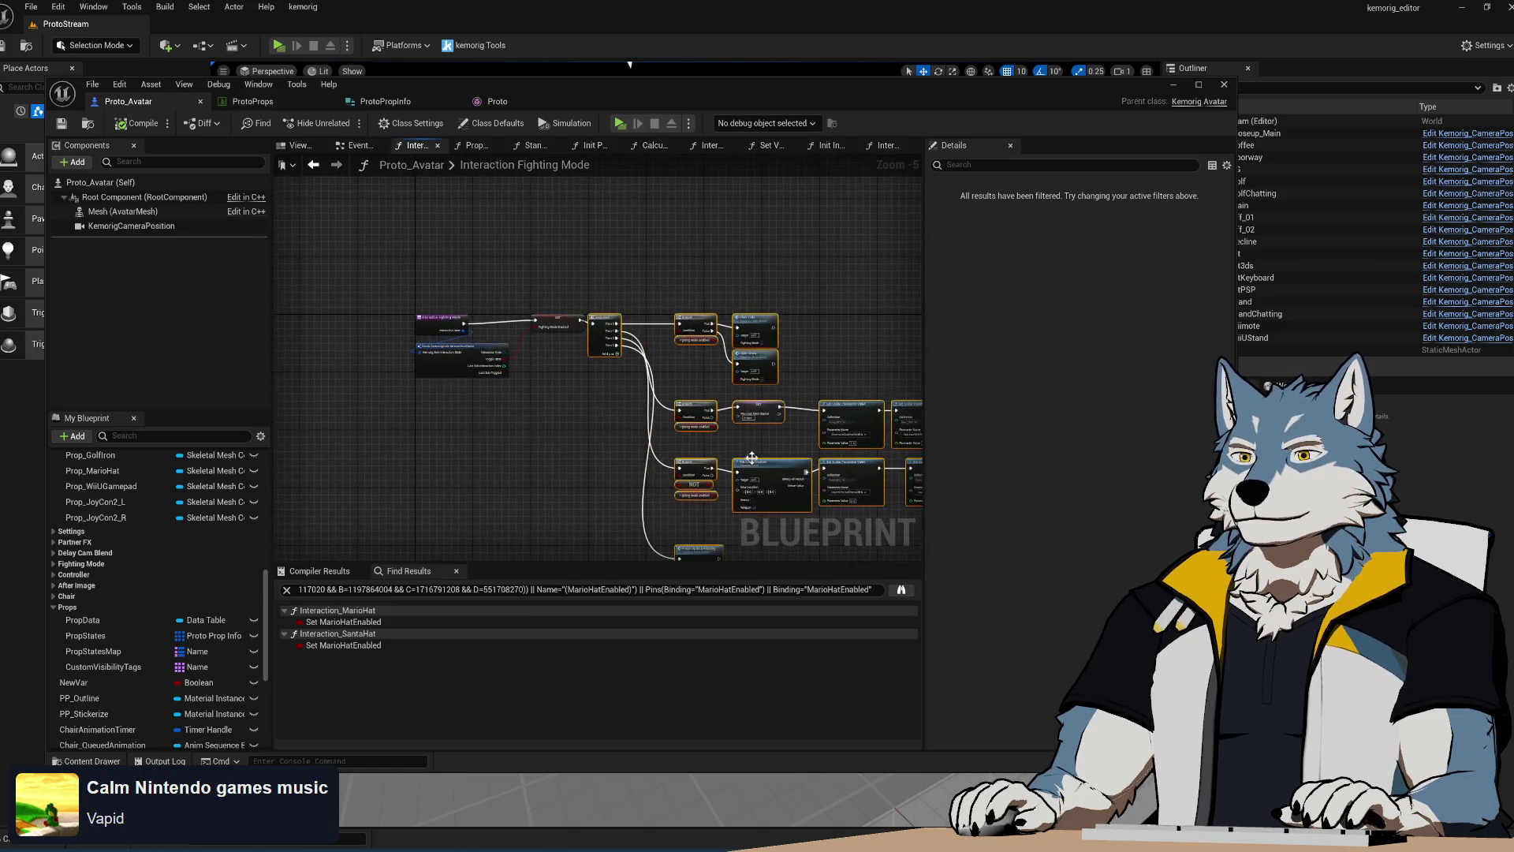
{"action": "mouse_move", "coordinate": [607, 310]}
{"action": "left_mouse_down"}
{"action": "mouse_move", "coordinate": [783, 310]}
{"action": "mouse_move", "coordinate": [761, 310]}
{"action": "left_mouse_up"}
Drop a Set CustomVisibilityTags node beside the Fighting Mode Enabled setter
{"action": "right_click_drag", "start_coordinate": [514, 449], "coordinate": [553, 418]}
{"action": "mouse_move", "coordinate": [102, 667]}
{"action": "left_mouse_down"}
{"action": "mouse_move", "coordinate": [598, 404]}
{"action": "mouse_move", "coordinate": [638, 272]}
{"action": "left_mouse_up"}
{"action": "left_click", "coordinate": [653, 442]}
Replace the CustomVisibilityTags setter with a Set Visibility Tag call wired between SET and Sequence
{"action": "right_click", "coordinate": [616, 284]}
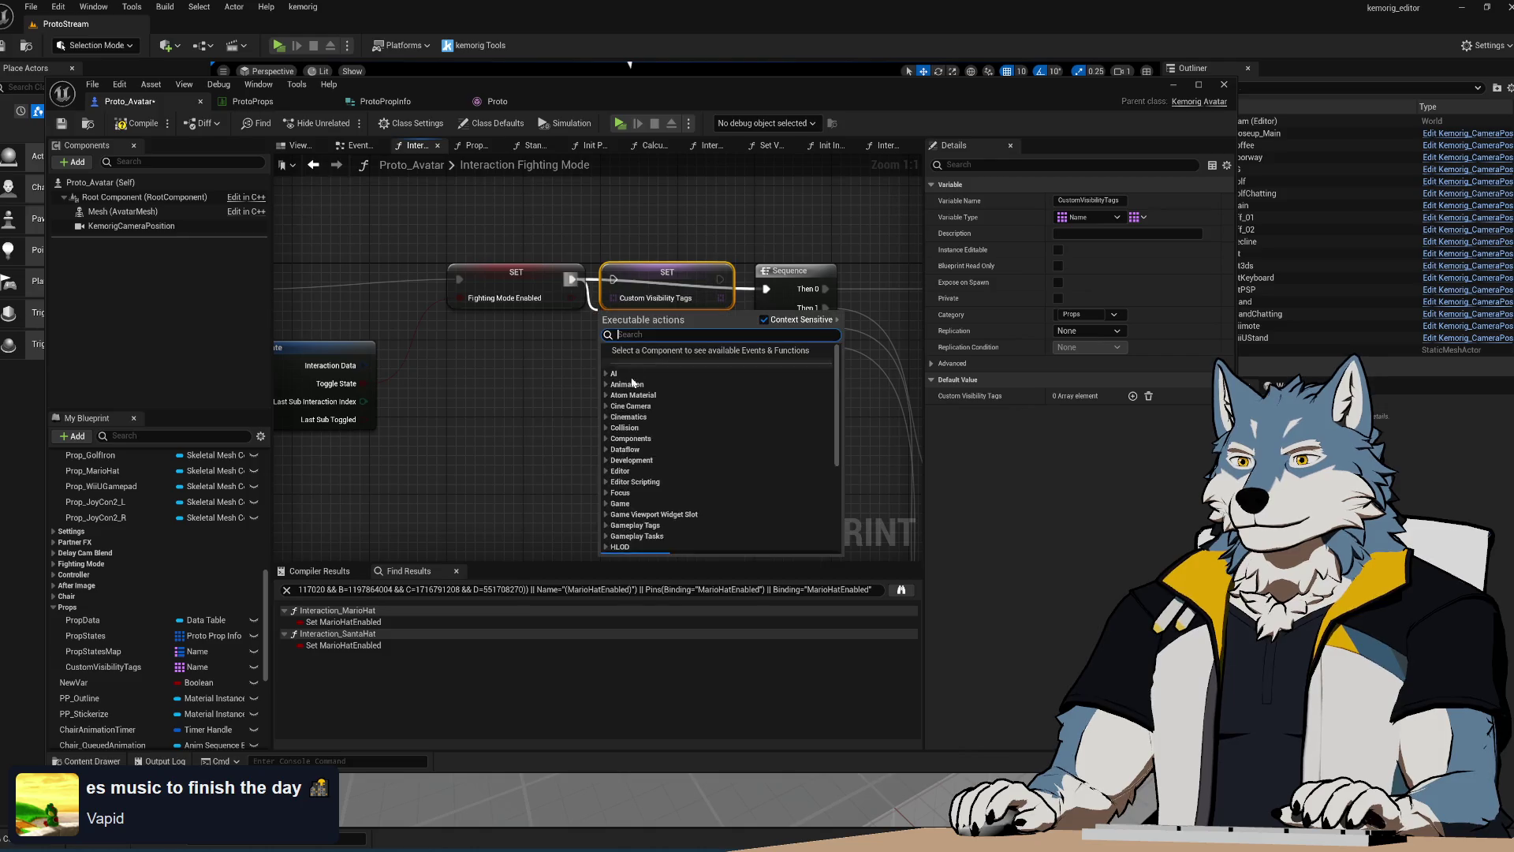
{"action": "left_click", "coordinate": [676, 406]}
{"action": "scroll", "coordinate": [131, 580], "scroll_direction": "up", "scroll_amount": 10}
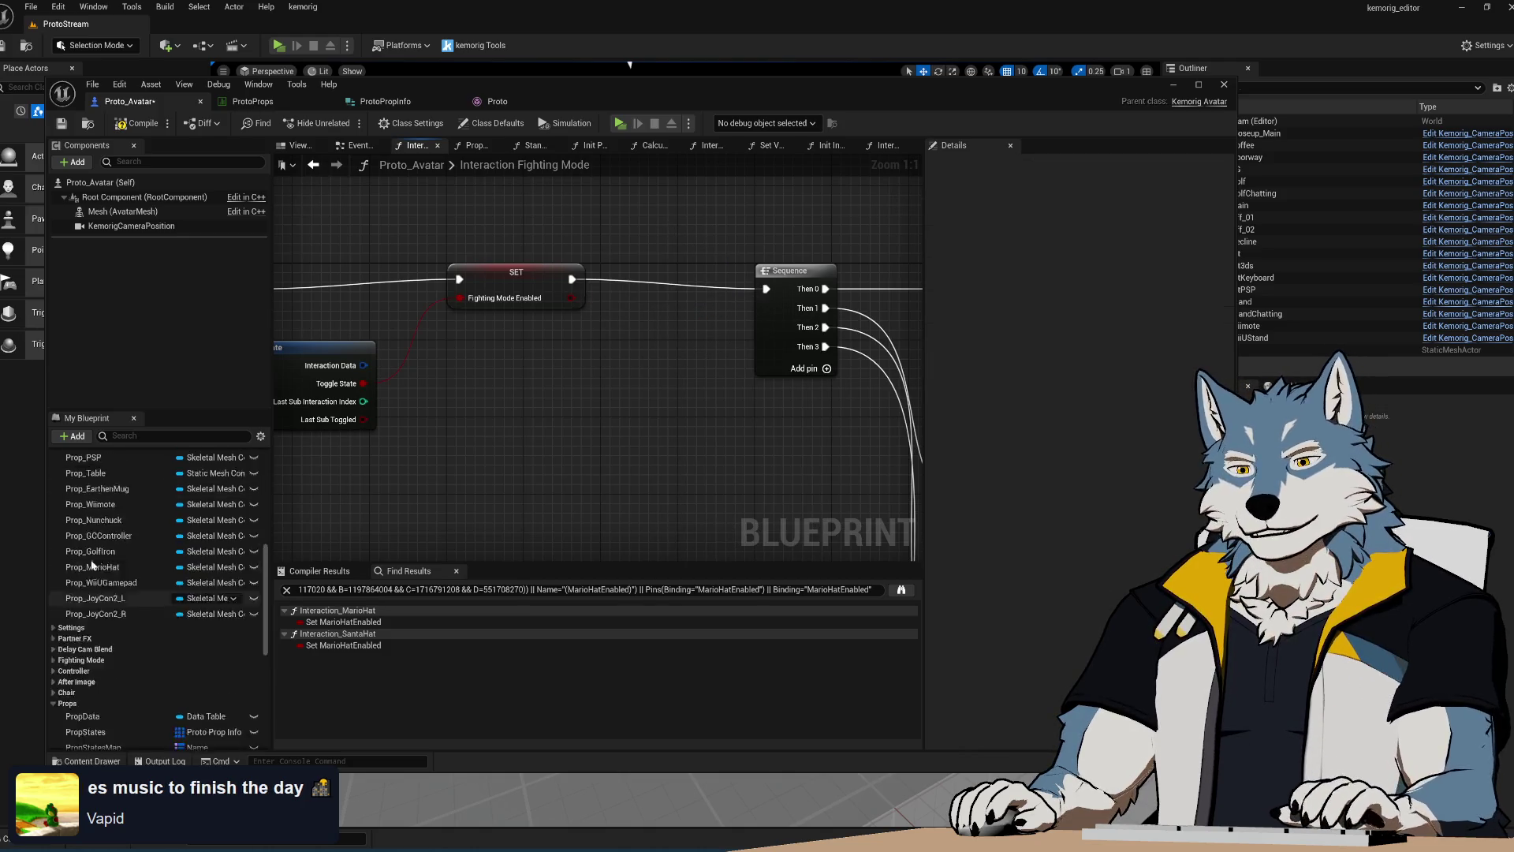
{"action": "left_click", "coordinate": [53, 544]}
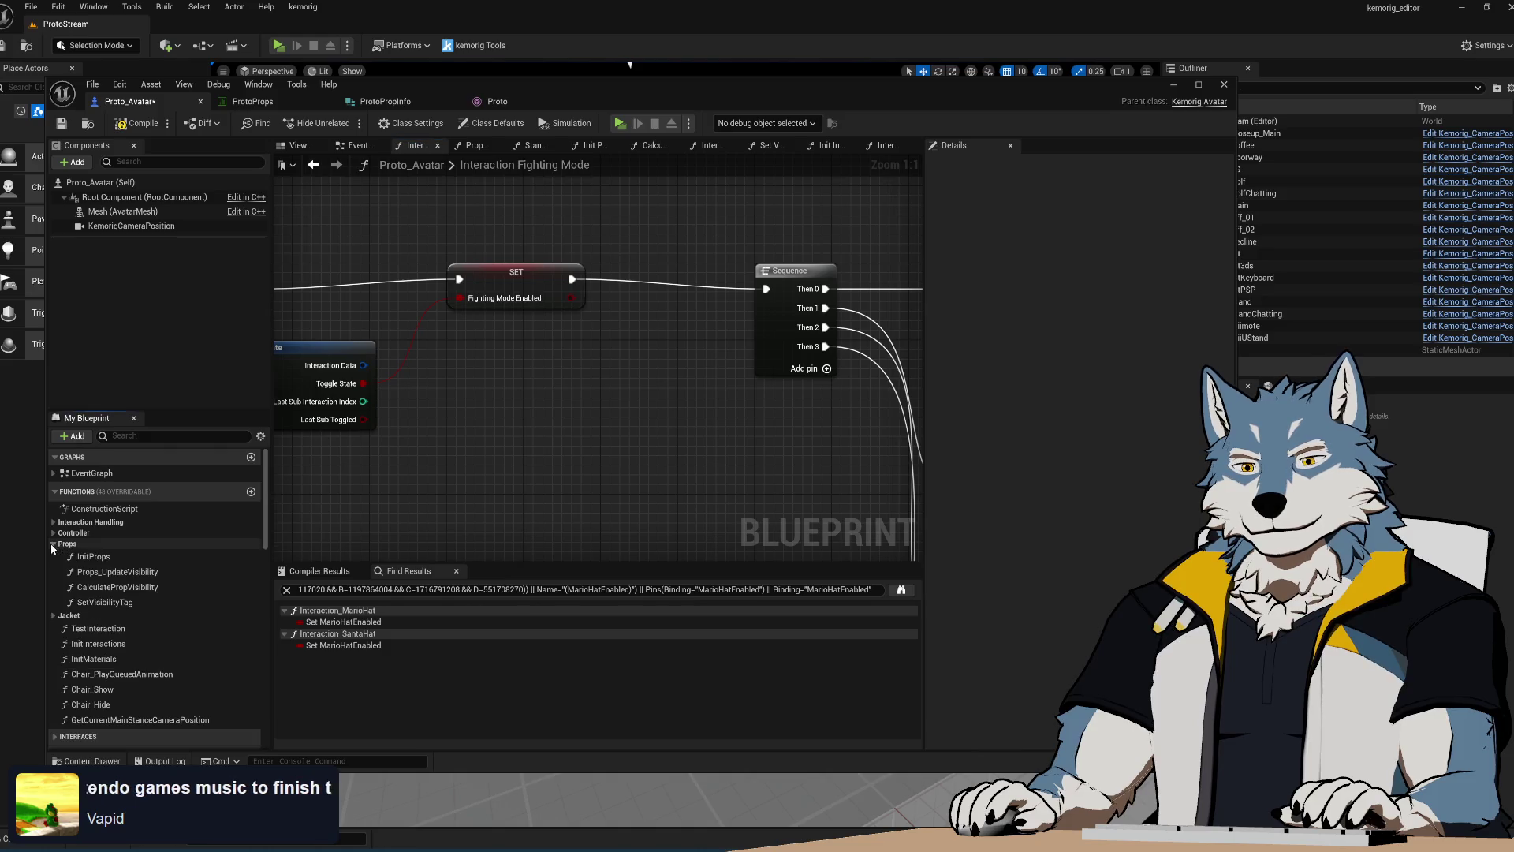
{"action": "mouse_move", "coordinate": [105, 602]}
{"action": "left_mouse_down"}
{"action": "mouse_move", "coordinate": [522, 505]}
{"action": "mouse_move", "coordinate": [657, 263]}
{"action": "mouse_move", "coordinate": [626, 289]}
{"action": "left_mouse_up"}
{"action": "left_click_drag", "start_coordinate": [572, 280], "coordinate": [613, 298]}
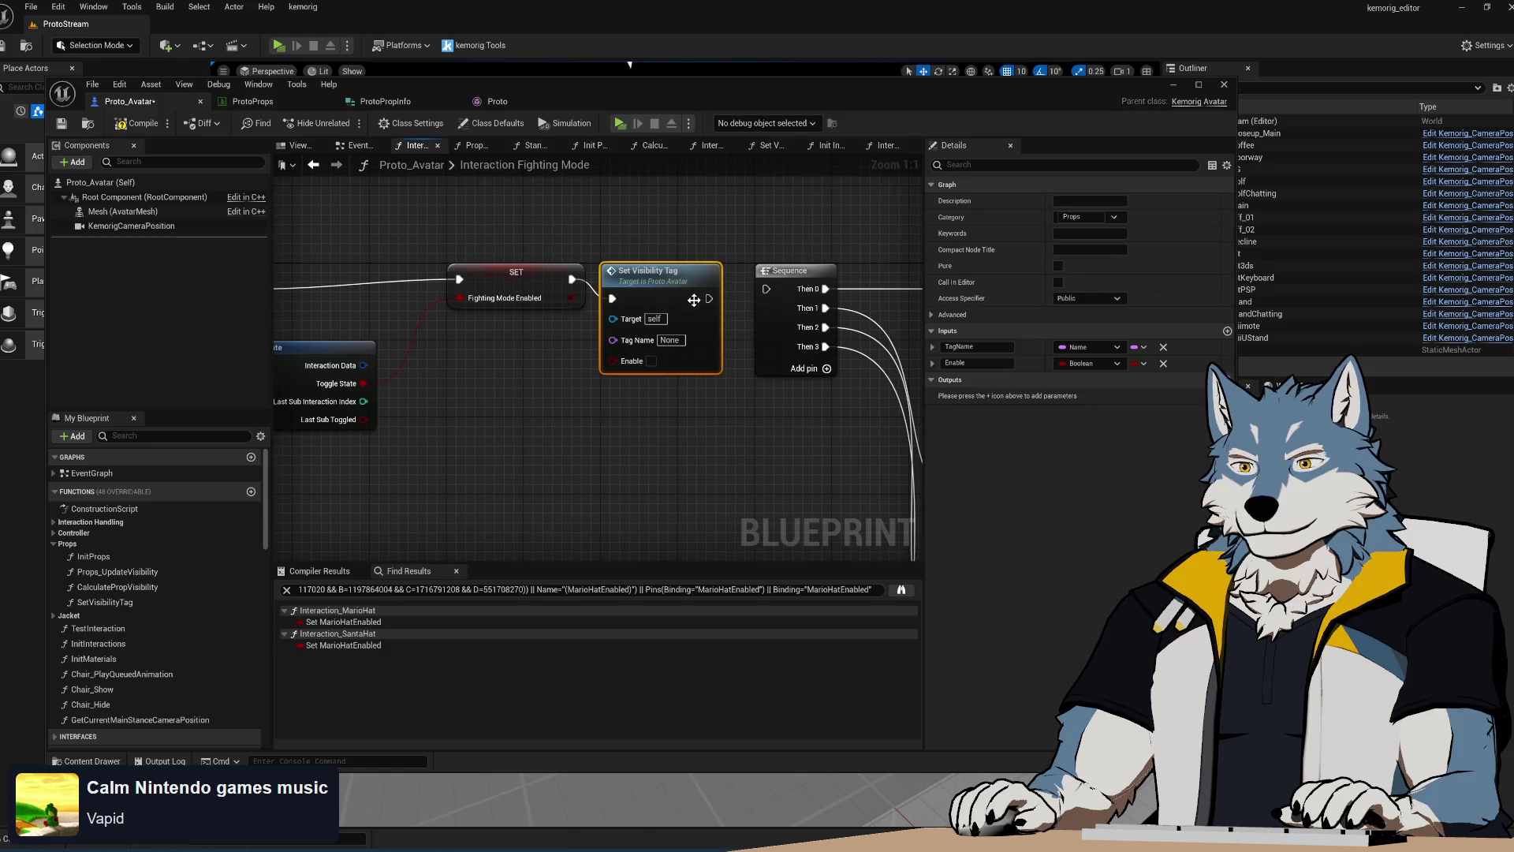
{"action": "left_click_drag", "start_coordinate": [709, 299], "coordinate": [766, 289]}
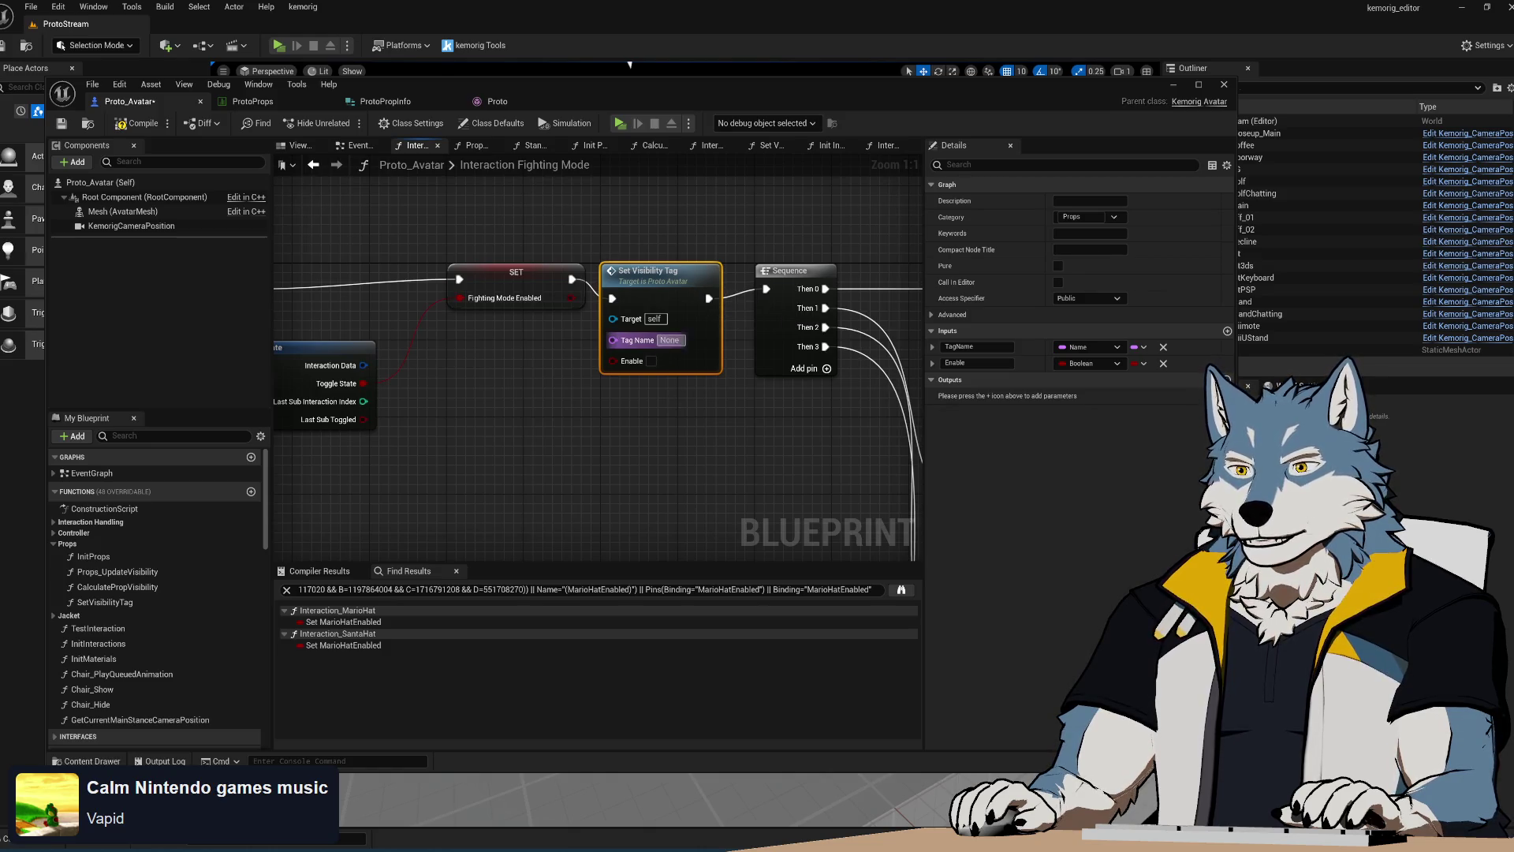
Set Tag Name to FightingMode, enable it, and link Fighting Mode Enabled to the Enable input
{"action": "left_click", "coordinate": [282, 102]}
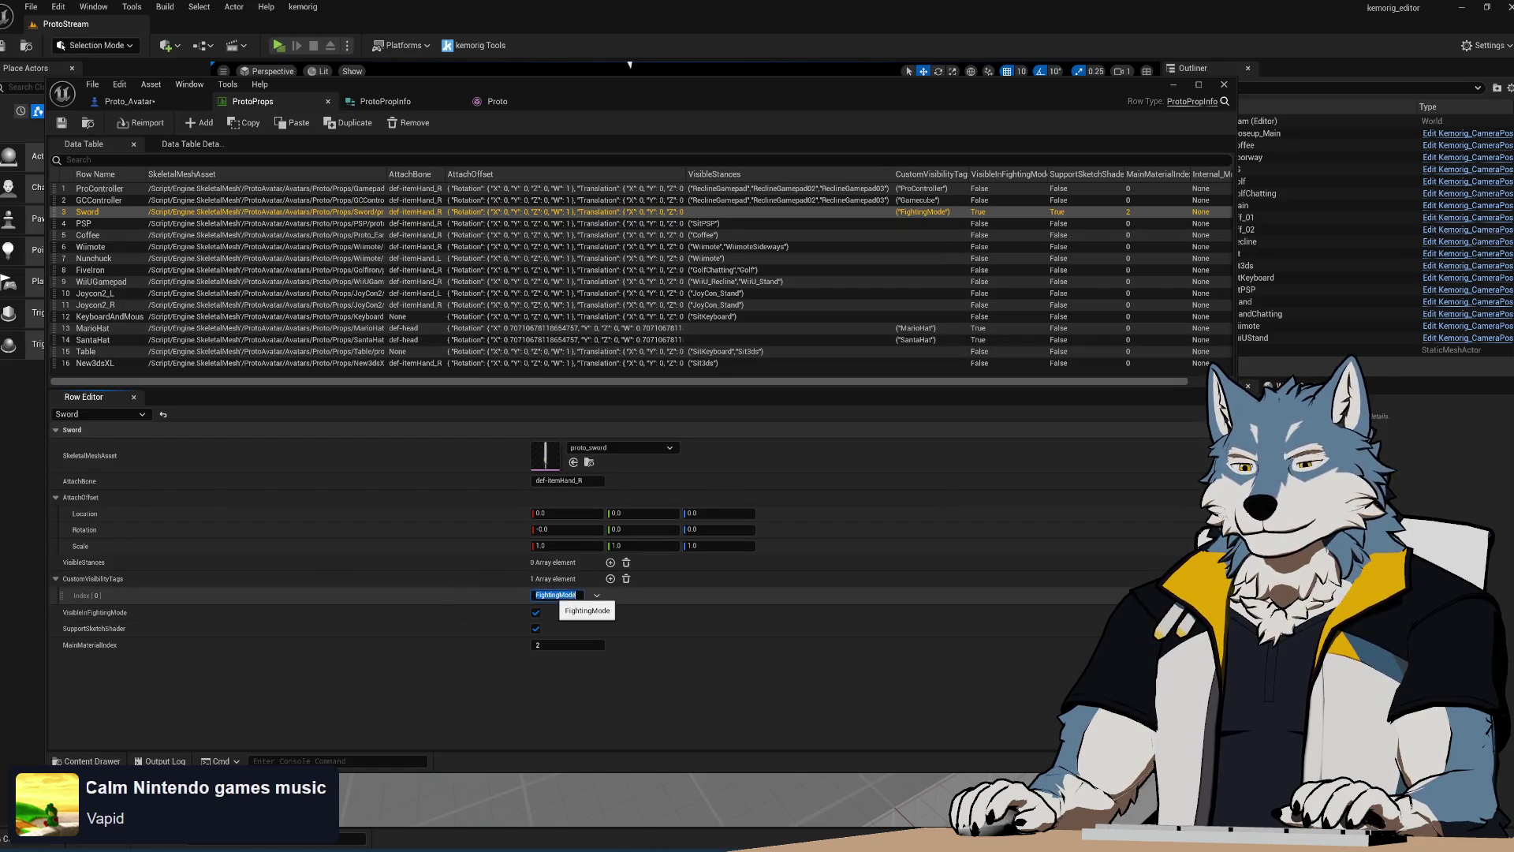
{"action": "left_click", "coordinate": [126, 101]}
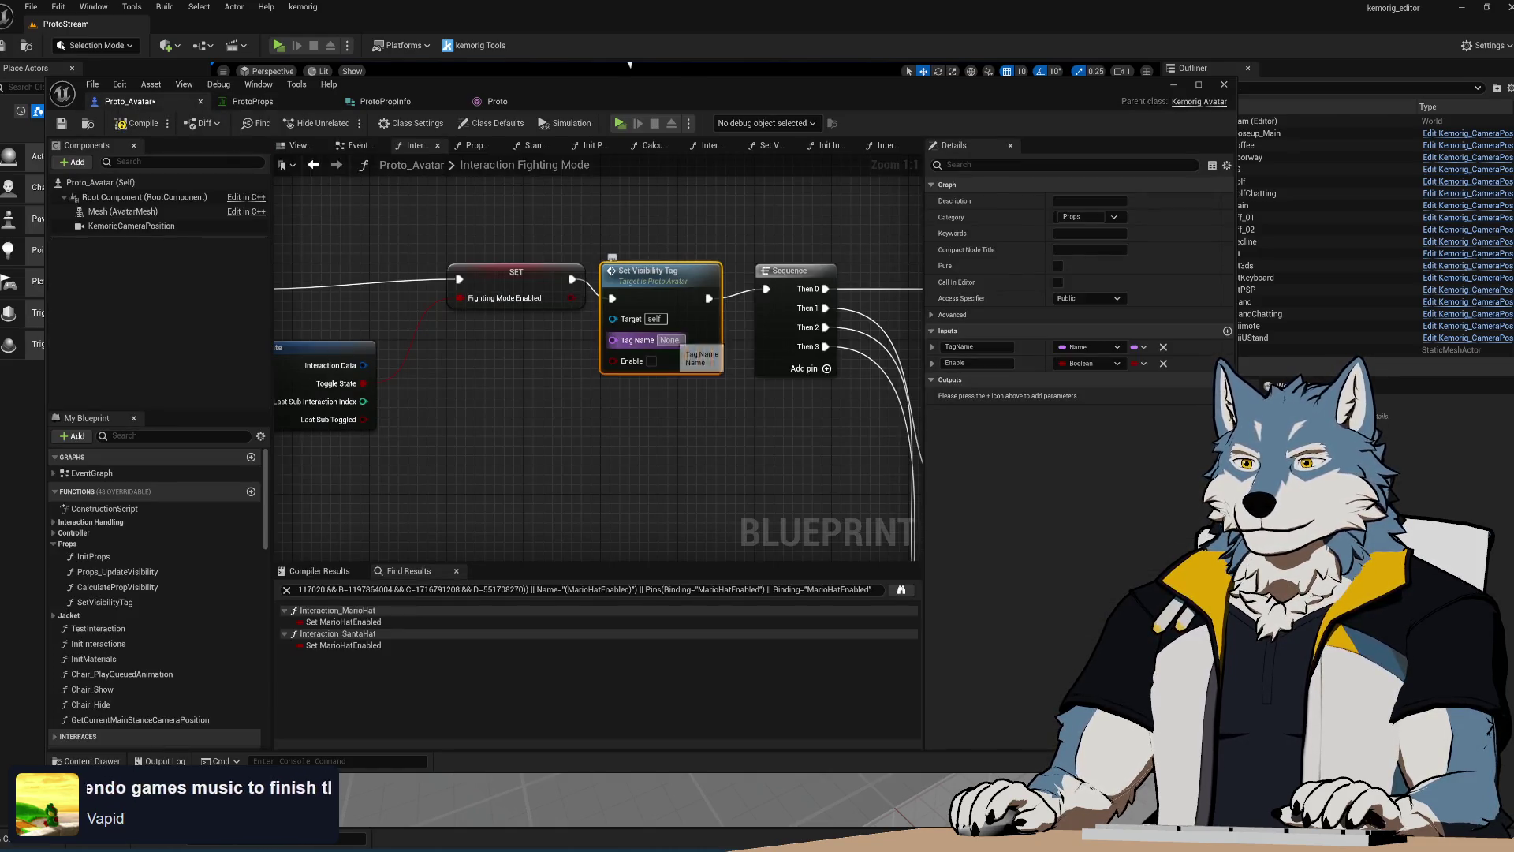
{"action": "left_click", "coordinate": [709, 466]}
{"action": "left_click", "coordinate": [651, 370]}
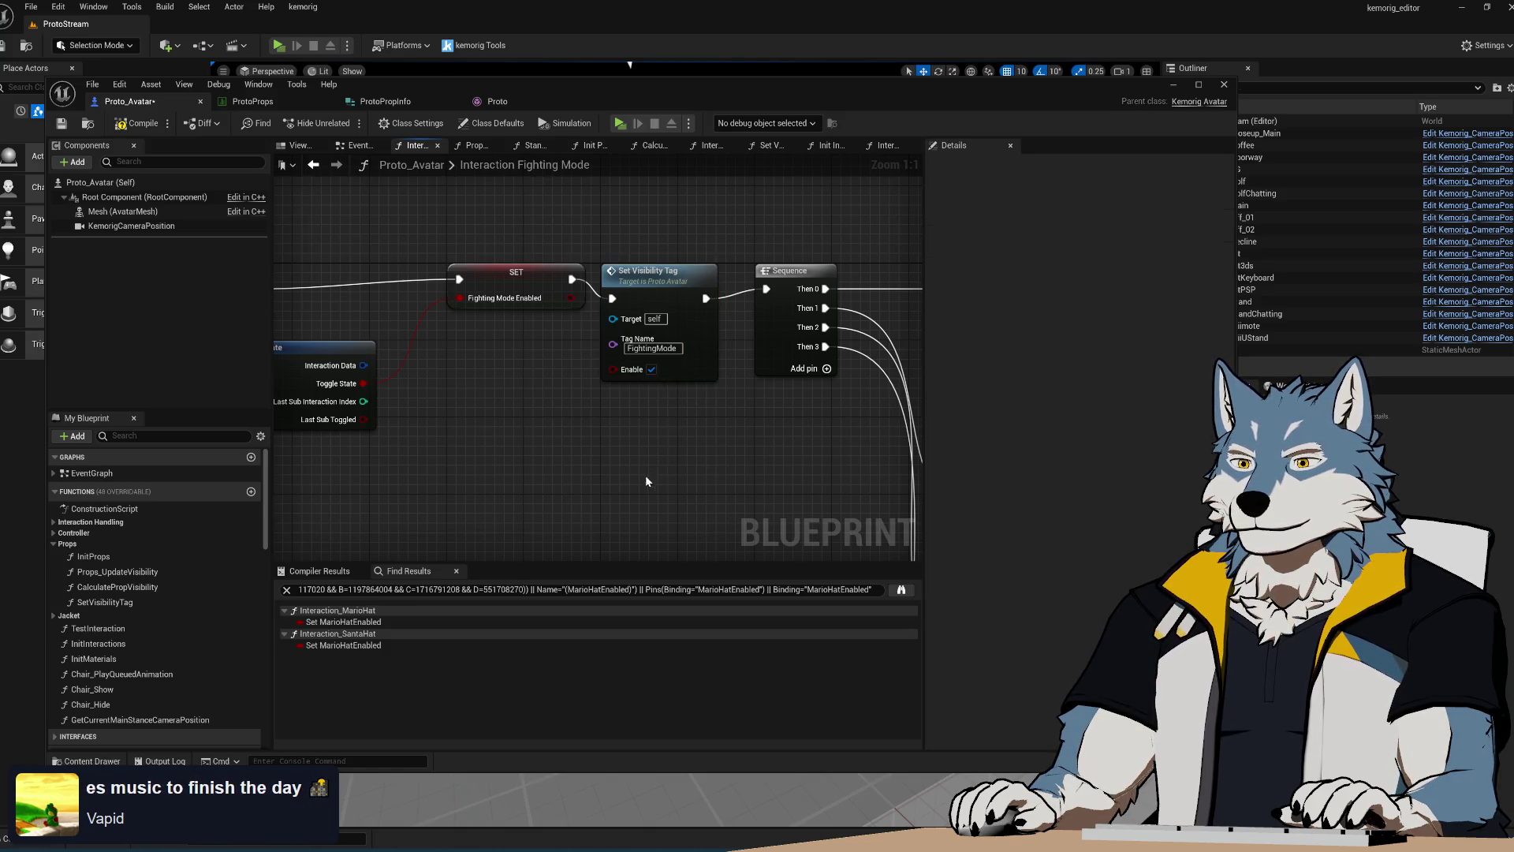
{"action": "mouse_move", "coordinate": [573, 299]}
{"action": "left_mouse_down"}
{"action": "mouse_move", "coordinate": [623, 379]}
{"action": "mouse_move", "coordinate": [575, 370]}
{"action": "mouse_move", "coordinate": [598, 333]}
{"action": "mouse_move", "coordinate": [623, 370]}
{"action": "left_mouse_up"}
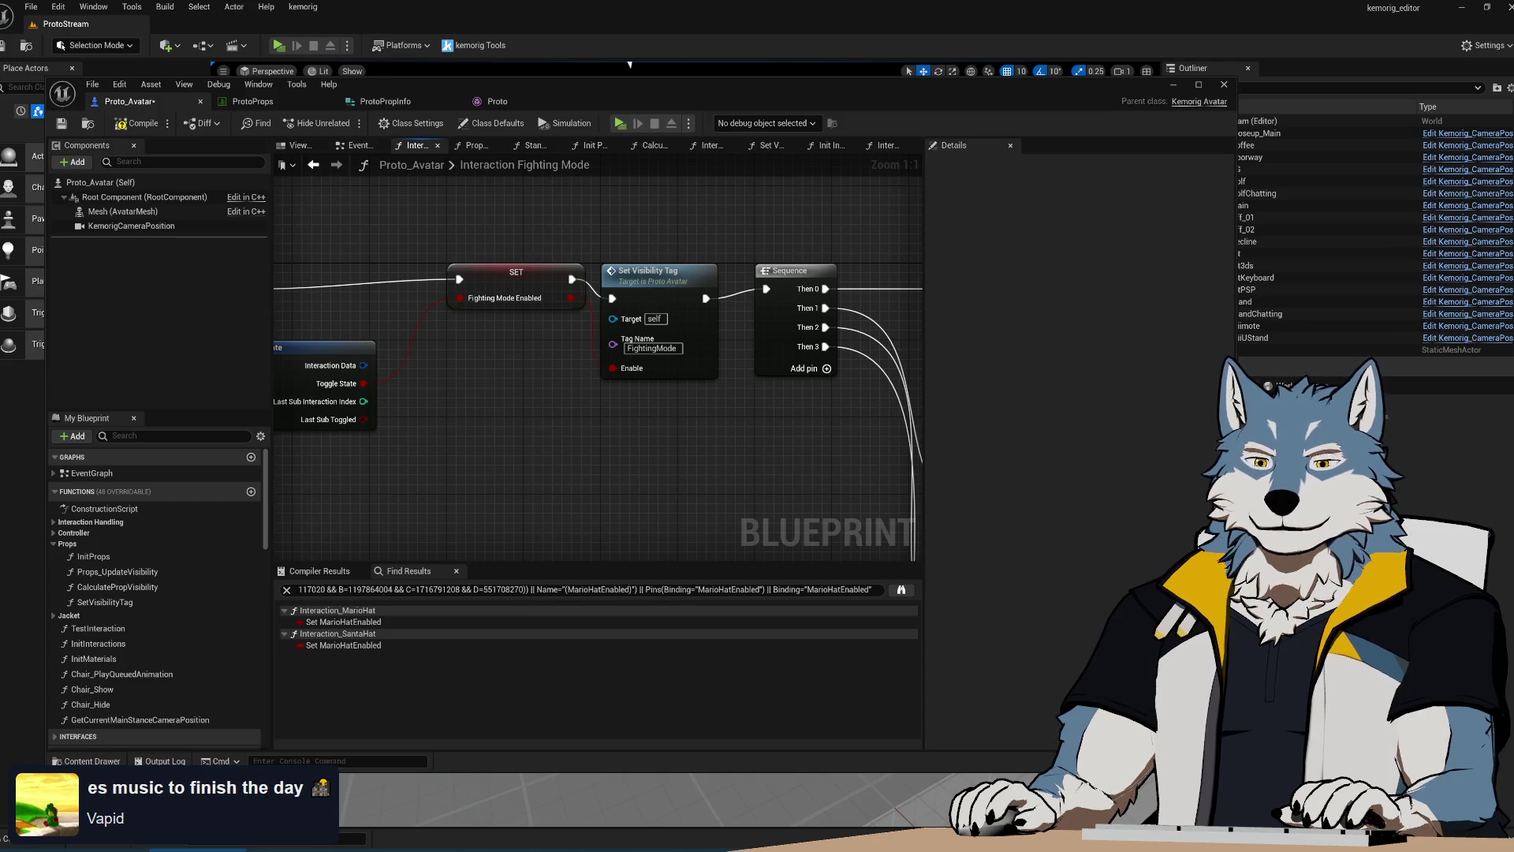
Bring up the web browser alongside Unreal Engine 5
{"action": "key", "text": "super+1"}
Search images for 'icee' and open the third Icee photo full-size in a new tab
{"action": "left_click", "coordinate": [473, 94]}
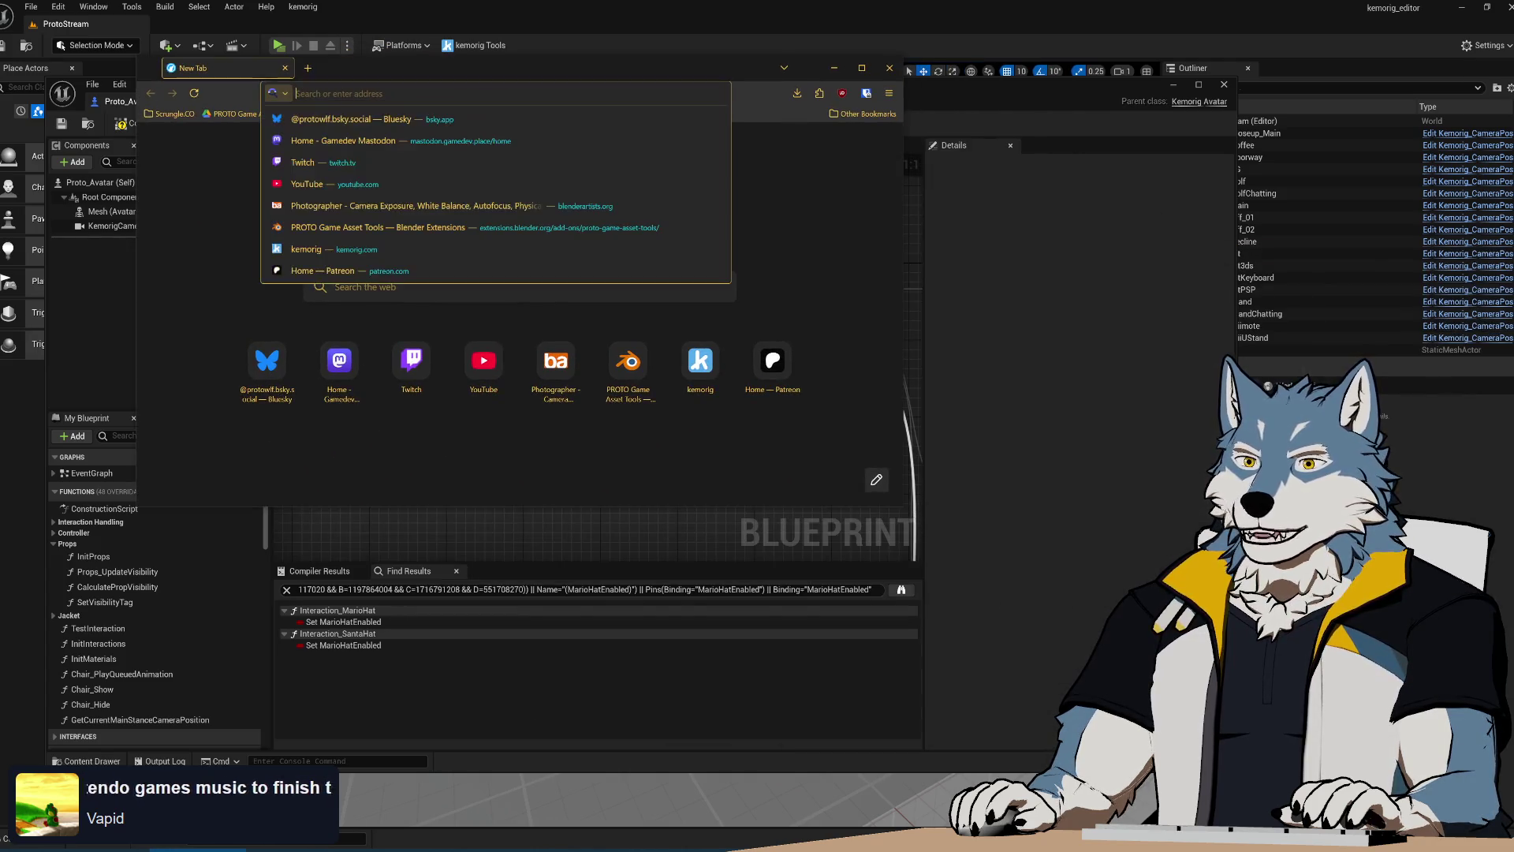
{"action": "type", "text": "icee"}
{"action": "key", "text": "Return"}
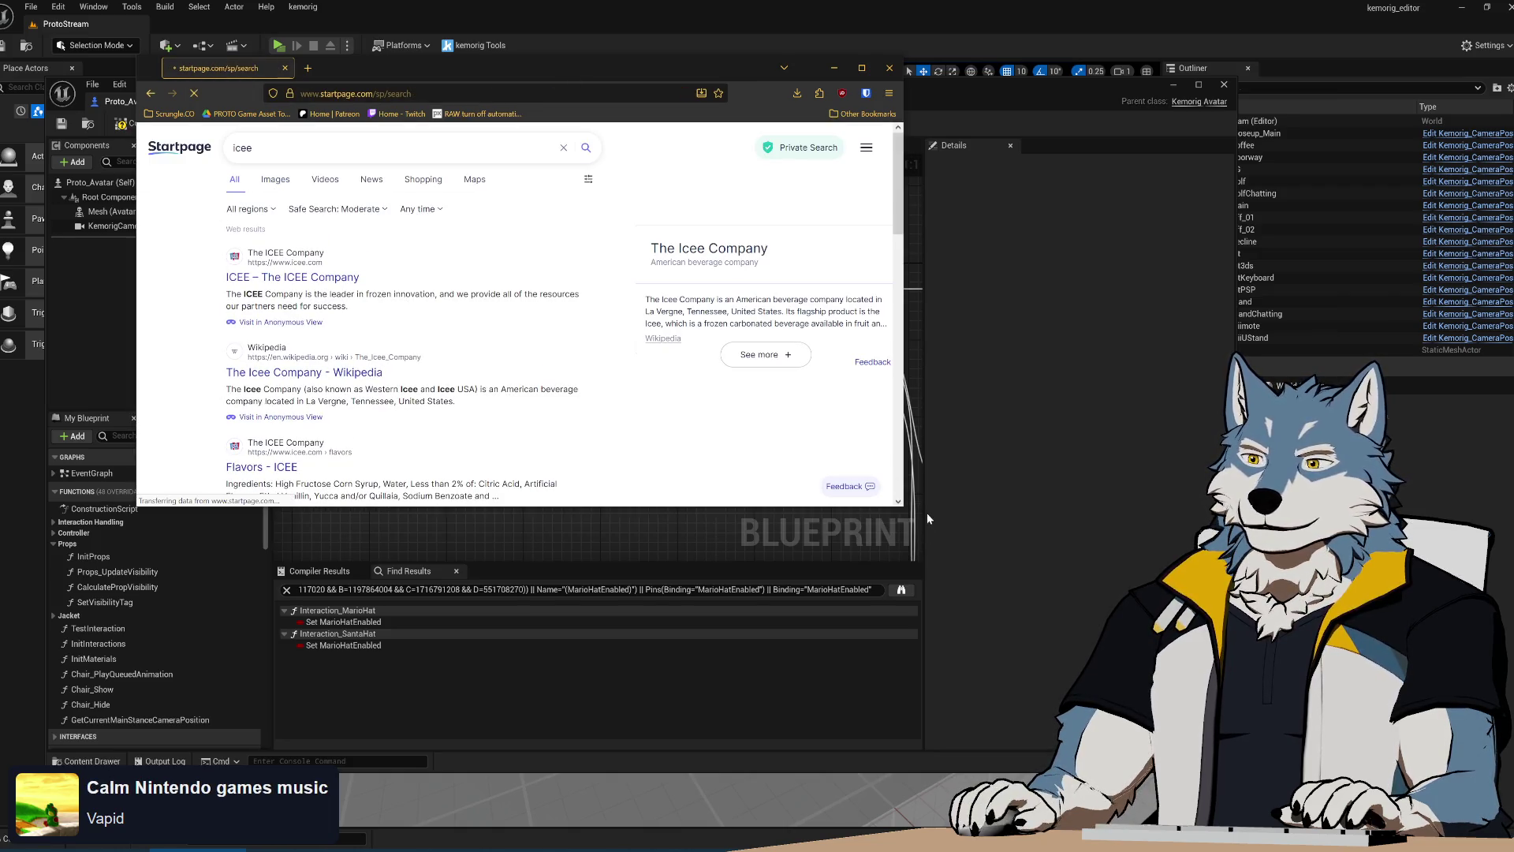
{"action": "left_click_drag", "start_coordinate": [905, 516], "coordinate": [1233, 517]}
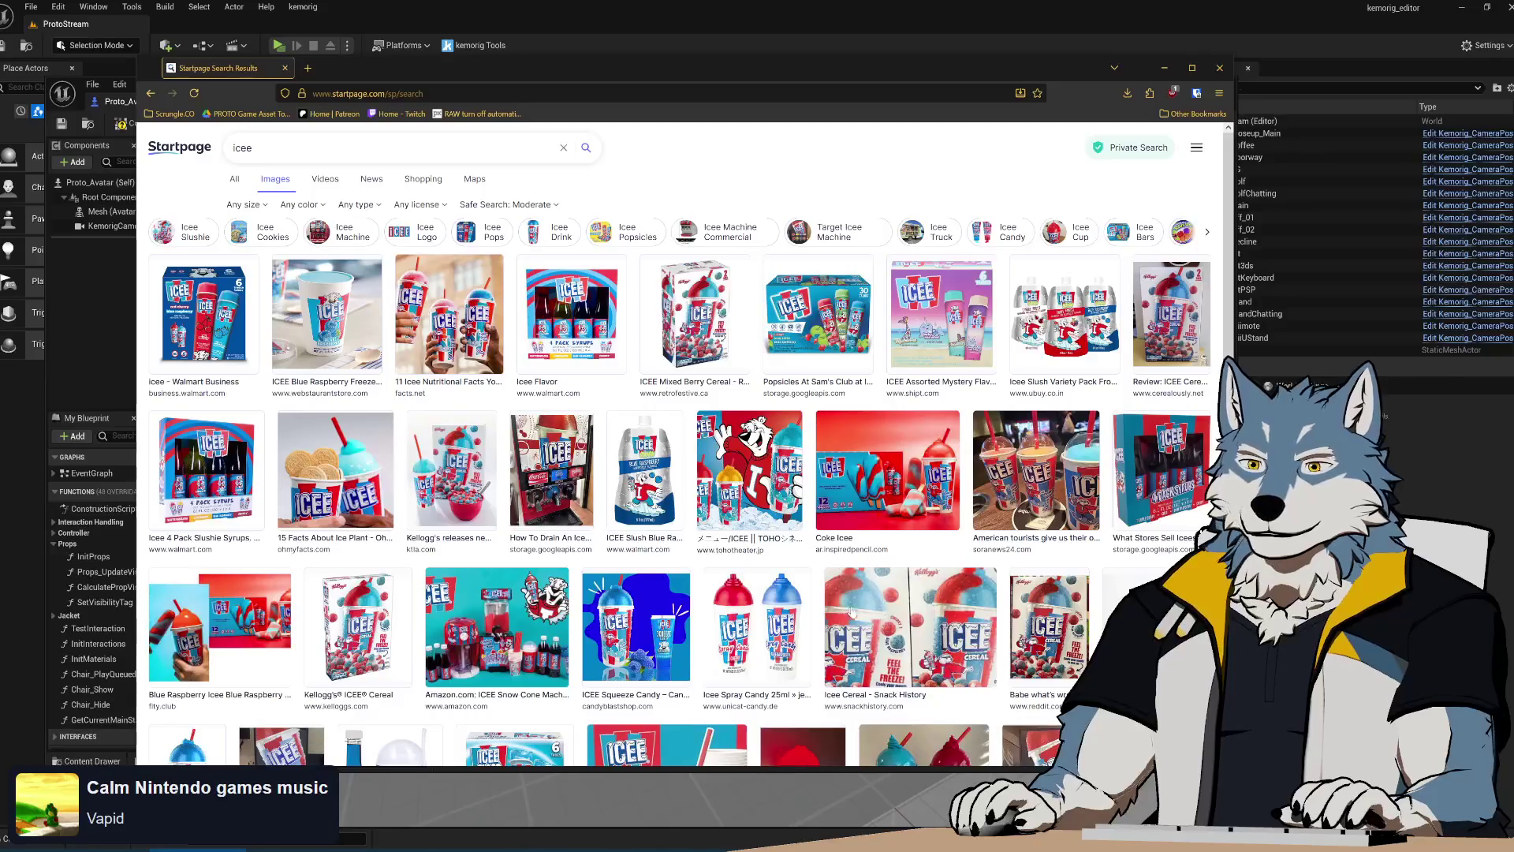
{"action": "left_click", "coordinate": [427, 307]}
{"action": "right_click", "coordinate": [449, 451]}
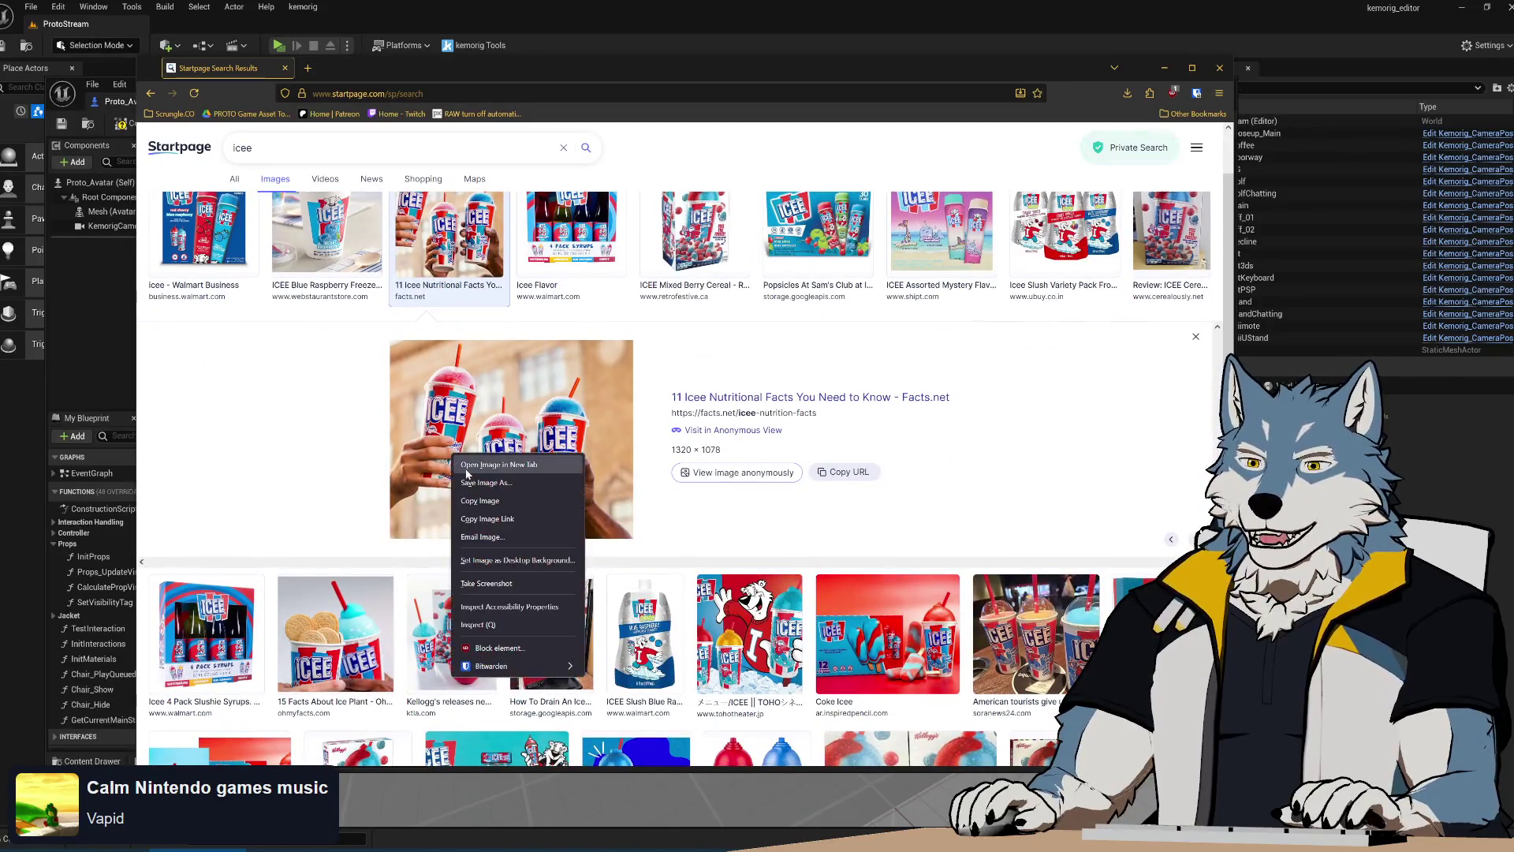
{"action": "left_click", "coordinate": [481, 489]}
{"action": "left_click", "coordinate": [363, 68]}
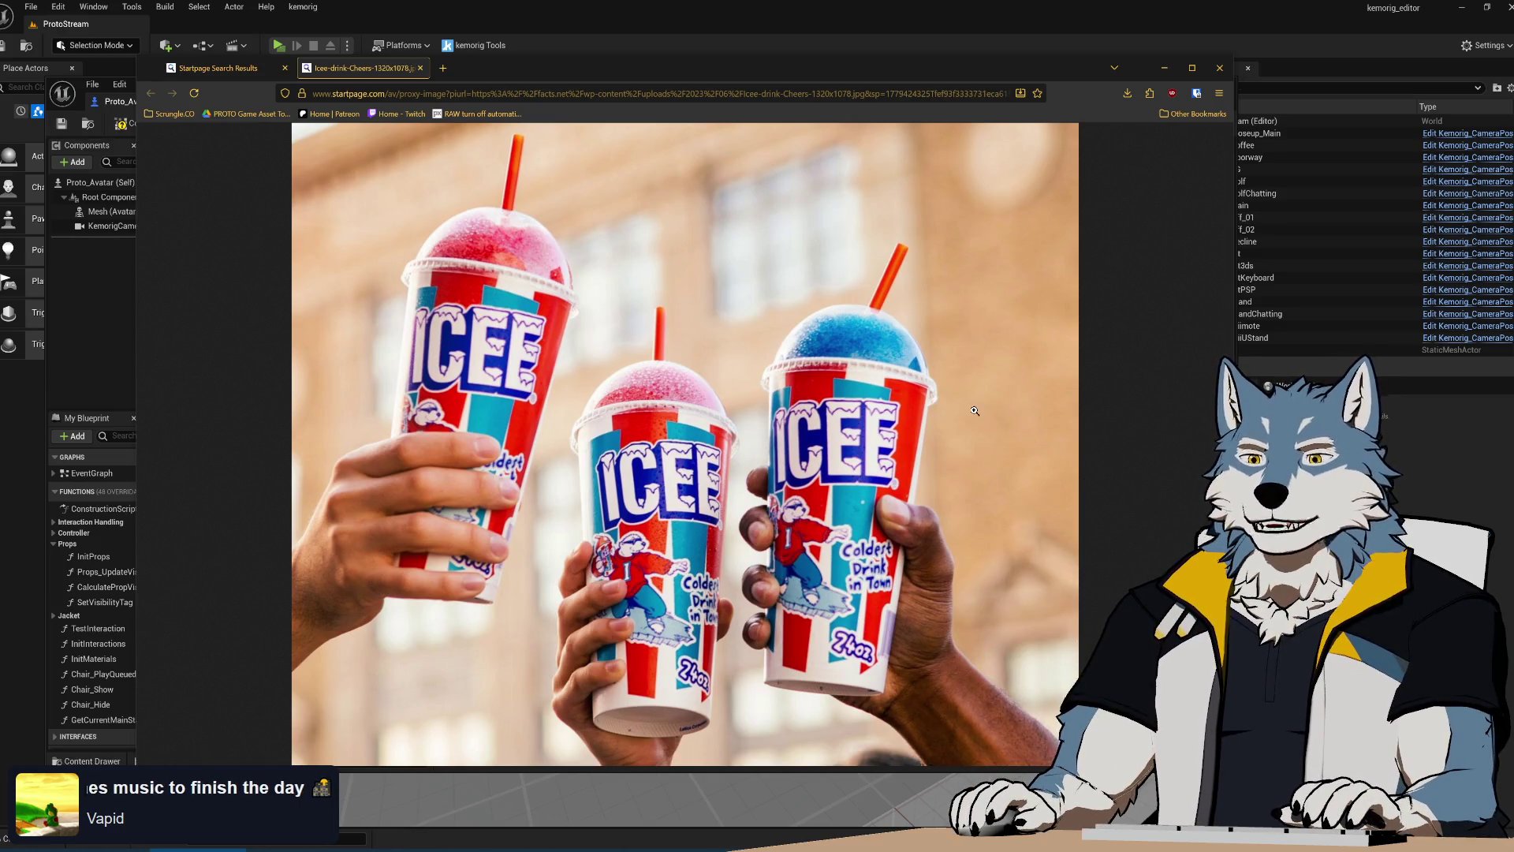
Change the search to 'slurpee' and open the second Slurpee photo full-size in a new tab
{"action": "left_click", "coordinate": [269, 74]}
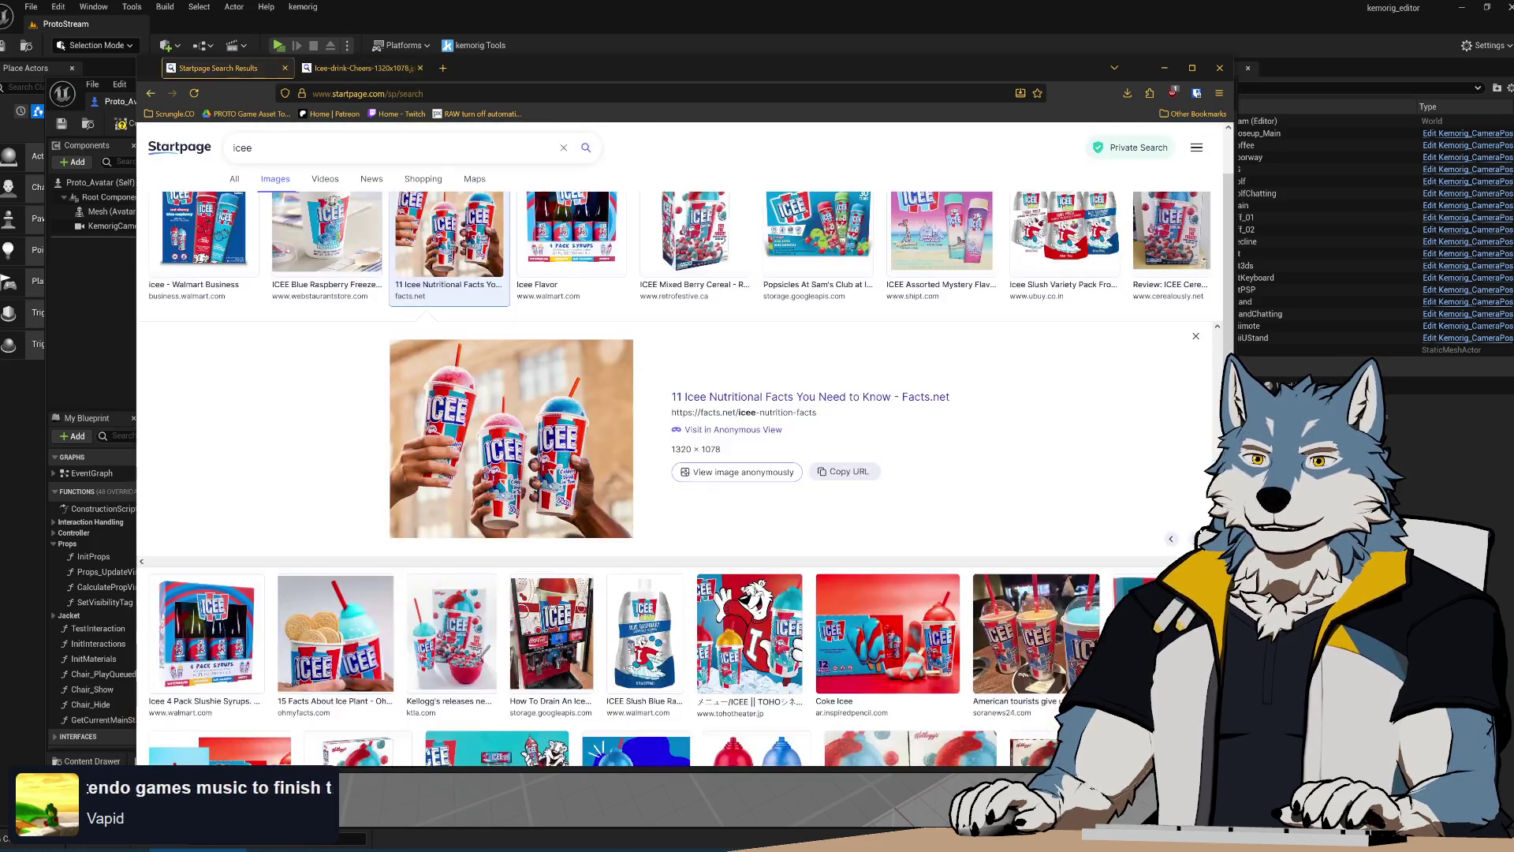
{"action": "type", "text": "lurpee"}
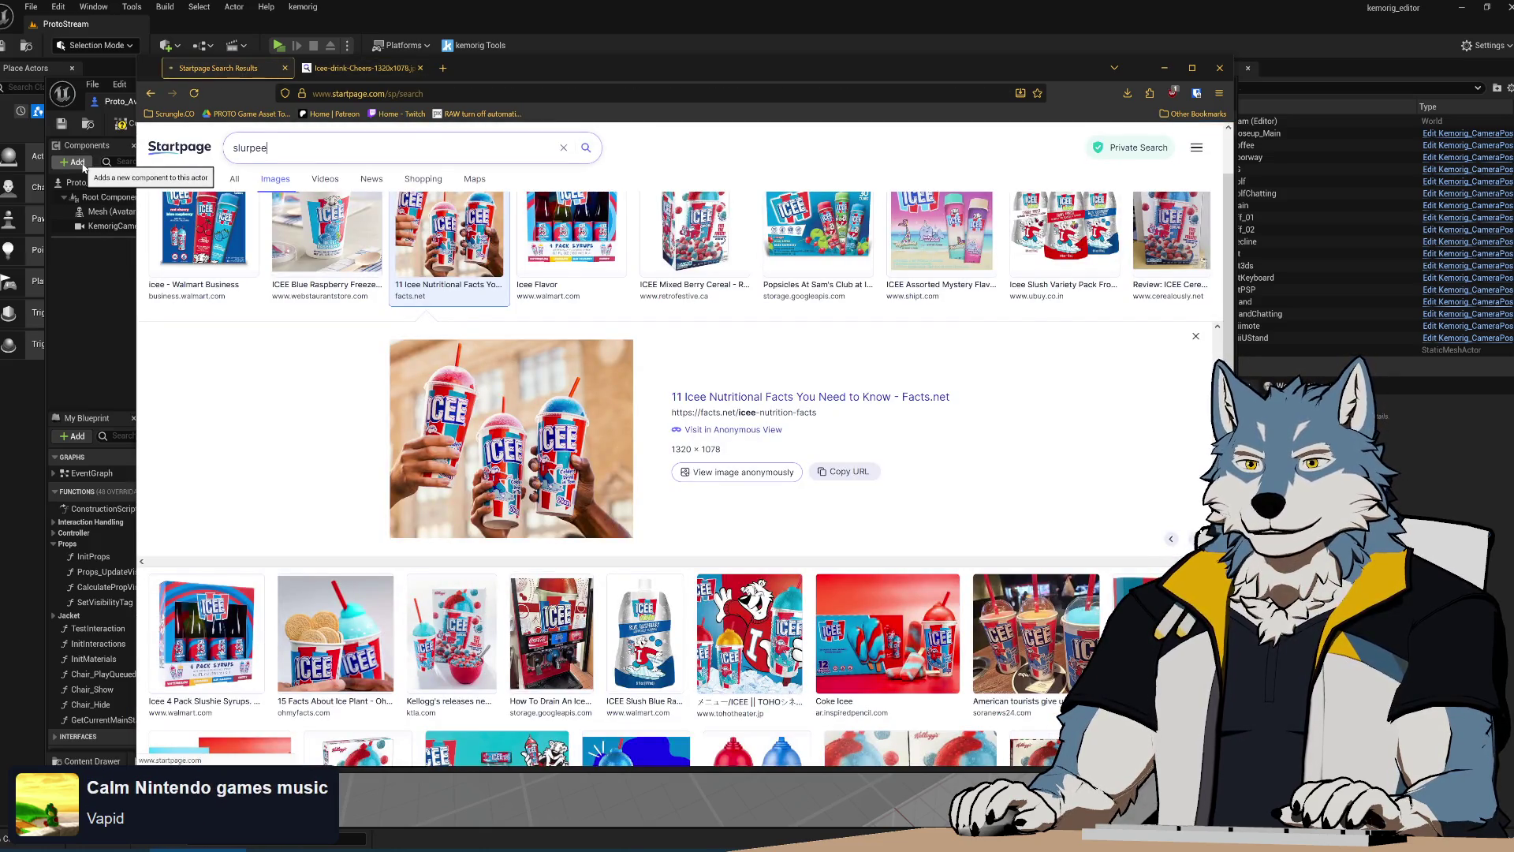
{"action": "key", "text": "Return"}
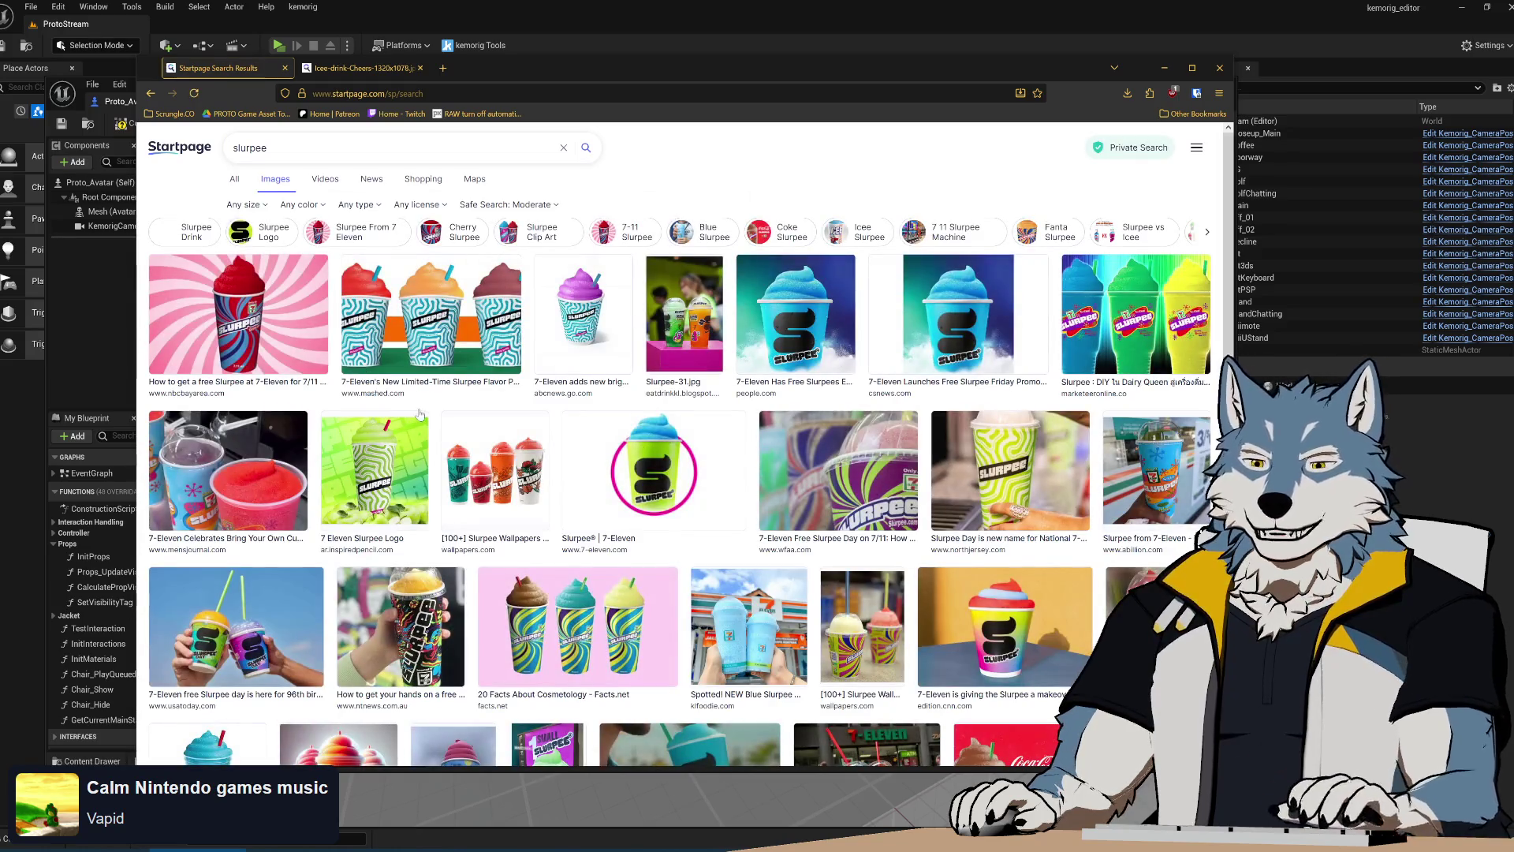
{"action": "left_click", "coordinate": [440, 313]}
{"action": "right_click", "coordinate": [539, 439]}
{"action": "left_click", "coordinate": [588, 453]}
{"action": "left_click", "coordinate": [363, 68]}
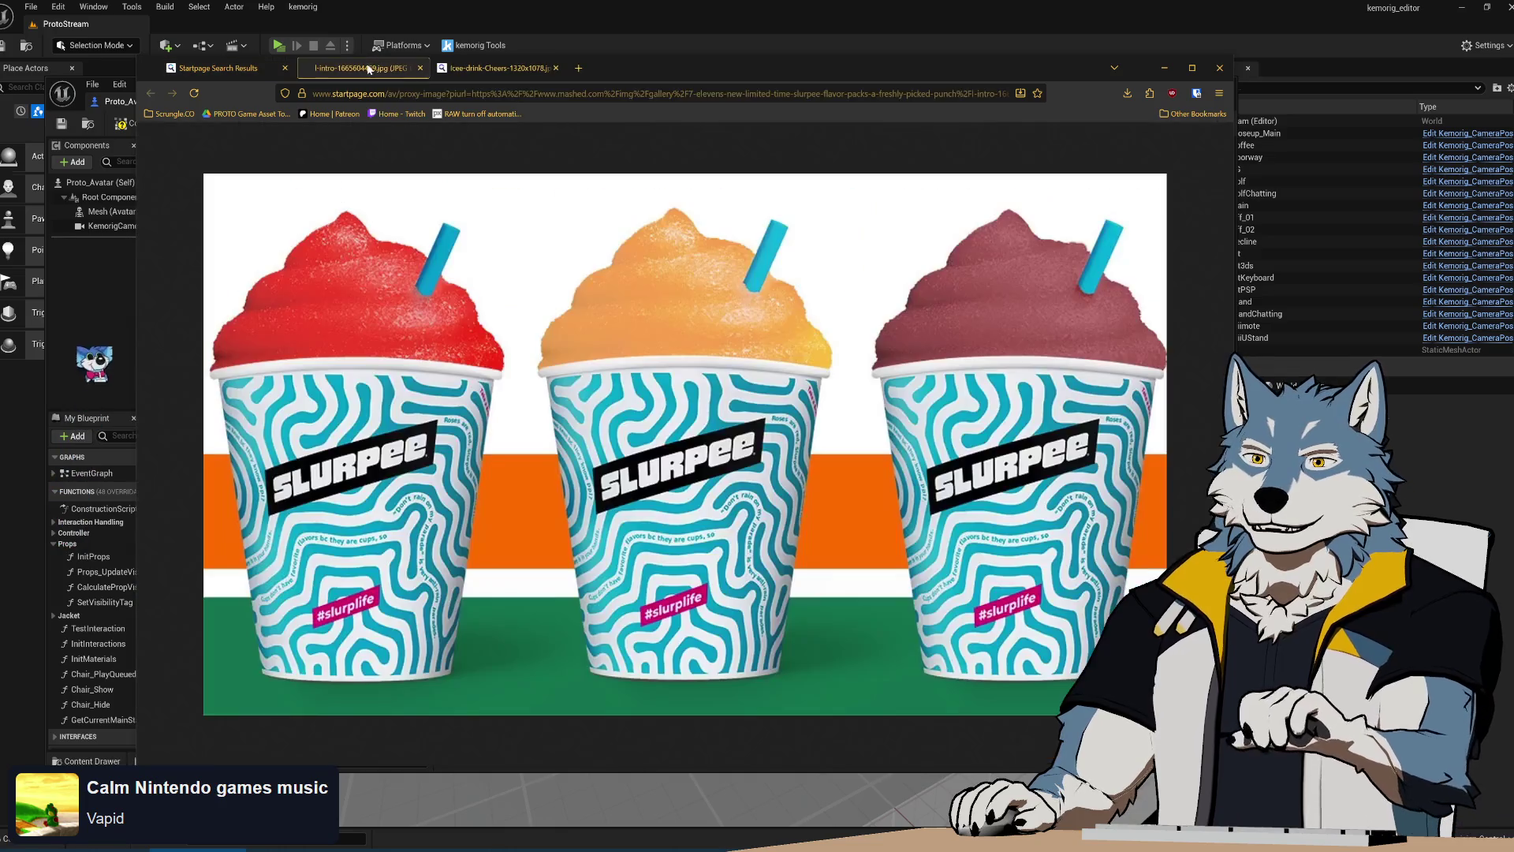
Flip between the Icee and Slurpee image tabs to compare them, then close Firefox
{"action": "left_click", "coordinate": [524, 71]}
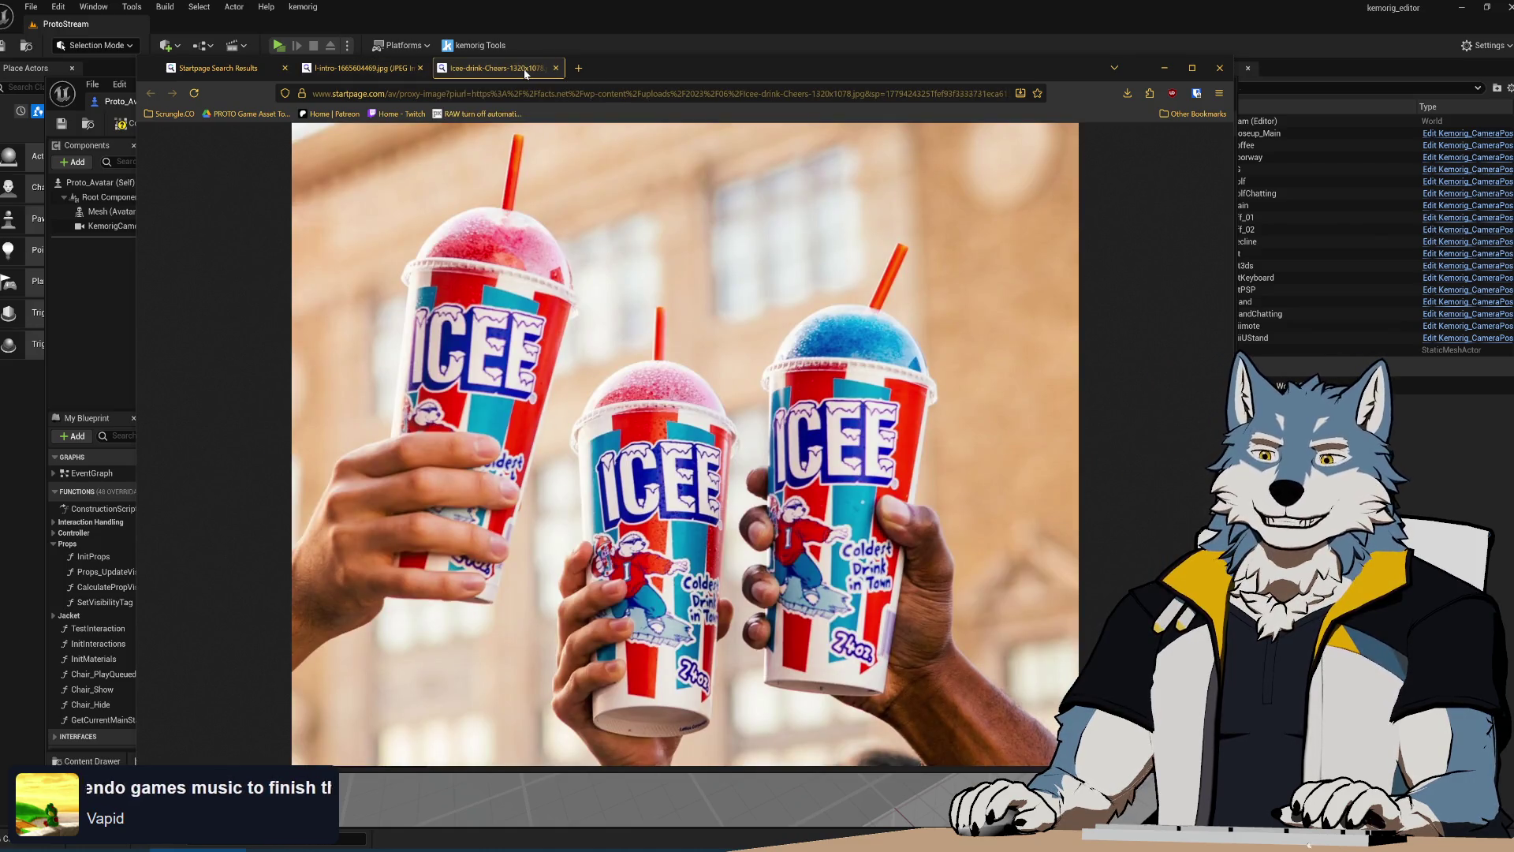
{"action": "left_click", "coordinate": [374, 71]}
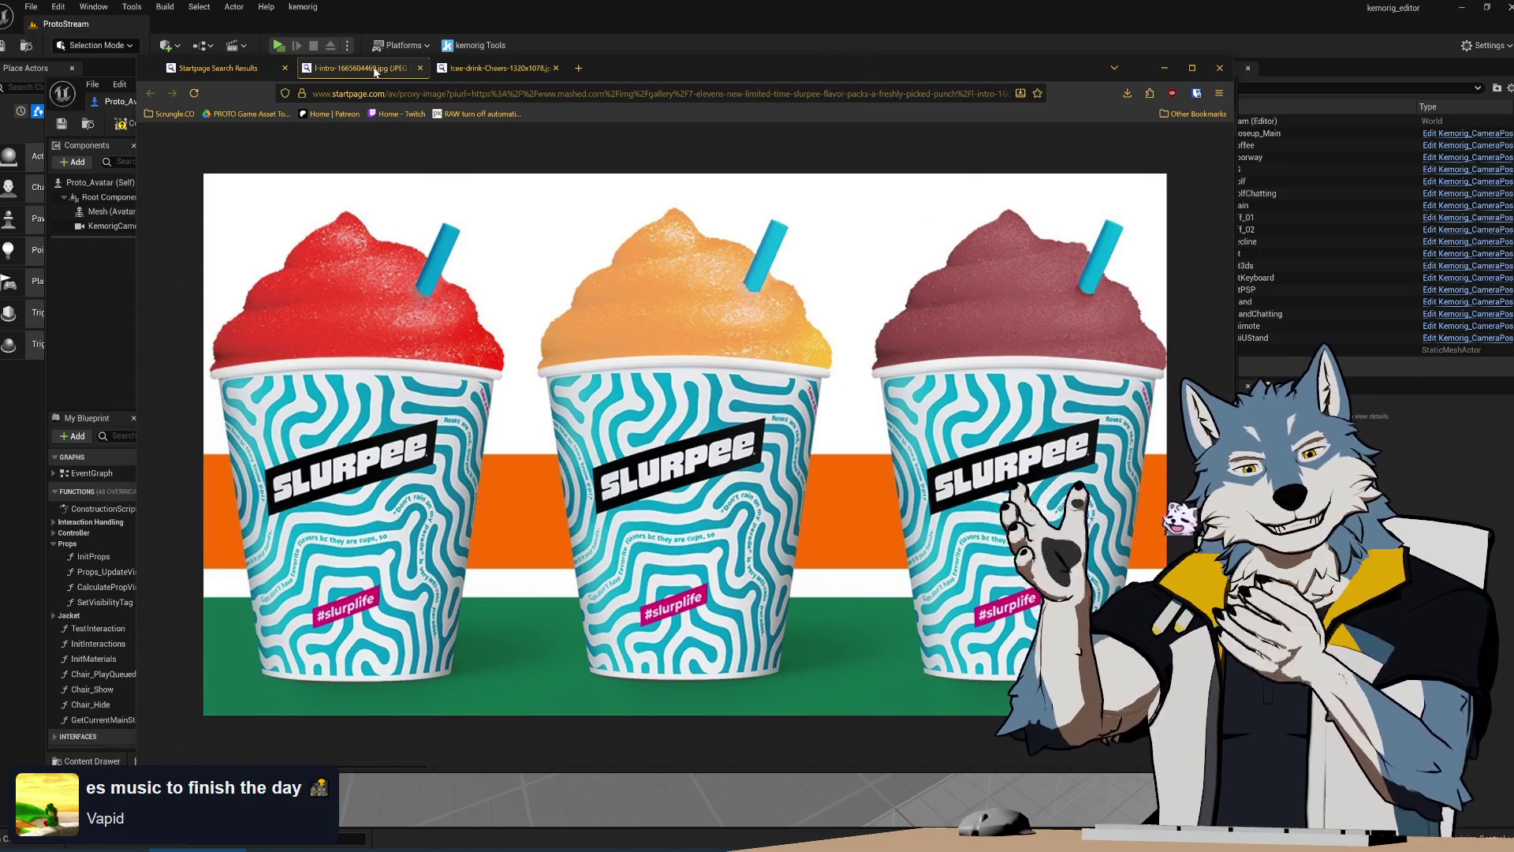
{"action": "left_click", "coordinate": [502, 68]}
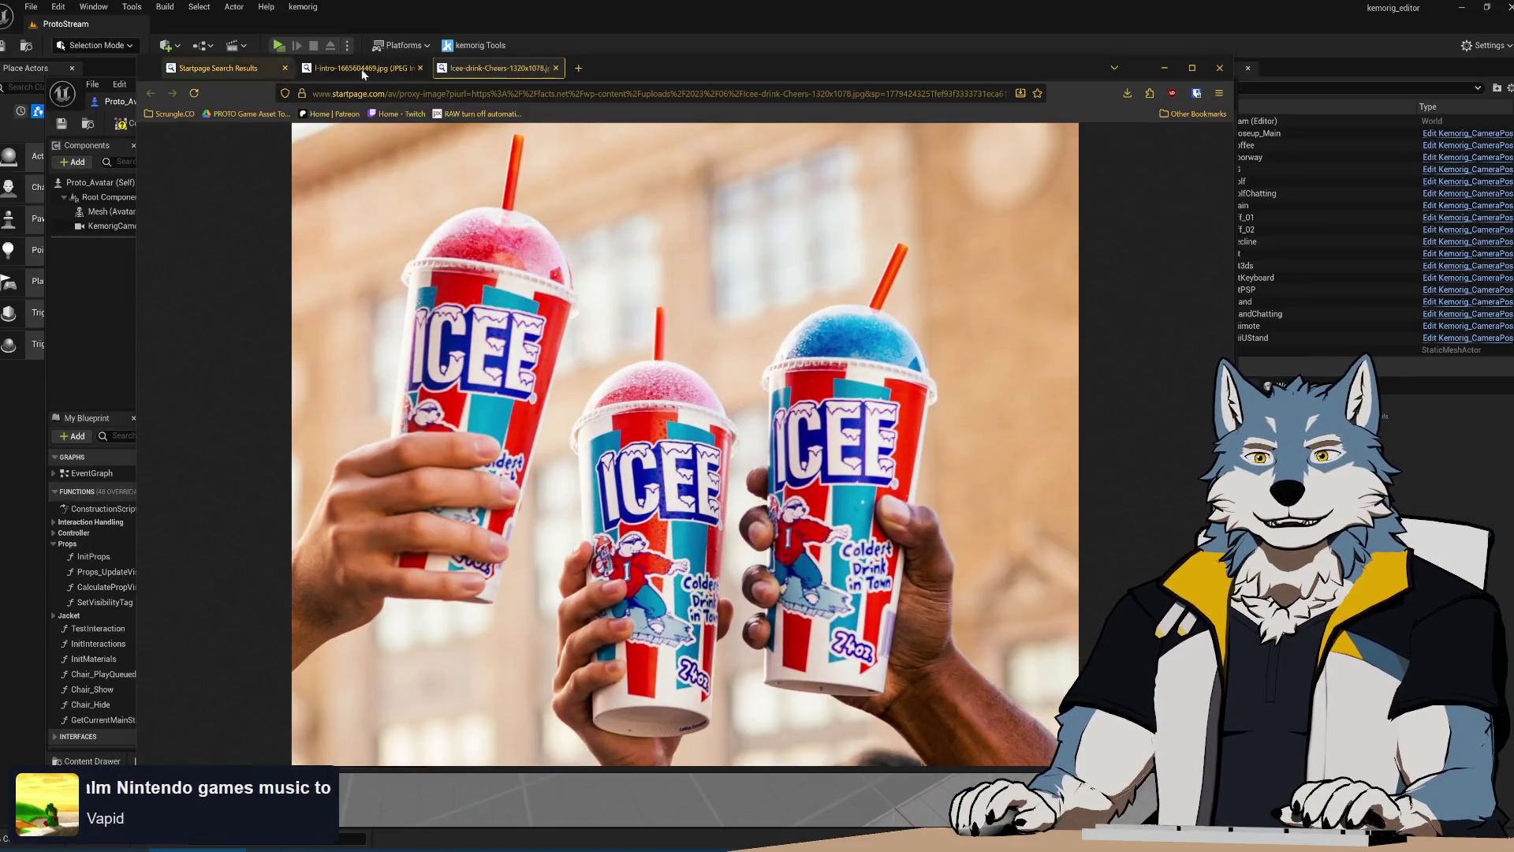
{"action": "left_click", "coordinate": [362, 69]}
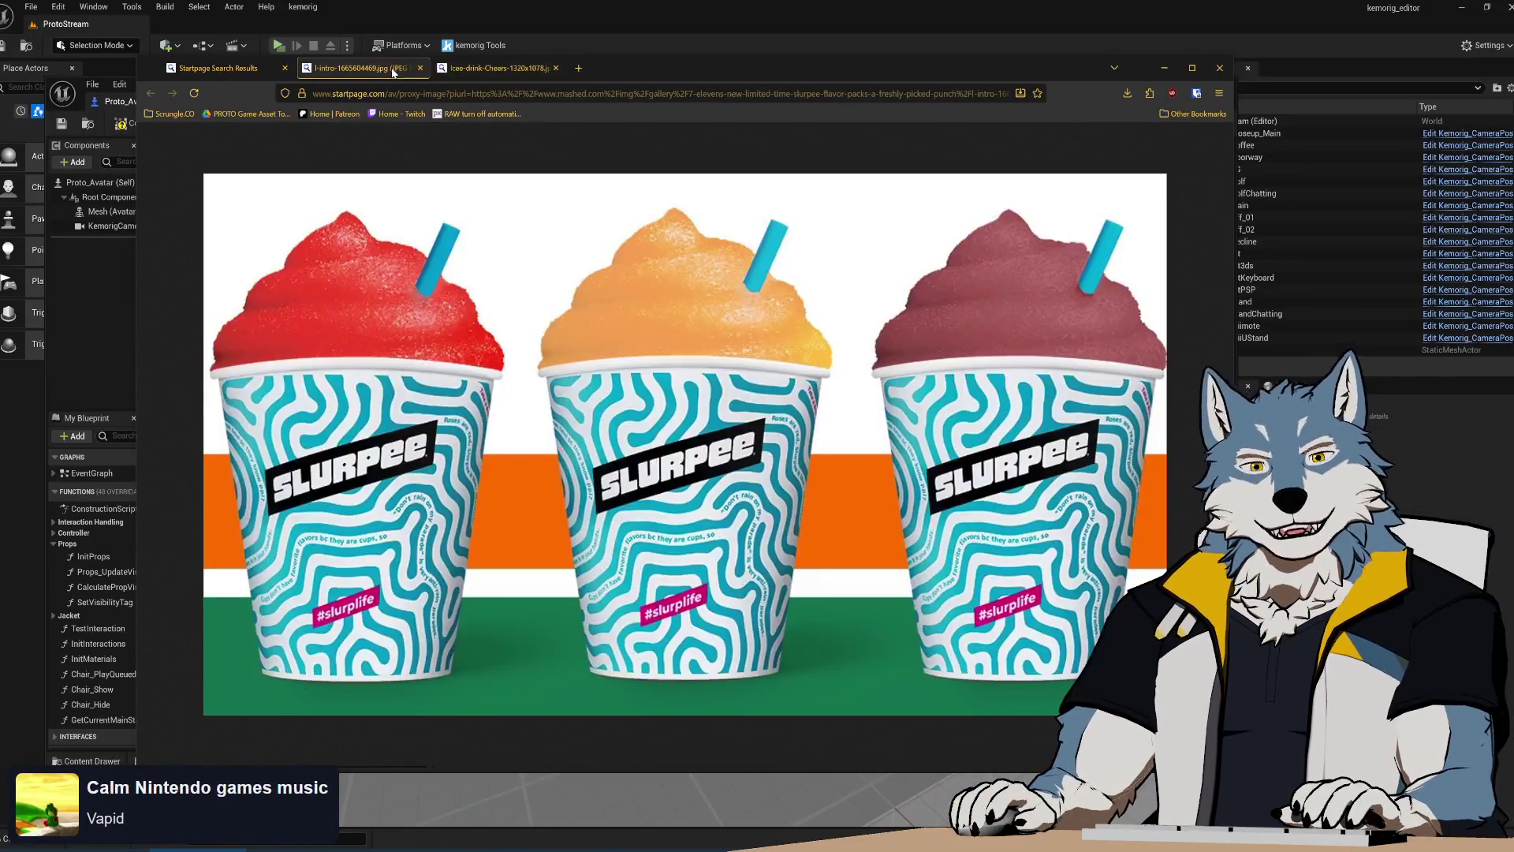
{"action": "left_click", "coordinate": [458, 69]}
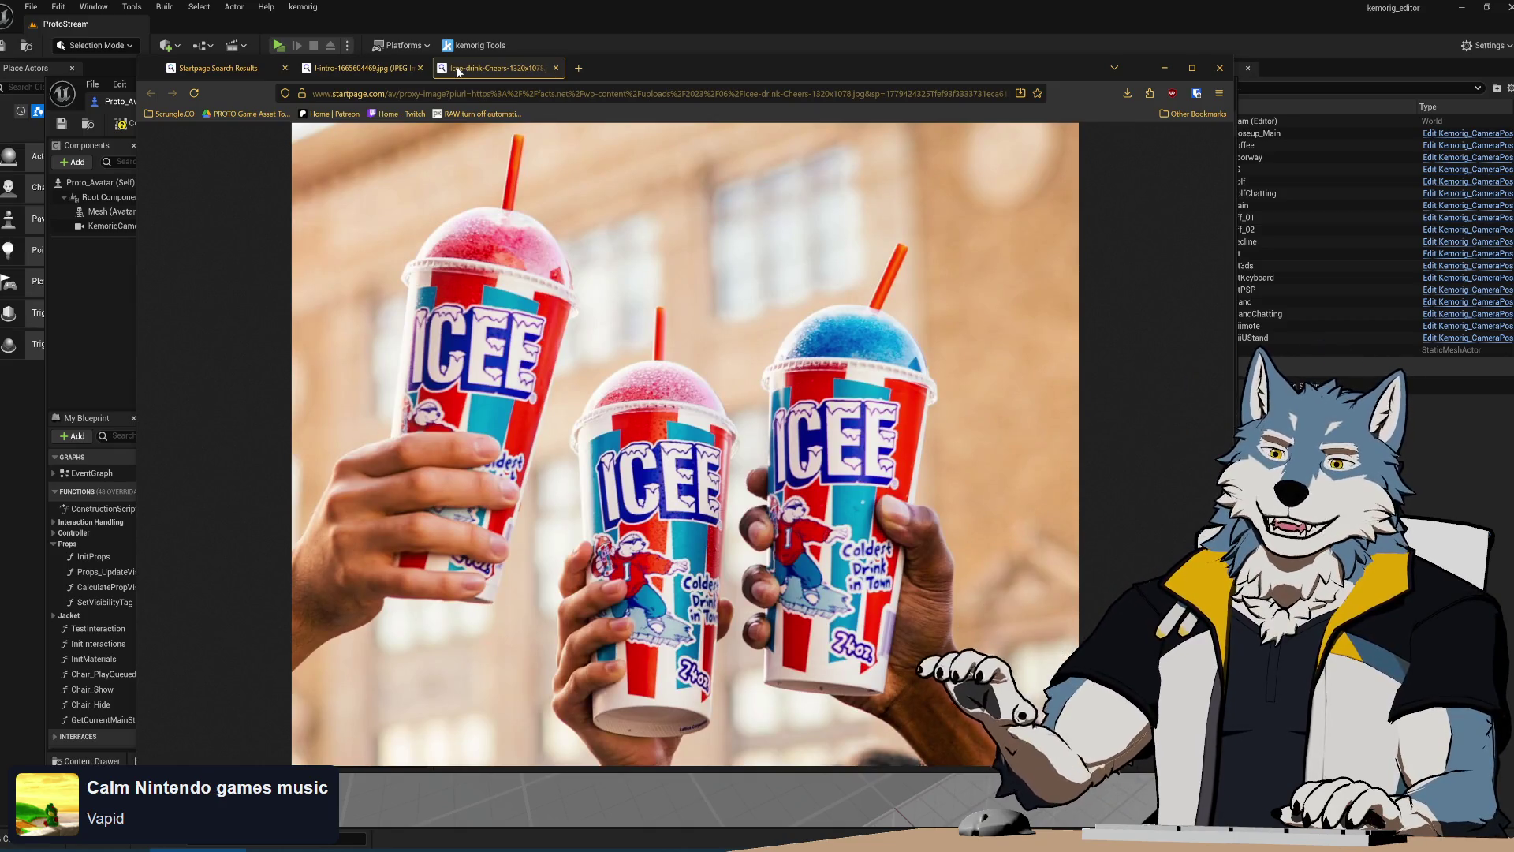
{"action": "left_click", "coordinate": [411, 69]}
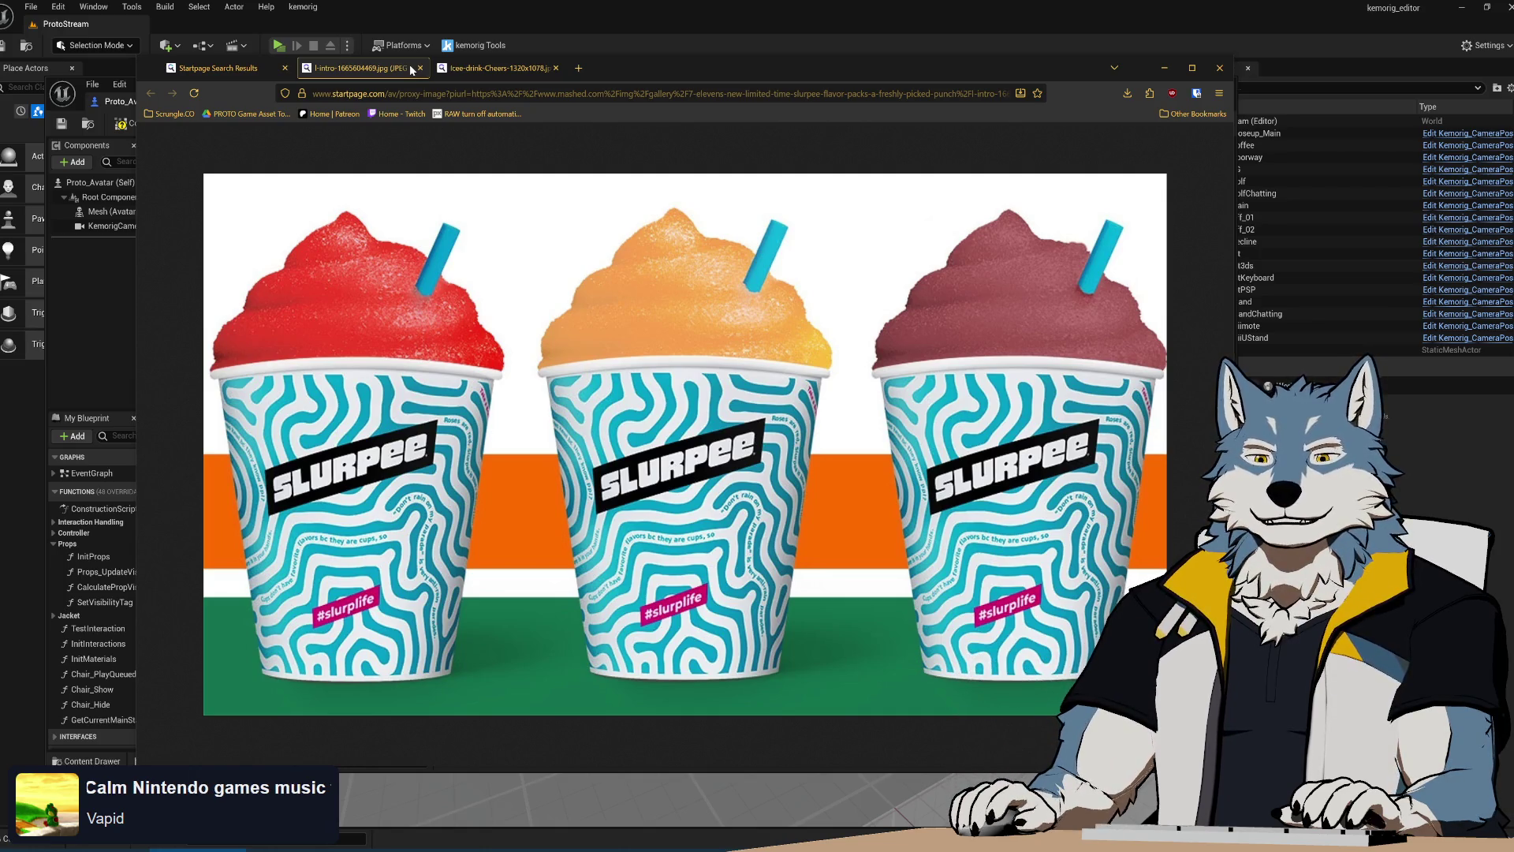
{"action": "left_click", "coordinate": [1221, 69]}
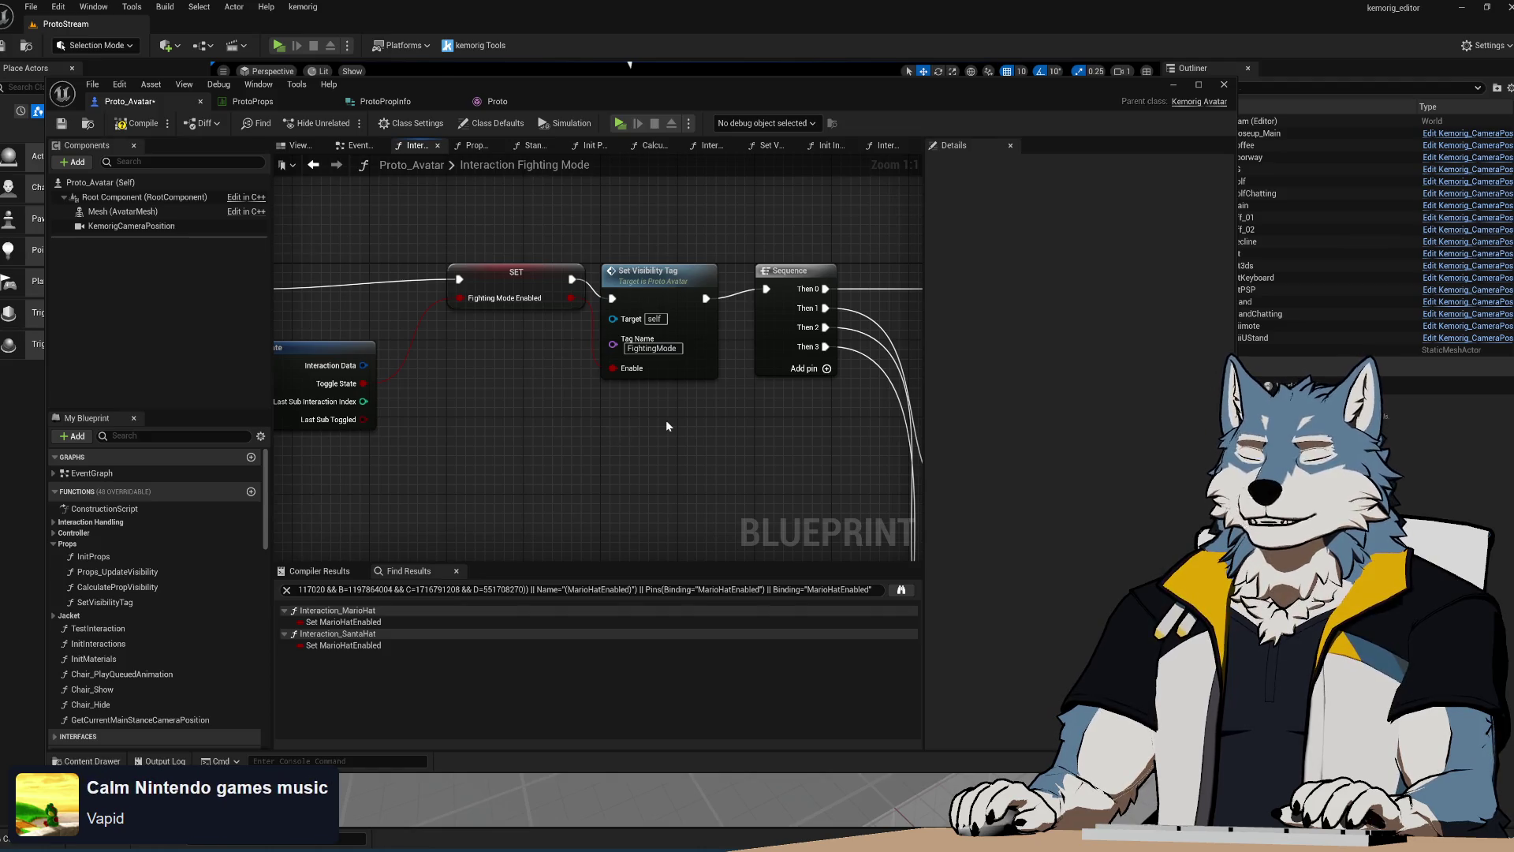
{"action": "scroll", "coordinate": [608, 457], "scroll_direction": "down", "scroll_amount": 2}
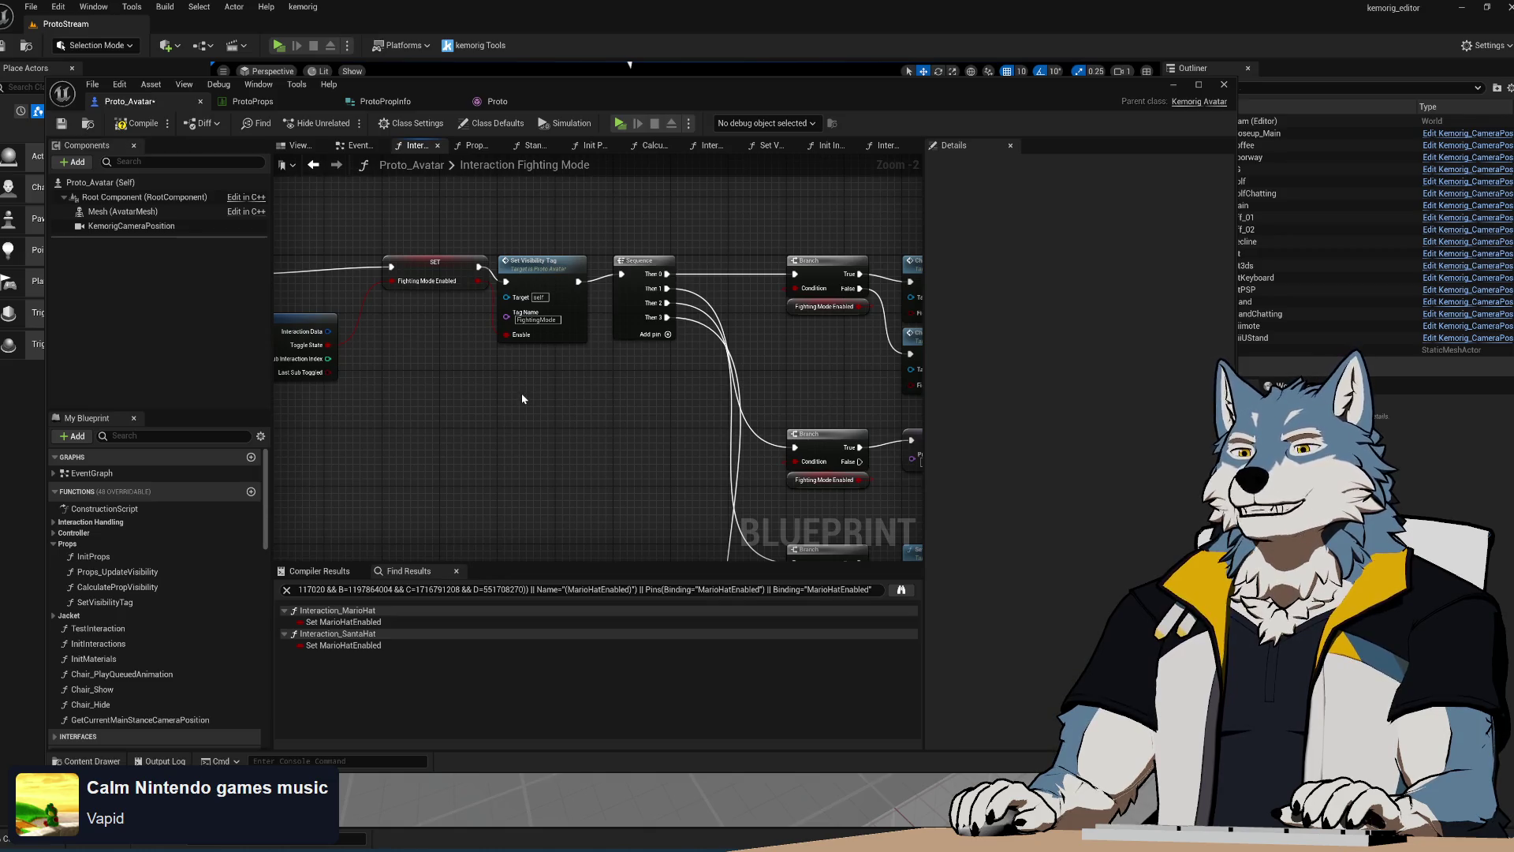
{"action": "right_click_drag", "start_coordinate": [593, 438], "coordinate": [405, 310]}
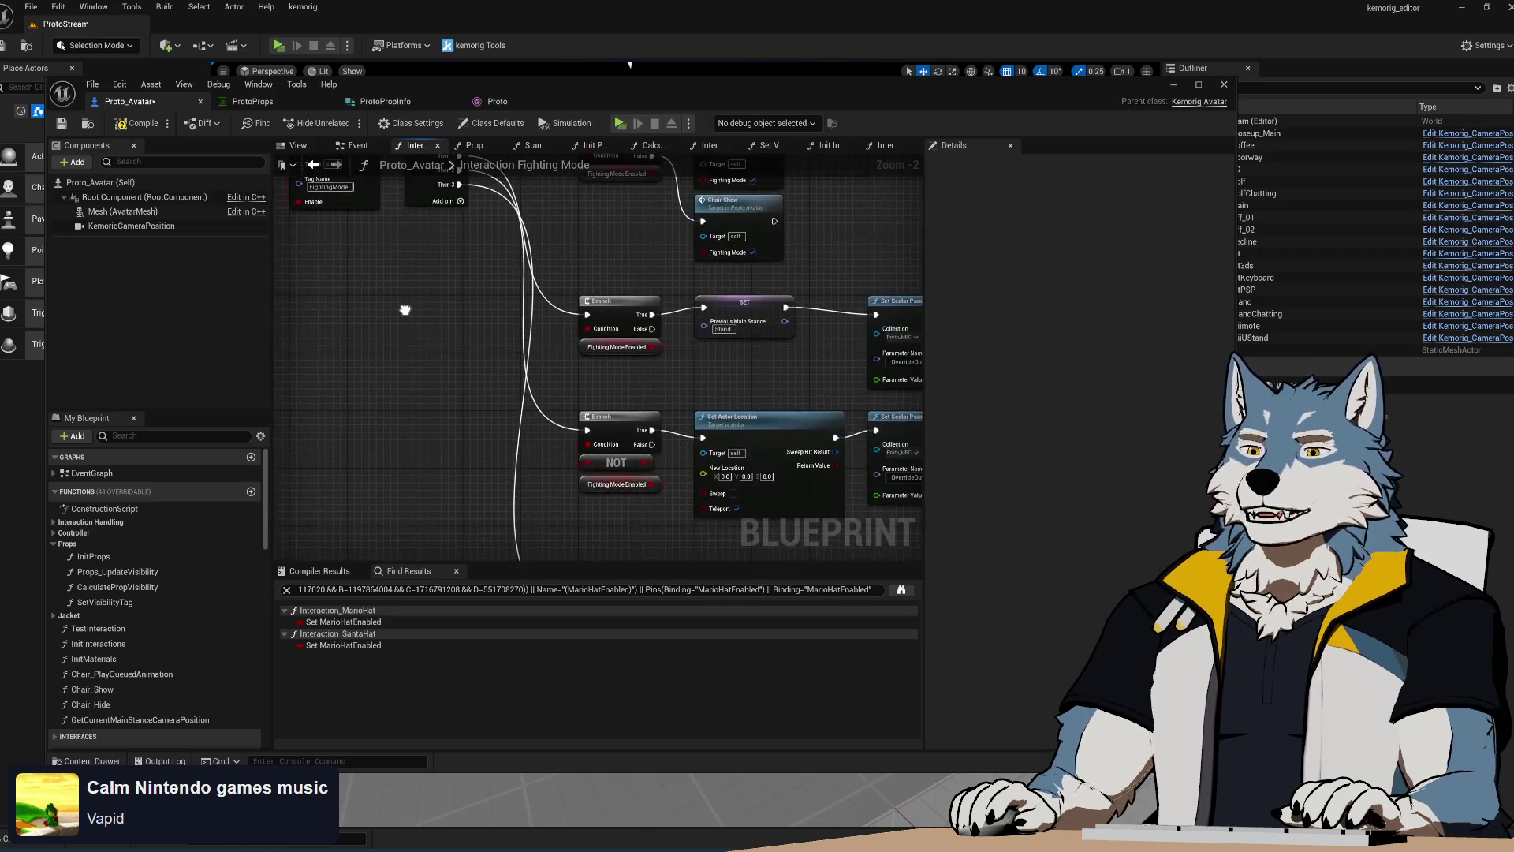
{"action": "scroll", "coordinate": [622, 362], "scroll_direction": "down", "scroll_amount": 3}
{"action": "mouse_move", "coordinate": [622, 361]}
{"action": "right_mouse_down"}
{"action": "mouse_move", "coordinate": [602, 408]}
{"action": "mouse_move", "coordinate": [617, 433]}
{"action": "mouse_move", "coordinate": [498, 301]}
{"action": "right_mouse_up"}
{"action": "scroll", "coordinate": [499, 300], "scroll_direction": "down", "scroll_amount": 2}
{"action": "scroll", "coordinate": [490, 281], "scroll_direction": "up", "scroll_amount": 7}
{"action": "right_click_drag", "start_coordinate": [509, 358], "coordinate": [449, 295]}
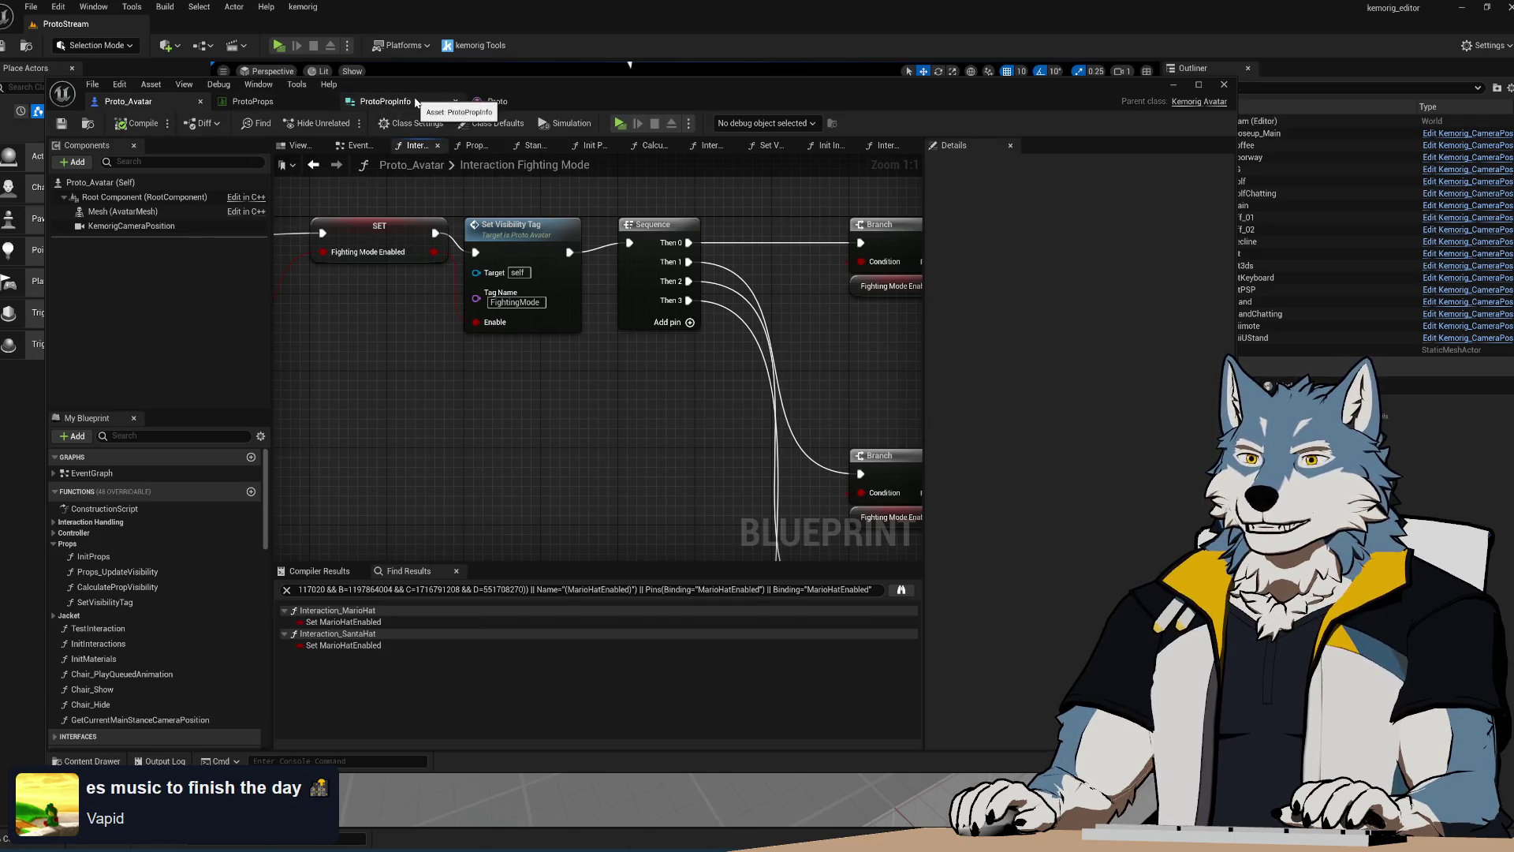
{"action": "left_click", "coordinate": [493, 103]}
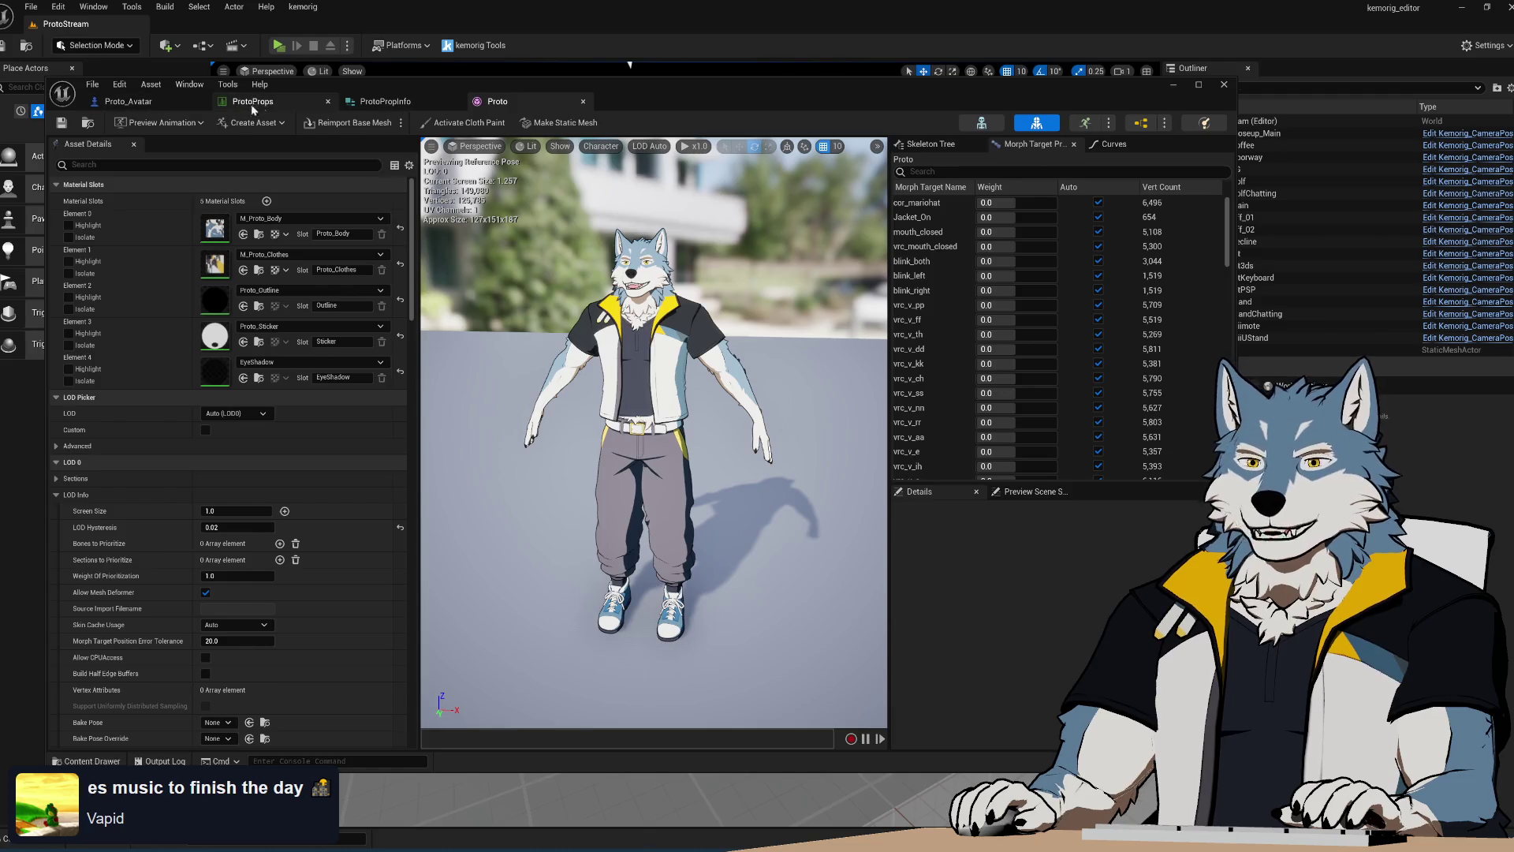
{"action": "left_click", "coordinate": [253, 101]}
{"action": "left_click", "coordinate": [142, 101]}
{"action": "left_click", "coordinate": [275, 102]}
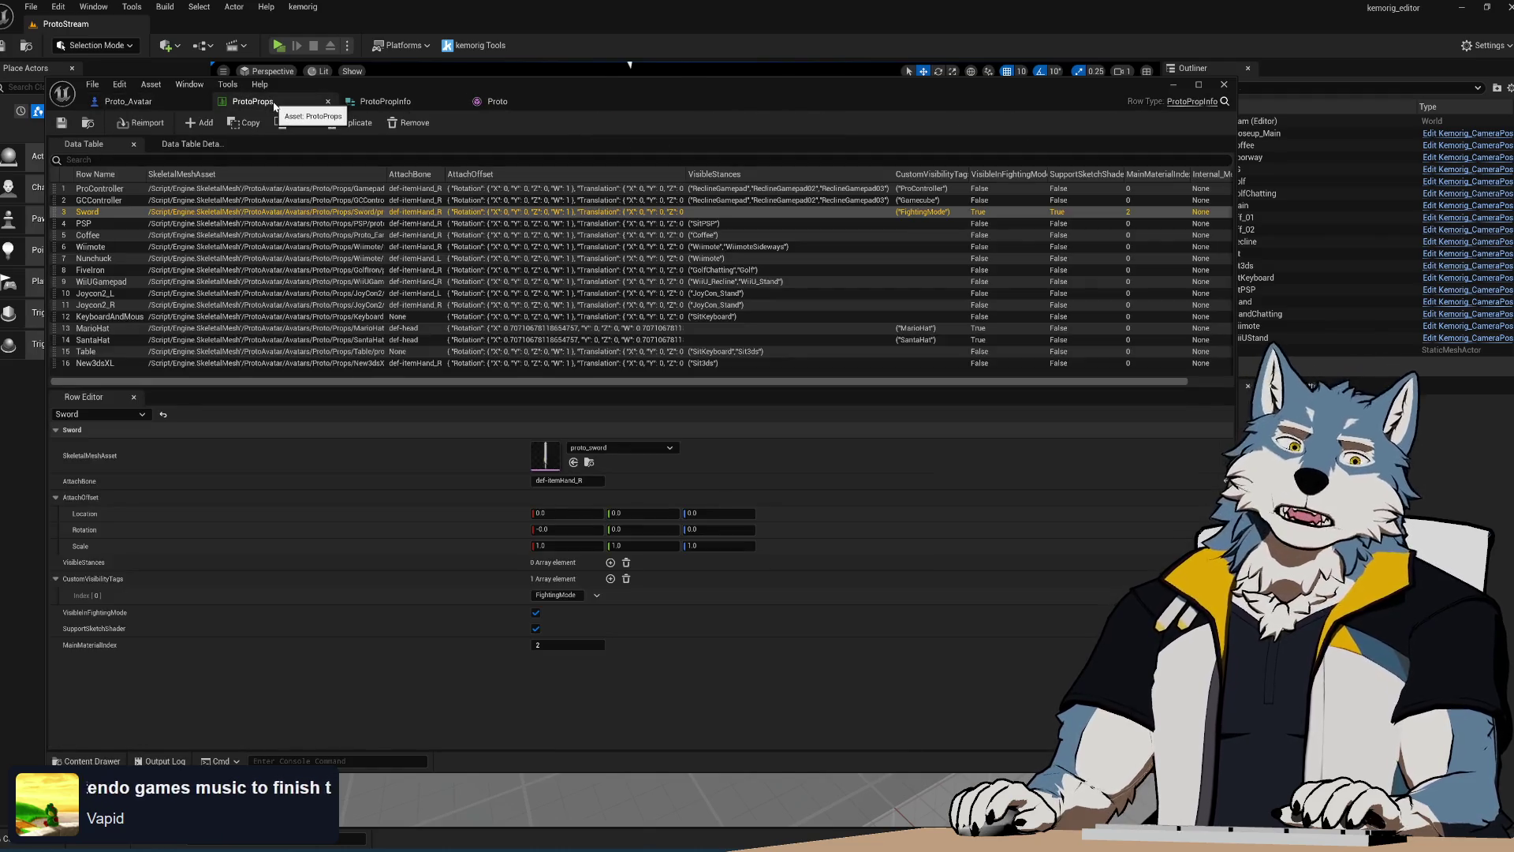
{"action": "left_click", "coordinate": [195, 95]}
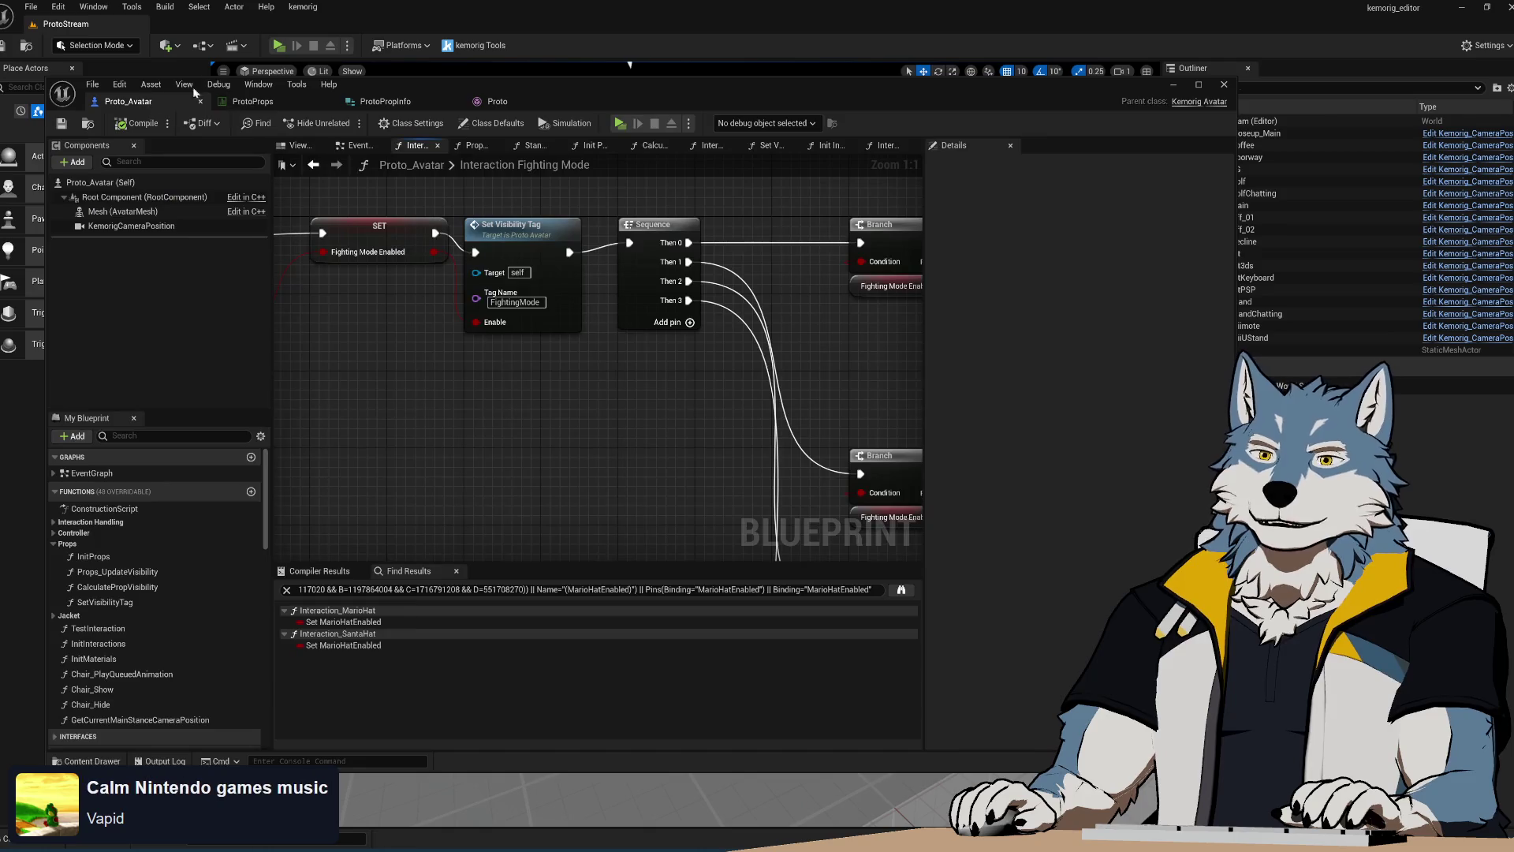
{"action": "left_click", "coordinate": [282, 45]}
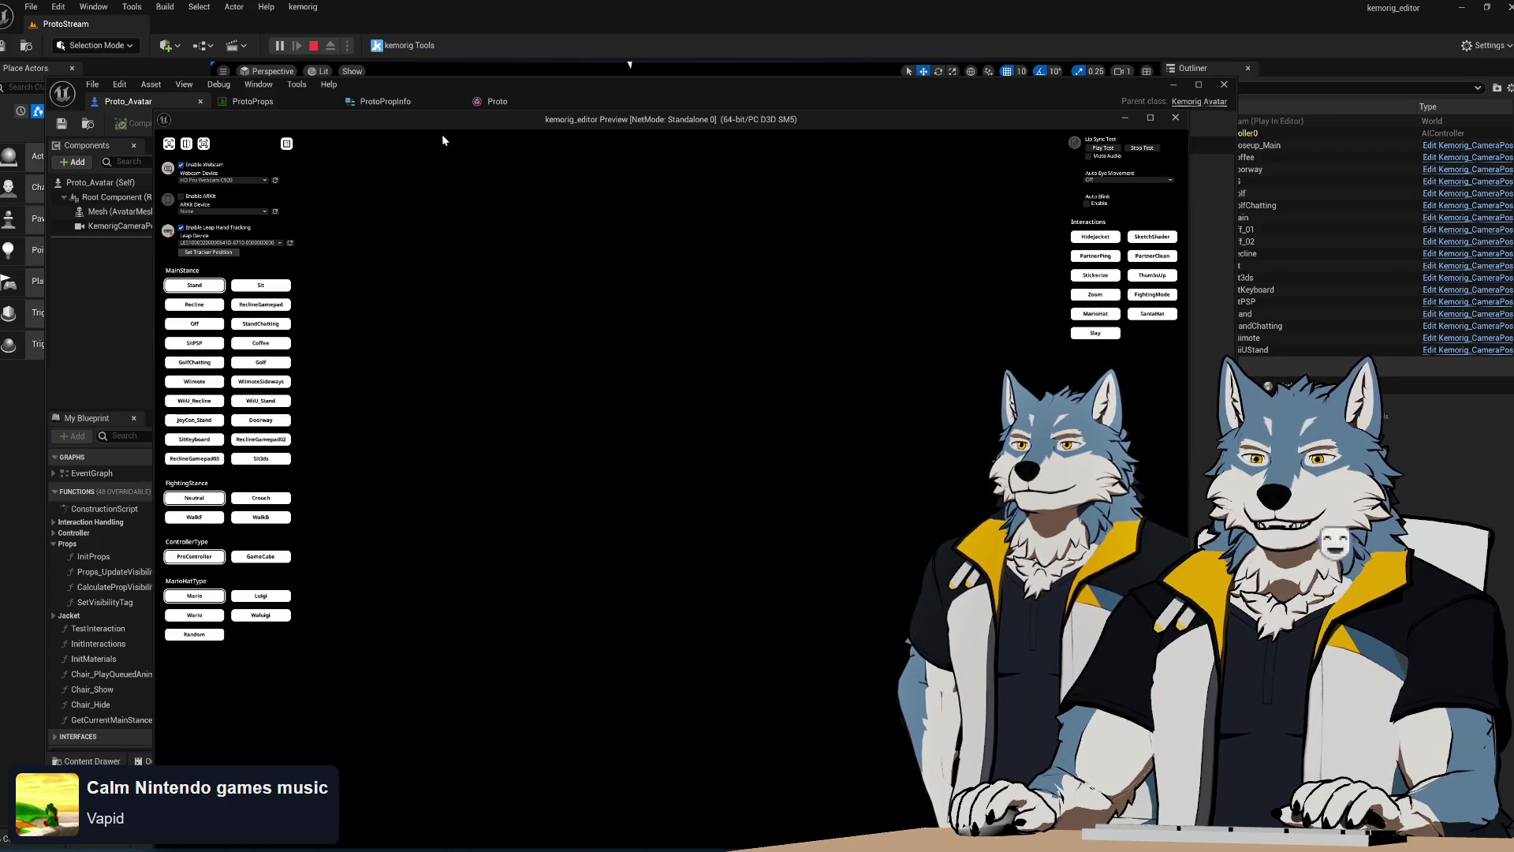
Toggle fighting mode on and off, swap the Mario hat for a Santa hat, then close the preview
{"action": "mouse_move", "coordinate": [453, 122]}
{"action": "left_mouse_down"}
{"action": "mouse_move", "coordinate": [457, 140]}
{"action": "mouse_move", "coordinate": [437, 85]}
{"action": "left_mouse_up"}
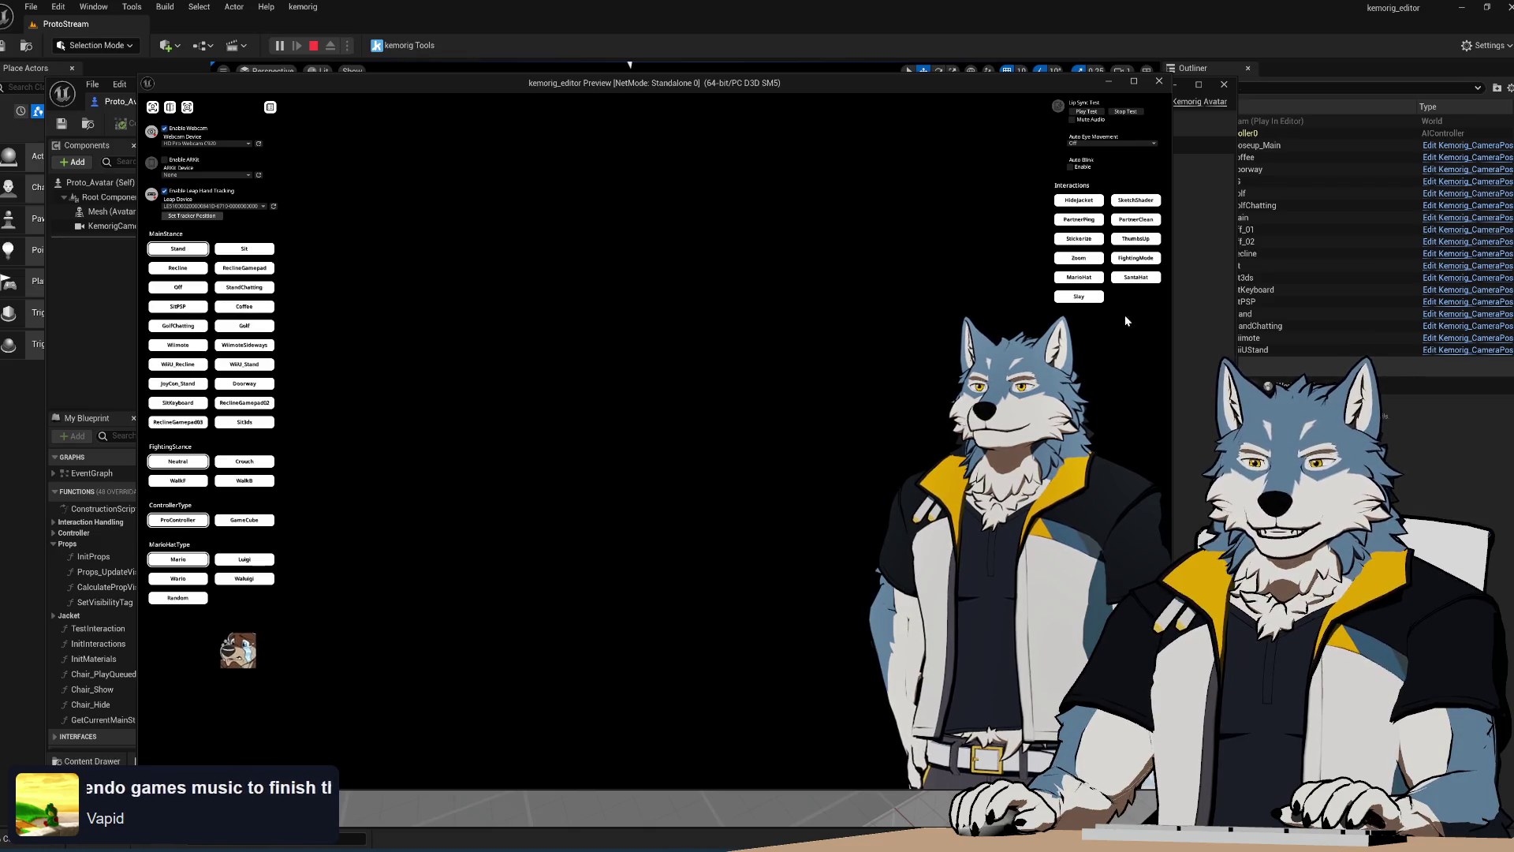
{"action": "left_click", "coordinate": [1130, 260]}
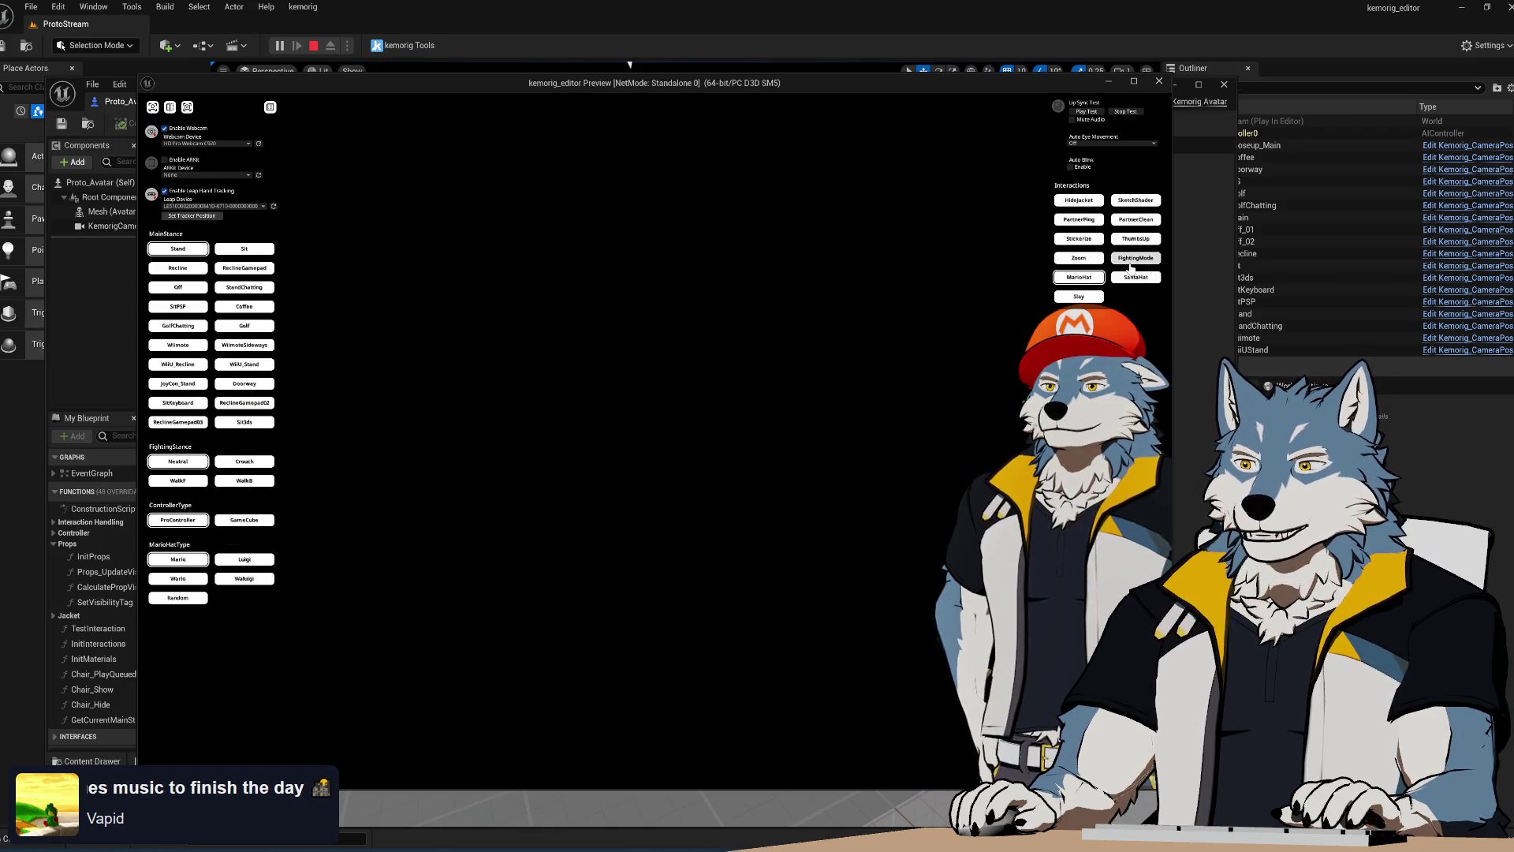
{"action": "left_click", "coordinate": [1077, 279]}
{"action": "left_click", "coordinate": [1123, 279]}
{"action": "left_click", "coordinate": [1127, 262]}
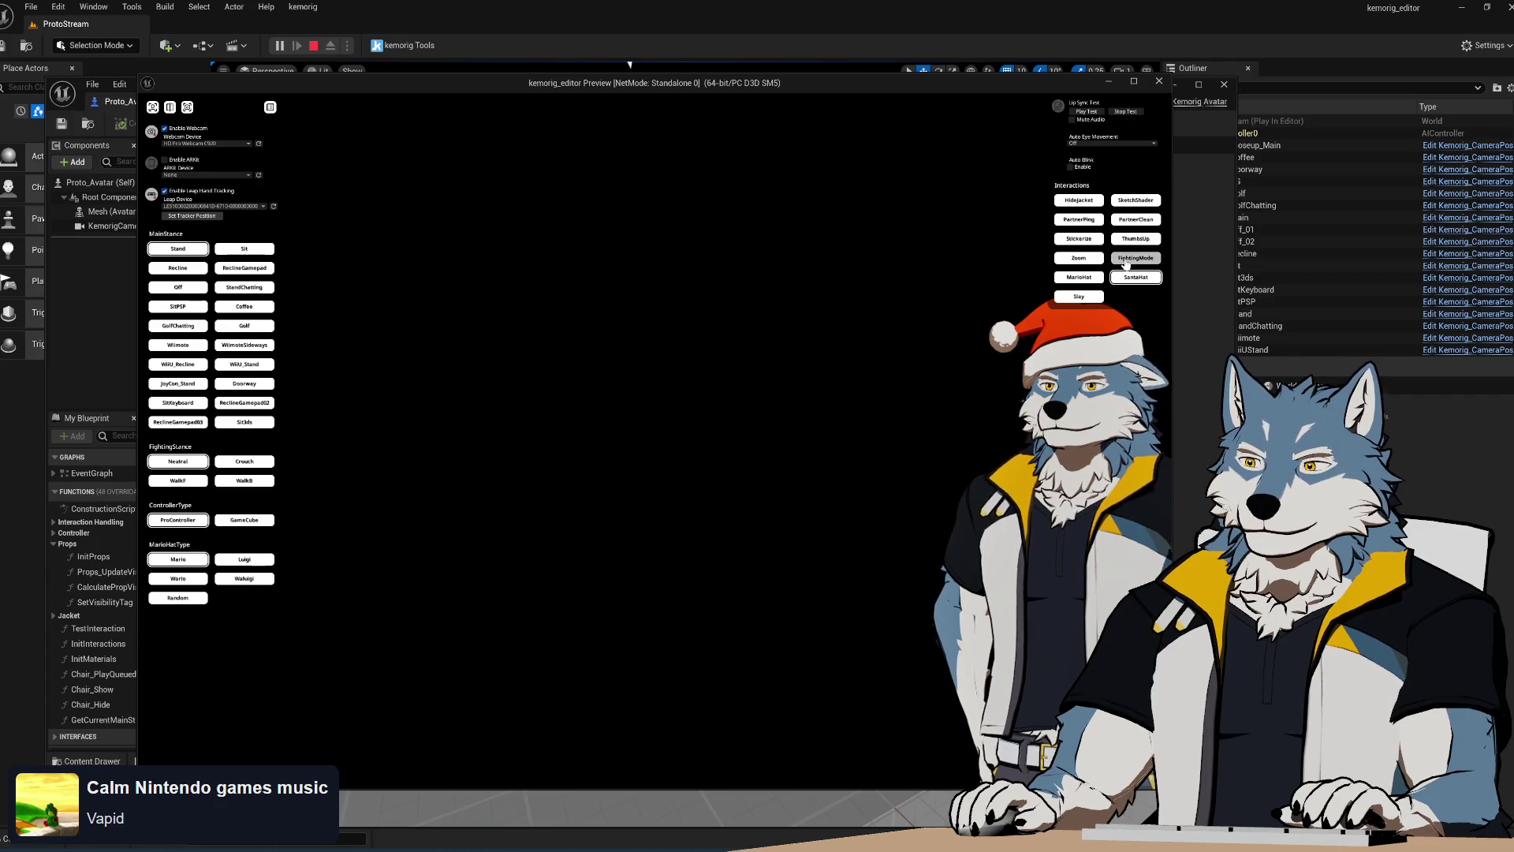
{"action": "left_click", "coordinate": [1126, 262]}
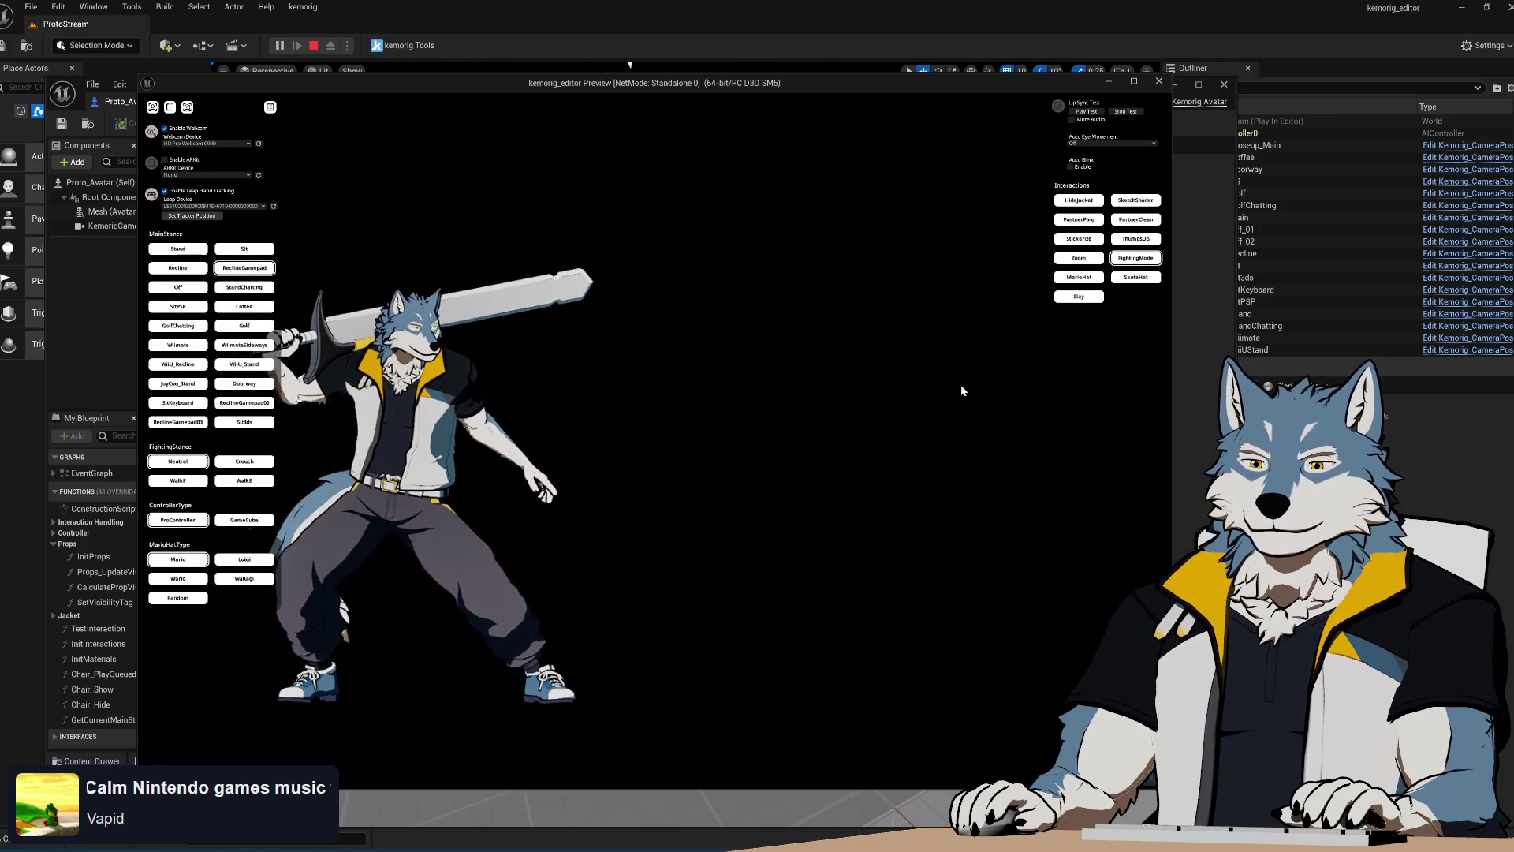
{"action": "left_click", "coordinate": [1126, 263]}
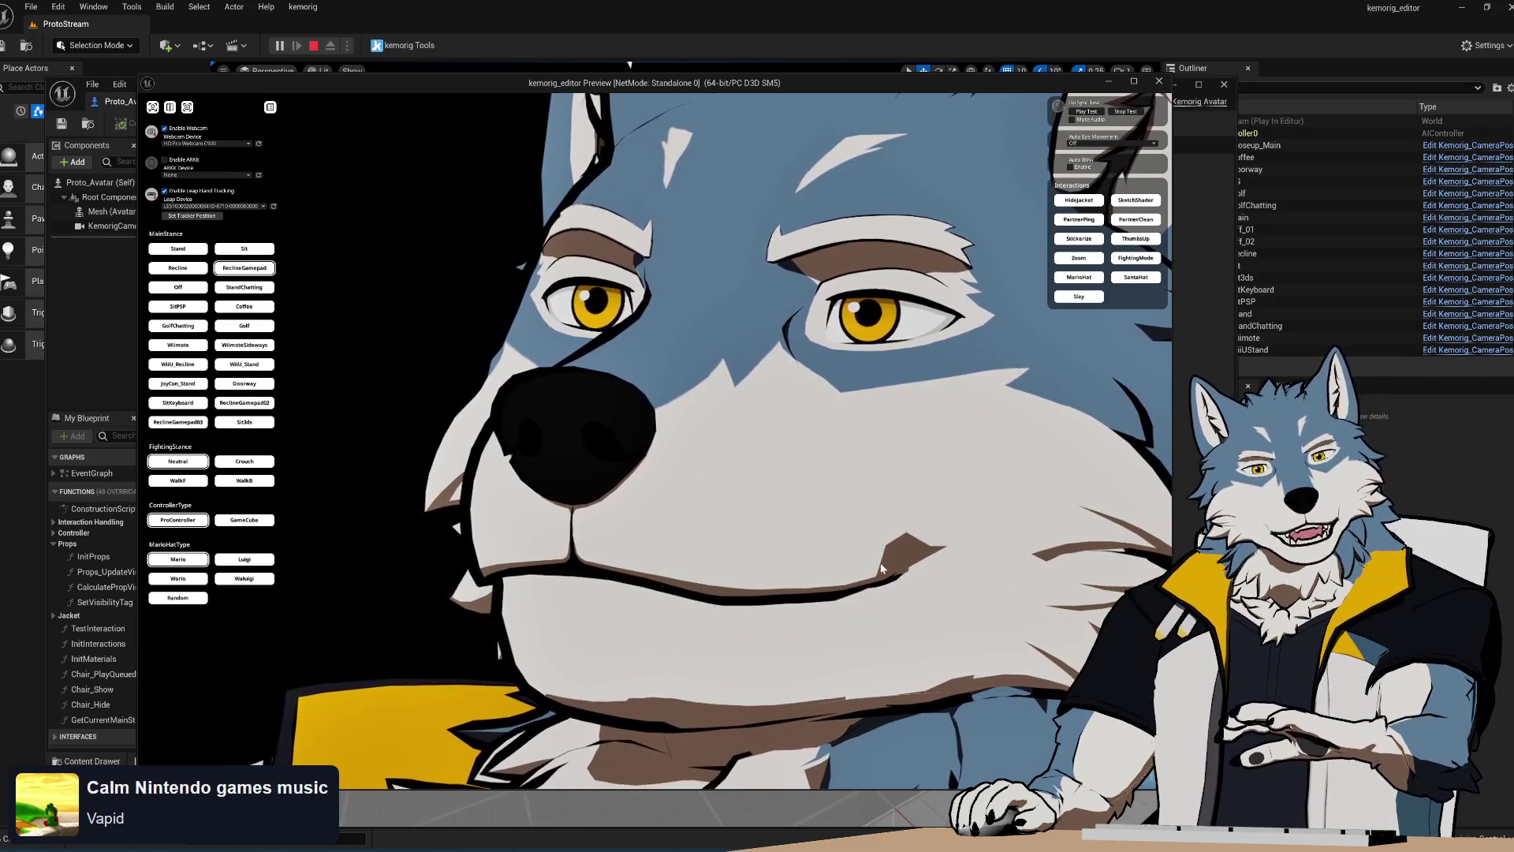
{"action": "left_click", "coordinate": [1169, 82]}
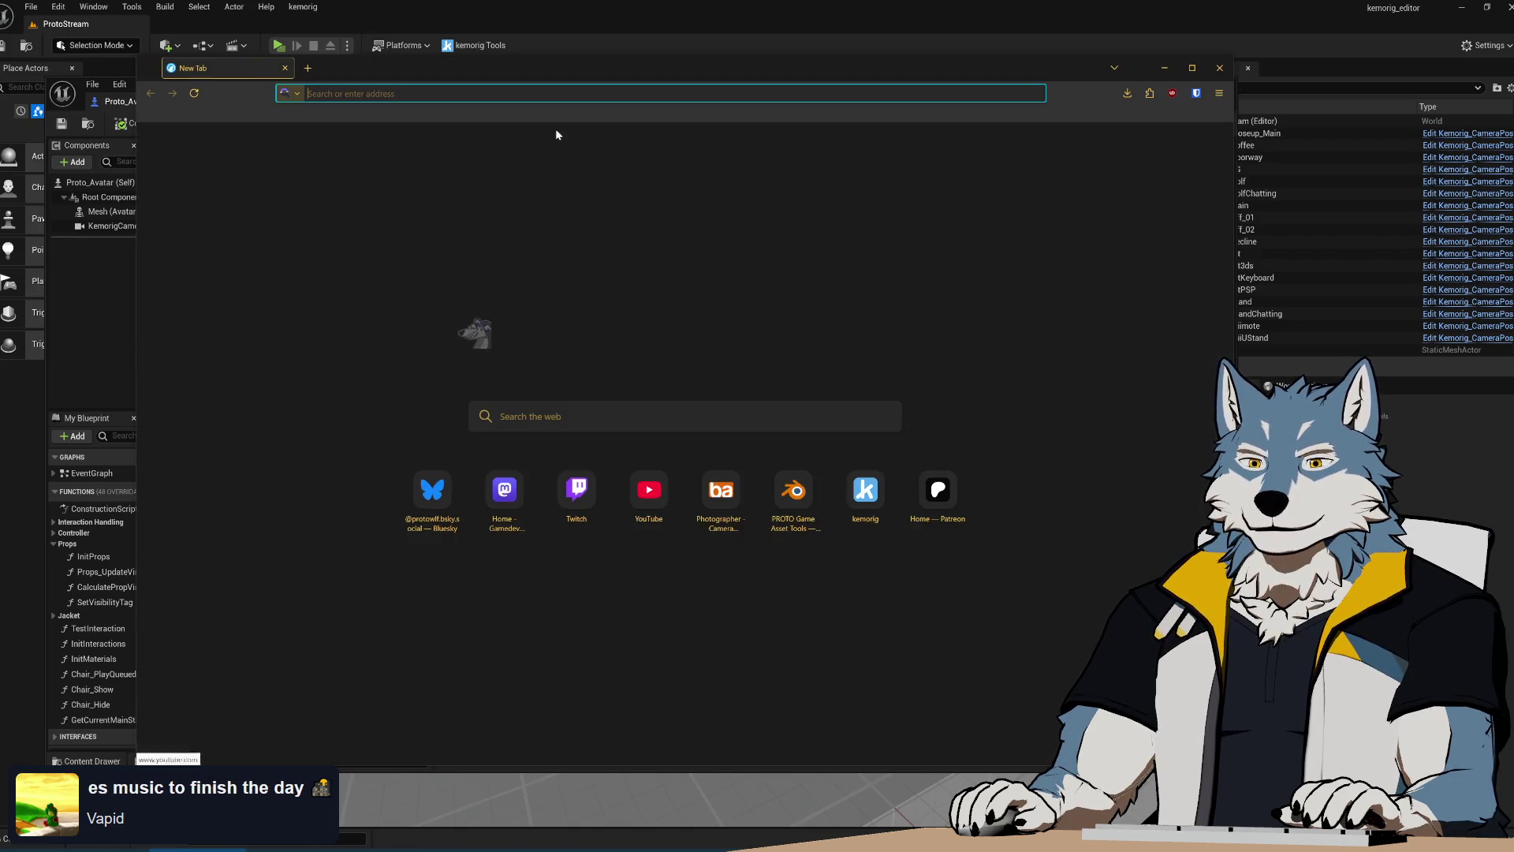
Search Startpage for 'sharkees', then rerun it as 'sharkees drink'
{"action": "type", "text": "sharkees"}
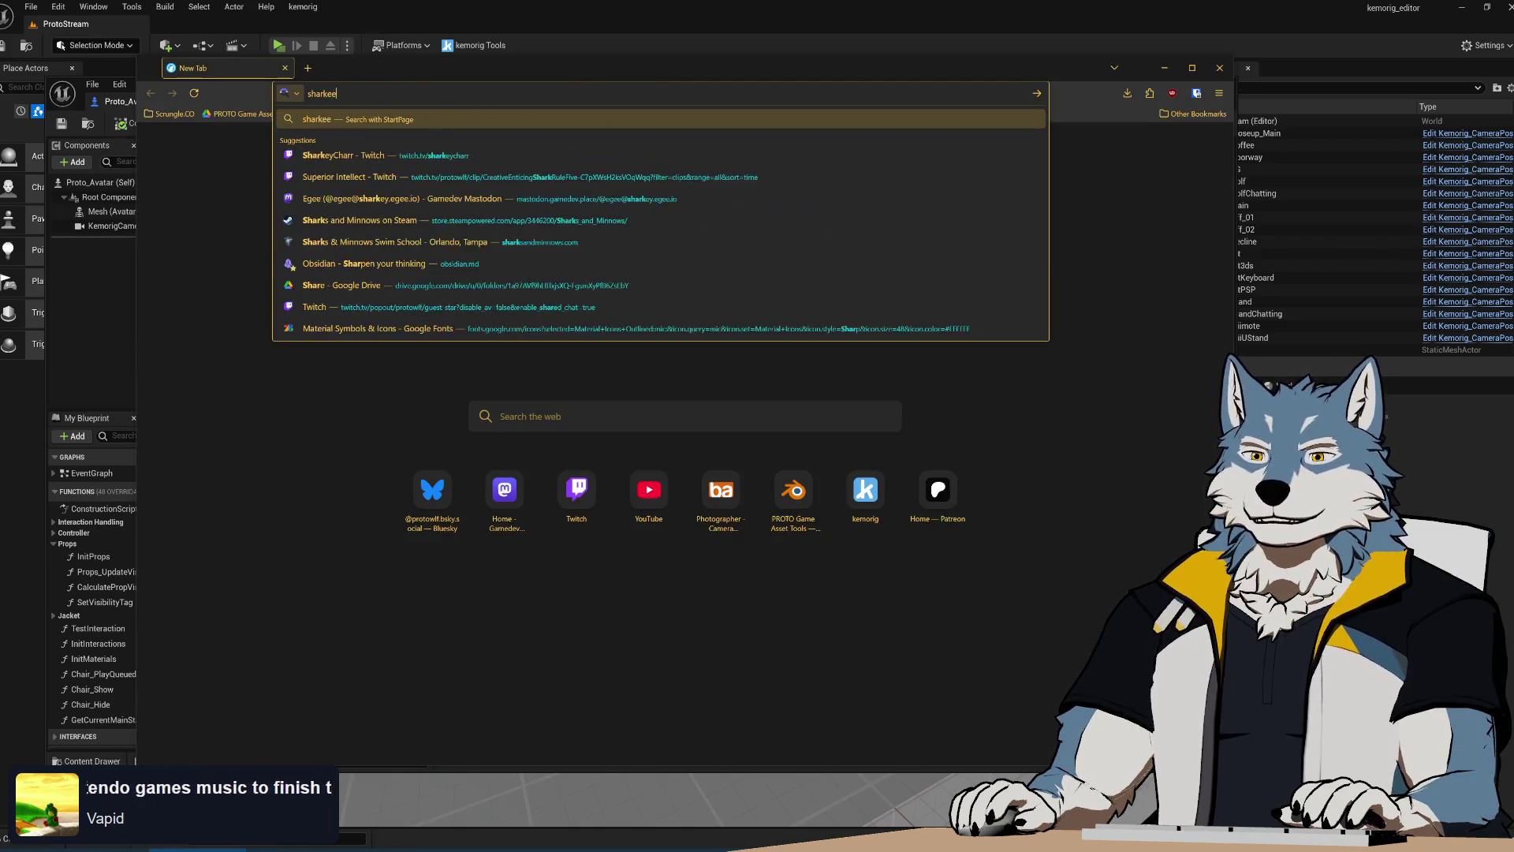
{"action": "key", "text": "Return"}
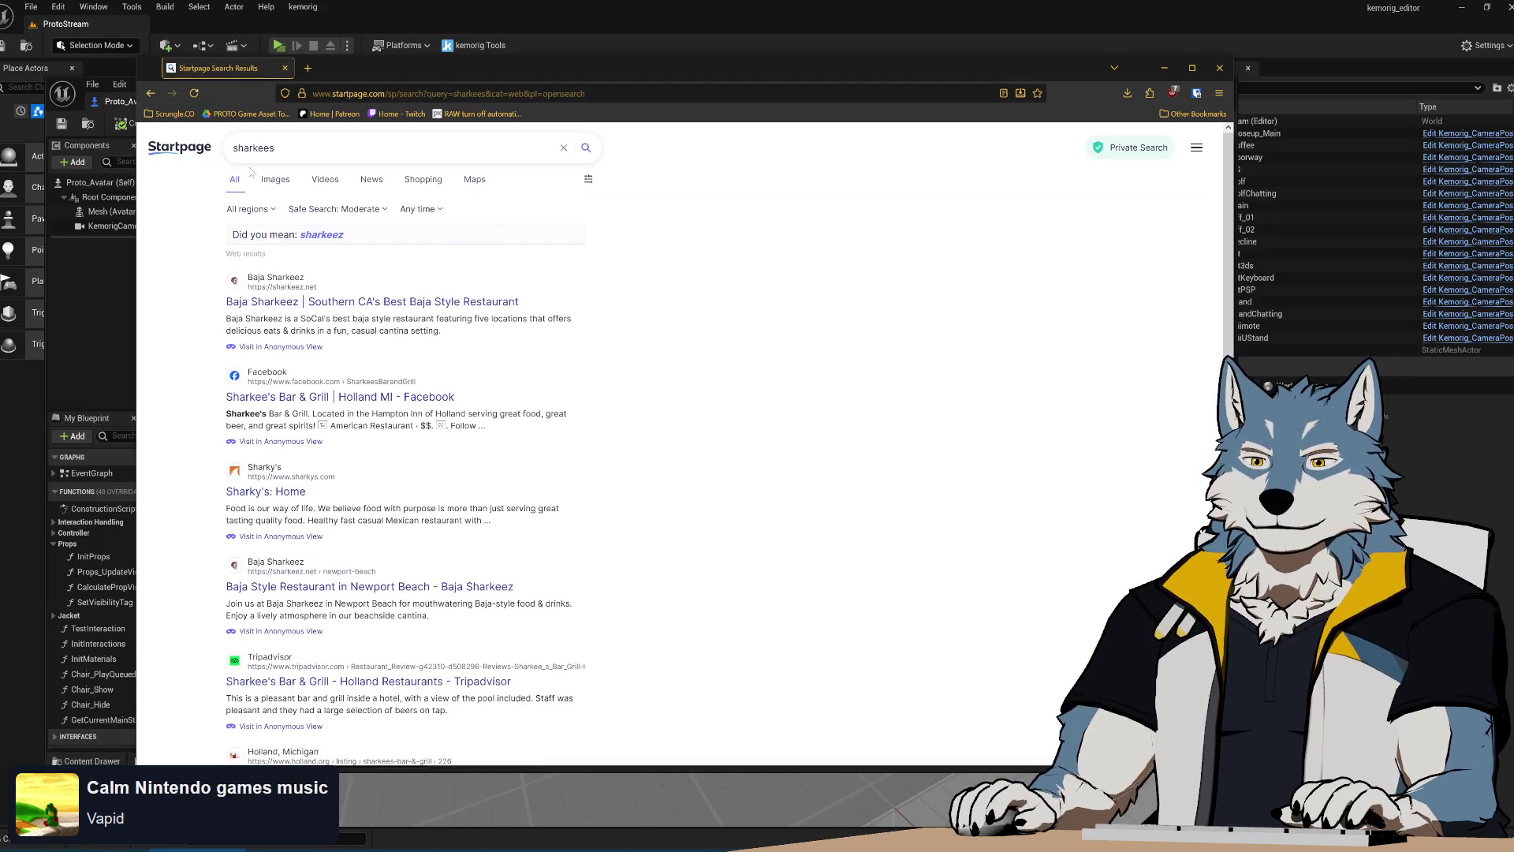
{"action": "key", "text": "Return"}
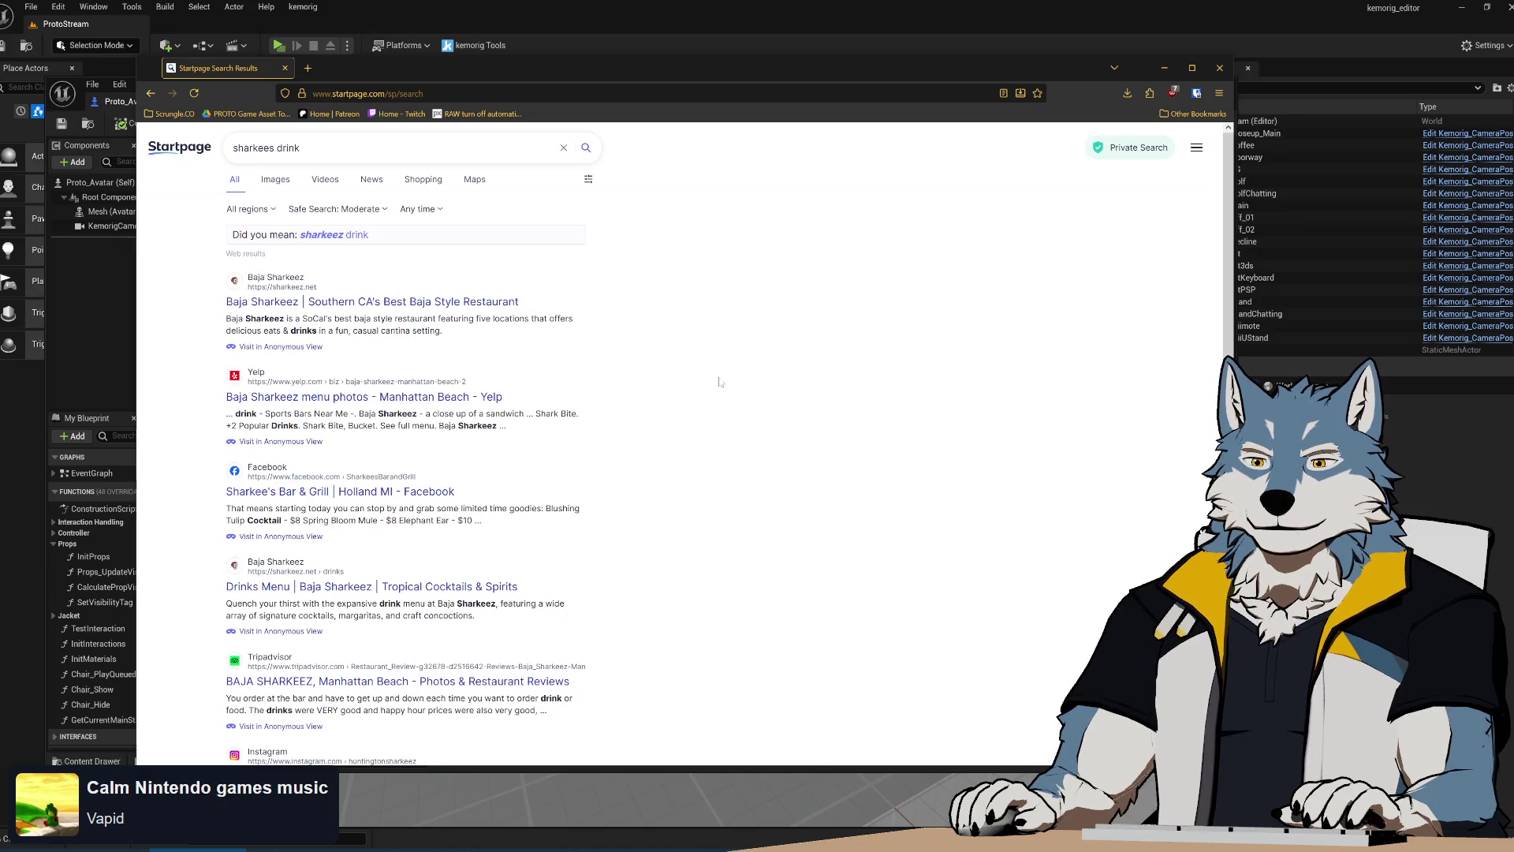
{"action": "scroll", "coordinate": [694, 415], "scroll_direction": "down", "scroll_amount": 5}
{"action": "scroll", "coordinate": [671, 418], "scroll_direction": "up", "scroll_amount": 5}
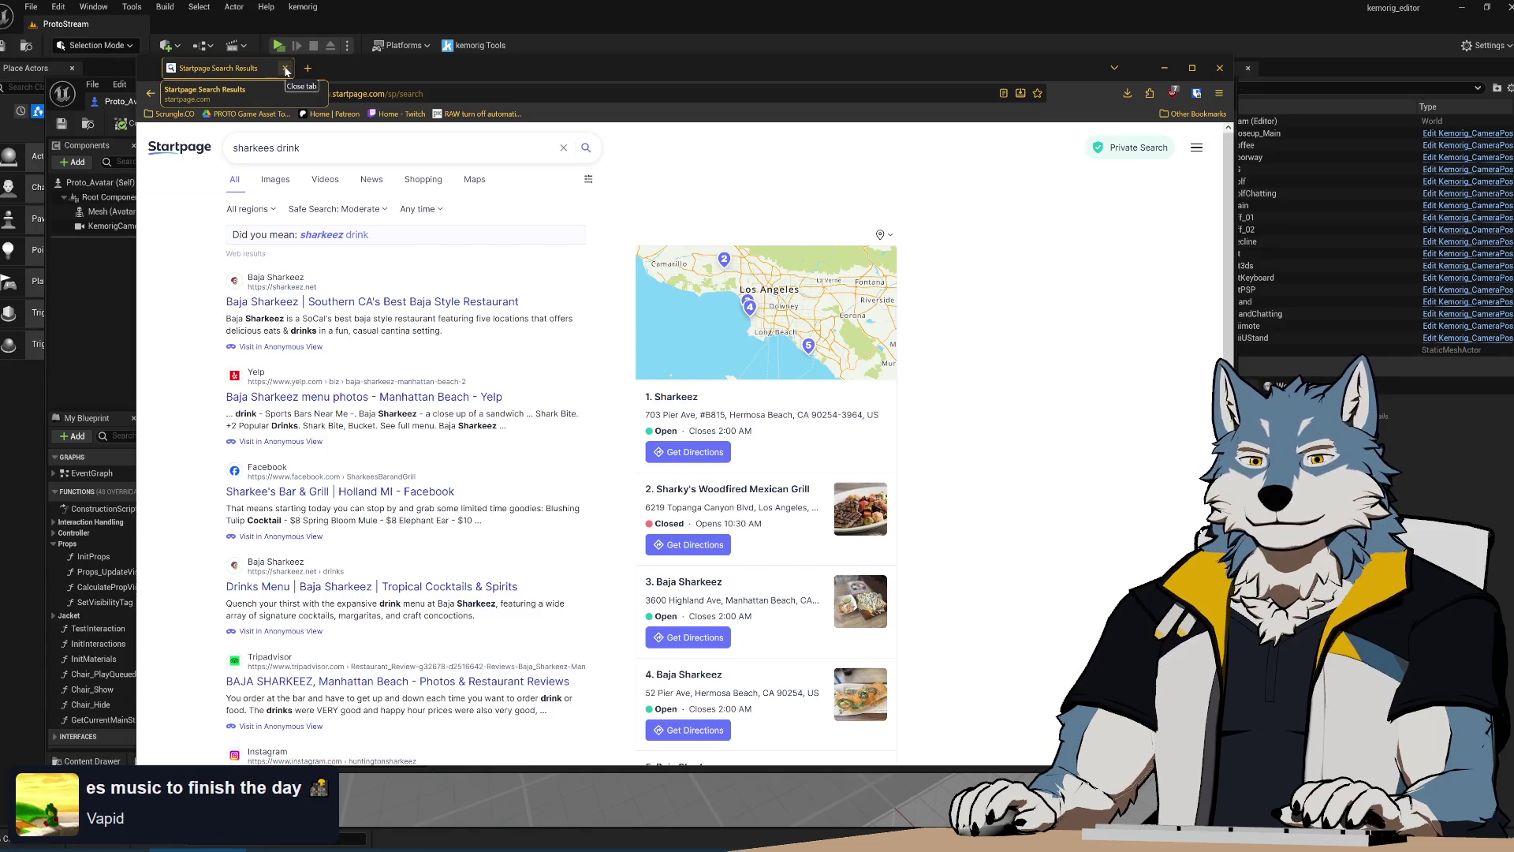
{"action": "scroll", "coordinate": [933, 422], "scroll_direction": "down", "scroll_amount": 10}
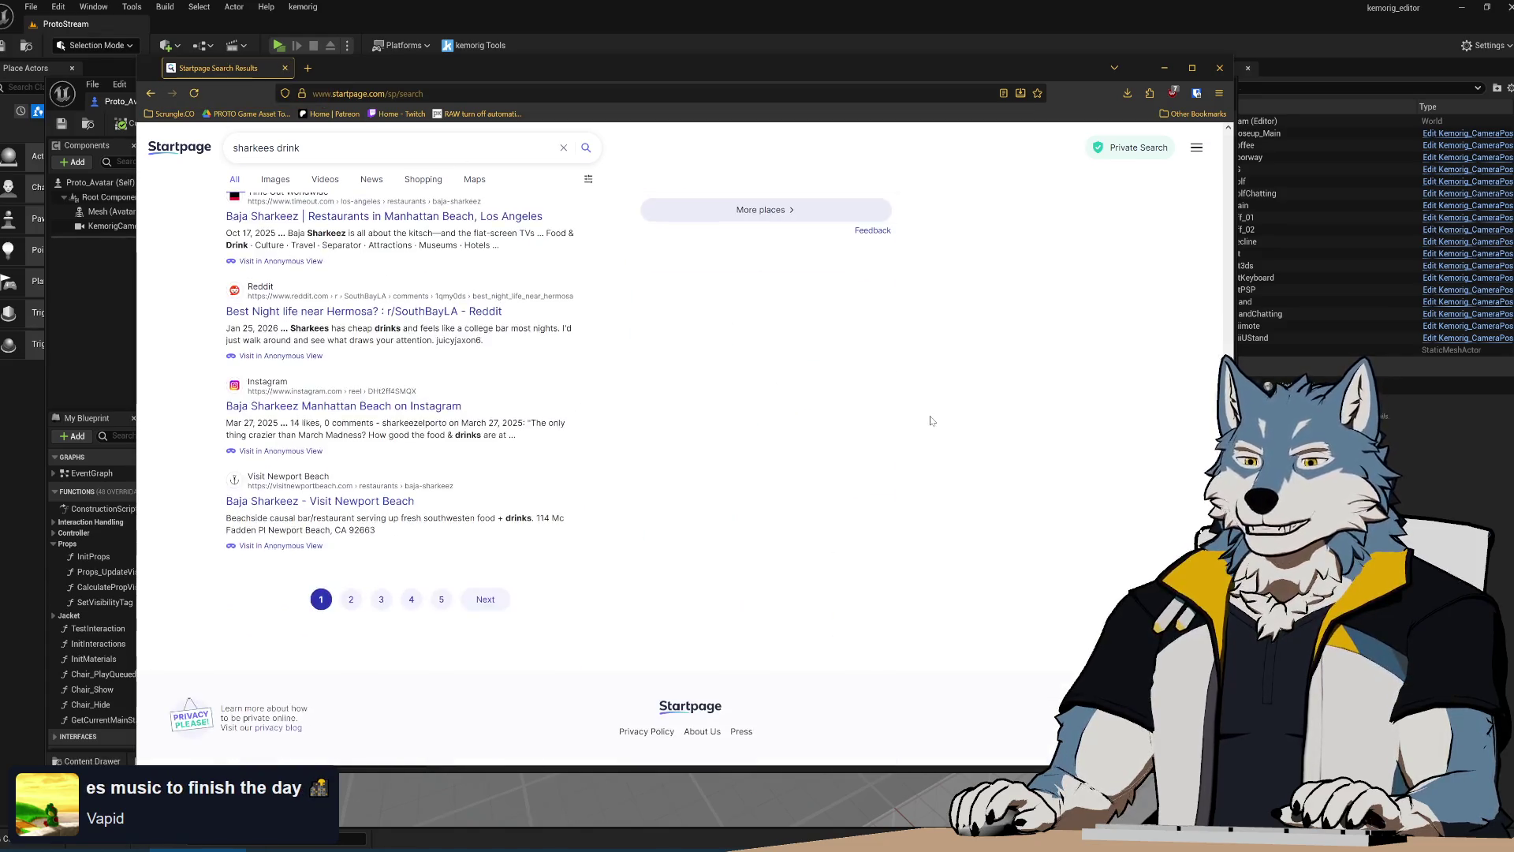
{"action": "scroll", "coordinate": [933, 422], "scroll_direction": "up", "scroll_amount": 10}
{"action": "double_click", "coordinate": [289, 147]}
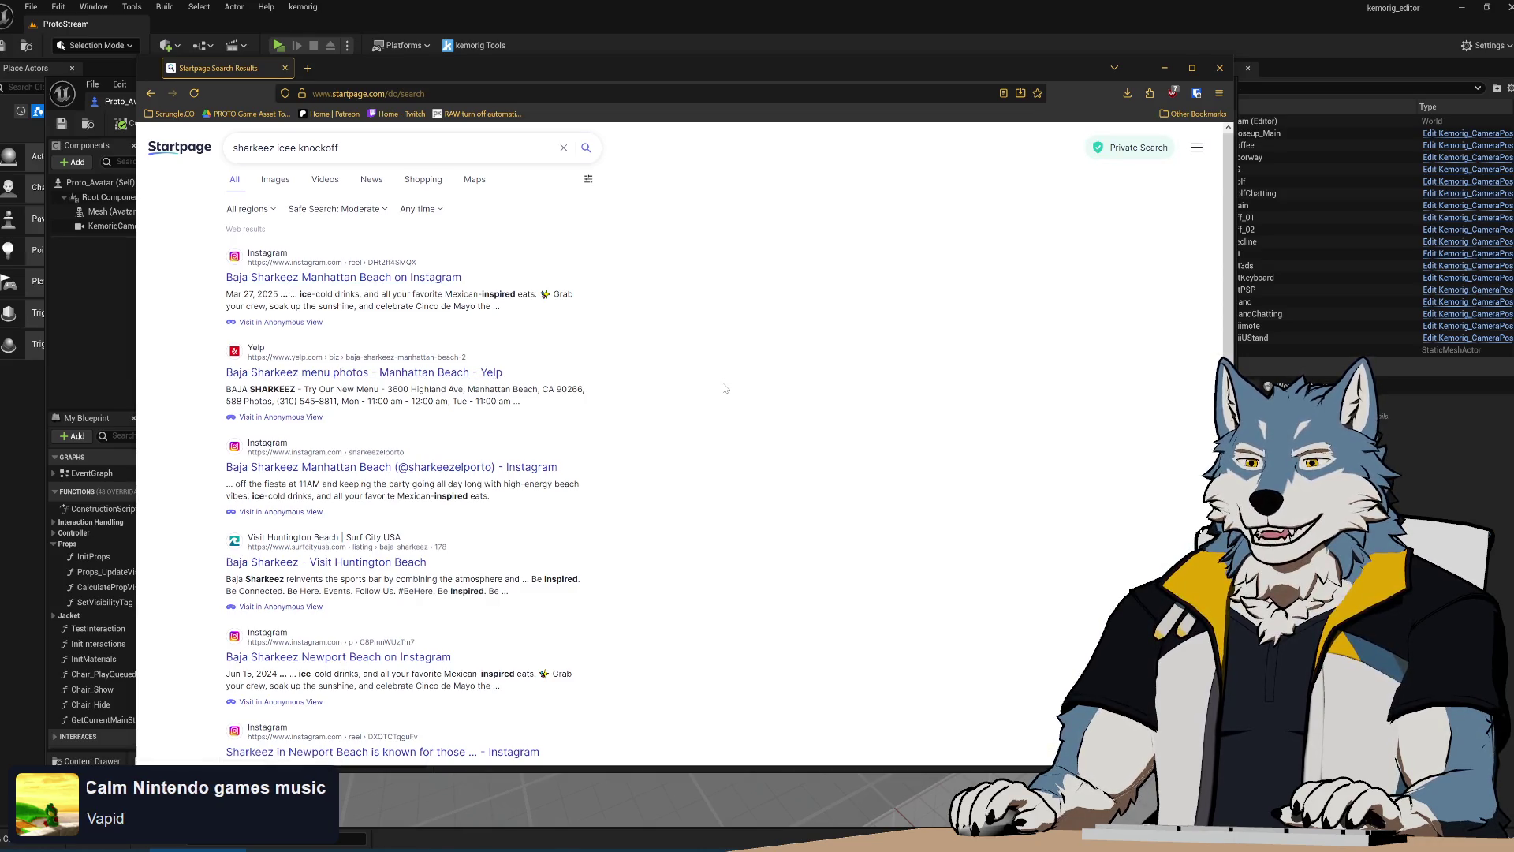
Scroll through the lower search results, then close Firefox
{"action": "scroll", "coordinate": [726, 388], "scroll_direction": "down", "scroll_amount": 2}
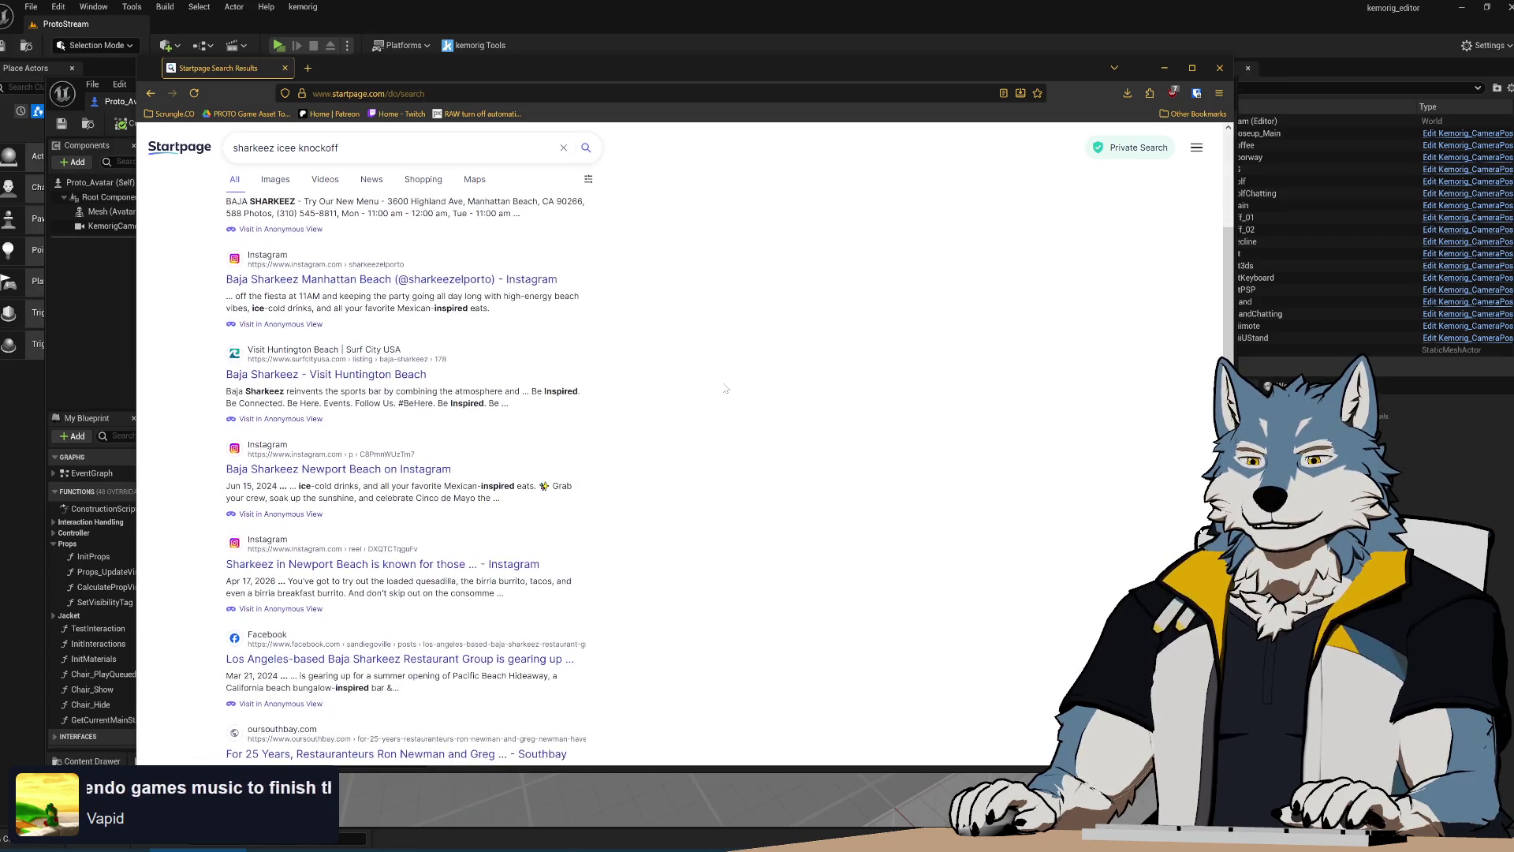
{"action": "scroll", "coordinate": [726, 388], "scroll_direction": "down", "scroll_amount": 2}
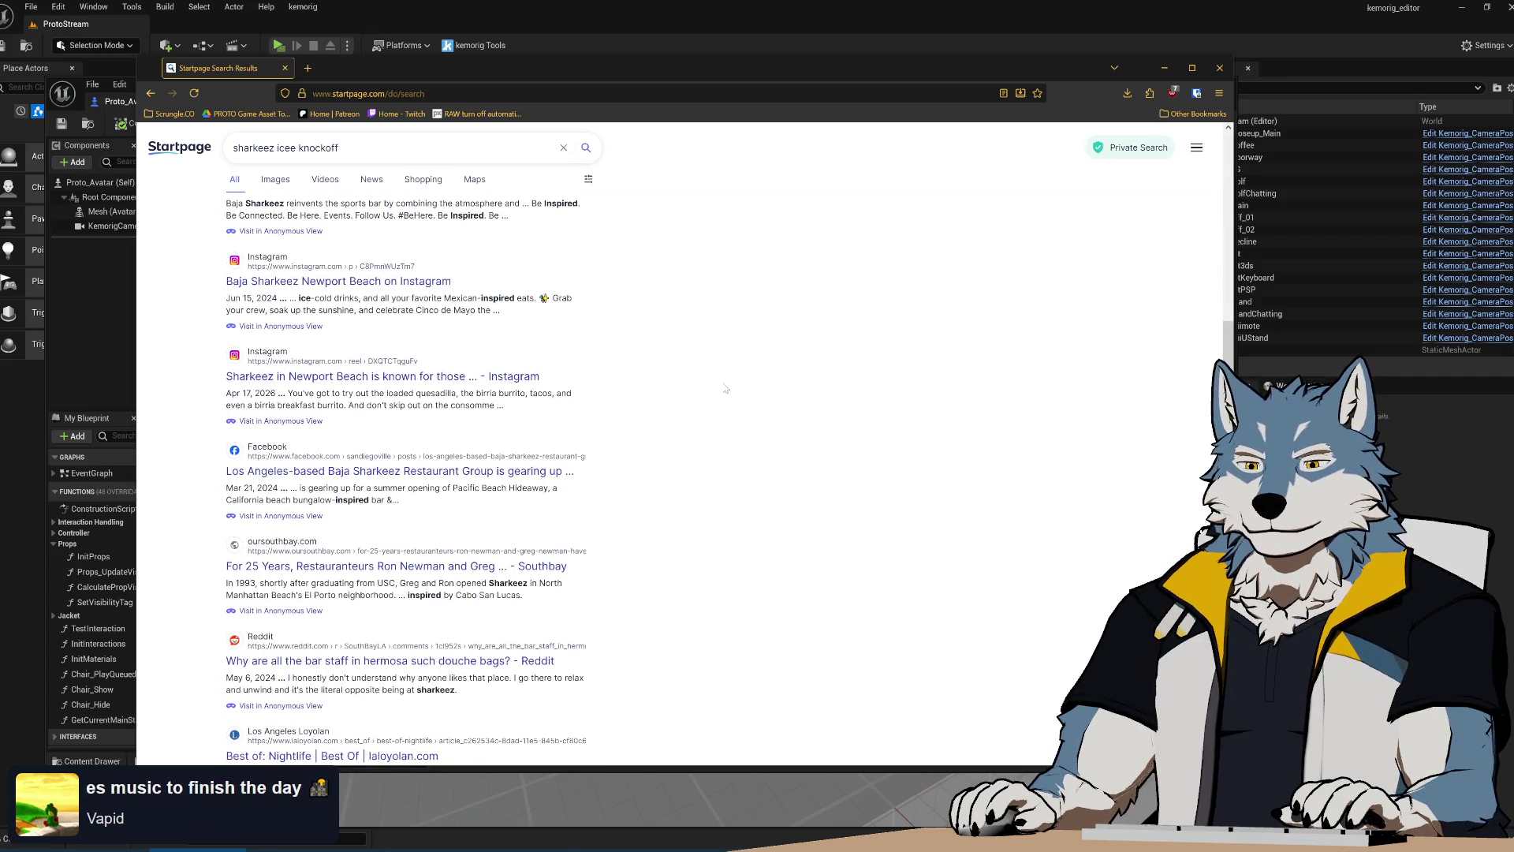
{"action": "scroll", "coordinate": [726, 389], "scroll_direction": "down", "scroll_amount": 2}
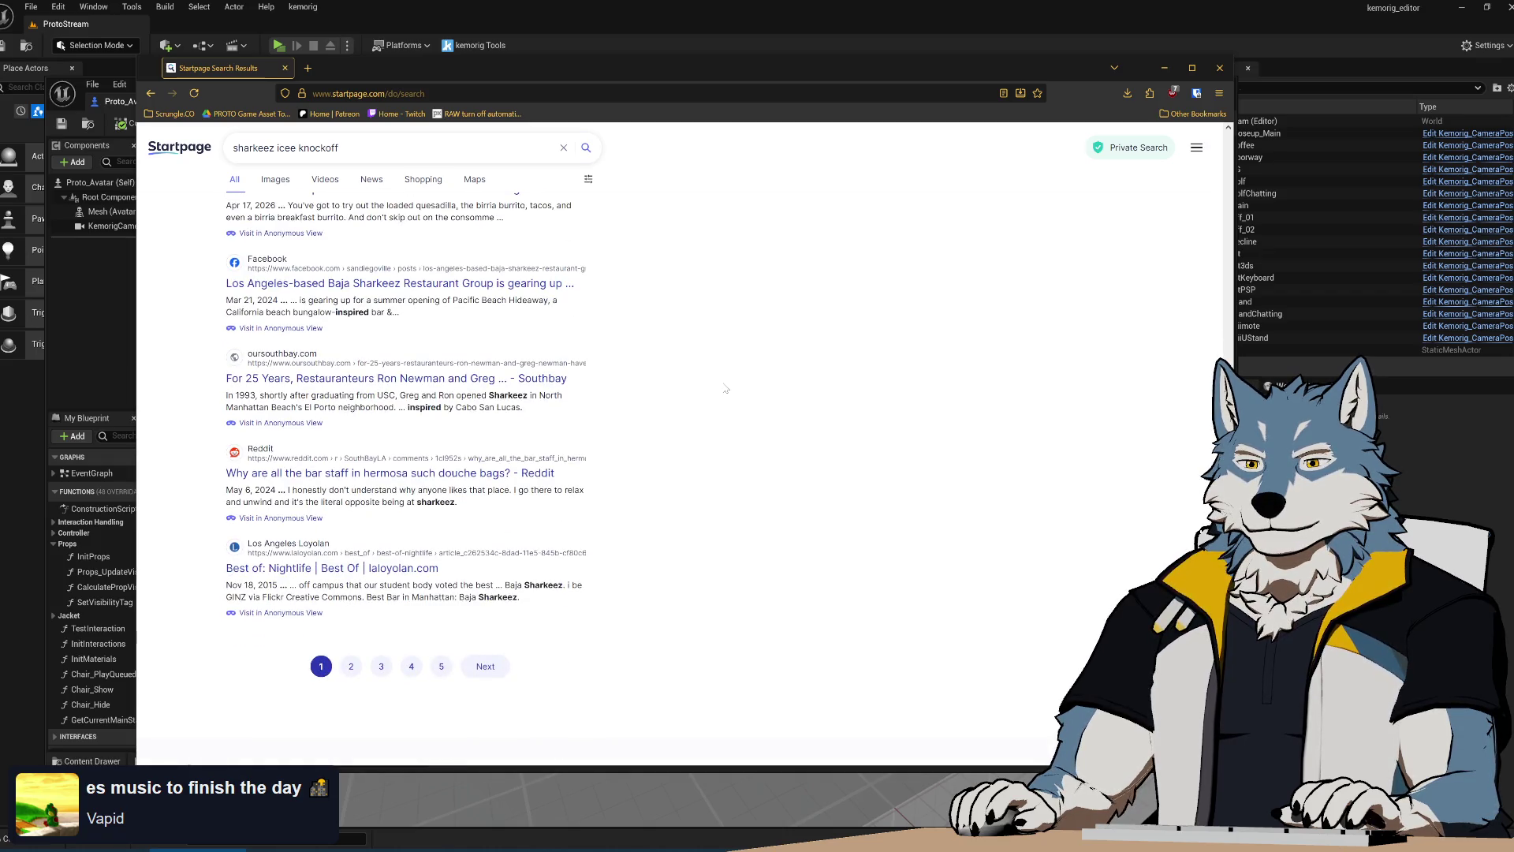
{"action": "mouse_move", "coordinate": [226, 450]}
{"action": "left_mouse_down"}
{"action": "mouse_move", "coordinate": [649, 495]}
{"action": "mouse_move", "coordinate": [680, 514]}
{"action": "mouse_move", "coordinate": [708, 479]}
{"action": "left_mouse_up"}
{"action": "left_click", "coordinate": [654, 514]}
{"action": "left_click", "coordinate": [712, 470]}
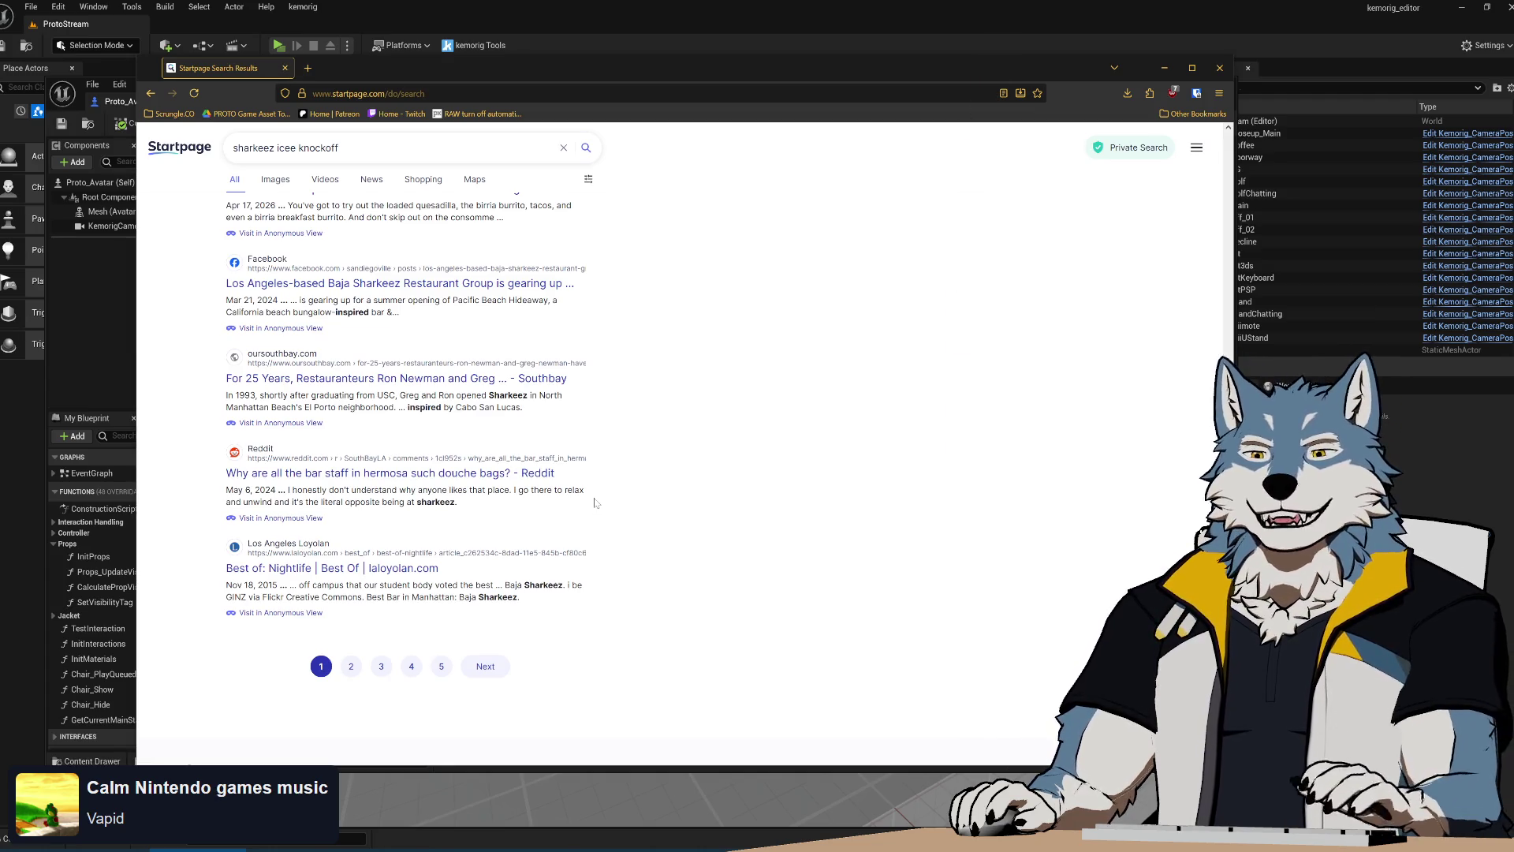
{"action": "scroll", "coordinate": [596, 503], "scroll_direction": "up", "scroll_amount": 10}
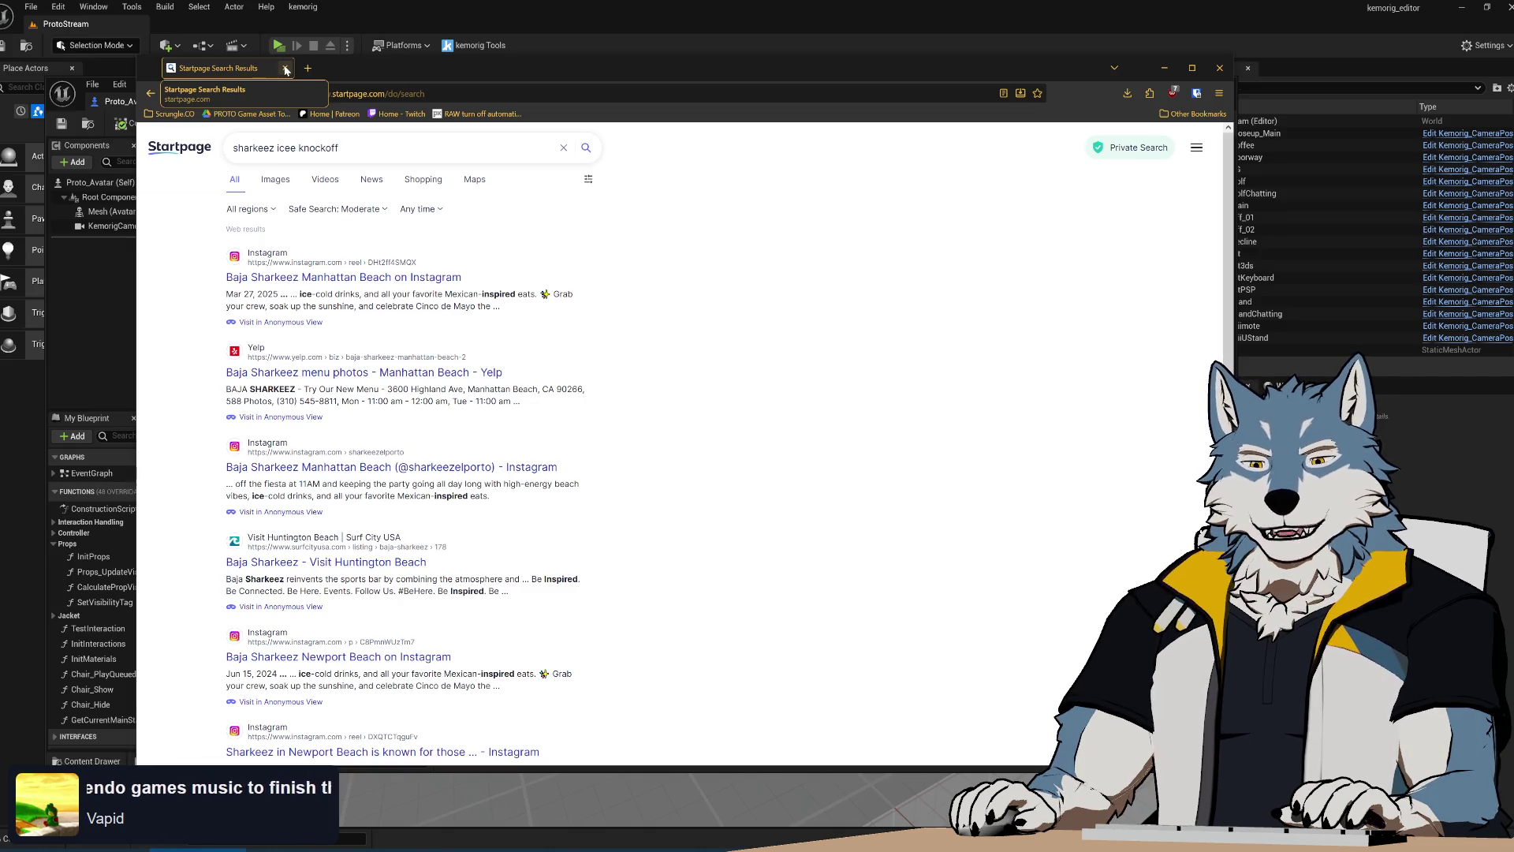
{"action": "left_click", "coordinate": [286, 70]}
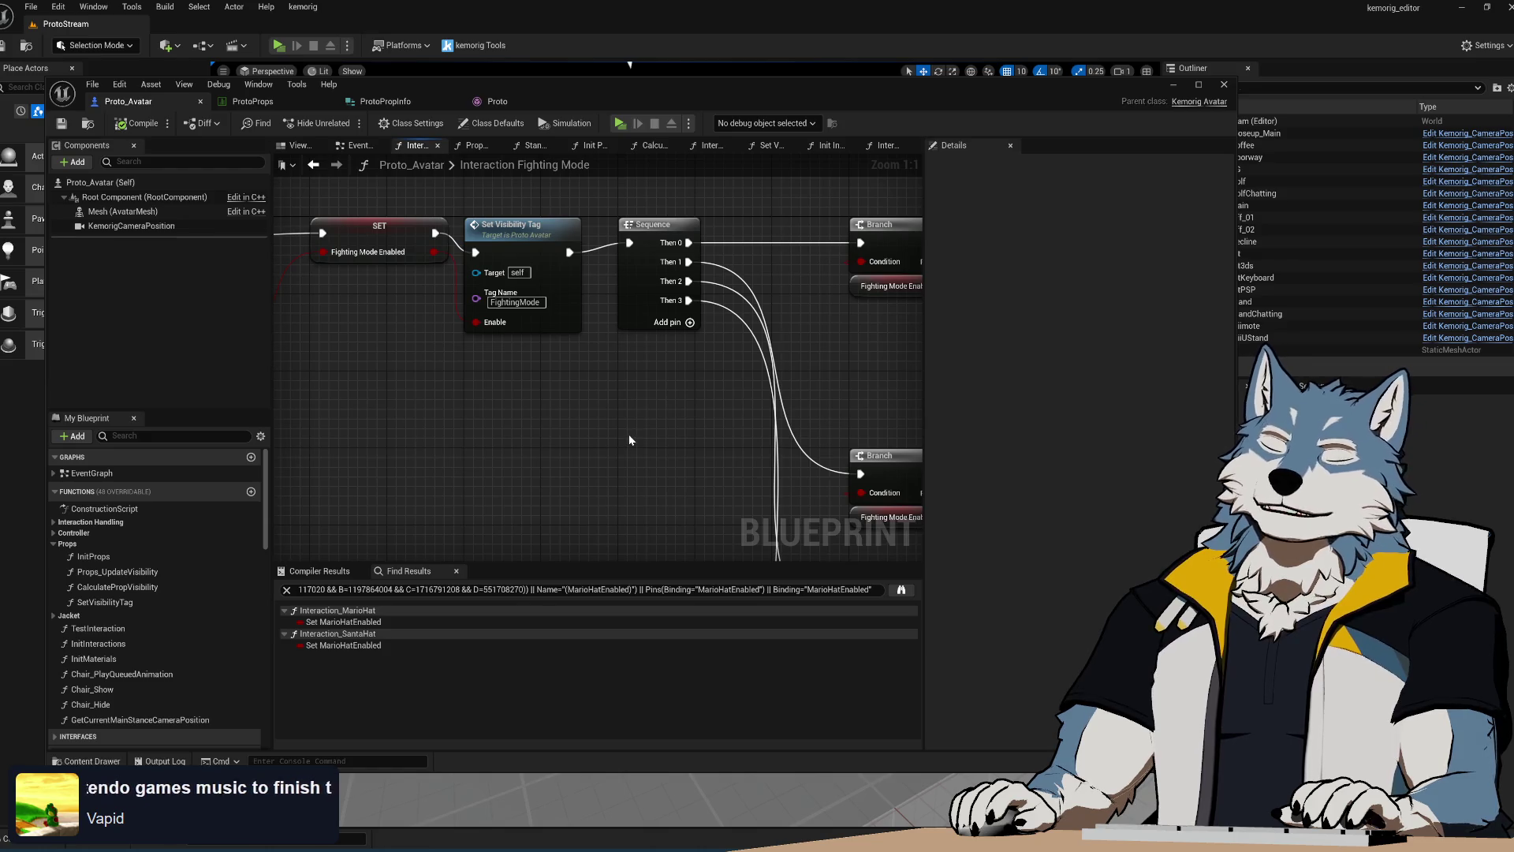
Zoom out and pan the Interaction Fighting Mode graph toward its lower-right nodes
{"action": "scroll", "coordinate": [628, 434], "scroll_direction": "down", "scroll_amount": 4}
{"action": "mouse_move", "coordinate": [537, 392]}
{"action": "right_mouse_down"}
{"action": "mouse_move", "coordinate": [523, 331]}
{"action": "mouse_move", "coordinate": [454, 339]}
{"action": "mouse_move", "coordinate": [823, 458]}
{"action": "right_mouse_up"}
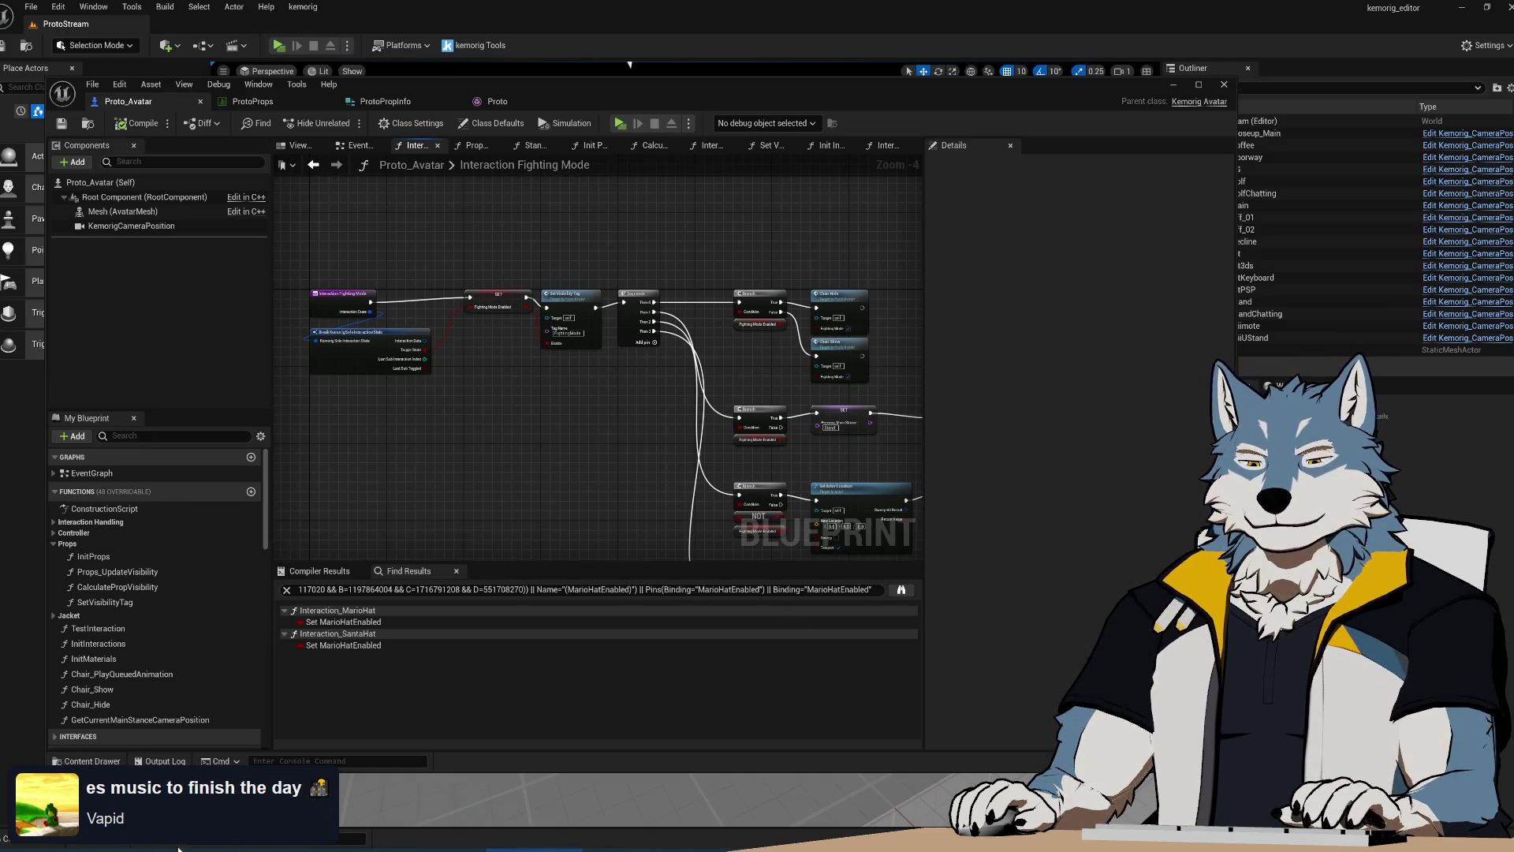
Switch to image results and open the Mountain Dew SharKEE photo in a new tab
{"action": "key", "text": "super+b"}
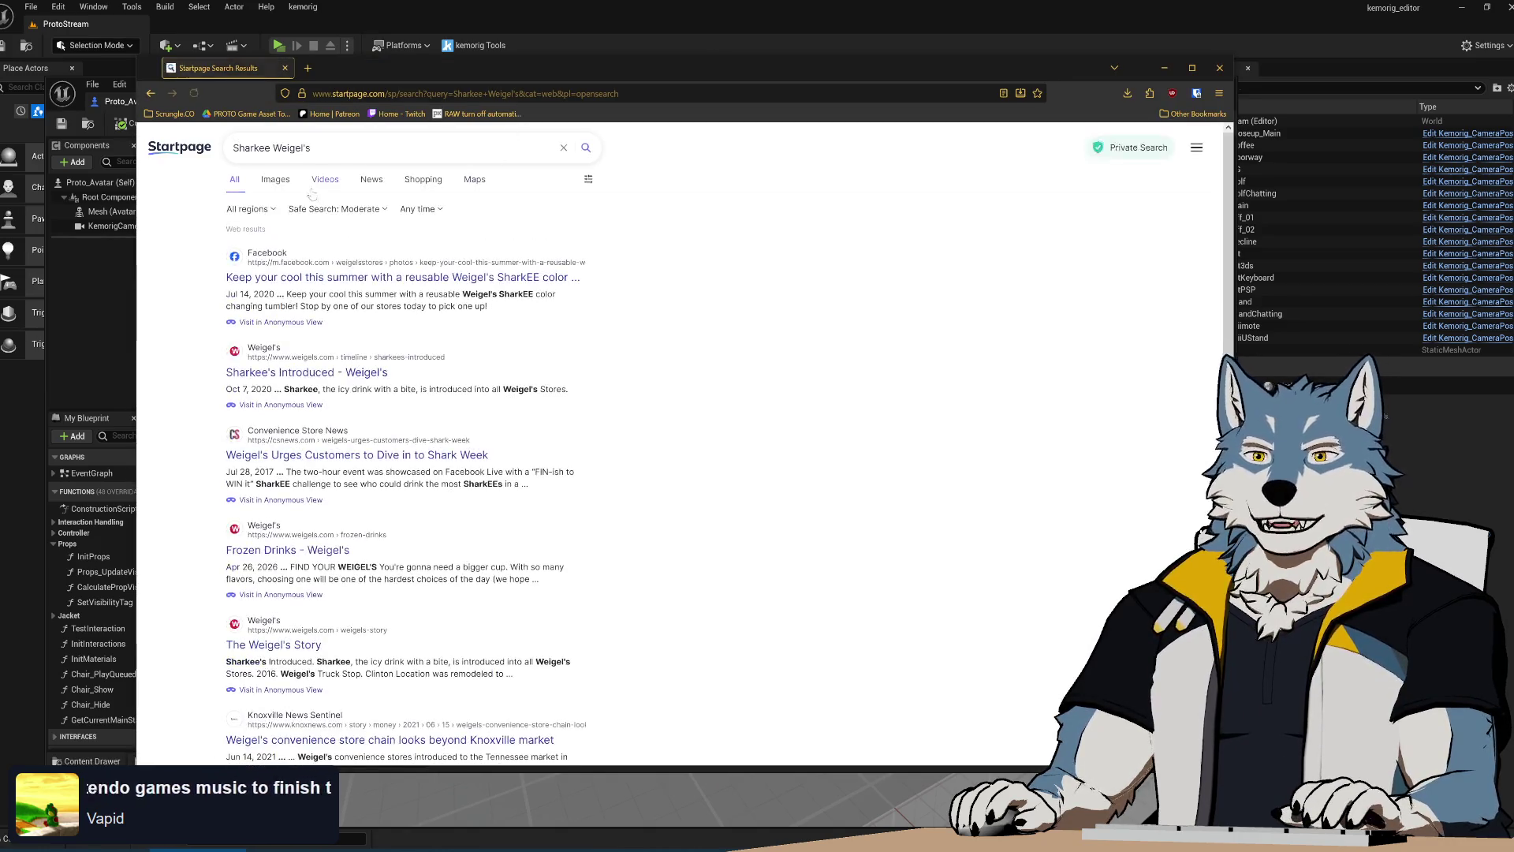
{"action": "left_click", "coordinate": [276, 181]}
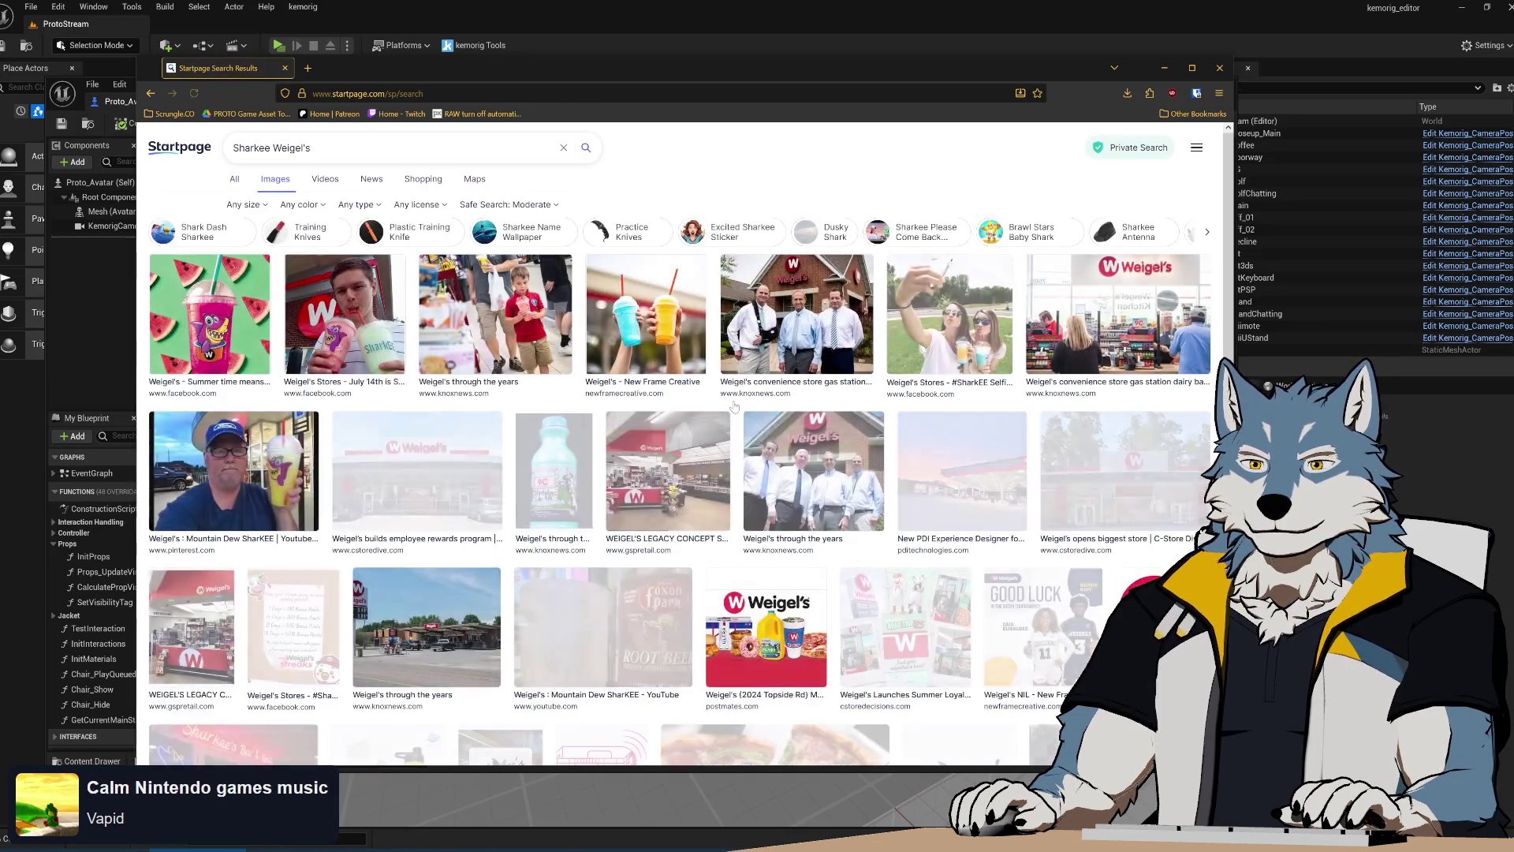
{"action": "left_click", "coordinate": [230, 316]}
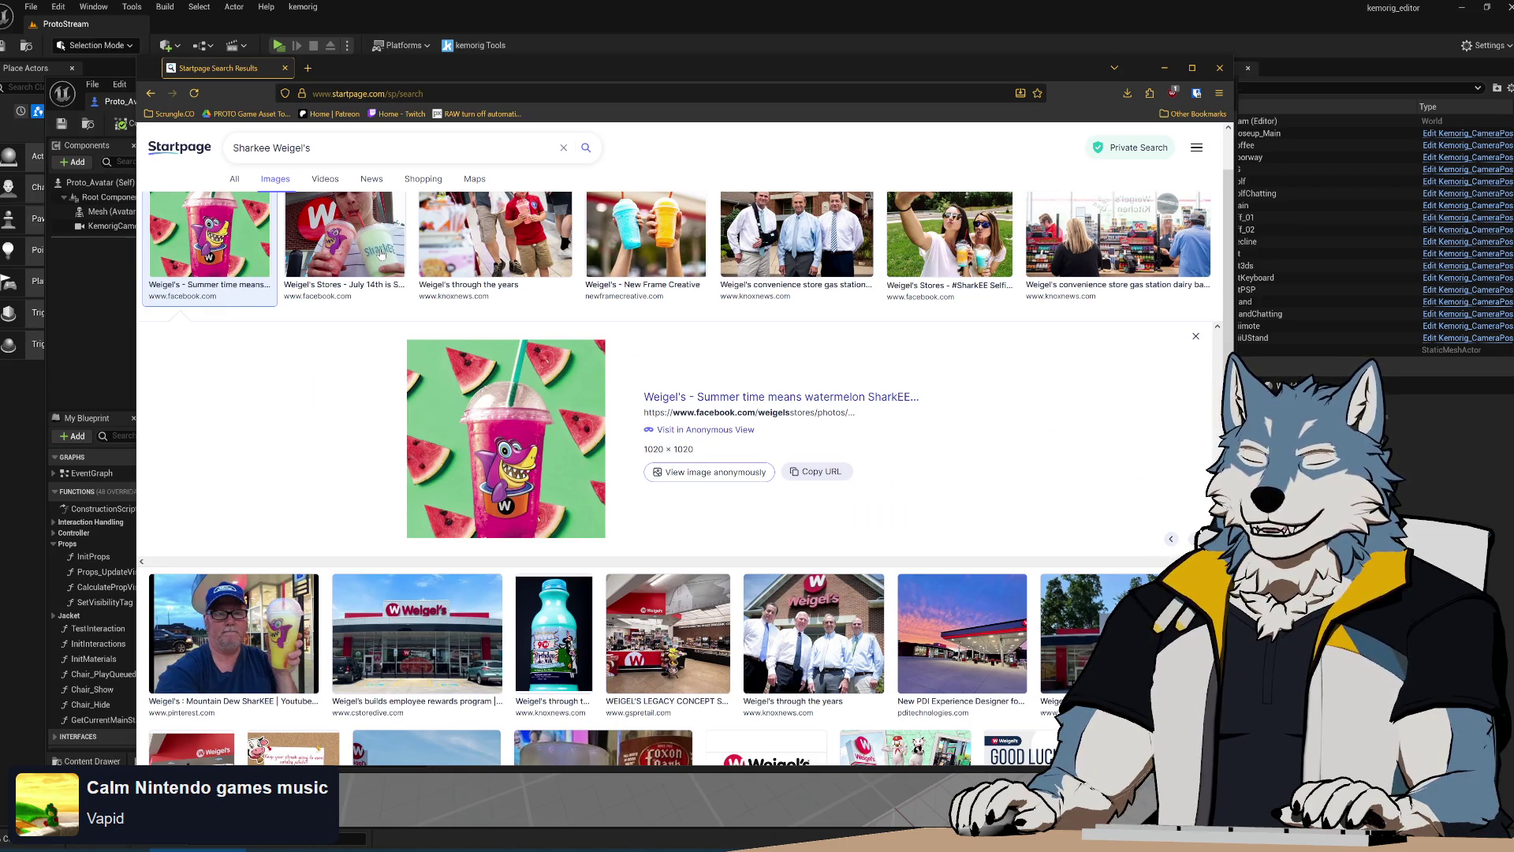
{"action": "left_click", "coordinate": [243, 641]}
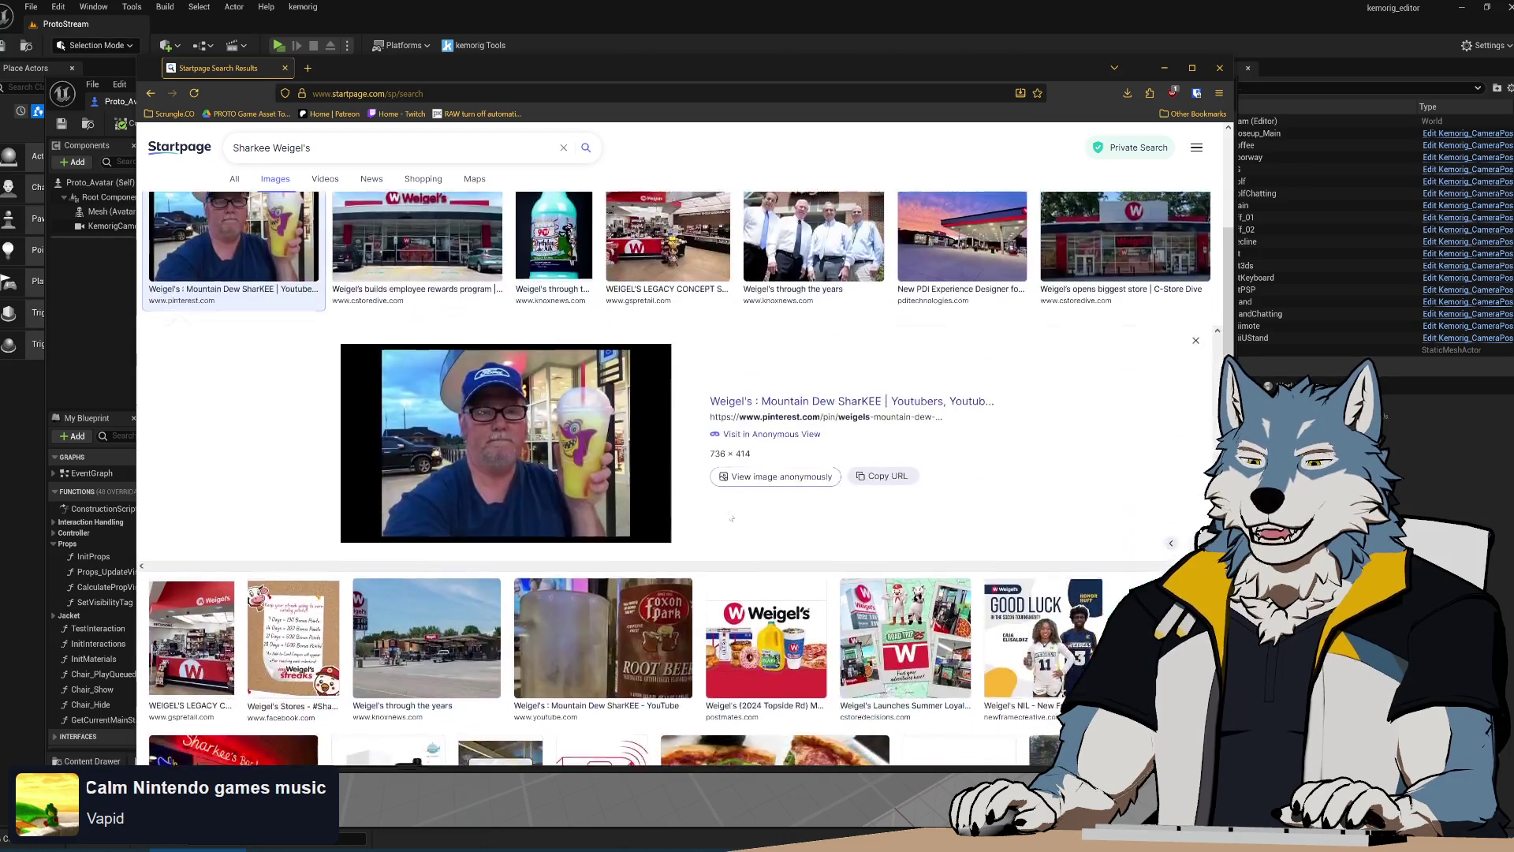
{"action": "right_click", "coordinate": [556, 461]}
{"action": "left_click", "coordinate": [599, 478]}
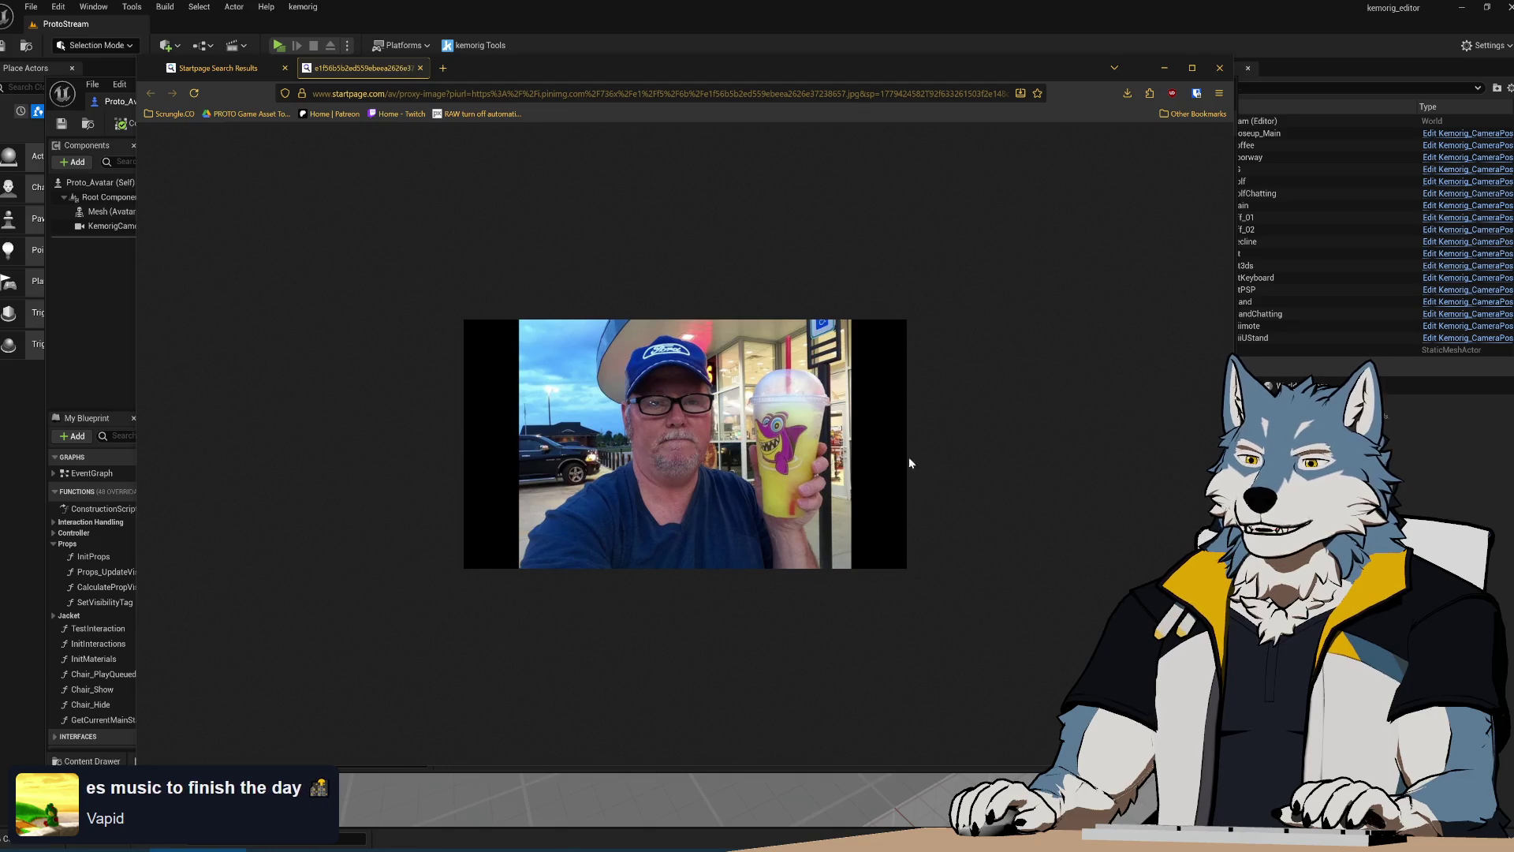
{"action": "scroll", "coordinate": [833, 455], "scroll_direction": "up", "scroll_amount": 5, "text": "ctrl"}
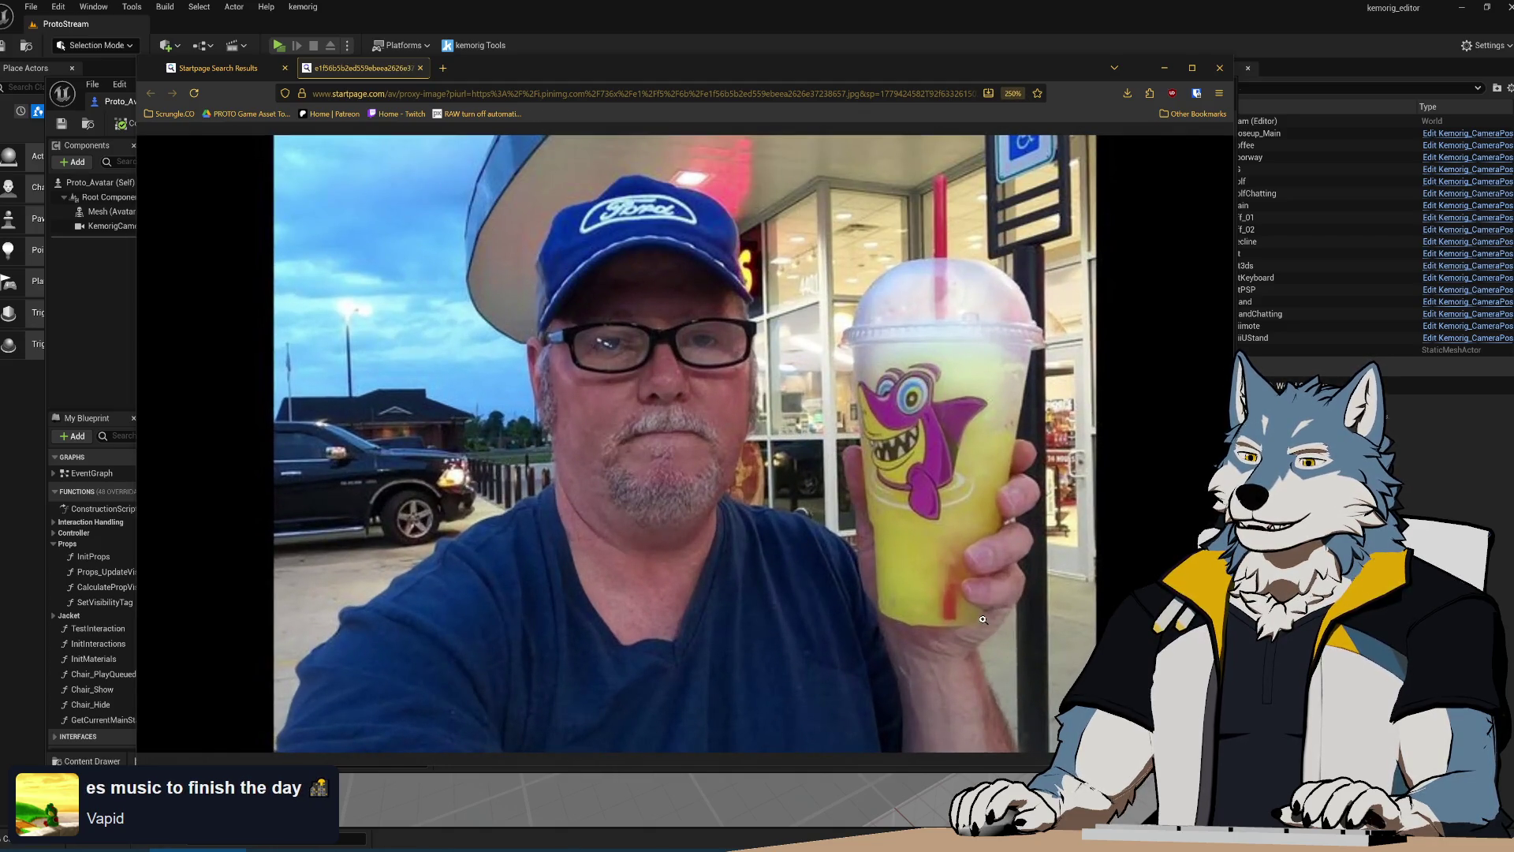
{"action": "key", "text": "ctrl+shift+Tab"}
{"action": "scroll", "coordinate": [568, 410], "scroll_direction": "up", "scroll_amount": 3}
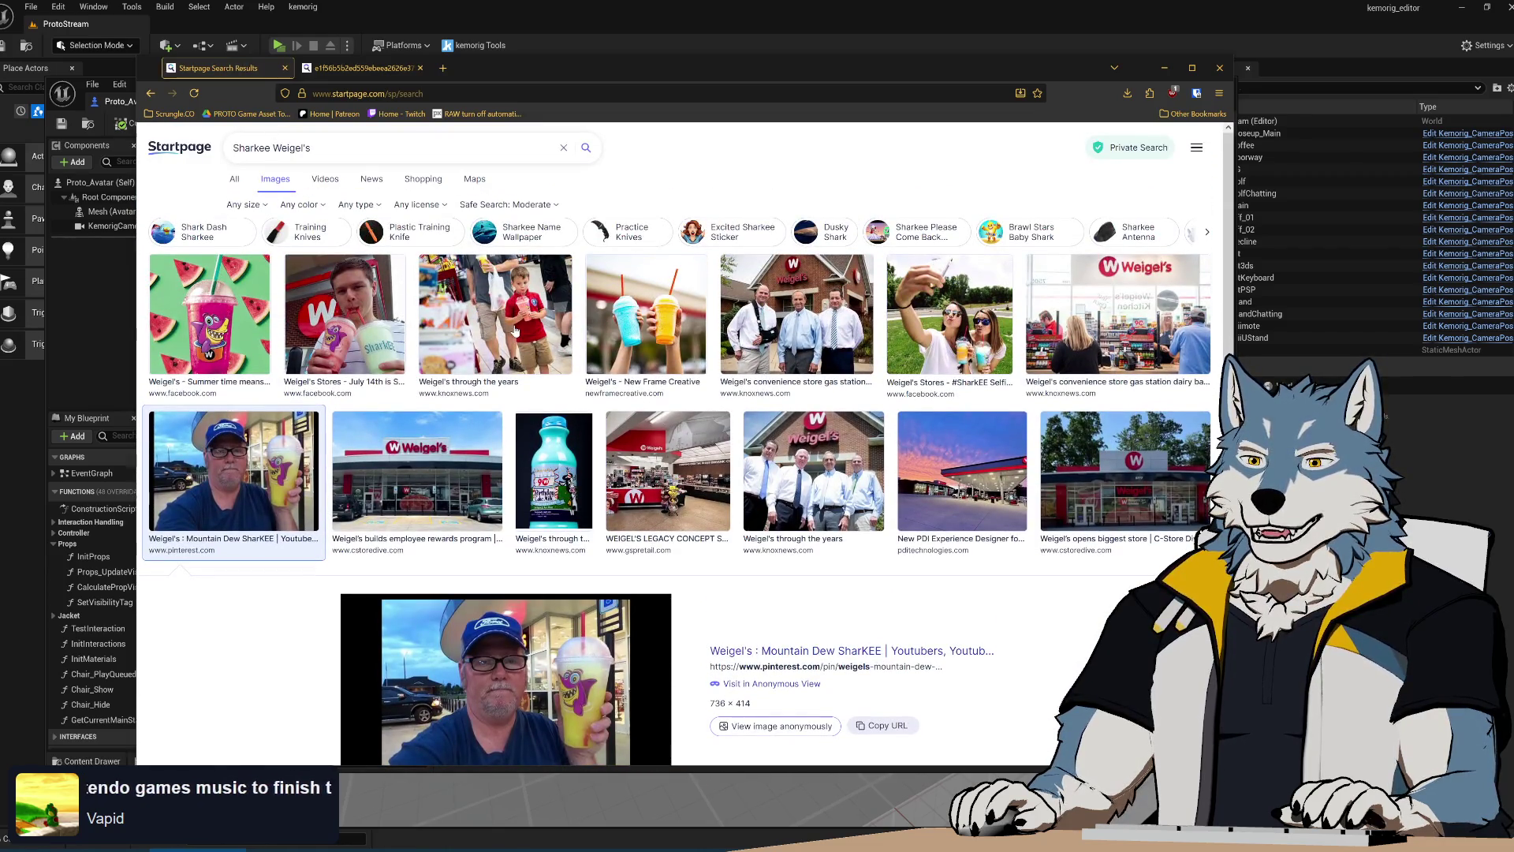
Preview the Weigel's, gas station, #SharkEE Selfie and Sharkee Teddy Bear images
{"action": "left_click", "coordinate": [496, 316]}
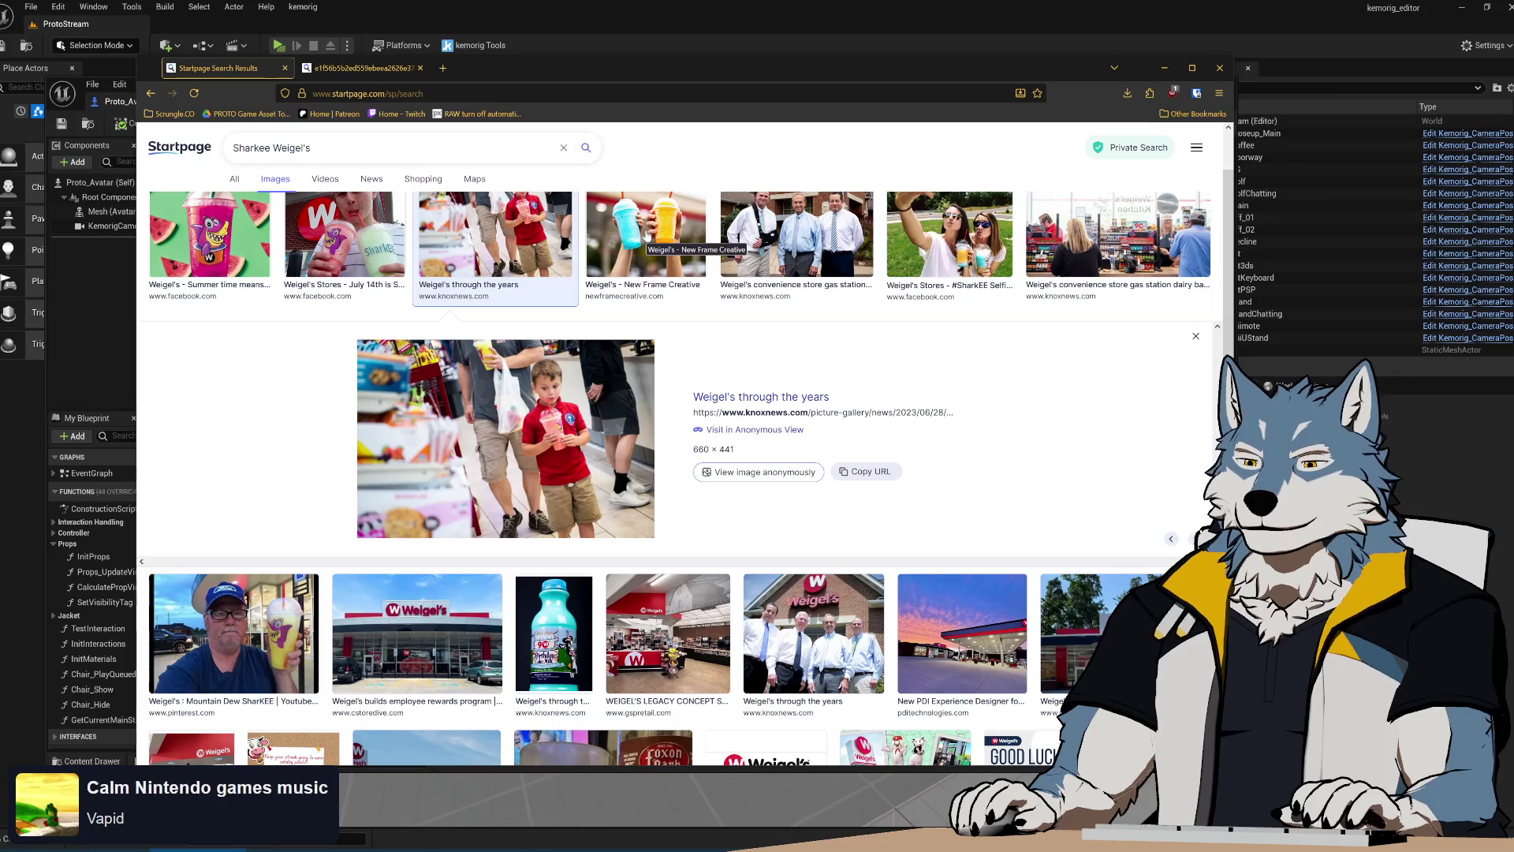
{"action": "left_click", "coordinate": [647, 235]}
{"action": "left_click", "coordinate": [797, 235]}
{"action": "left_click", "coordinate": [950, 235]}
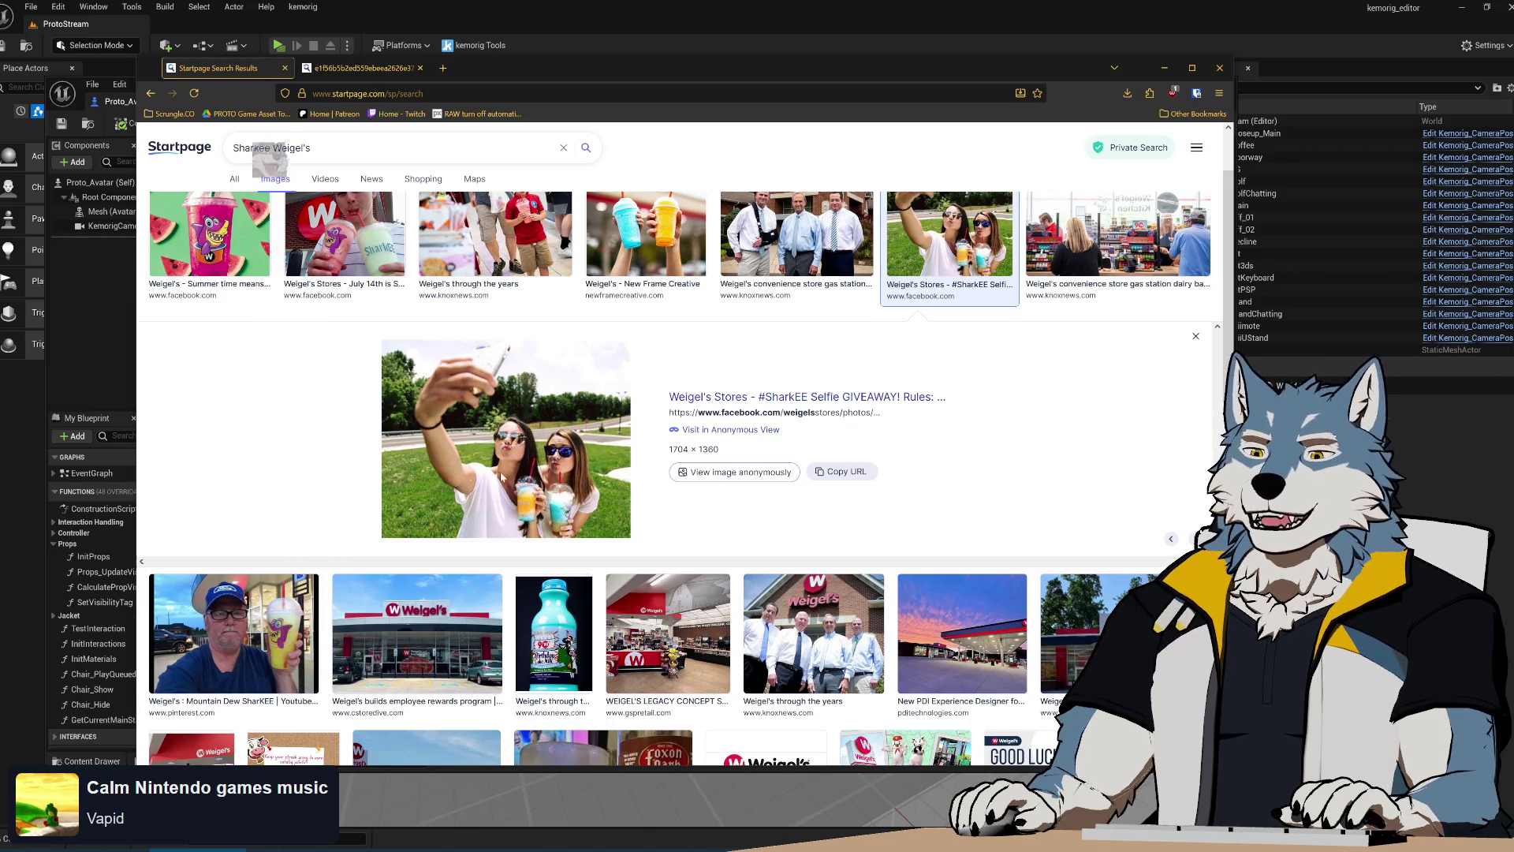
{"action": "scroll", "coordinate": [1009, 413], "scroll_direction": "down", "scroll_amount": 5}
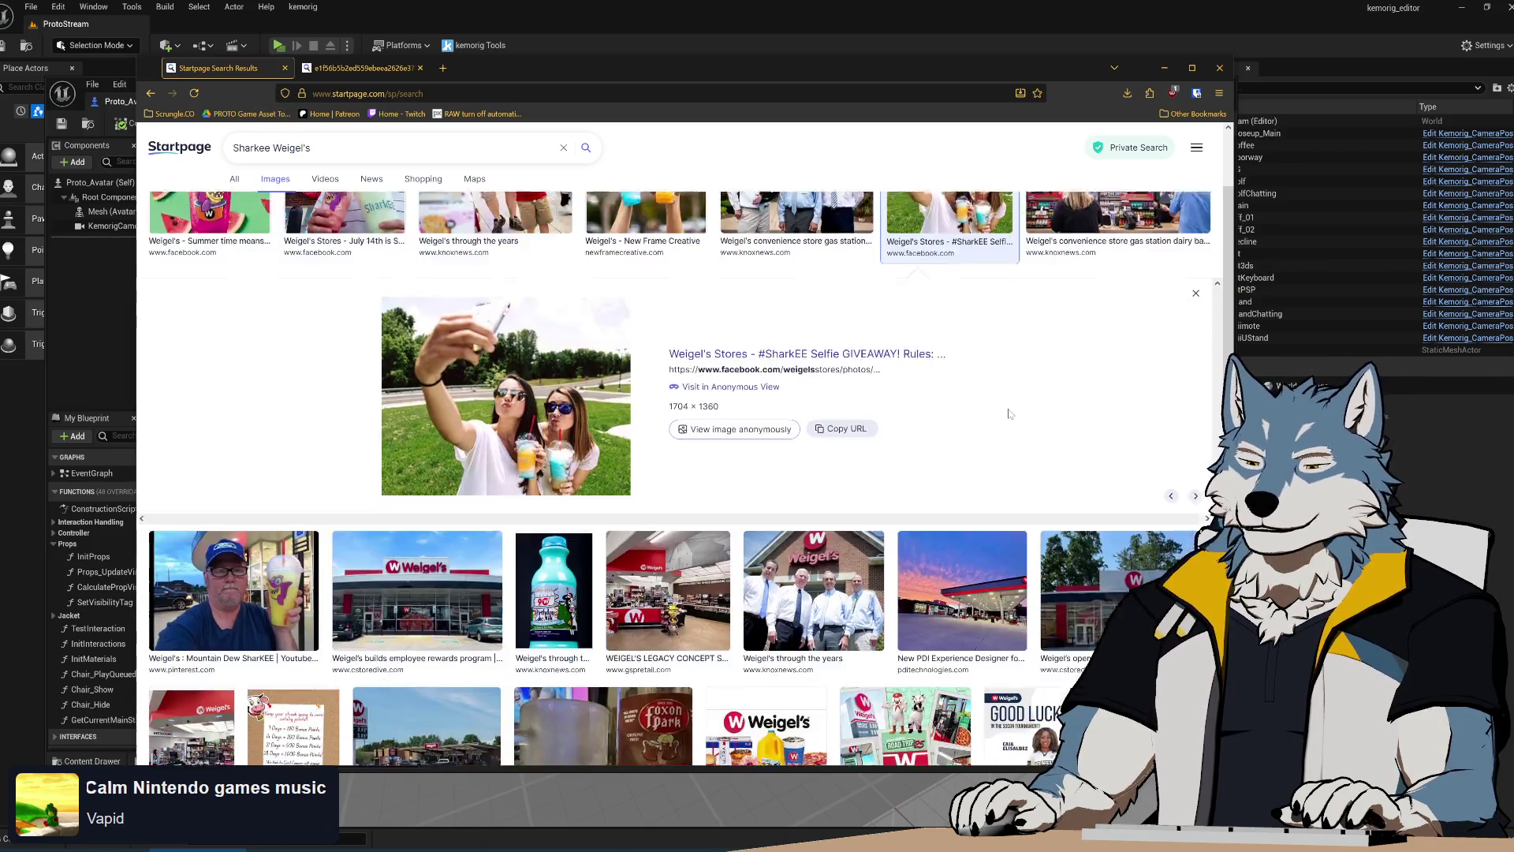
{"action": "scroll", "coordinate": [884, 588], "scroll_direction": "down", "scroll_amount": 4}
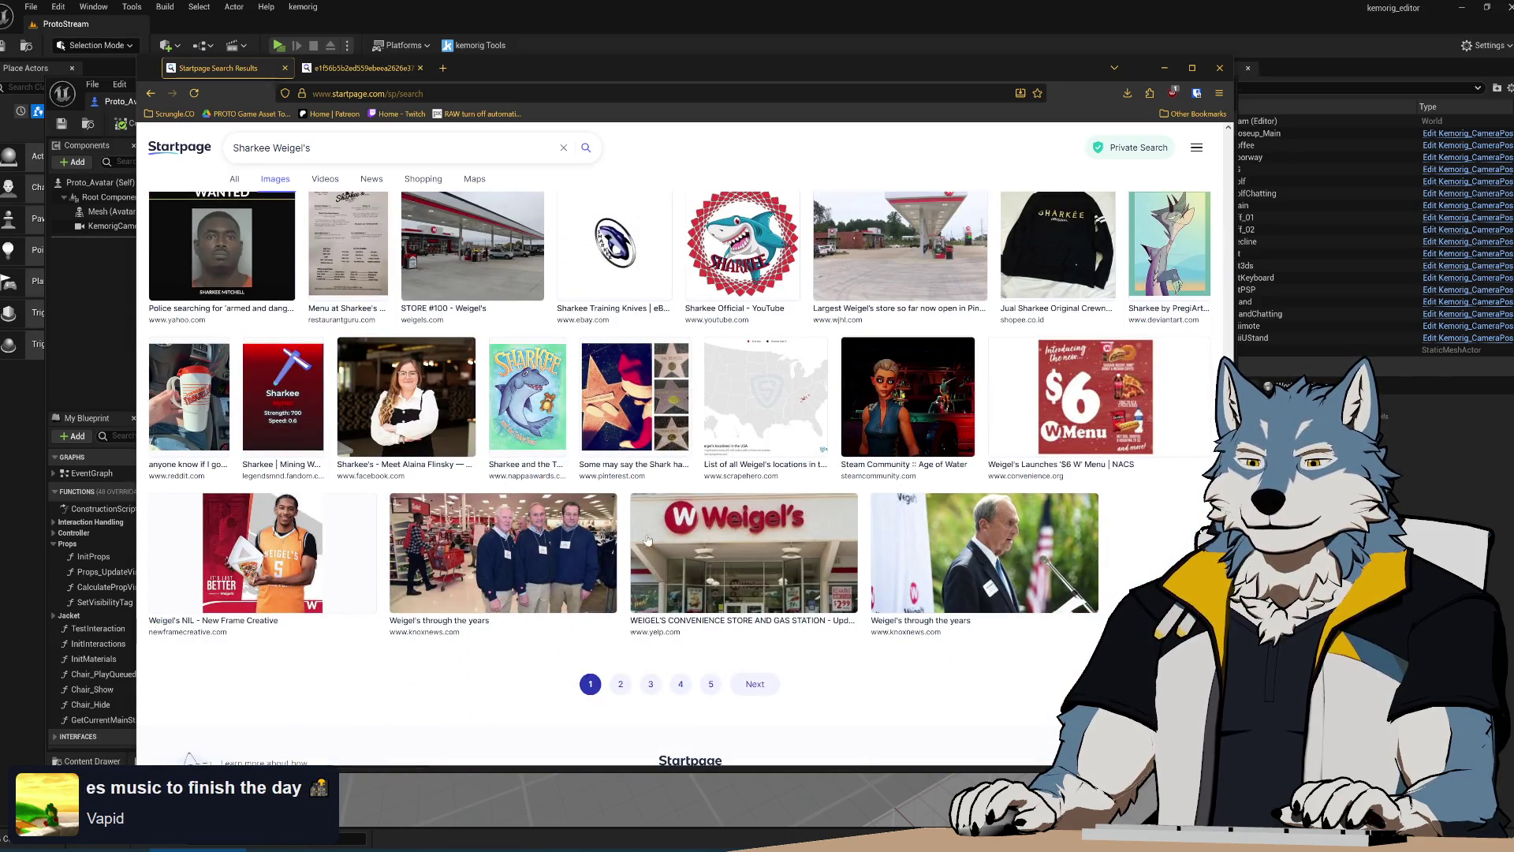
{"action": "left_click", "coordinate": [527, 394]}
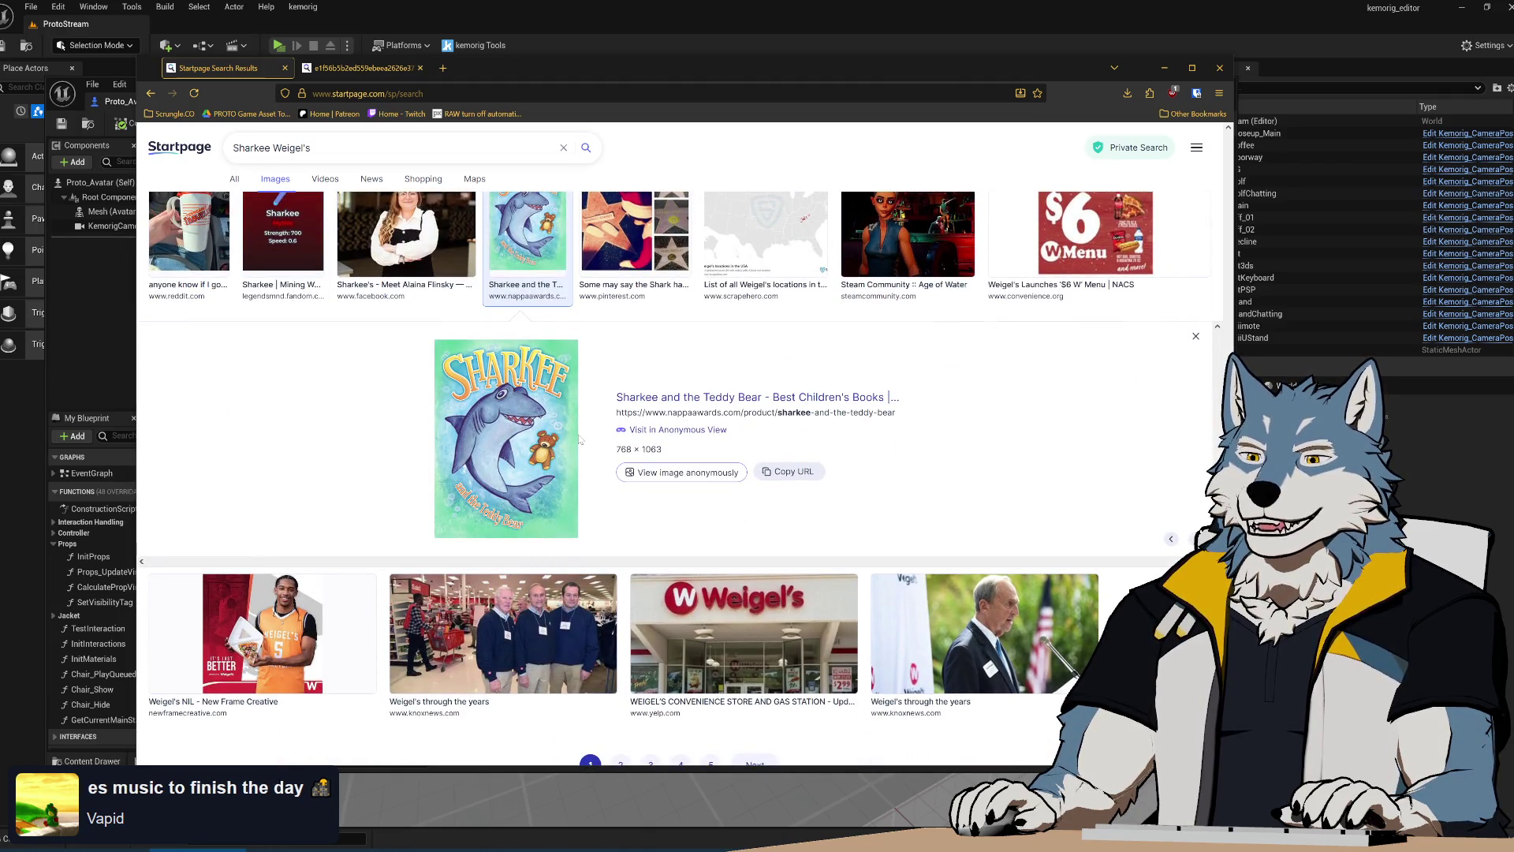
{"action": "scroll", "coordinate": [315, 394], "scroll_direction": "up", "scroll_amount": 10}
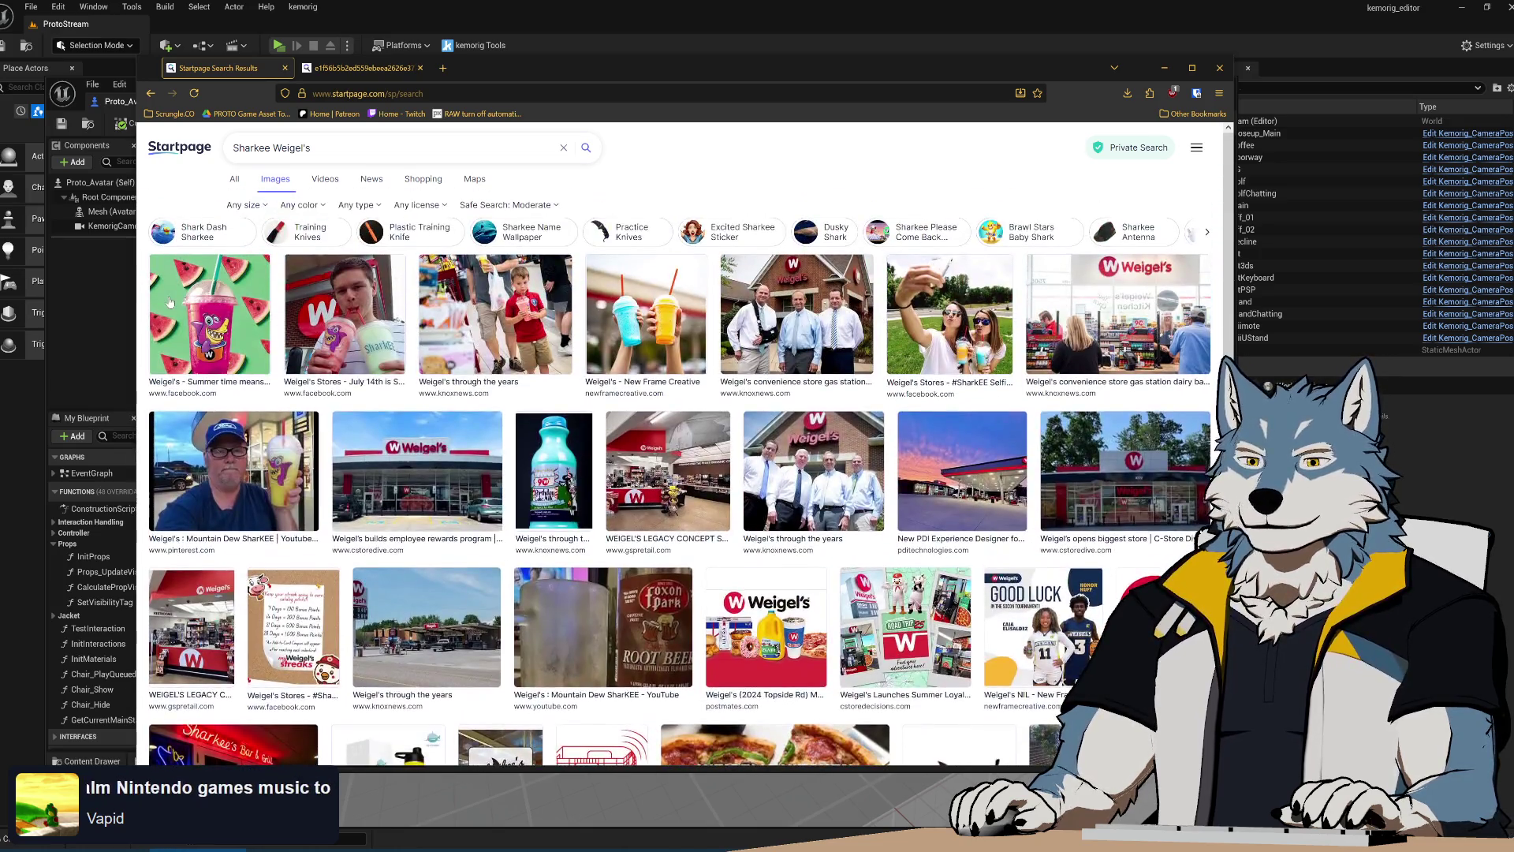
Open the watermelon SharKEE drink image in its own tab, then close both extra tabs
{"action": "left_click", "coordinate": [169, 302]}
{"action": "right_click", "coordinate": [522, 437]}
{"action": "left_click", "coordinate": [552, 447]}
{"action": "left_click", "coordinate": [381, 73]}
{"action": "scroll", "coordinate": [896, 585], "scroll_direction": "up", "scroll_amount": 6, "text": "ctrl"}
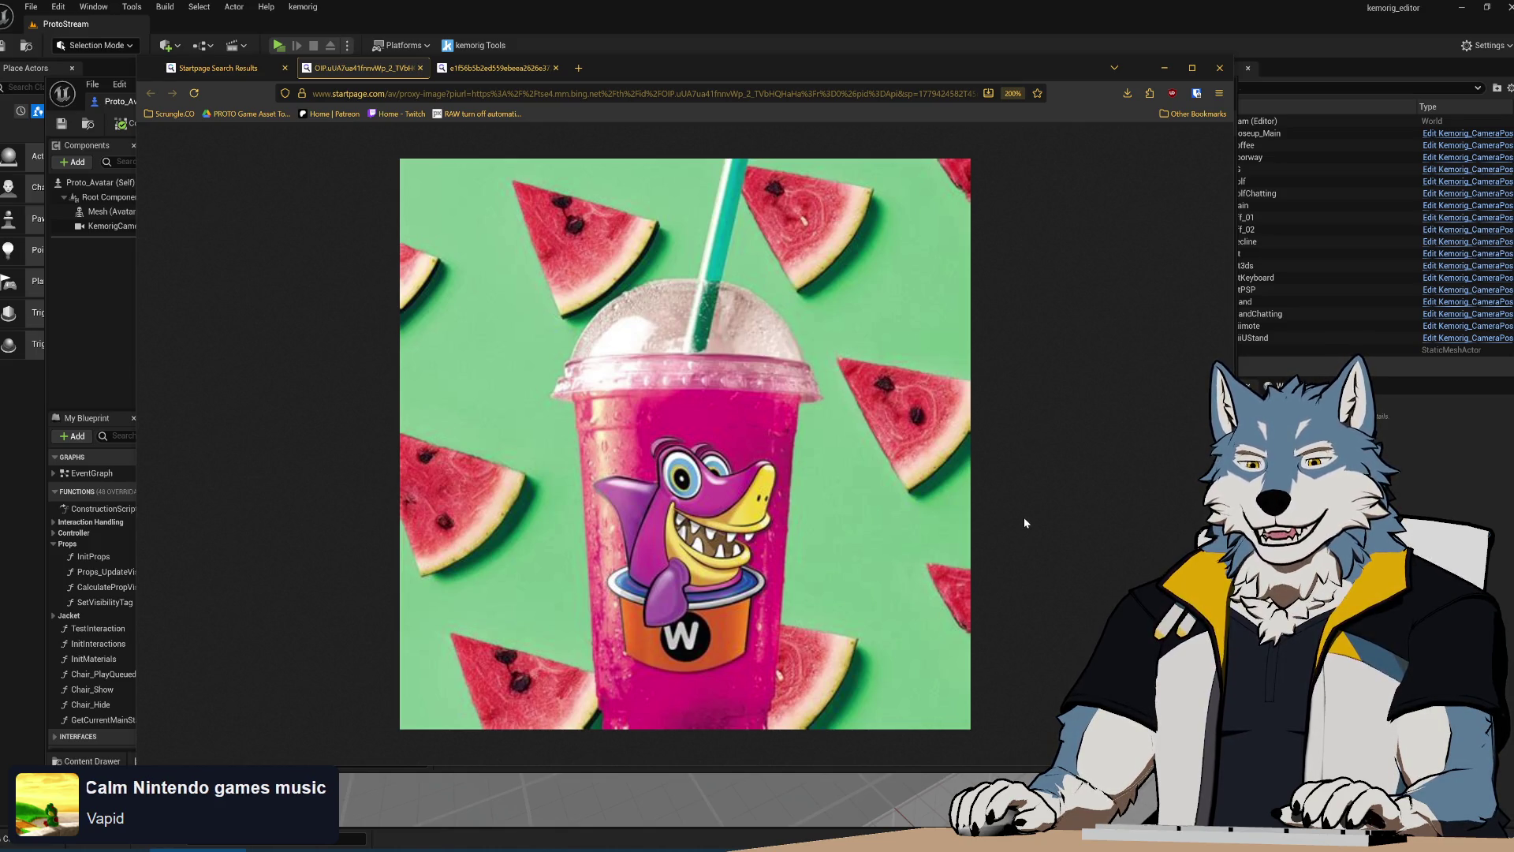
{"action": "left_click", "coordinate": [555, 68]}
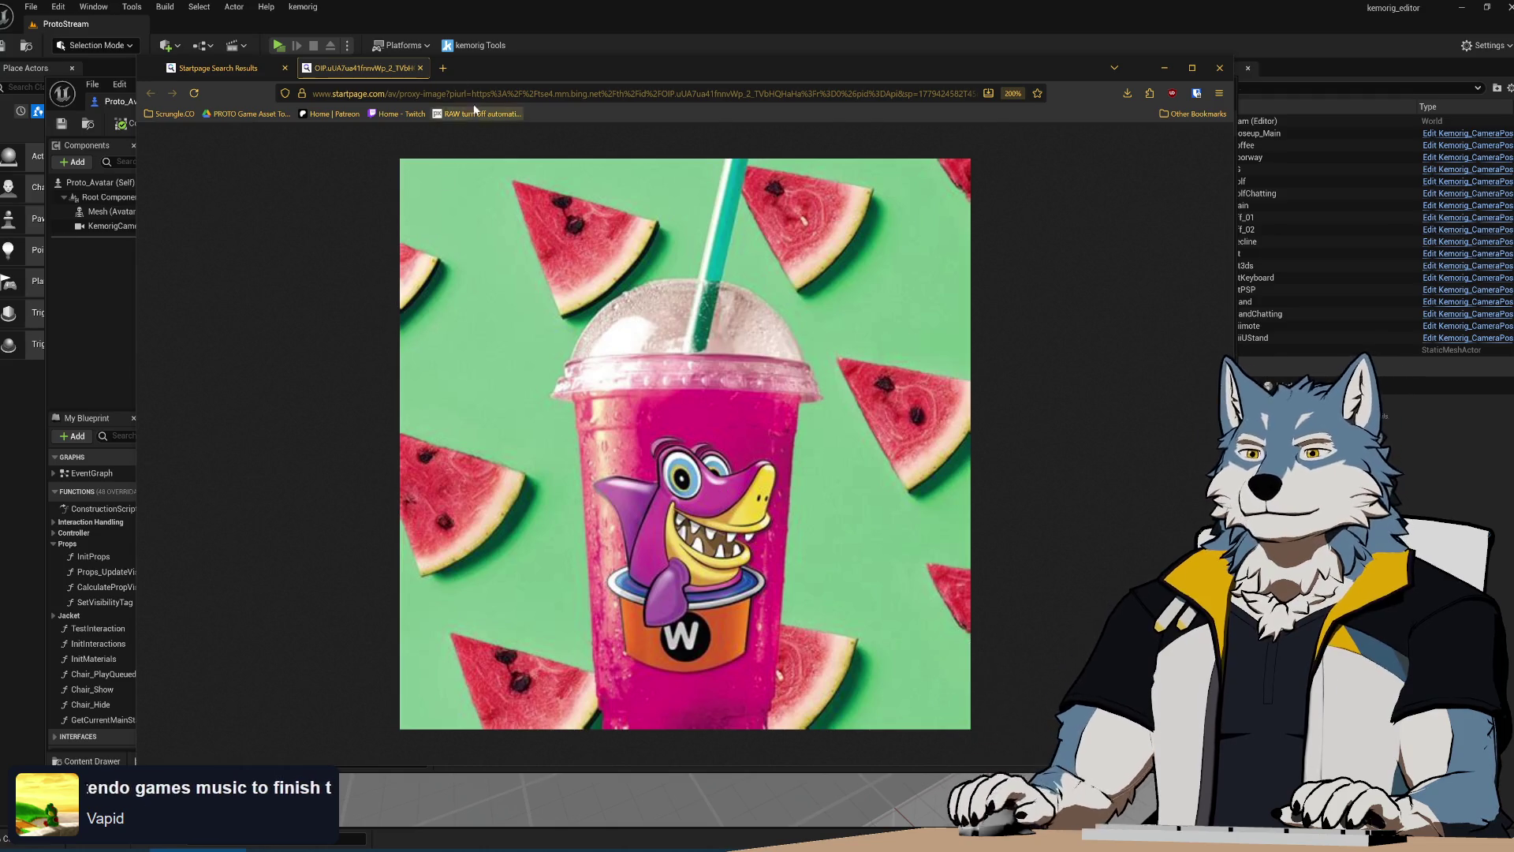
{"action": "left_click", "coordinate": [421, 68]}
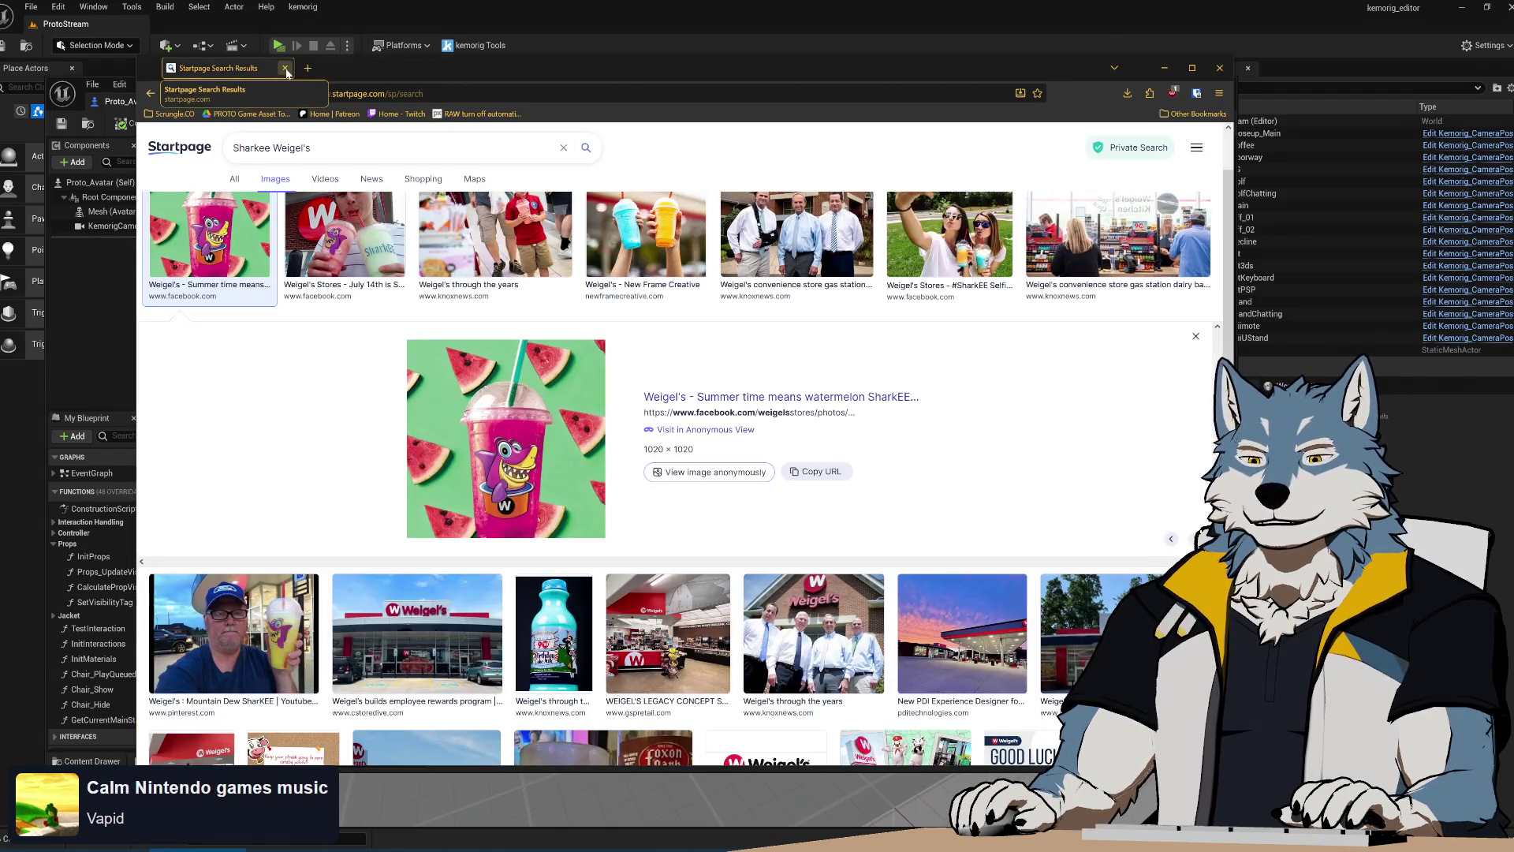
Expand the Controller and Interaction Handling groups and open the Stance Controller Type function
{"action": "left_click", "coordinate": [286, 68]}
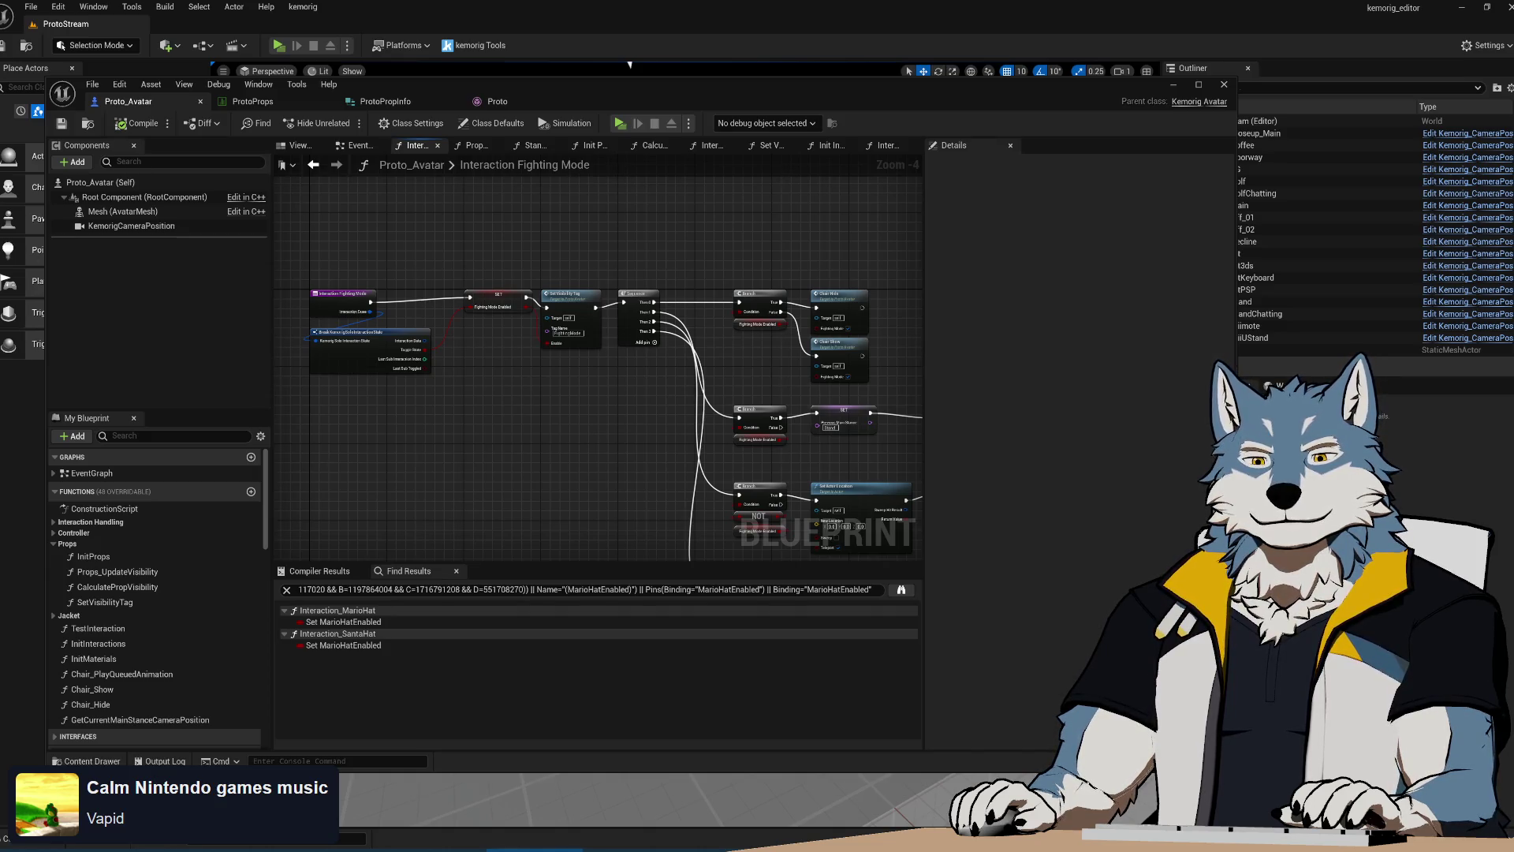
{"action": "mouse_move", "coordinate": [605, 465]}
{"action": "right_mouse_down"}
{"action": "mouse_move", "coordinate": [514, 341]}
{"action": "mouse_move", "coordinate": [527, 328]}
{"action": "mouse_move", "coordinate": [402, 419]}
{"action": "mouse_move", "coordinate": [591, 419]}
{"action": "right_mouse_up"}
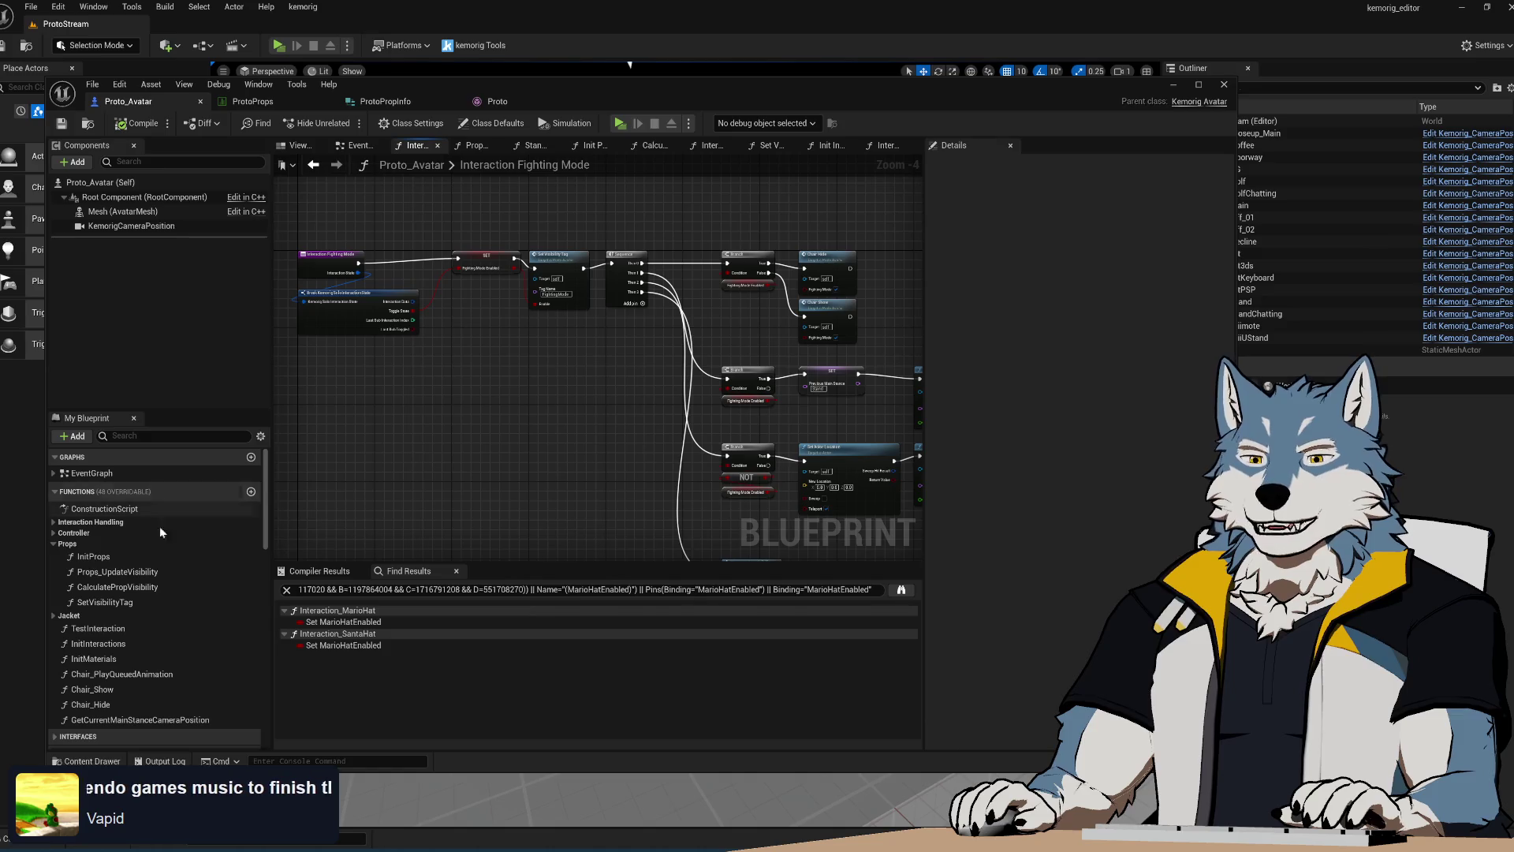
{"action": "left_click", "coordinate": [54, 533]}
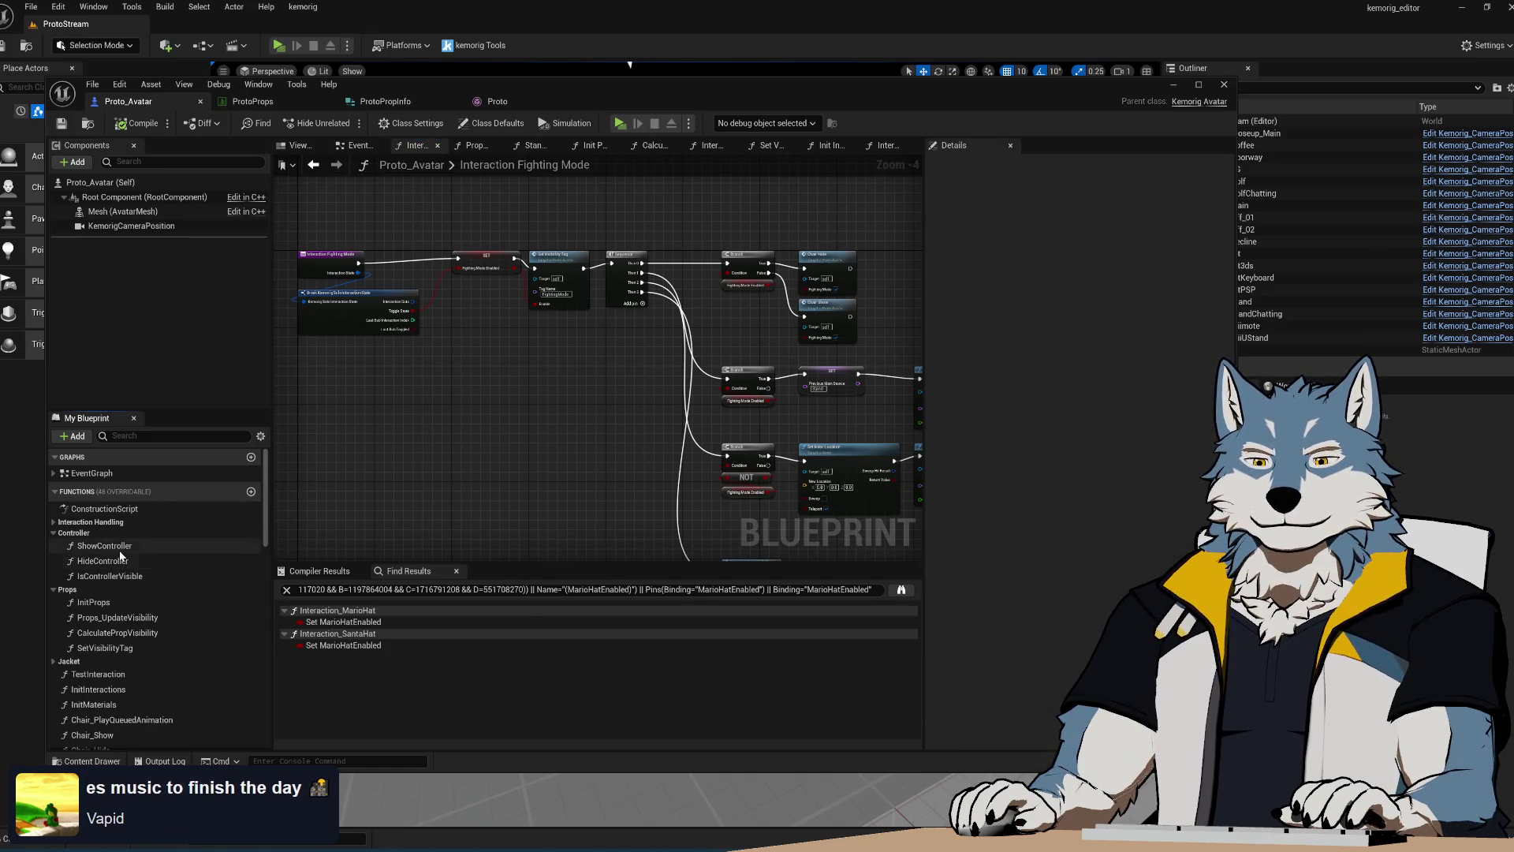
{"action": "left_click", "coordinate": [54, 522]}
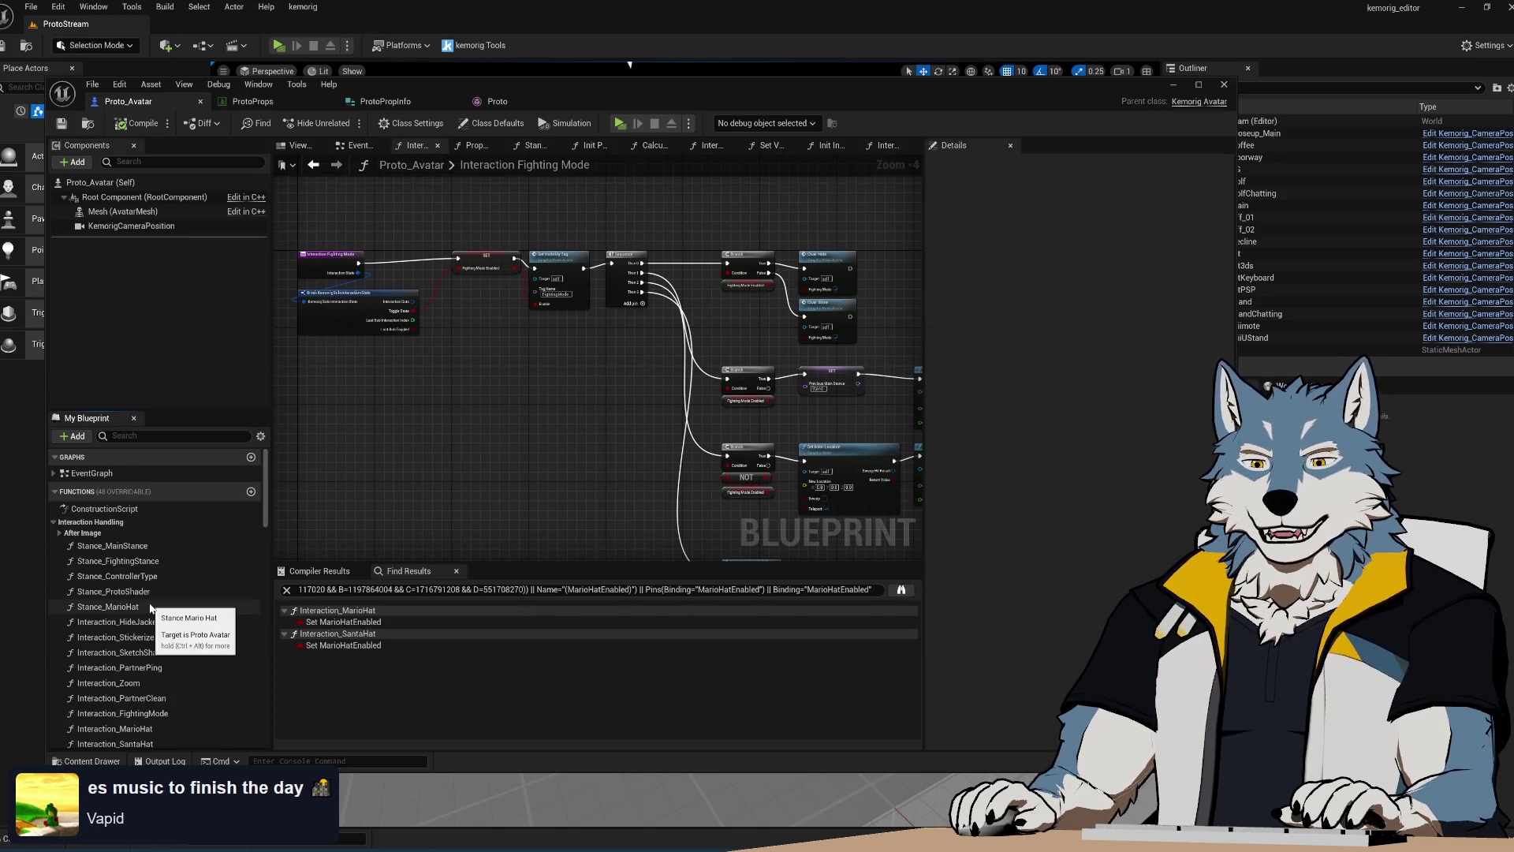
{"action": "double_click", "coordinate": [144, 575]}
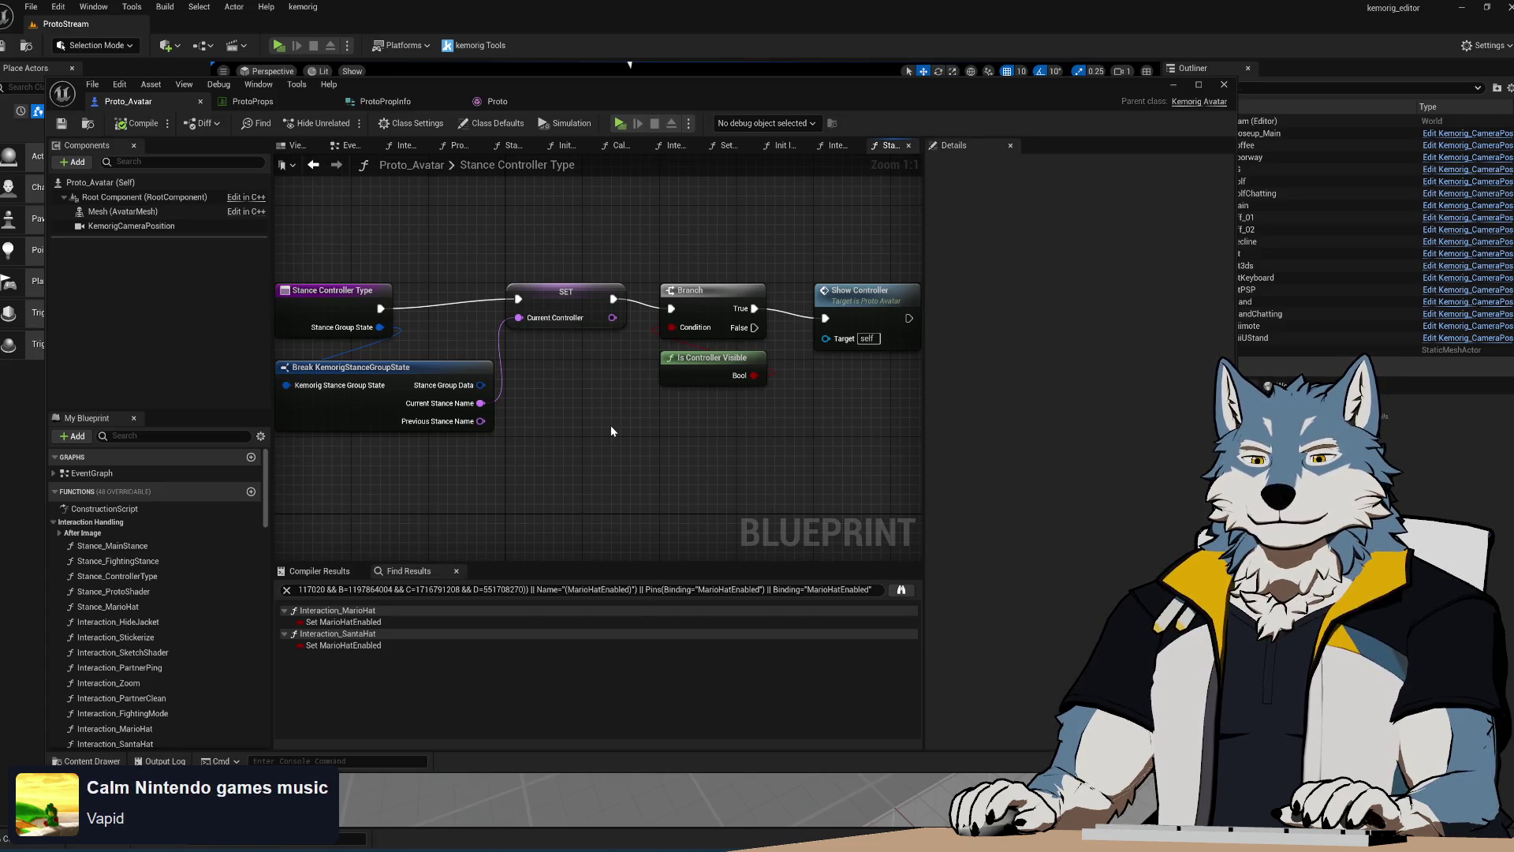
Inspect the Show Controller function from the Stance Controller Type graph
{"action": "mouse_move", "coordinate": [822, 447]}
{"action": "right_mouse_down"}
{"action": "mouse_move", "coordinate": [612, 430]}
{"action": "mouse_move", "coordinate": [825, 434]}
{"action": "right_mouse_up"}
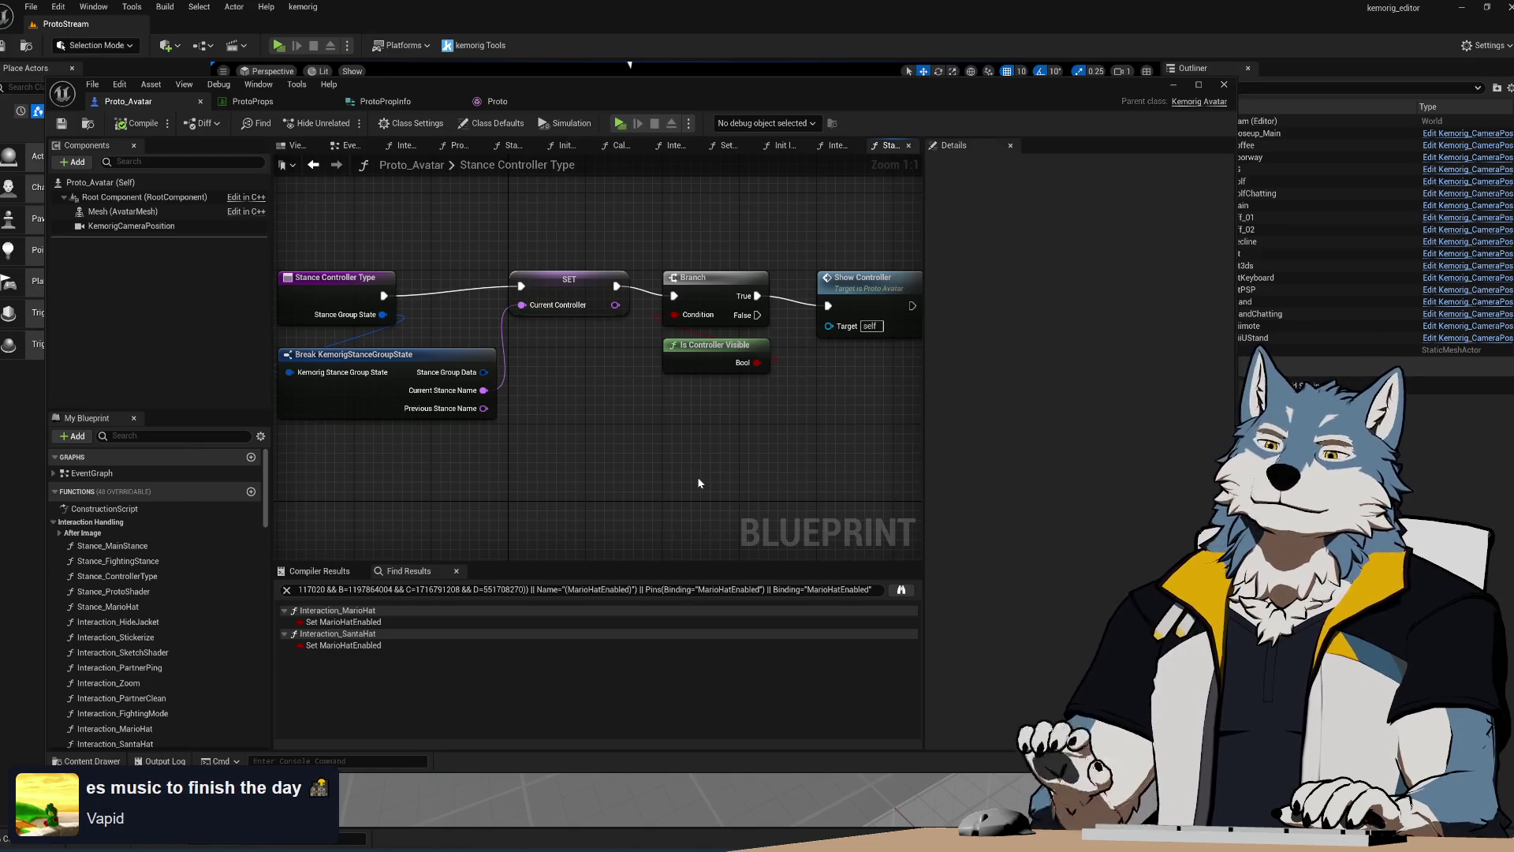
{"action": "double_click", "coordinate": [851, 296]}
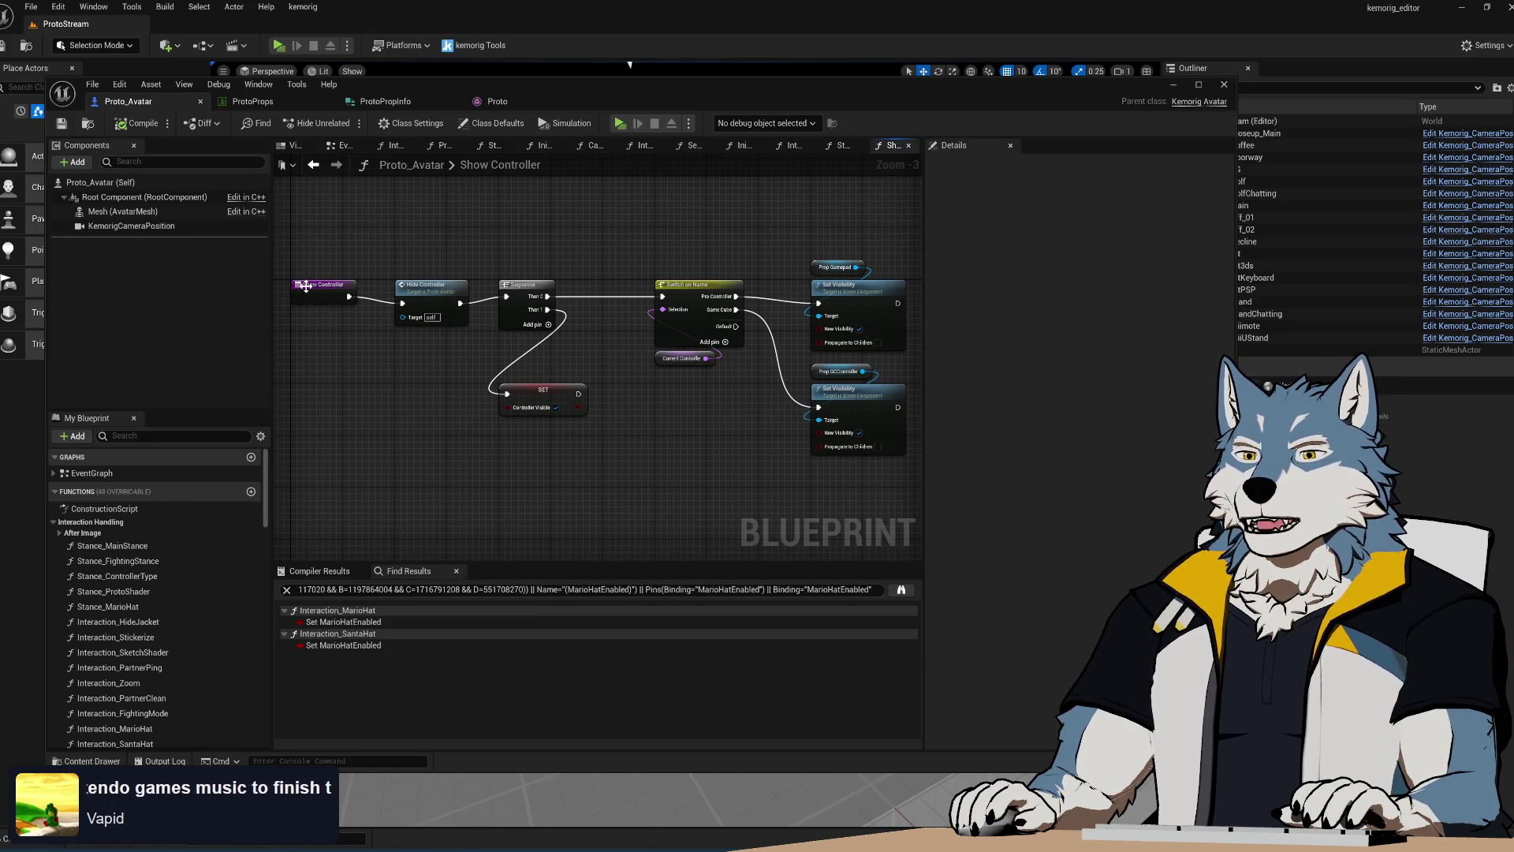
{"action": "left_click", "coordinate": [313, 164]}
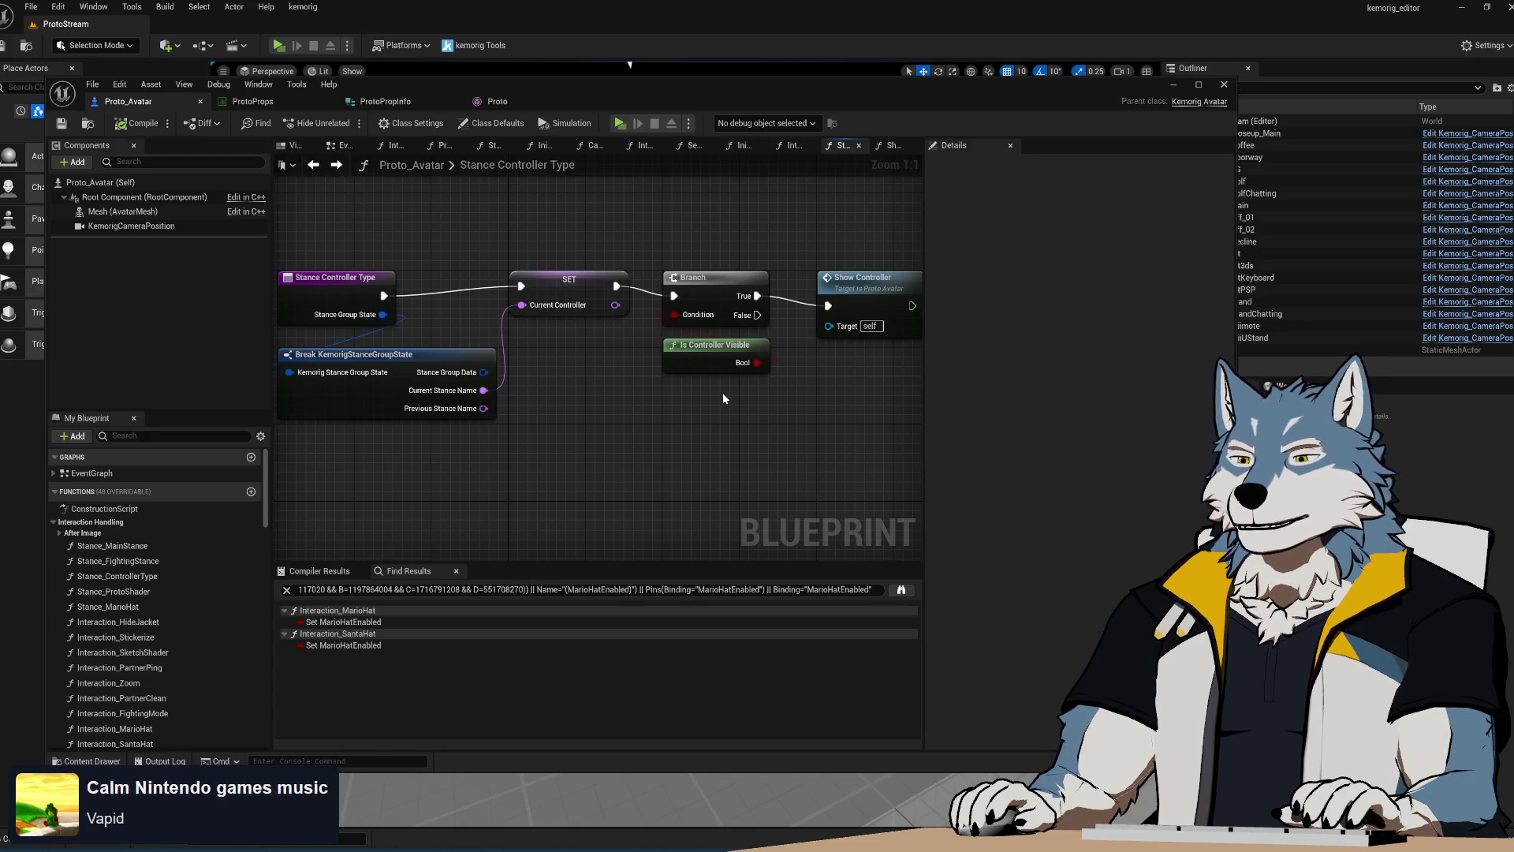
{"action": "double_click", "coordinate": [866, 287]}
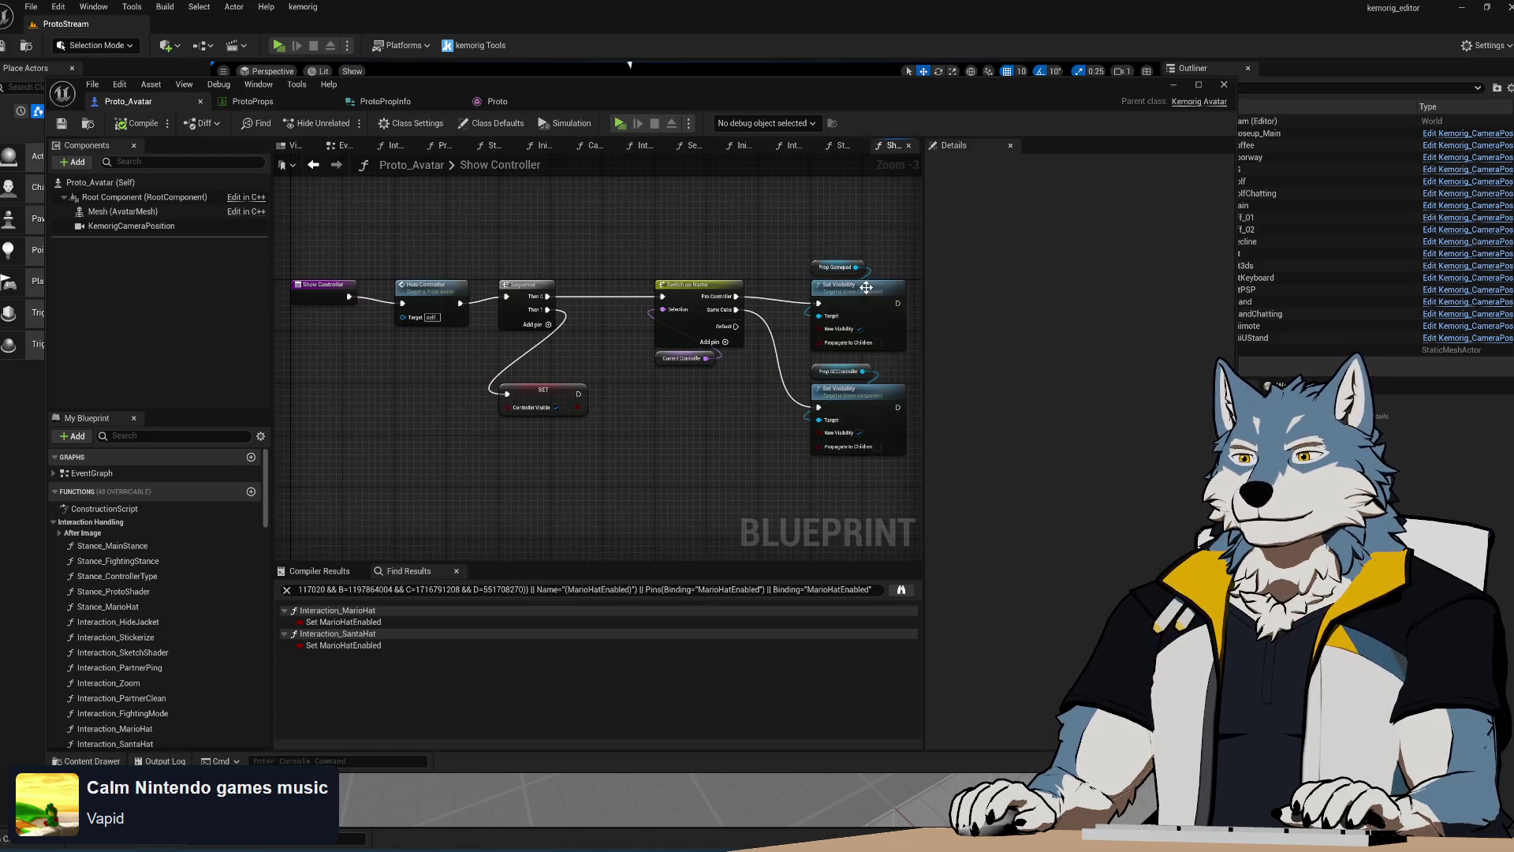
{"action": "left_click", "coordinate": [313, 164]}
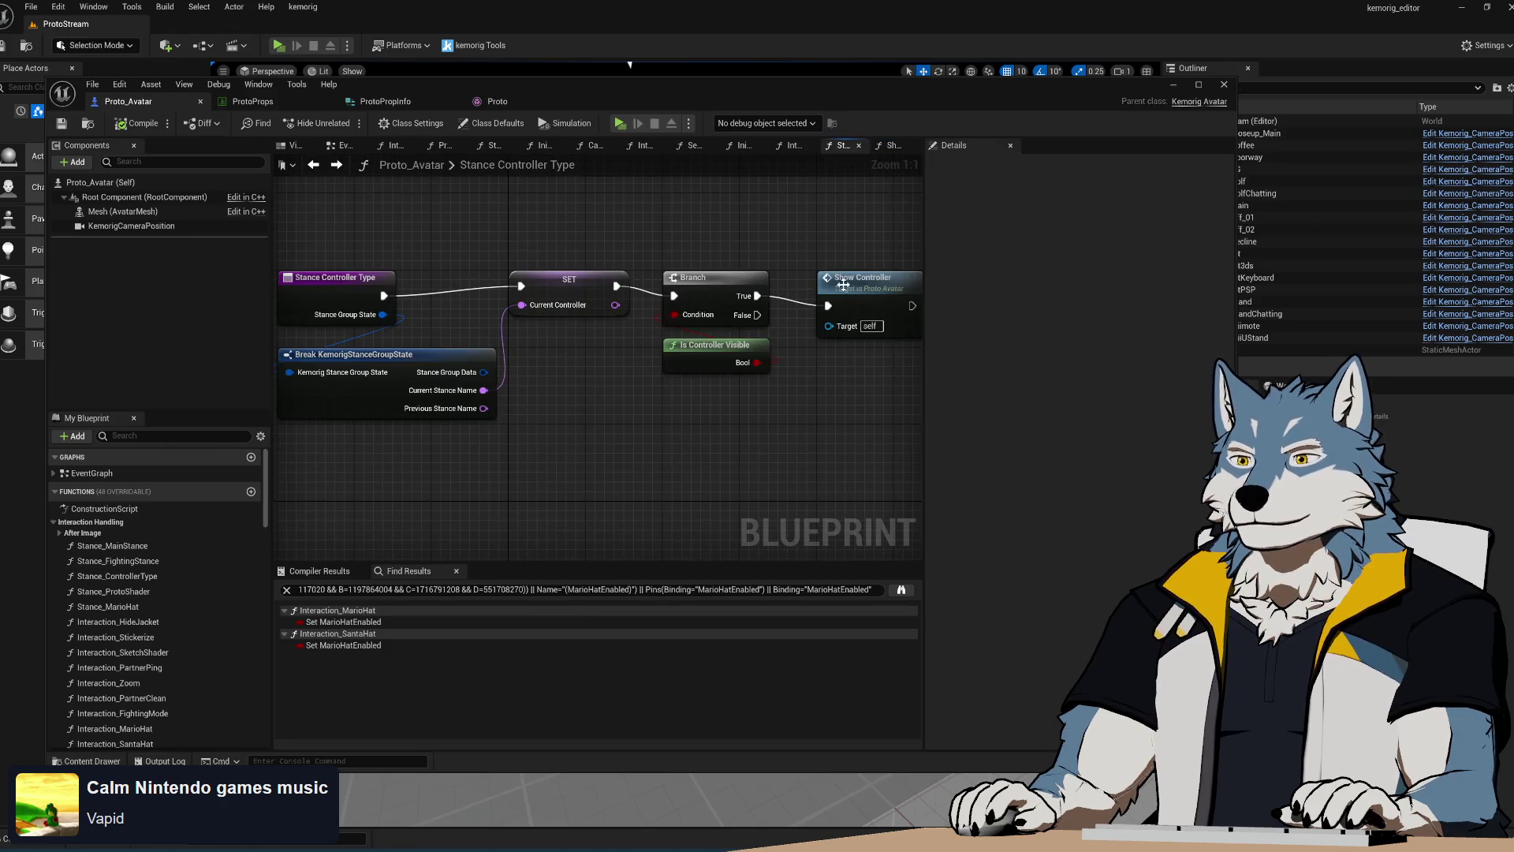
Find all Show Controller references and jump to the call in Interaction Fighting Mode
{"action": "right_click", "coordinate": [843, 284]}
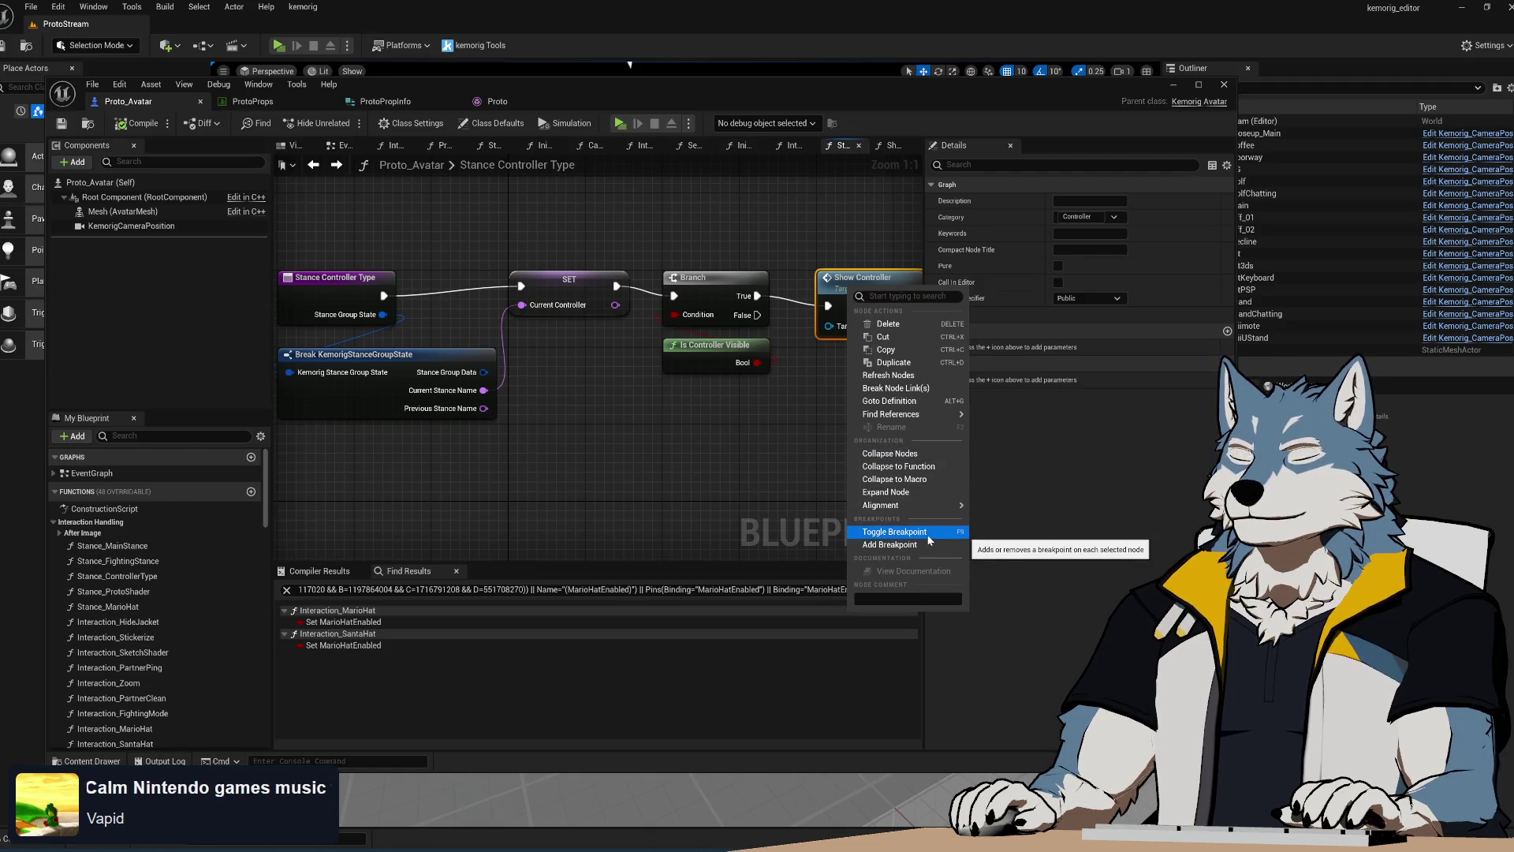
{"action": "mouse_move", "coordinate": [931, 415]}
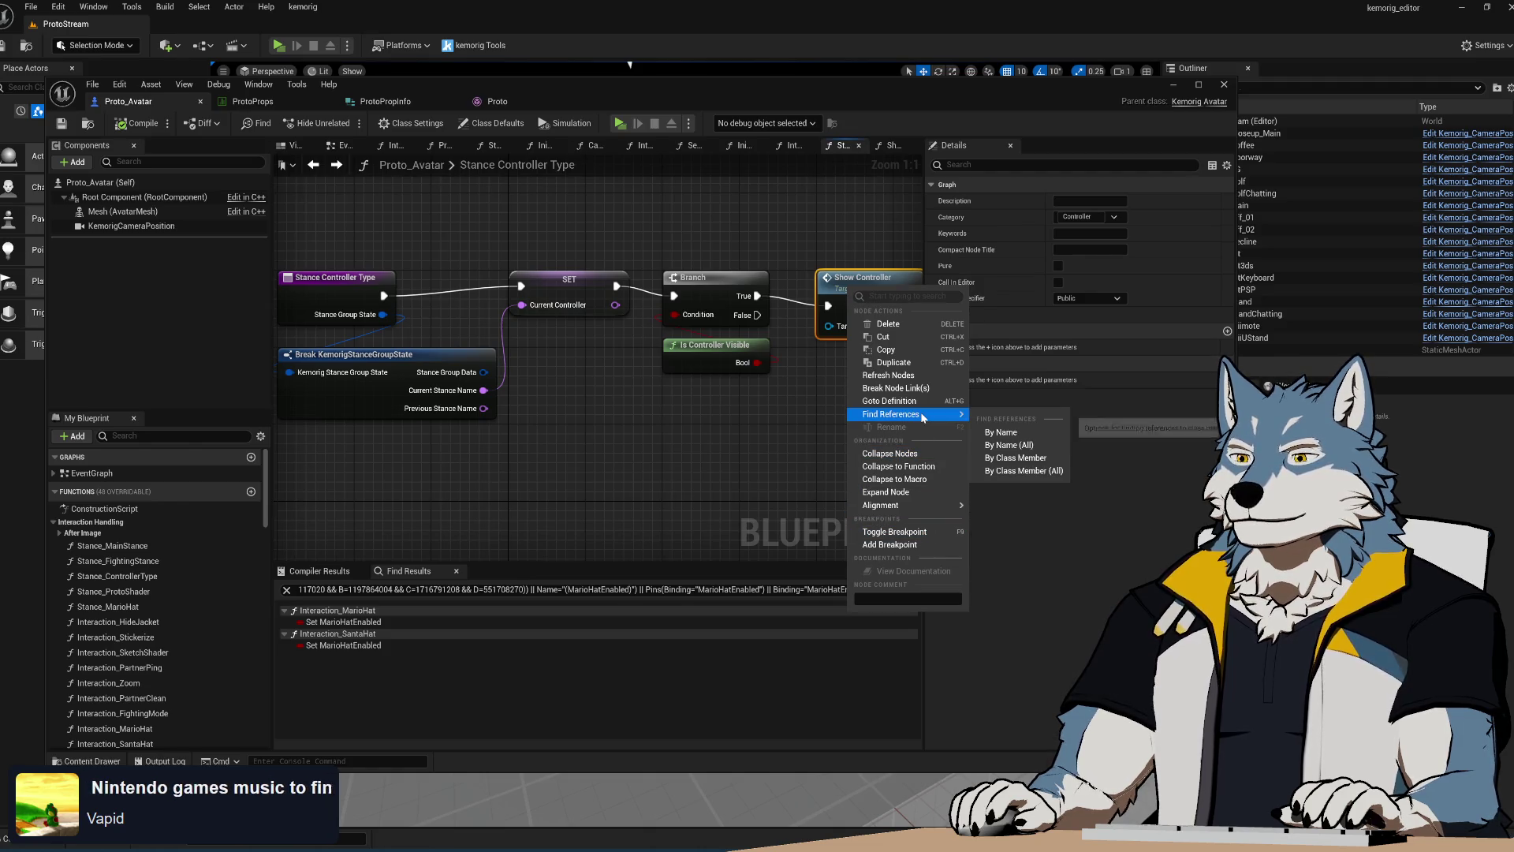
{"action": "left_click", "coordinate": [1023, 462]}
{"action": "left_click", "coordinate": [339, 623]}
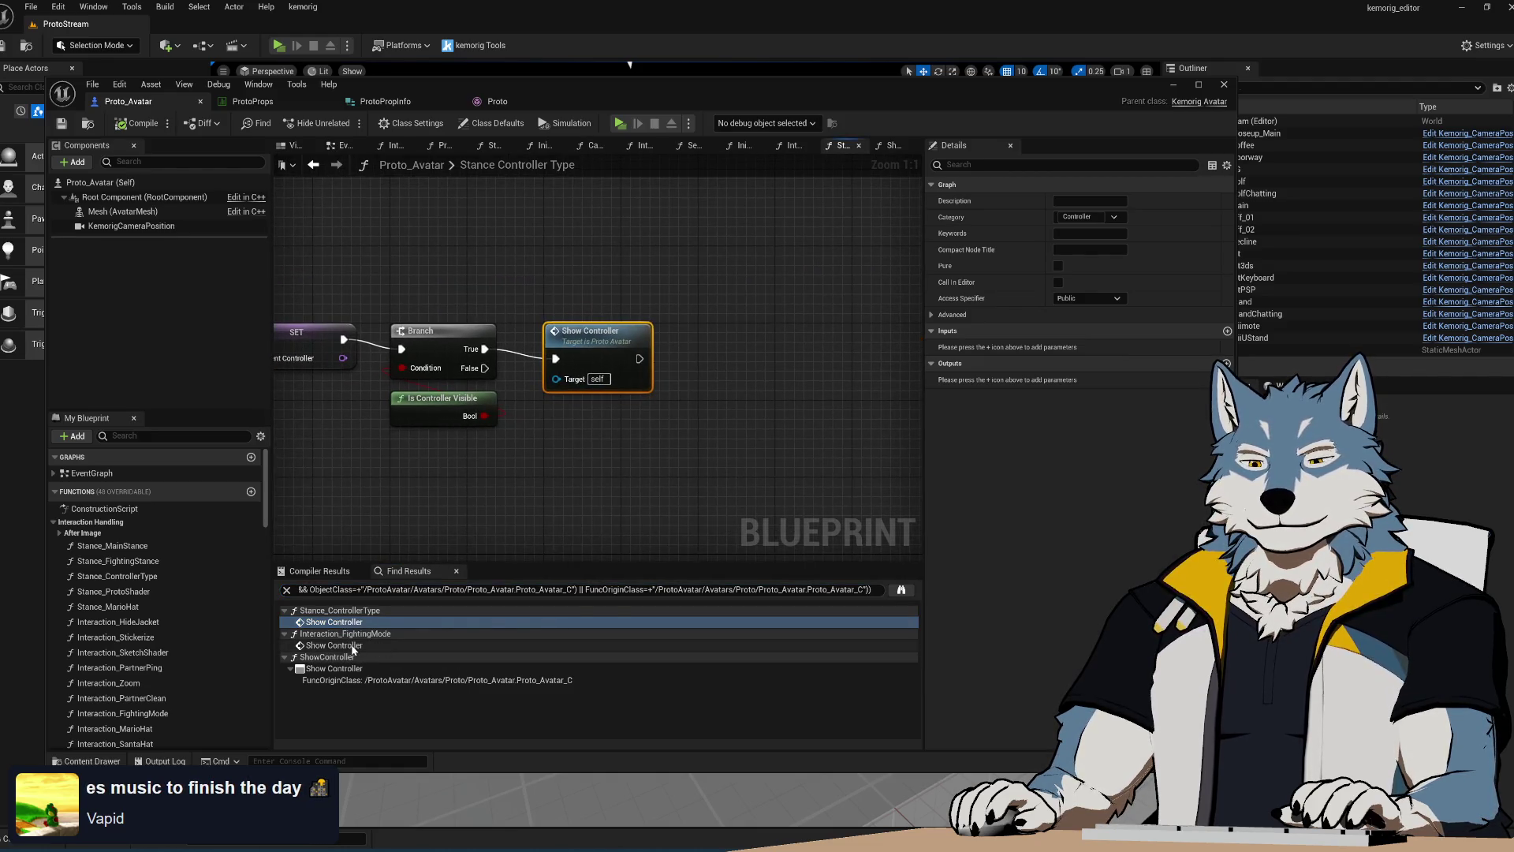
{"action": "left_click", "coordinate": [347, 645]}
{"action": "scroll", "coordinate": [662, 348], "scroll_direction": "down", "scroll_amount": 2}
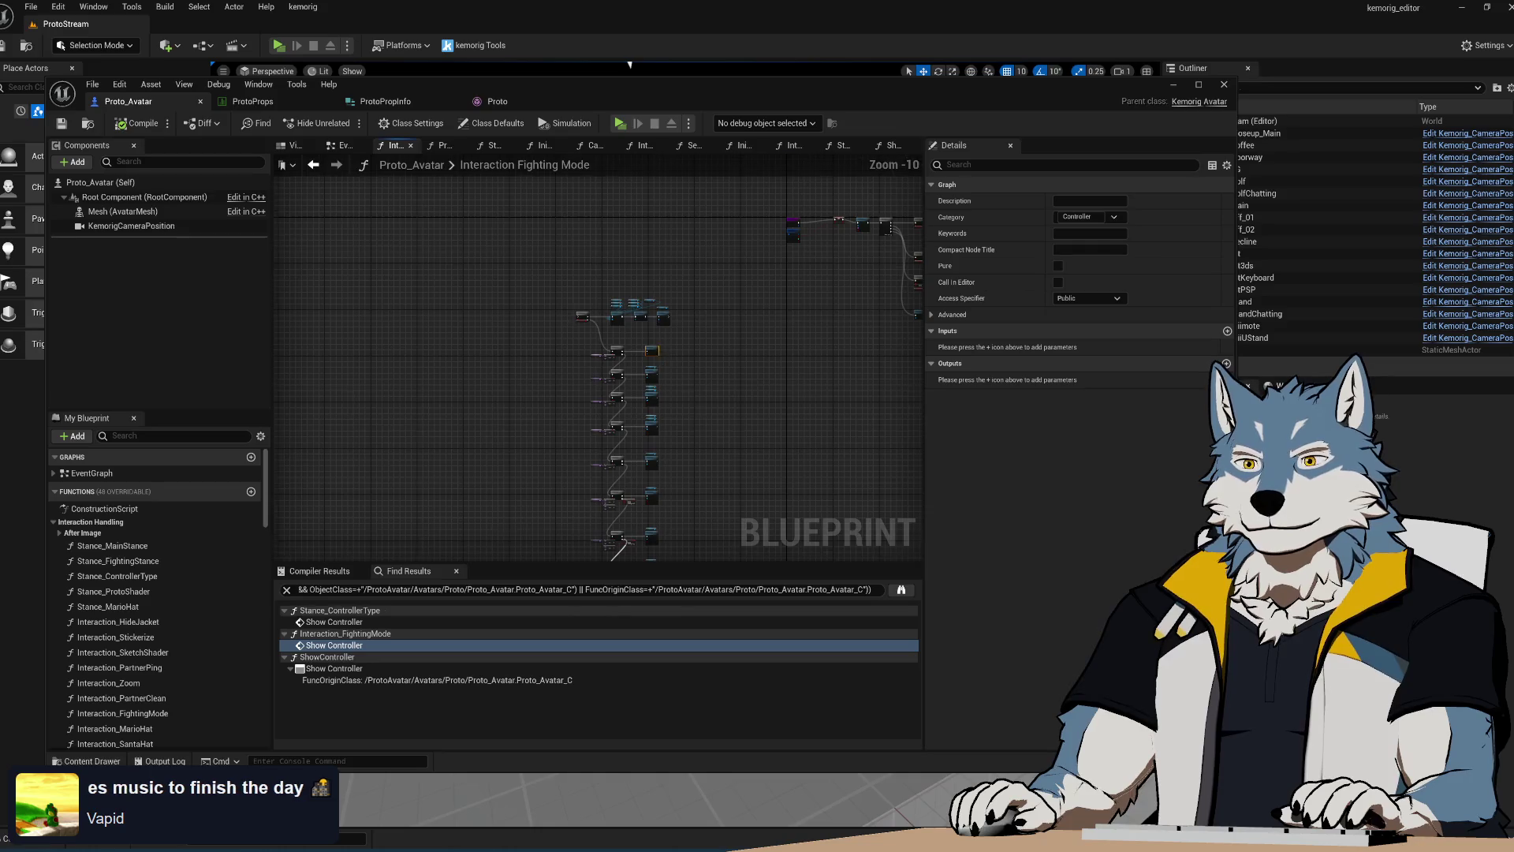
{"action": "scroll", "coordinate": [574, 301], "scroll_direction": "up", "scroll_amount": 2}
Delete the column of repeated nodes in Interaction Fighting Mode and save Proto_Avatar
{"action": "right_click_drag", "start_coordinate": [669, 238], "coordinate": [611, 423]}
{"action": "scroll", "coordinate": [623, 437], "scroll_direction": "down", "scroll_amount": 7}
{"action": "left_click_drag", "start_coordinate": [519, 222], "coordinate": [681, 506]}
{"action": "key", "text": "Delete"}
{"action": "scroll", "coordinate": [600, 309], "scroll_direction": "up", "scroll_amount": 11}
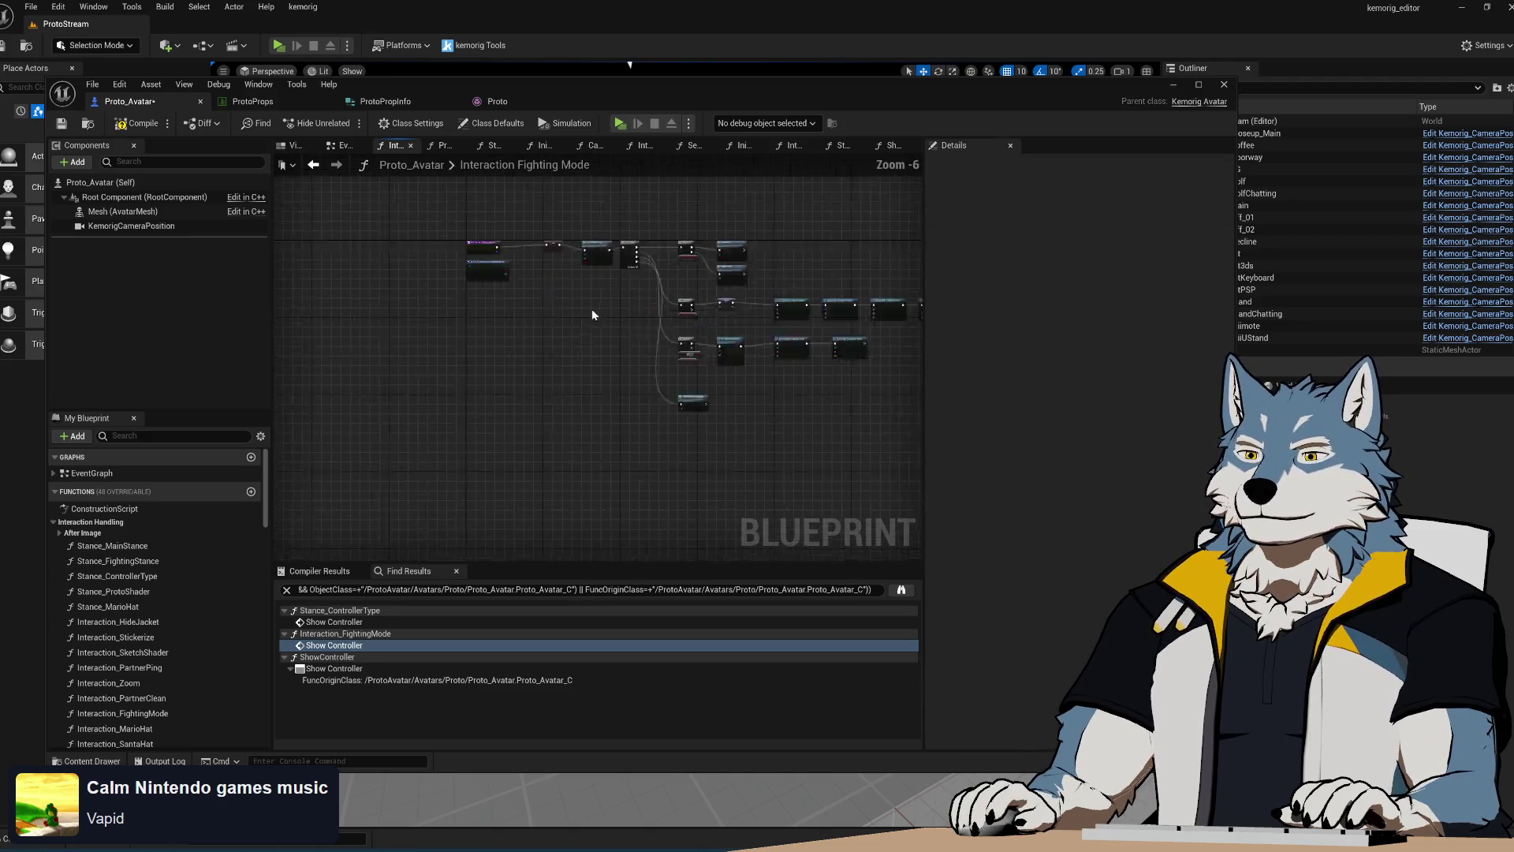
{"action": "scroll", "coordinate": [624, 298], "scroll_direction": "down", "scroll_amount": 2}
{"action": "key", "text": "ctrl+s"}
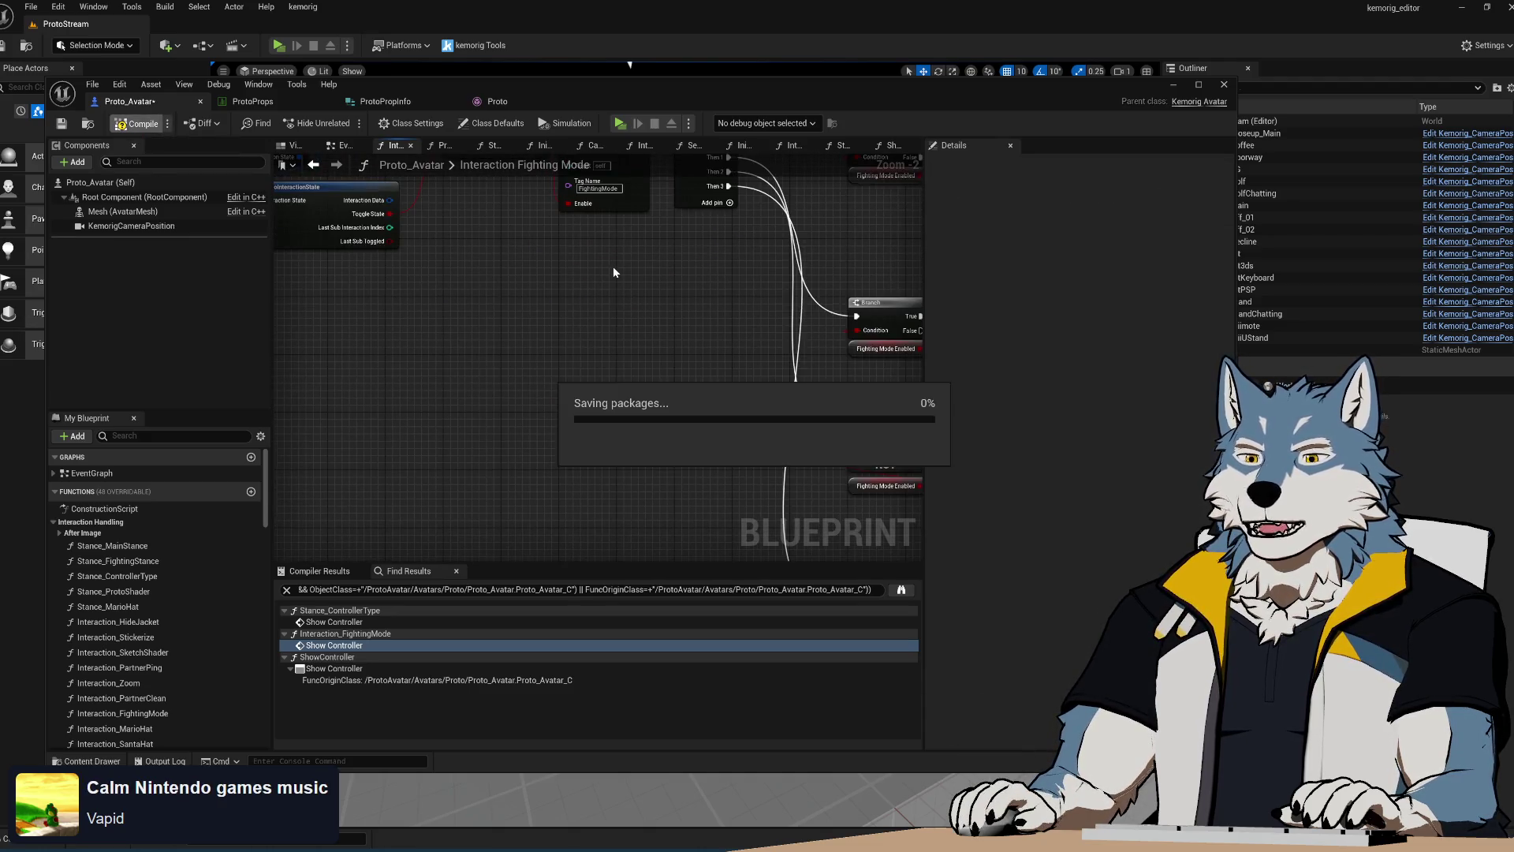
{"action": "left_click", "coordinate": [353, 623]}
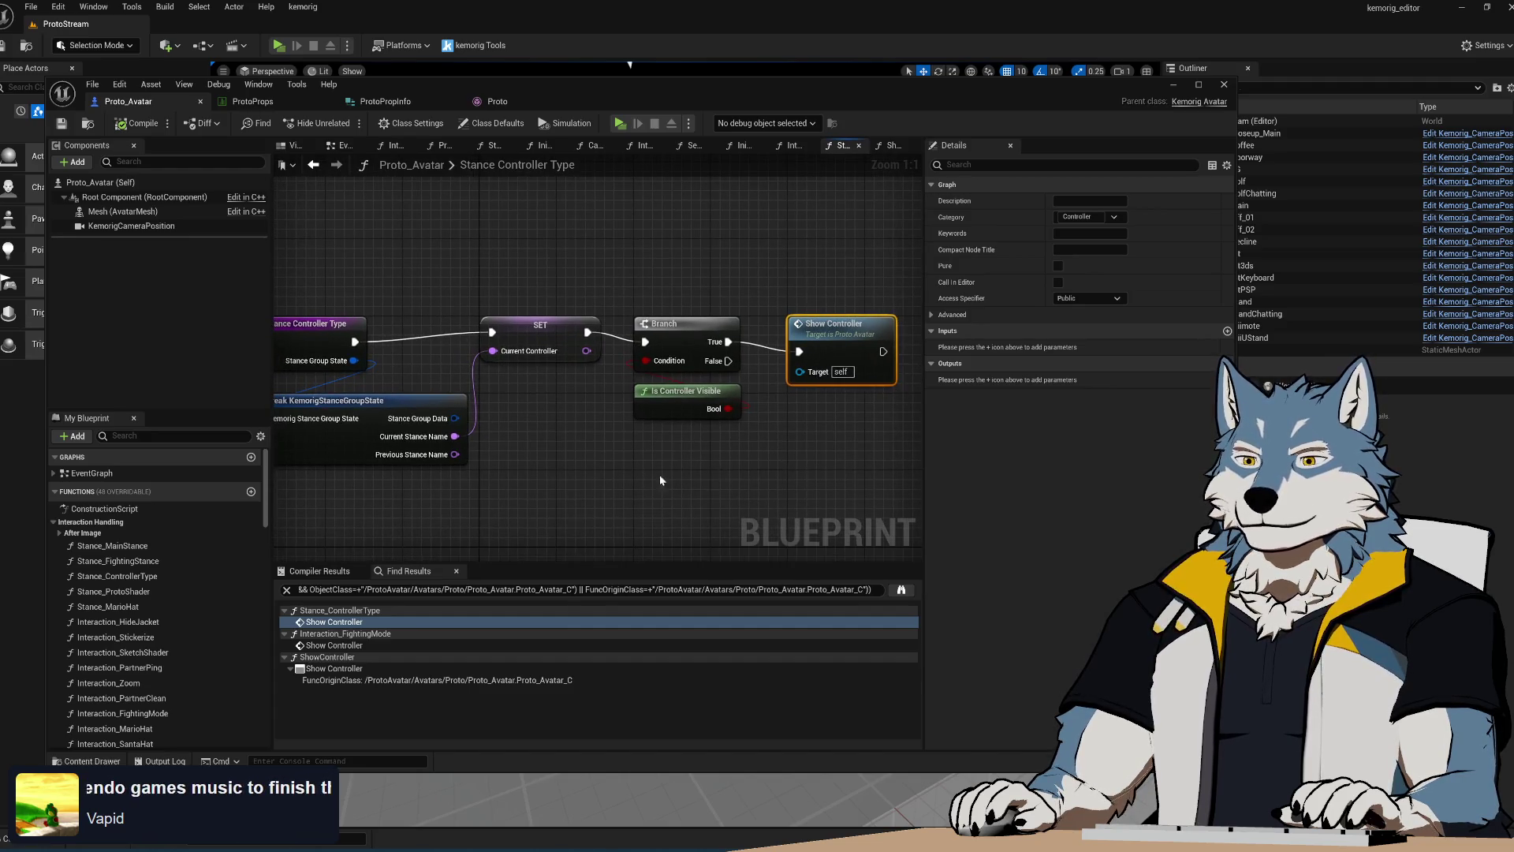
List every reference to the CurrentController variable from the SET node
{"action": "right_click_drag", "start_coordinate": [622, 484], "coordinate": [636, 452]}
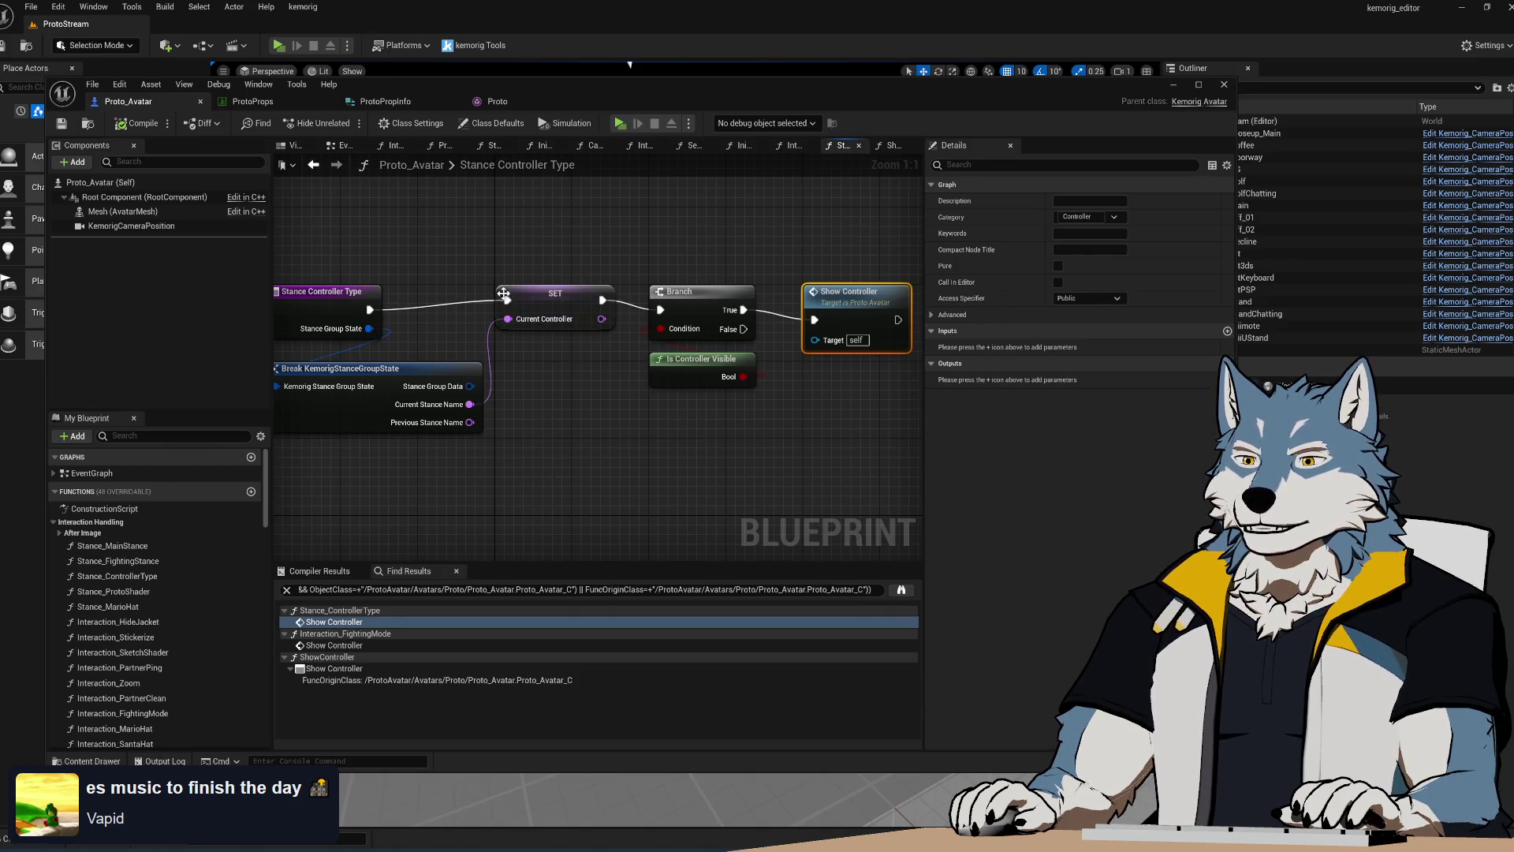
{"action": "left_click", "coordinate": [541, 305]}
{"action": "right_click", "coordinate": [541, 305]}
{"action": "mouse_move", "coordinate": [719, 426]}
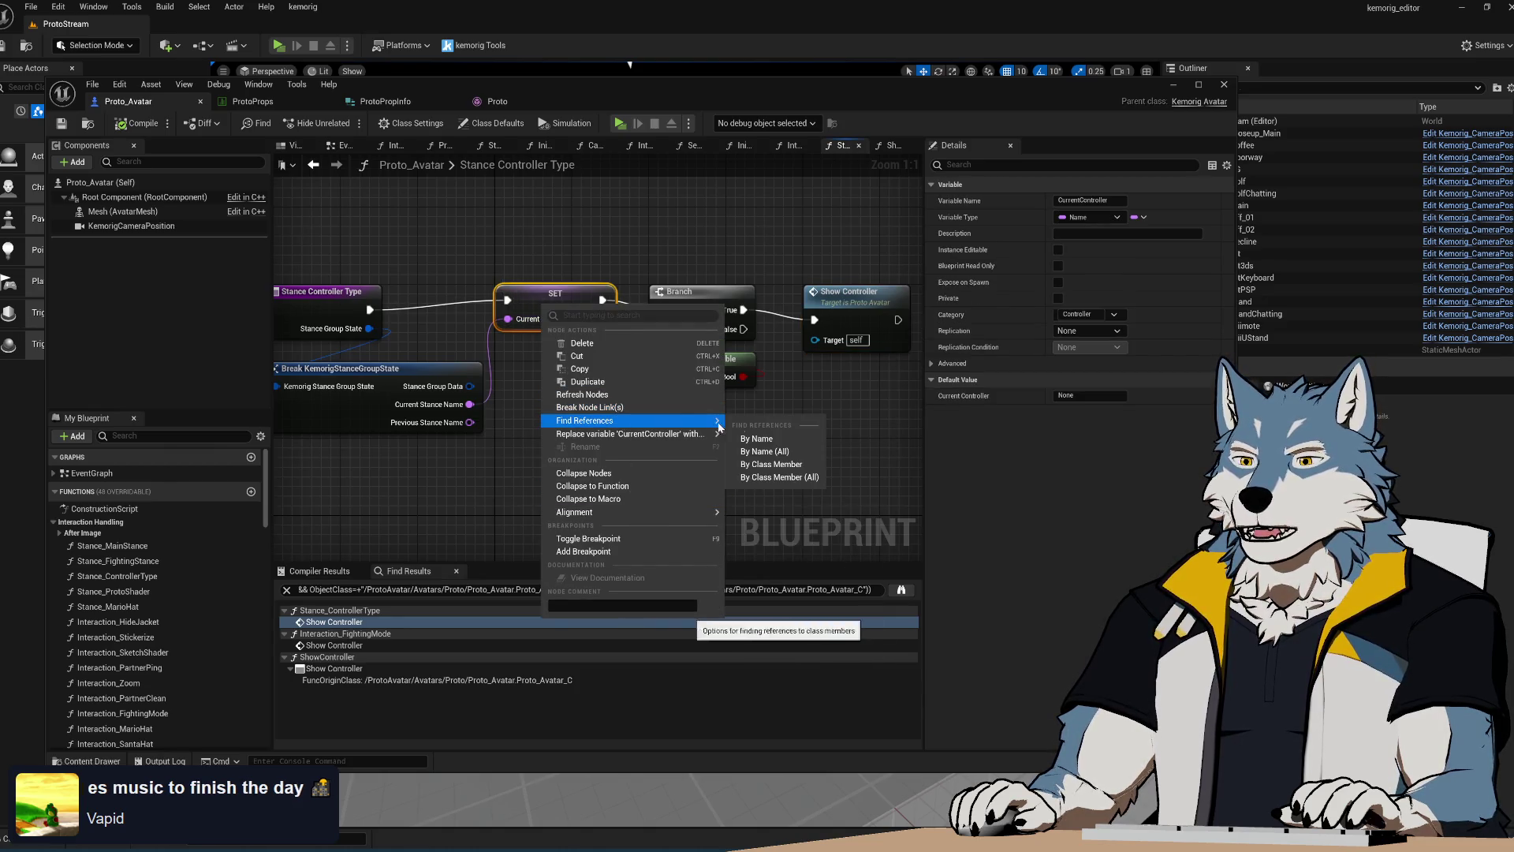
{"action": "left_click", "coordinate": [789, 465]}
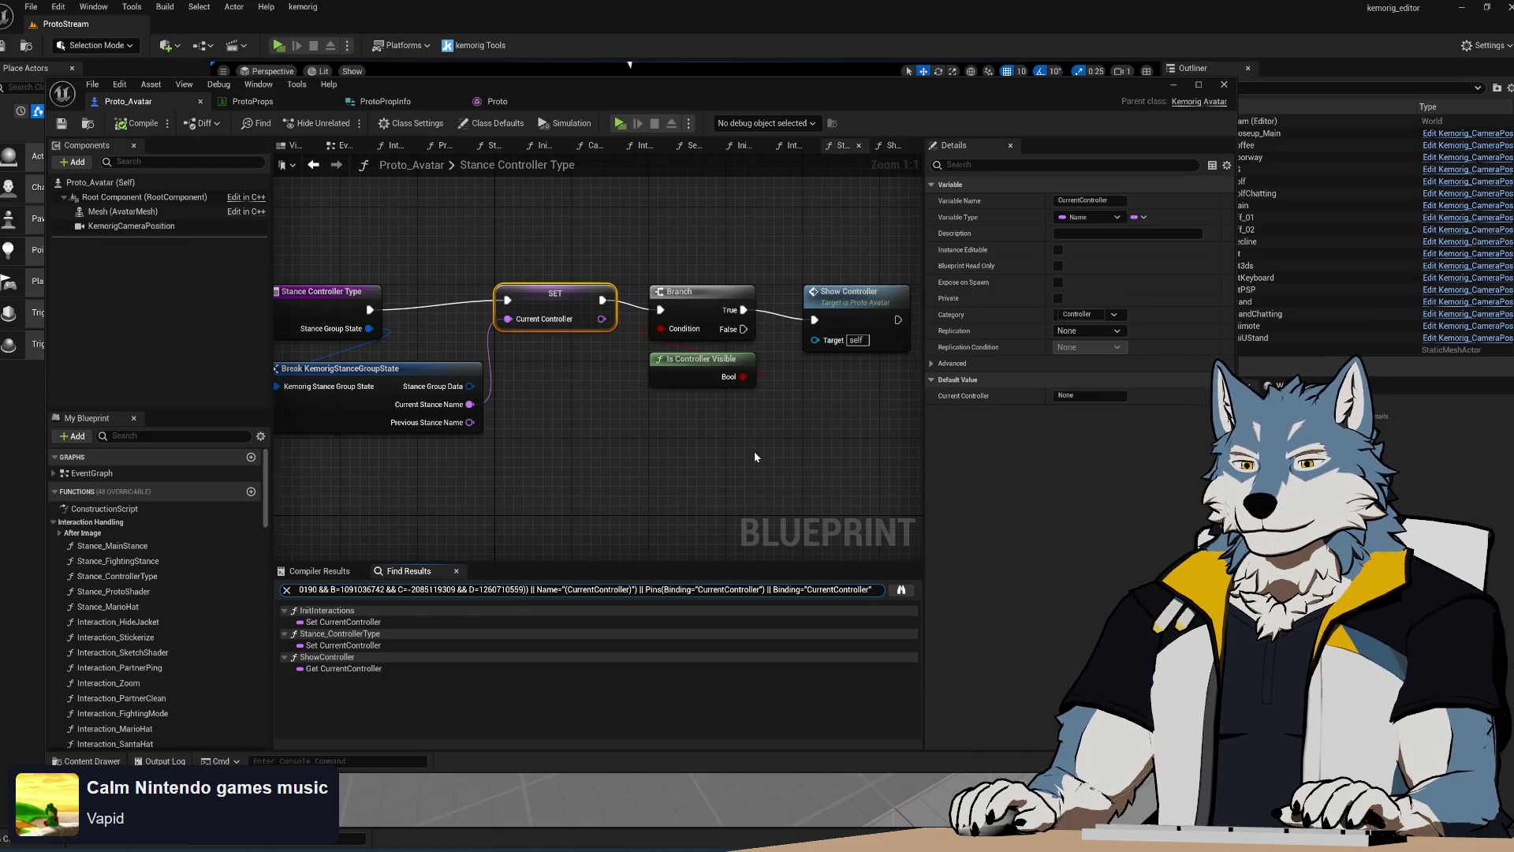
Delete the Show Controller node and frame the remaining graph
{"action": "left_click", "coordinate": [846, 298]}
{"action": "key", "text": "Delete"}
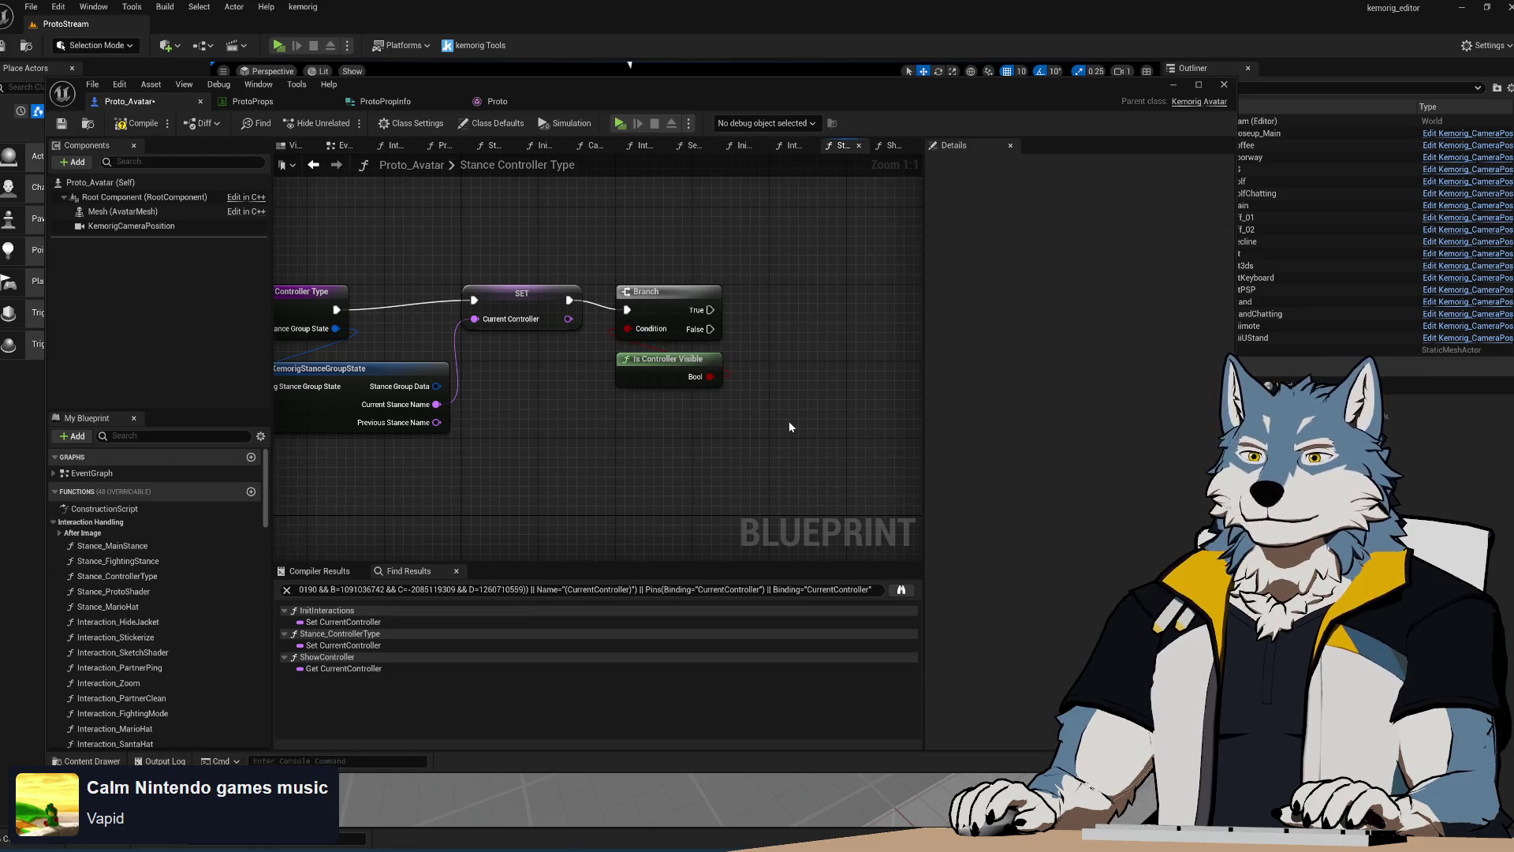
{"action": "key", "text": "Home"}
{"action": "scroll", "coordinate": [155, 598], "scroll_direction": "down", "scroll_amount": 5}
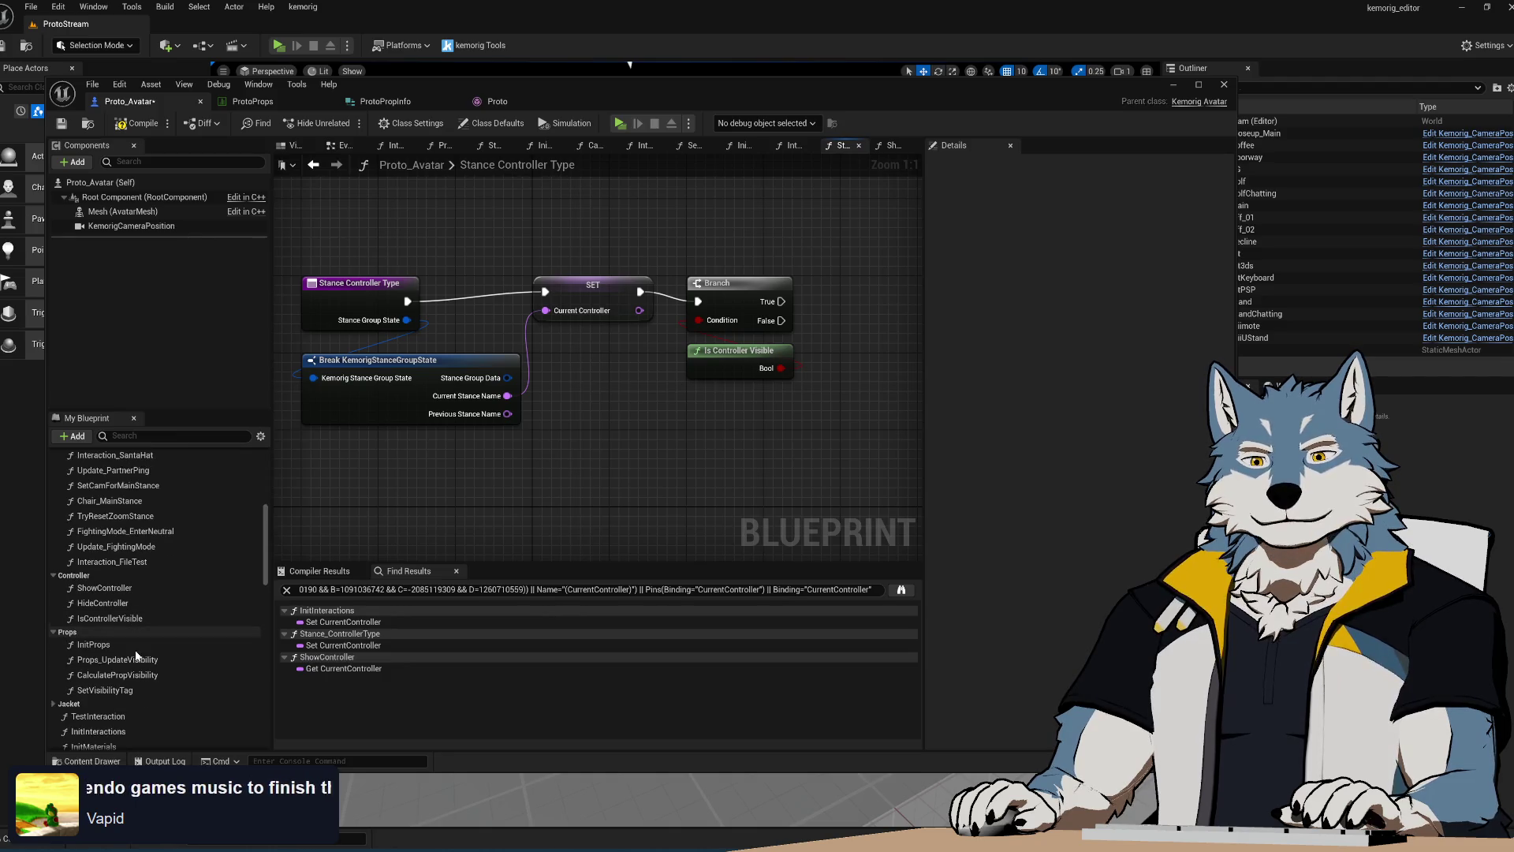
Add a Set Visibility Tag call wired to Stance Controller Type and Current Stance Name
{"action": "mouse_move", "coordinate": [105, 691]}
{"action": "left_mouse_down"}
{"action": "mouse_move", "coordinate": [684, 405]}
{"action": "mouse_move", "coordinate": [621, 364]}
{"action": "left_mouse_up"}
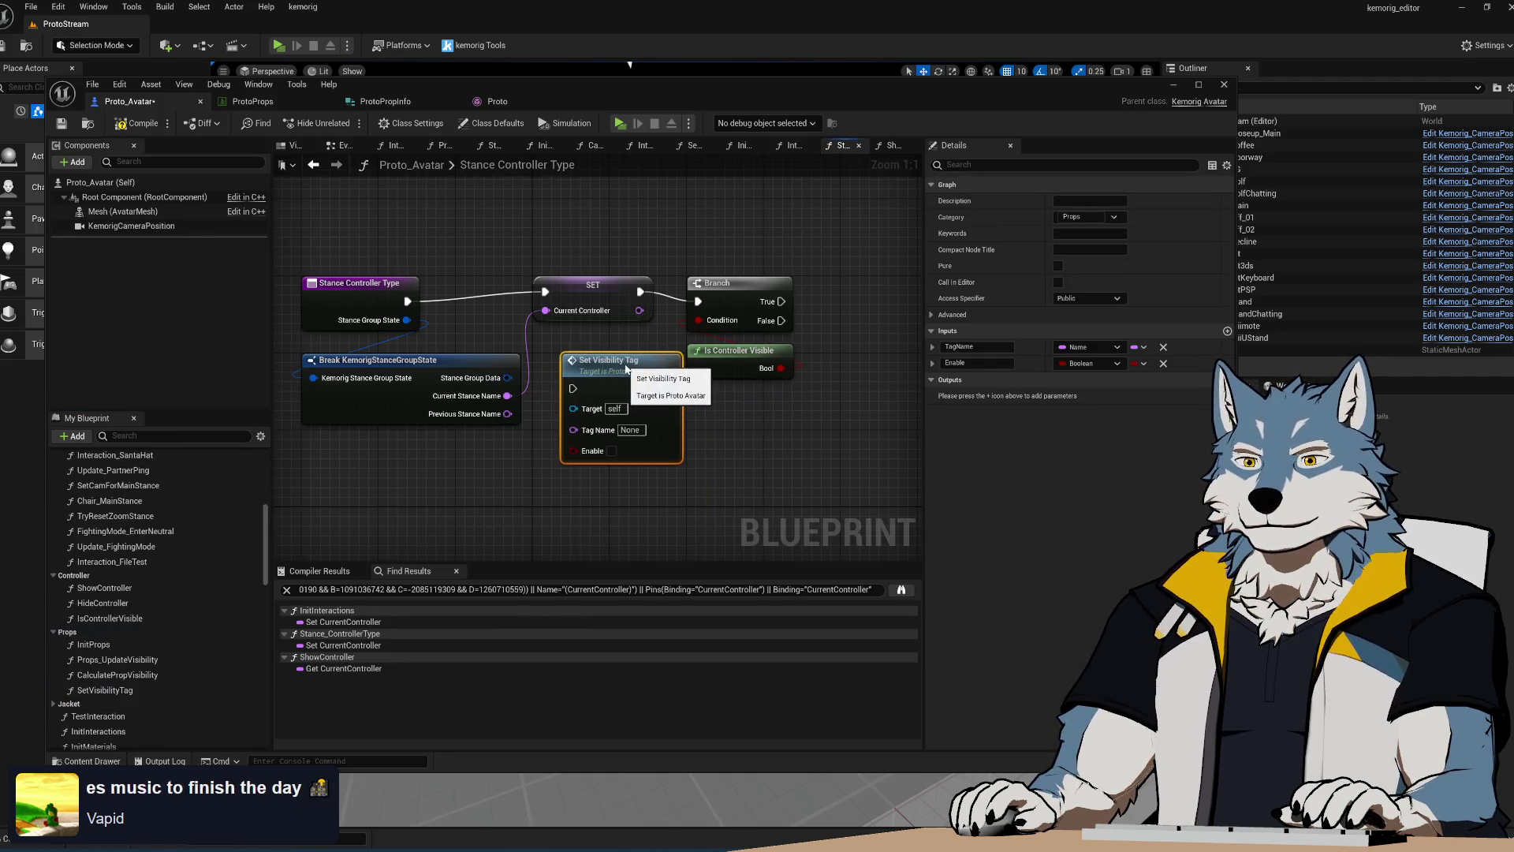
{"action": "left_click_drag", "start_coordinate": [406, 301], "coordinate": [572, 388]}
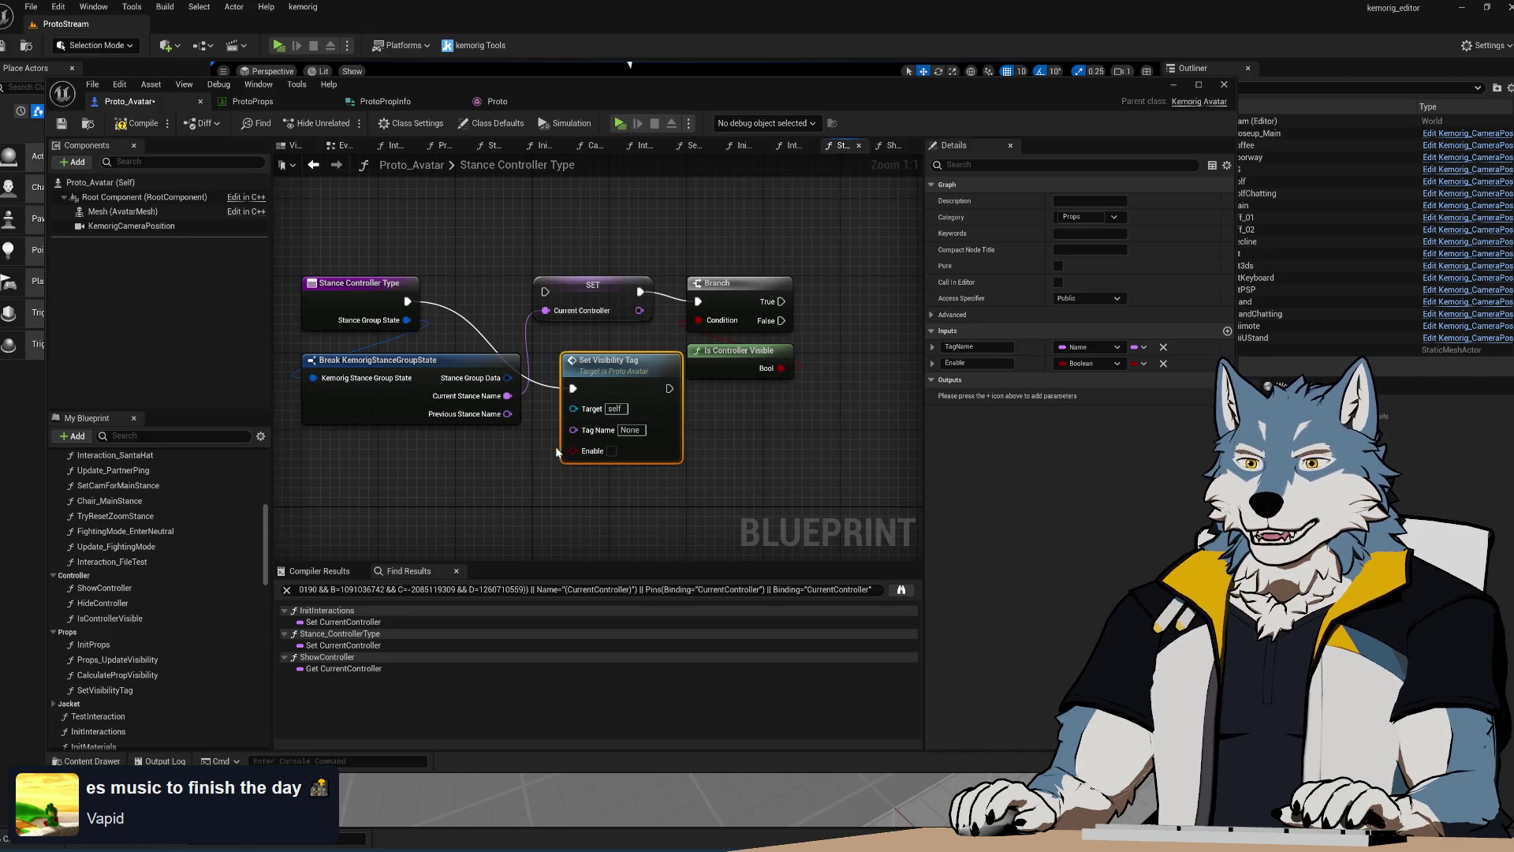
{"action": "mouse_move", "coordinate": [527, 427]}
{"action": "right_mouse_down"}
{"action": "mouse_move", "coordinate": [588, 418]}
{"action": "mouse_move", "coordinate": [588, 437]}
{"action": "right_mouse_up"}
{"action": "mouse_move", "coordinate": [569, 406]}
{"action": "left_mouse_down"}
{"action": "mouse_move", "coordinate": [590, 495]}
{"action": "mouse_move", "coordinate": [666, 446]}
{"action": "mouse_move", "coordinate": [508, 535]}
{"action": "mouse_move", "coordinate": [661, 440]}
{"action": "left_mouse_up"}
{"action": "left_click", "coordinate": [651, 295]}
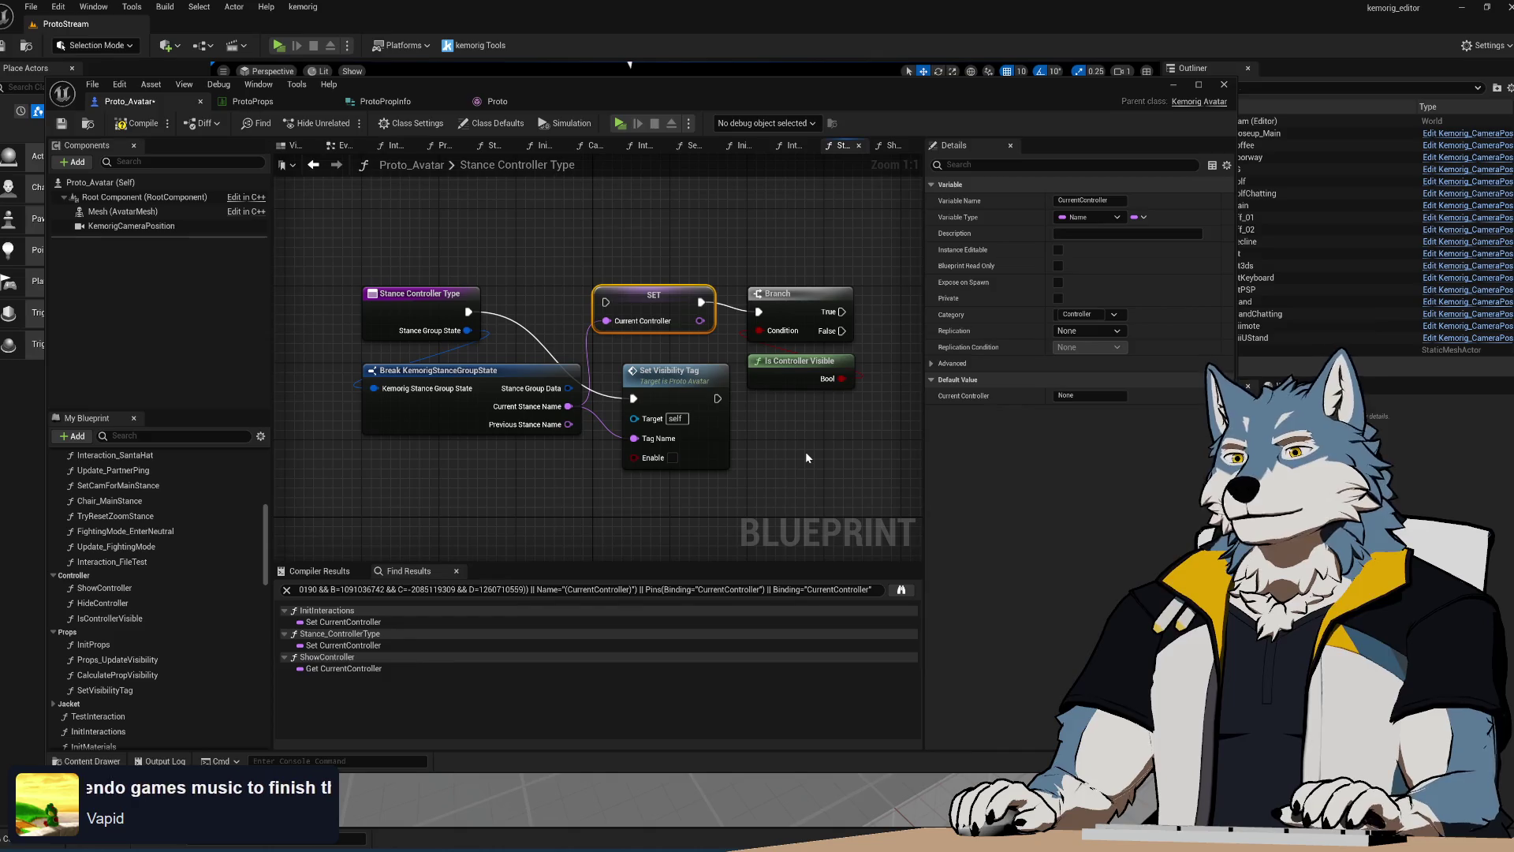
Delete the old SET, Branch and Is Controller Visible nodes and move Set Visibility Tag into place
{"action": "right_click_drag", "start_coordinate": [806, 452], "coordinate": [779, 425]}
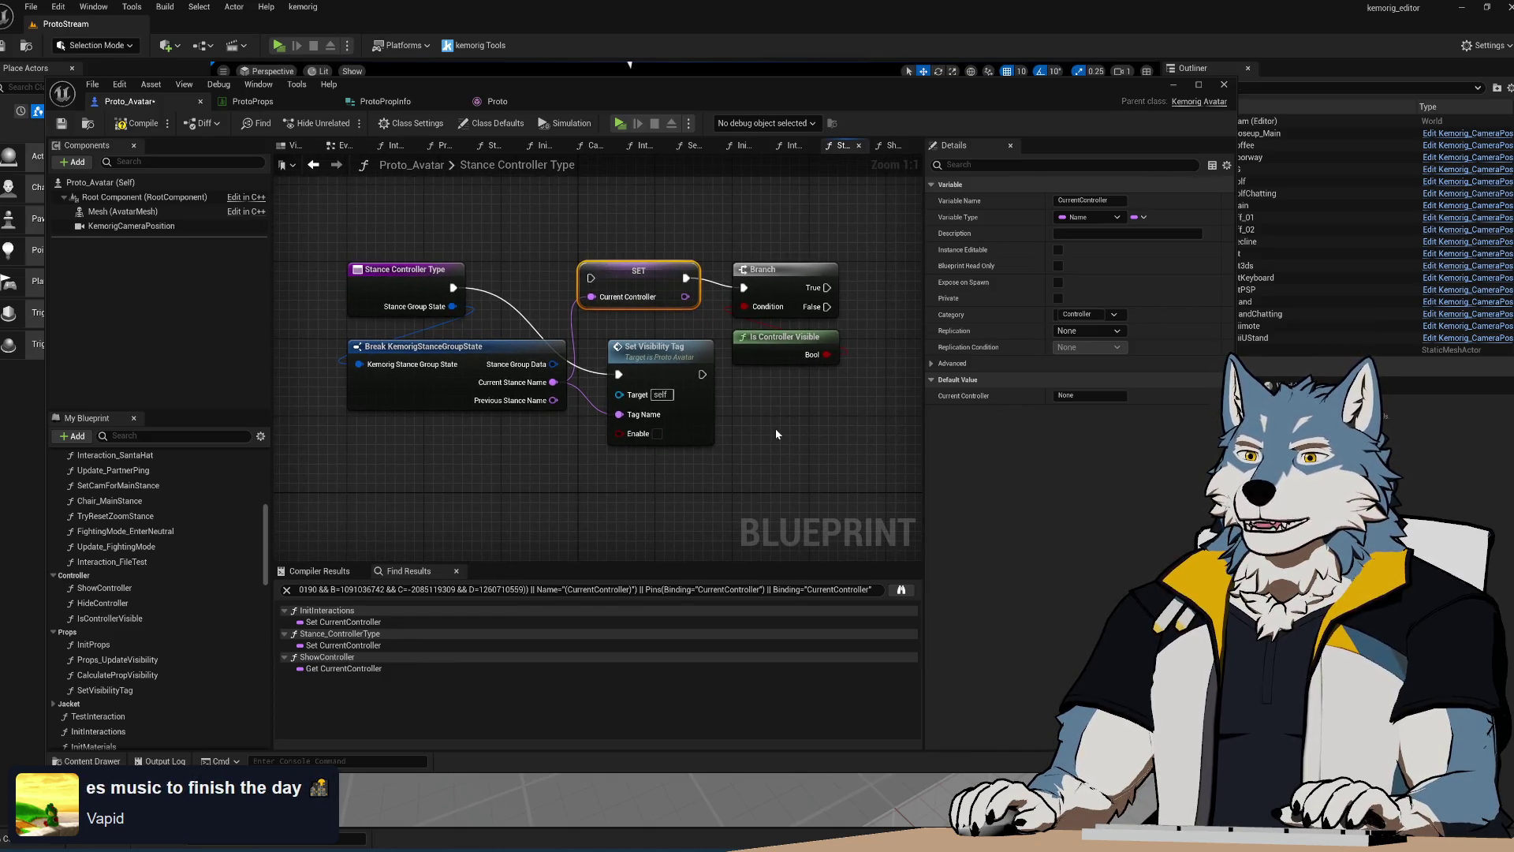
{"action": "right_click_drag", "start_coordinate": [777, 433], "coordinate": [689, 469]}
{"action": "left_click_drag", "start_coordinate": [473, 288], "coordinate": [694, 359]}
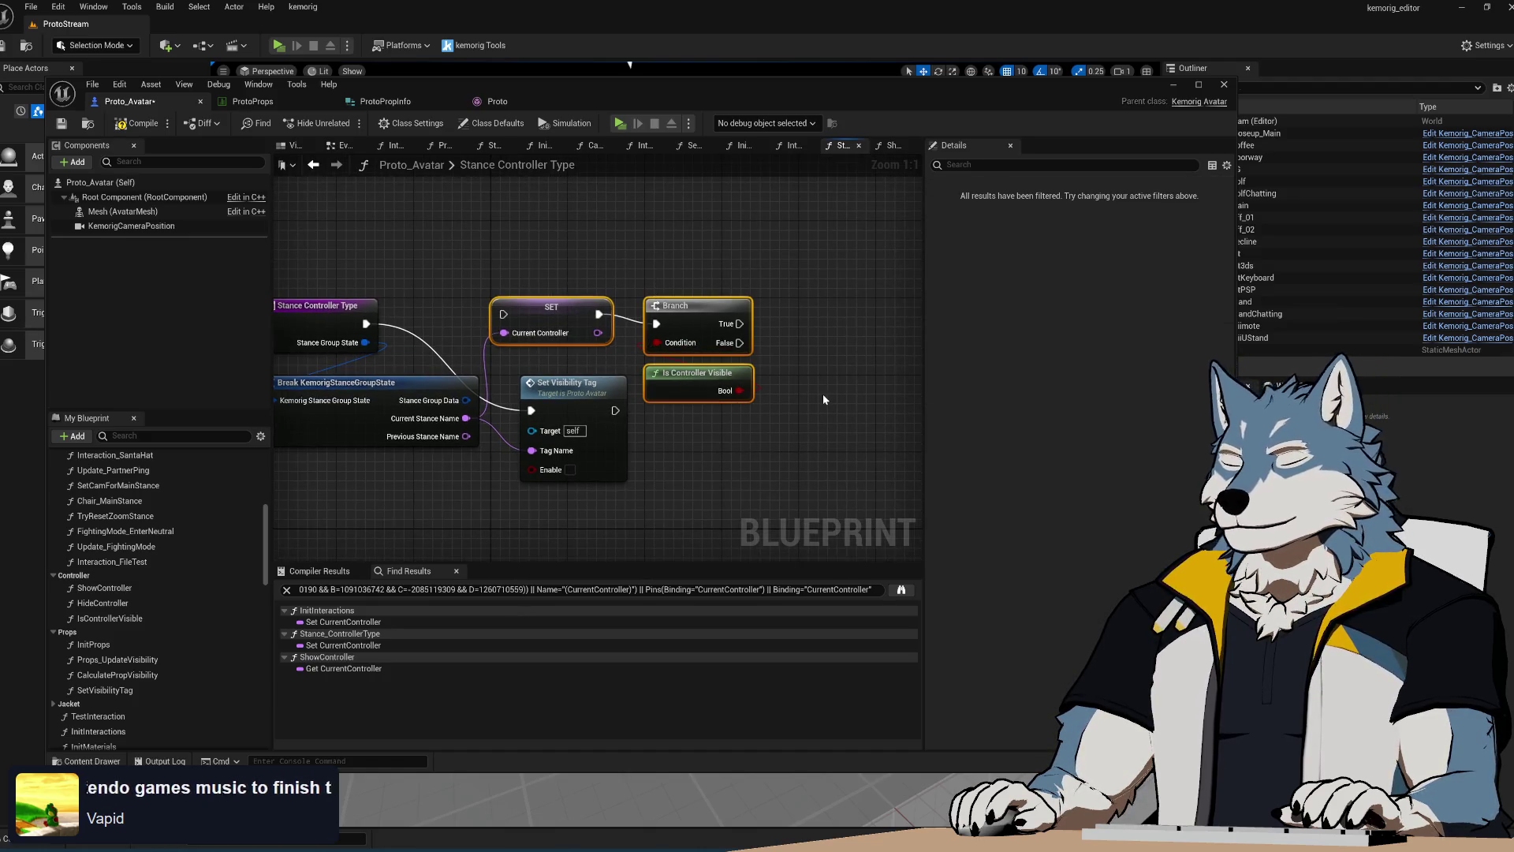
{"action": "key", "text": "Delete"}
{"action": "left_click_drag", "start_coordinate": [592, 388], "coordinate": [640, 313]}
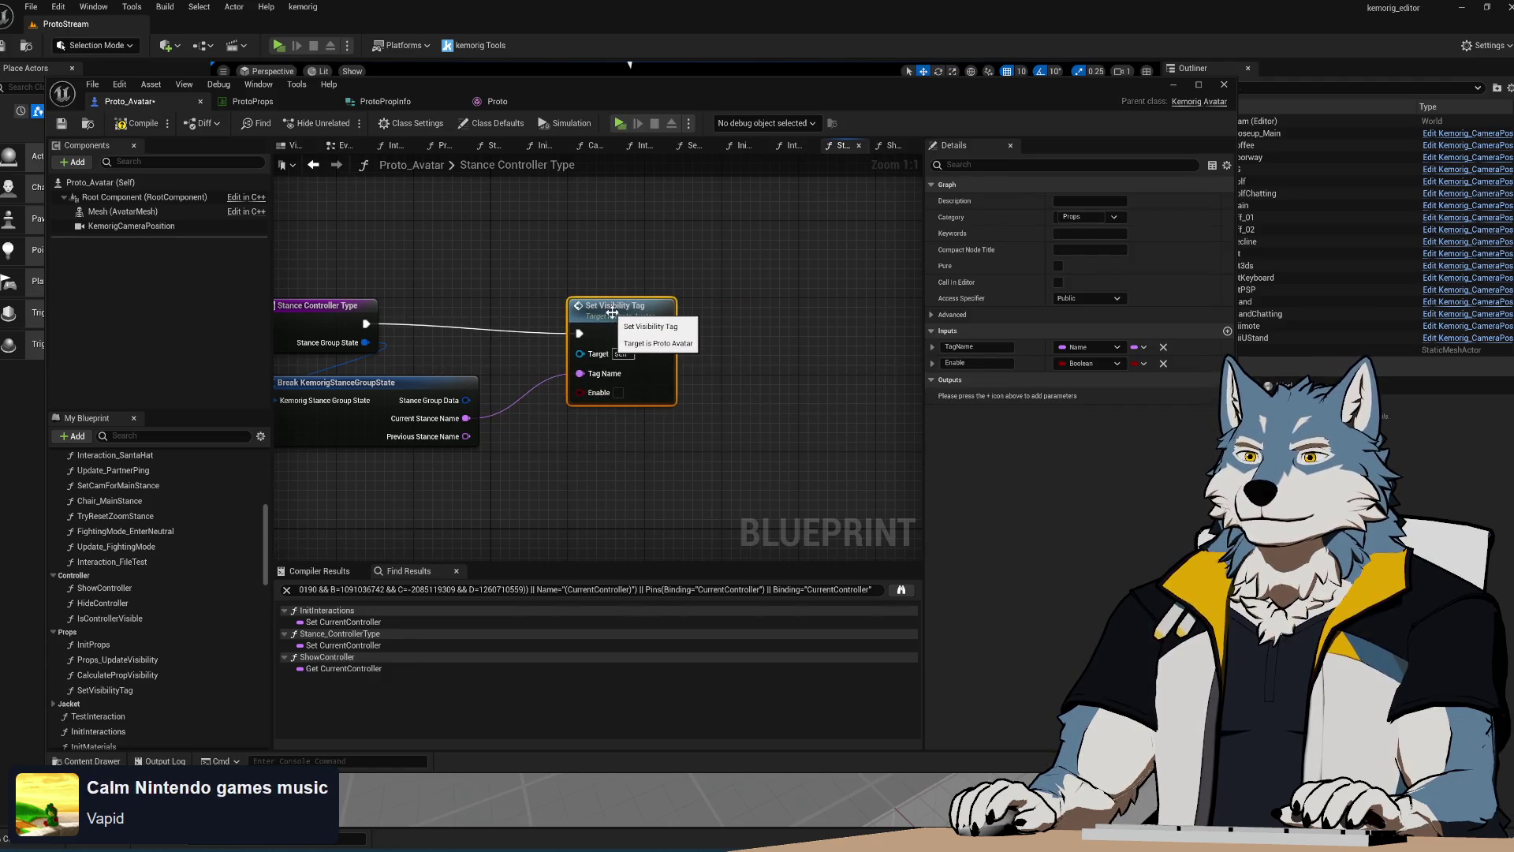
Duplicate Set Visibility Tag, chain the copy first with Previous Stance Name, enable the second, and save
{"action": "key", "text": "ctrl+w"}
{"action": "left_click_drag", "start_coordinate": [773, 326], "coordinate": [581, 461]}
{"action": "left_click_drag", "start_coordinate": [366, 323], "coordinate": [542, 477]}
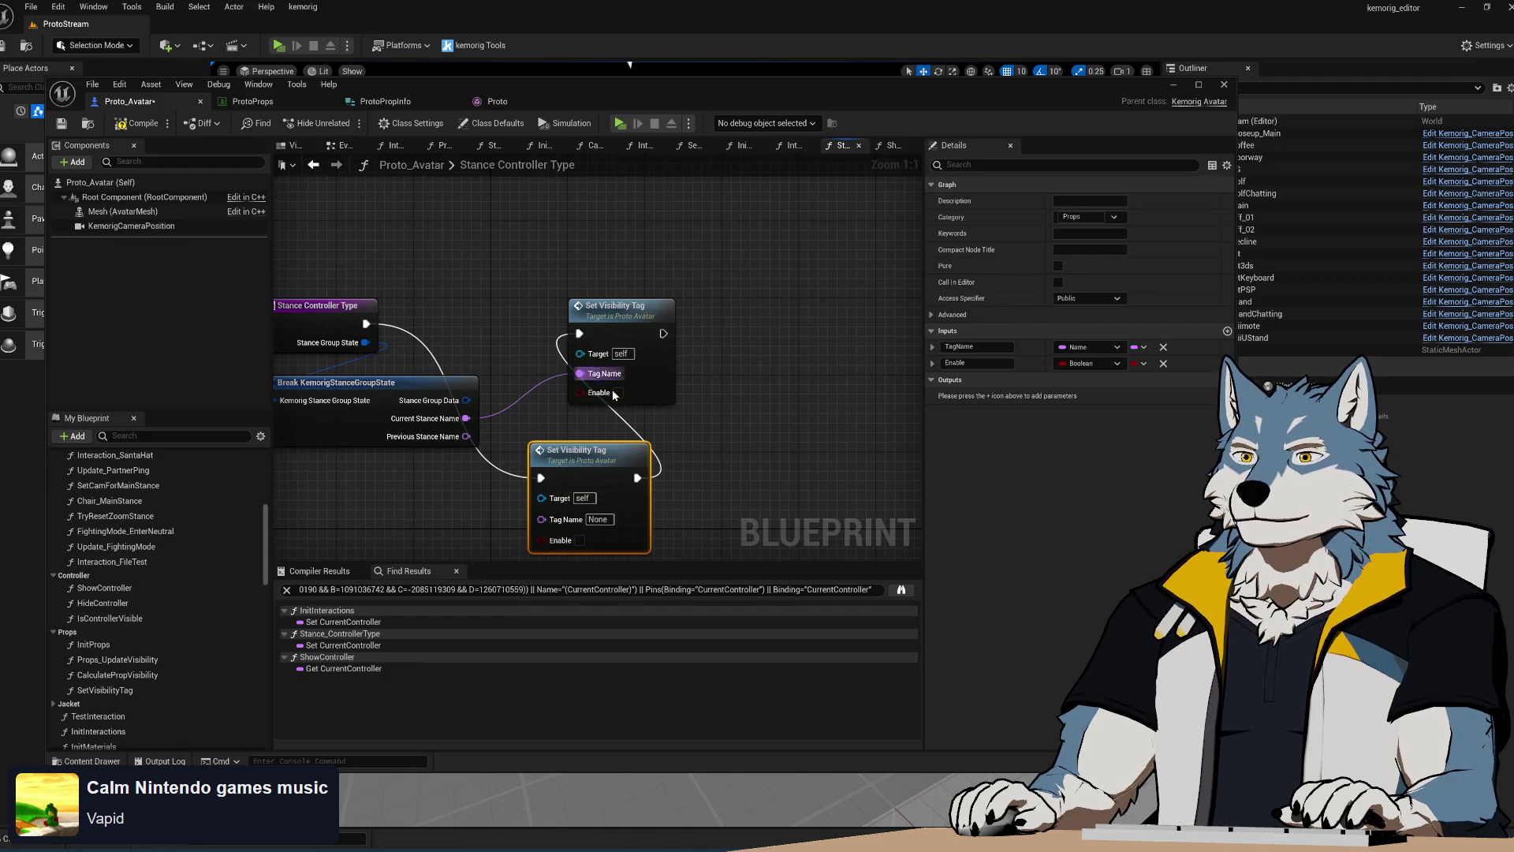
{"action": "left_click_drag", "start_coordinate": [612, 390], "coordinate": [765, 390]}
{"action": "mouse_move", "coordinate": [581, 478]}
{"action": "left_mouse_down"}
{"action": "mouse_move", "coordinate": [630, 314]}
{"action": "mouse_move", "coordinate": [618, 333]}
{"action": "mouse_move", "coordinate": [733, 333]}
{"action": "left_mouse_up"}
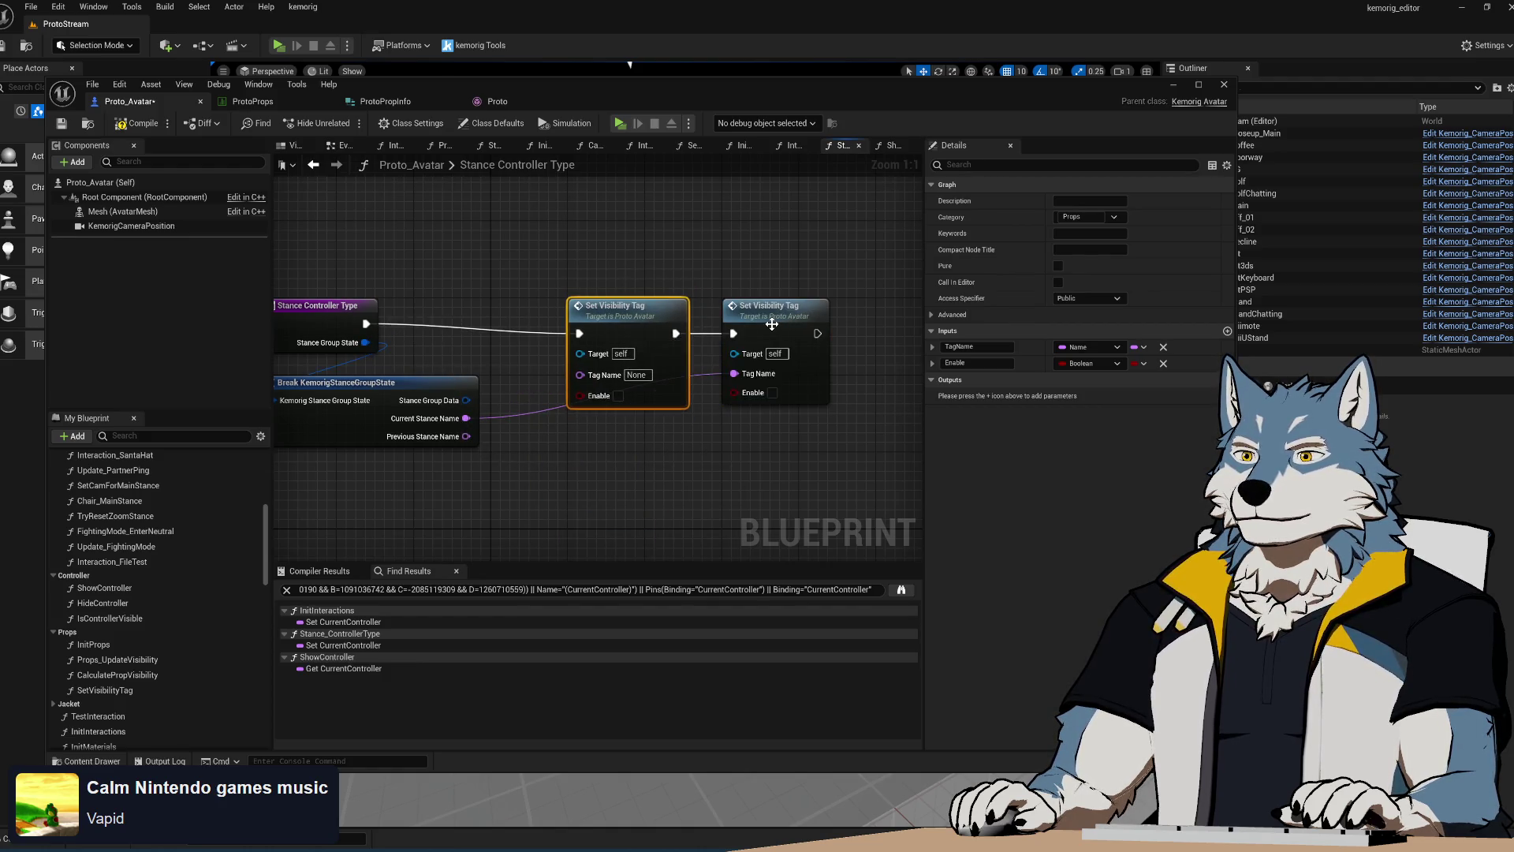
{"action": "left_click_drag", "start_coordinate": [580, 373], "coordinate": [466, 436]}
{"action": "left_click", "coordinate": [772, 392]}
{"action": "mouse_move", "coordinate": [788, 406]}
{"action": "right_mouse_down"}
{"action": "mouse_move", "coordinate": [626, 450]}
{"action": "mouse_move", "coordinate": [329, 332]}
{"action": "right_mouse_up"}
{"action": "key", "text": "ctrl+s"}
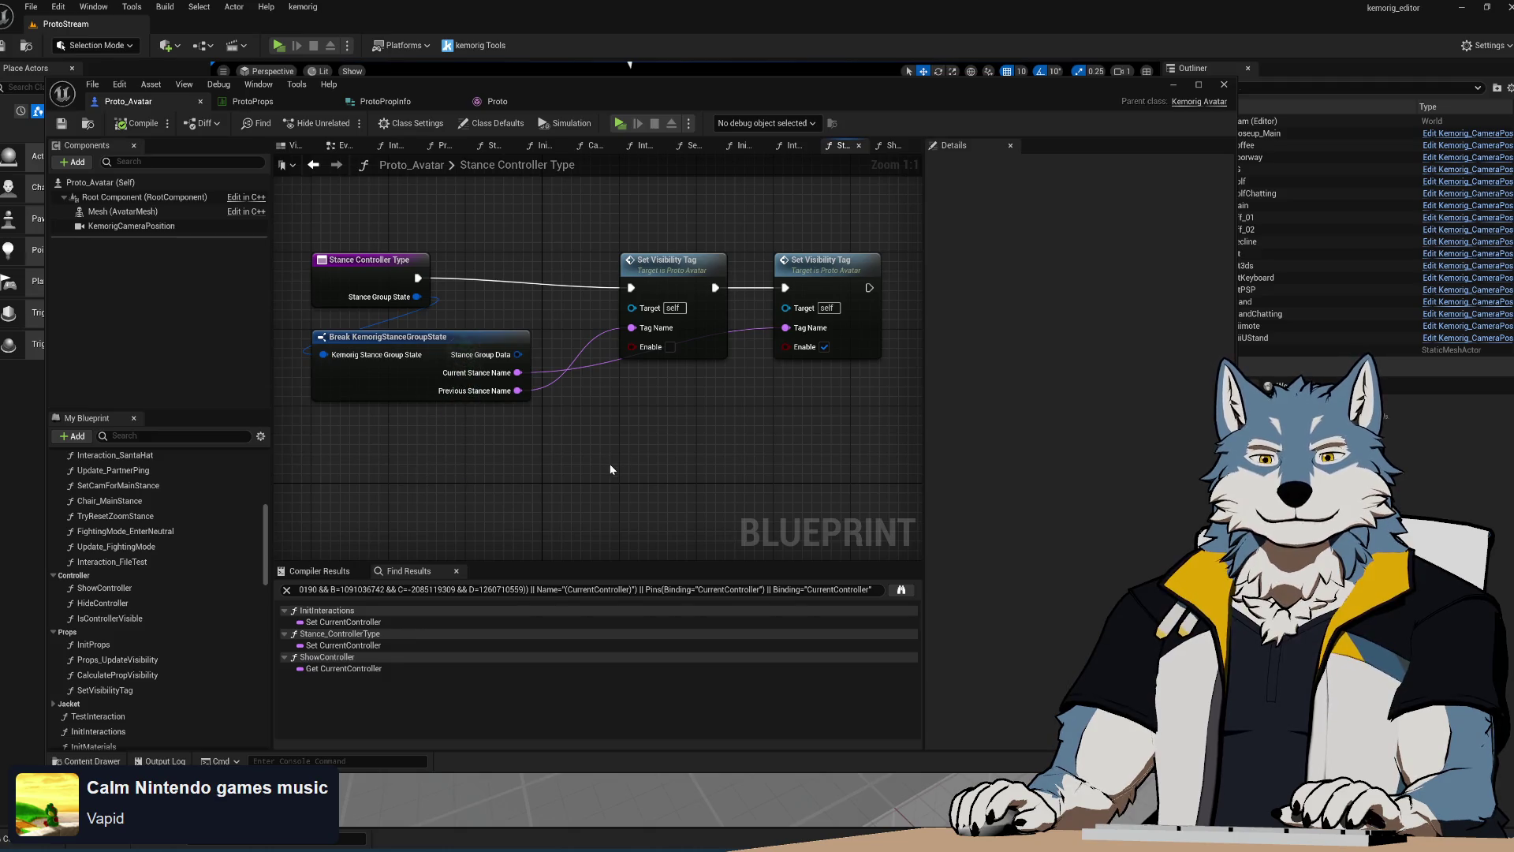
{"action": "mouse_move", "coordinate": [601, 265]}
{"action": "right_mouse_down"}
{"action": "mouse_move", "coordinate": [584, 345]}
{"action": "mouse_move", "coordinate": [561, 301]}
{"action": "mouse_move", "coordinate": [578, 292]}
{"action": "right_mouse_up"}
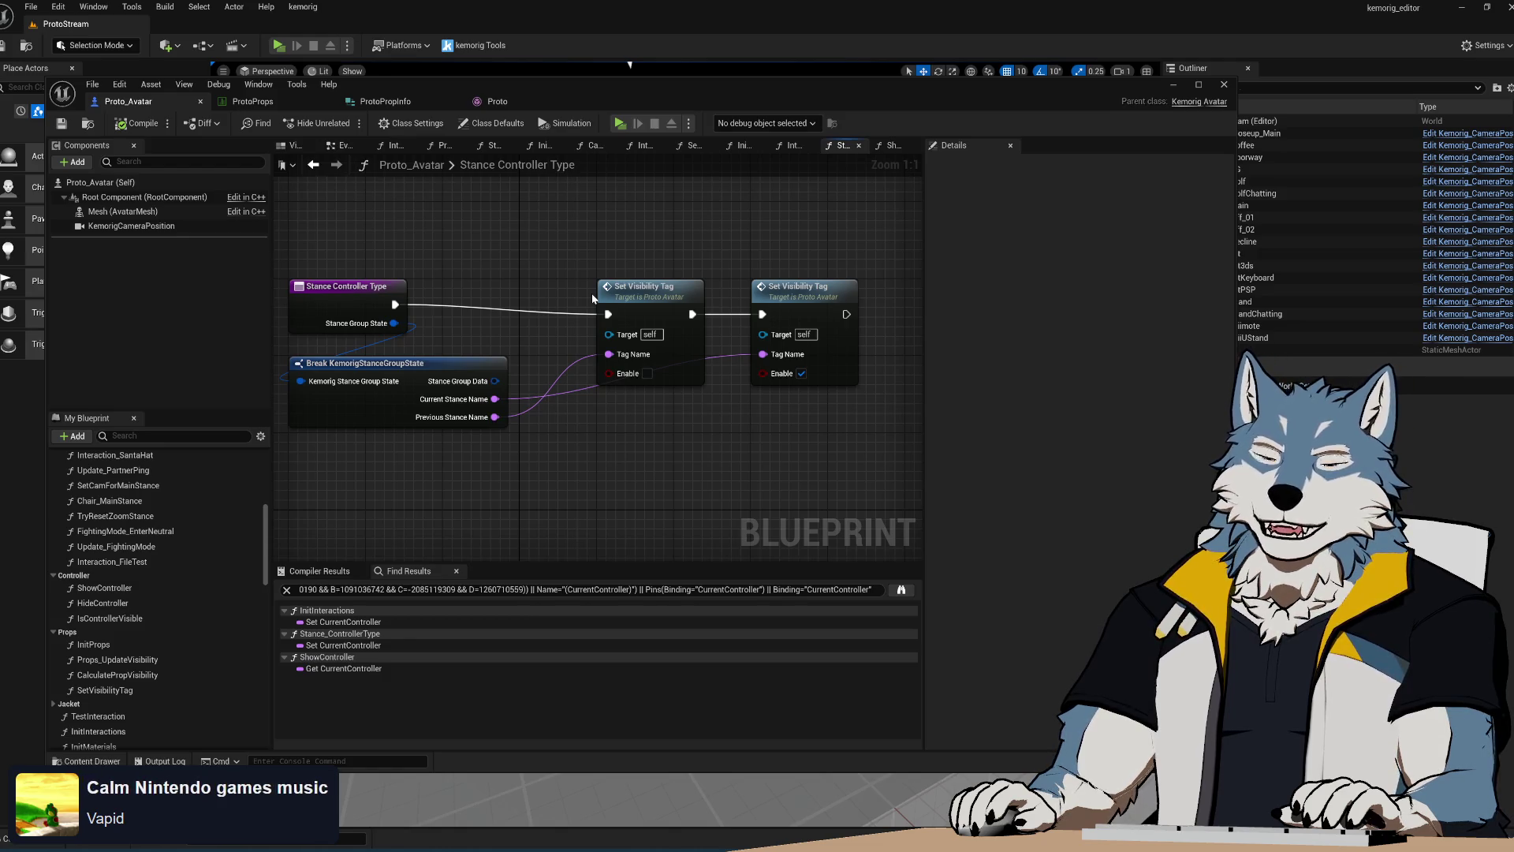
{"action": "mouse_move", "coordinate": [571, 490]}
{"action": "right_mouse_down"}
{"action": "mouse_move", "coordinate": [629, 449]}
{"action": "mouse_move", "coordinate": [531, 489]}
{"action": "right_mouse_up"}
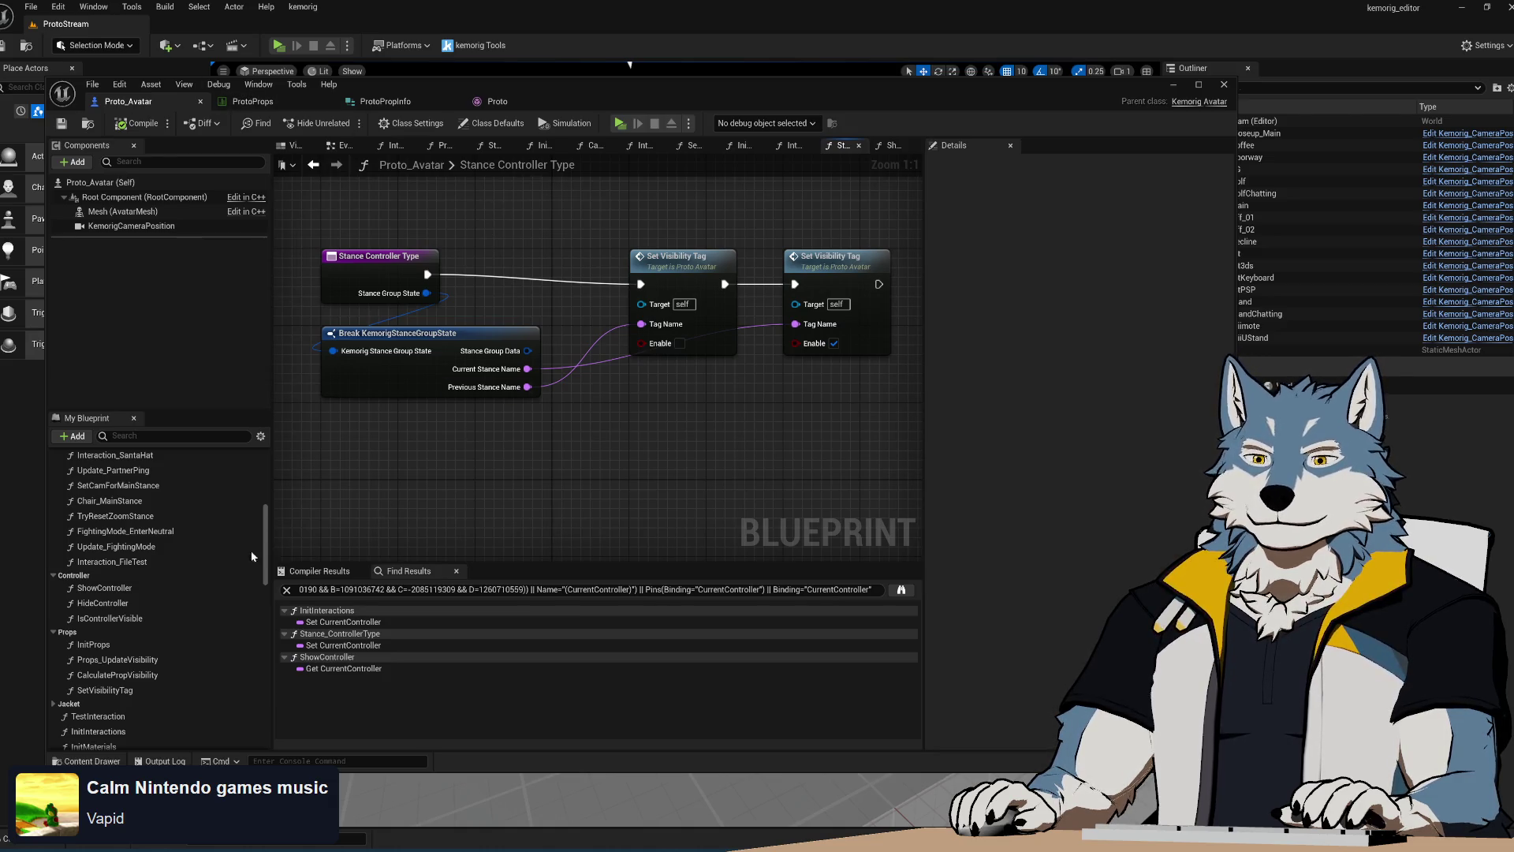
Find where HideController is used and open the graph that calls it
{"action": "left_click", "coordinate": [112, 603]}
{"action": "right_click", "coordinate": [112, 602]}
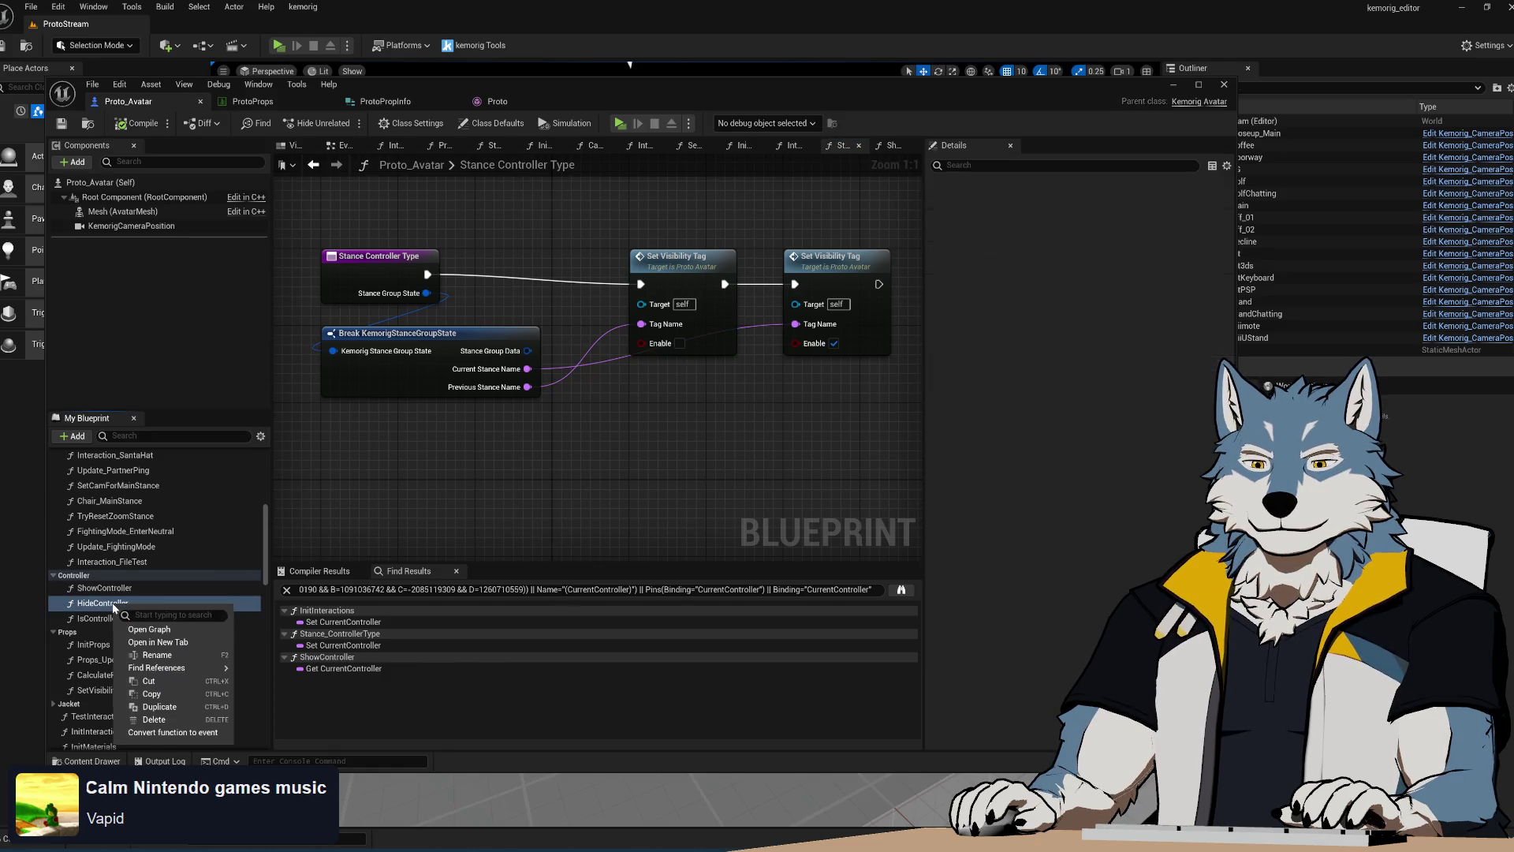
{"action": "mouse_move", "coordinate": [176, 670]}
{"action": "left_click", "coordinate": [284, 711]}
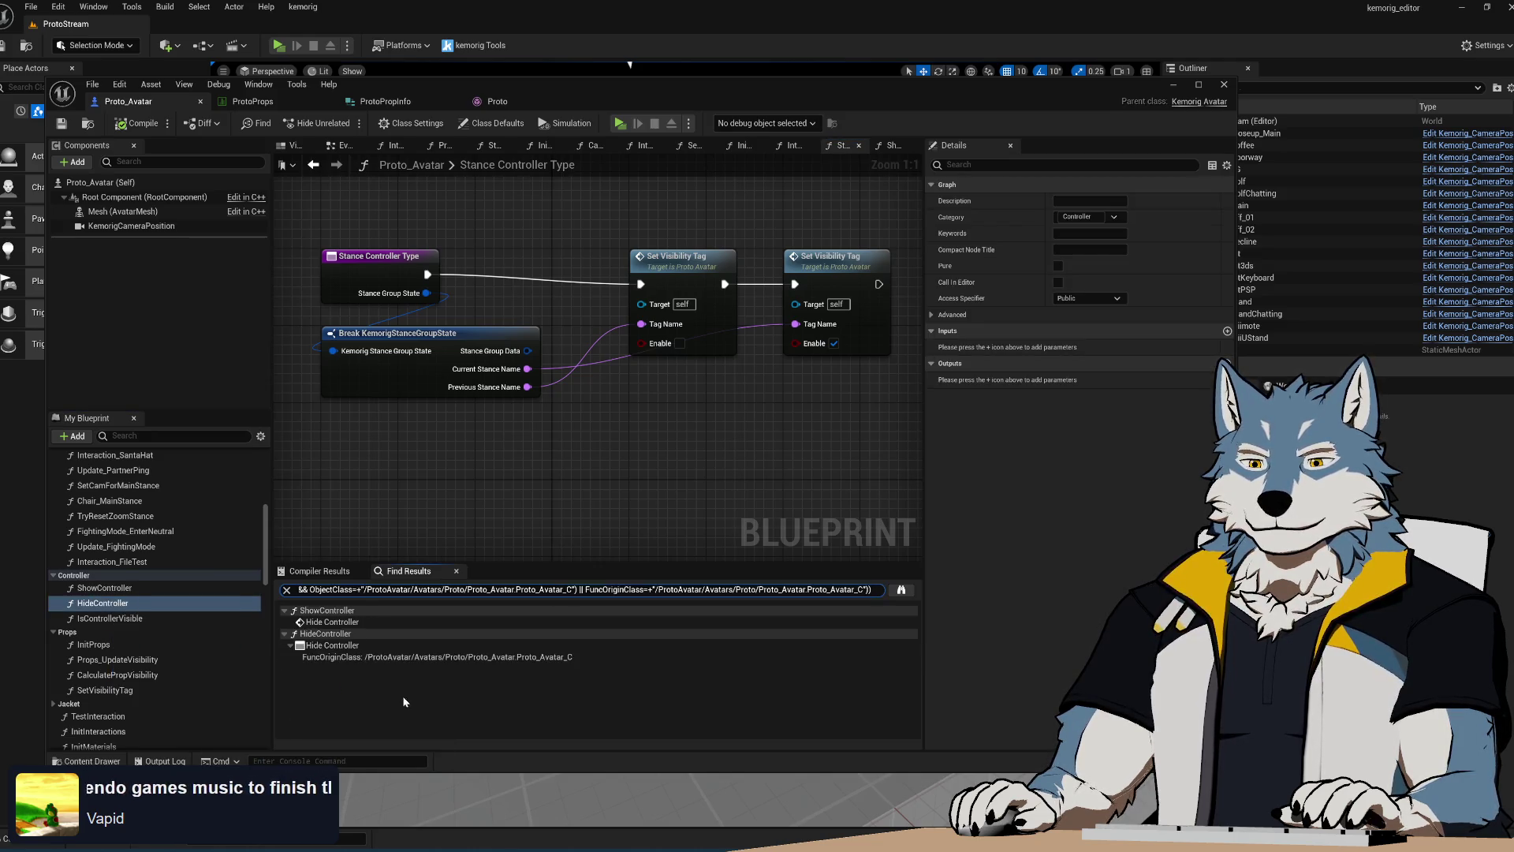
{"action": "double_click", "coordinate": [332, 624]}
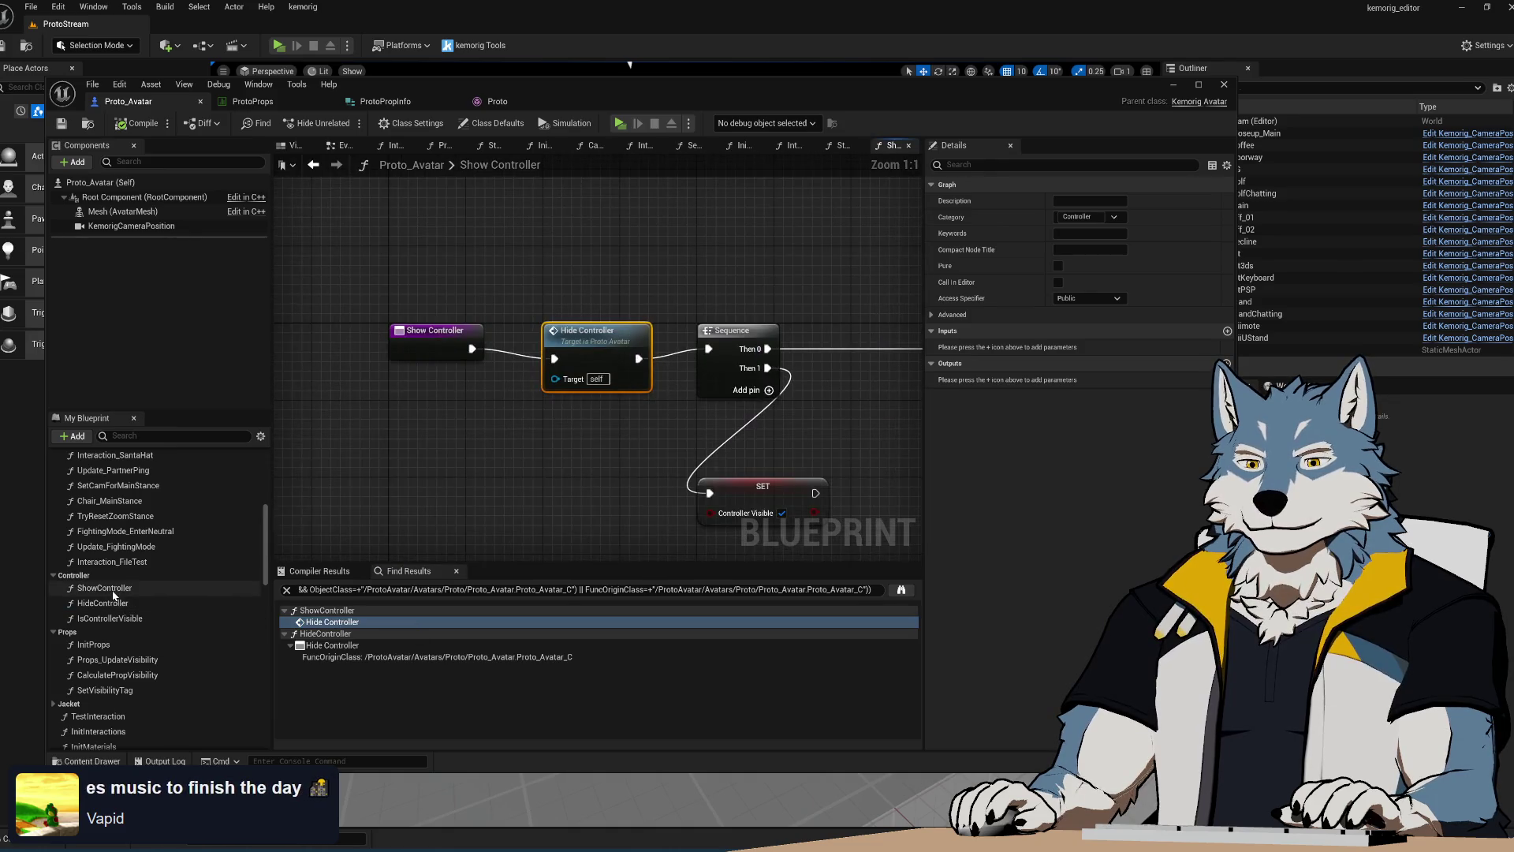
Check ShowController references, then delete the ShowController and HideController functions
{"action": "right_click", "coordinate": [110, 590]}
{"action": "mouse_move", "coordinate": [177, 655]}
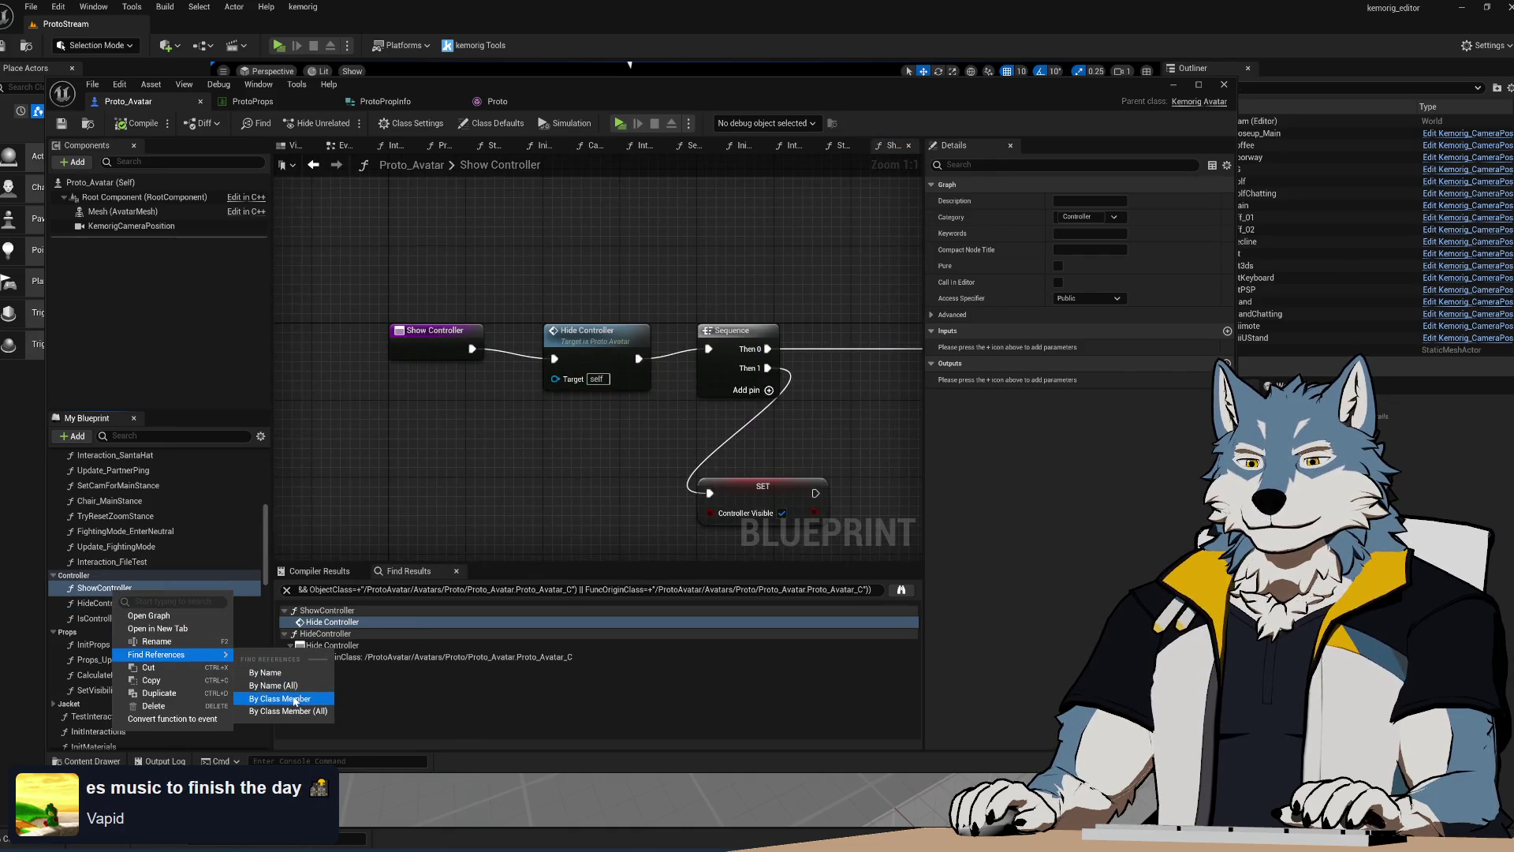
{"action": "left_click", "coordinate": [284, 711]}
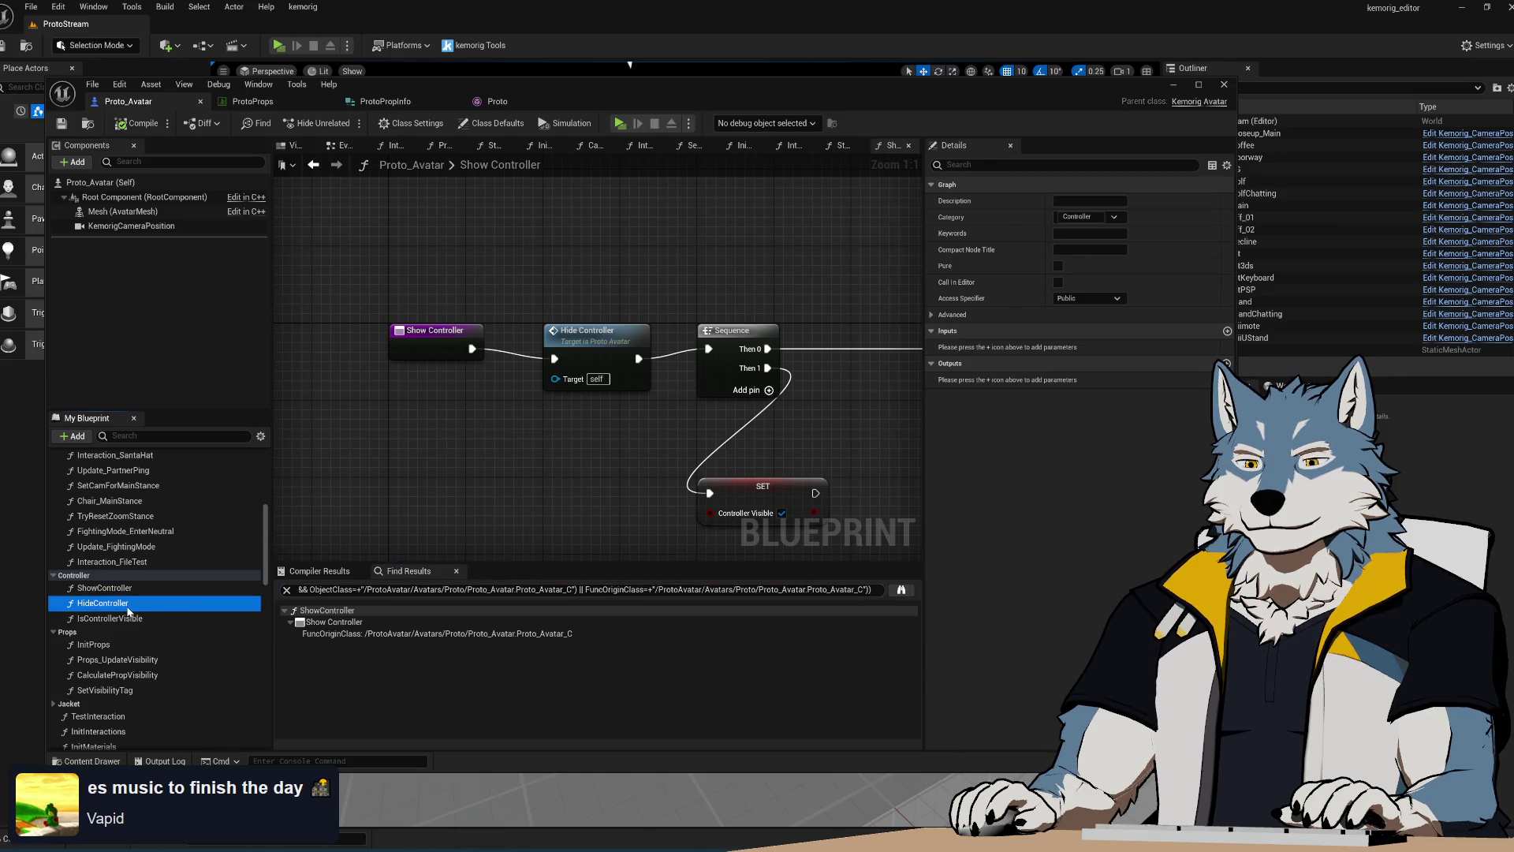
{"action": "key", "text": "Delete"}
{"action": "left_click", "coordinate": [120, 589]}
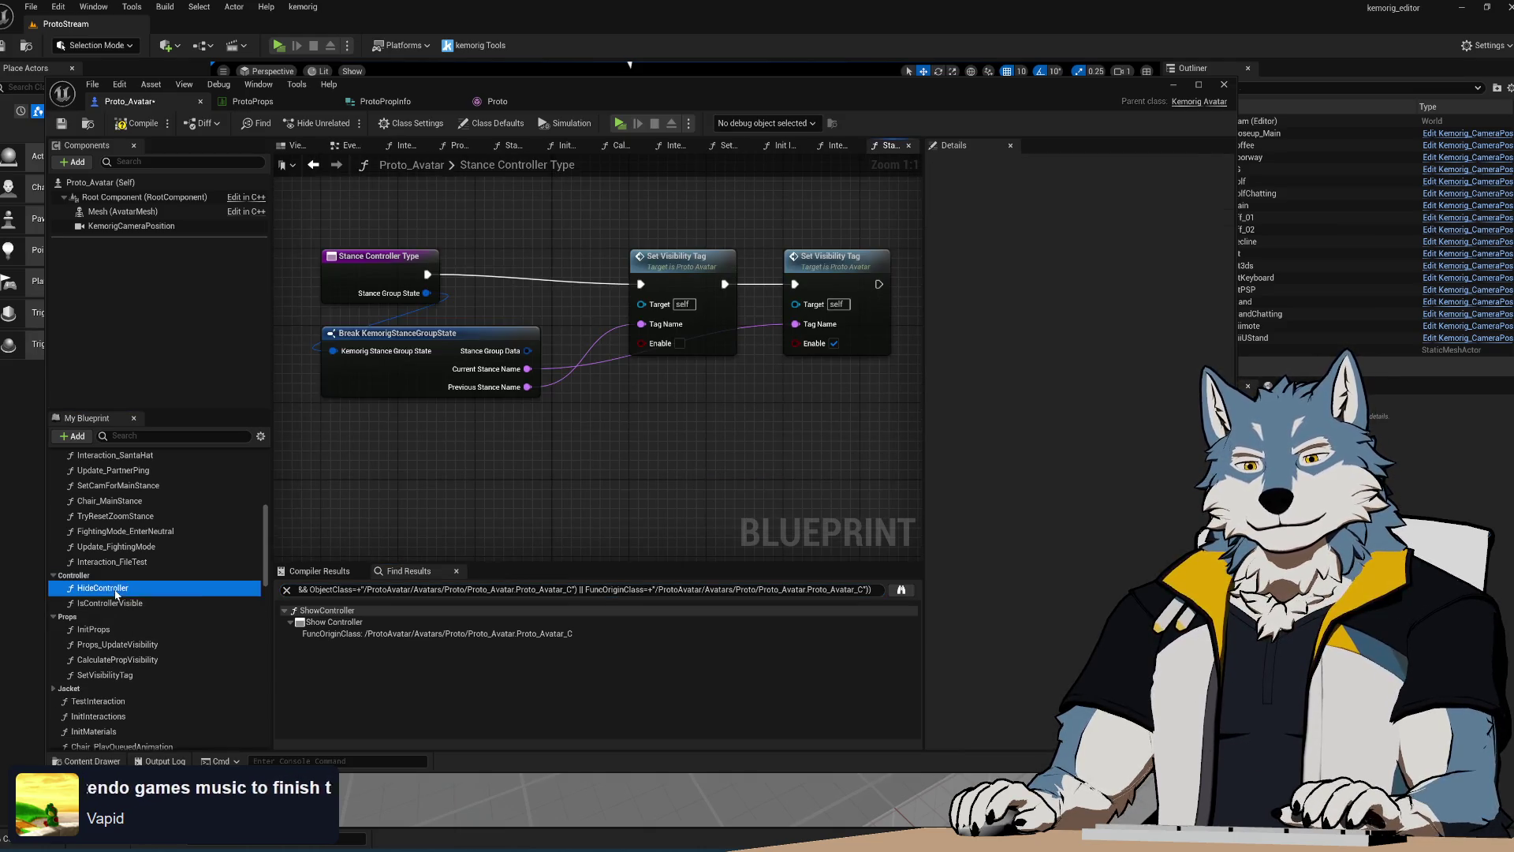
{"action": "key", "text": "Delete"}
Check IsControllerVisible references, delete it, save, and launch the play preview
{"action": "right_click", "coordinate": [120, 588]}
{"action": "mouse_move", "coordinate": [192, 657]}
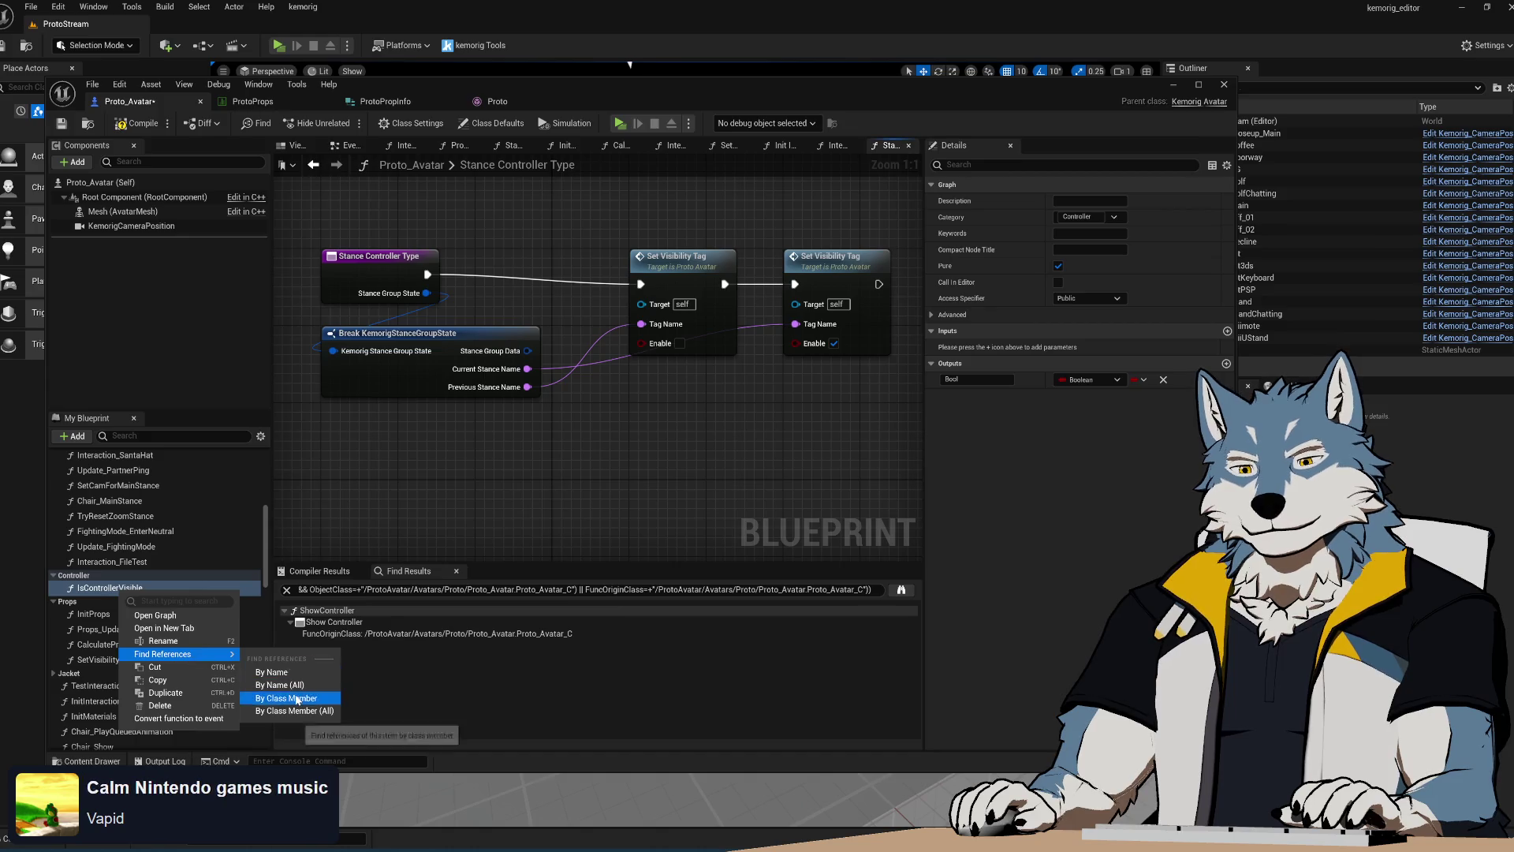
{"action": "left_click", "coordinate": [285, 710]}
{"action": "left_click", "coordinate": [103, 588]}
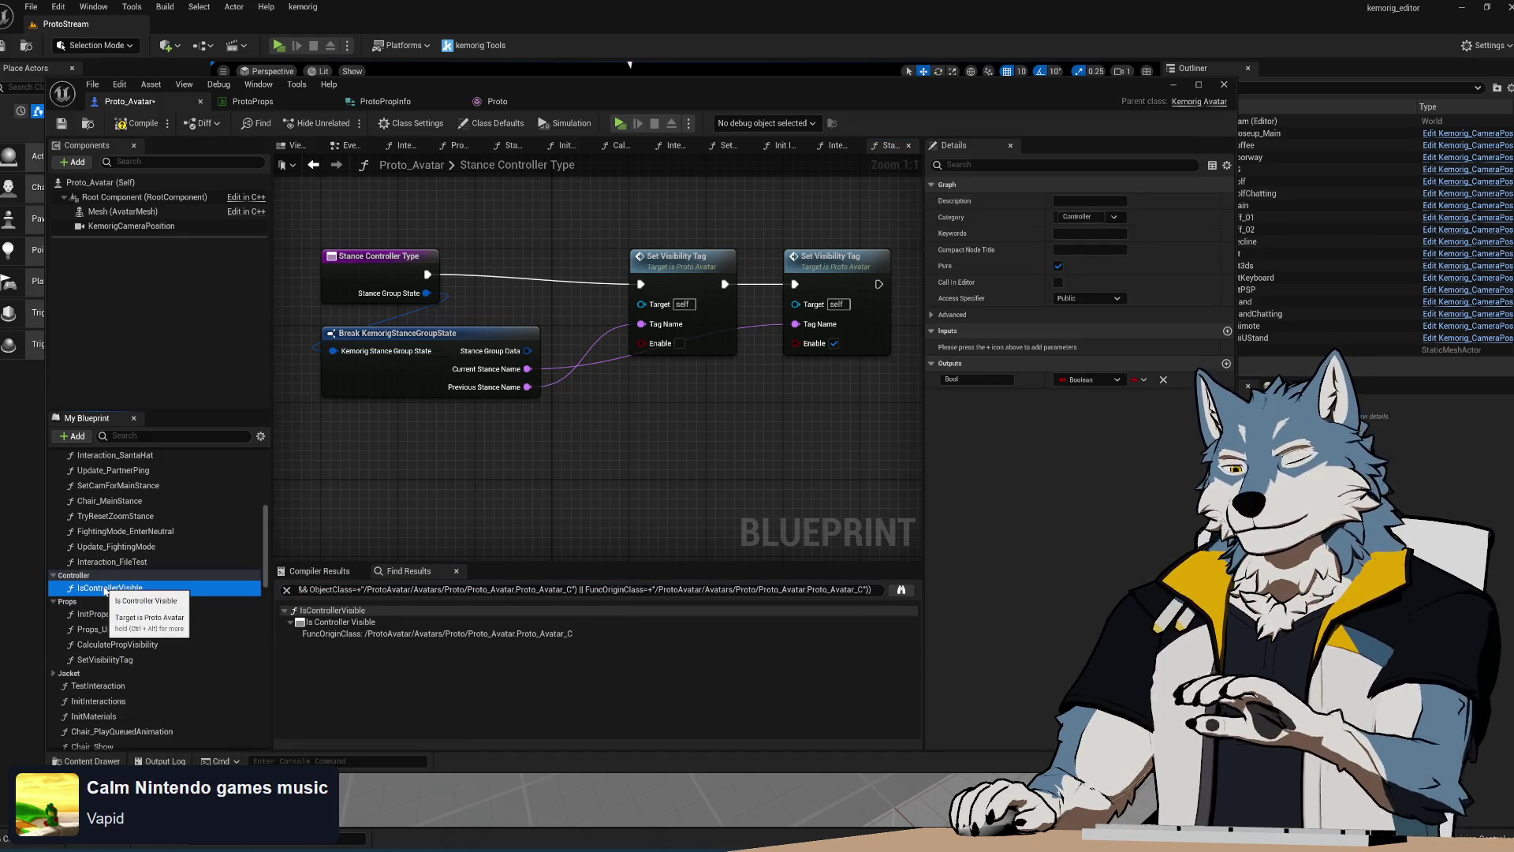
{"action": "key", "text": "Delete"}
{"action": "key", "text": "ctrl+s"}
{"action": "right_click_drag", "start_coordinate": [740, 398], "coordinate": [643, 448]}
{"action": "left_click", "coordinate": [621, 124]}
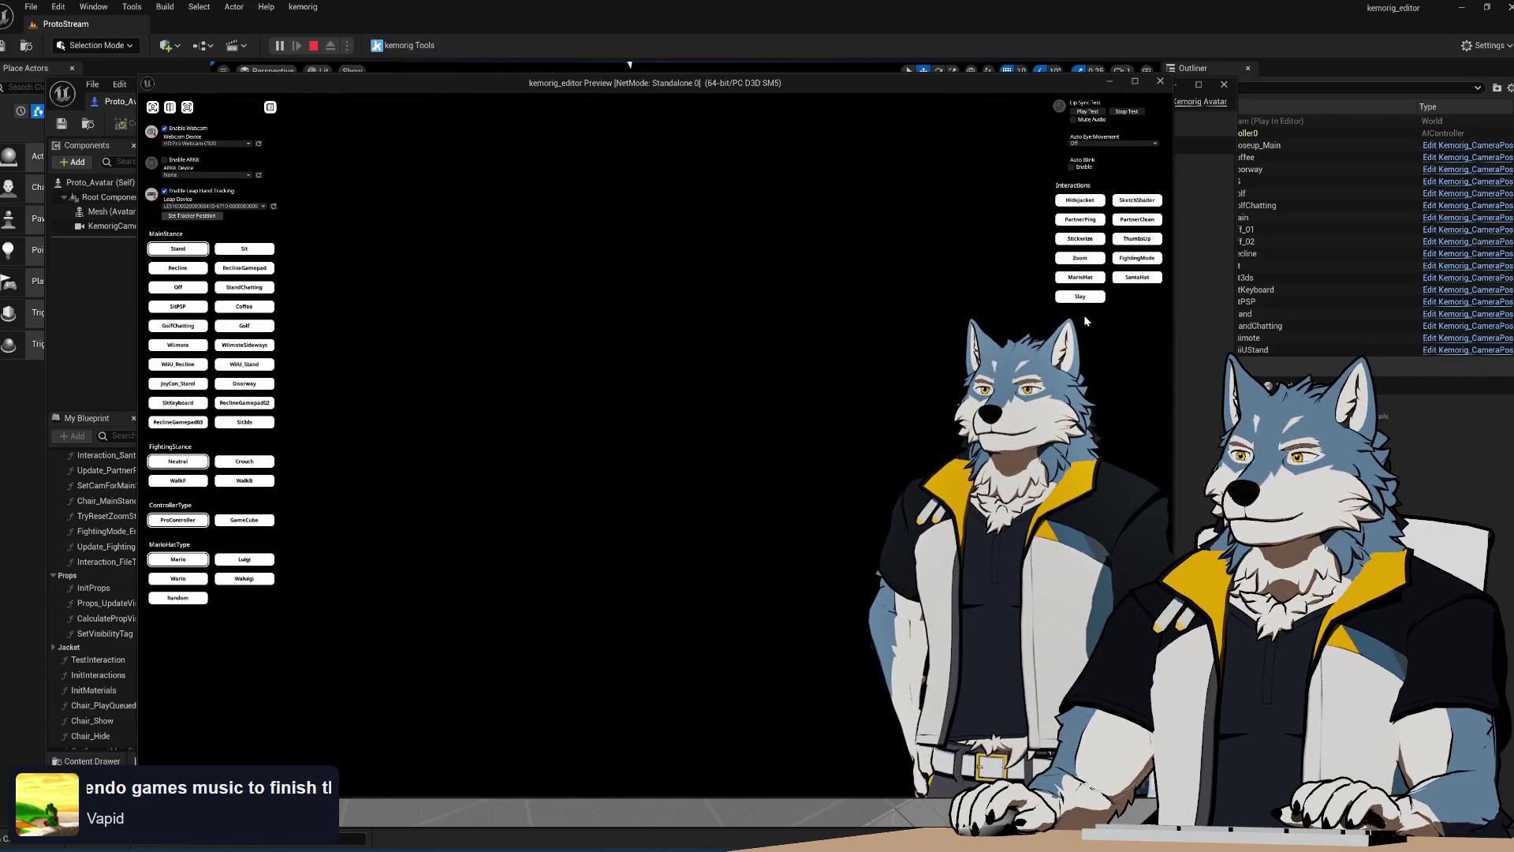
Switch the avatar to ReclineGamepad, stop the preview, and show the Init Props graph
{"action": "left_click", "coordinate": [243, 268]}
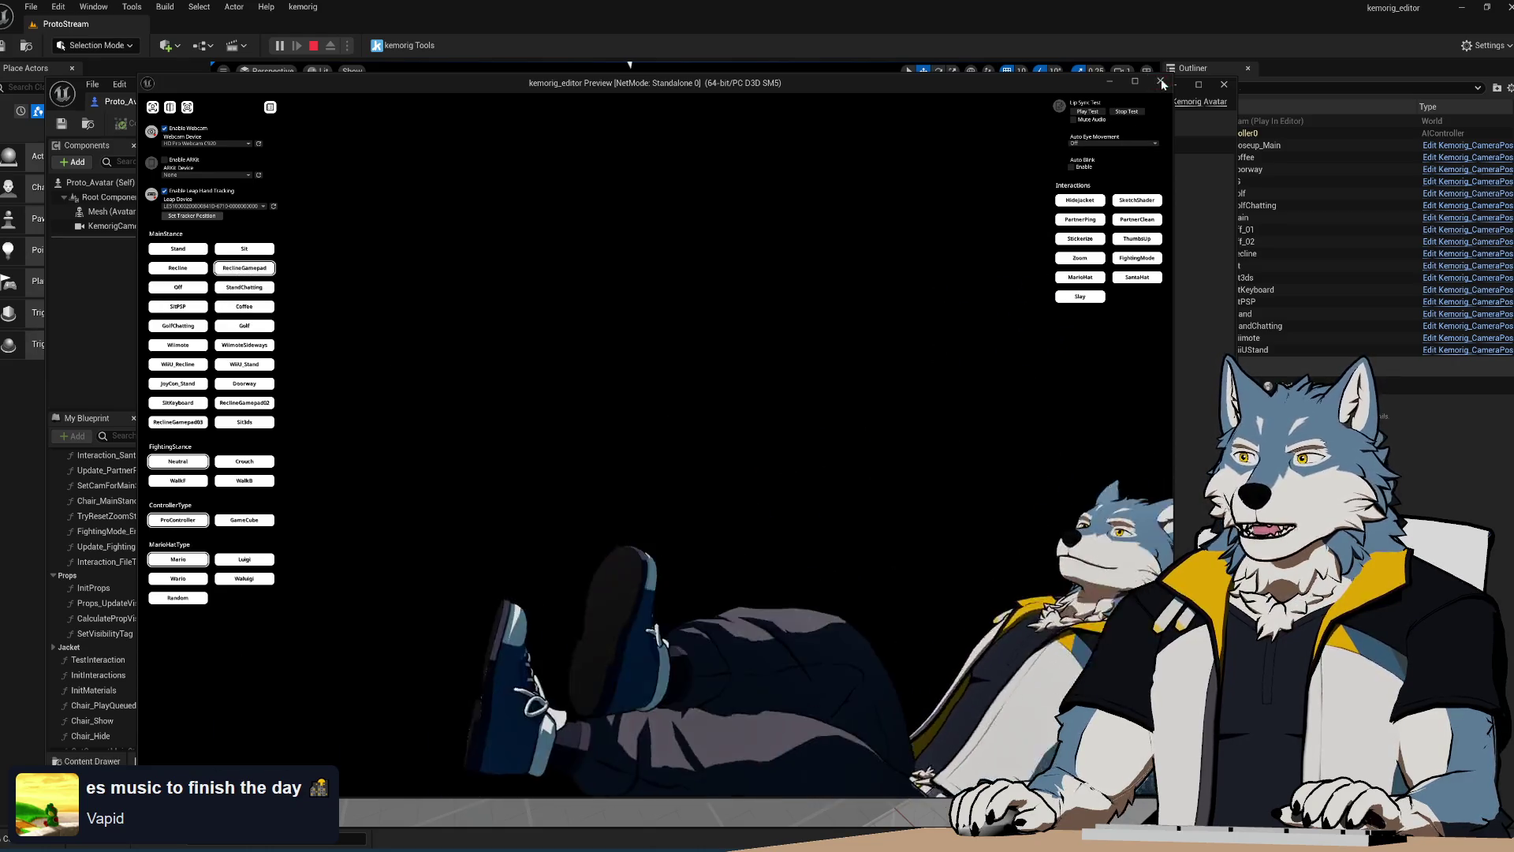
{"action": "key", "text": "Escape"}
{"action": "left_click", "coordinate": [565, 145]}
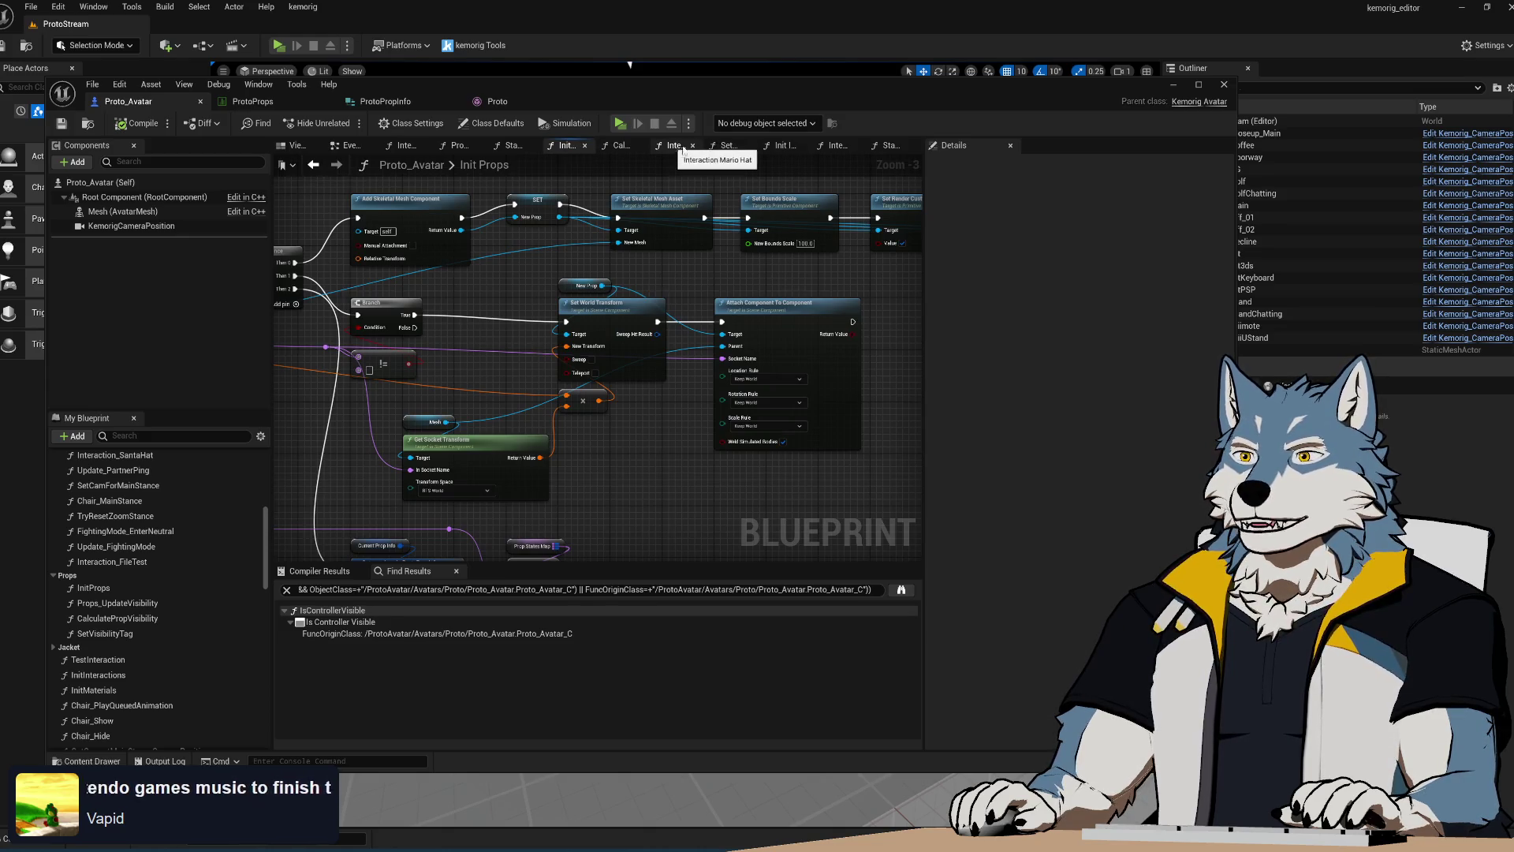
In the Init Interactions graph, find all references to the Current Controller variable
{"action": "left_click", "coordinate": [781, 147]}
{"action": "scroll", "coordinate": [467, 417], "scroll_direction": "up", "scroll_amount": 4}
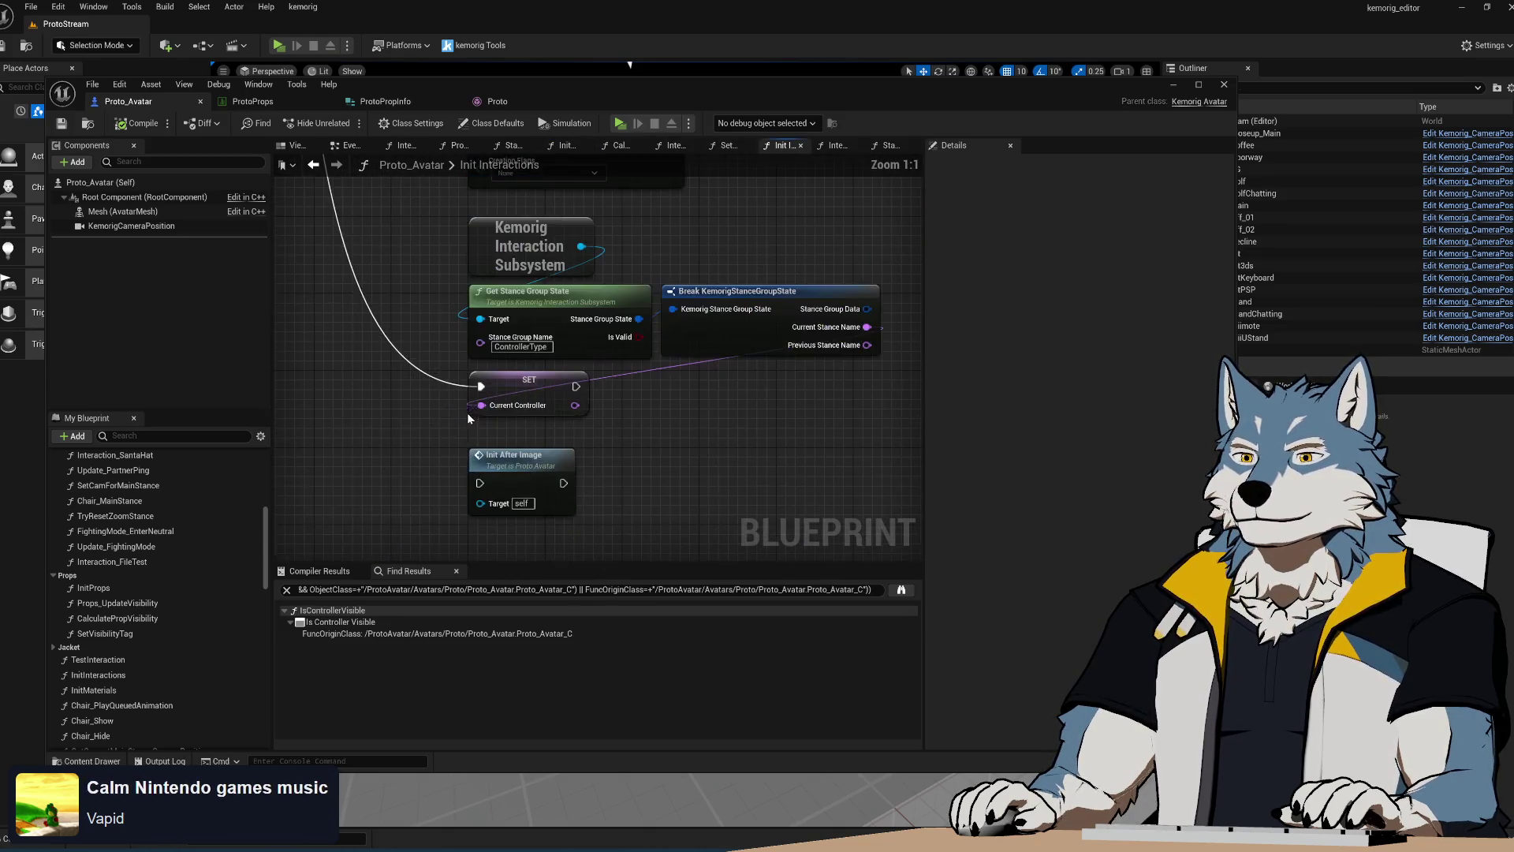
{"action": "right_click", "coordinate": [516, 399]}
{"action": "mouse_move", "coordinate": [631, 513]}
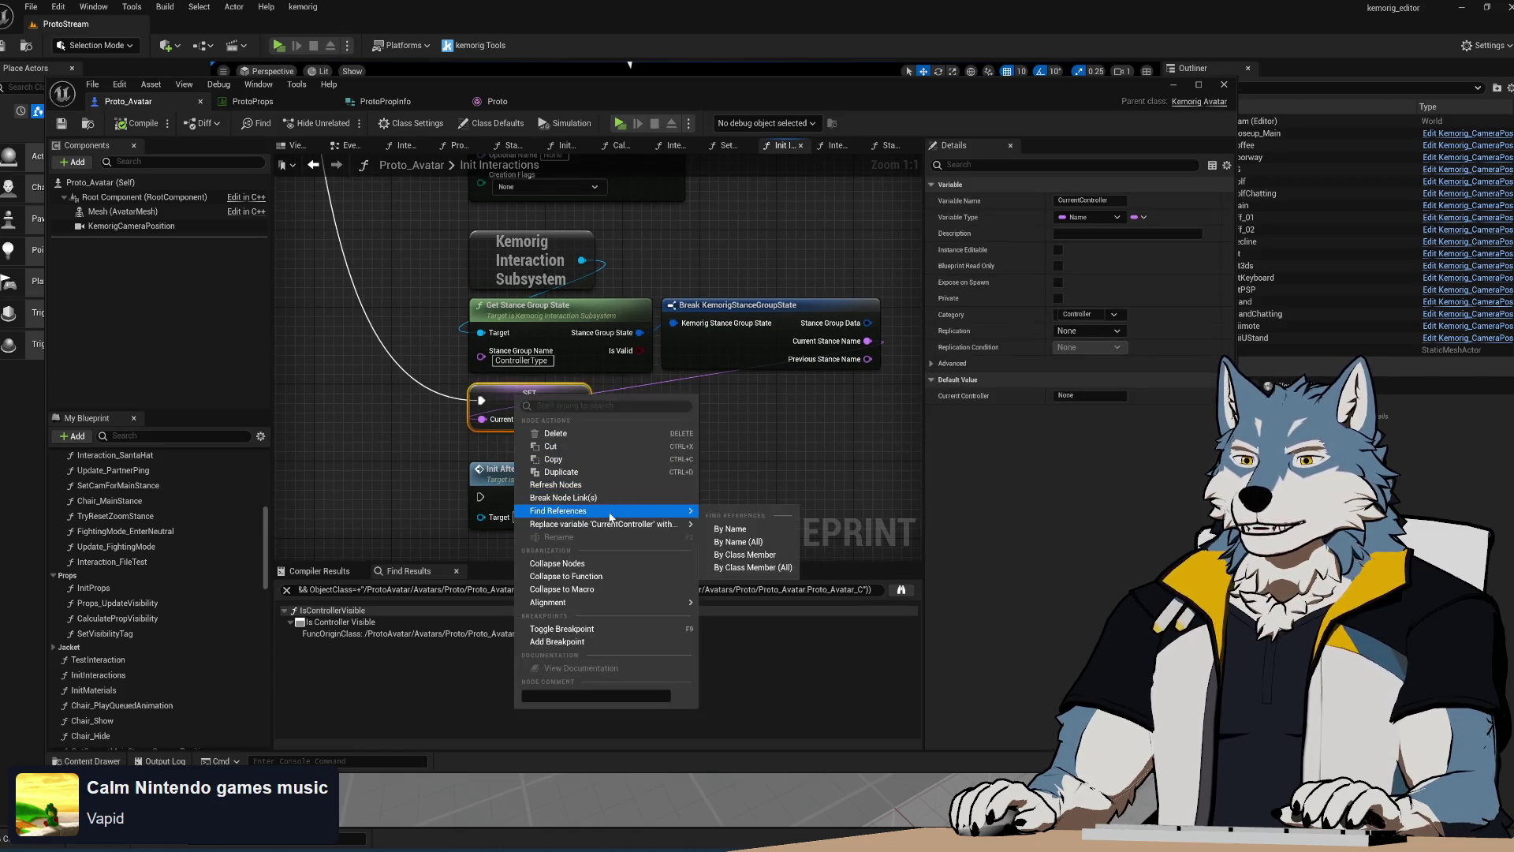
{"action": "left_click", "coordinate": [773, 555]}
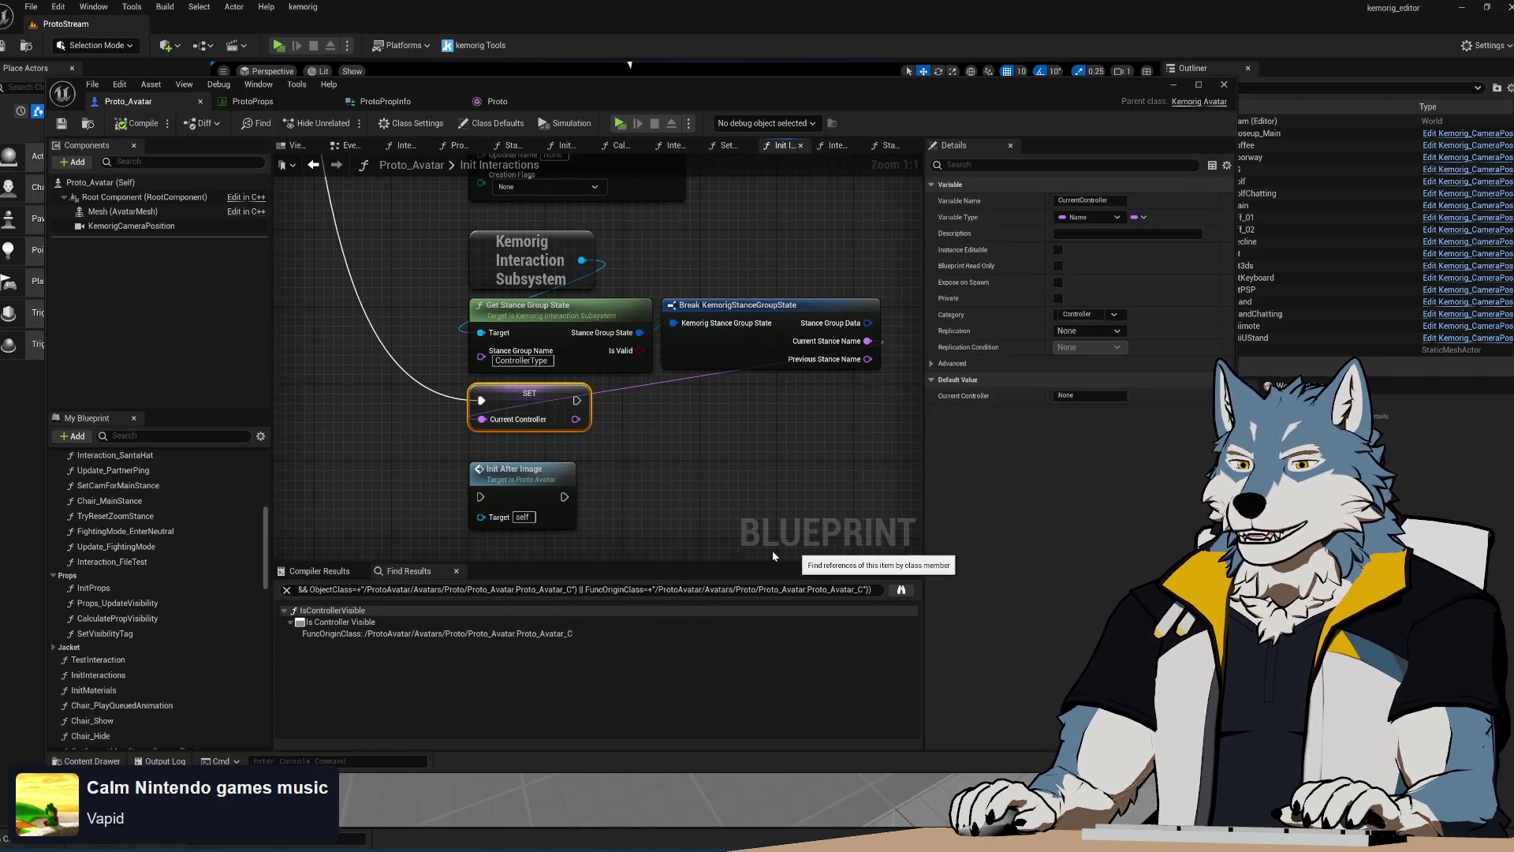
{"action": "left_click", "coordinate": [674, 424]}
Add an enabled Set Visibility Tag node with exec and Previous Stance Name as Tag Name
{"action": "scroll", "coordinate": [173, 620], "scroll_direction": "up", "scroll_amount": 5}
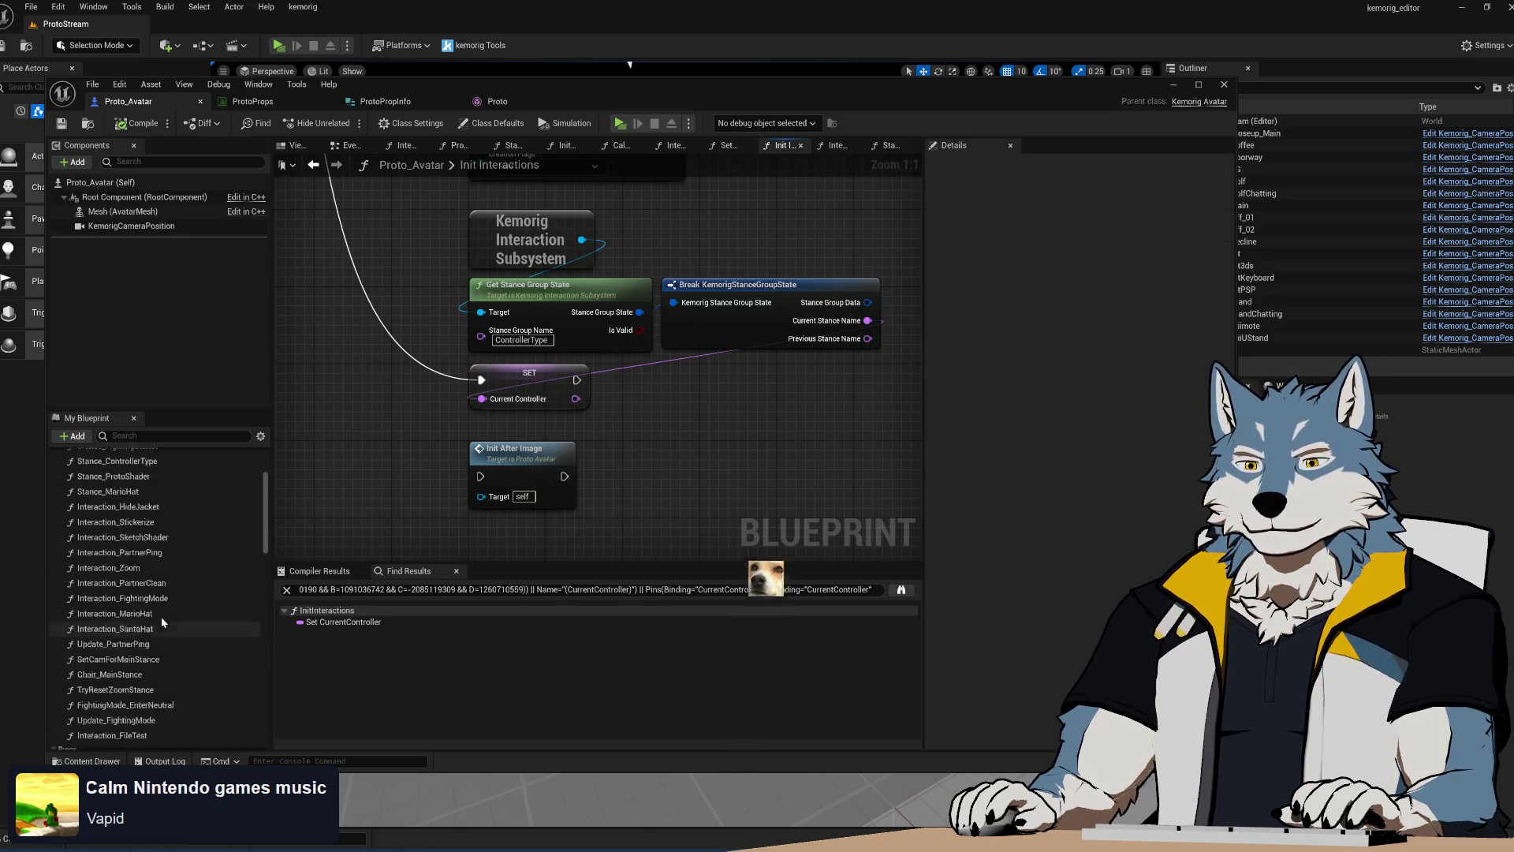
{"action": "scroll", "coordinate": [164, 622], "scroll_direction": "down", "scroll_amount": 8}
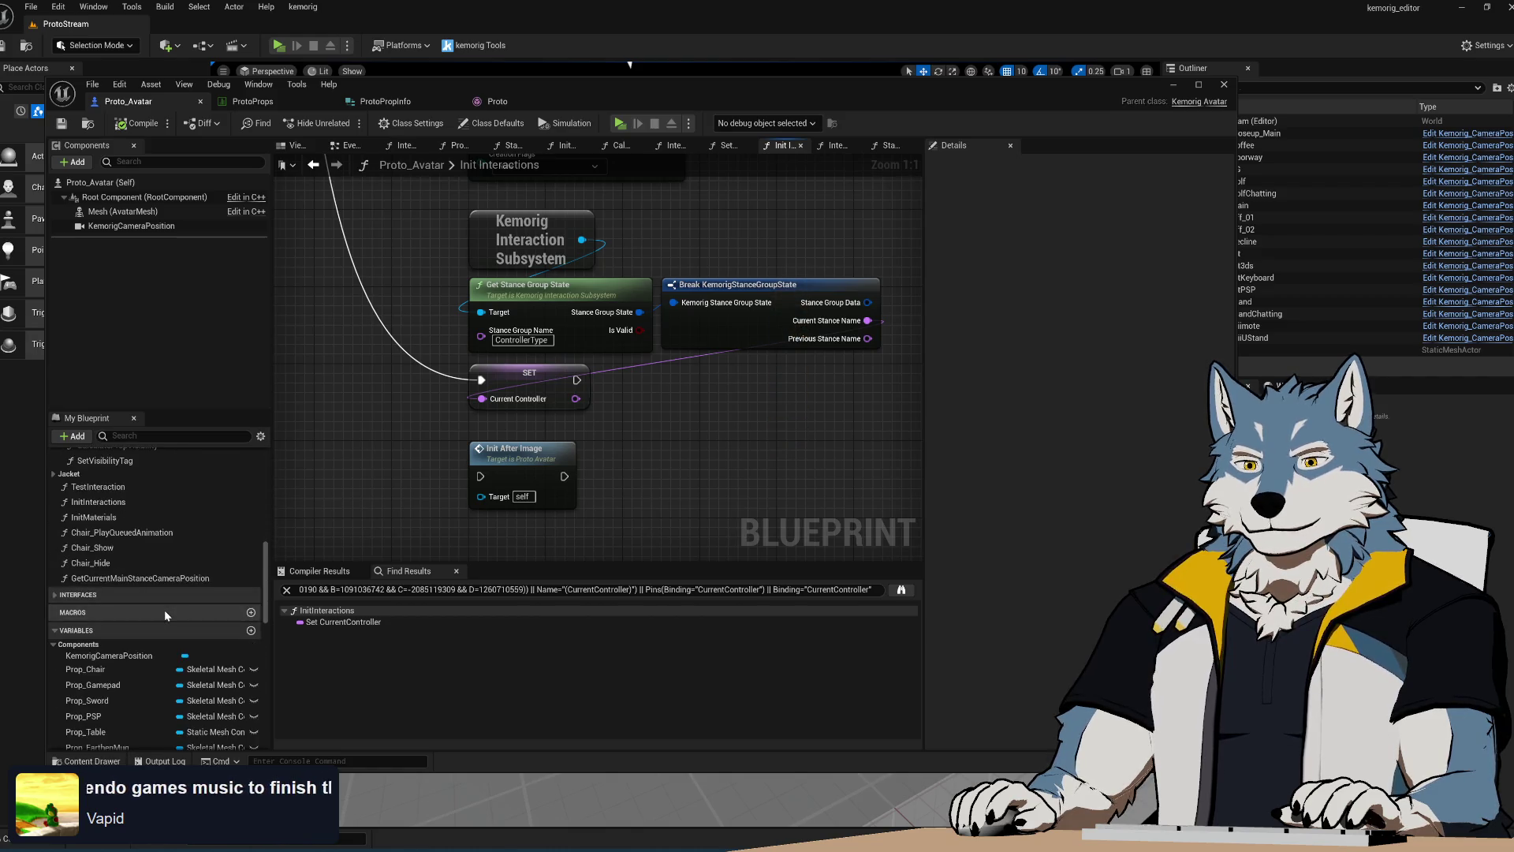
{"action": "mouse_move", "coordinate": [105, 556]}
{"action": "left_mouse_down"}
{"action": "mouse_move", "coordinate": [579, 503]}
{"action": "mouse_move", "coordinate": [662, 414]}
{"action": "left_mouse_up"}
{"action": "right_click_drag", "start_coordinate": [541, 470], "coordinate": [550, 426]}
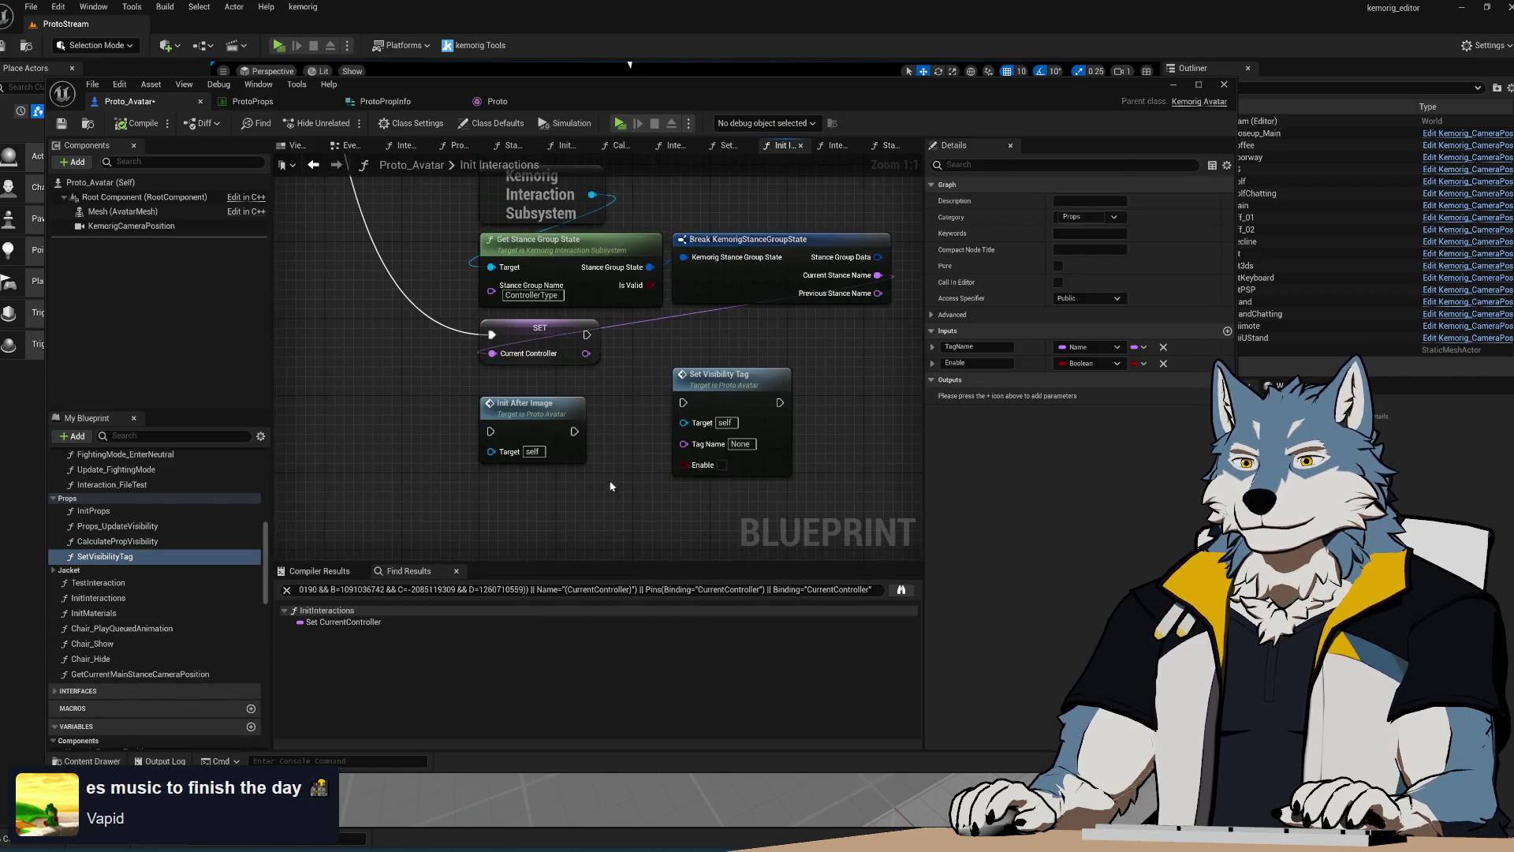
{"action": "left_click_drag", "start_coordinate": [550, 426], "coordinate": [560, 550]}
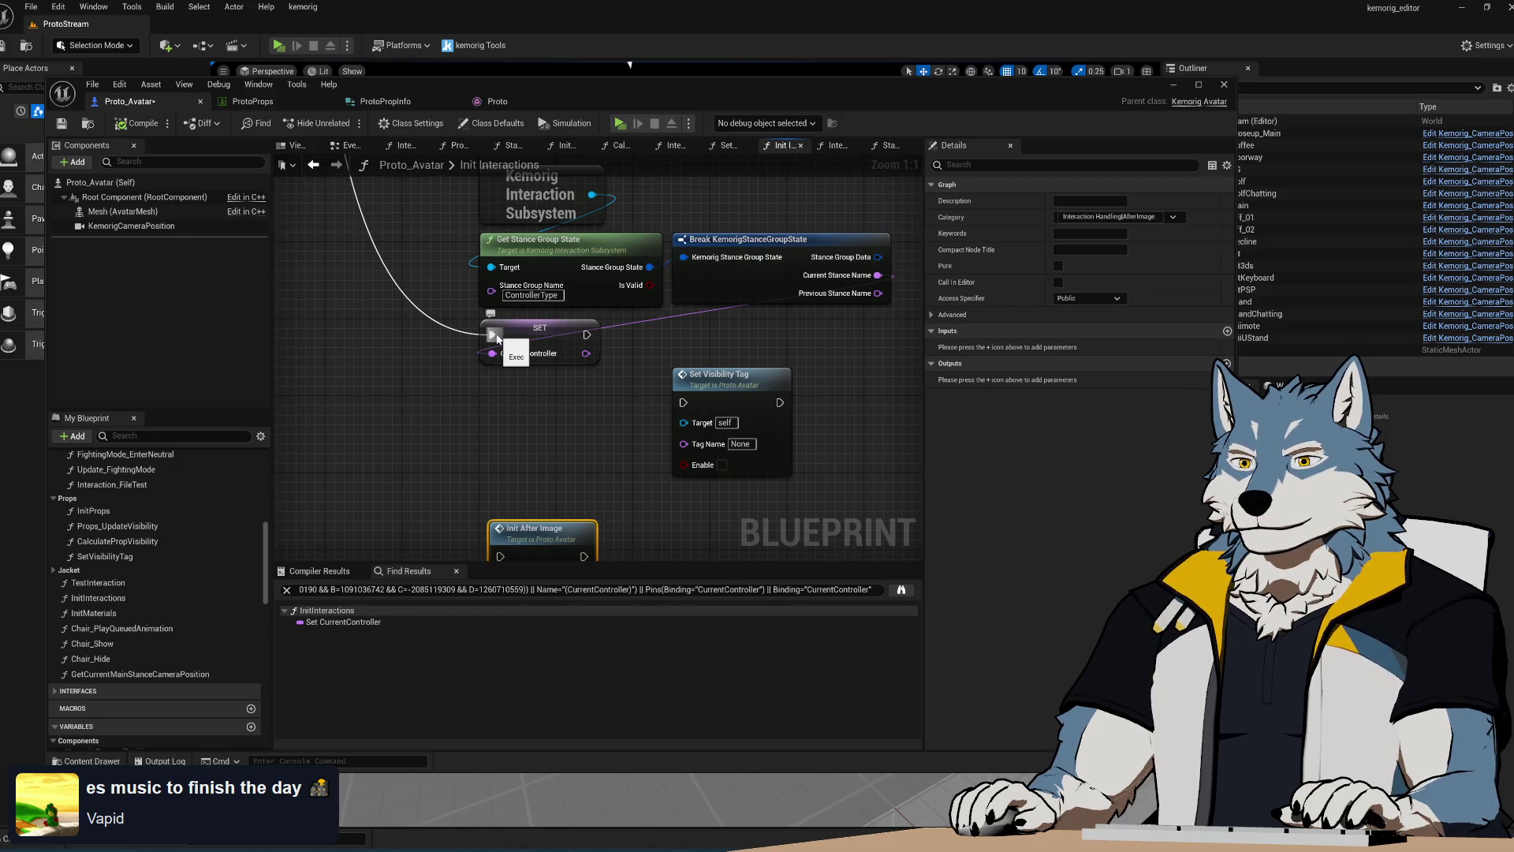
{"action": "mouse_move", "coordinate": [492, 335]}
{"action": "left_mouse_down", "text": "ctrl"}
{"action": "mouse_move", "coordinate": [706, 400]}
{"action": "mouse_move", "coordinate": [683, 402]}
{"action": "left_mouse_up", "text": "ctrl"}
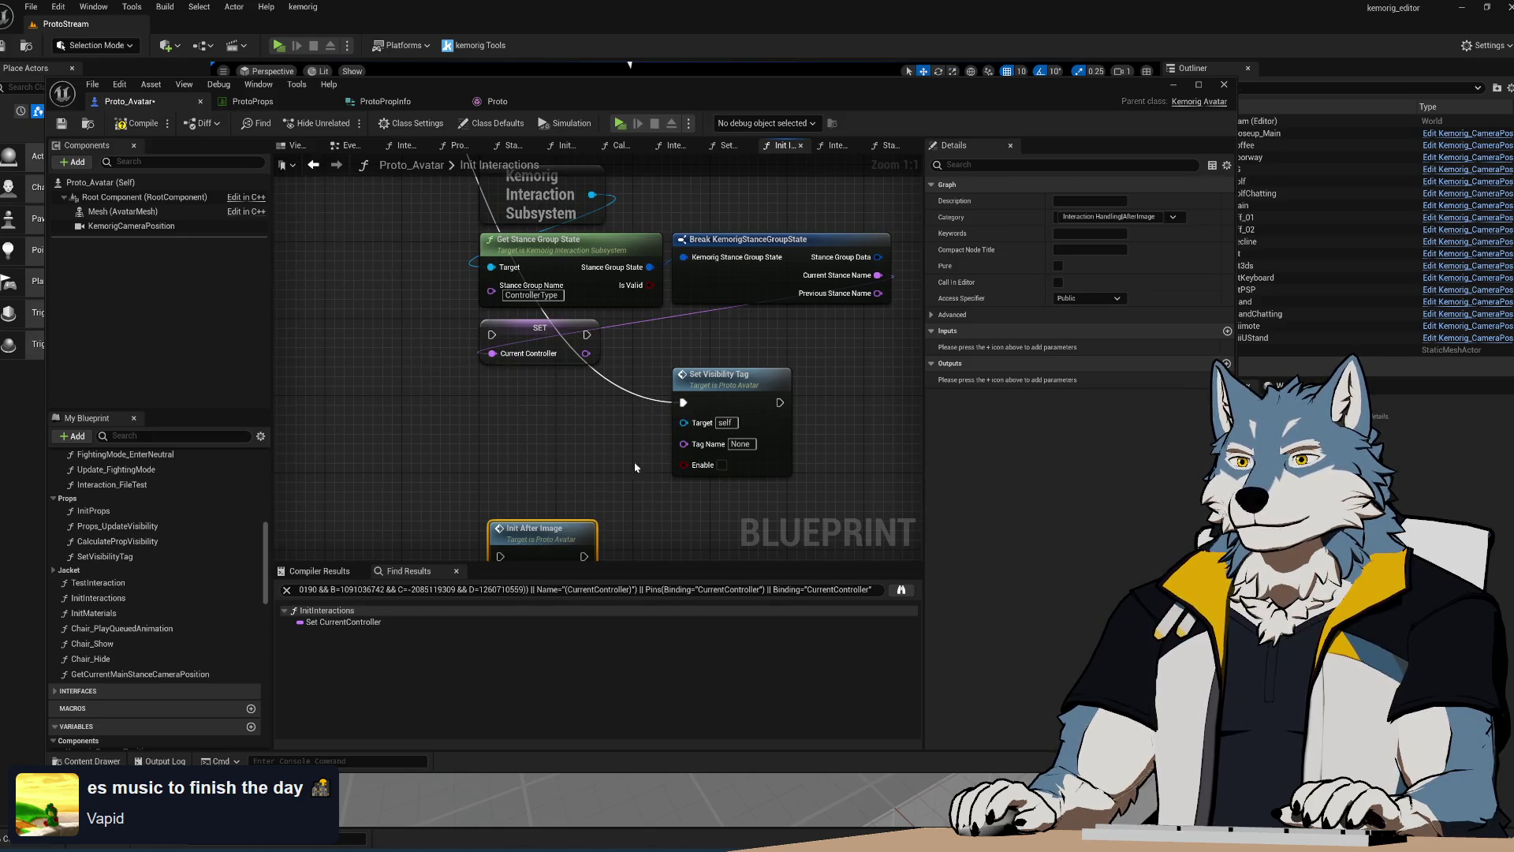
{"action": "left_click_drag", "start_coordinate": [878, 293], "coordinate": [684, 442]}
{"action": "left_click", "coordinate": [721, 463]}
Delete the old Current Controller SET node, put Set Visibility Tag in its place, and save
{"action": "left_click", "coordinate": [544, 329]}
{"action": "key", "text": "Delete"}
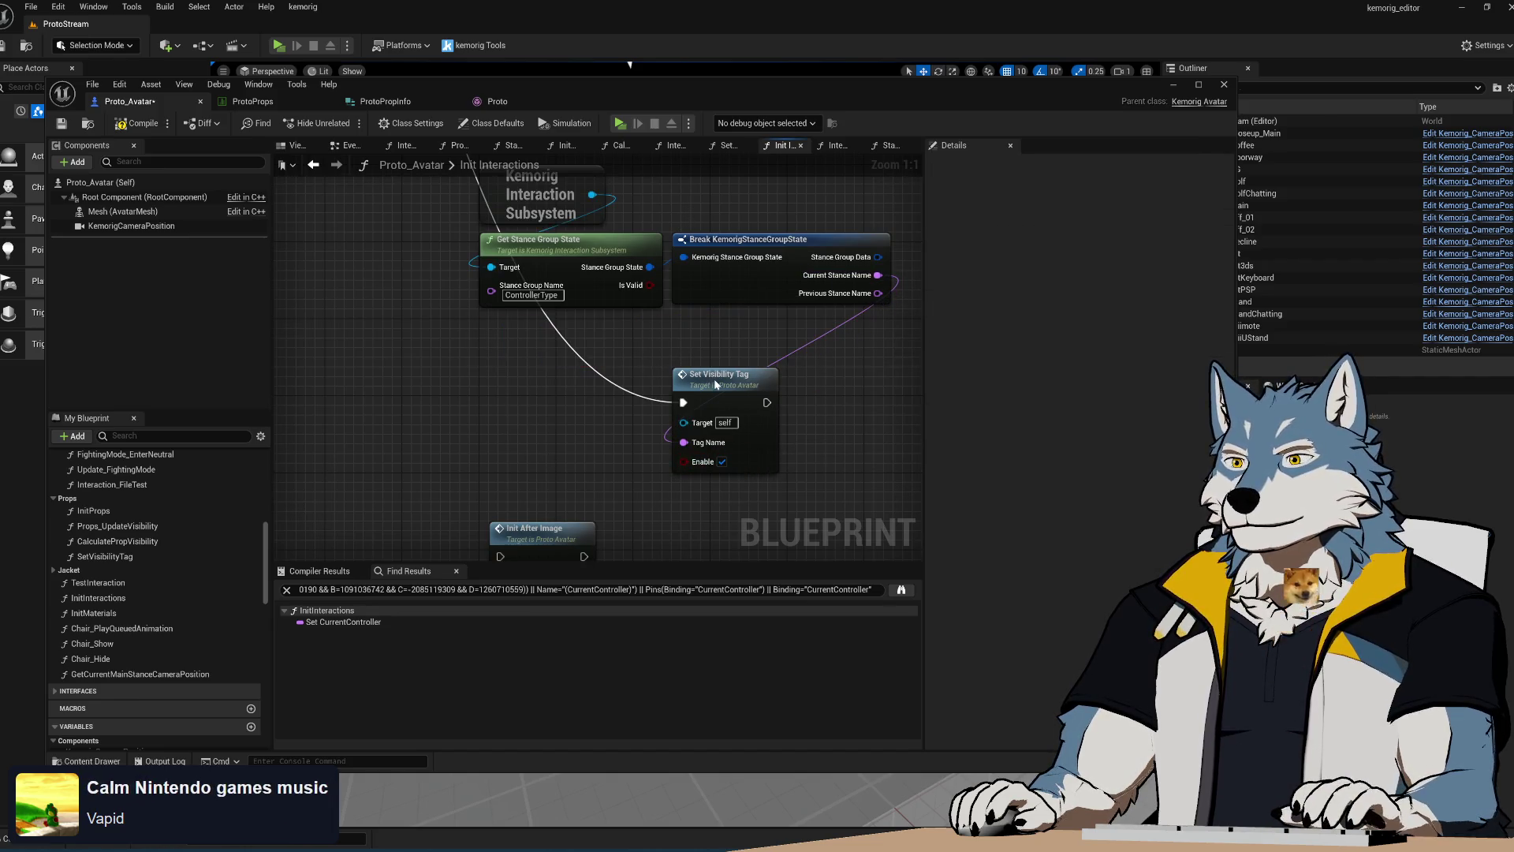
{"action": "left_click_drag", "start_coordinate": [719, 384], "coordinate": [523, 335]}
{"action": "key", "text": "ctrl+s"}
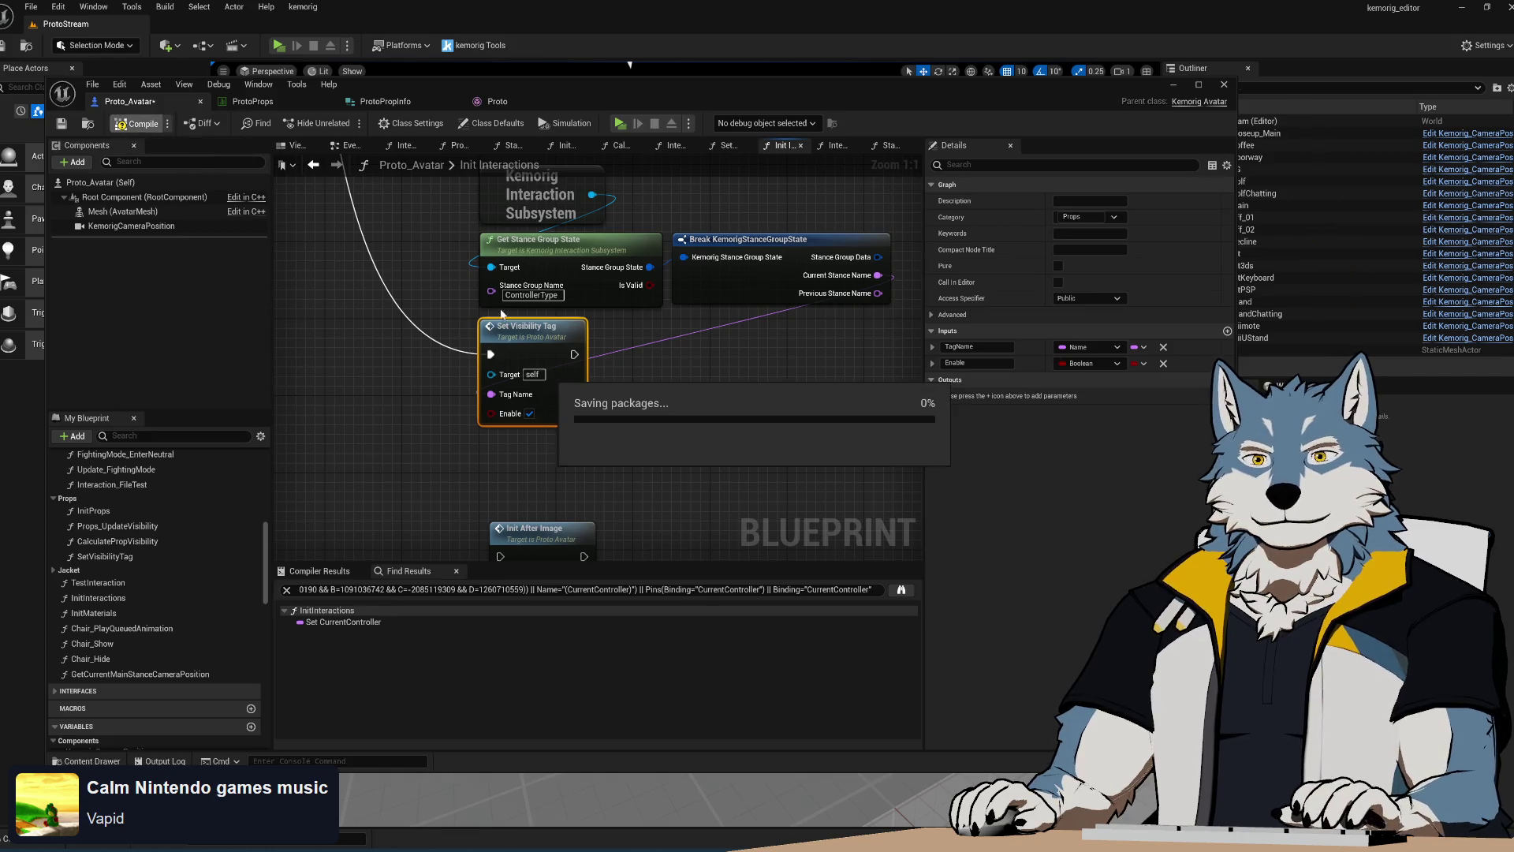
{"action": "left_click", "coordinate": [662, 410]}
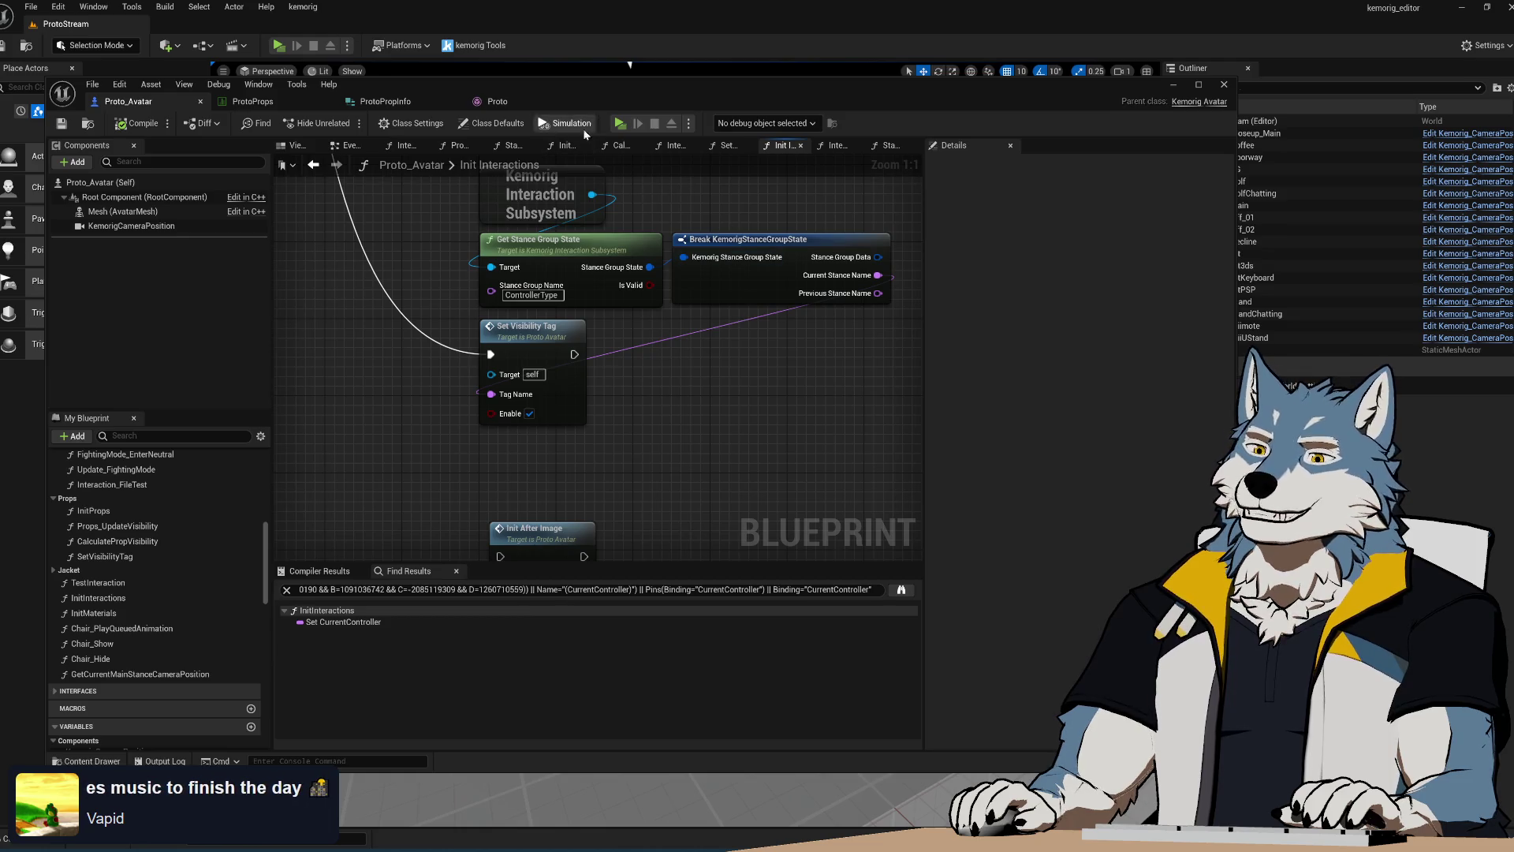
{"action": "left_click", "coordinate": [623, 123]}
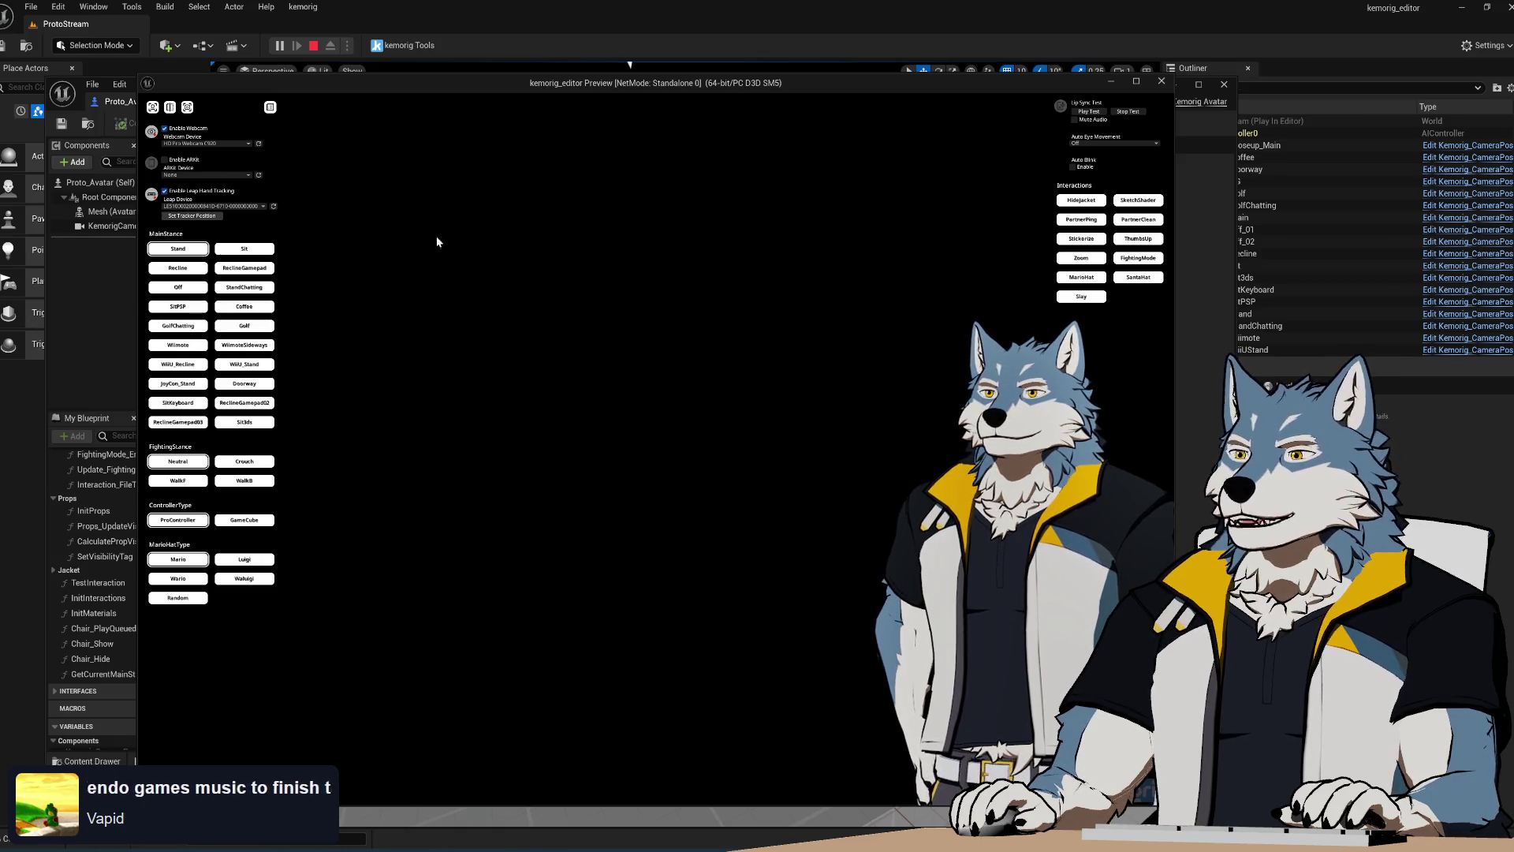
{"action": "left_click", "coordinate": [244, 267]}
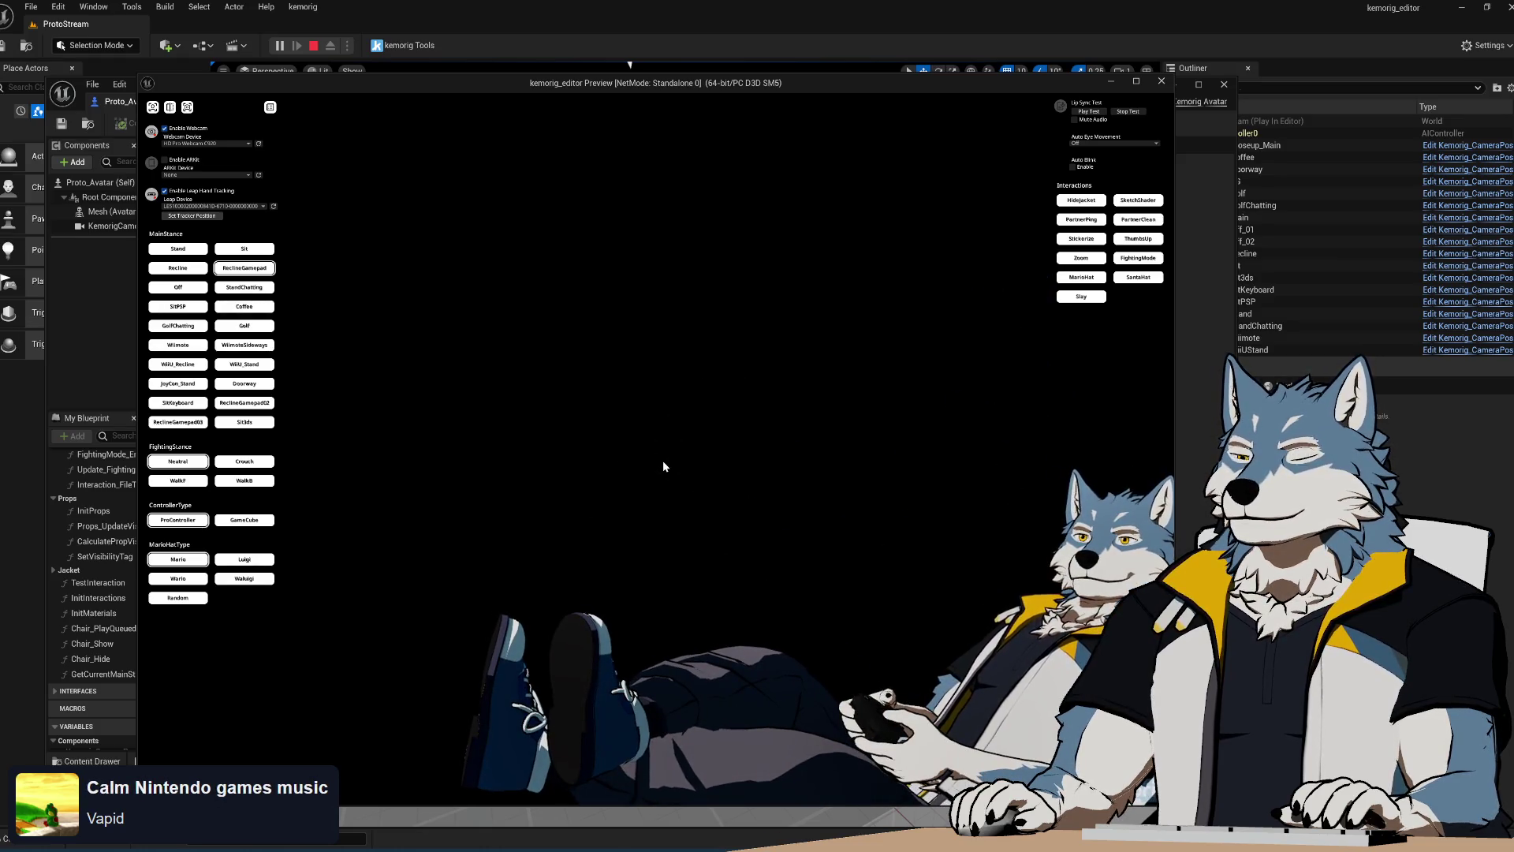
{"action": "left_click", "coordinate": [249, 523]}
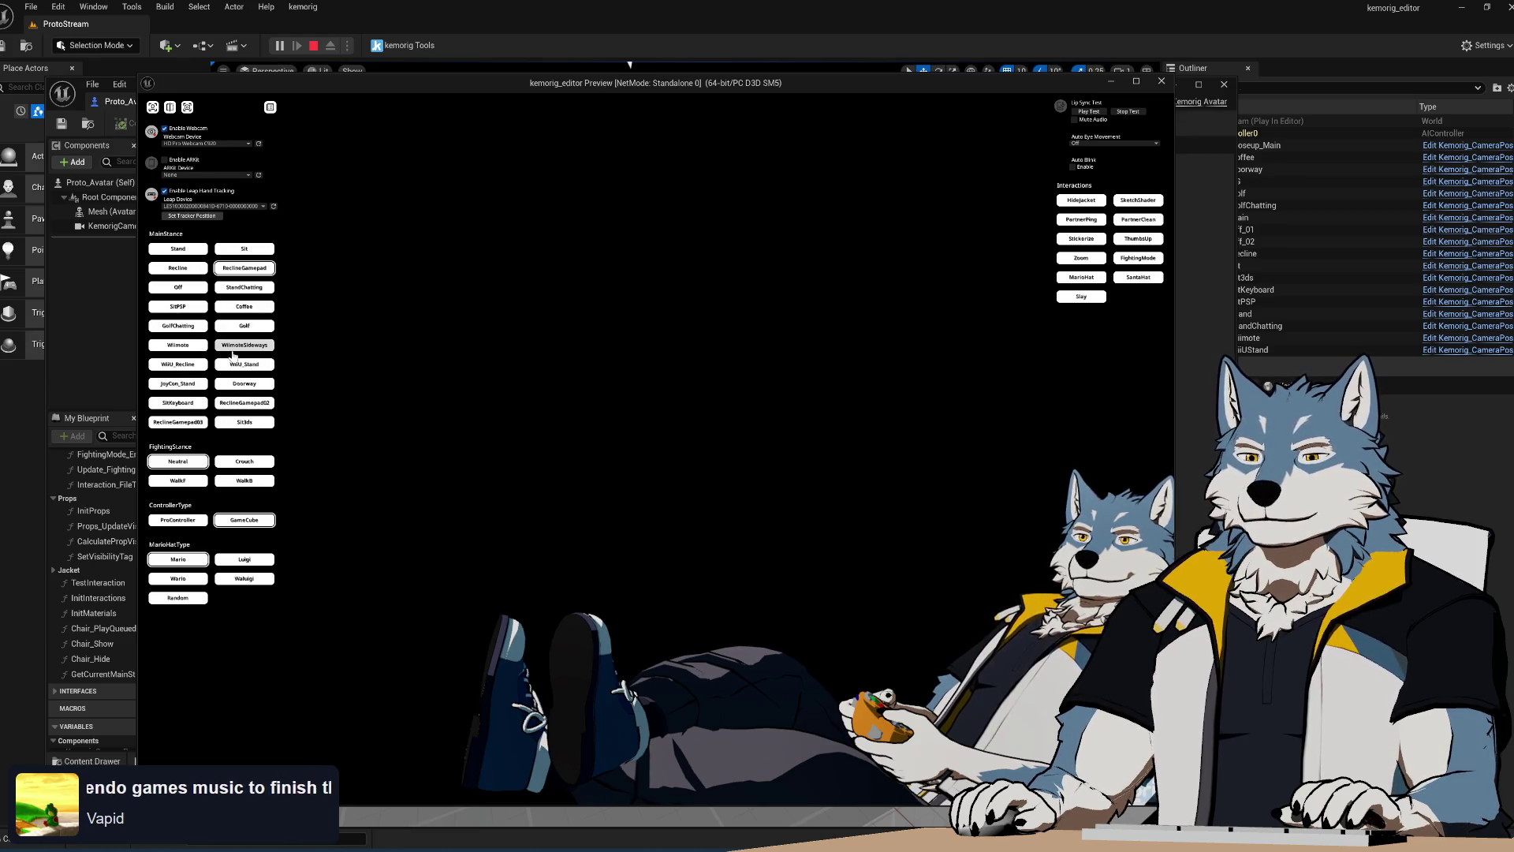
{"action": "left_click", "coordinate": [263, 404]}
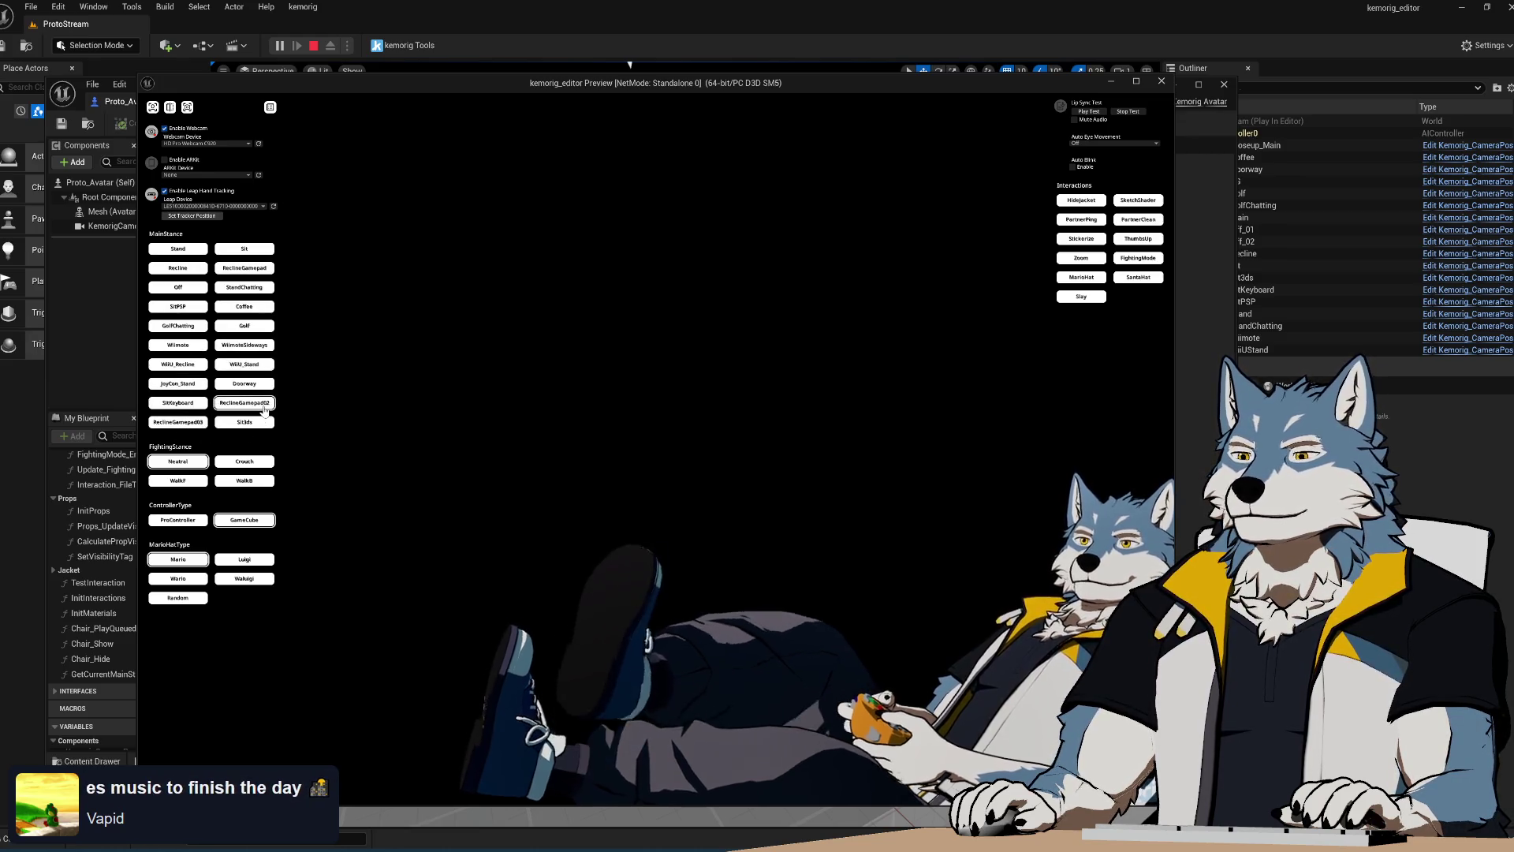
{"action": "left_click", "coordinate": [178, 423]}
{"action": "left_click", "coordinate": [181, 522]}
{"action": "left_click", "coordinate": [244, 520]}
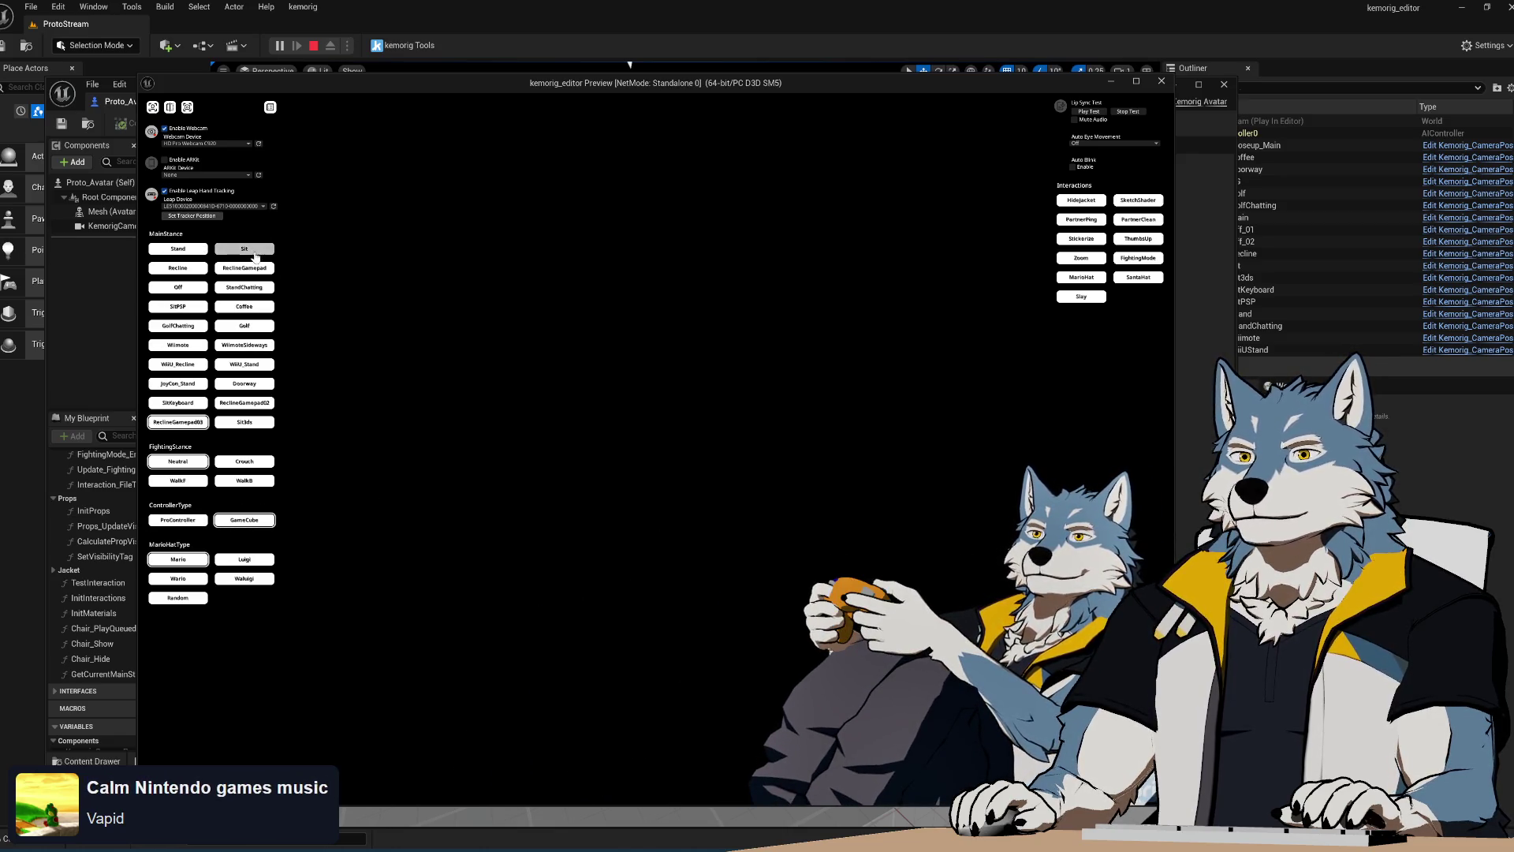
{"action": "left_click", "coordinate": [254, 254]}
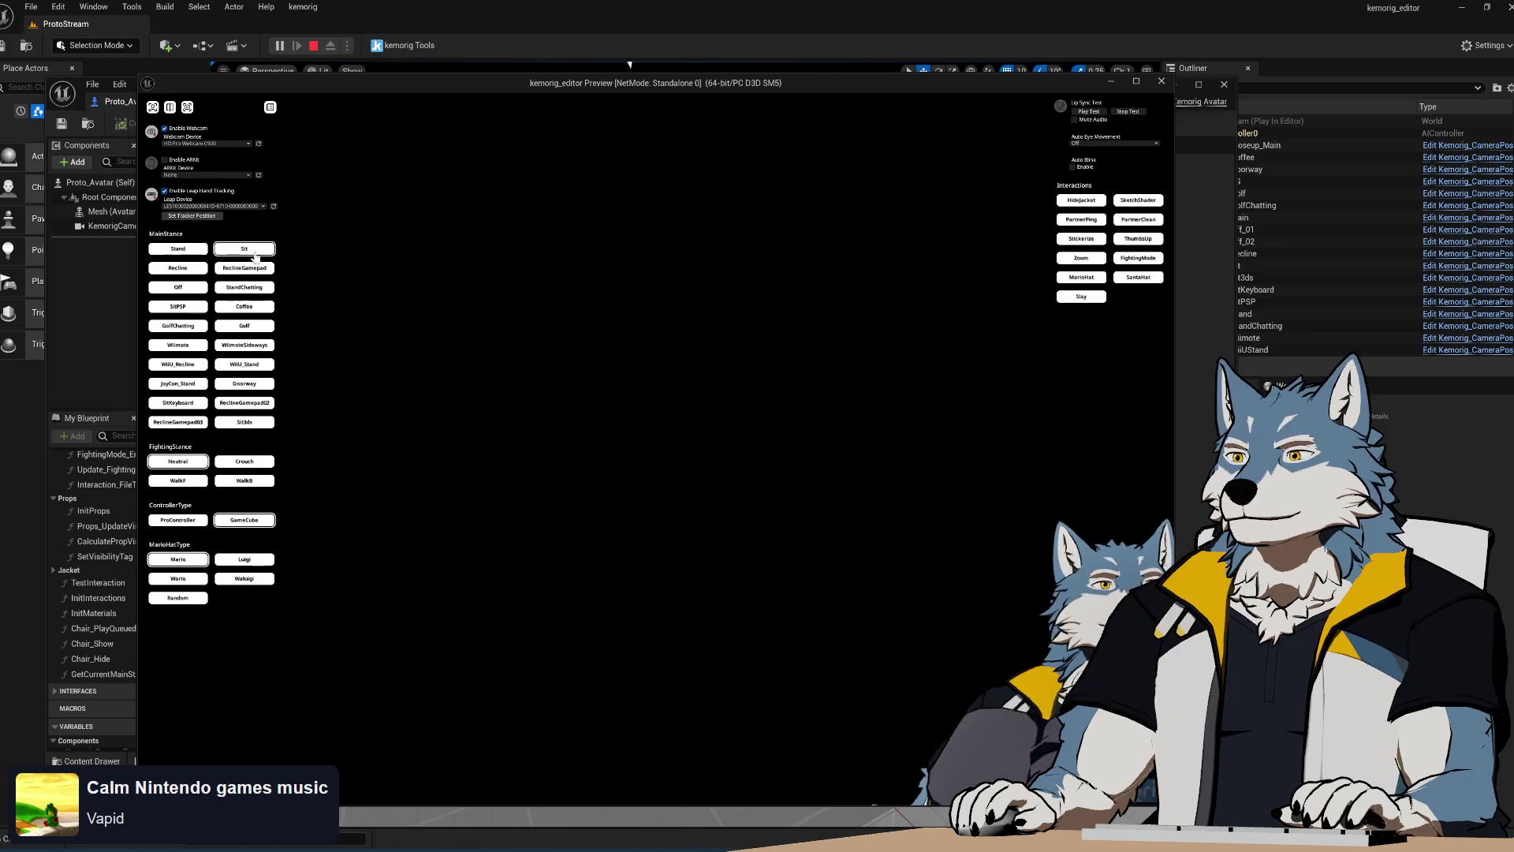
{"action": "left_click", "coordinate": [245, 269]}
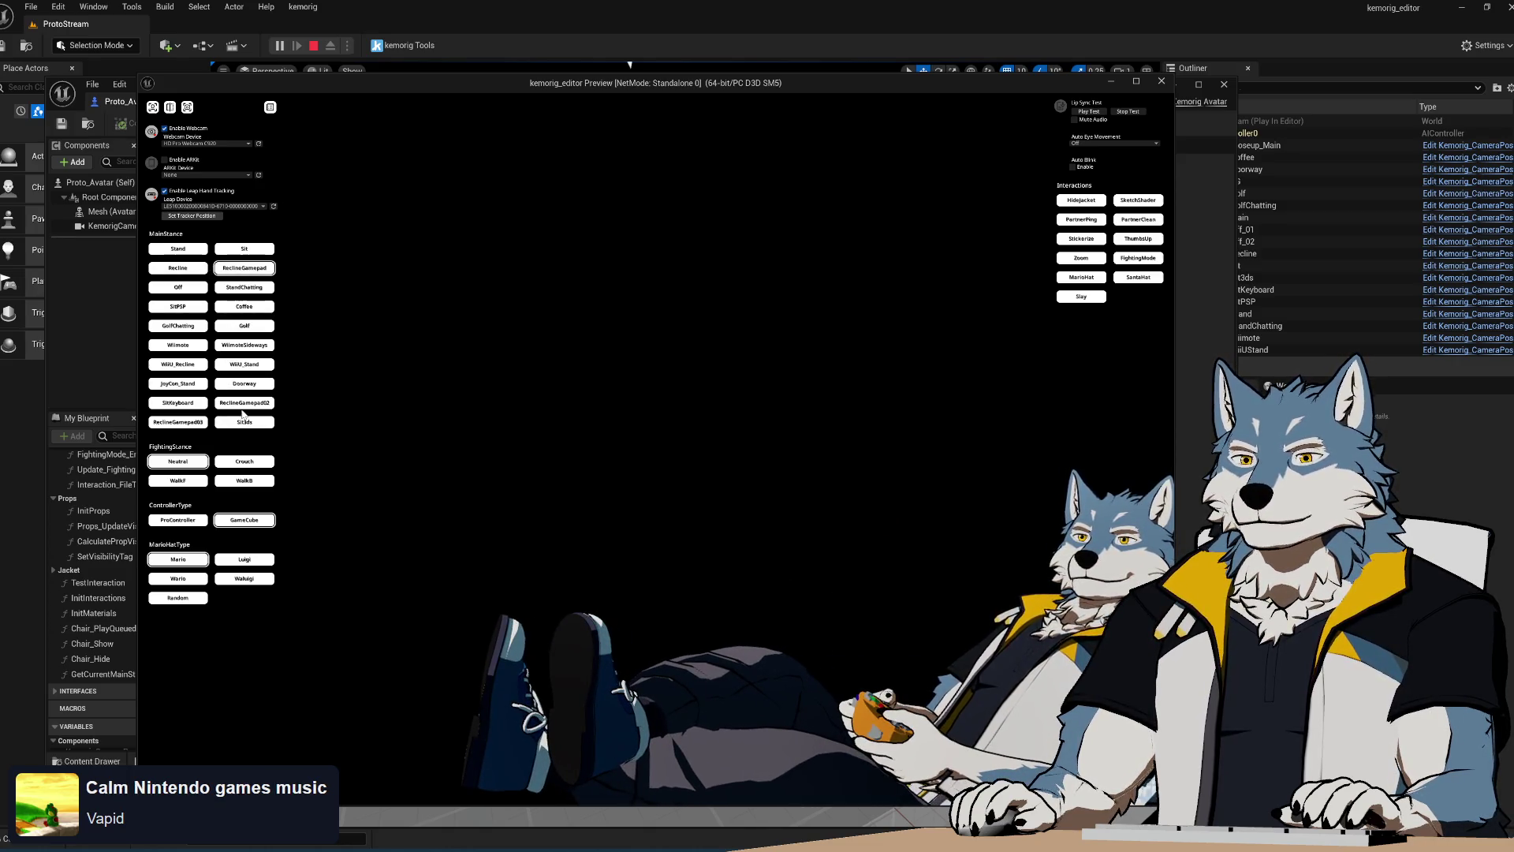
{"action": "left_click", "coordinate": [175, 404]}
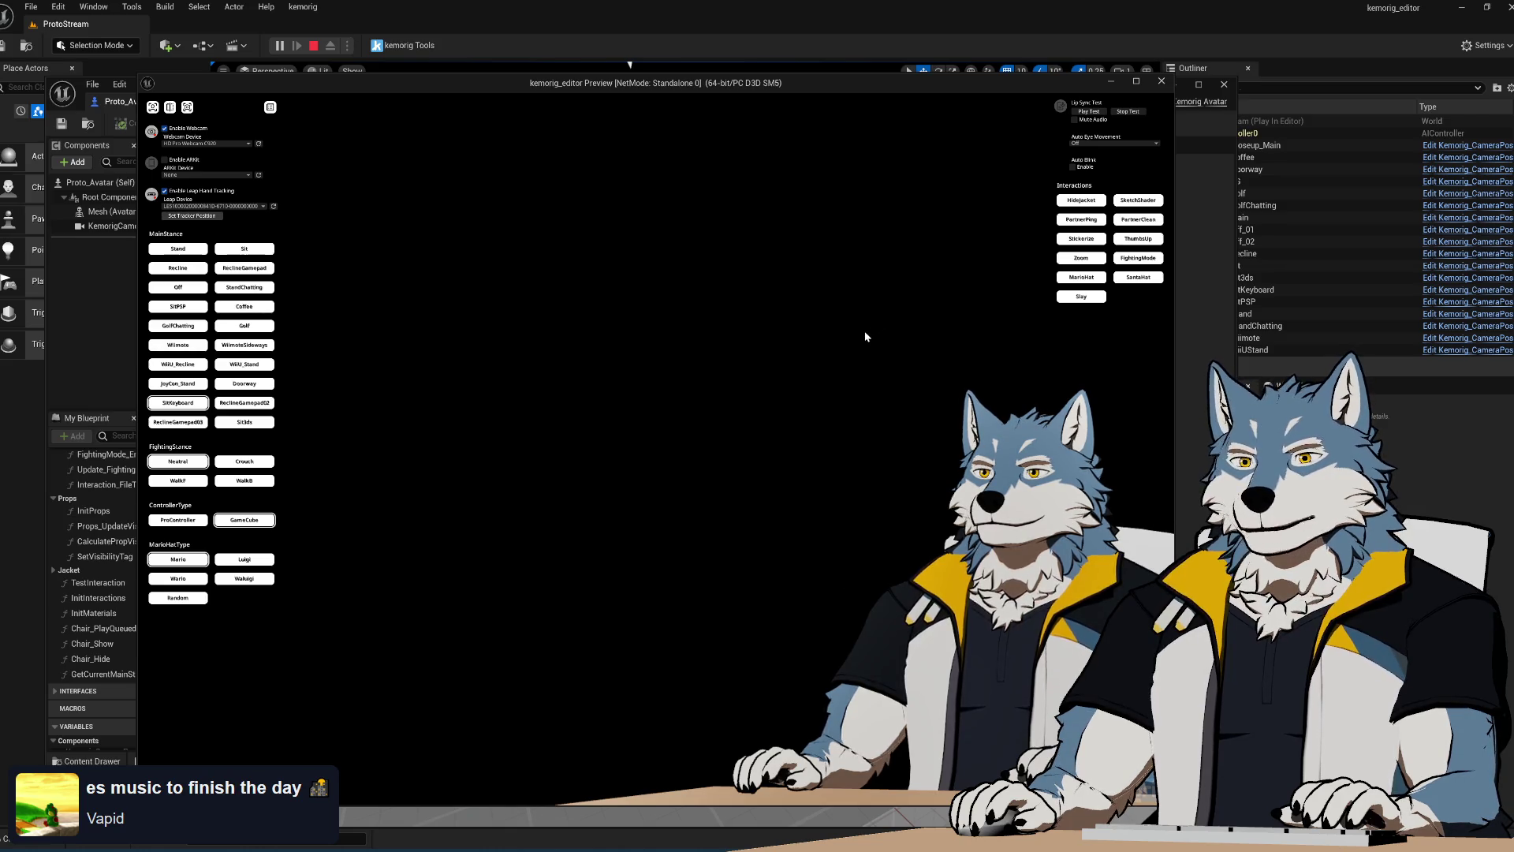
{"action": "left_click", "coordinate": [1162, 82]}
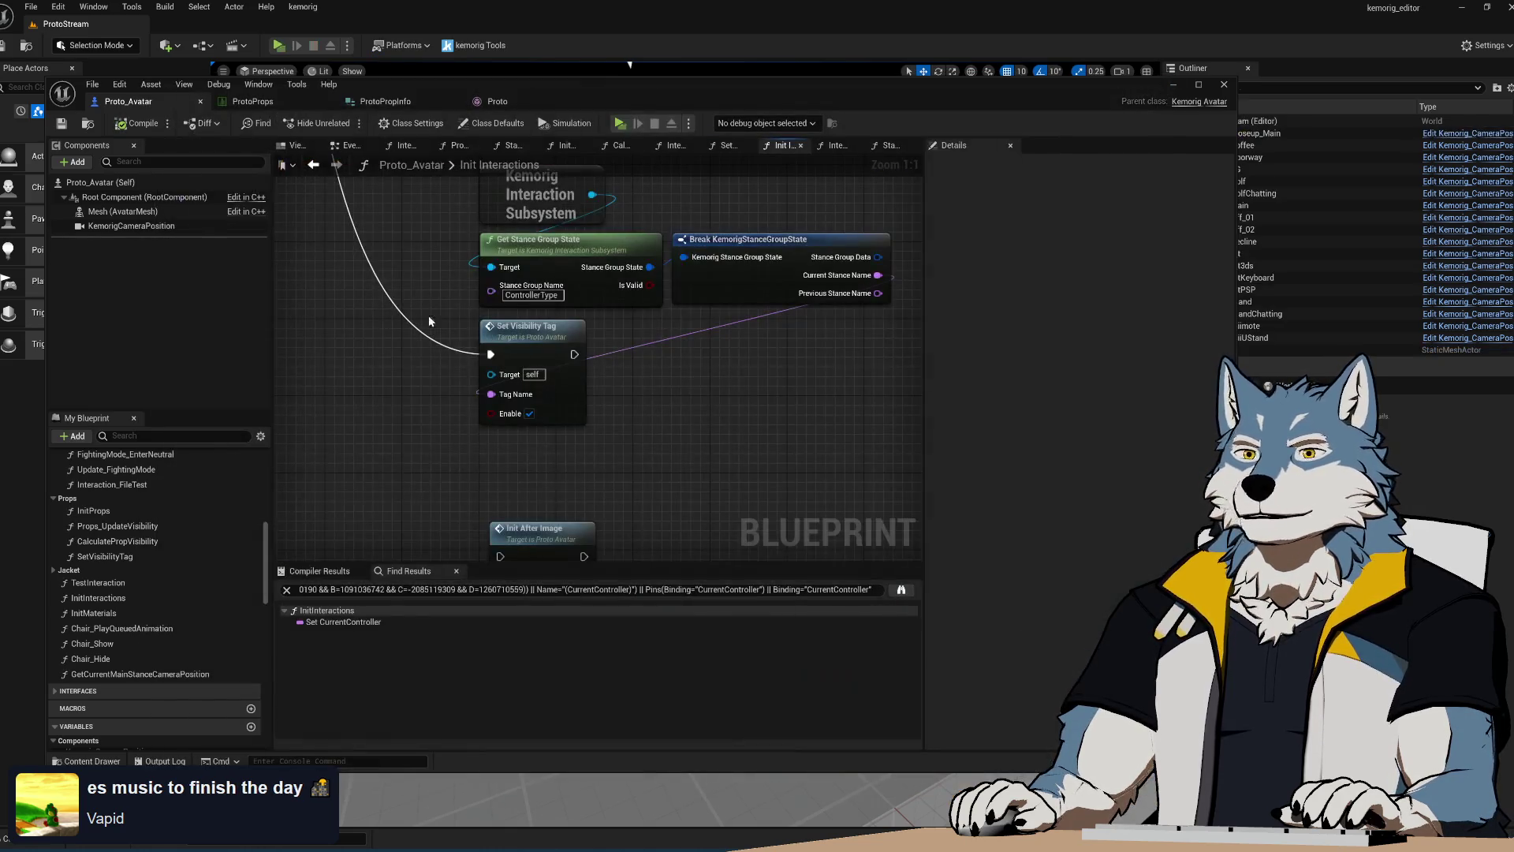
Review the KeyboardAndMouse and Table rows in ProtoProps, then relaunch the play preview
{"action": "left_click", "coordinate": [269, 102]}
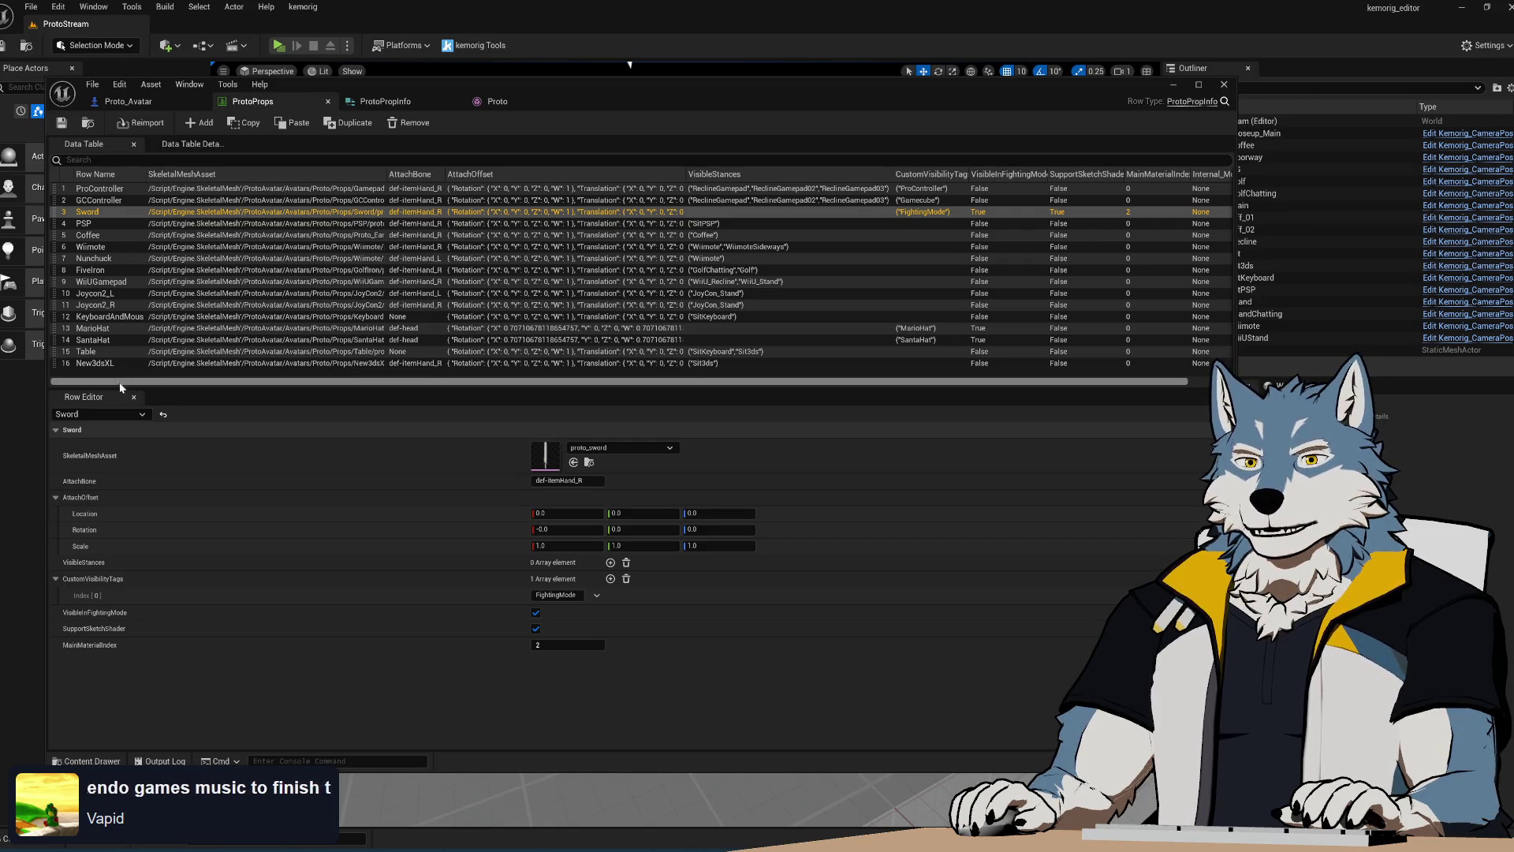
{"action": "left_click", "coordinate": [122, 317]}
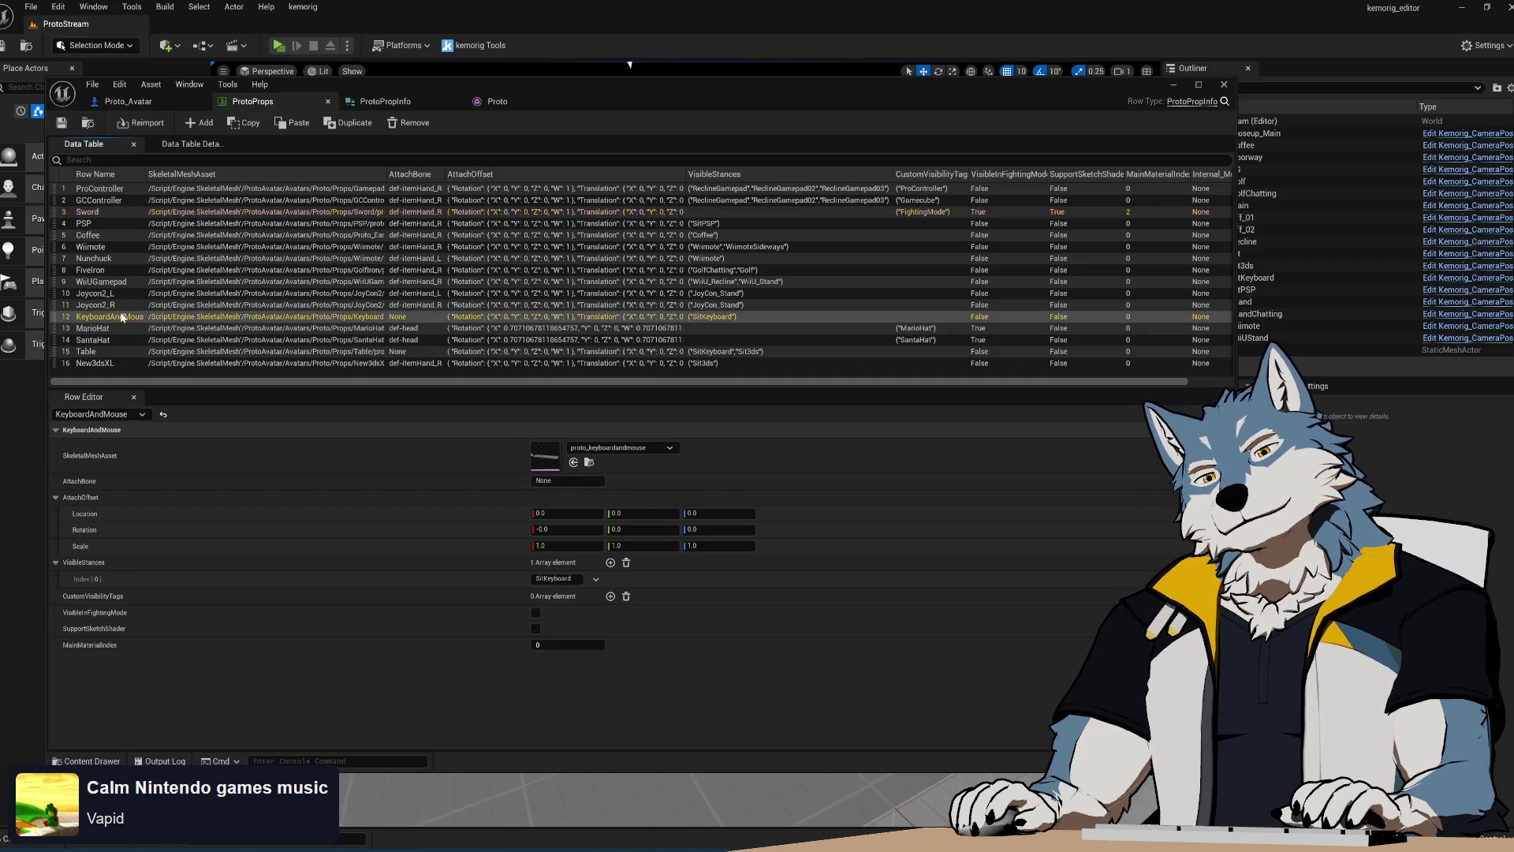
{"action": "left_click_drag", "start_coordinate": [143, 175], "coordinate": [207, 174]}
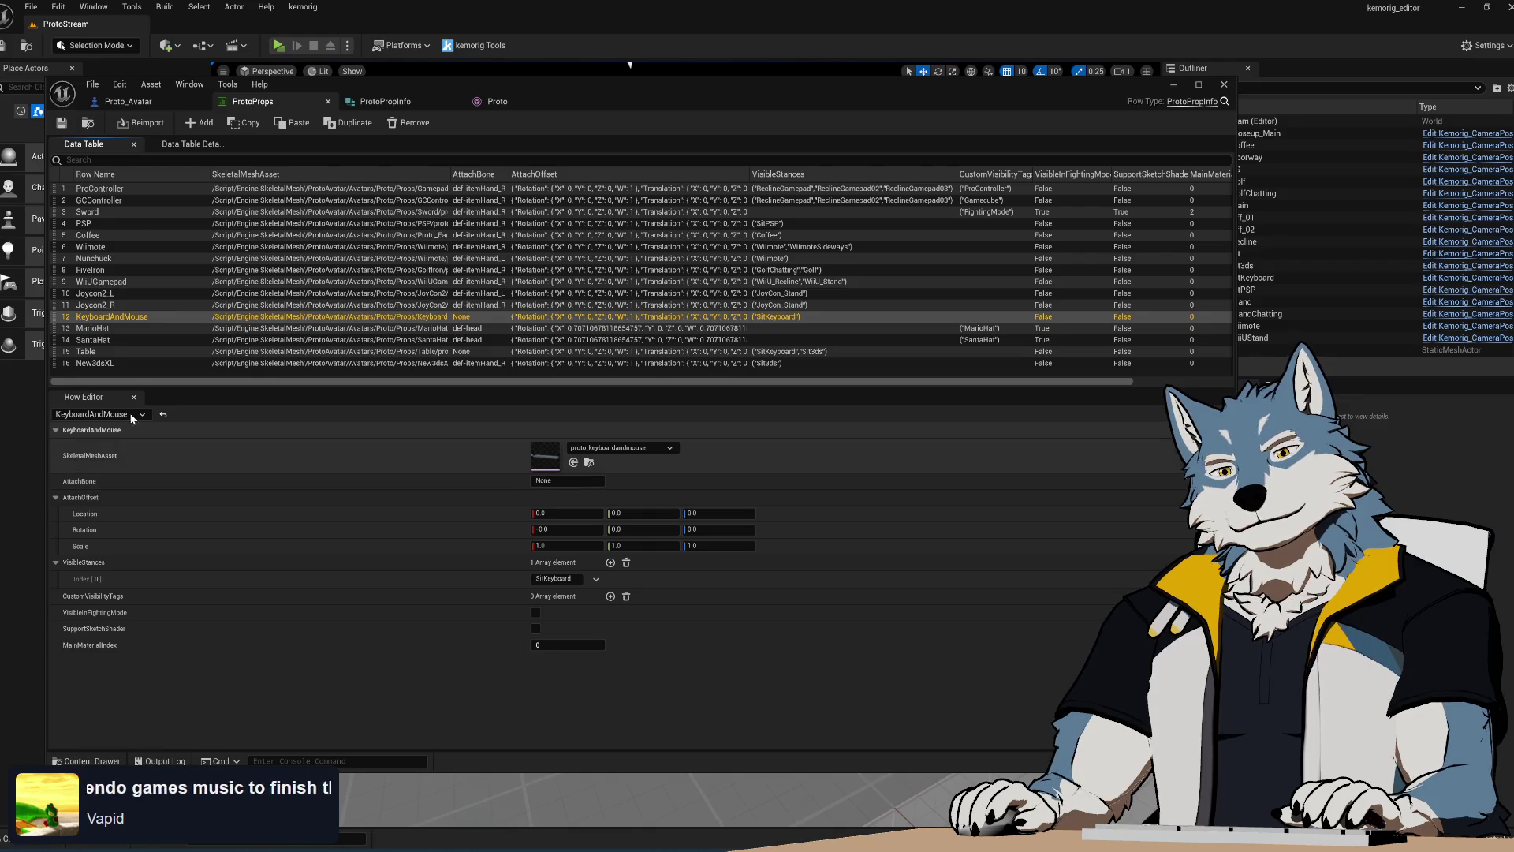
{"action": "left_click", "coordinate": [116, 353]}
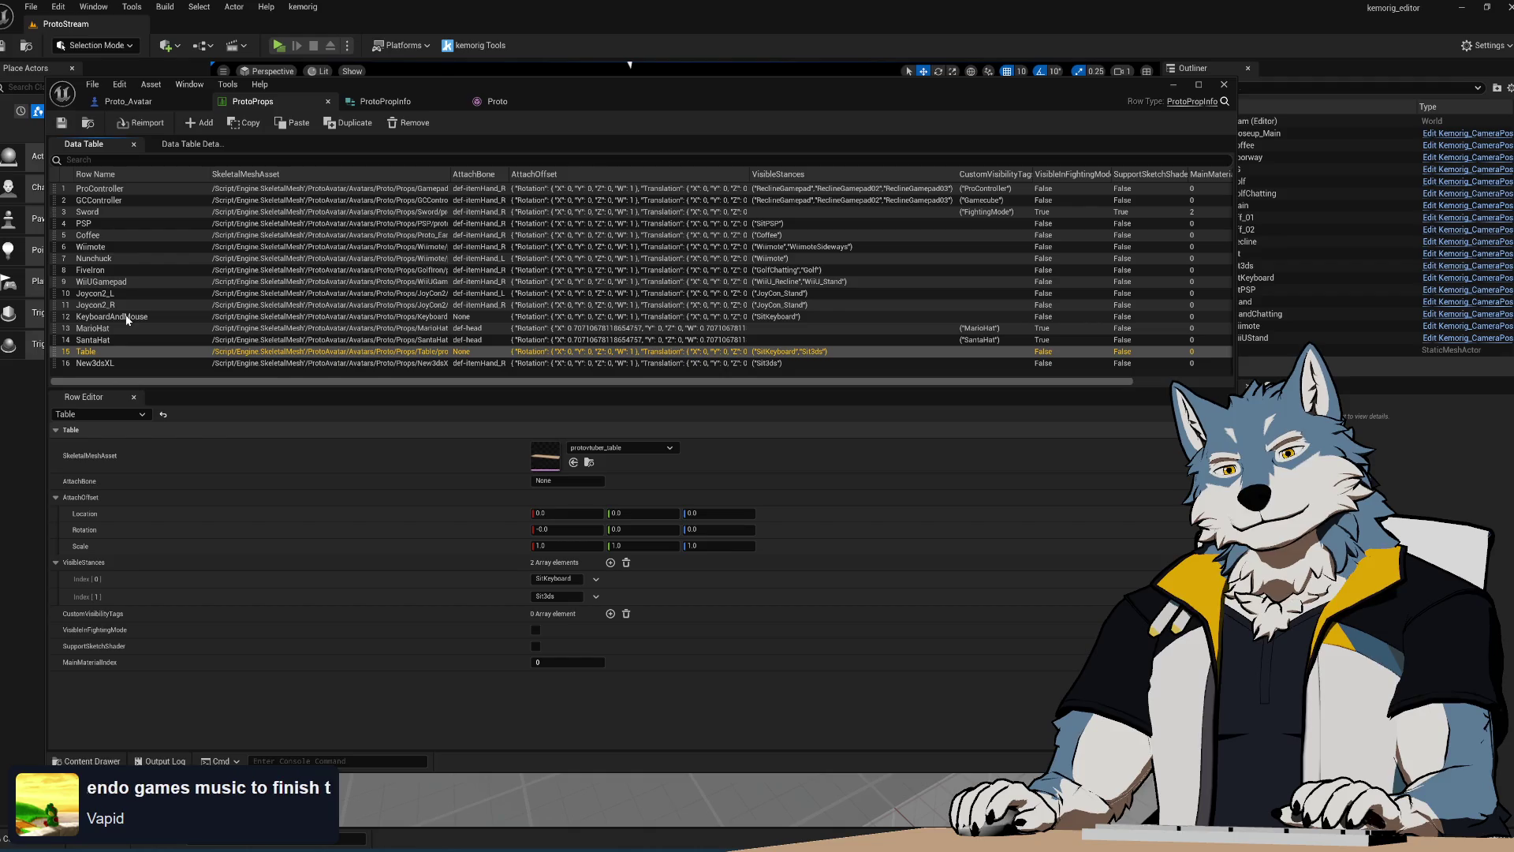
{"action": "left_click", "coordinate": [127, 318]}
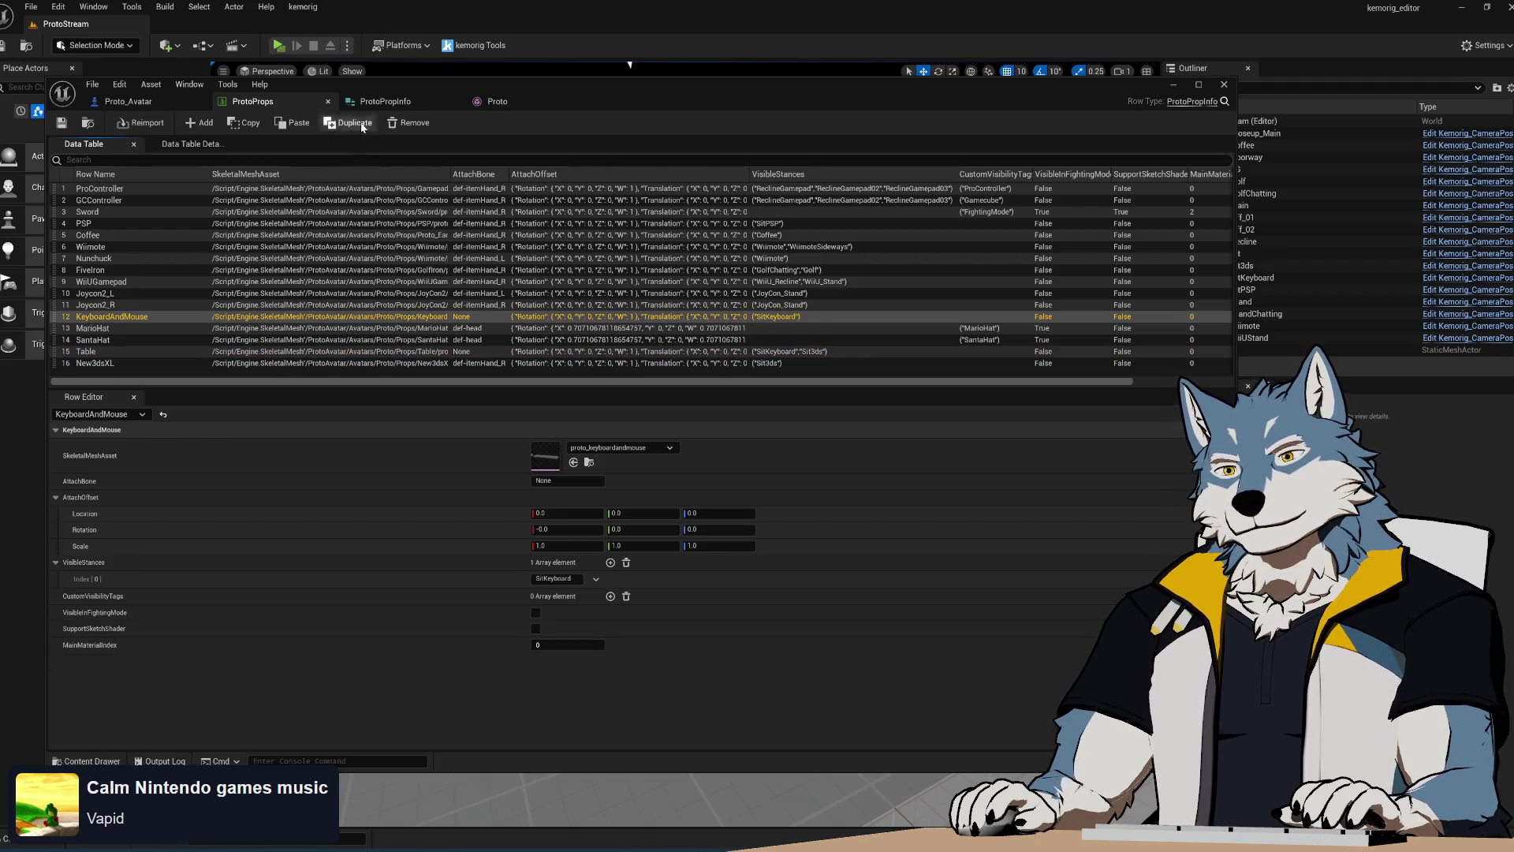
{"action": "left_click", "coordinate": [277, 46]}
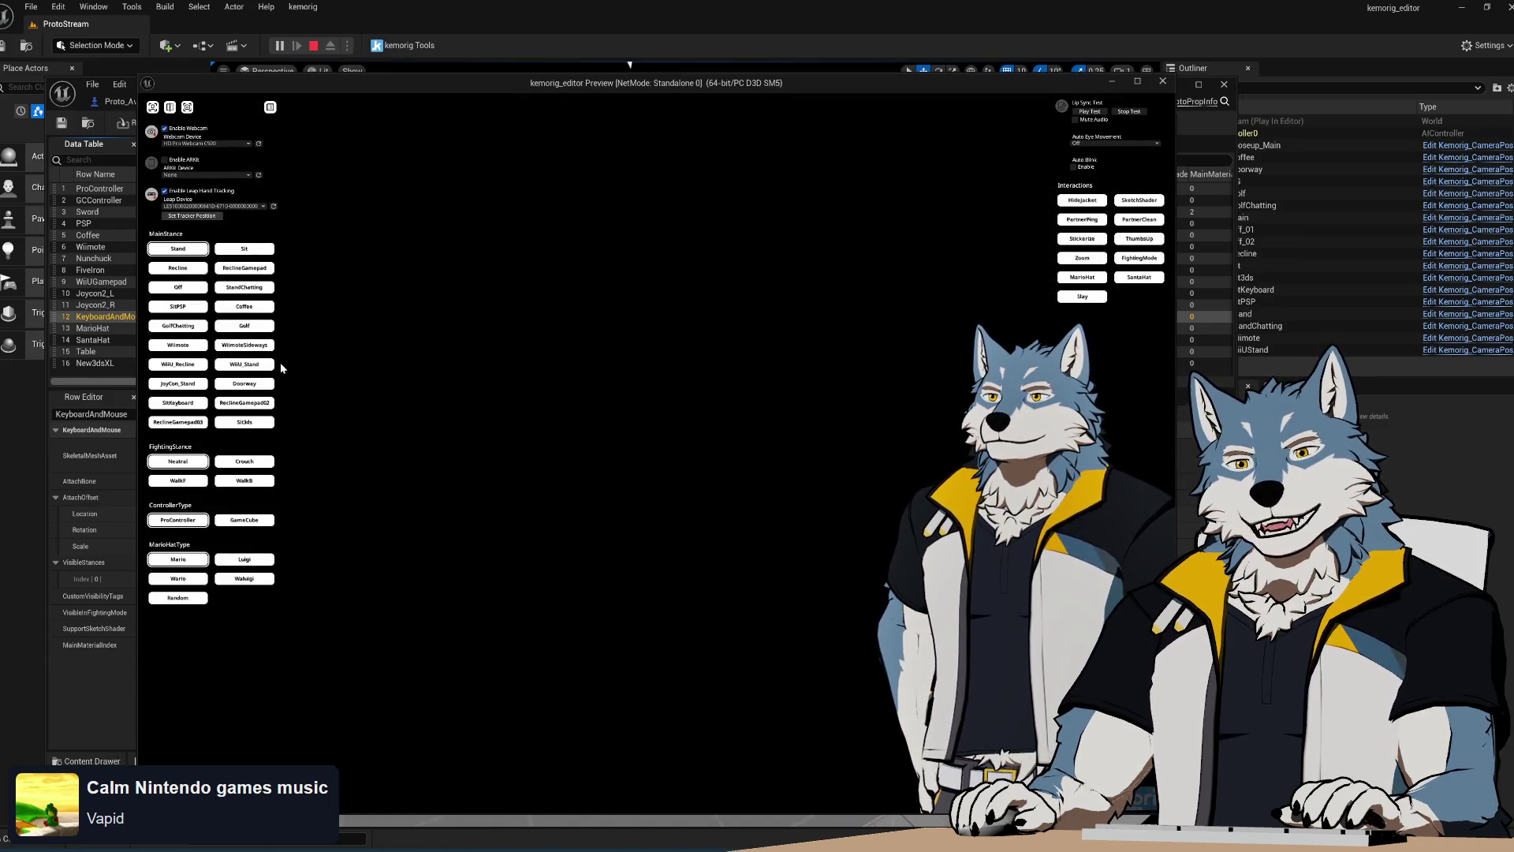
Put the avatar in the SitKeyboard stance, view it from above behind, then stop the preview
{"action": "left_click", "coordinate": [183, 405]}
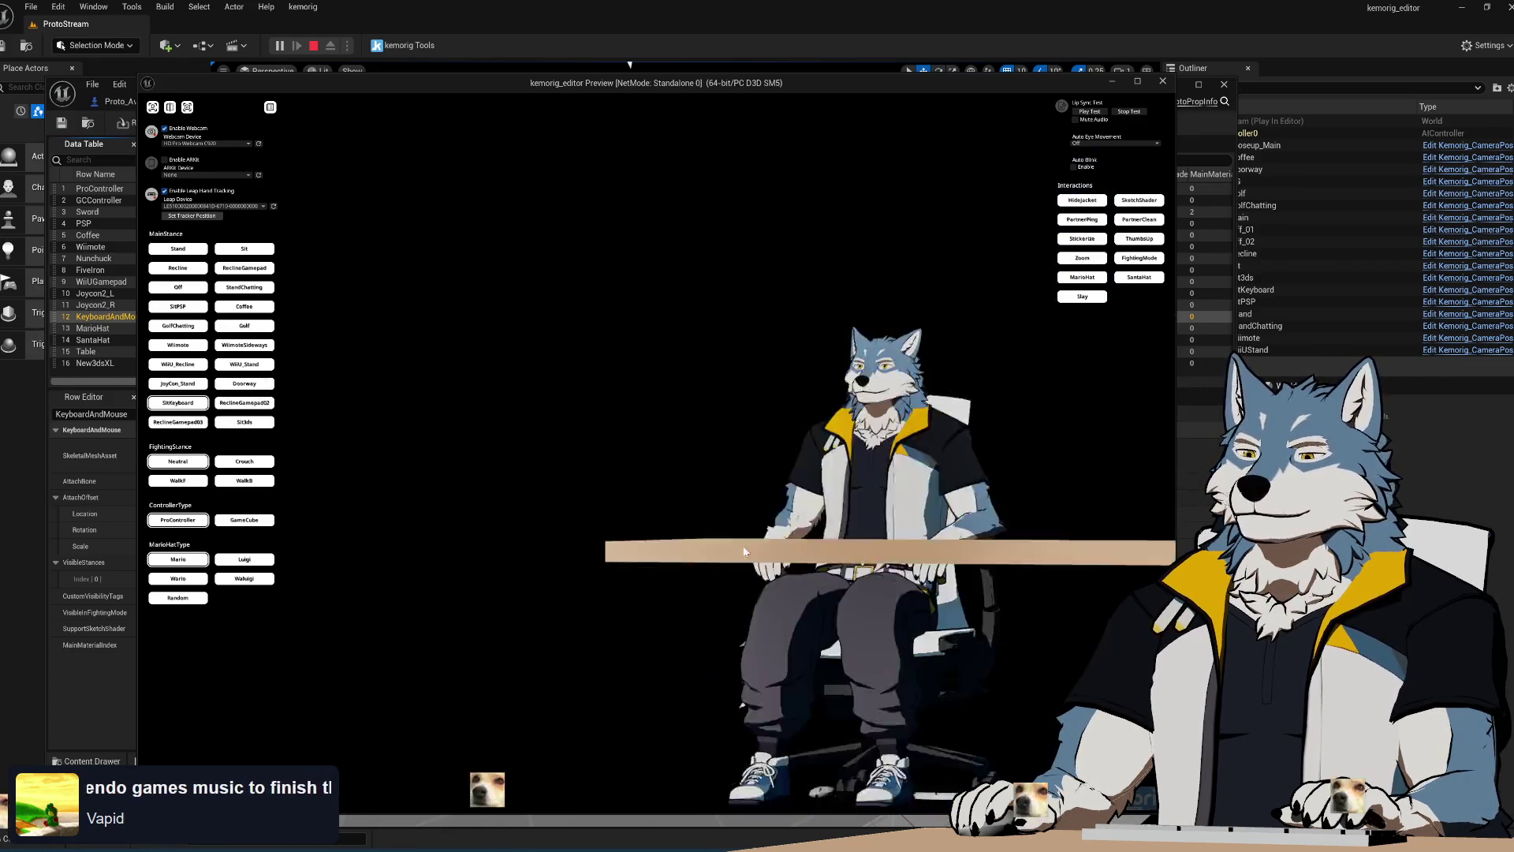
{"action": "mouse_move", "coordinate": [726, 495]}
{"action": "left_mouse_down"}
{"action": "mouse_move", "coordinate": [689, 490]}
{"action": "mouse_move", "coordinate": [603, 549]}
{"action": "mouse_move", "coordinate": [751, 573]}
{"action": "mouse_move", "coordinate": [786, 661]}
{"action": "mouse_move", "coordinate": [727, 595]}
{"action": "mouse_move", "coordinate": [717, 541]}
{"action": "mouse_move", "coordinate": [659, 605]}
{"action": "mouse_move", "coordinate": [579, 652]}
{"action": "mouse_move", "coordinate": [686, 446]}
{"action": "mouse_move", "coordinate": [715, 497]}
{"action": "mouse_move", "coordinate": [735, 480]}
{"action": "mouse_move", "coordinate": [707, 551]}
{"action": "mouse_move", "coordinate": [643, 550]}
{"action": "mouse_move", "coordinate": [710, 516]}
{"action": "mouse_move", "coordinate": [716, 495]}
{"action": "mouse_move", "coordinate": [858, 456]}
{"action": "mouse_move", "coordinate": [1016, 522]}
{"action": "mouse_move", "coordinate": [654, 501]}
{"action": "mouse_move", "coordinate": [714, 520]}
{"action": "mouse_move", "coordinate": [676, 506]}
{"action": "left_mouse_up"}
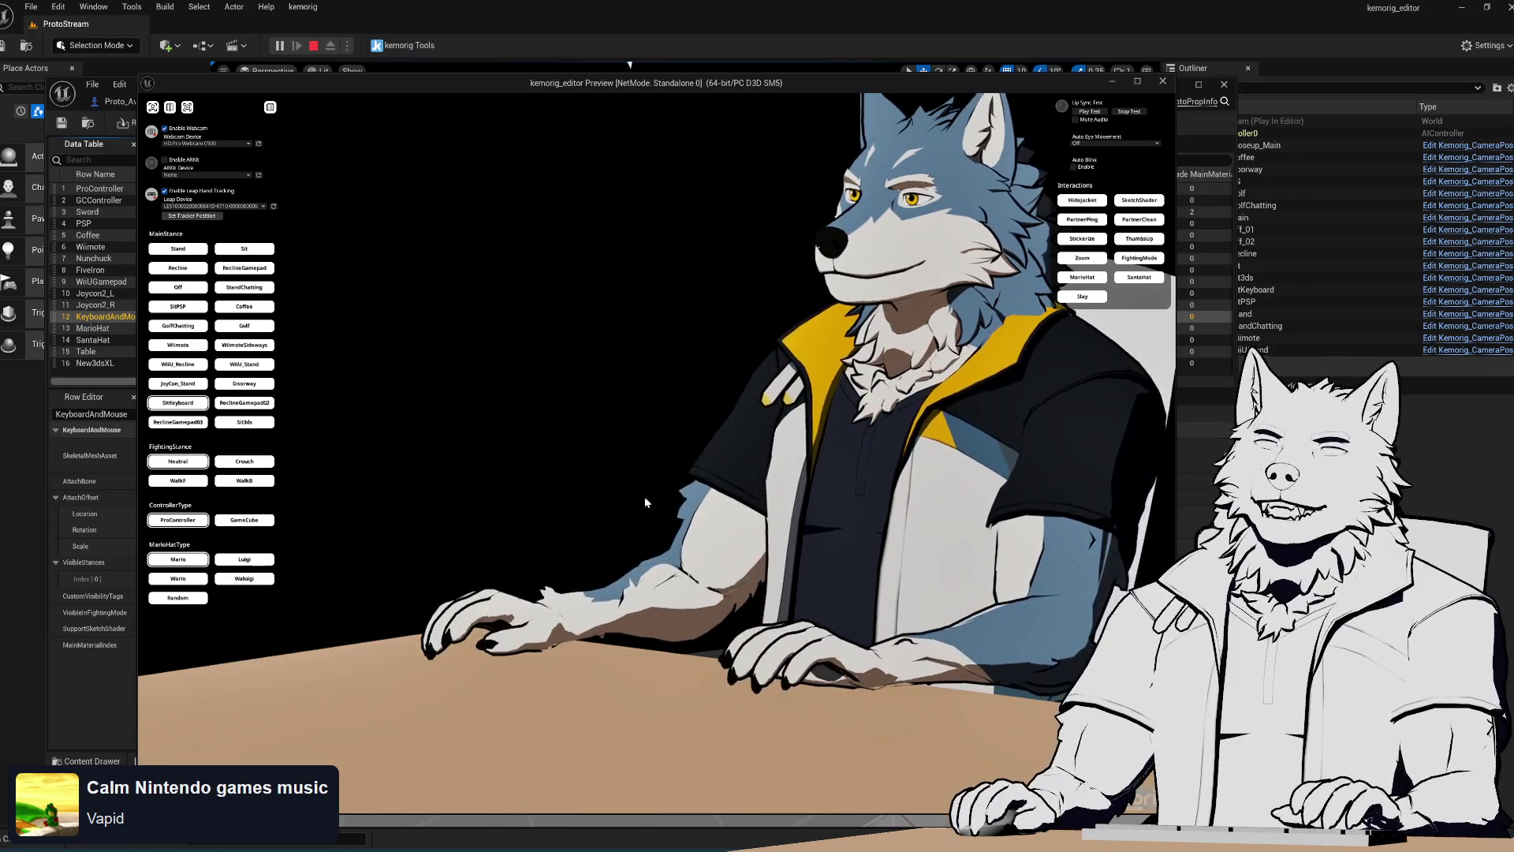
{"action": "left_click", "coordinate": [1163, 81]}
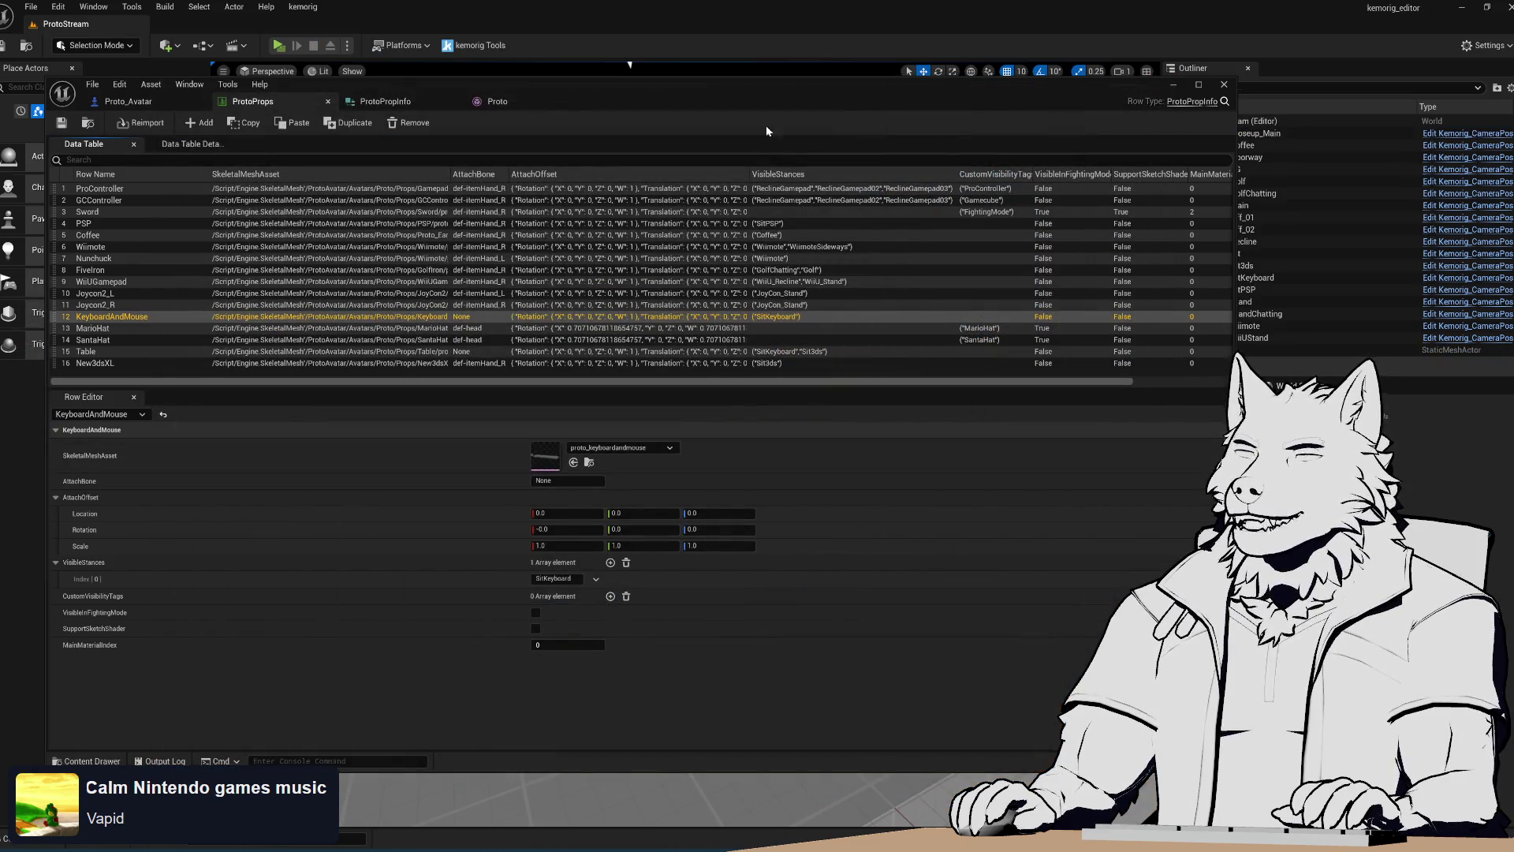
Reposition the ProtoProps editor window, inspect the New3dsXL row, then minimize the editor
{"action": "left_click_drag", "start_coordinate": [793, 83], "coordinate": [821, 97]}
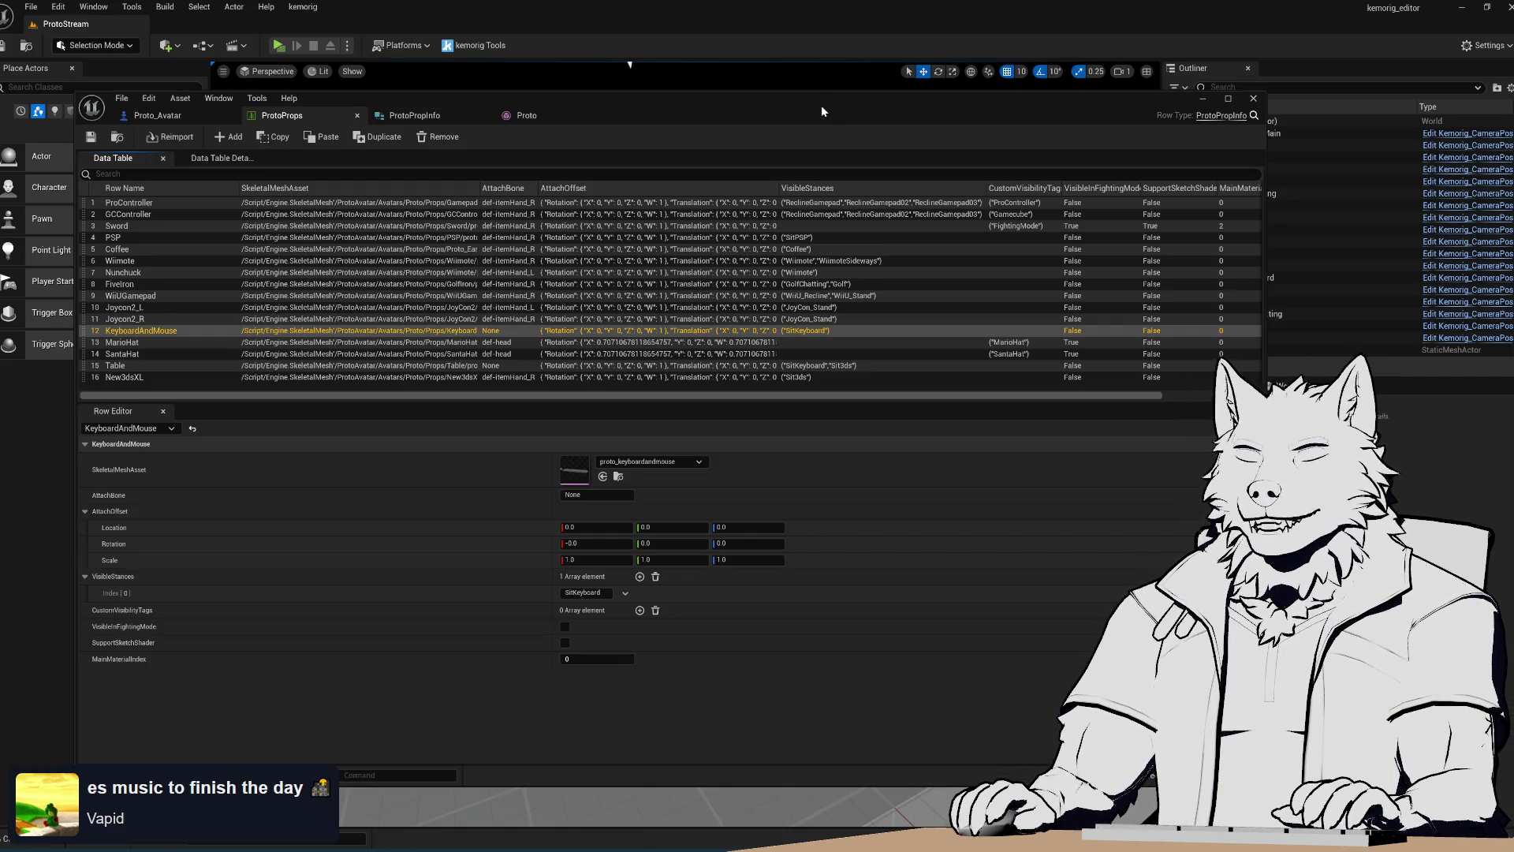
{"action": "left_click", "coordinate": [92, 137]}
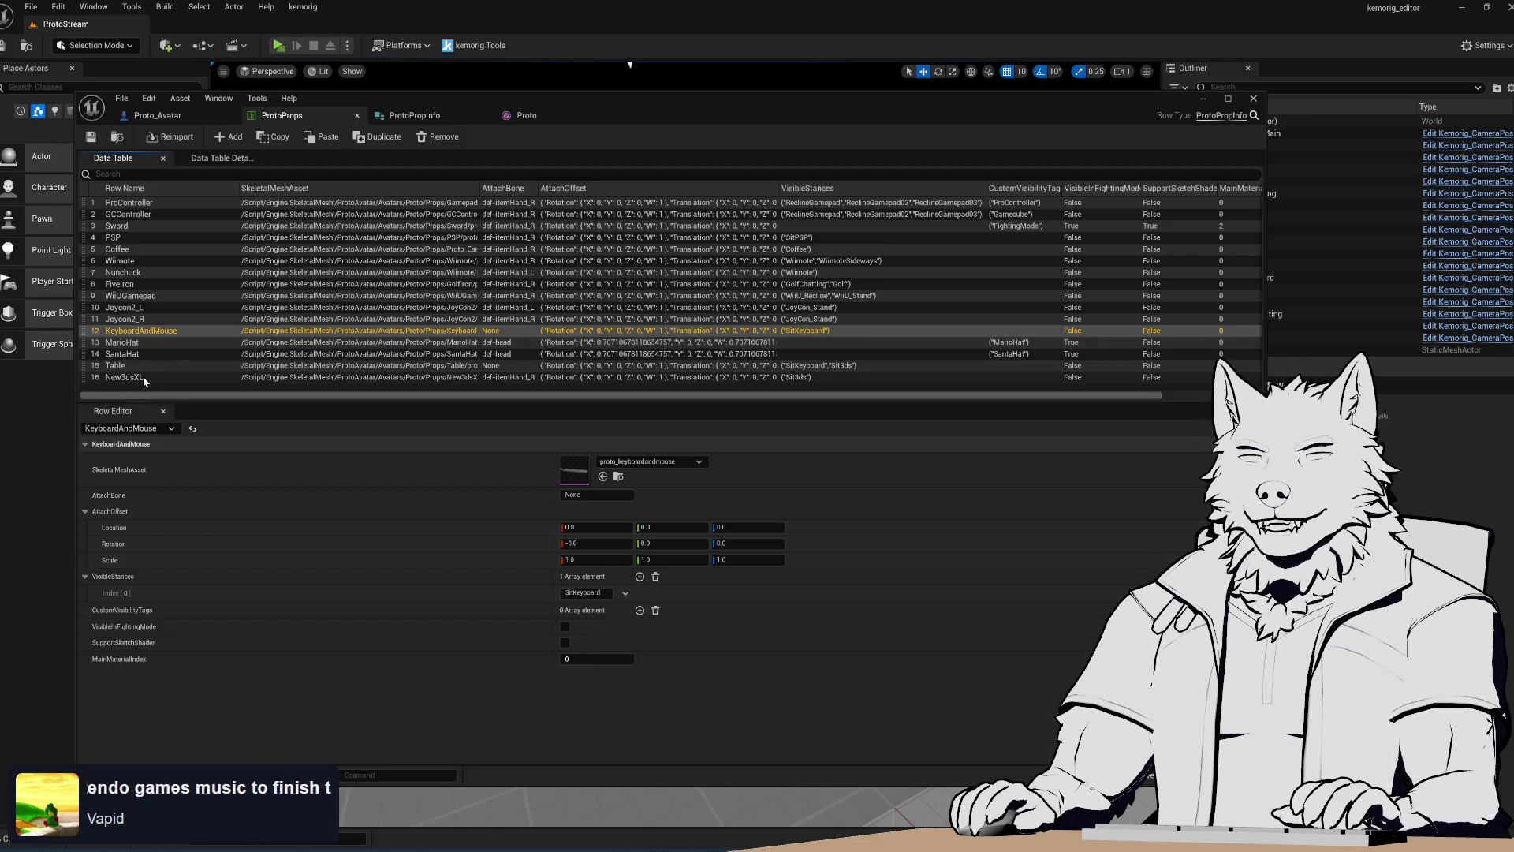
{"action": "left_click", "coordinate": [143, 376]}
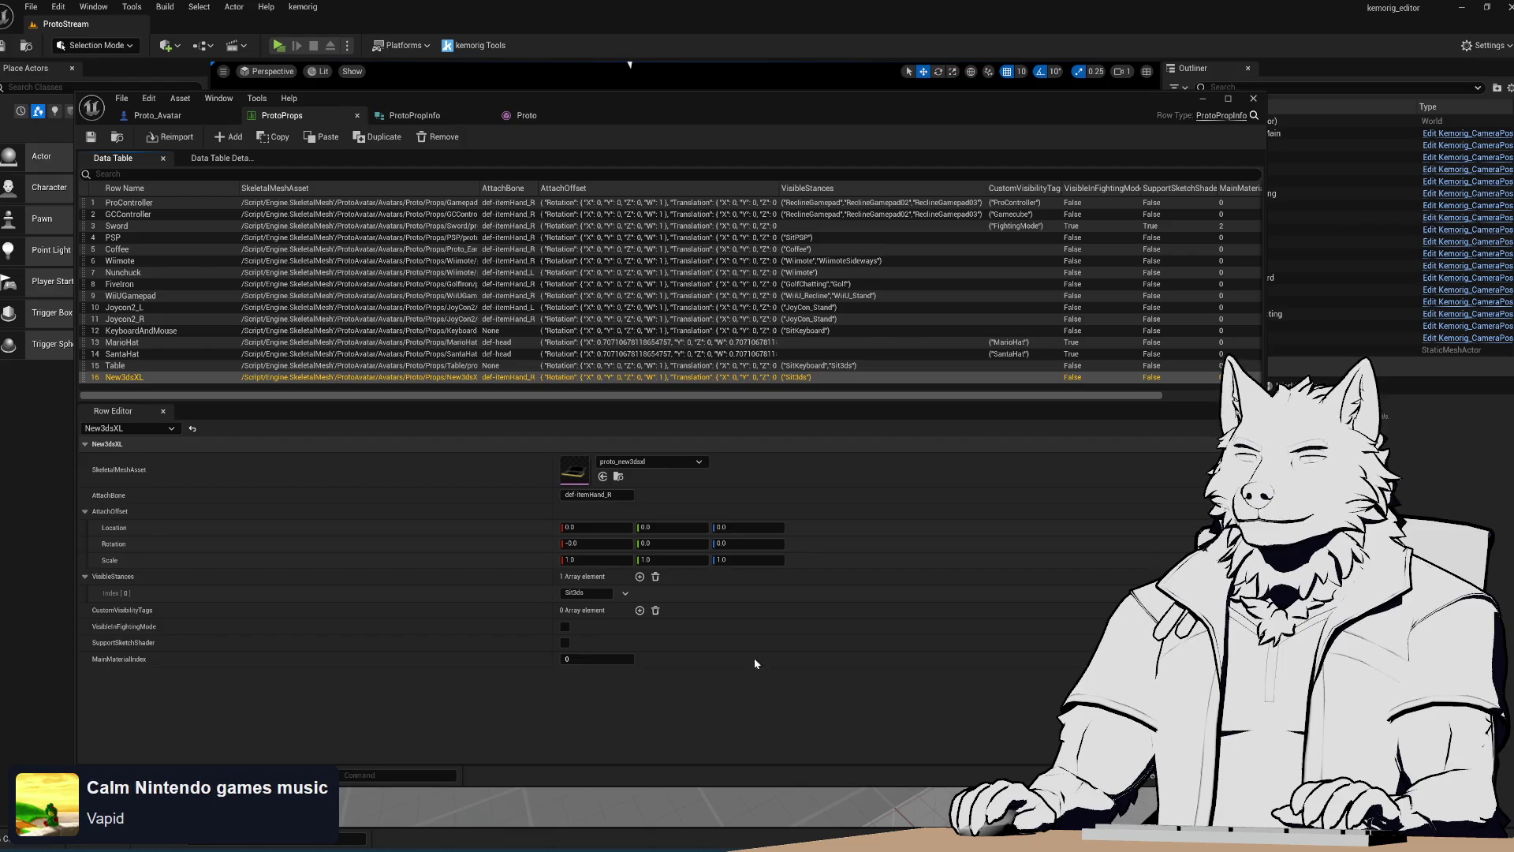
{"action": "left_click", "coordinate": [1205, 97]}
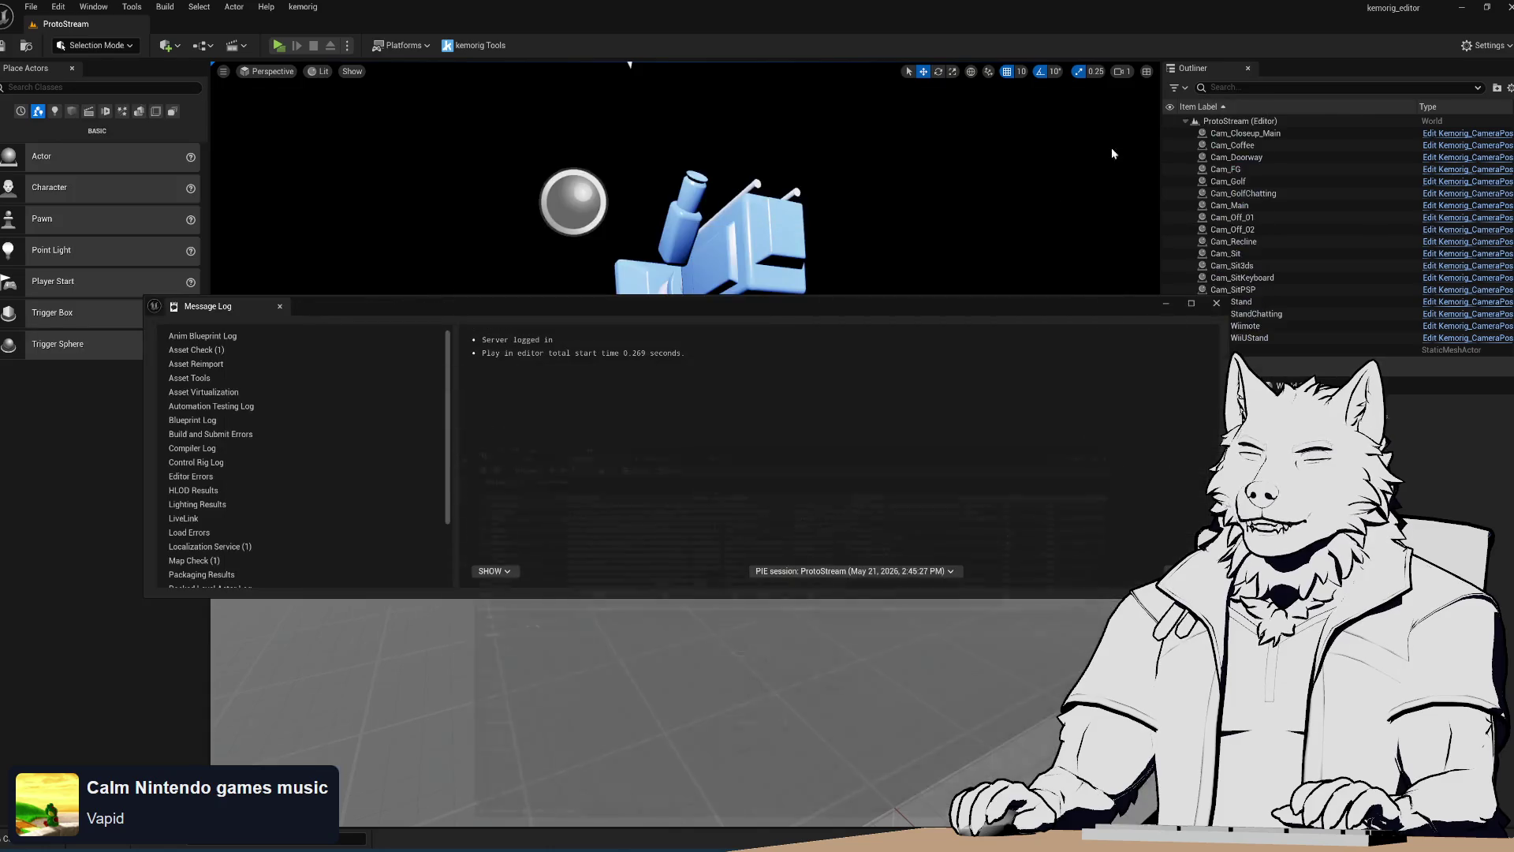
Search the Start menu for 'blender 5.1' and launch it
{"action": "key", "text": "super"}
{"action": "type", "text": "bit"}
{"action": "key", "text": "BackSpace"}
{"action": "key", "text": "BackSpace"}
{"action": "key", "text": "BackSpace"}
{"action": "type", "text": "blender"}
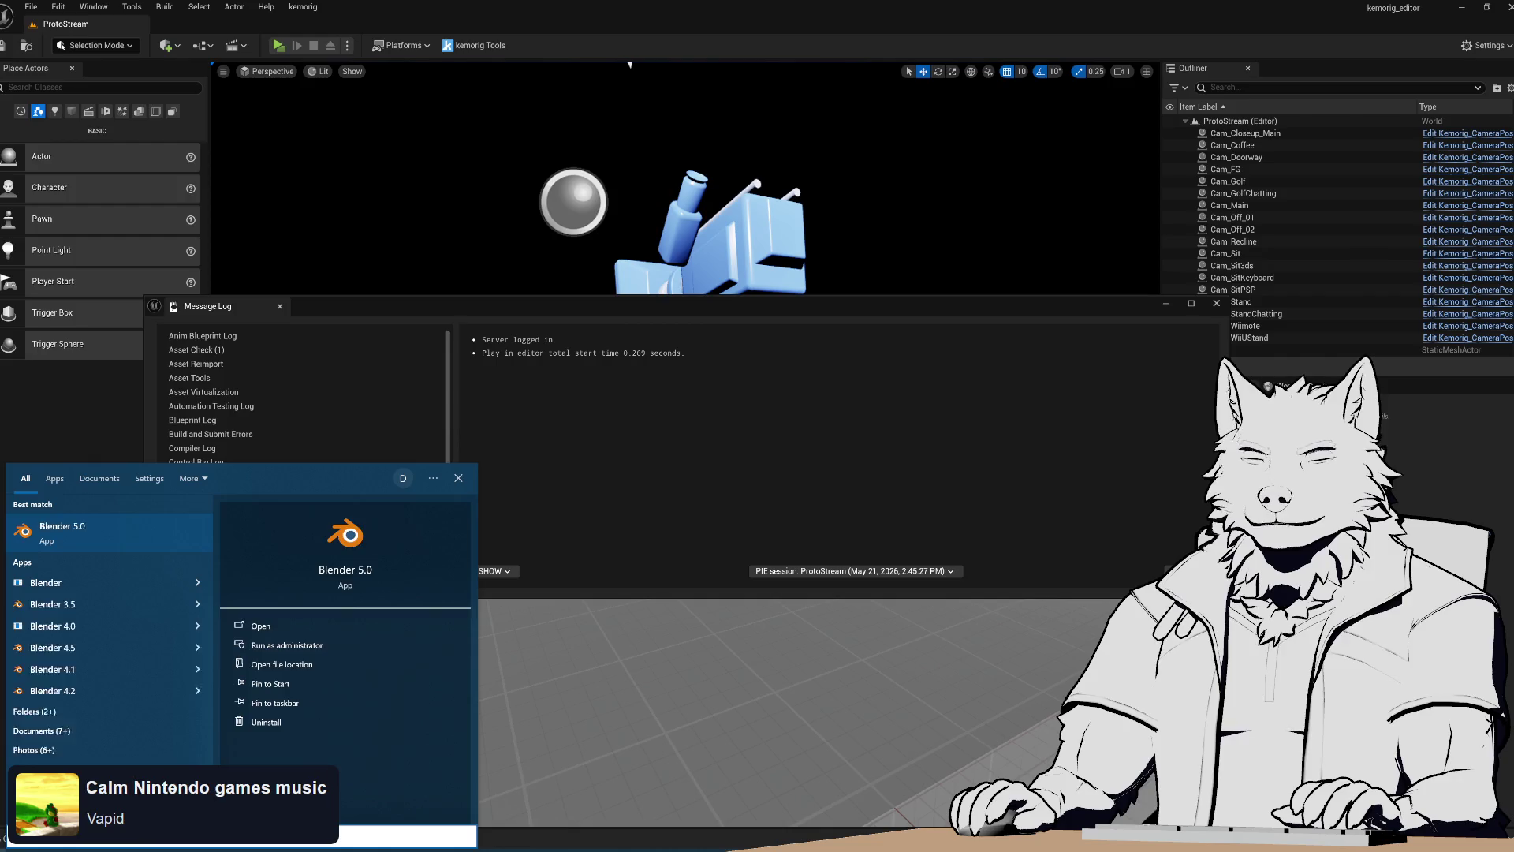
{"action": "type", "text": " 4"}
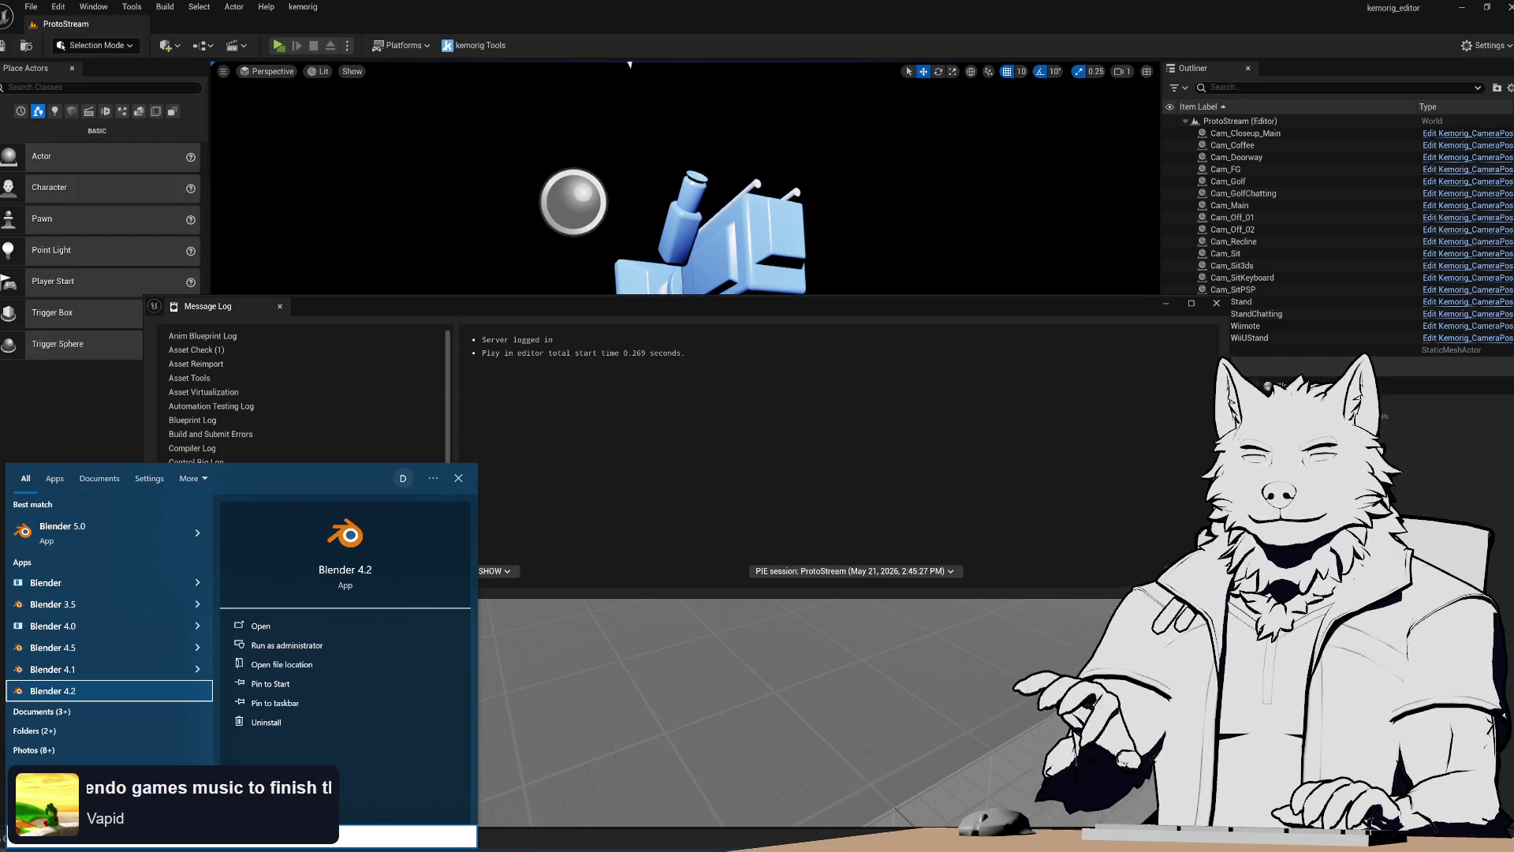
{"action": "key", "text": "BackSpace"}
{"action": "key", "text": "BackSpace"}
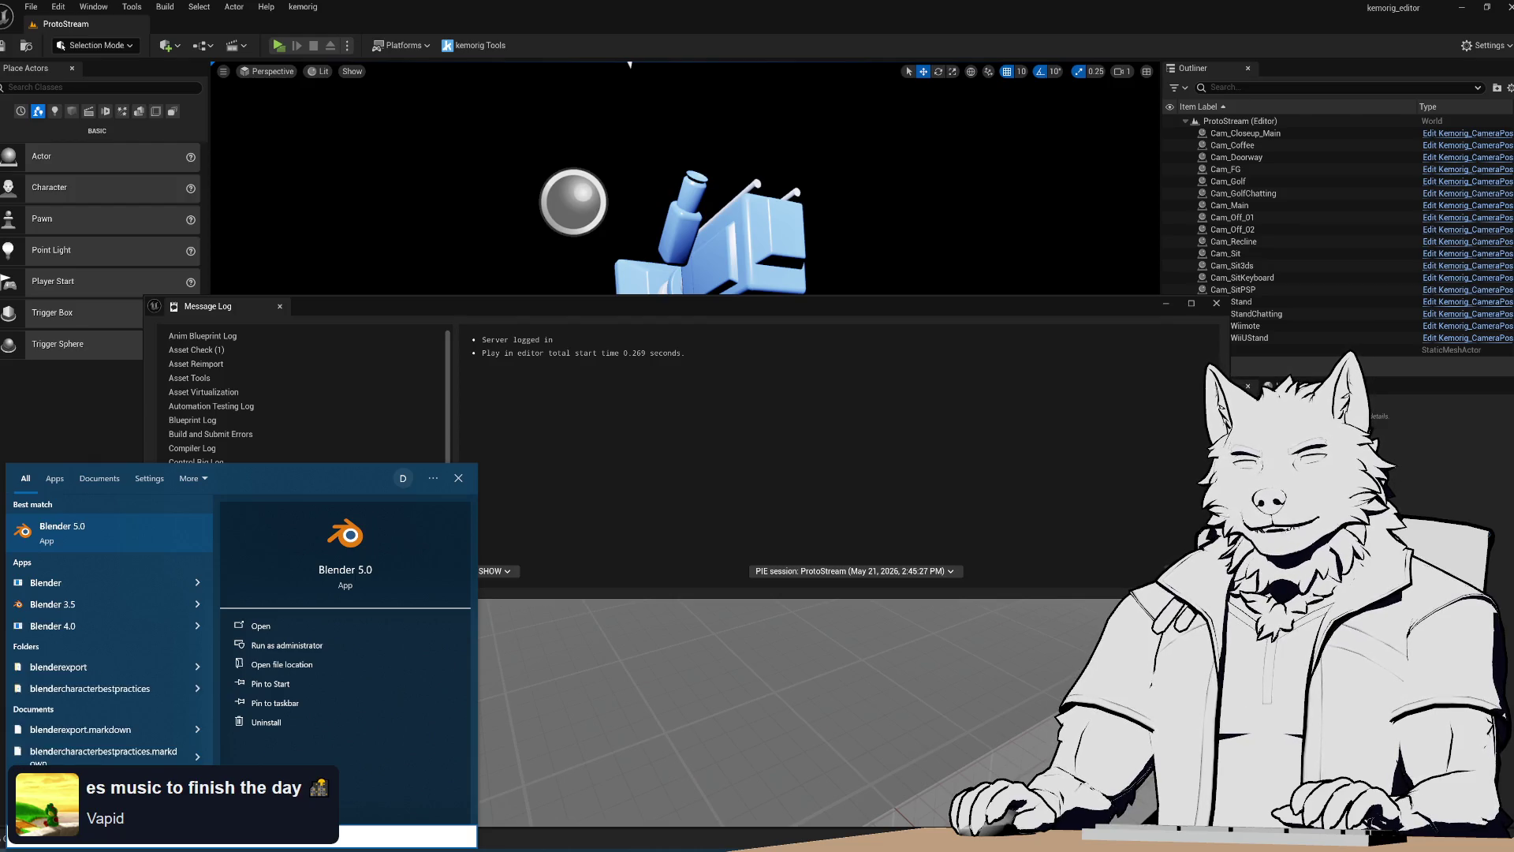
{"action": "key", "text": "BackSpace"}
{"action": "key", "text": "BackSpace"}
{"action": "key", "text": "BackSpace"}
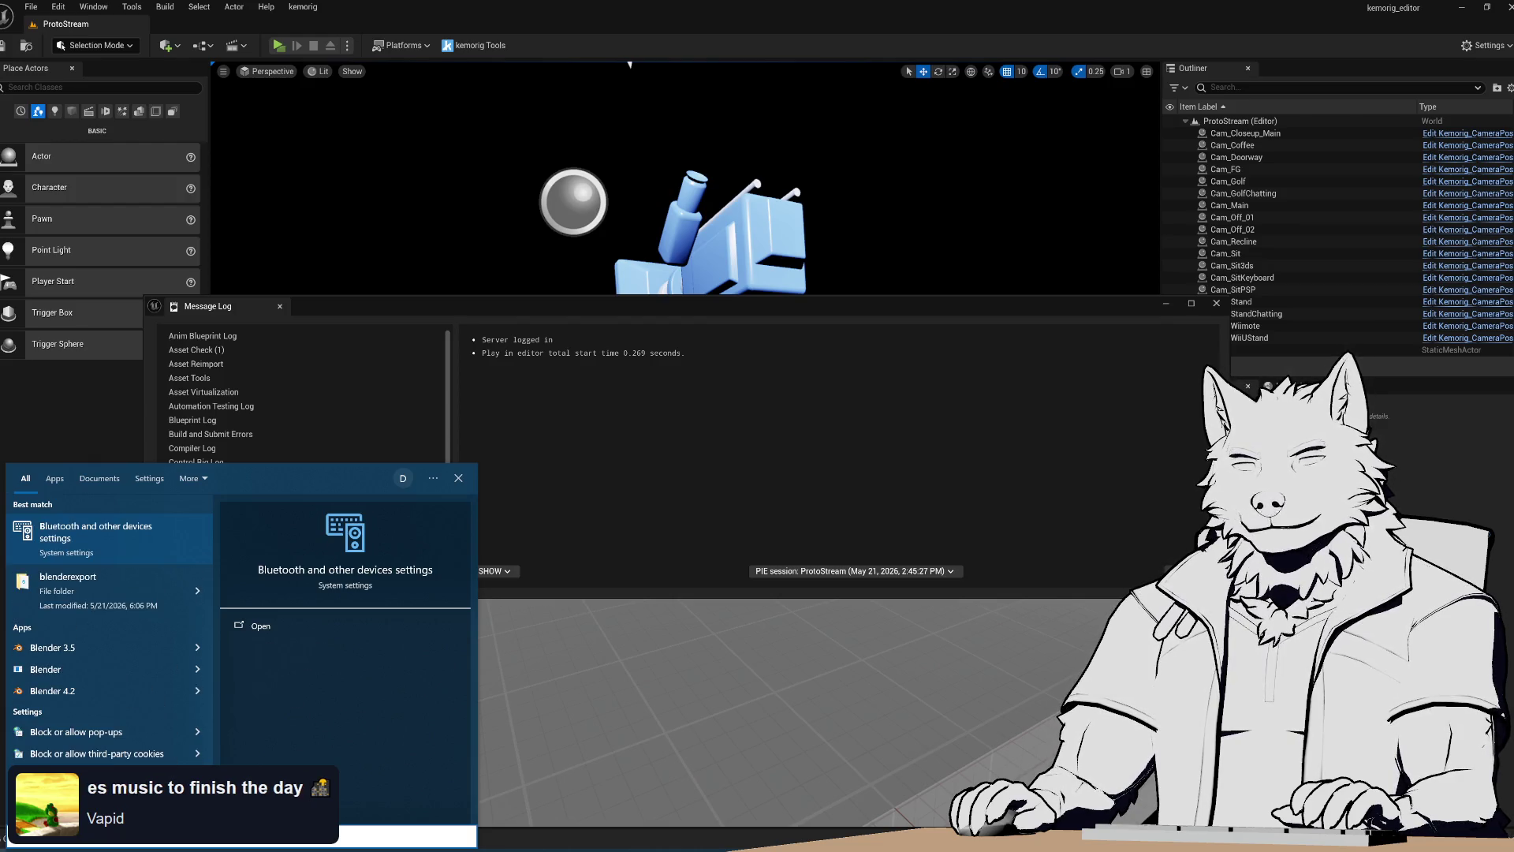
{"action": "key", "text": "BackSpace"}
{"action": "type", "text": "lender"}
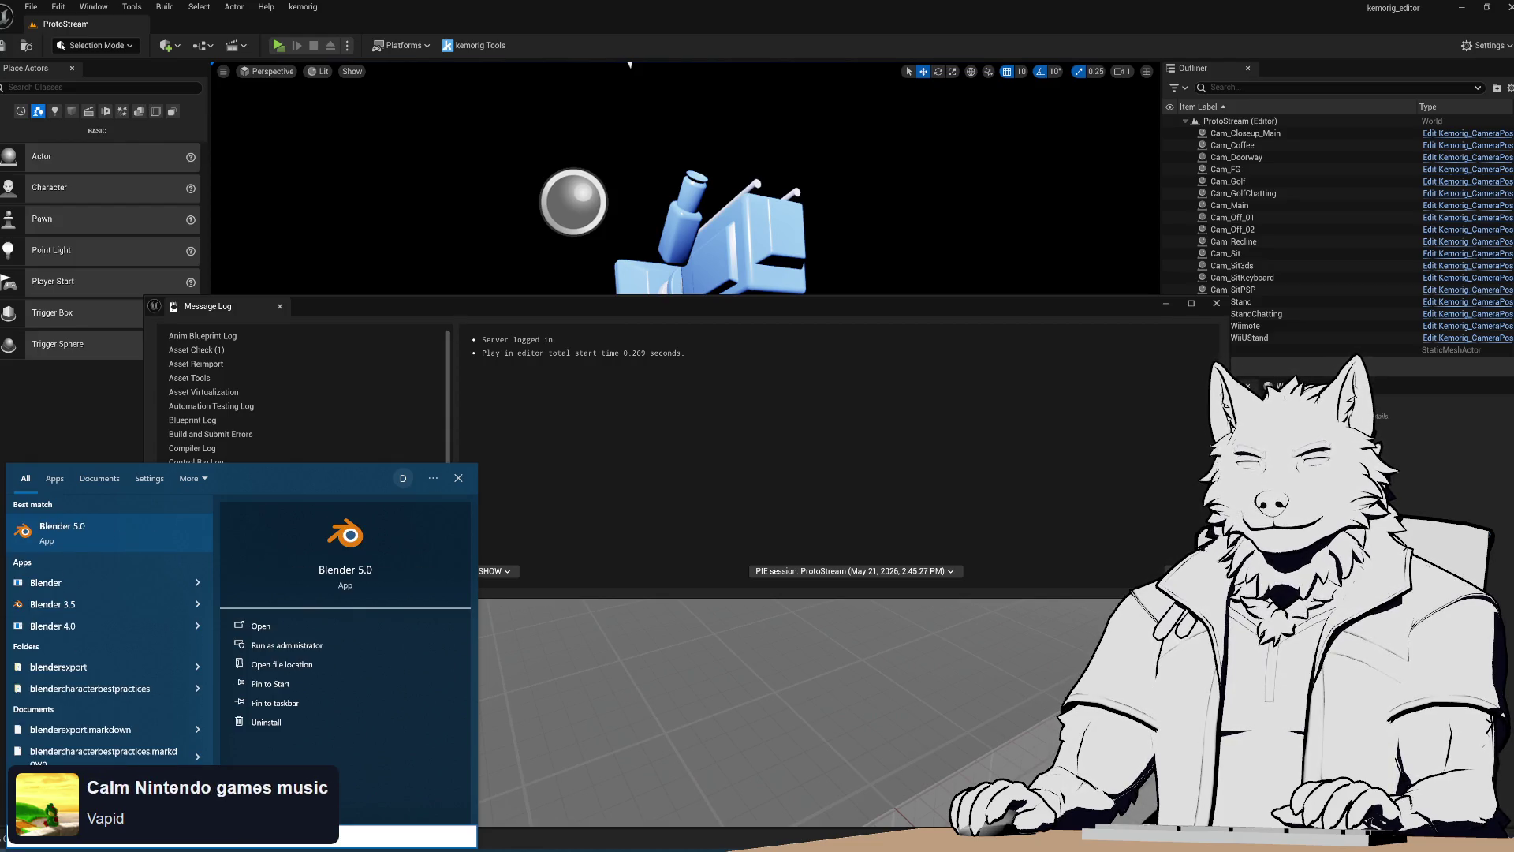
{"action": "type", "text": " 5.1"}
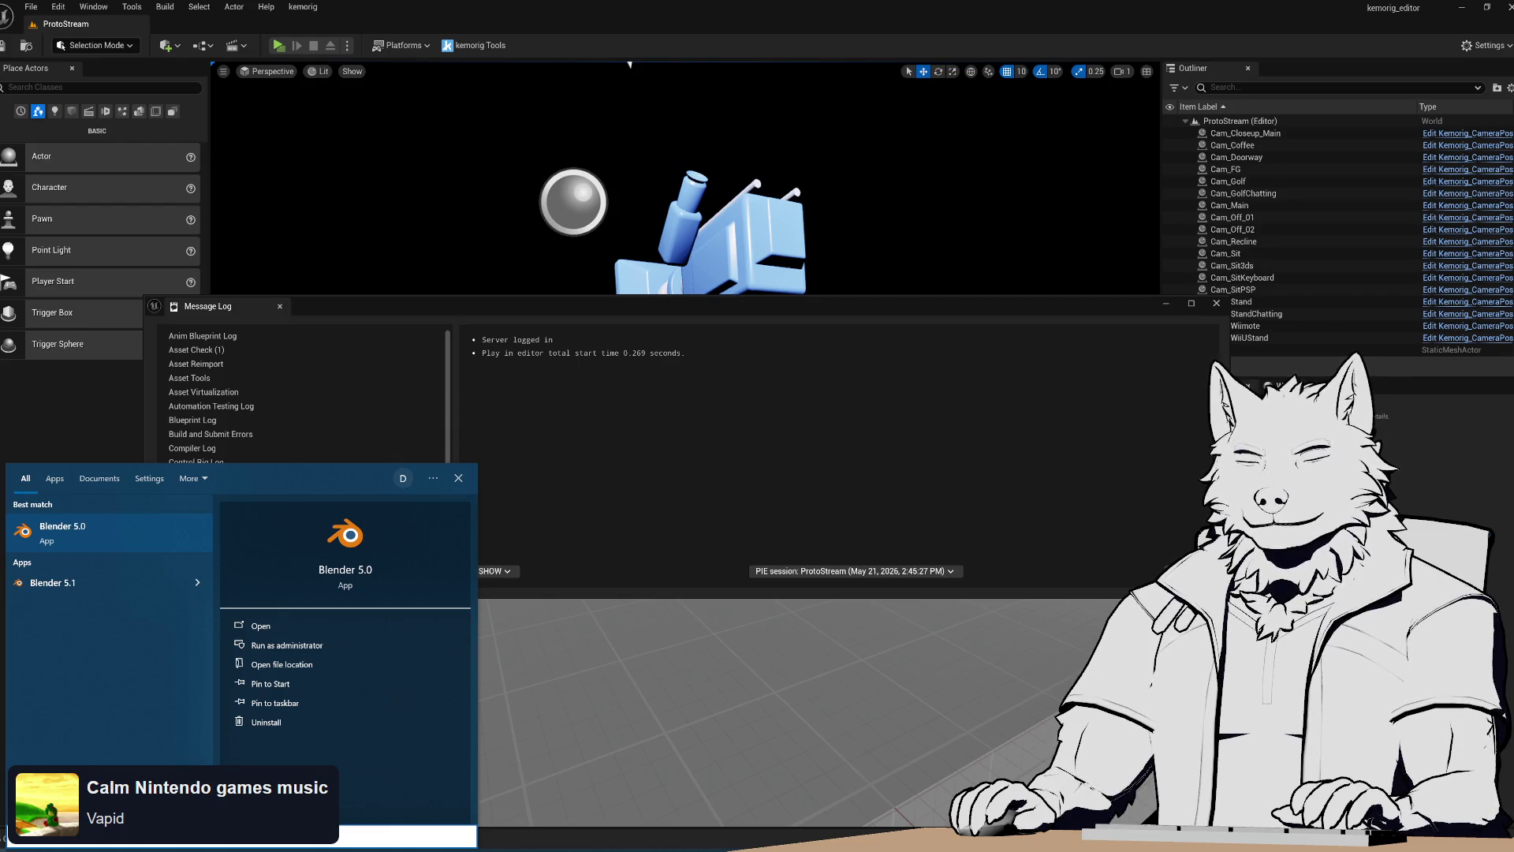
{"action": "key", "text": "Return"}
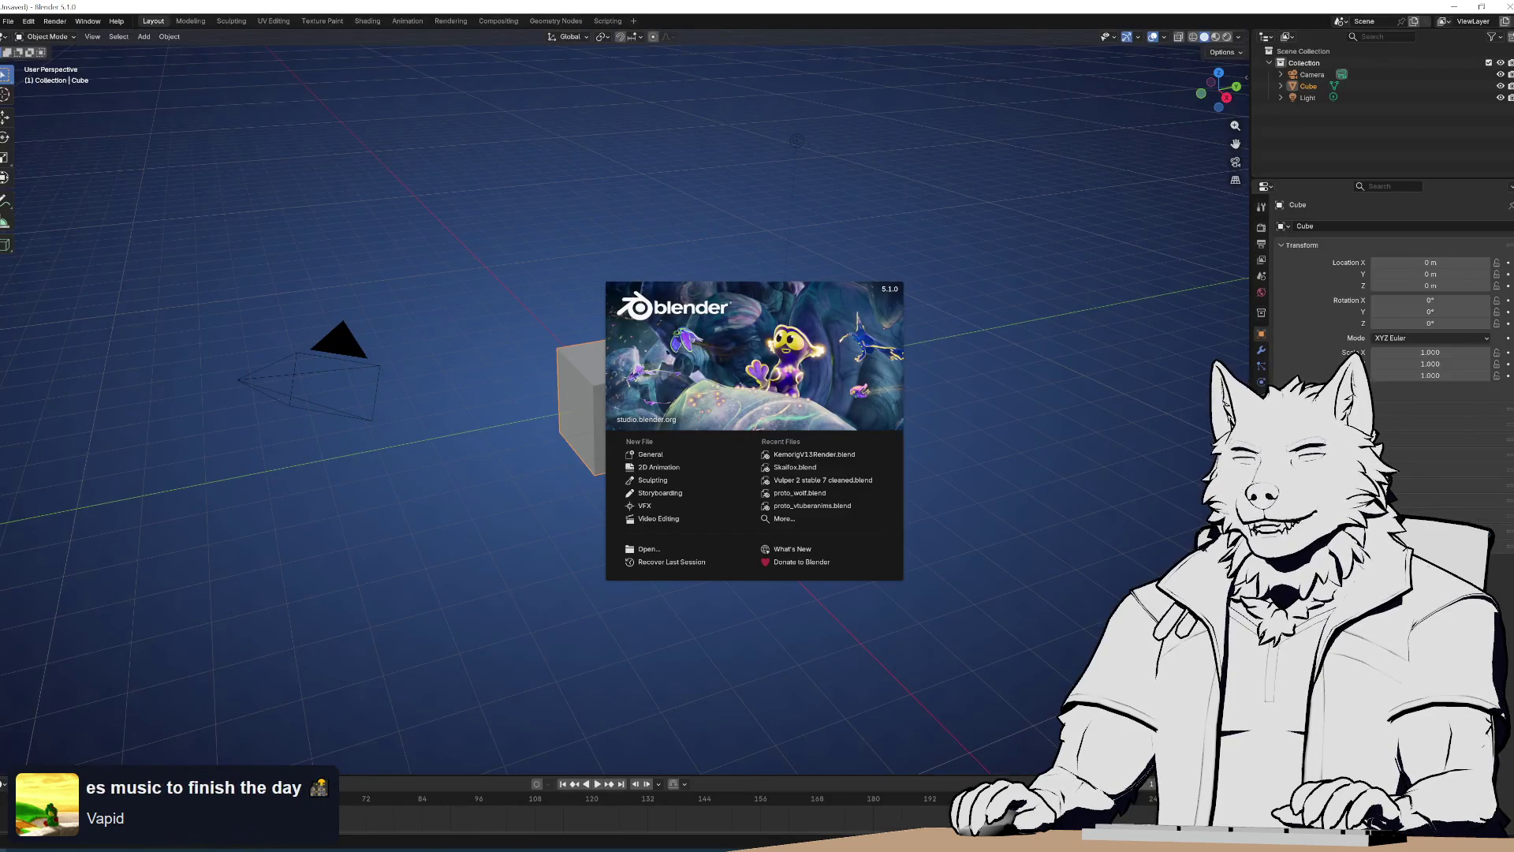
Close the splash screen, orbit around the default cube, and deselect all objects
{"action": "left_click", "coordinate": [1051, 585]}
{"action": "mouse_move", "coordinate": [1093, 647]}
{"action": "middle_mouse_down"}
{"action": "mouse_move", "coordinate": [787, 481]}
{"action": "mouse_move", "coordinate": [829, 378]}
{"action": "mouse_move", "coordinate": [794, 384]}
{"action": "middle_mouse_up"}
{"action": "mouse_move", "coordinate": [699, 369]}
{"action": "middle_mouse_down"}
{"action": "mouse_move", "coordinate": [710, 395]}
{"action": "mouse_move", "coordinate": [723, 362]}
{"action": "mouse_move", "coordinate": [749, 378]}
{"action": "mouse_move", "coordinate": [747, 450]}
{"action": "mouse_move", "coordinate": [771, 382]}
{"action": "mouse_move", "coordinate": [916, 295]}
{"action": "mouse_move", "coordinate": [1095, 338]}
{"action": "mouse_move", "coordinate": [601, 334]}
{"action": "mouse_move", "coordinate": [805, 332]}
{"action": "mouse_move", "coordinate": [754, 439]}
{"action": "mouse_move", "coordinate": [788, 338]}
{"action": "middle_mouse_up"}
{"action": "middle_click_drag", "start_coordinate": [775, 395], "coordinate": [835, 382]}
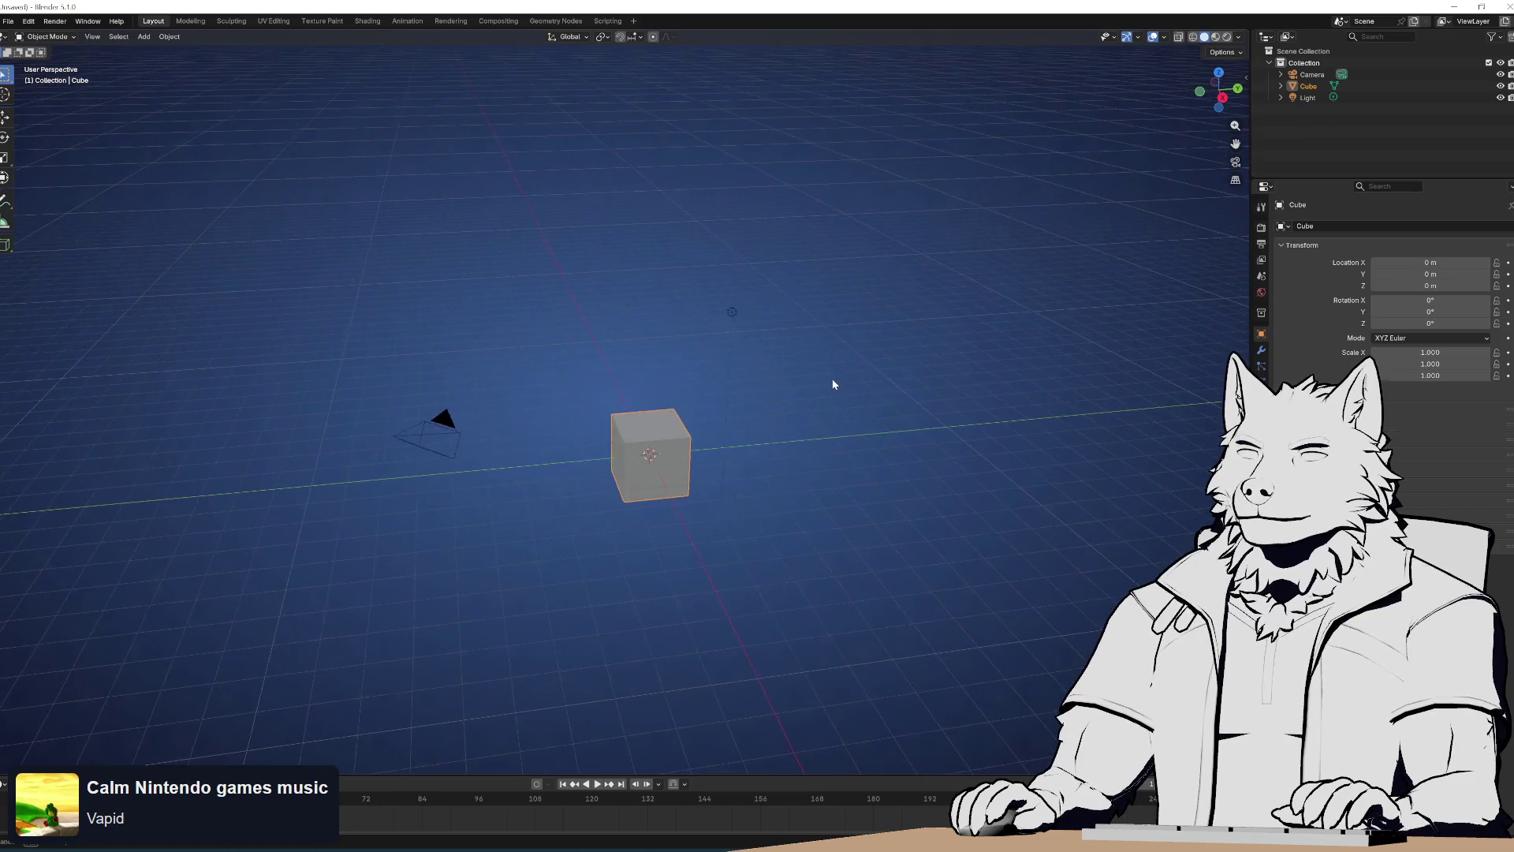
{"action": "key", "text": "a"}
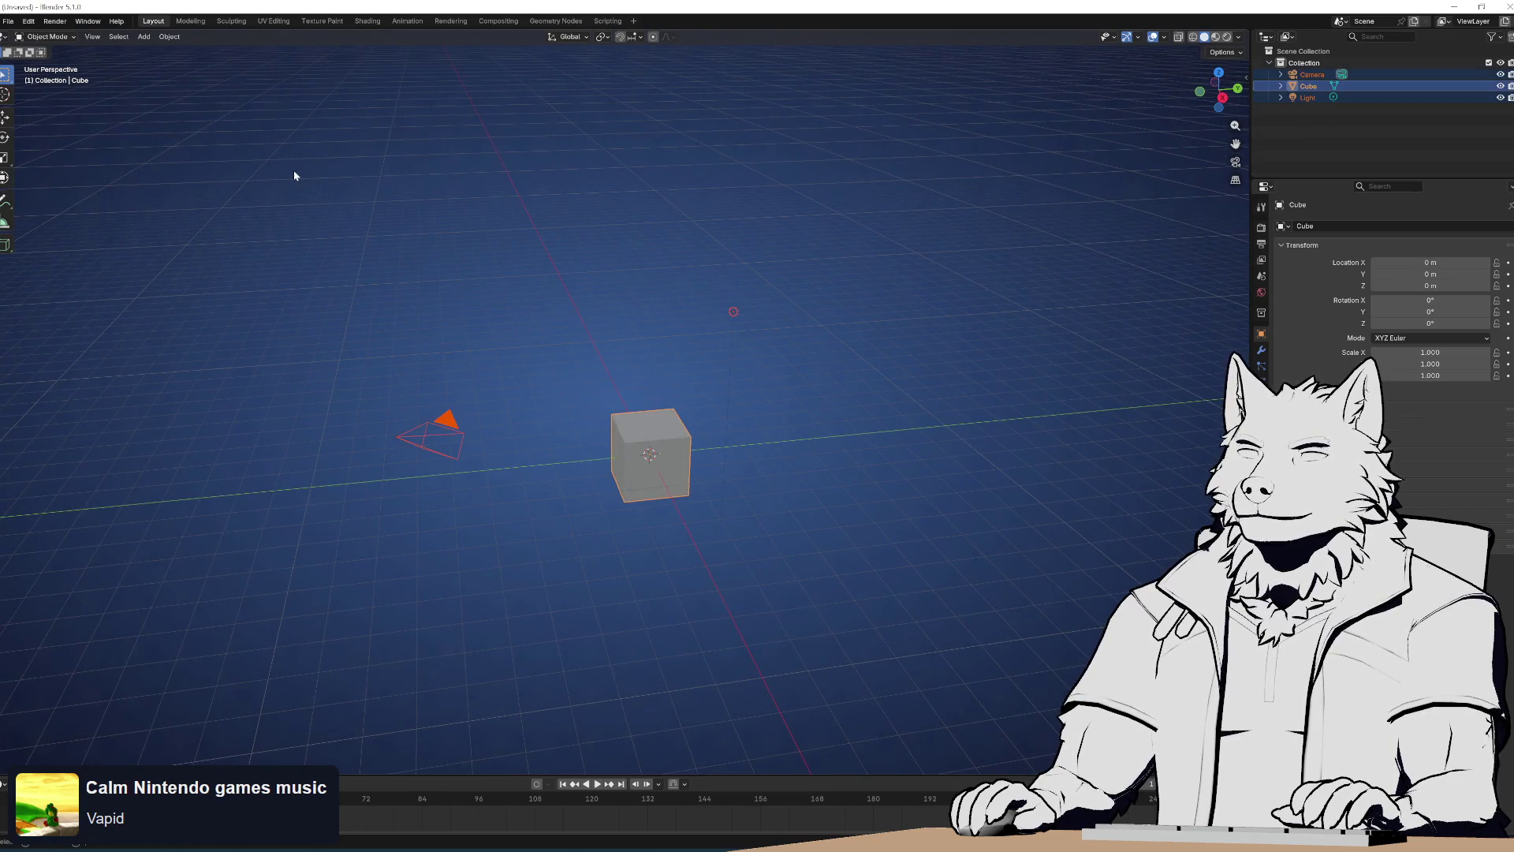
{"action": "key", "text": "alt+a"}
{"action": "left_click_drag", "start_coordinate": [215, 161], "coordinate": [920, 604]}
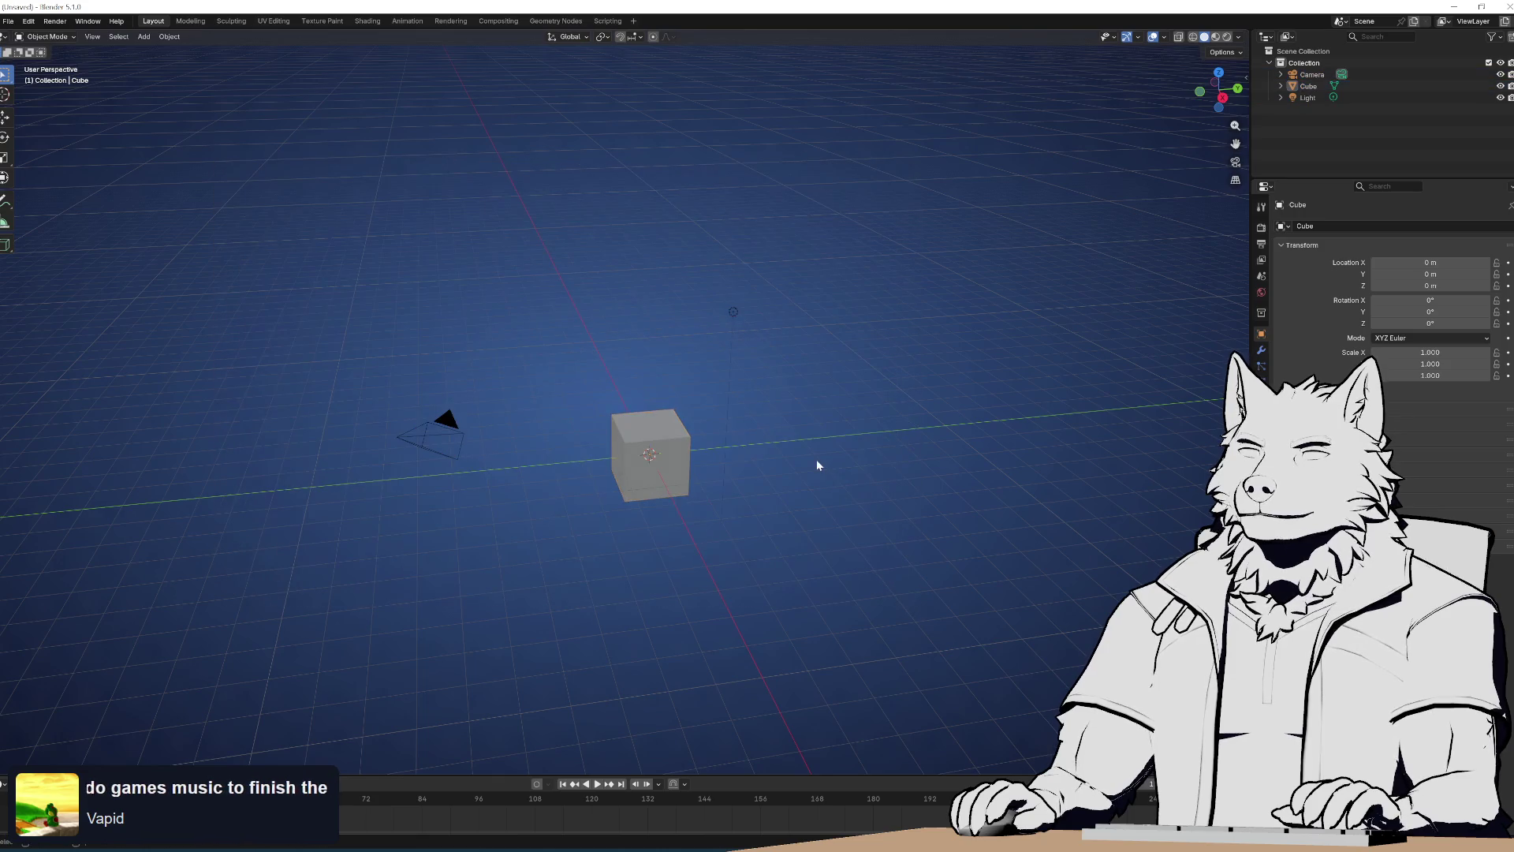
{"action": "left_click", "coordinate": [5, 22]}
Open recent proto_vtuberanims.blend without saving, showing Game Asset Tools with PROTO FBX Export collapsed
{"action": "mouse_move", "coordinate": [60, 58]}
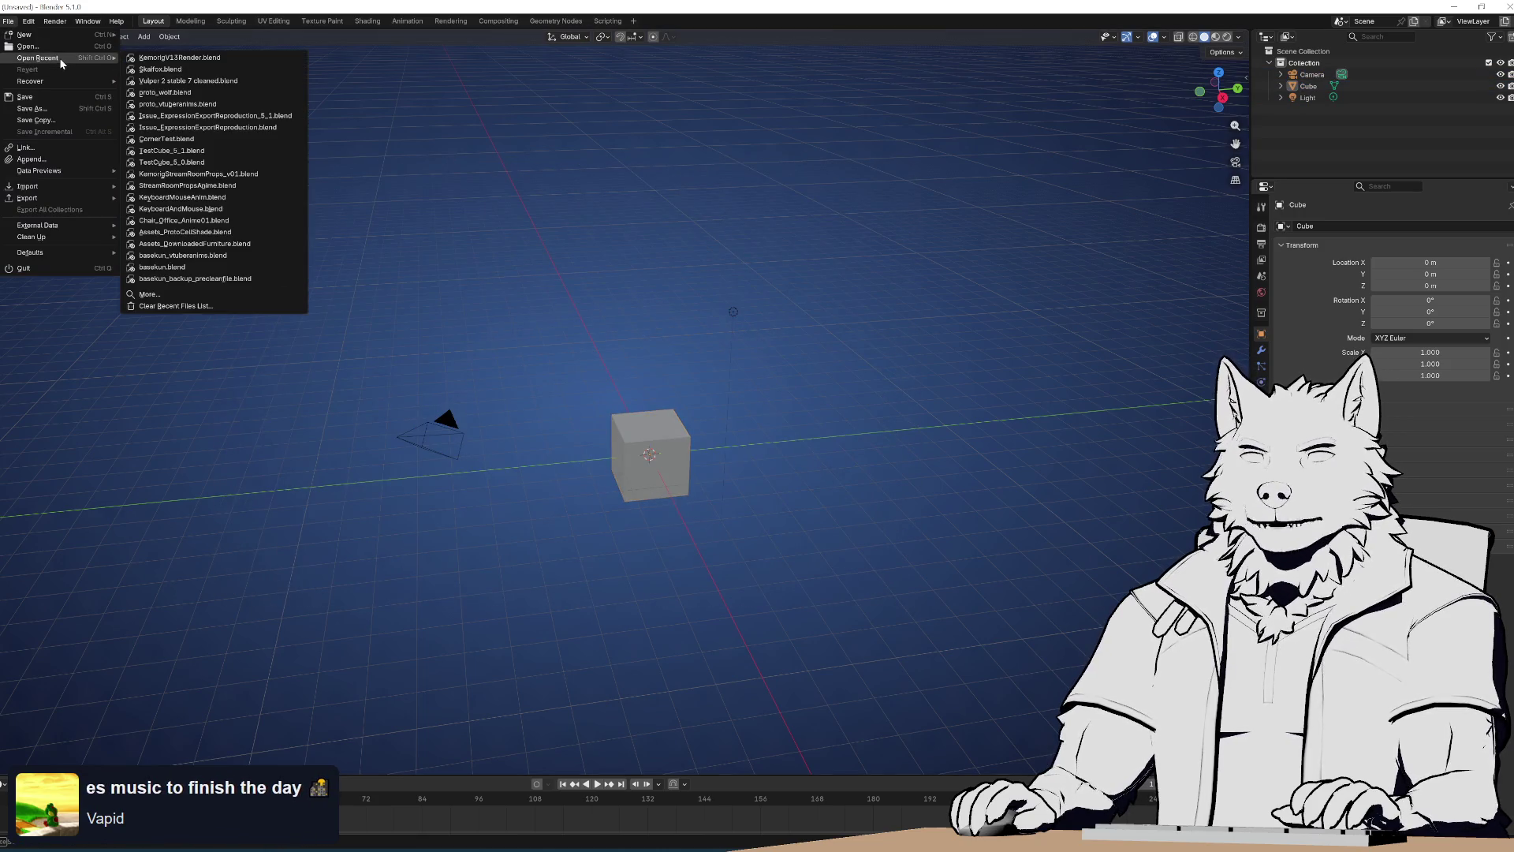
{"action": "left_click", "coordinate": [226, 110]}
{"action": "left_click", "coordinate": [771, 449]}
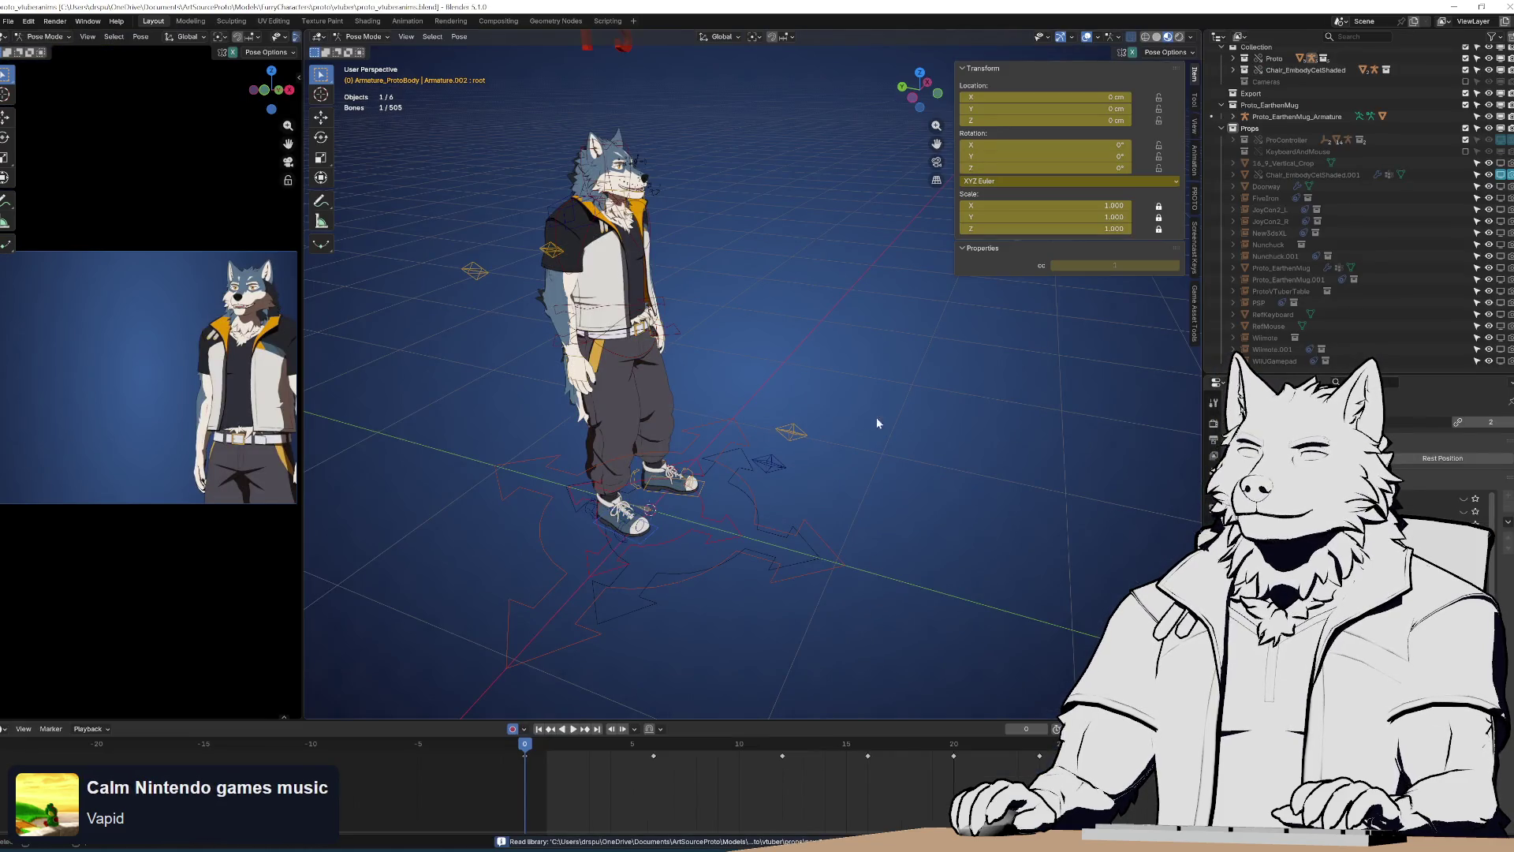
{"action": "scroll", "coordinate": [851, 369], "scroll_direction": "up", "scroll_amount": 2}
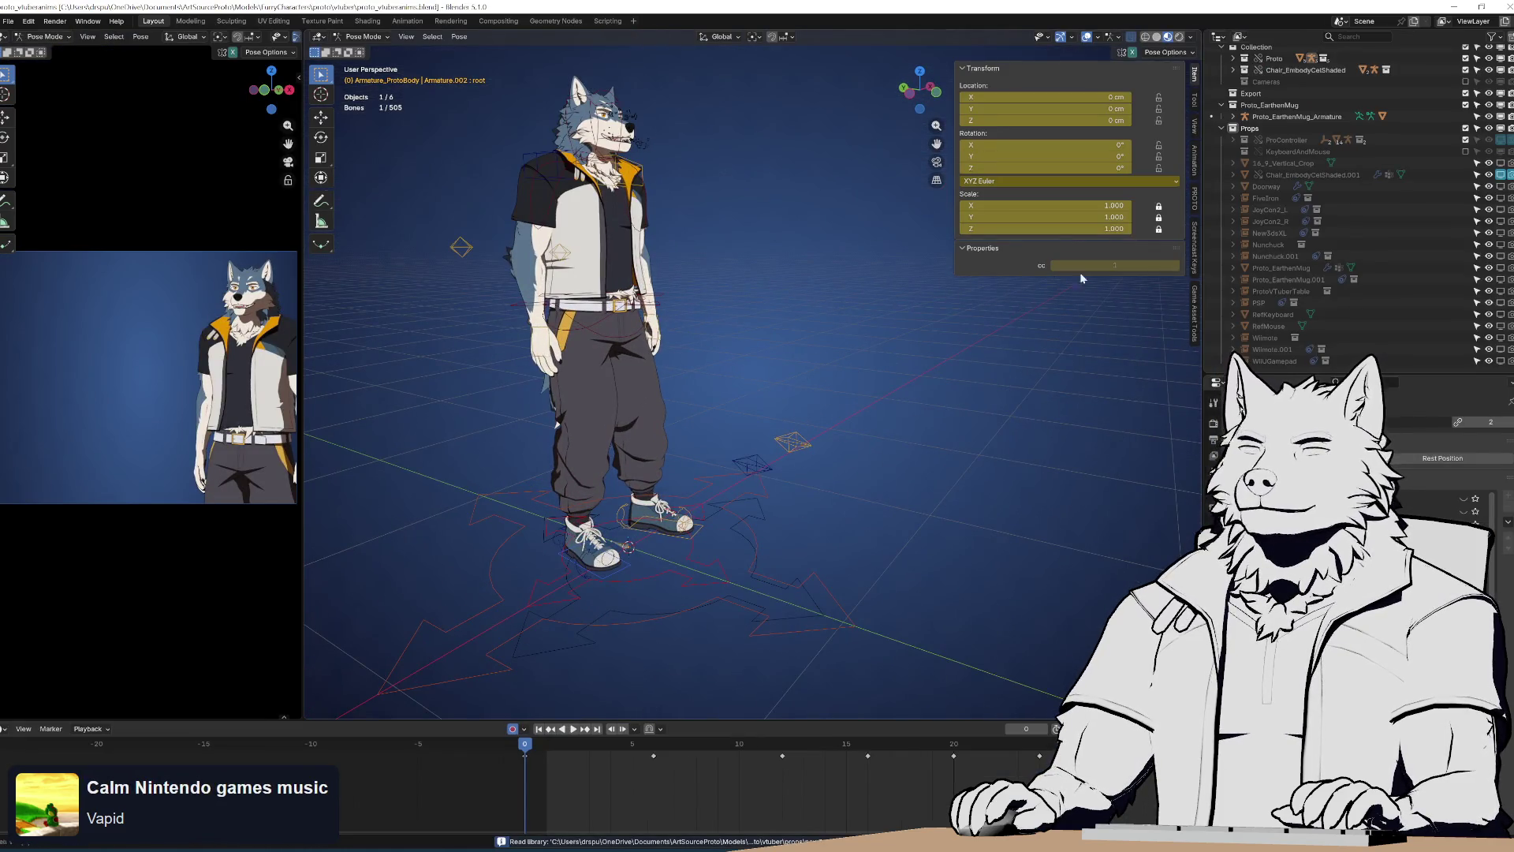
{"action": "left_click", "coordinate": [1196, 305]}
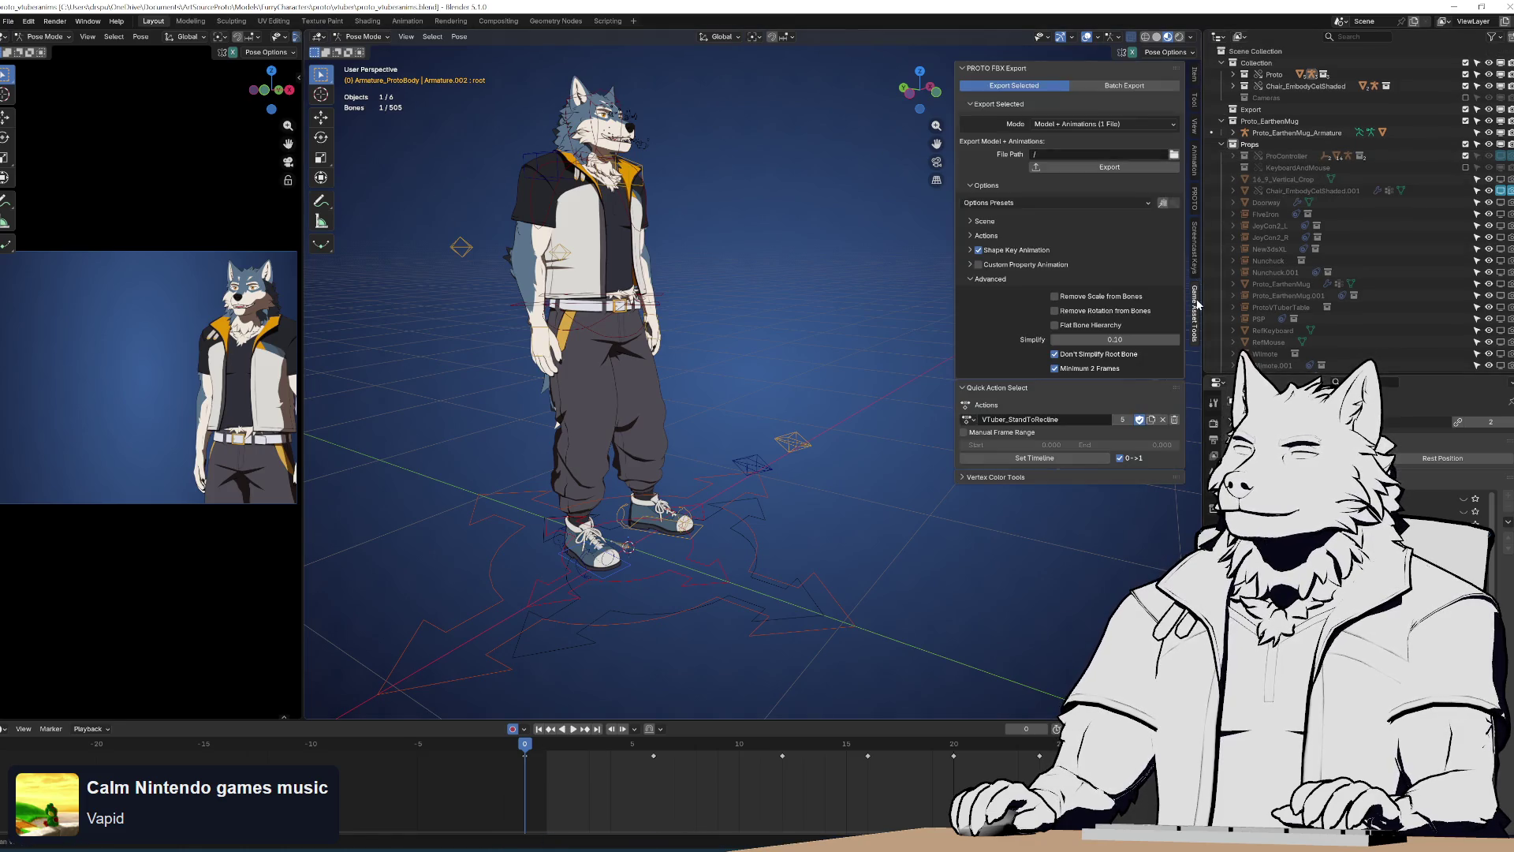
{"action": "left_click", "coordinate": [968, 69]}
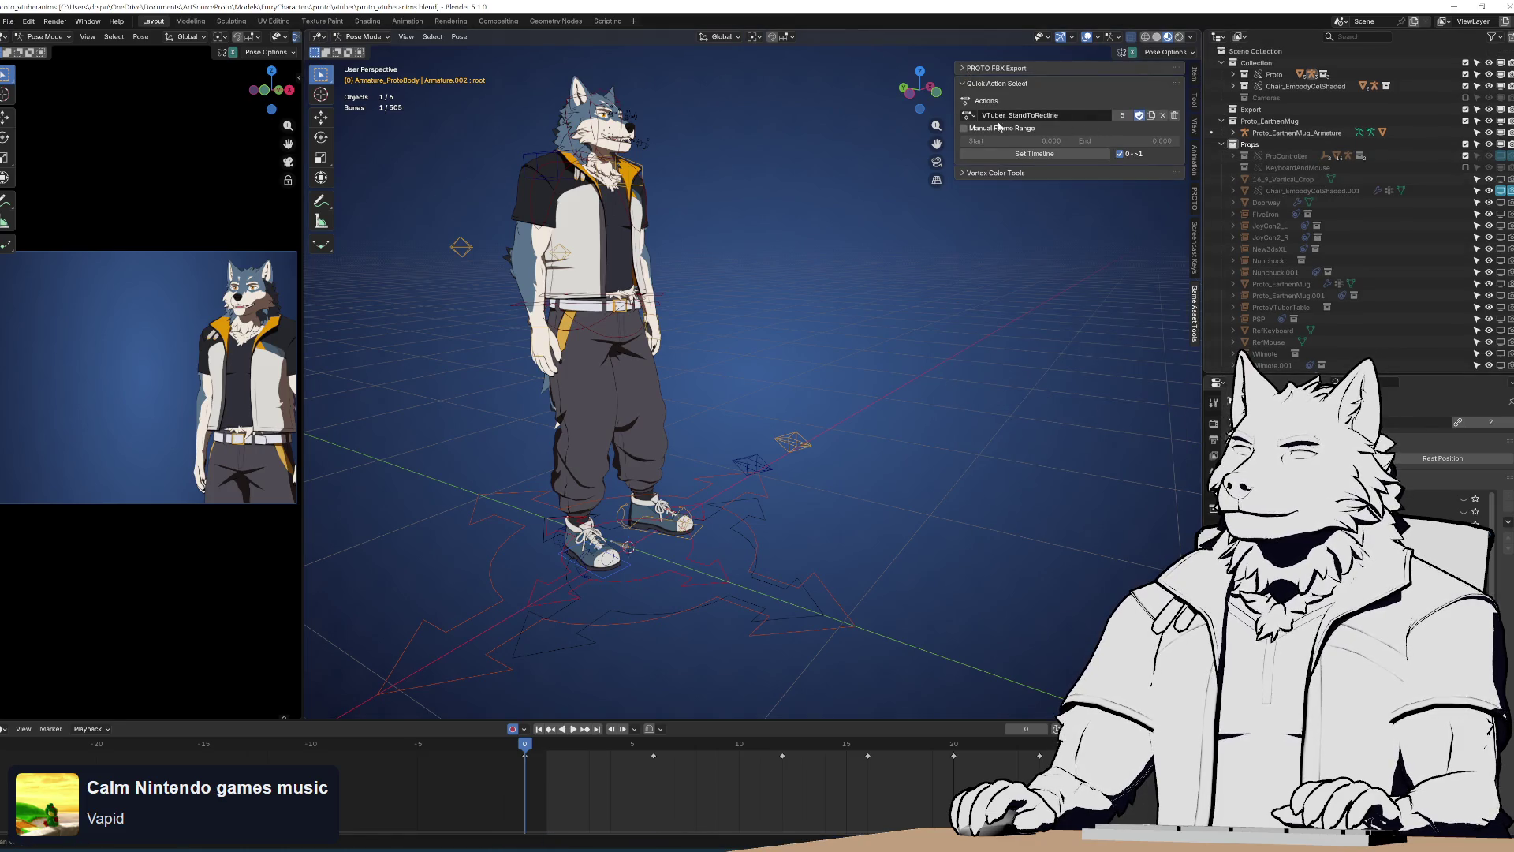
Make VTuber_SitKeyboardIdle the avatar's active action and play the sitting animation
{"action": "left_click", "coordinate": [975, 117]}
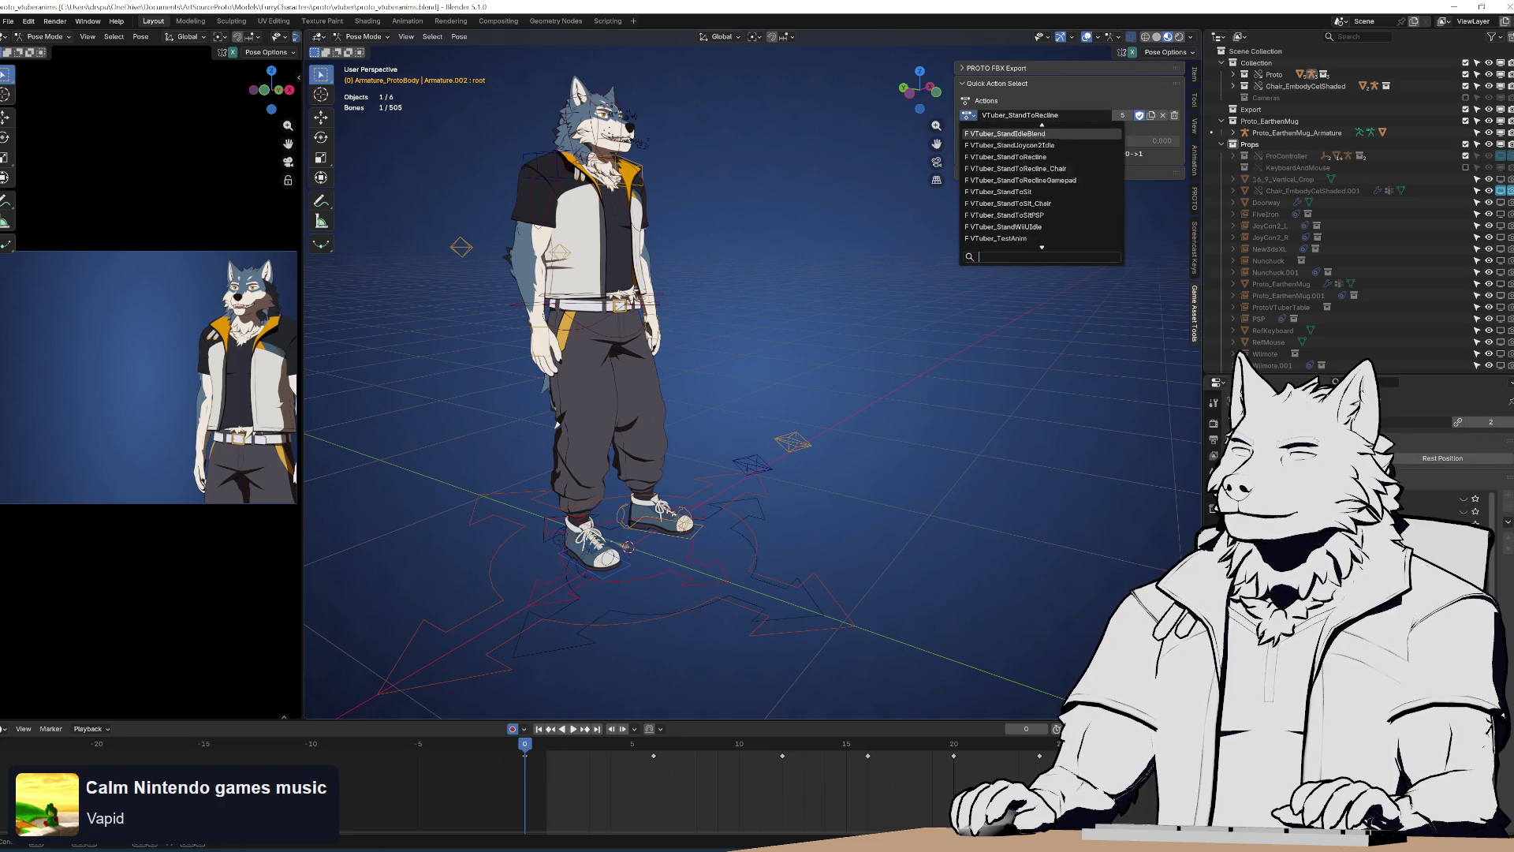
{"action": "scroll", "coordinate": [1025, 192], "scroll_direction": "up", "scroll_amount": 5}
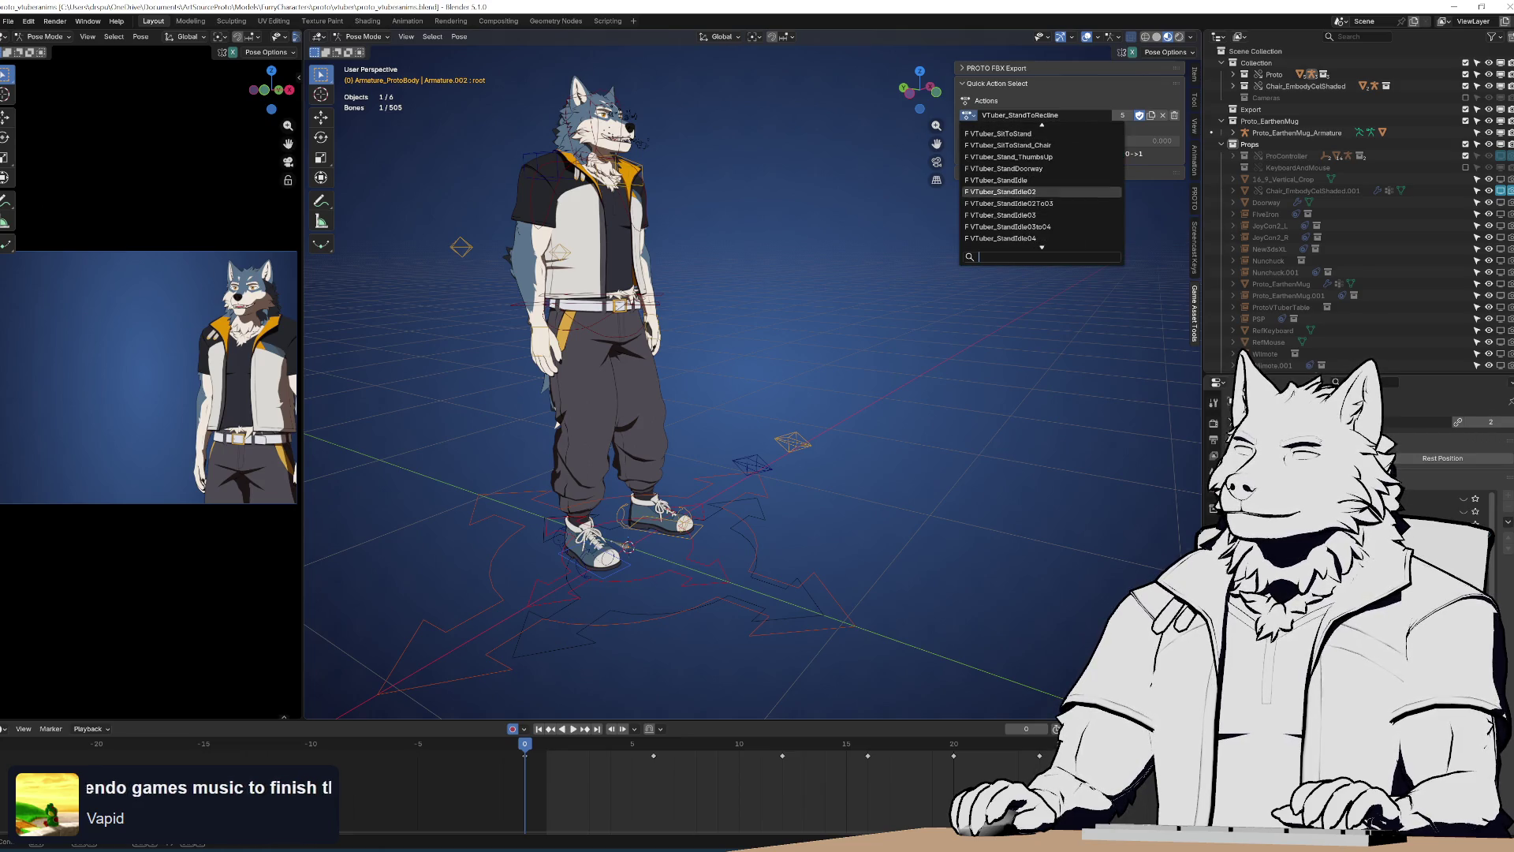
{"action": "scroll", "coordinate": [1025, 192], "scroll_direction": "up", "scroll_amount": 9}
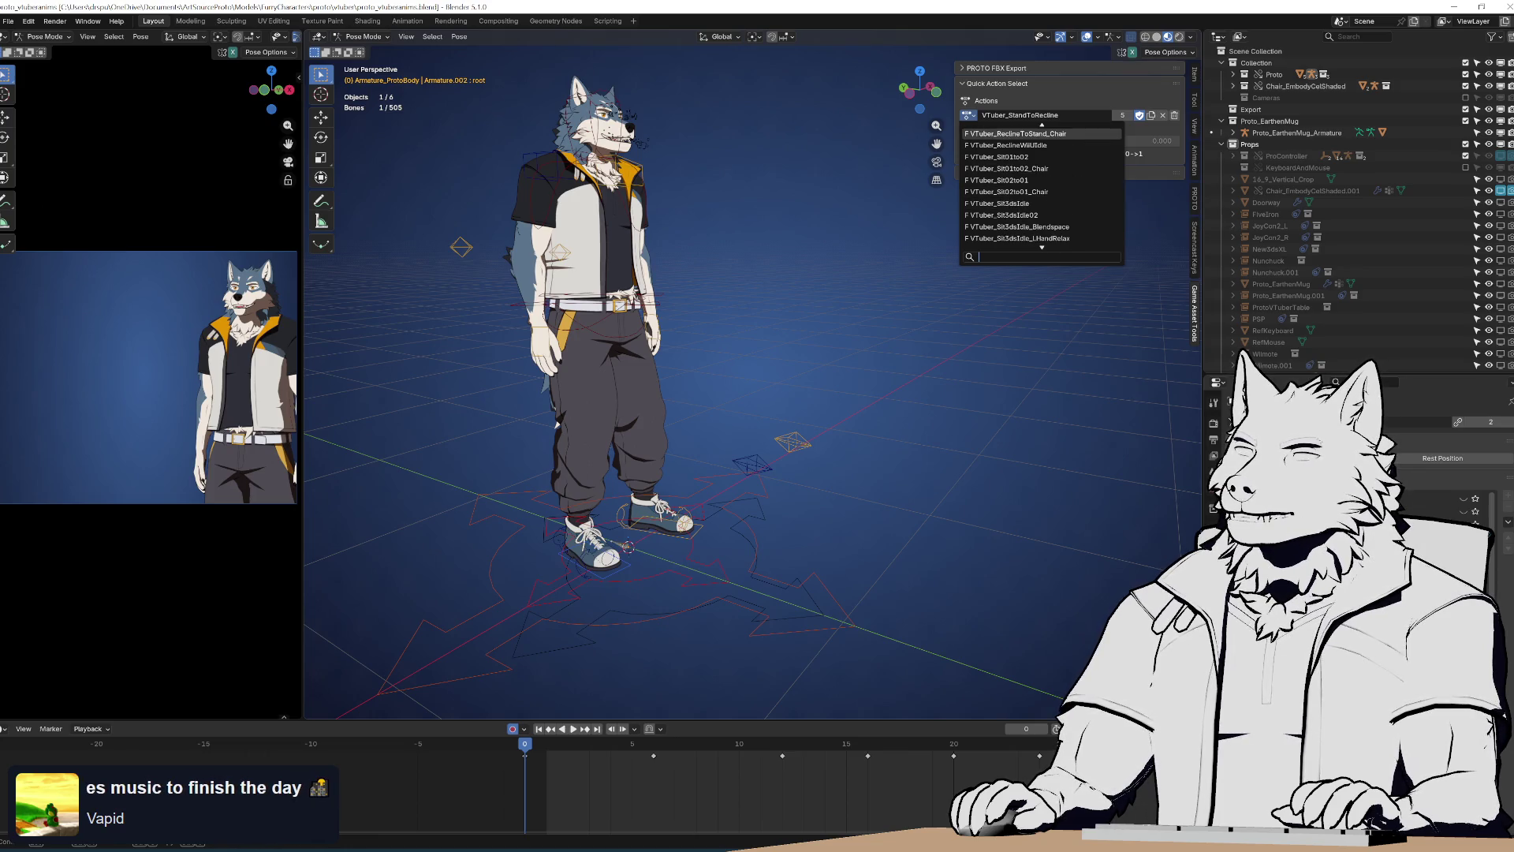
{"action": "scroll", "coordinate": [1041, 185], "scroll_direction": "up", "scroll_amount": 12}
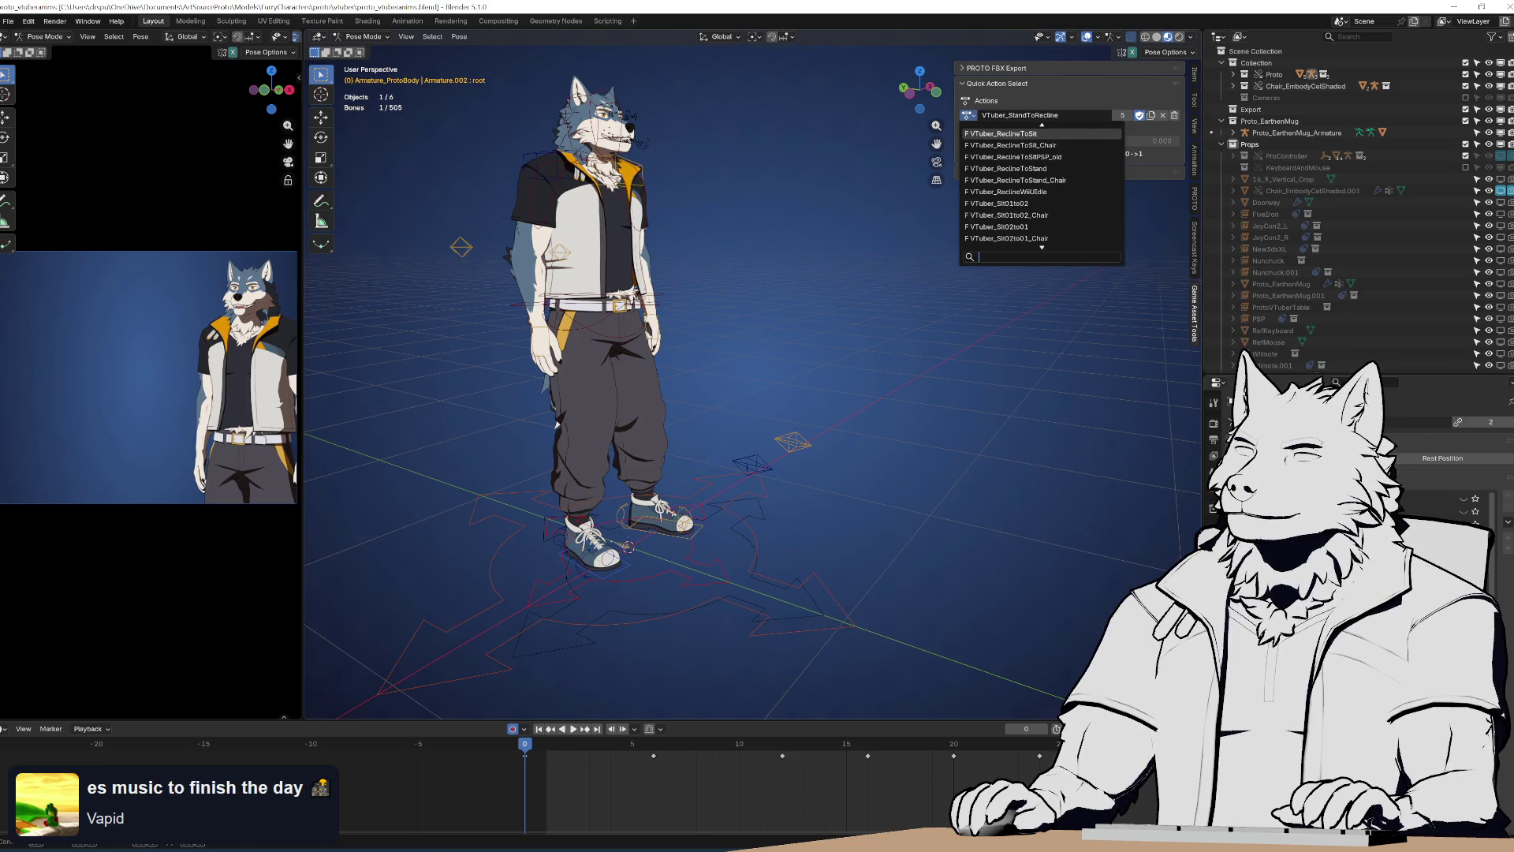
{"action": "scroll", "coordinate": [1041, 185], "scroll_direction": "down", "scroll_amount": 15}
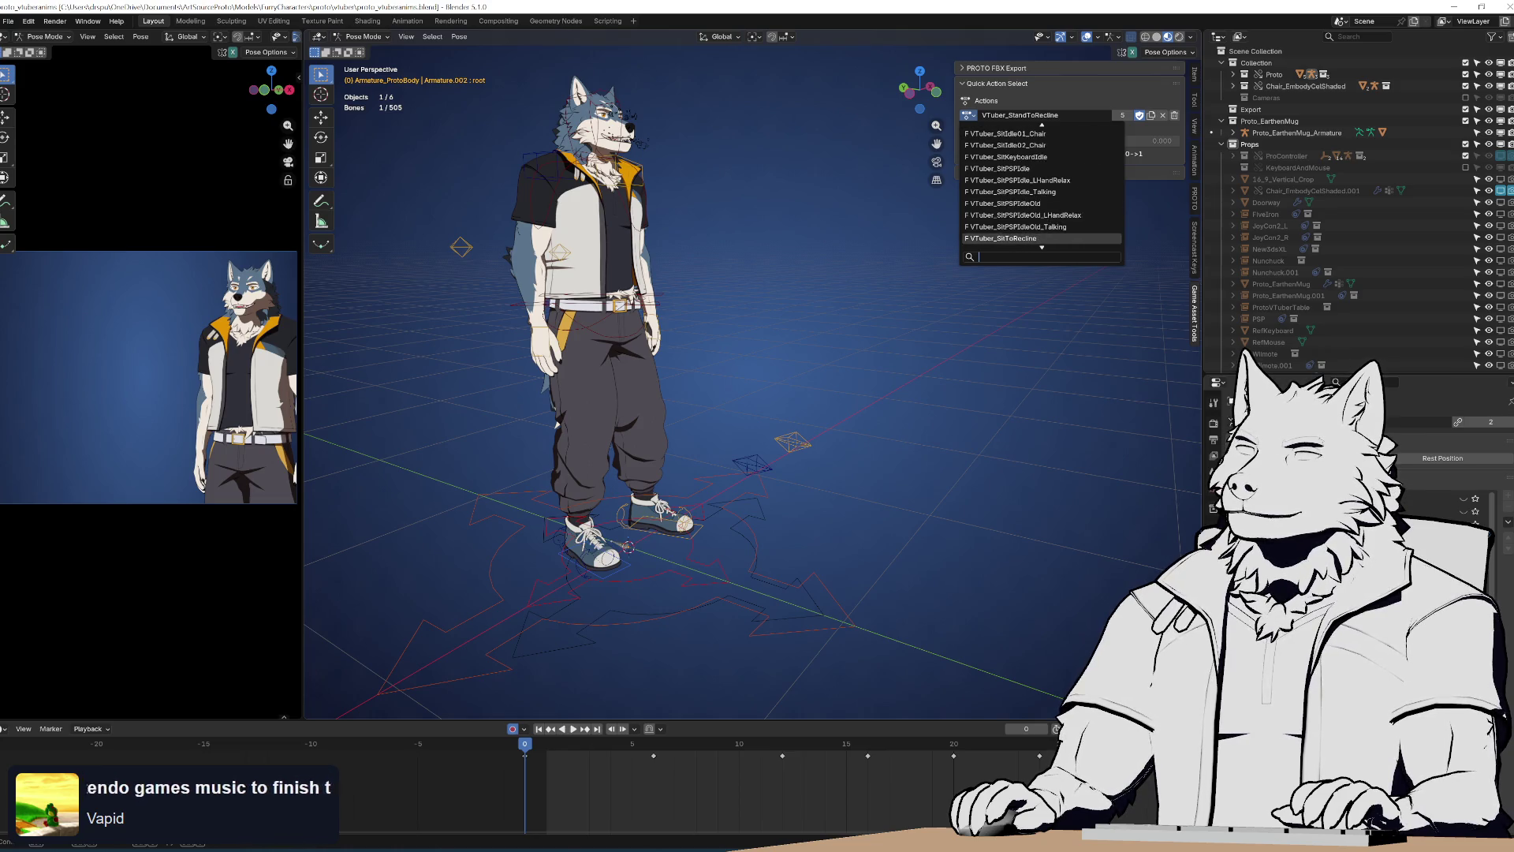
{"action": "left_click", "coordinate": [1025, 156]}
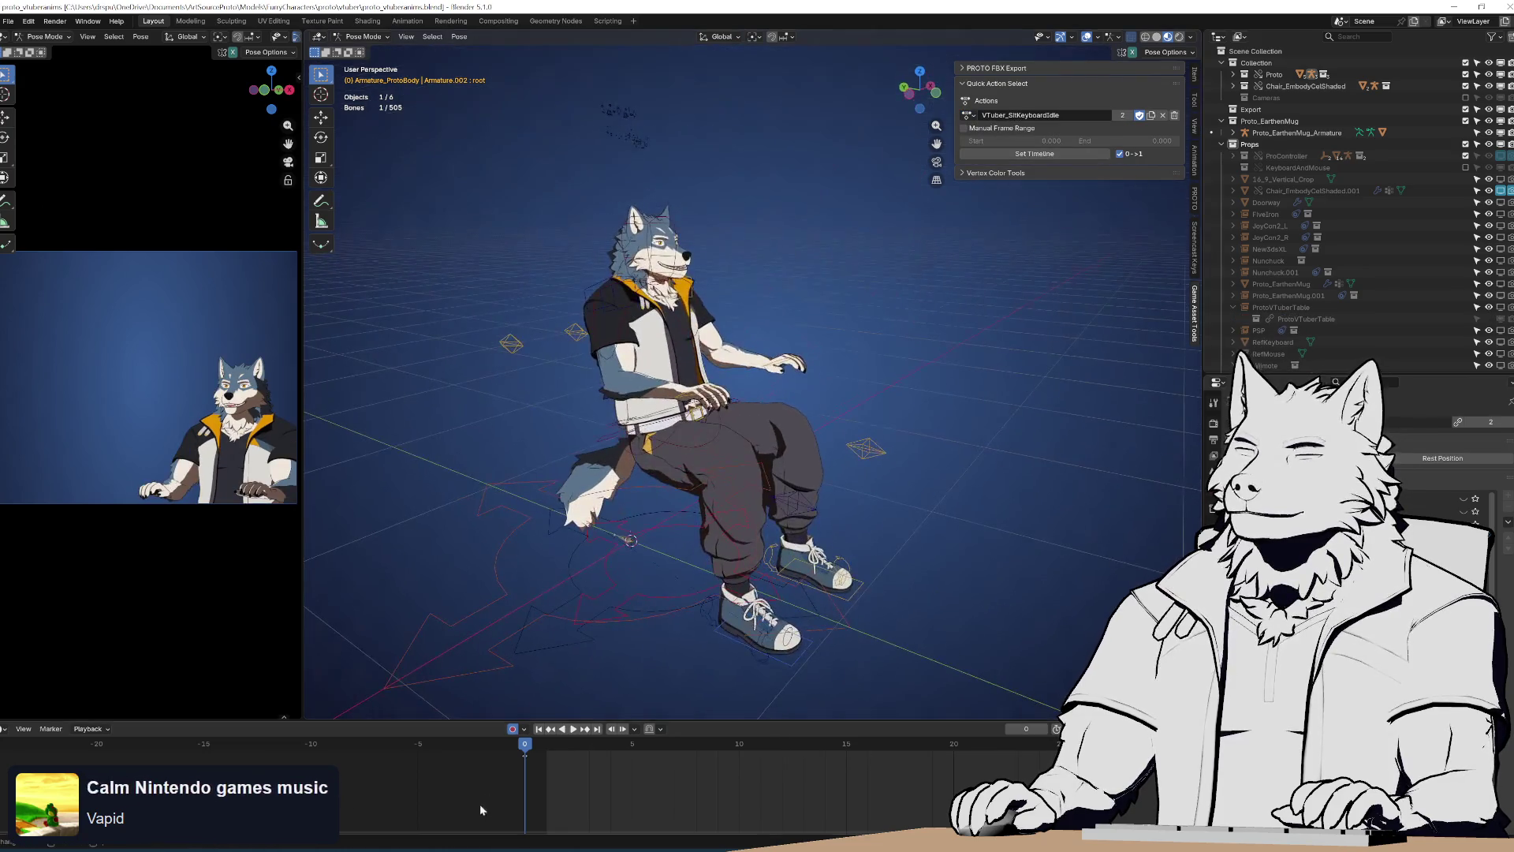
{"action": "key", "text": "space"}
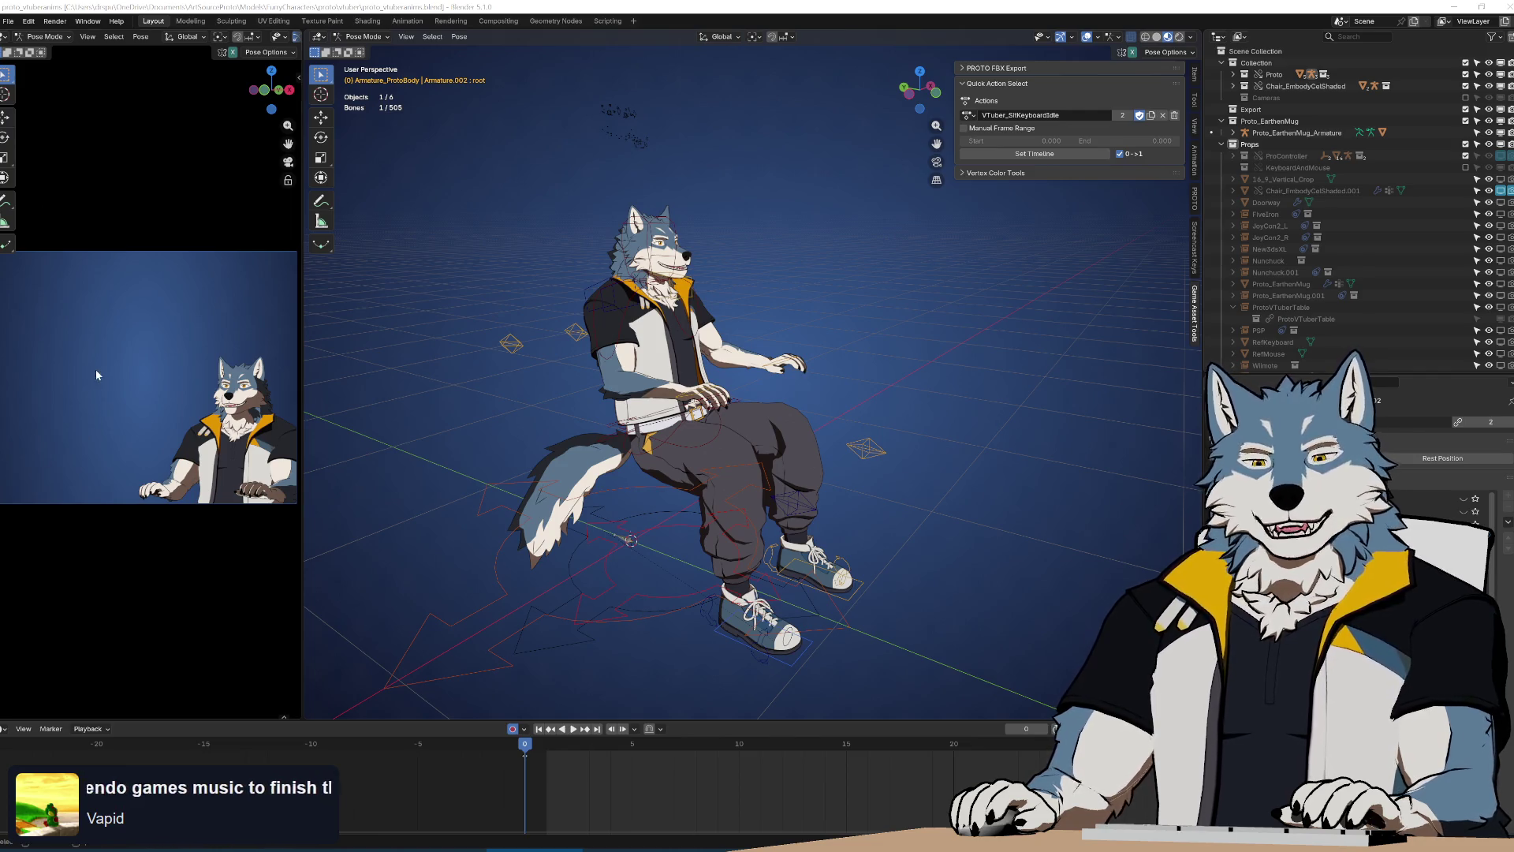
{"action": "key", "text": "KP_4"}
{"action": "key", "text": "KP_4"}
{"action": "key", "text": "KP_4"}
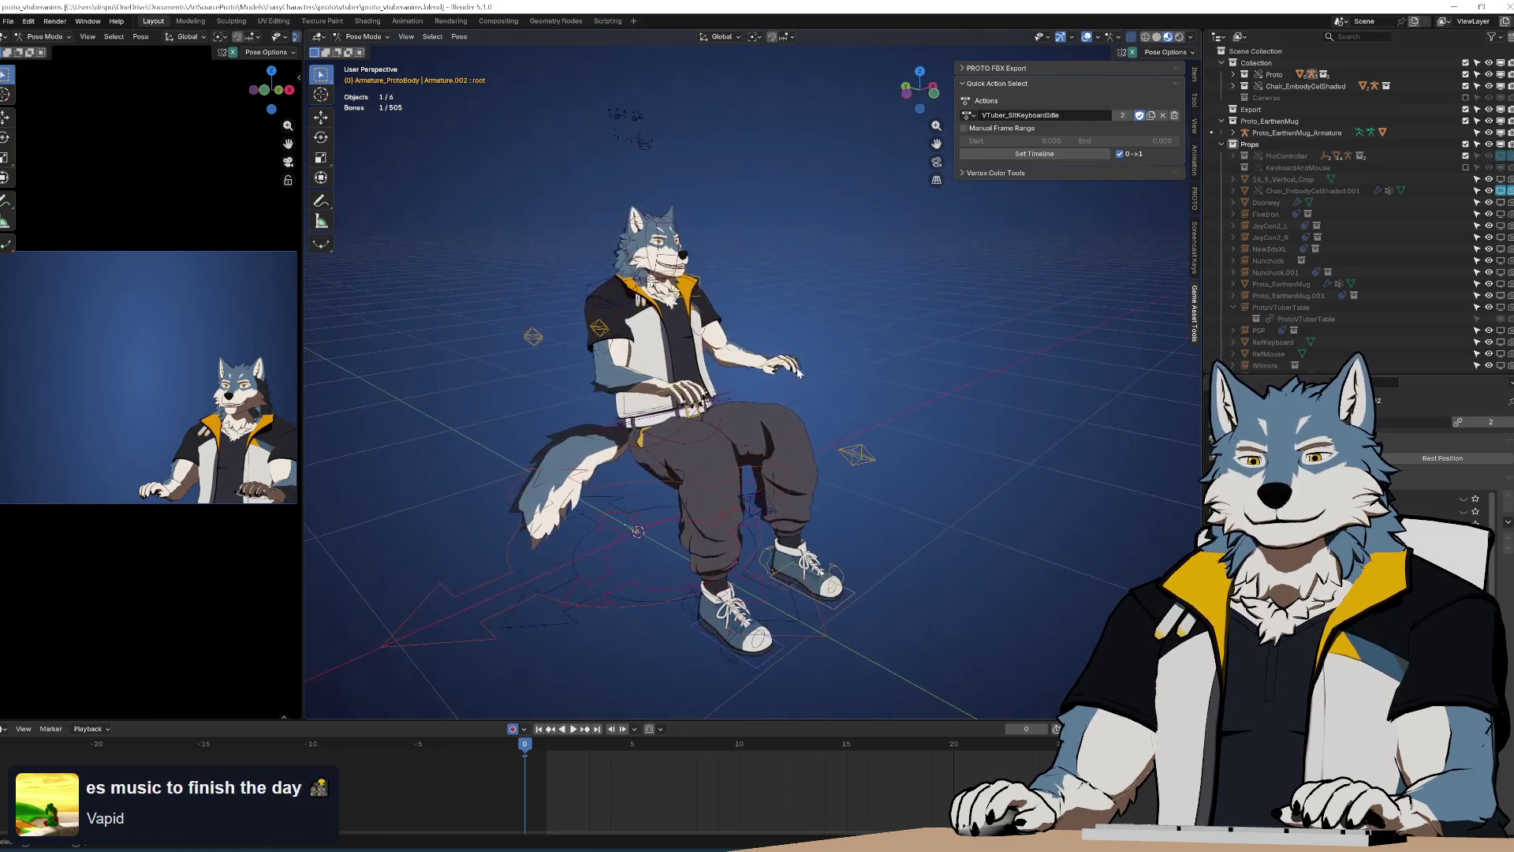
Drag the Outliner divider down to reveal the full scene hierarchy
{"action": "scroll", "coordinate": [820, 365], "scroll_direction": "up", "scroll_amount": 2}
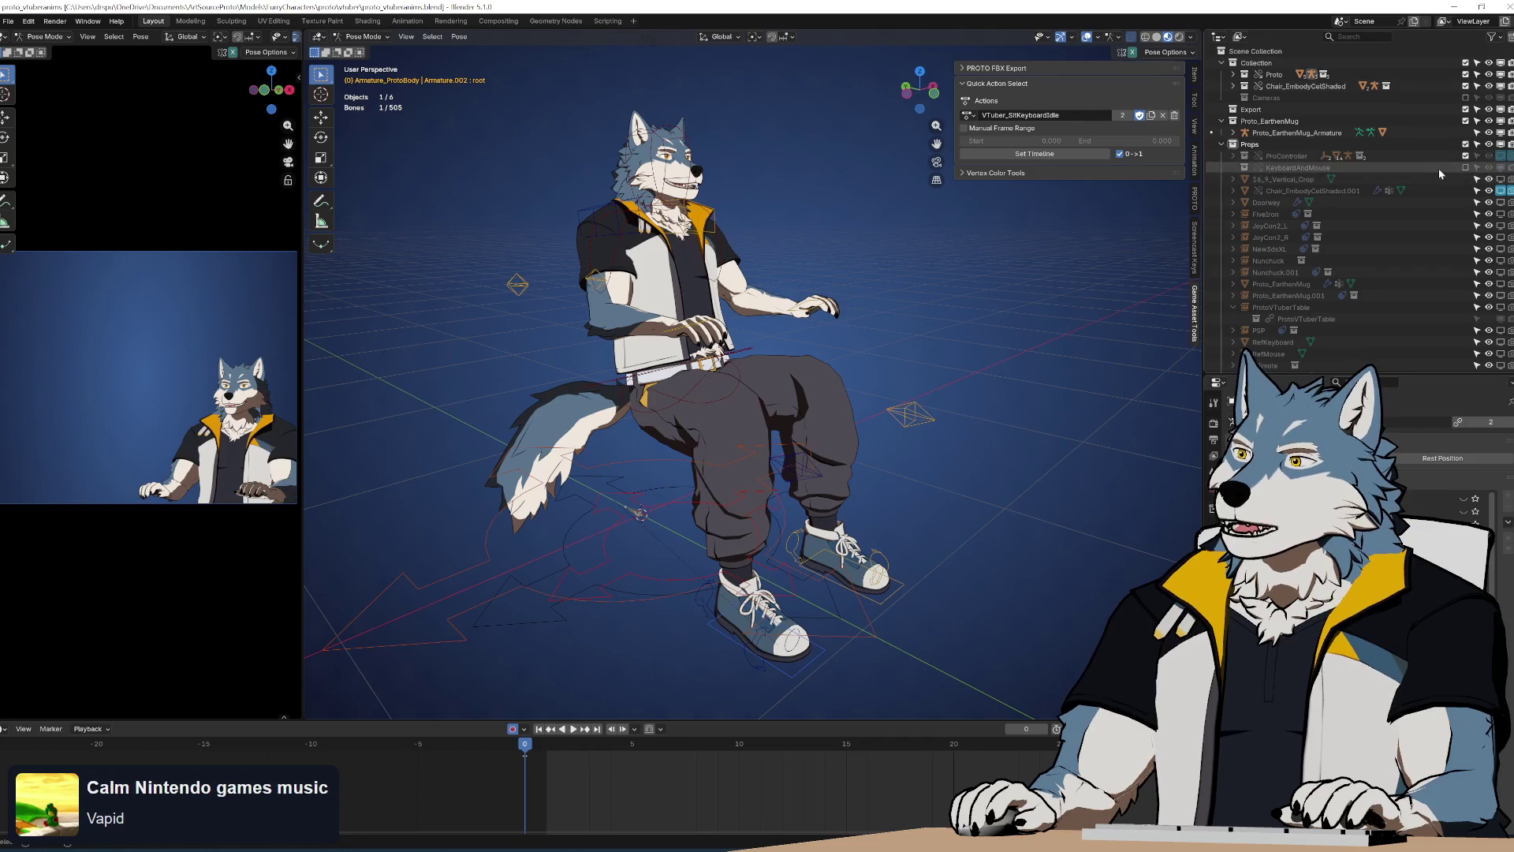
{"action": "scroll", "coordinate": [1369, 188], "scroll_direction": "down", "scroll_amount": 1}
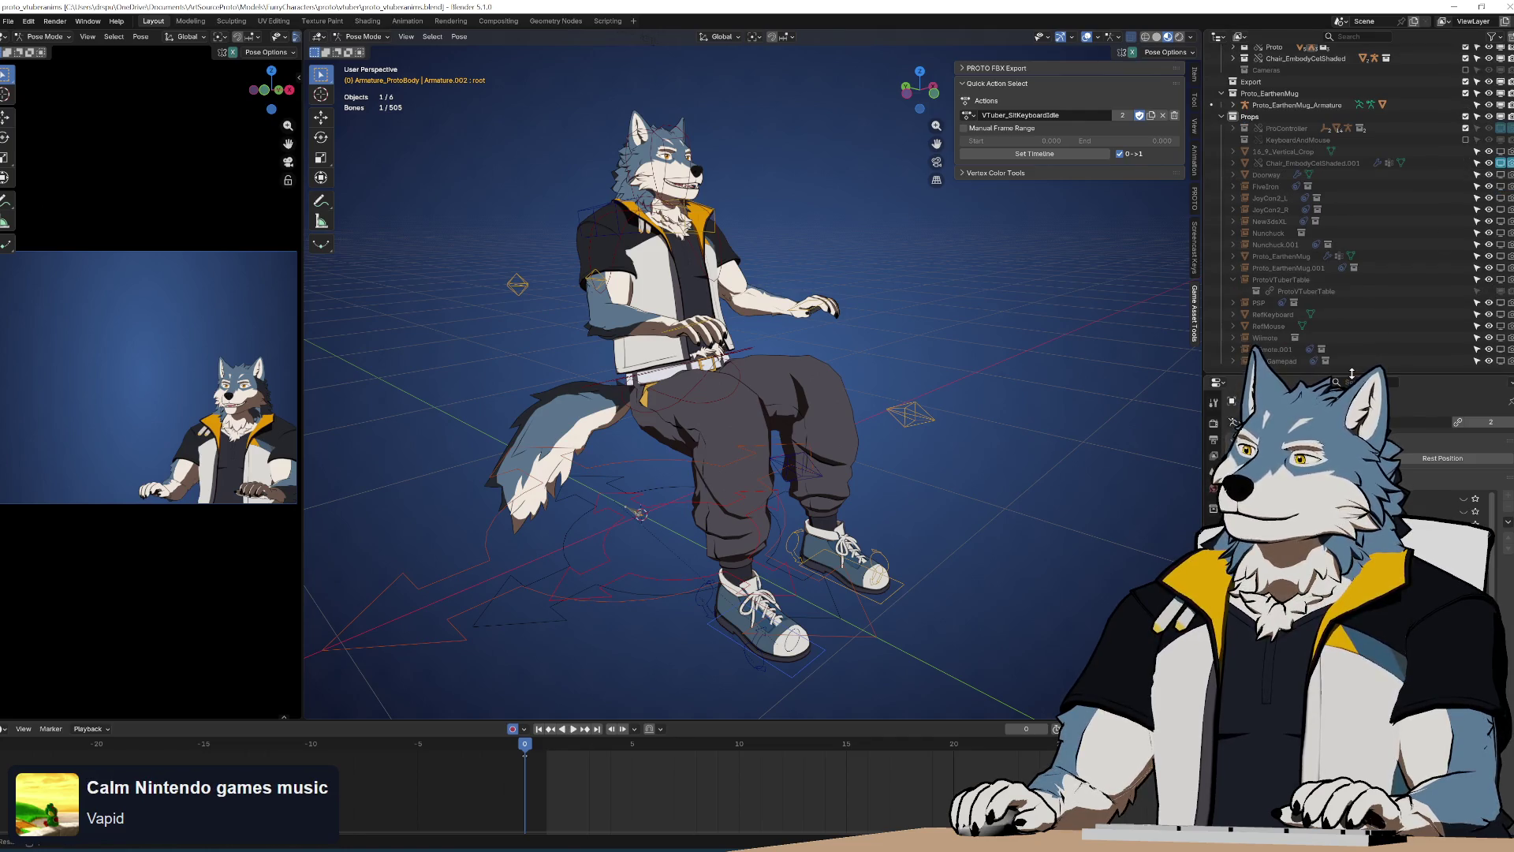
{"action": "left_click_drag", "start_coordinate": [1352, 374], "coordinate": [1352, 476]}
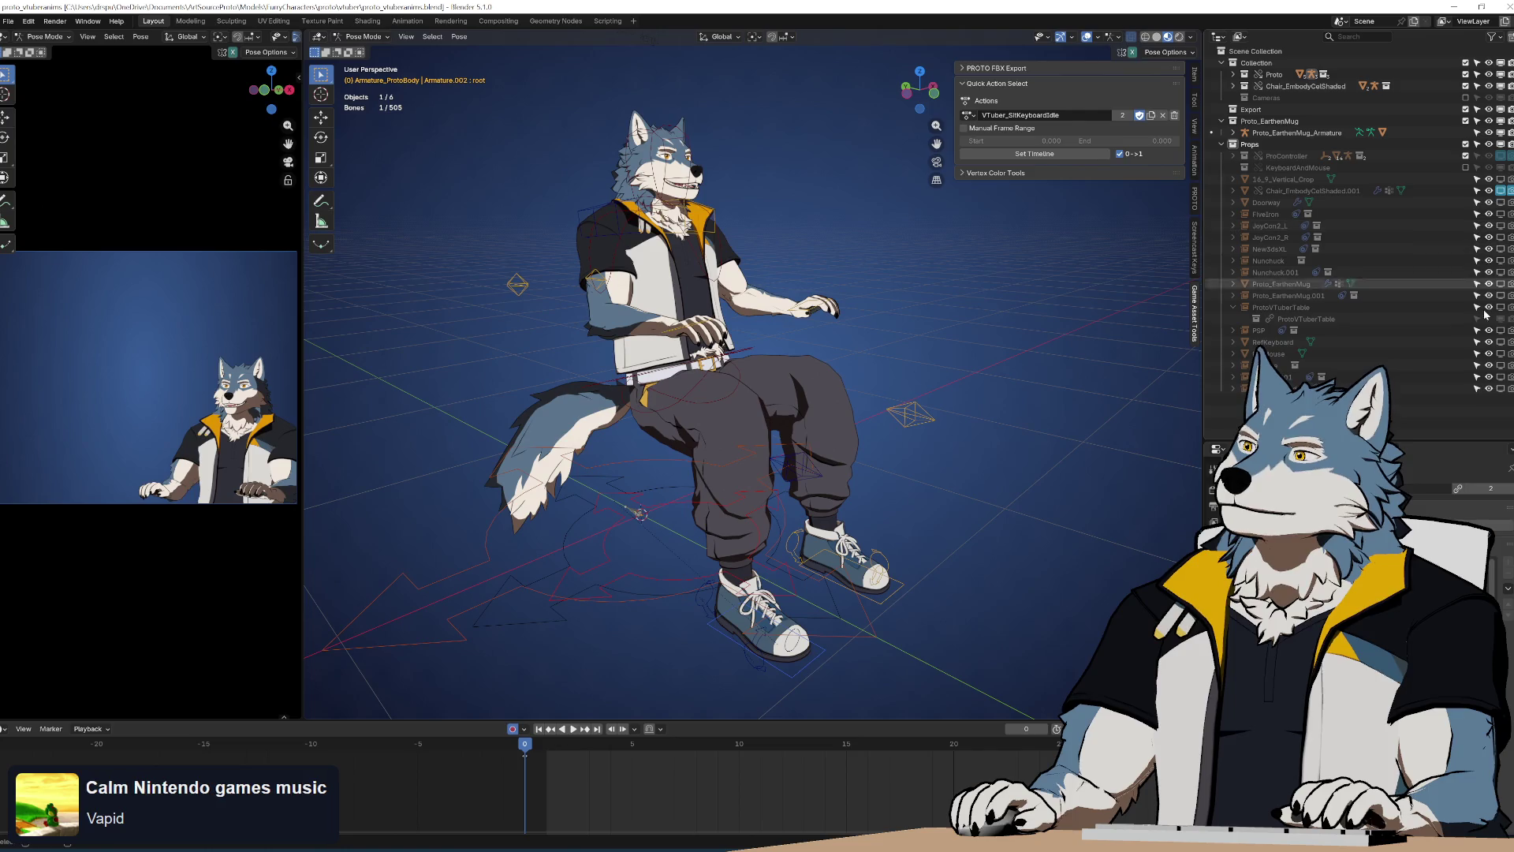
Make the ProtoVTuberTable table and reference keyboard visible and inspect them under the avatar
{"action": "left_click", "coordinate": [1233, 307]}
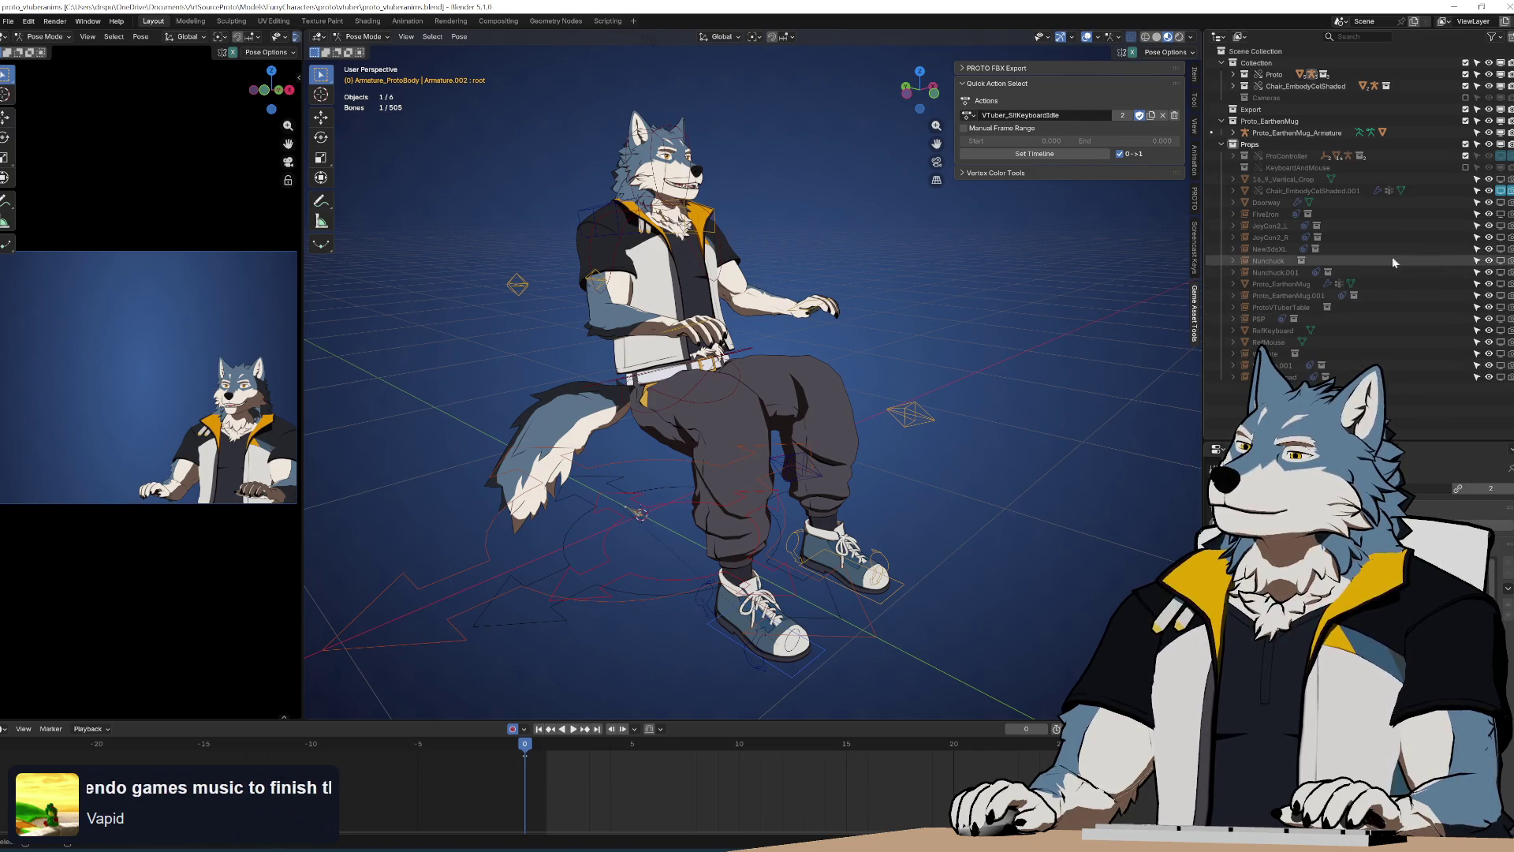
{"action": "left_click", "coordinate": [1466, 168]}
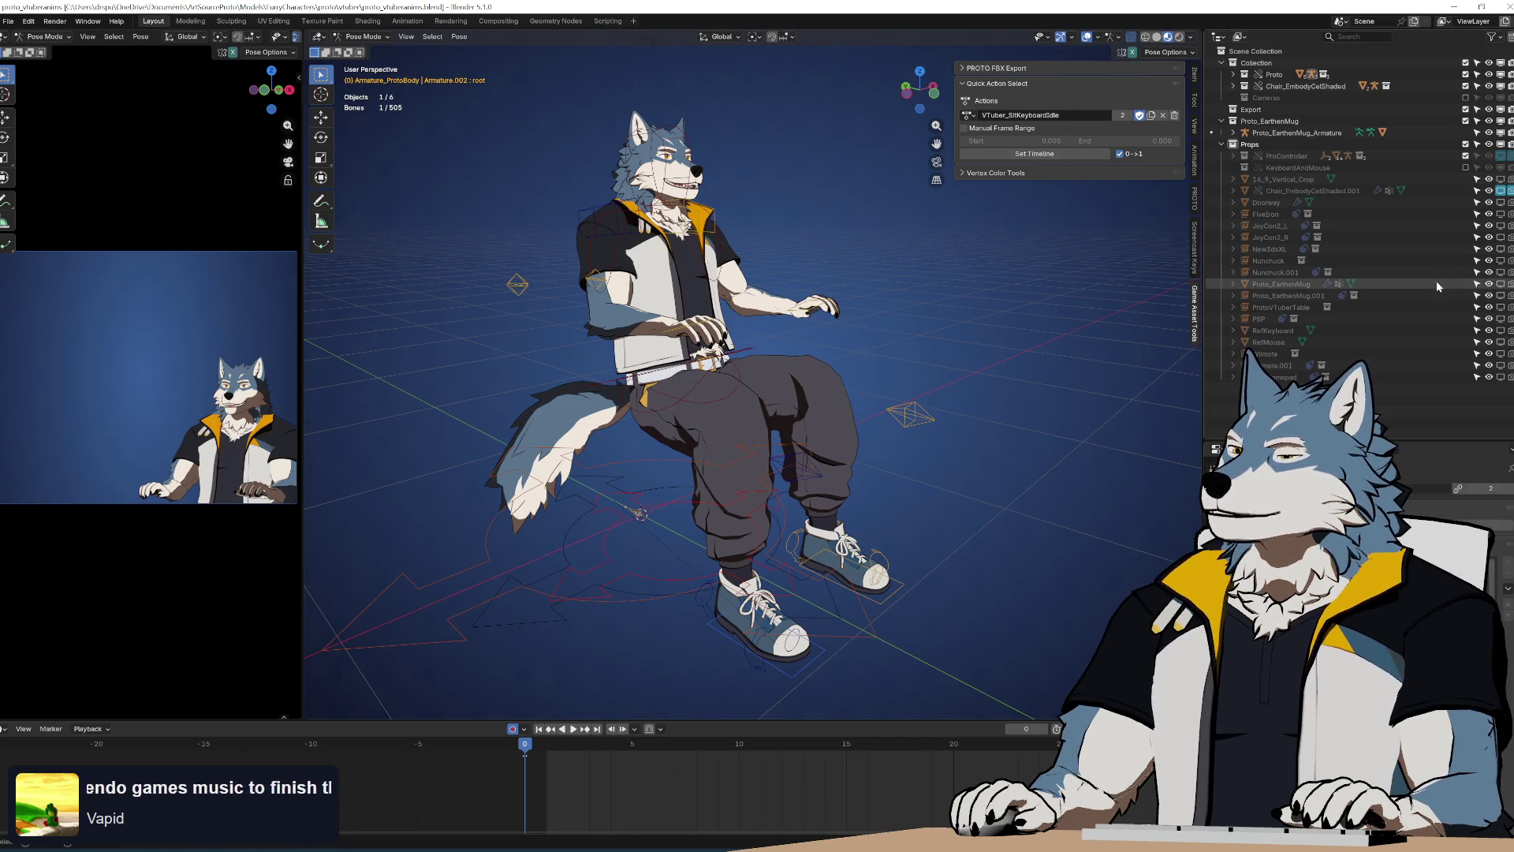
{"action": "left_click", "coordinate": [1504, 308]}
{"action": "mouse_move", "coordinate": [907, 335]}
{"action": "middle_mouse_down"}
{"action": "mouse_move", "coordinate": [998, 335]}
{"action": "mouse_move", "coordinate": [849, 305]}
{"action": "mouse_move", "coordinate": [955, 292]}
{"action": "mouse_move", "coordinate": [847, 495]}
{"action": "middle_mouse_up"}
{"action": "scroll", "coordinate": [931, 321], "scroll_direction": "up", "scroll_amount": 4}
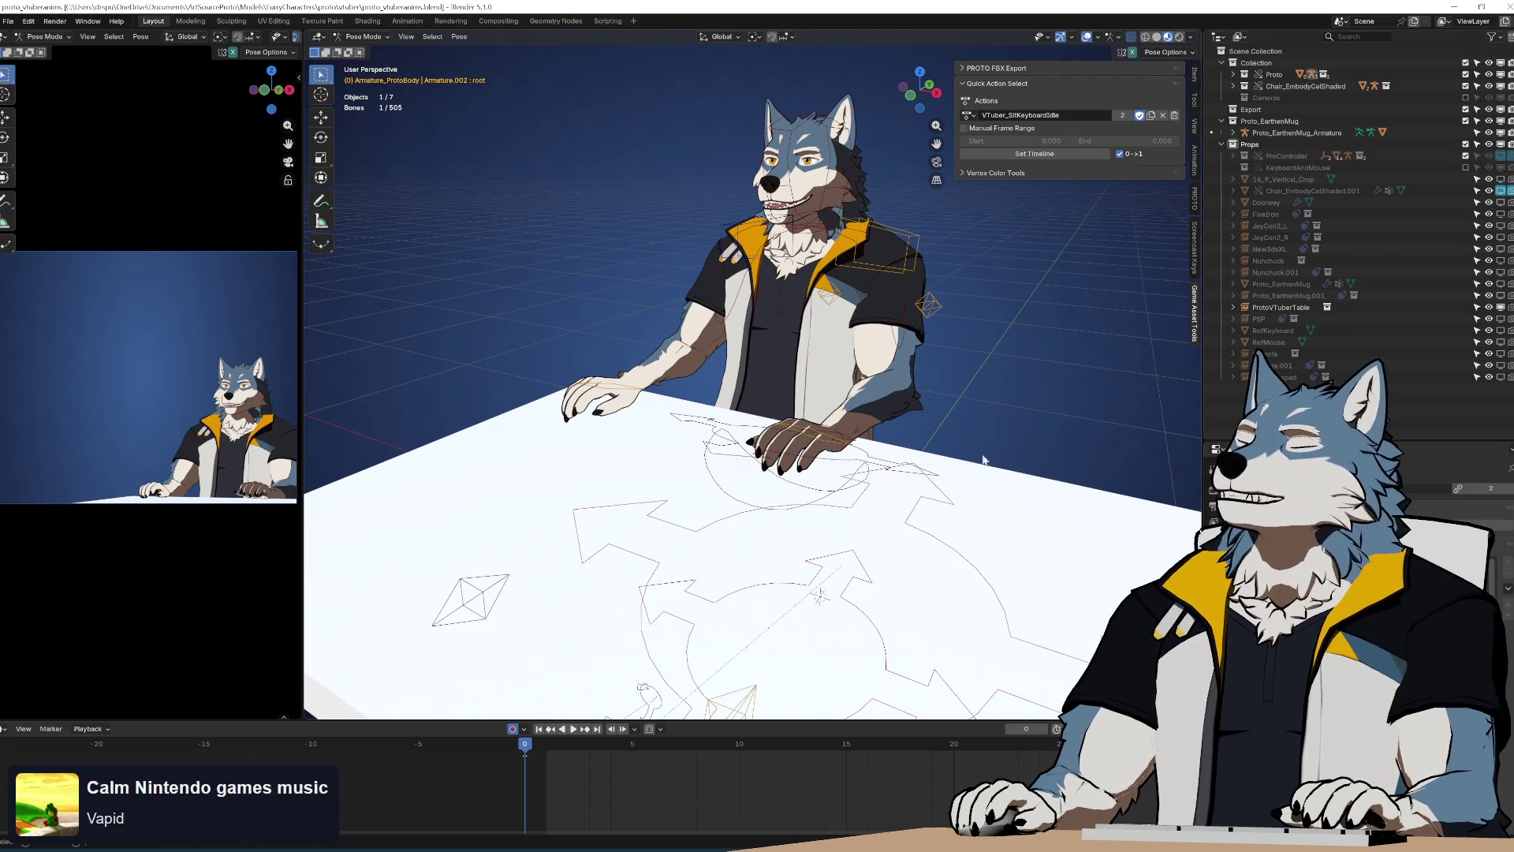
{"action": "left_click", "coordinate": [1500, 331]}
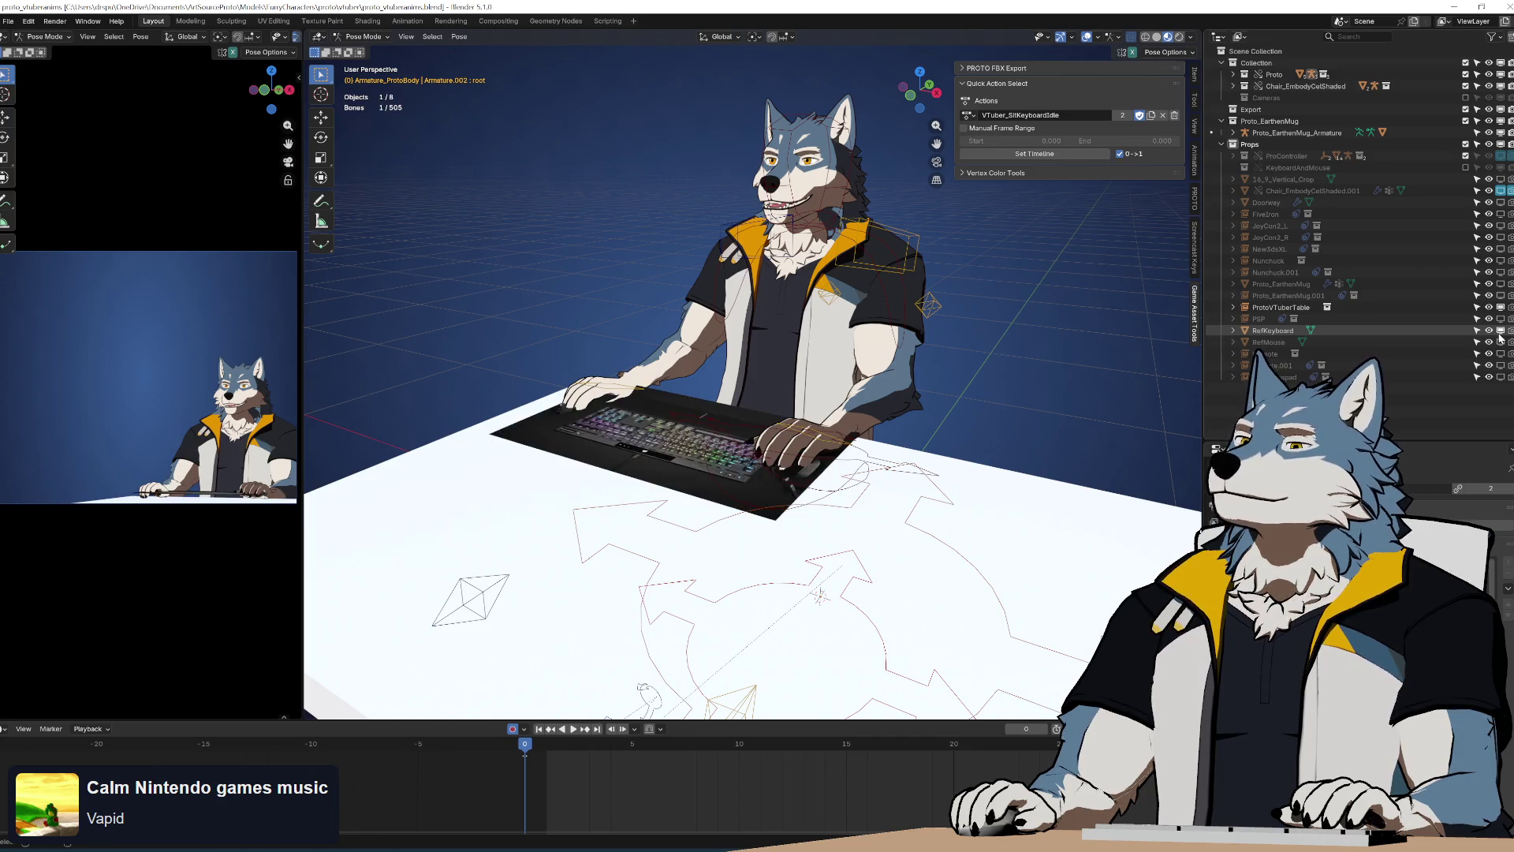
{"action": "middle_click_drag", "start_coordinate": [789, 394], "coordinate": [670, 347]}
{"action": "middle_click_drag", "start_coordinate": [645, 460], "coordinate": [946, 347]}
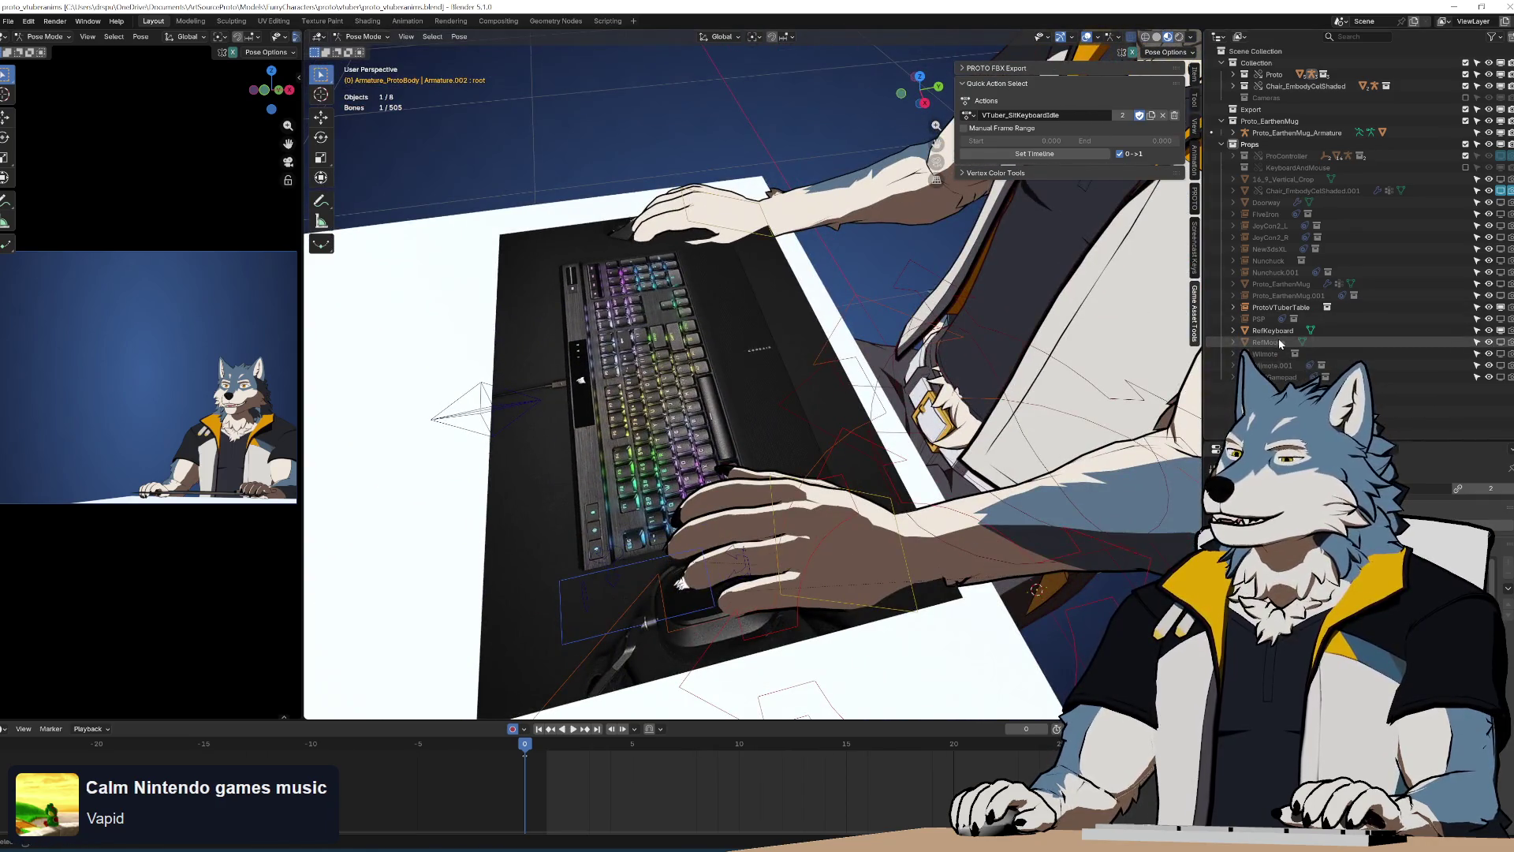
Delete the RefKeyboard and RefMouse objects and save proto_vtuberanims.blend
{"action": "left_click", "coordinate": [1333, 342]}
{"action": "left_click", "coordinate": [1294, 355]}
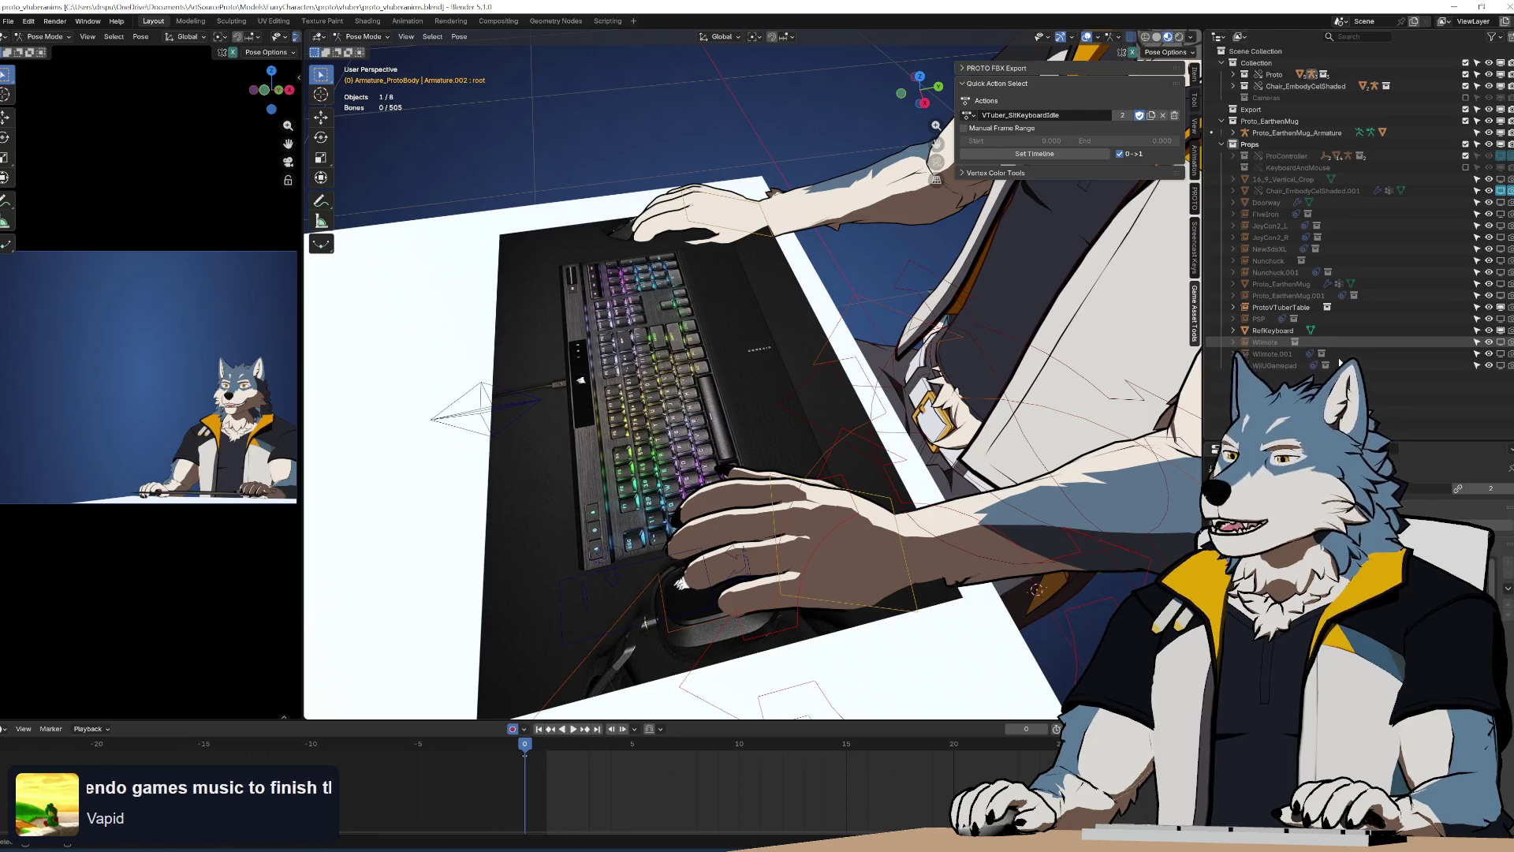
{"action": "right_click", "coordinate": [1275, 331]}
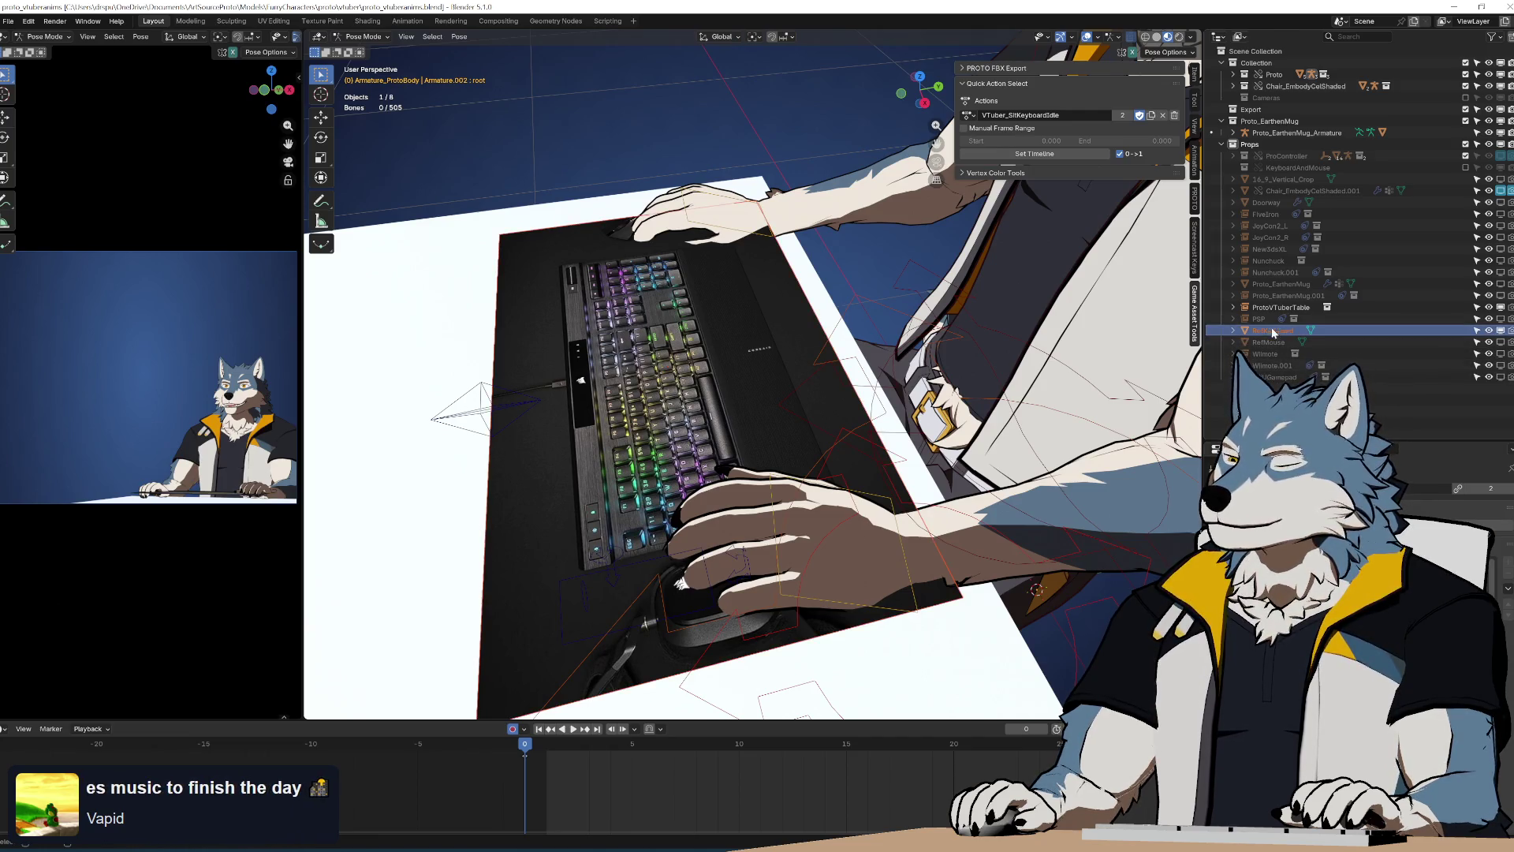
{"action": "left_click", "coordinate": [1276, 332]}
{"action": "key", "text": "ctrl+z"}
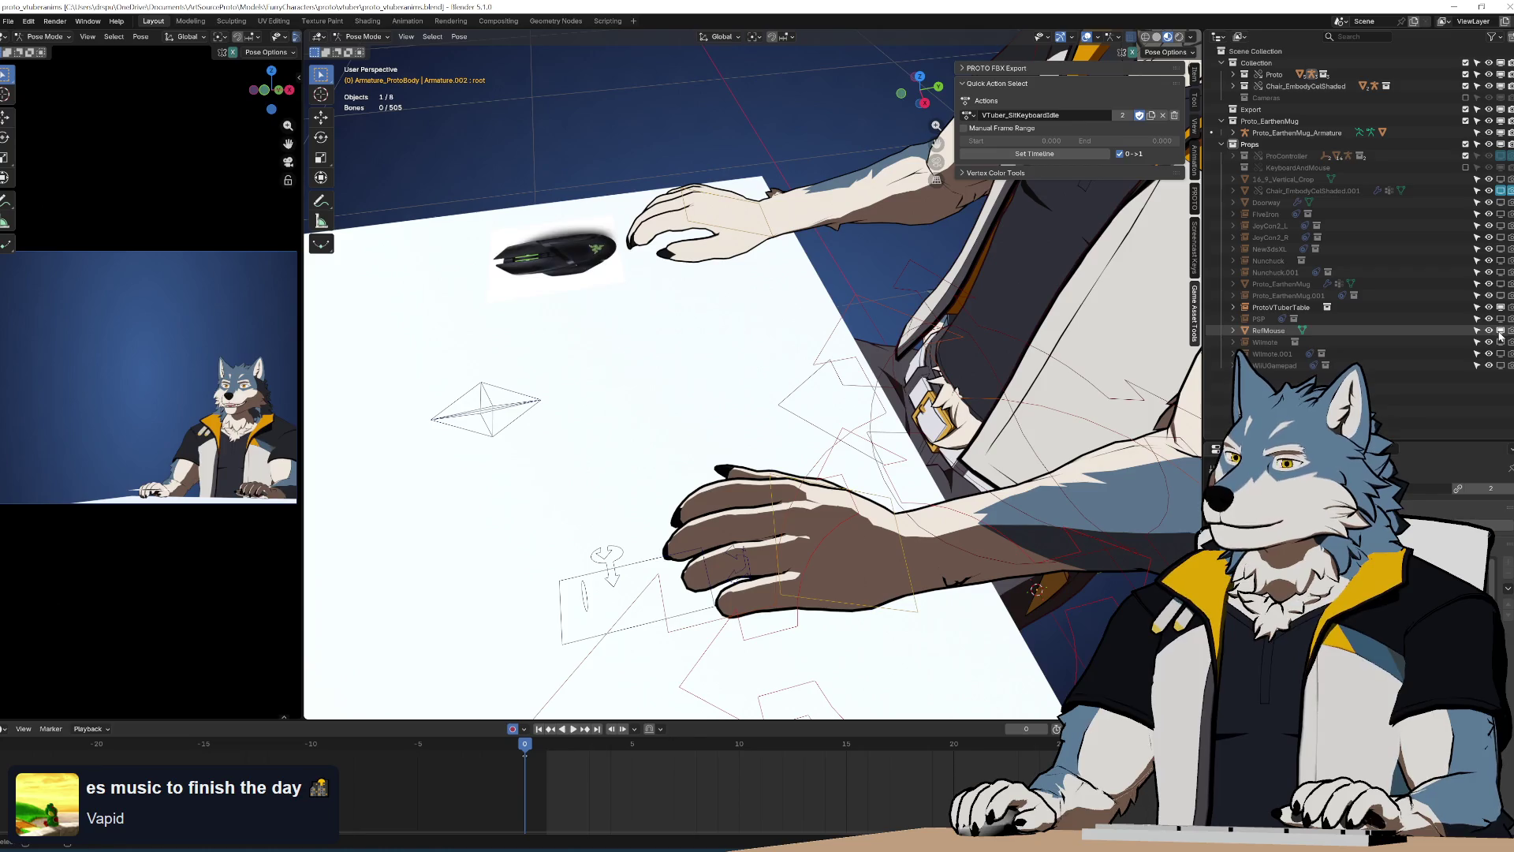
{"action": "left_click", "coordinate": [1271, 333]}
{"action": "key", "text": "Delete"}
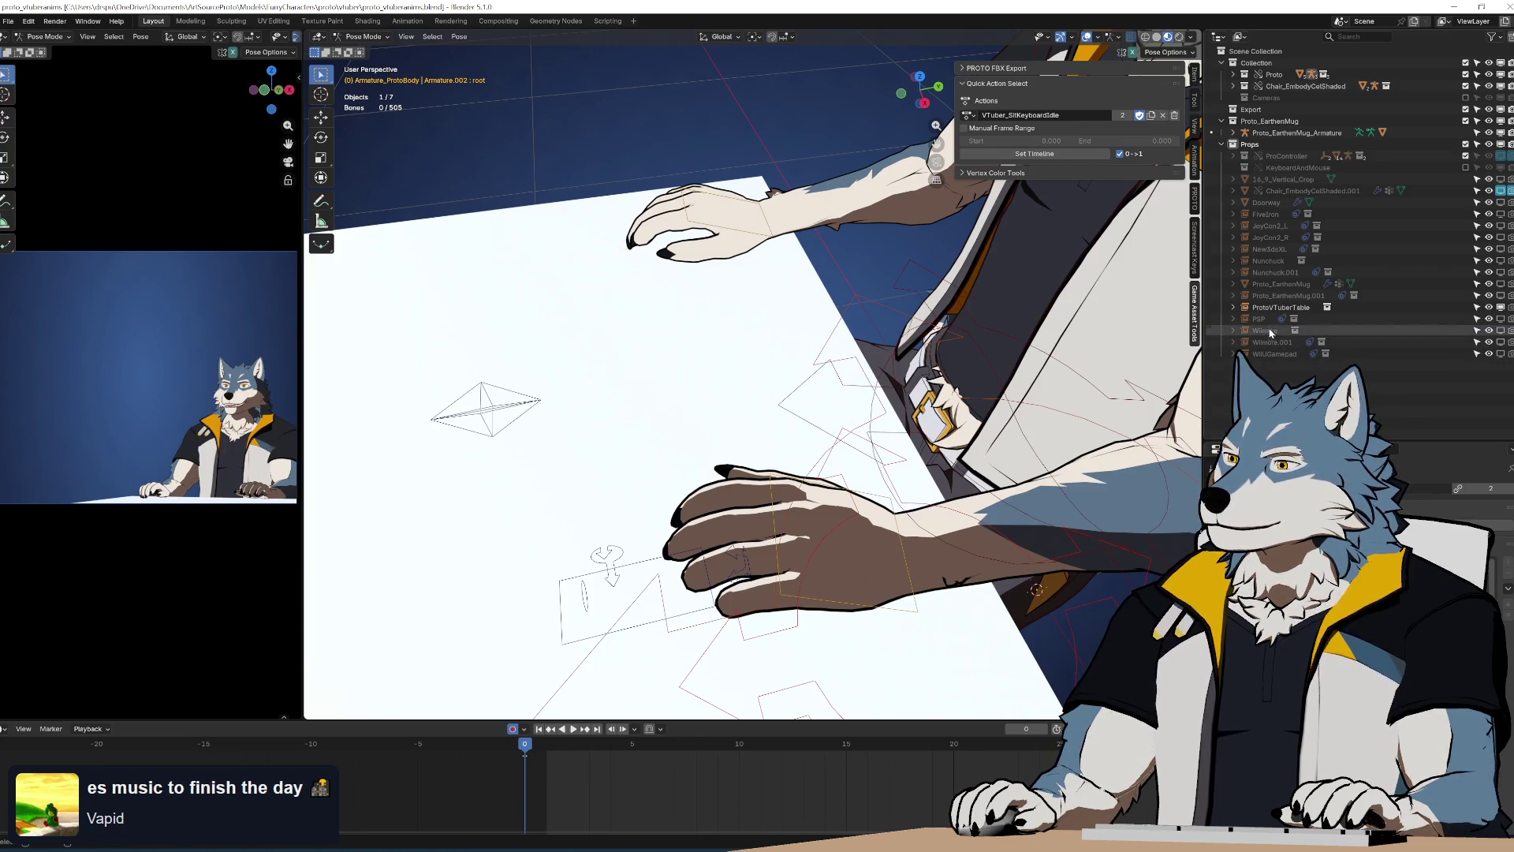
{"action": "scroll", "coordinate": [835, 400], "scroll_direction": "down", "scroll_amount": 5}
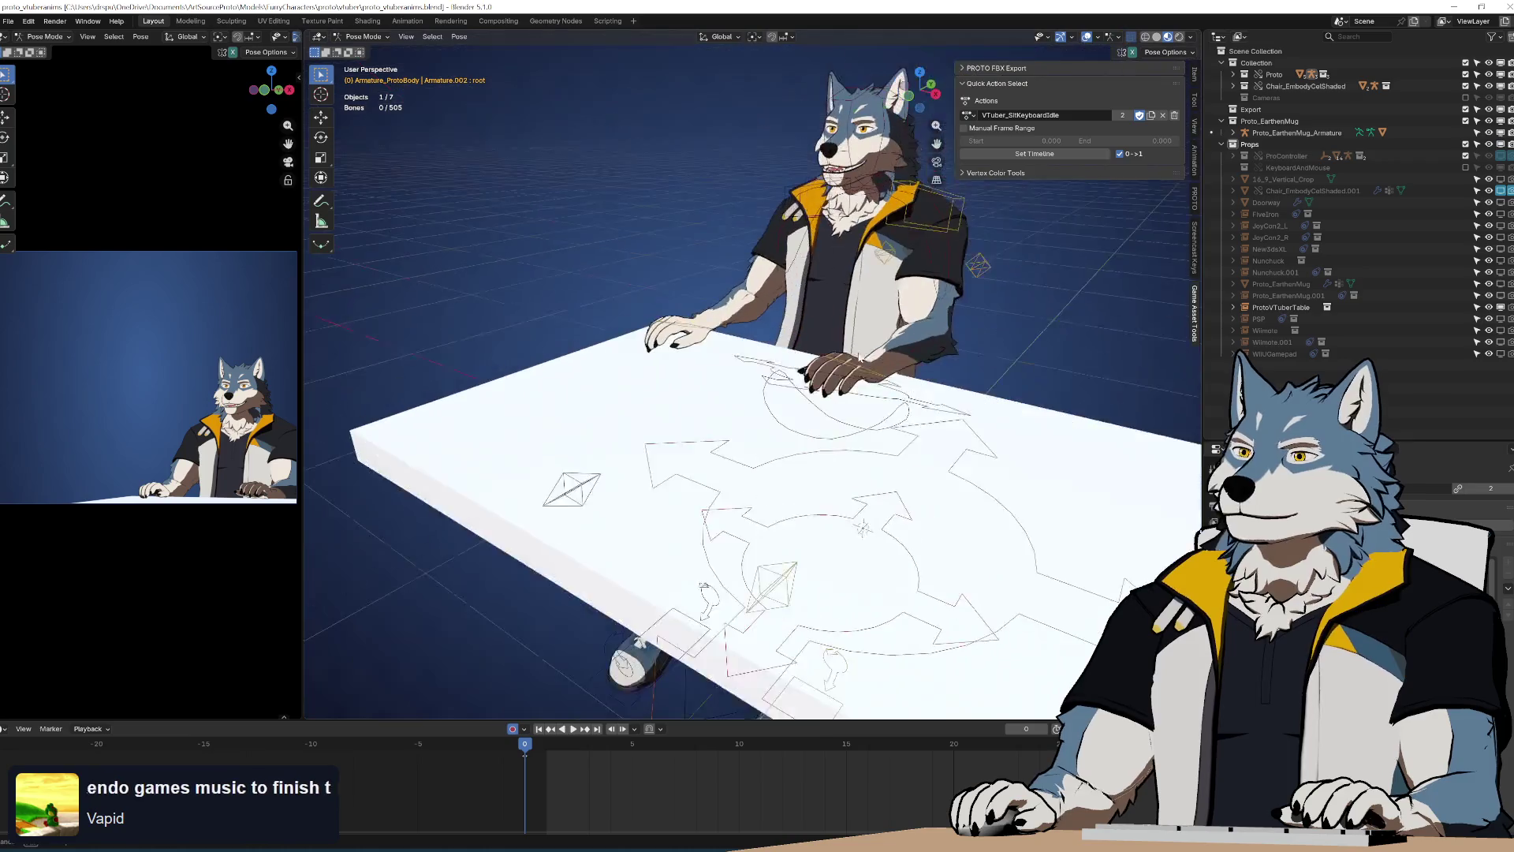
{"action": "scroll", "coordinate": [840, 364], "scroll_direction": "up", "scroll_amount": 5}
{"action": "key", "text": "ctrl+s"}
{"action": "scroll", "coordinate": [826, 359], "scroll_direction": "down", "scroll_amount": 4}
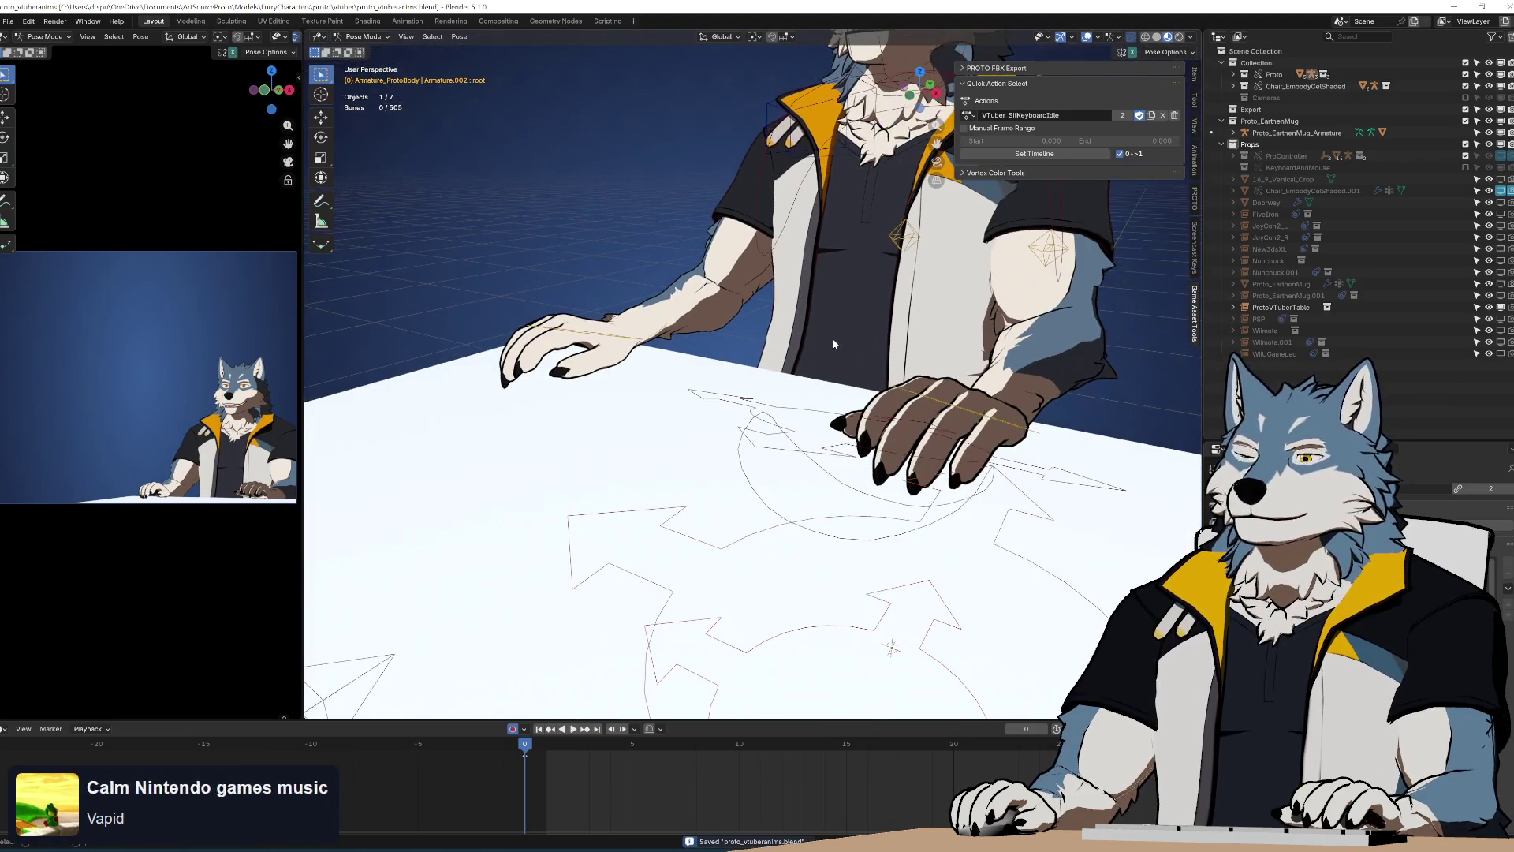
{"action": "left_click", "coordinate": [7, 21]}
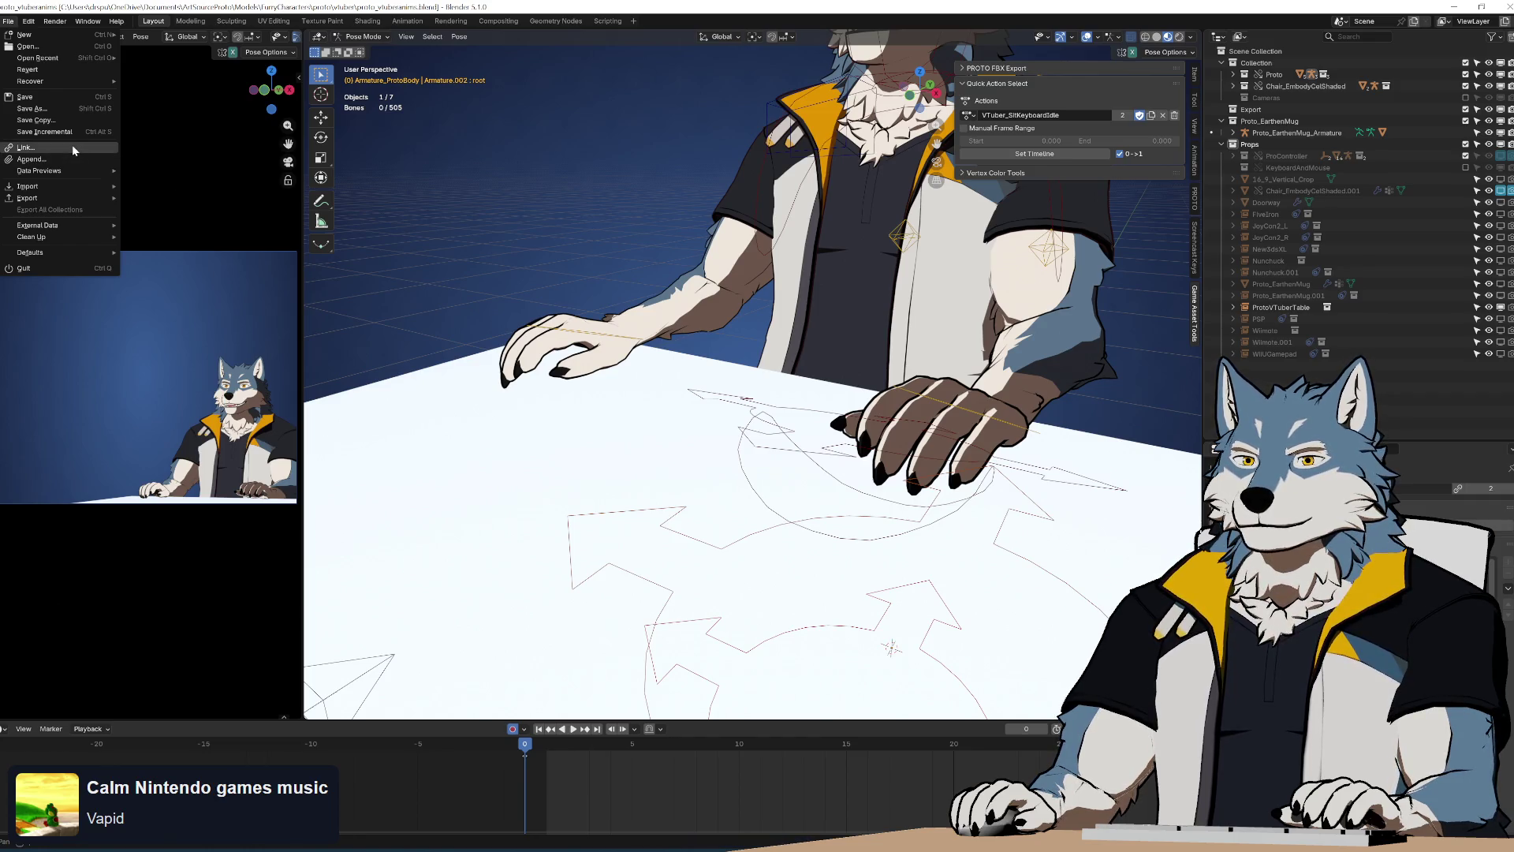
Start File > Link and browse to AssetsShared/ProtoAssets/Assets_AnimeEnvironments/StreamRoomPropsAnime.blend
{"action": "left_click", "coordinate": [72, 146]}
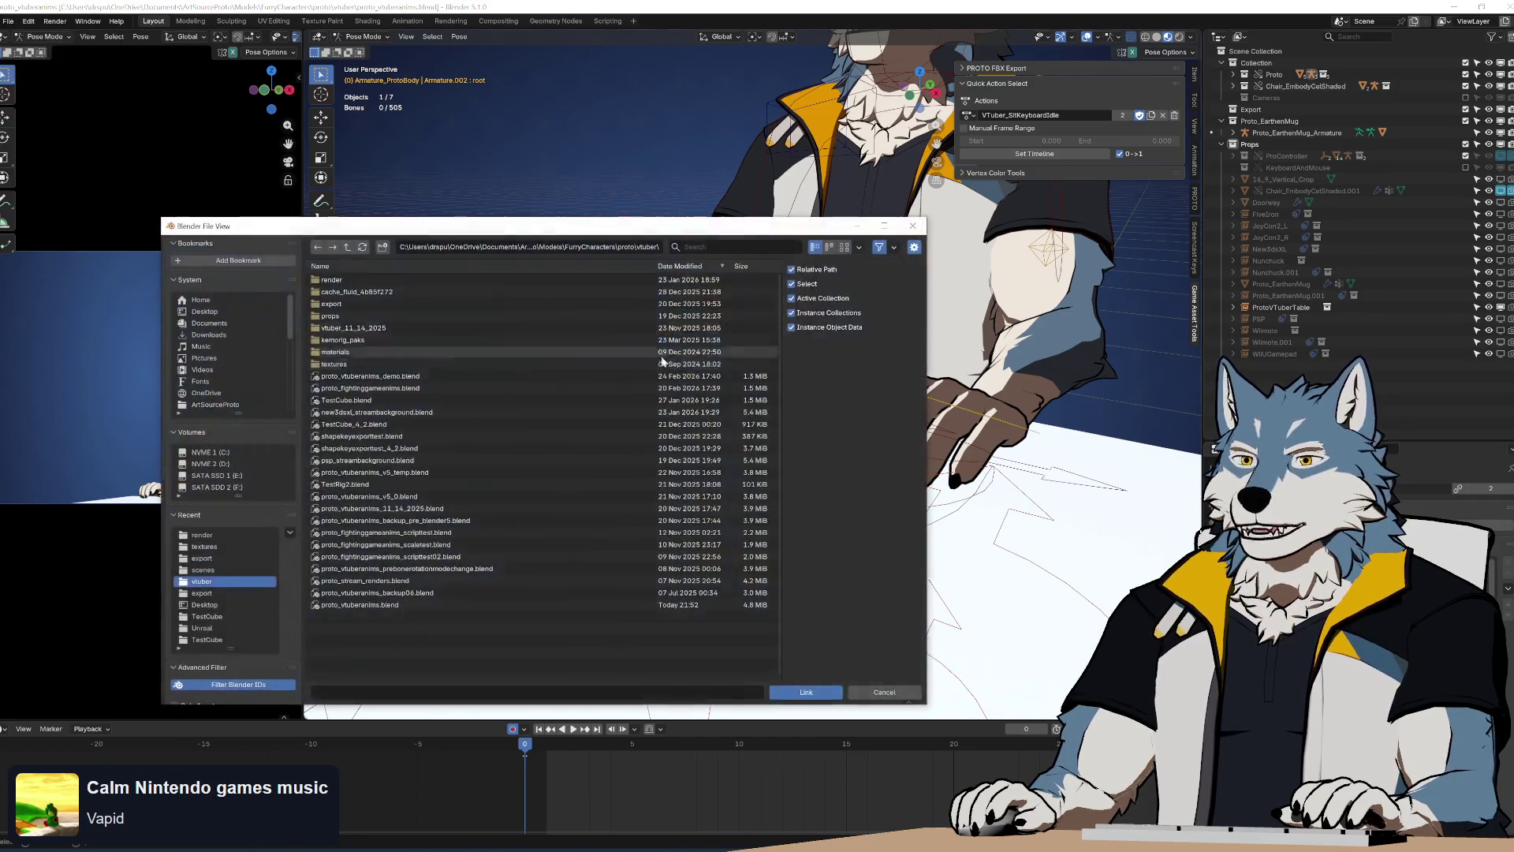
{"action": "left_click", "coordinate": [348, 247]}
{"action": "left_click", "coordinate": [348, 247]}
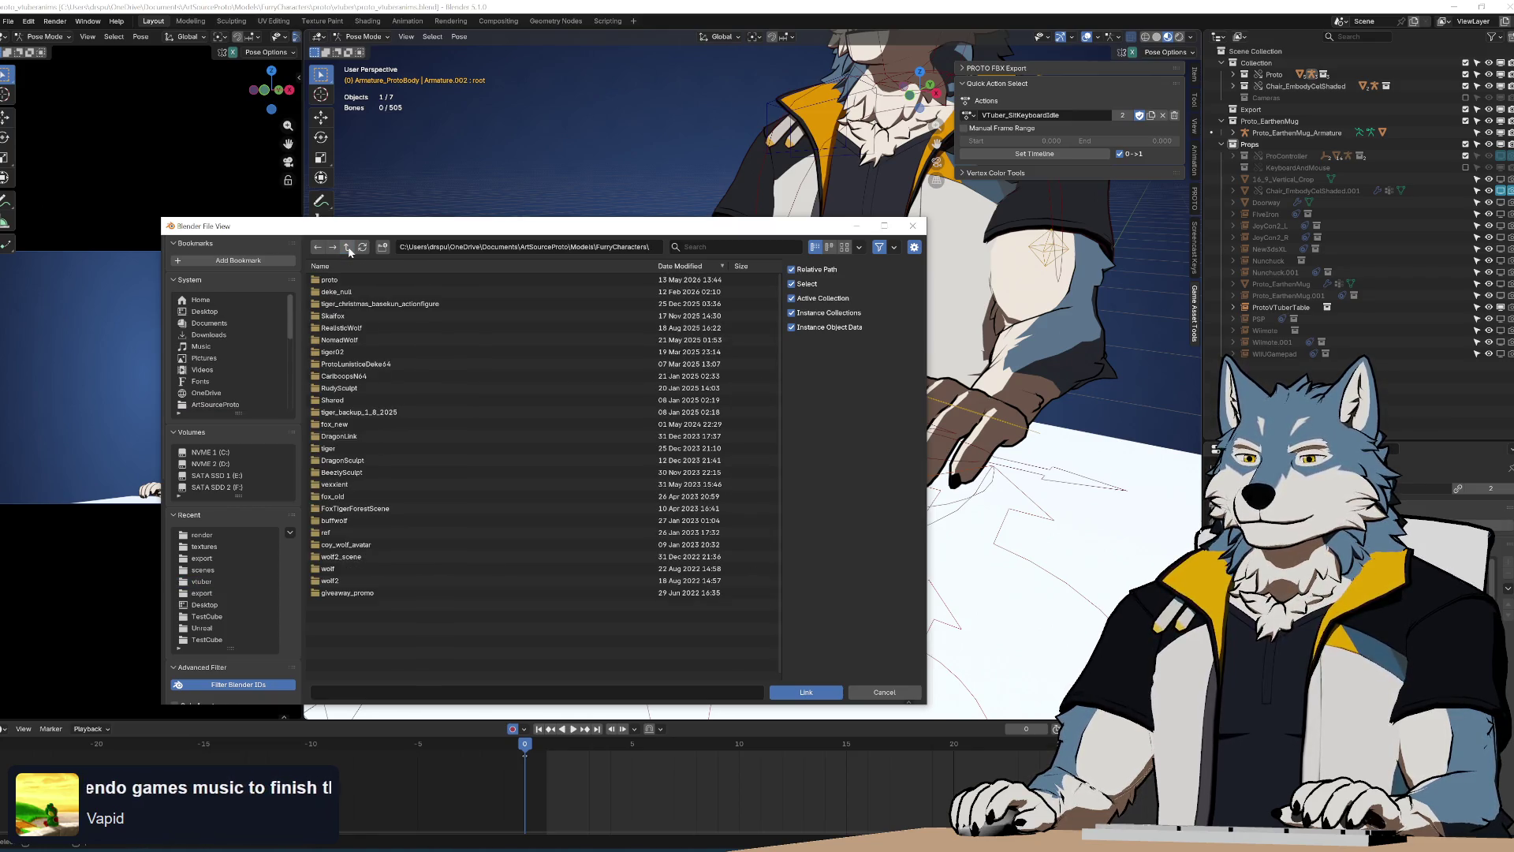
{"action": "left_click", "coordinate": [348, 247]}
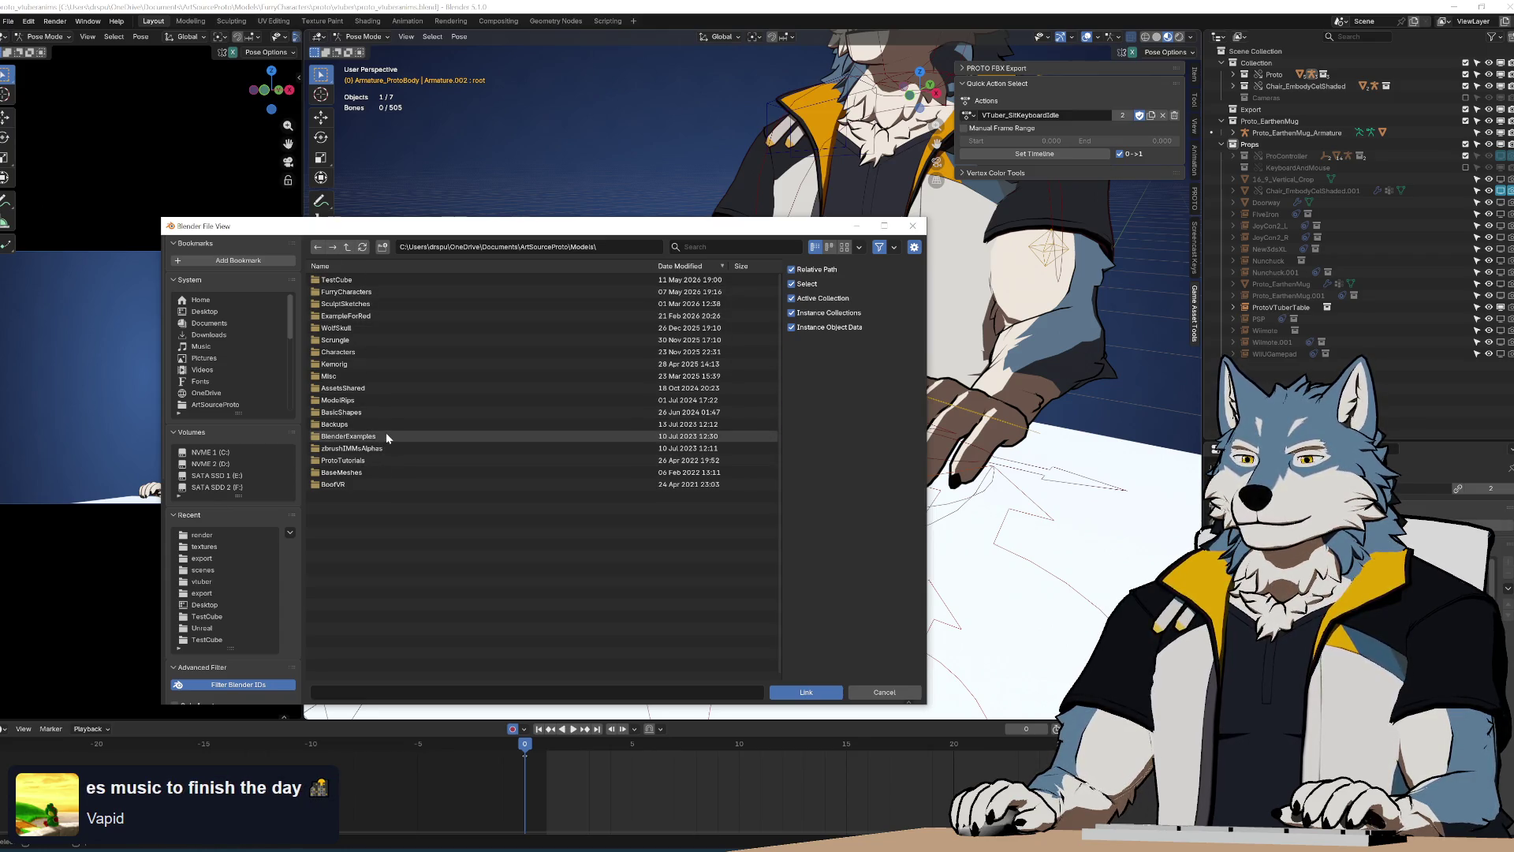
{"action": "left_click", "coordinate": [385, 268]}
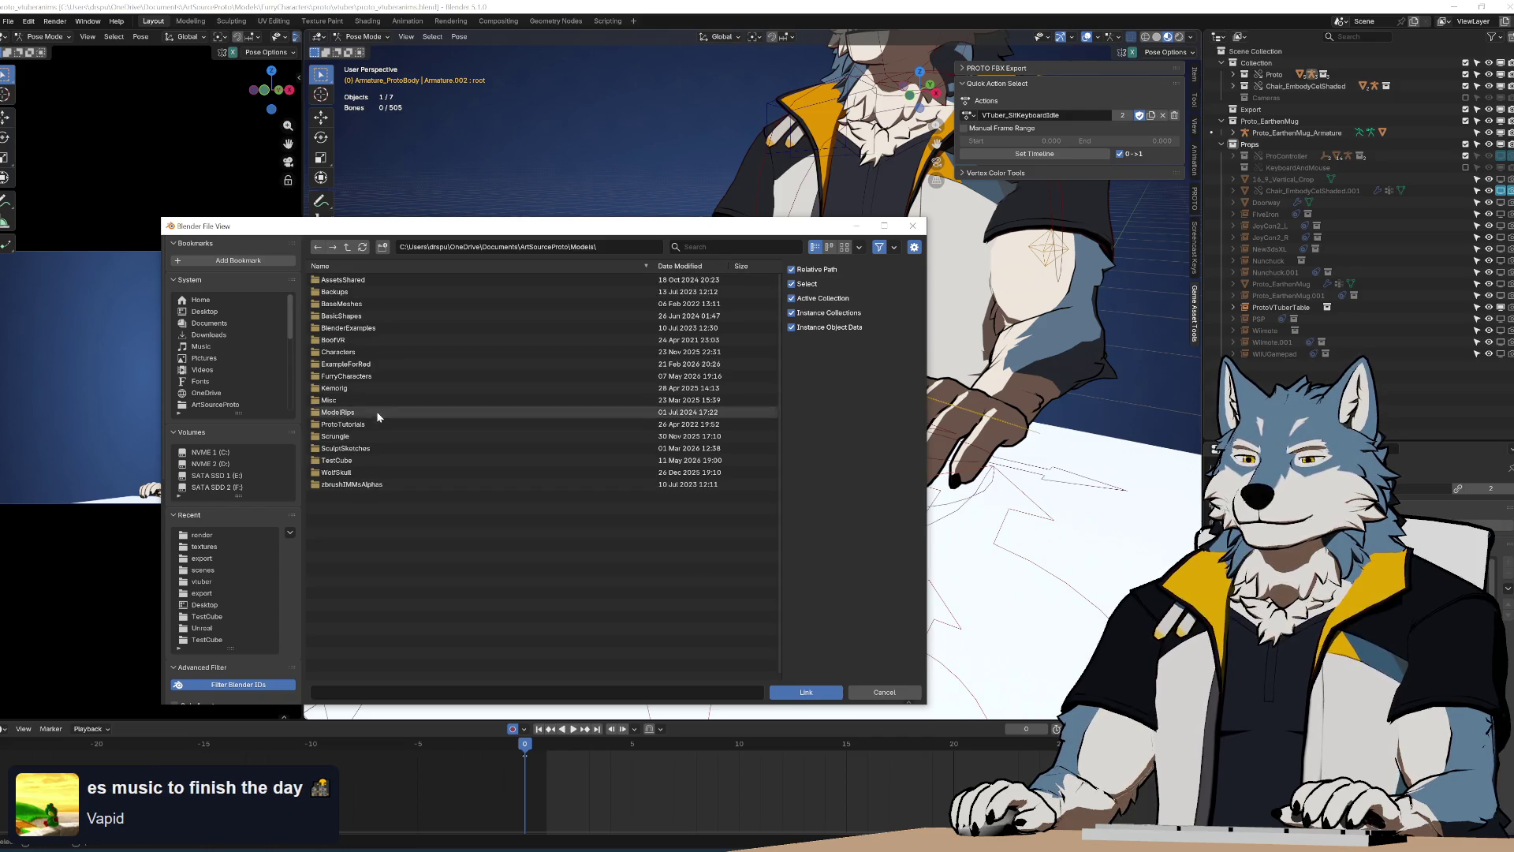
{"action": "left_click", "coordinate": [376, 280]}
{"action": "left_click", "coordinate": [381, 303]}
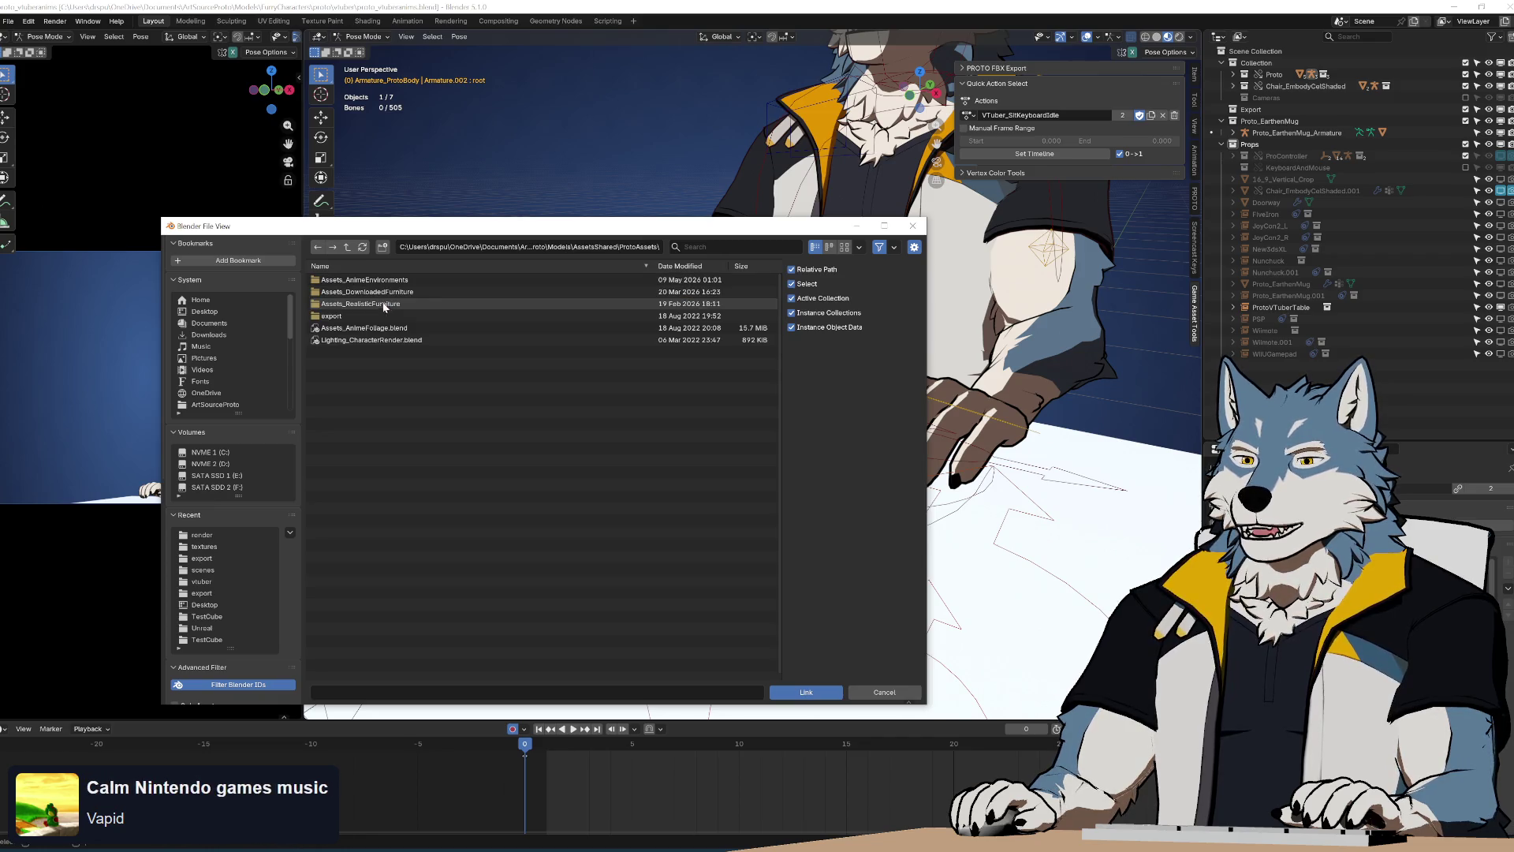
{"action": "left_click", "coordinate": [402, 281]}
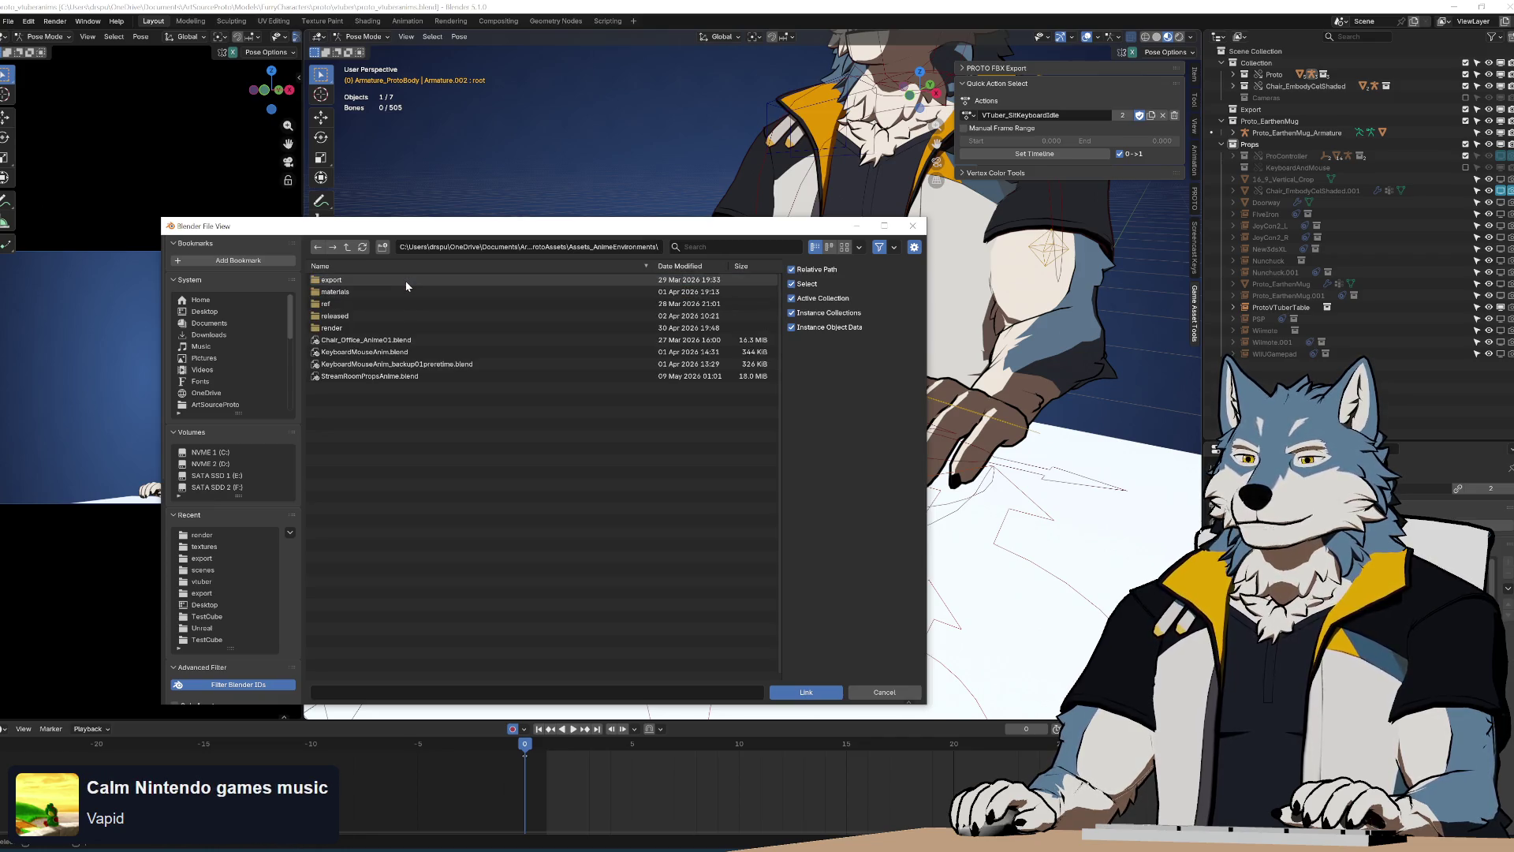
{"action": "left_click", "coordinate": [413, 377]}
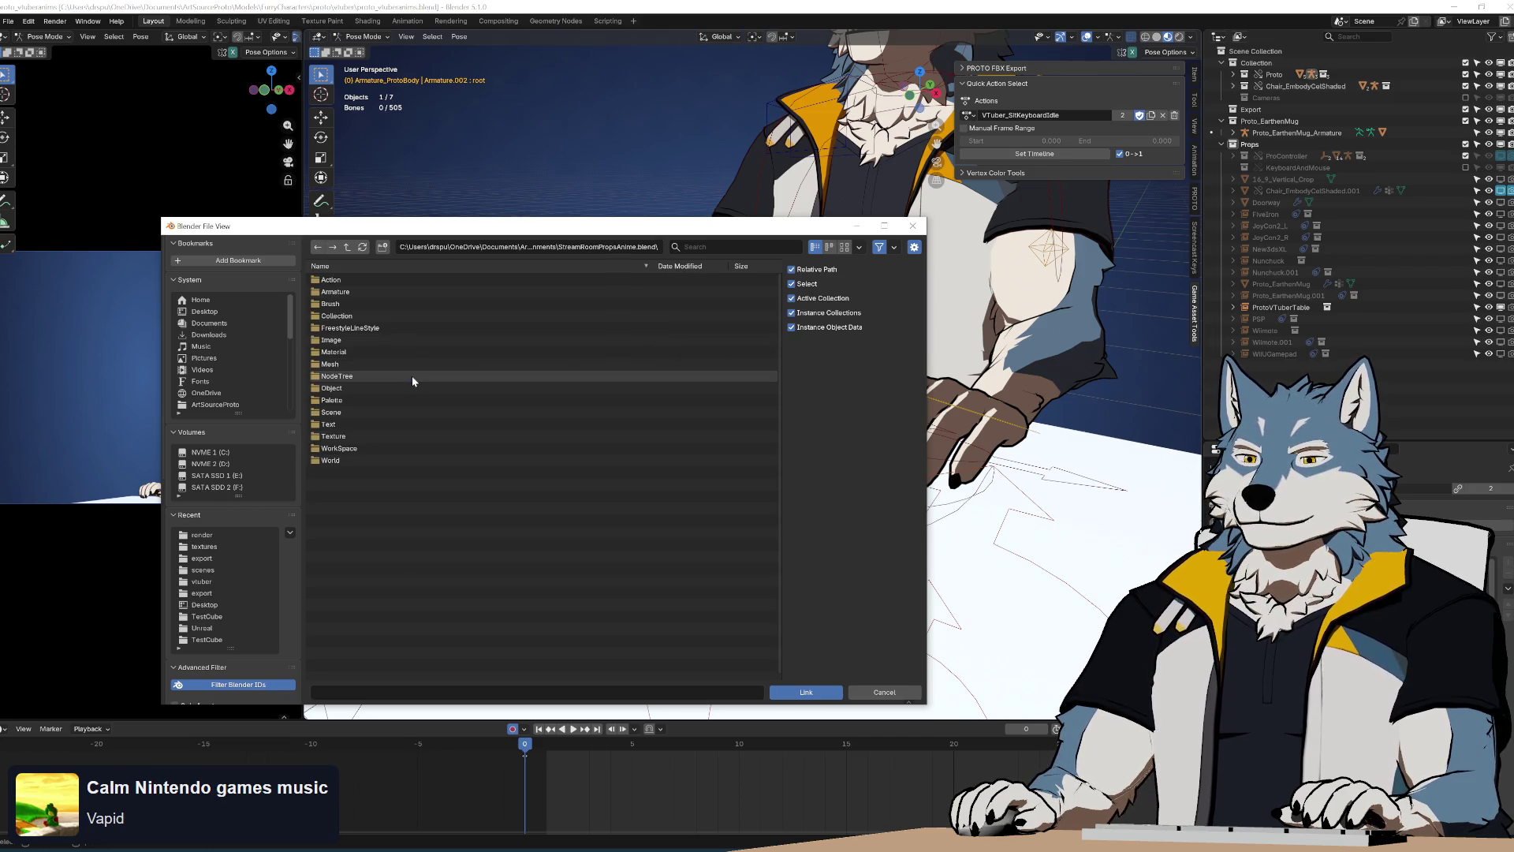
Link the KeyboardAnime01 collection and view it from the side beside the avatar
{"action": "left_click", "coordinate": [365, 316]}
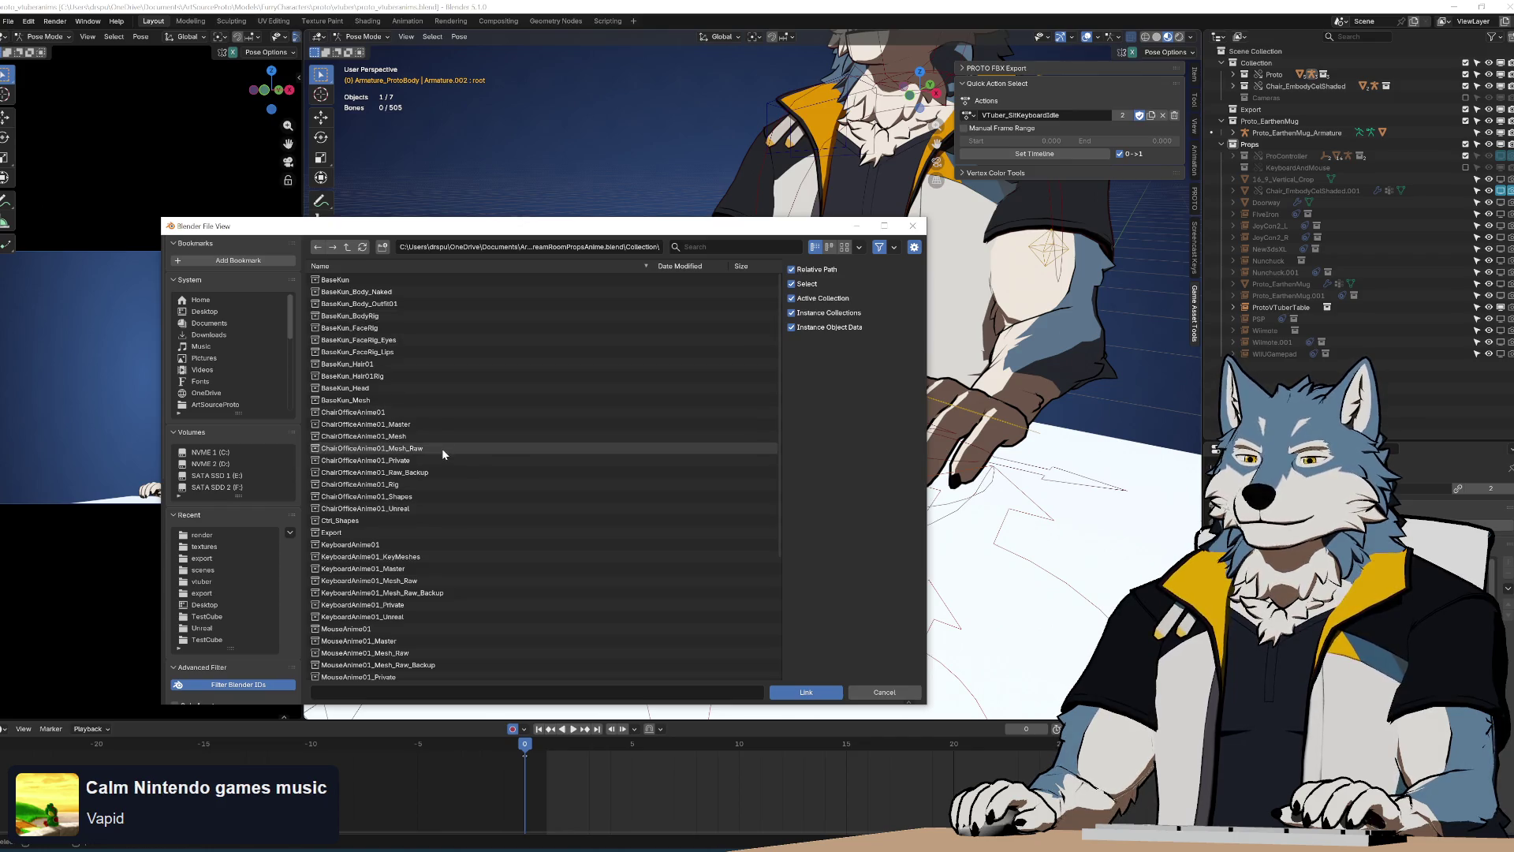
{"action": "scroll", "coordinate": [418, 458], "scroll_direction": "down", "scroll_amount": 5}
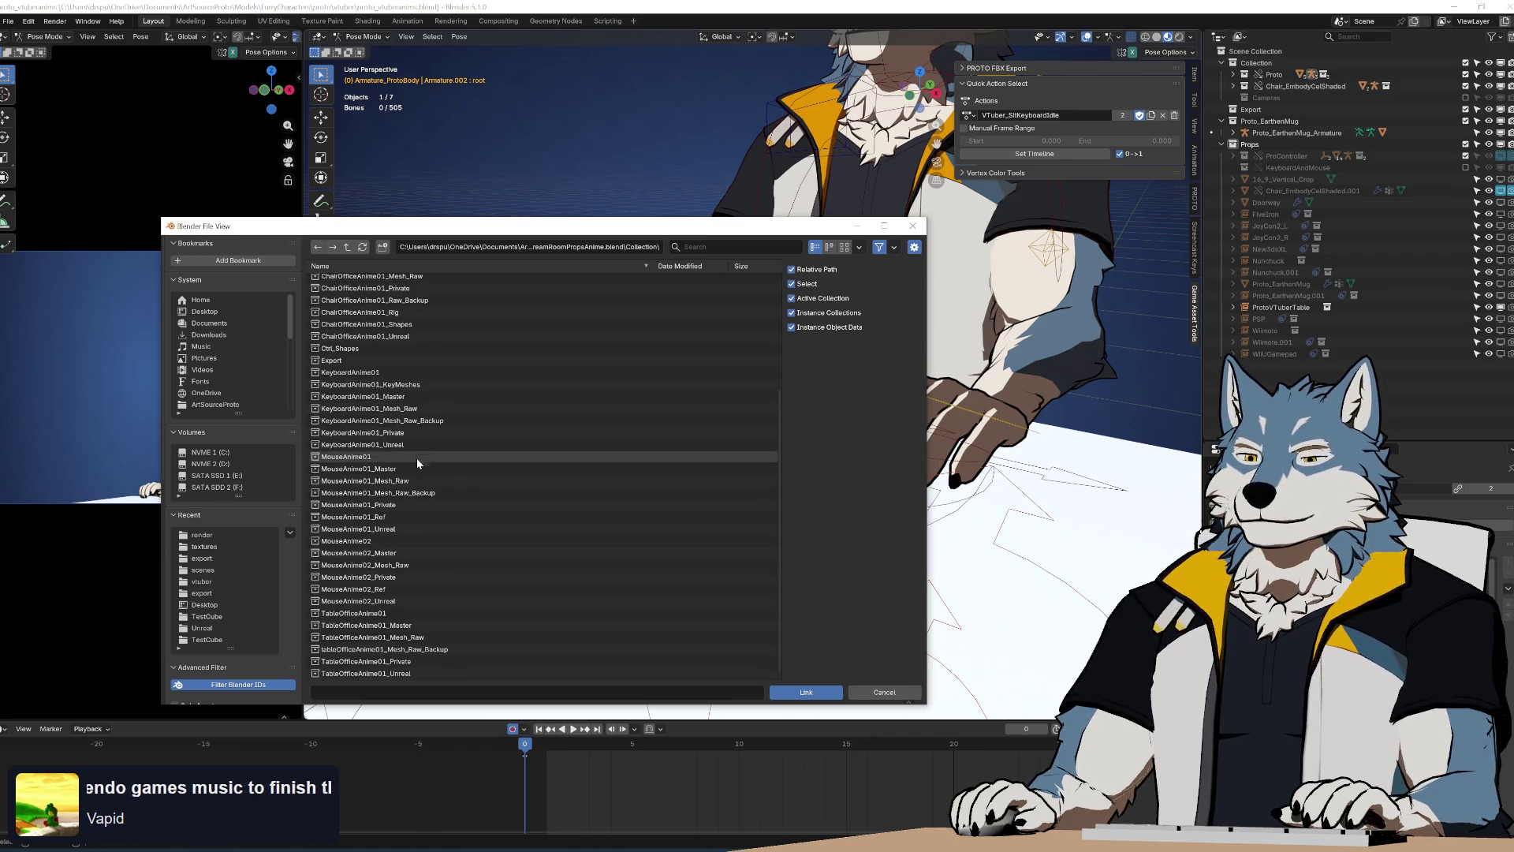
{"action": "left_click", "coordinate": [418, 372]}
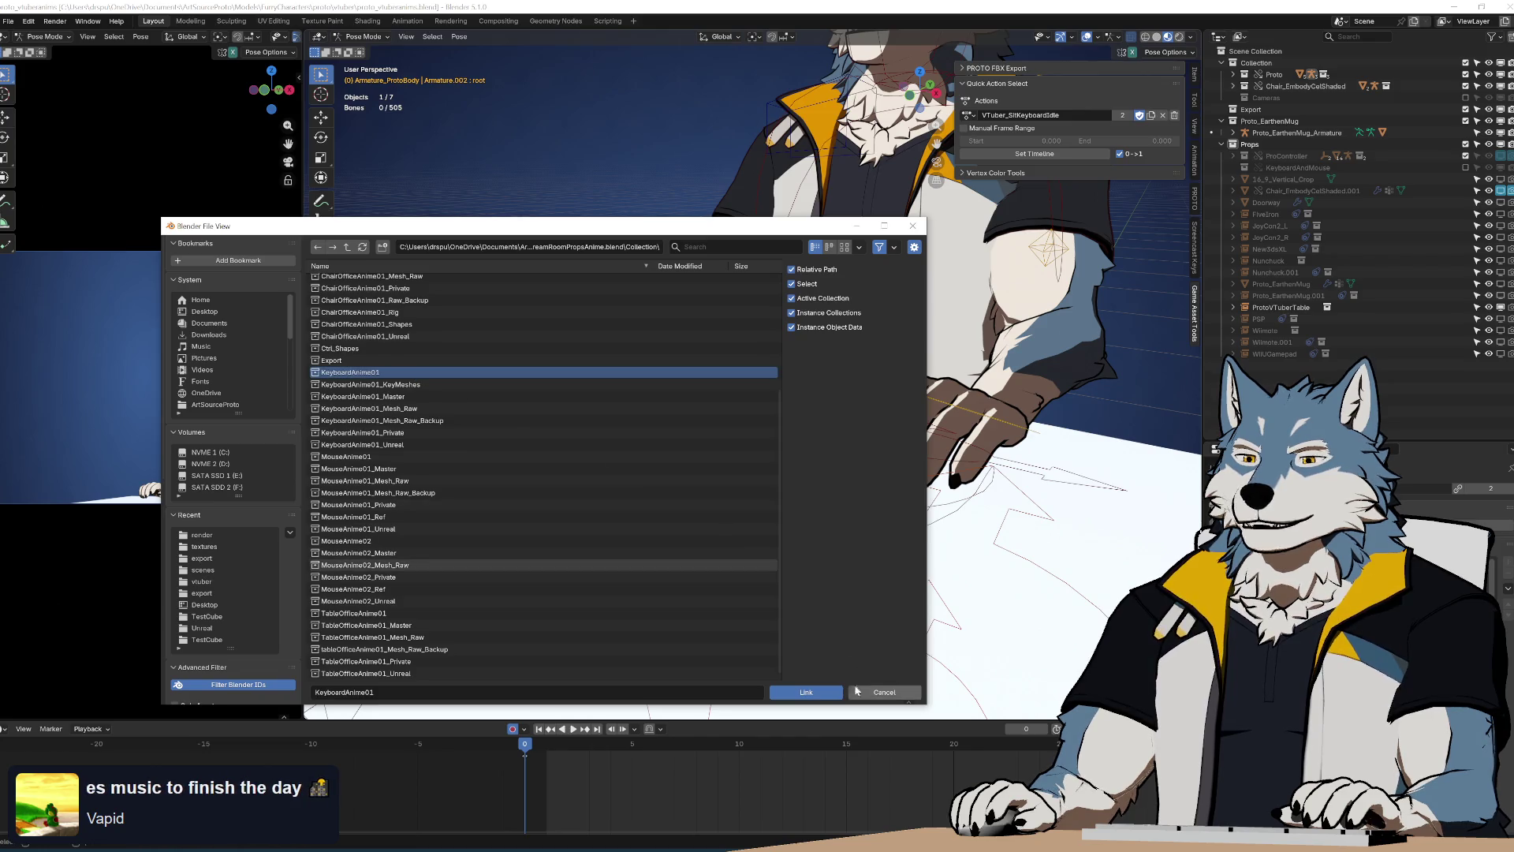
{"action": "left_click", "coordinate": [795, 697]}
{"action": "scroll", "coordinate": [736, 535], "scroll_direction": "down", "scroll_amount": 5}
{"action": "middle_click_drag", "start_coordinate": [736, 535], "coordinate": [931, 502]}
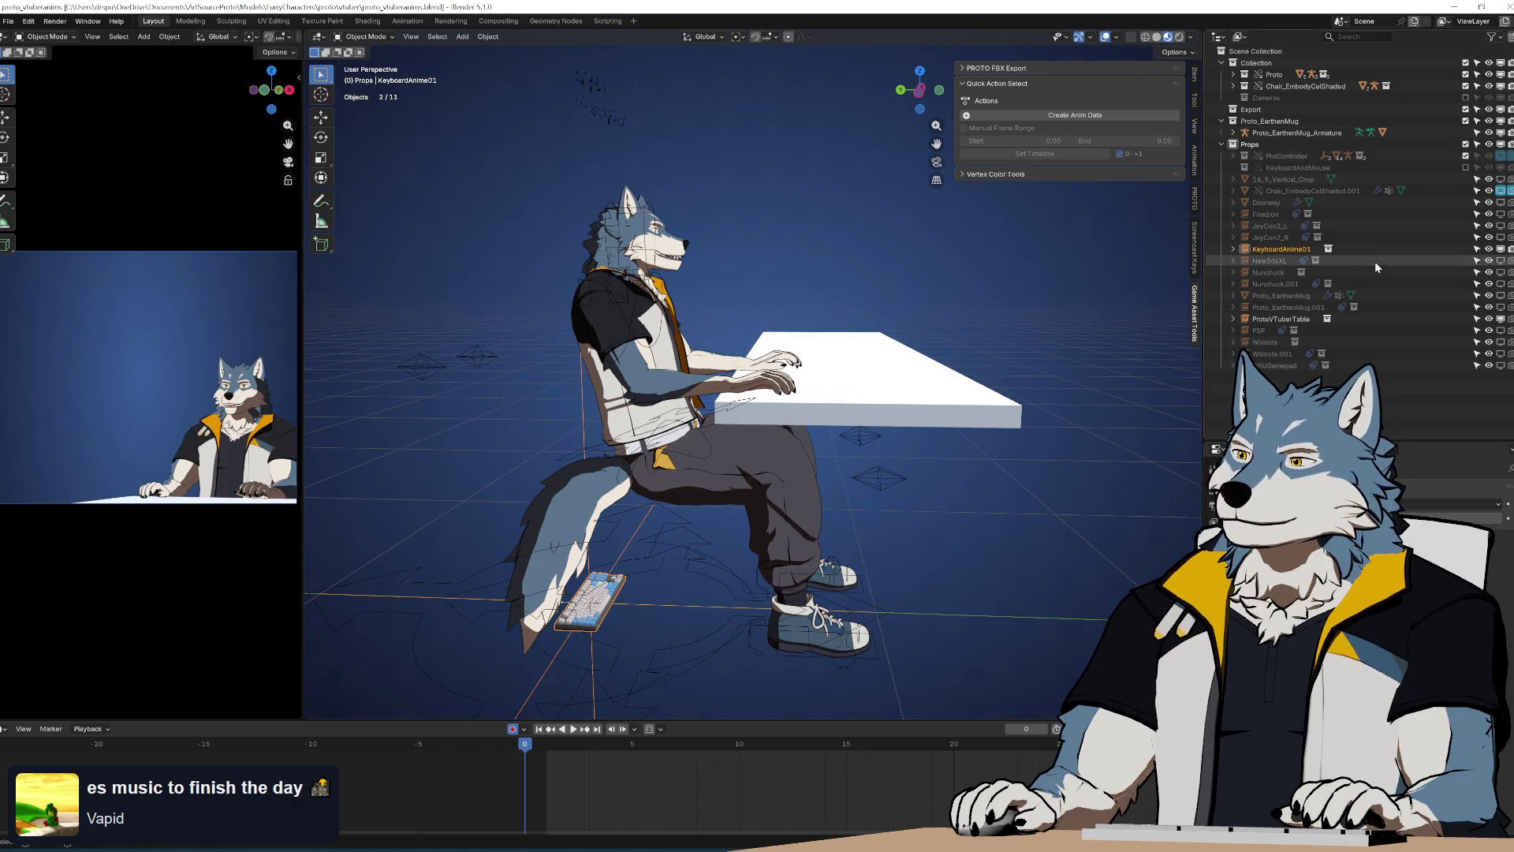
In side view, try moving the keyboard up to the avatar's hands, then undo the move
{"action": "key", "text": "KP_1"}
{"action": "key", "text": "ctrl+KP_3"}
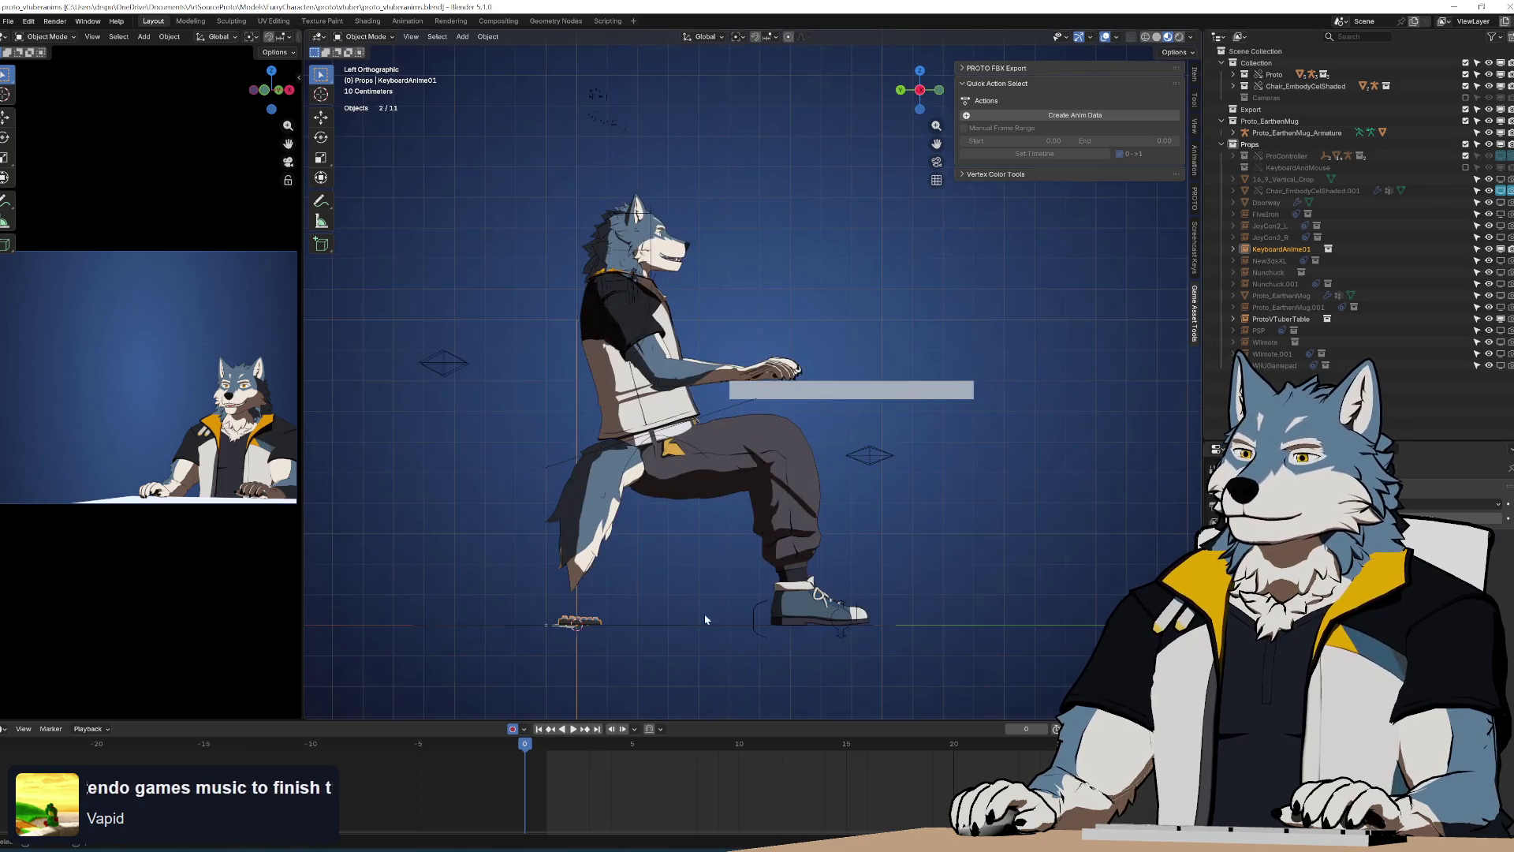
{"action": "key", "text": "g"}
{"action": "left_click", "coordinate": [873, 381]}
{"action": "mouse_move", "coordinate": [874, 382]}
{"action": "middle_mouse_down"}
{"action": "mouse_move", "coordinate": [816, 403]}
{"action": "mouse_move", "coordinate": [758, 473]}
{"action": "mouse_move", "coordinate": [731, 538]}
{"action": "mouse_move", "coordinate": [779, 420]}
{"action": "mouse_move", "coordinate": [912, 367]}
{"action": "mouse_move", "coordinate": [882, 444]}
{"action": "middle_mouse_up"}
{"action": "key", "text": "ctrl+z"}
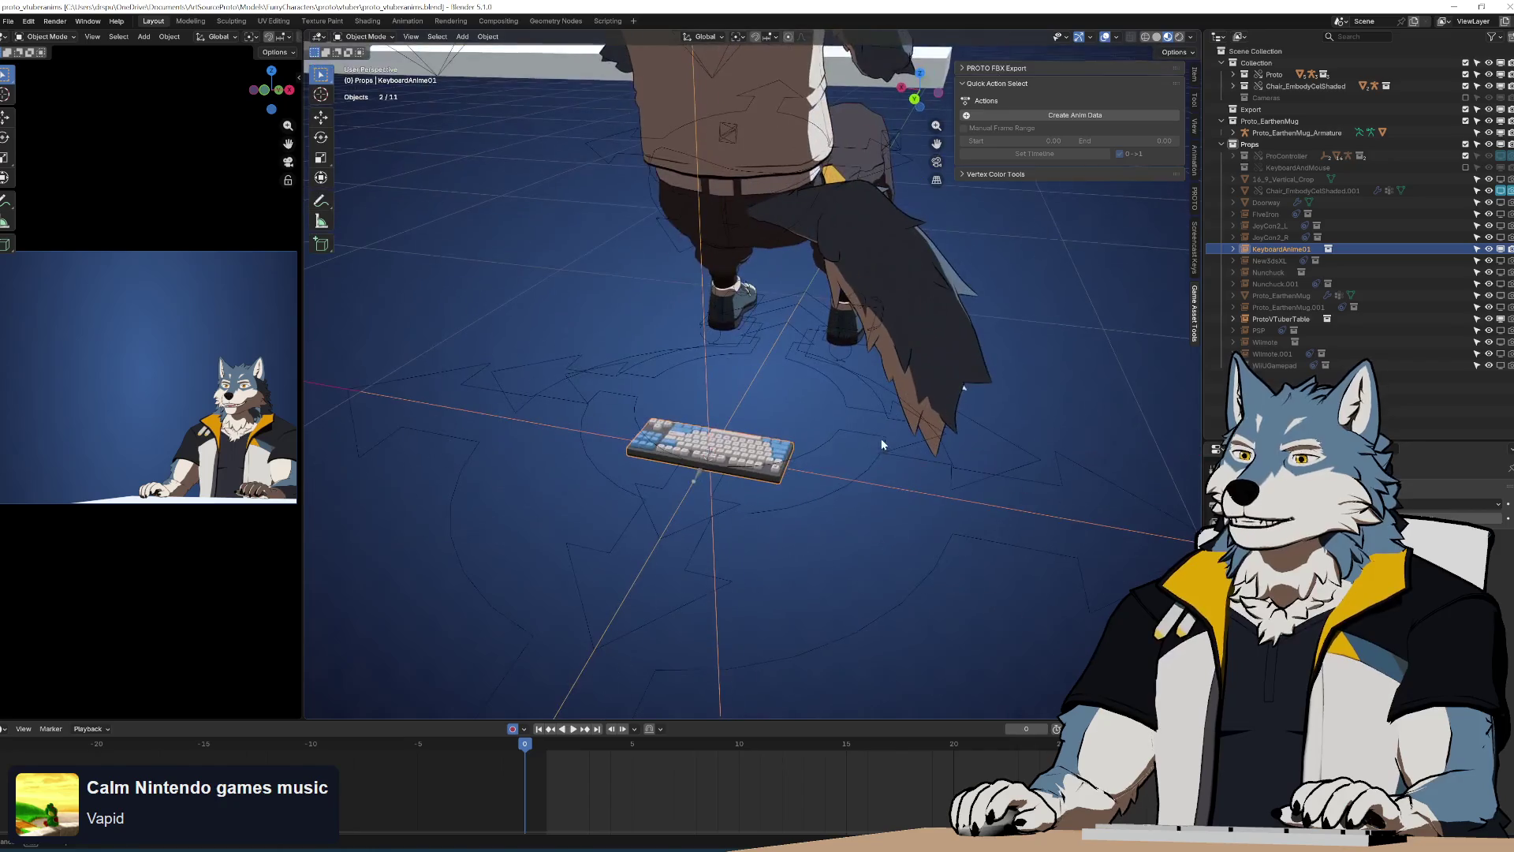
Bring up the File > Export list of available formats
{"action": "mouse_move", "coordinate": [778, 501]}
{"action": "middle_mouse_down"}
{"action": "mouse_move", "coordinate": [822, 395]}
{"action": "mouse_move", "coordinate": [609, 340]}
{"action": "middle_mouse_up"}
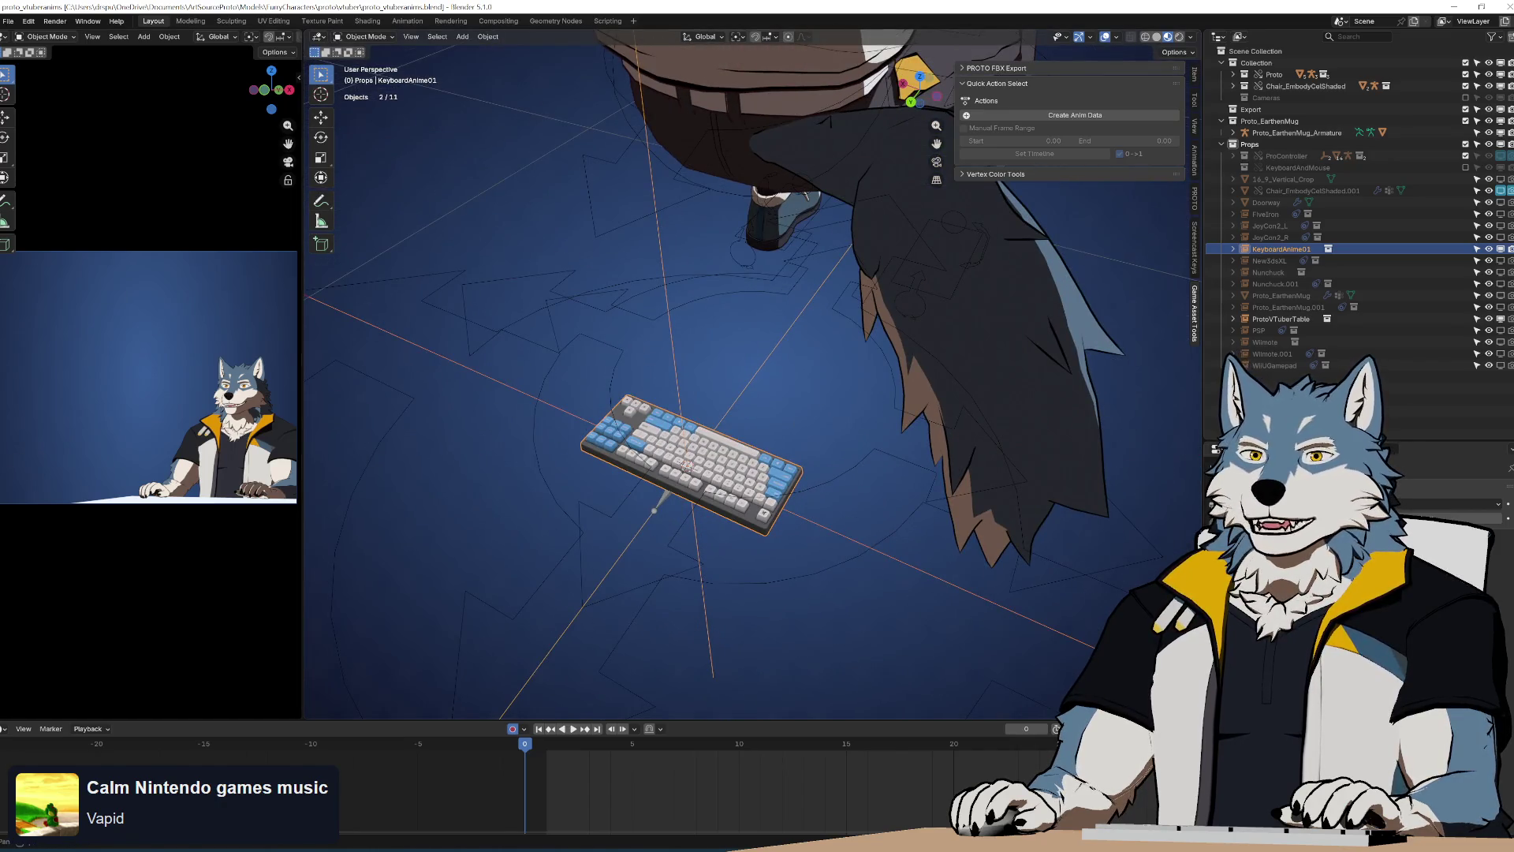
{"action": "left_click", "coordinate": [12, 21]}
{"action": "mouse_move", "coordinate": [69, 202]}
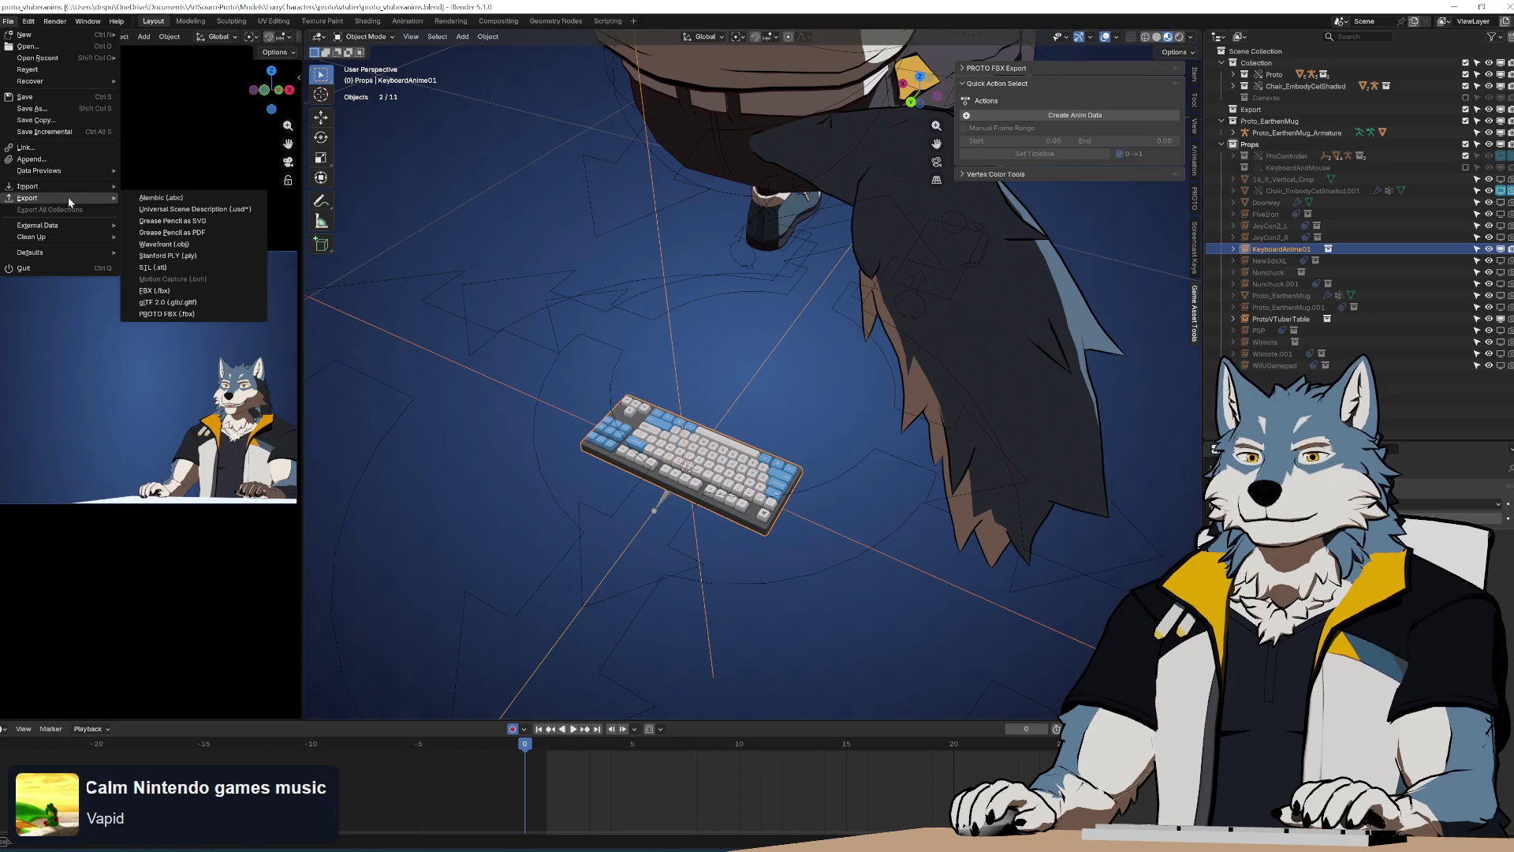
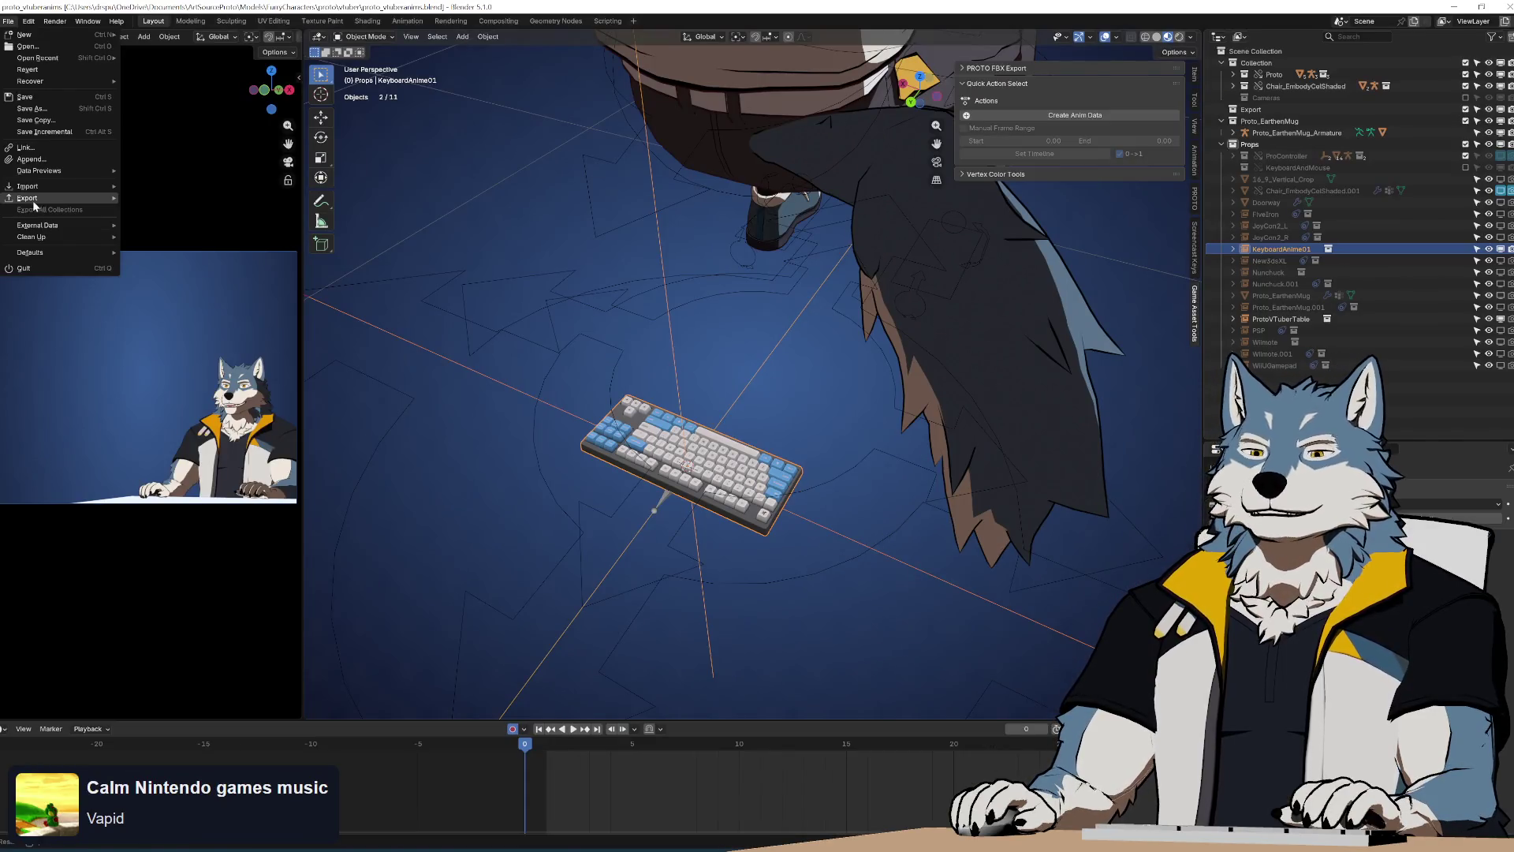
Link the MouseAnime01 collection from the props .blend, then select the Armature_ProtoBody rig
{"action": "mouse_move", "coordinate": [14, 202]}
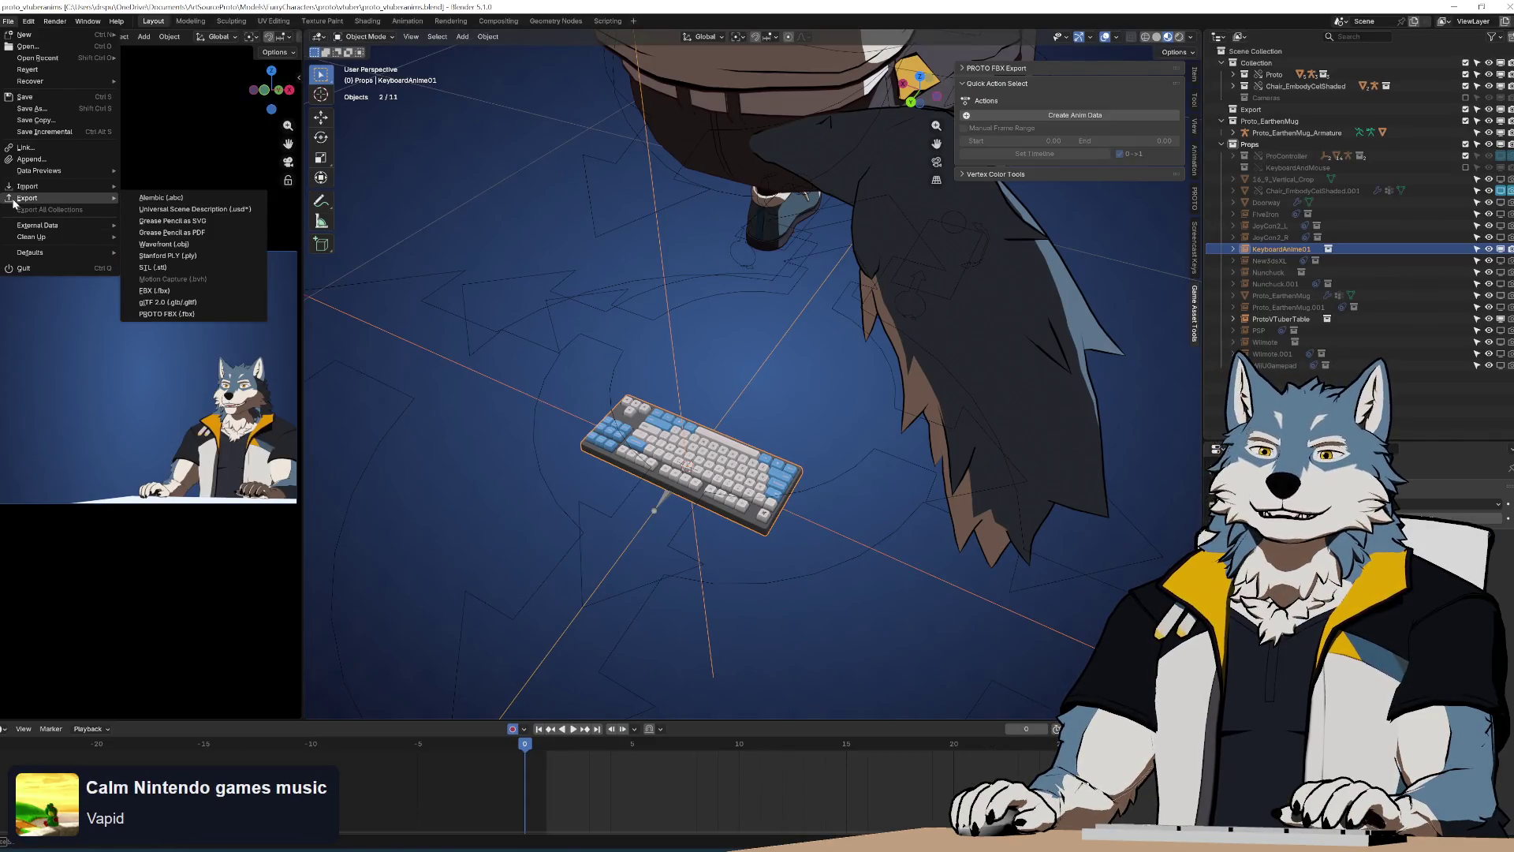
{"action": "left_click", "coordinate": [66, 150]}
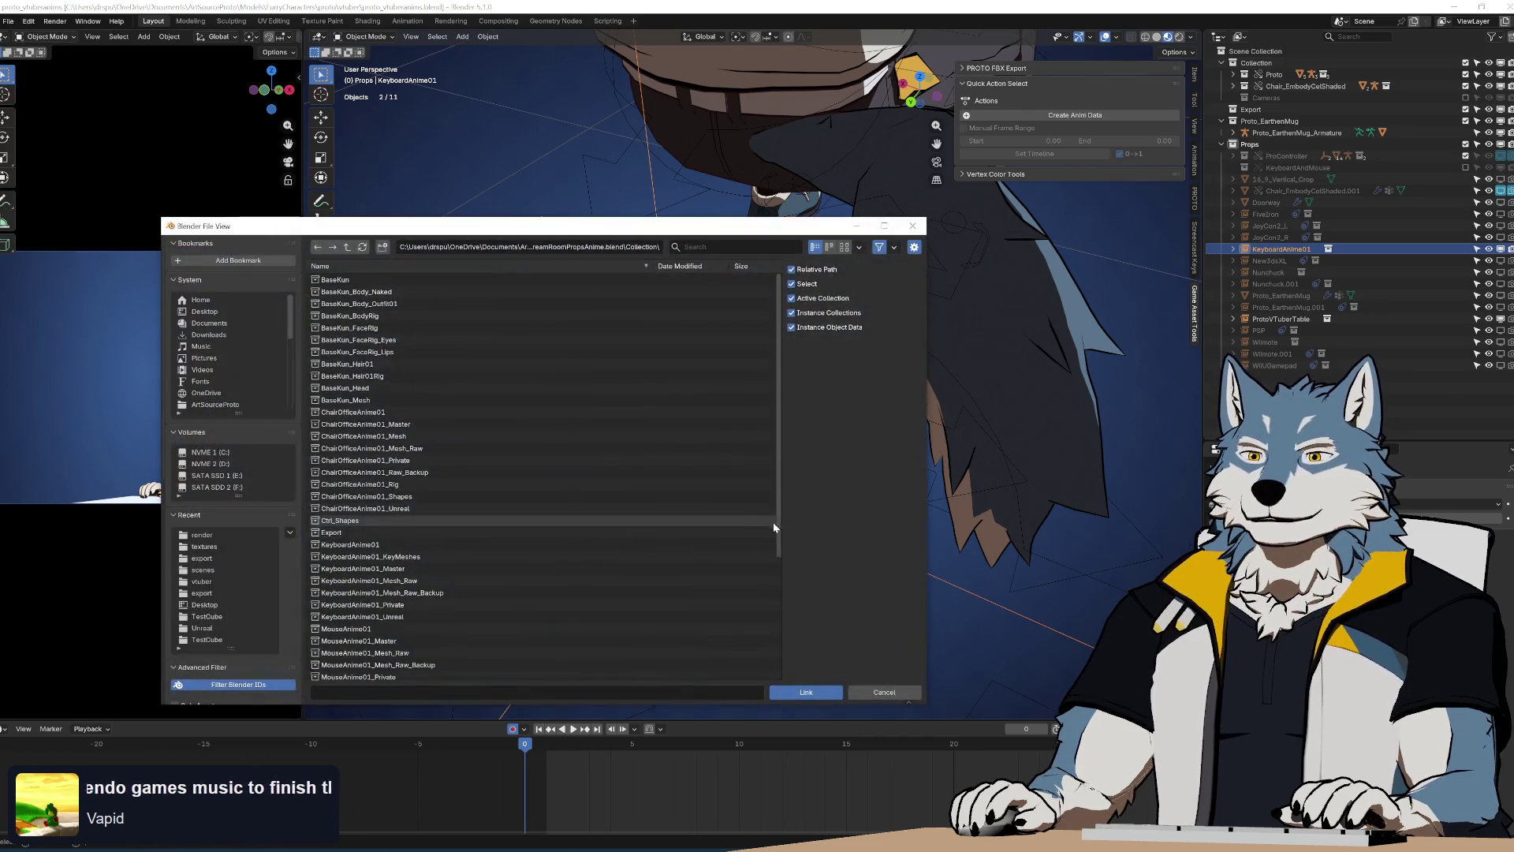
{"action": "scroll", "coordinate": [691, 551], "scroll_direction": "down", "scroll_amount": 5}
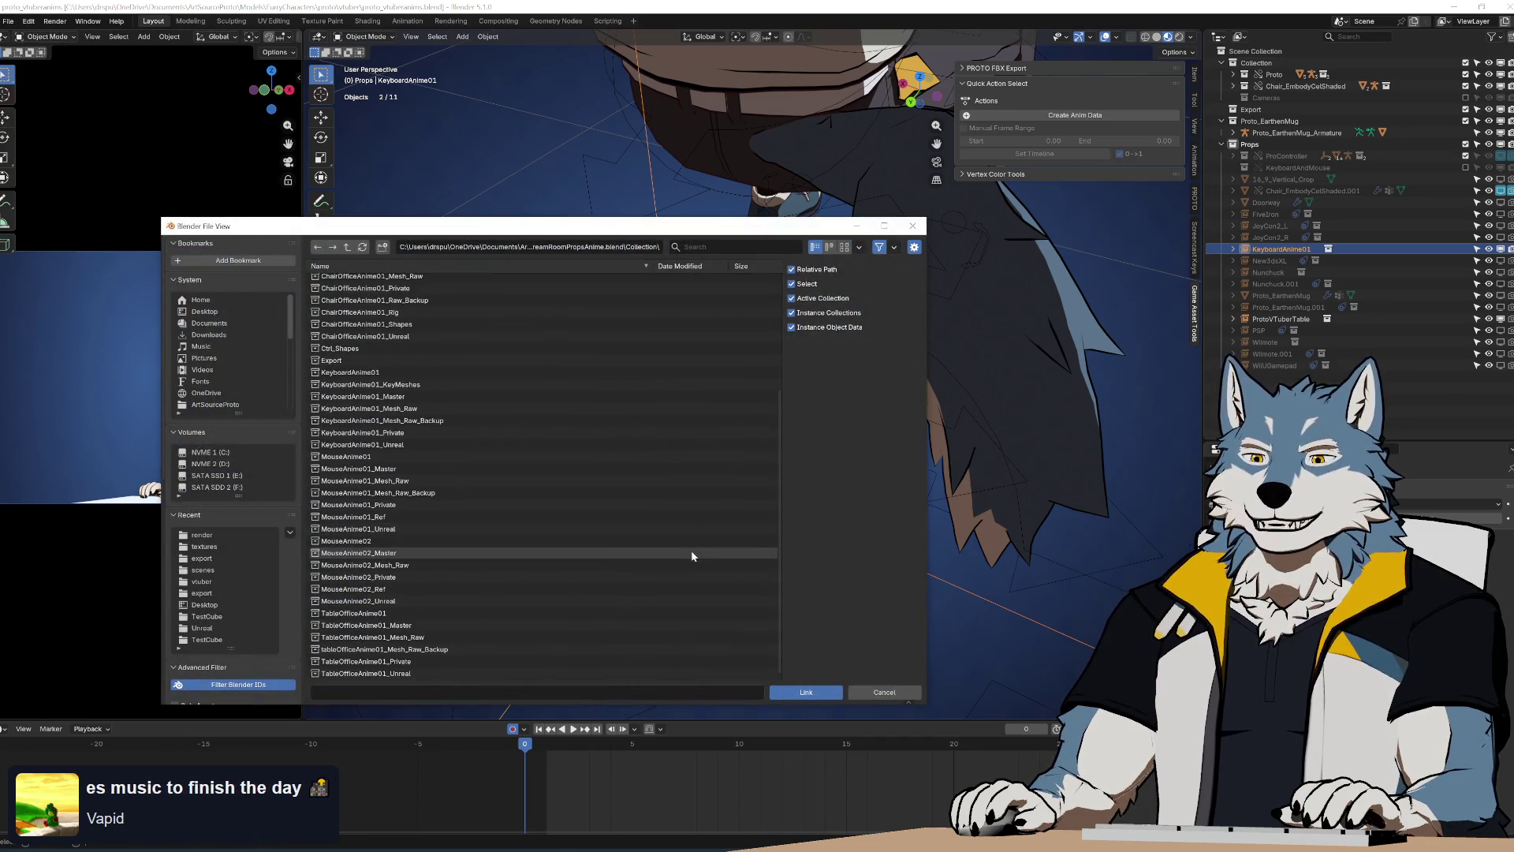
{"action": "left_click", "coordinate": [528, 457]}
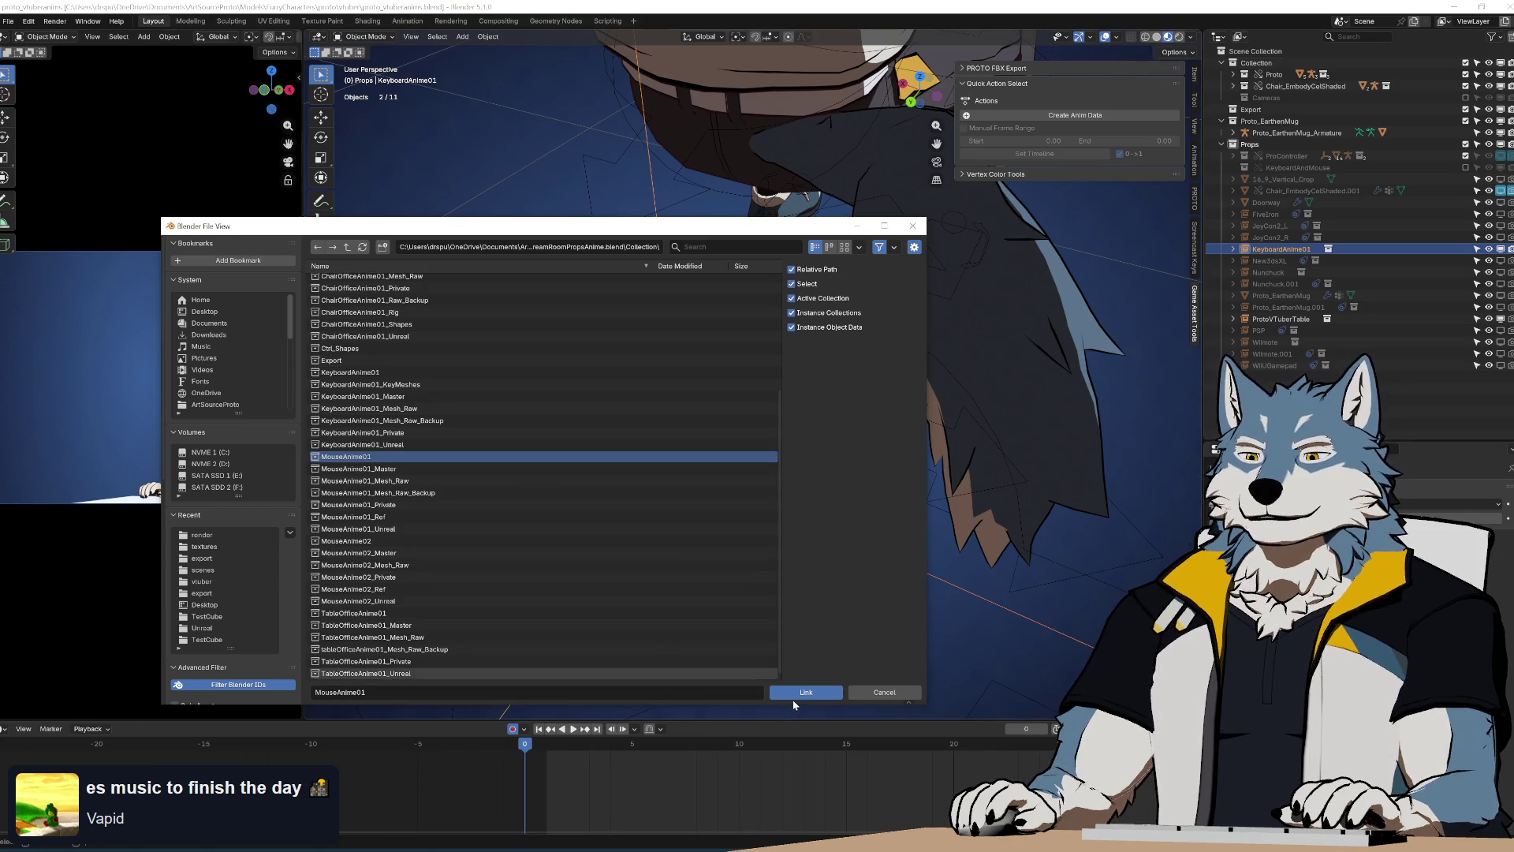
{"action": "left_click", "coordinate": [793, 694]}
{"action": "mouse_move", "coordinate": [733, 530]}
{"action": "middle_mouse_down"}
{"action": "mouse_move", "coordinate": [749, 504]}
{"action": "mouse_move", "coordinate": [731, 500]}
{"action": "mouse_move", "coordinate": [751, 480]}
{"action": "mouse_move", "coordinate": [852, 418]}
{"action": "mouse_move", "coordinate": [908, 432]}
{"action": "mouse_move", "coordinate": [737, 532]}
{"action": "mouse_move", "coordinate": [769, 445]}
{"action": "mouse_move", "coordinate": [926, 339]}
{"action": "mouse_move", "coordinate": [981, 388]}
{"action": "mouse_move", "coordinate": [840, 456]}
{"action": "mouse_move", "coordinate": [765, 462]}
{"action": "mouse_move", "coordinate": [727, 517]}
{"action": "mouse_move", "coordinate": [637, 391]}
{"action": "mouse_move", "coordinate": [870, 399]}
{"action": "mouse_move", "coordinate": [782, 366]}
{"action": "mouse_move", "coordinate": [731, 366]}
{"action": "mouse_move", "coordinate": [876, 396]}
{"action": "mouse_move", "coordinate": [934, 422]}
{"action": "mouse_move", "coordinate": [930, 443]}
{"action": "mouse_move", "coordinate": [801, 394]}
{"action": "mouse_move", "coordinate": [815, 426]}
{"action": "mouse_move", "coordinate": [896, 390]}
{"action": "mouse_move", "coordinate": [873, 420]}
{"action": "mouse_move", "coordinate": [814, 428]}
{"action": "mouse_move", "coordinate": [845, 413]}
{"action": "mouse_move", "coordinate": [839, 382]}
{"action": "mouse_move", "coordinate": [769, 385]}
{"action": "mouse_move", "coordinate": [869, 339]}
{"action": "mouse_move", "coordinate": [850, 300]}
{"action": "mouse_move", "coordinate": [847, 333]}
{"action": "middle_mouse_up"}
{"action": "left_click", "coordinate": [678, 566]}
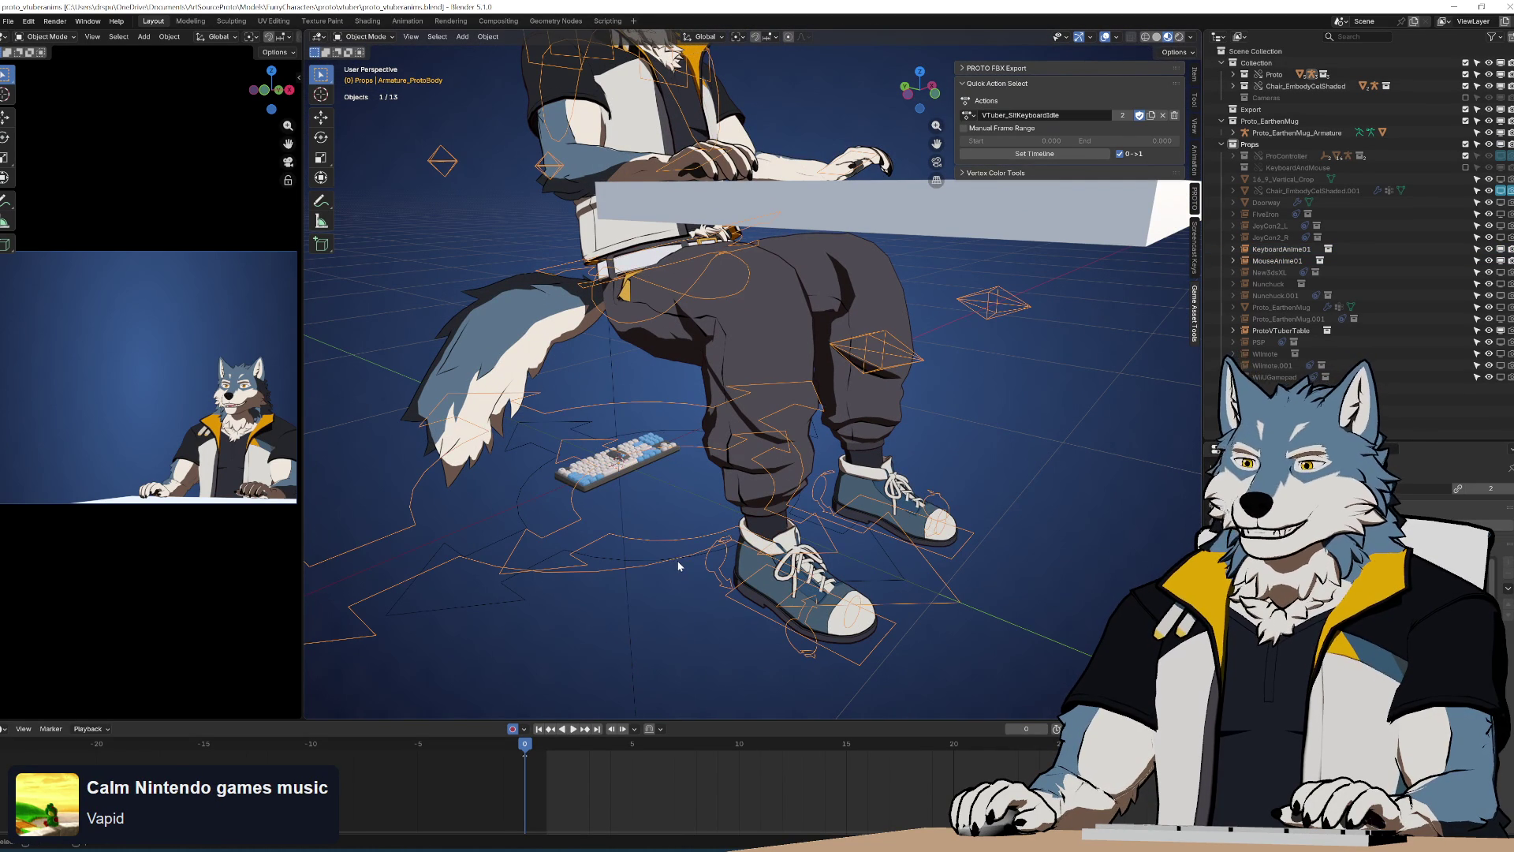
{"action": "middle_click_drag", "start_coordinate": [1000, 567], "coordinate": [657, 482]}
{"action": "left_click", "coordinate": [643, 465]}
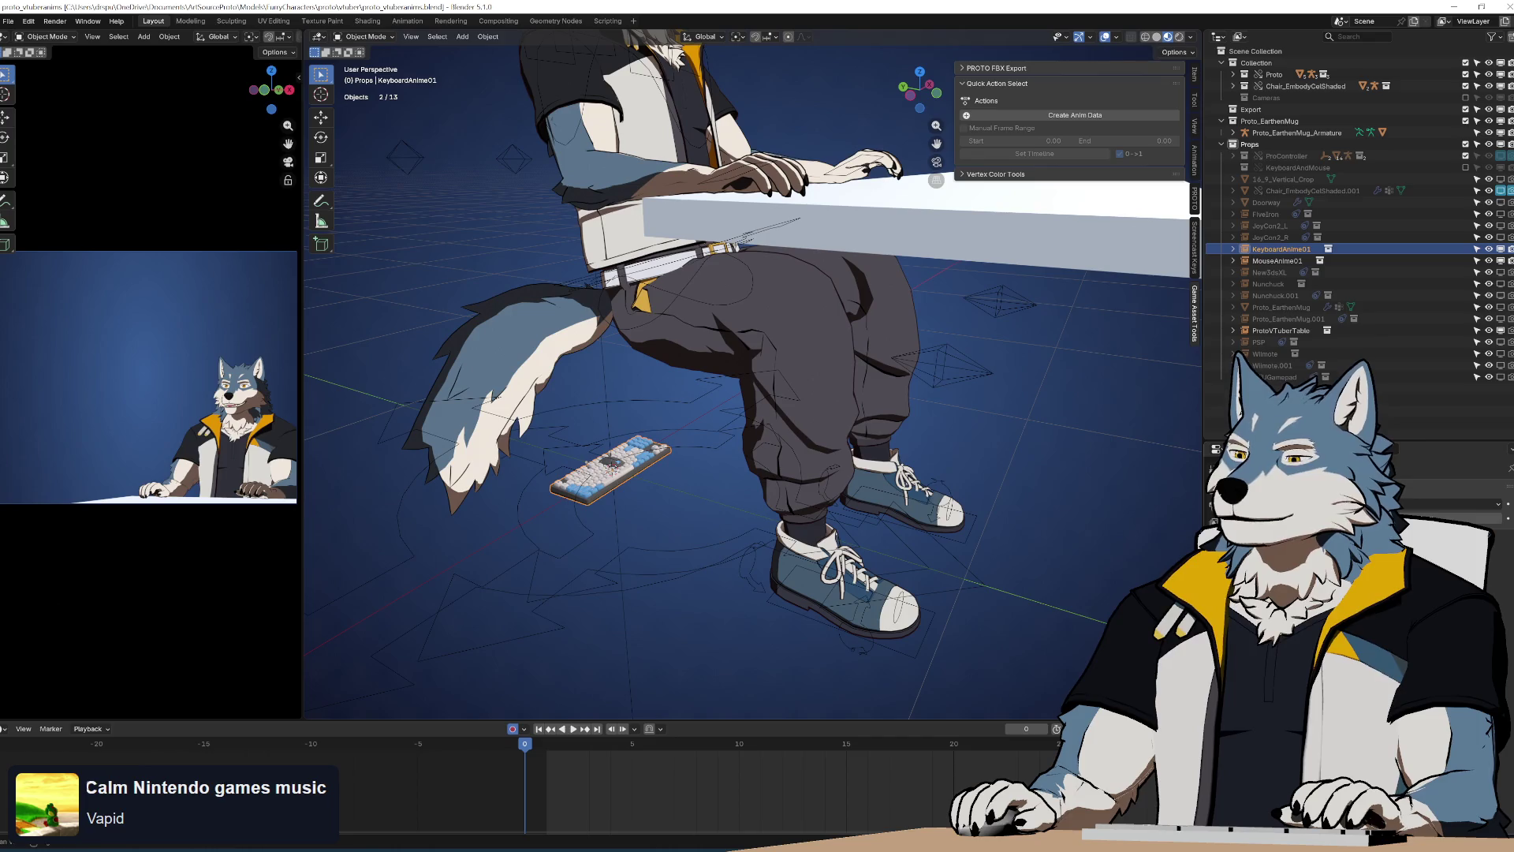
{"action": "left_click", "coordinate": [1272, 273]}
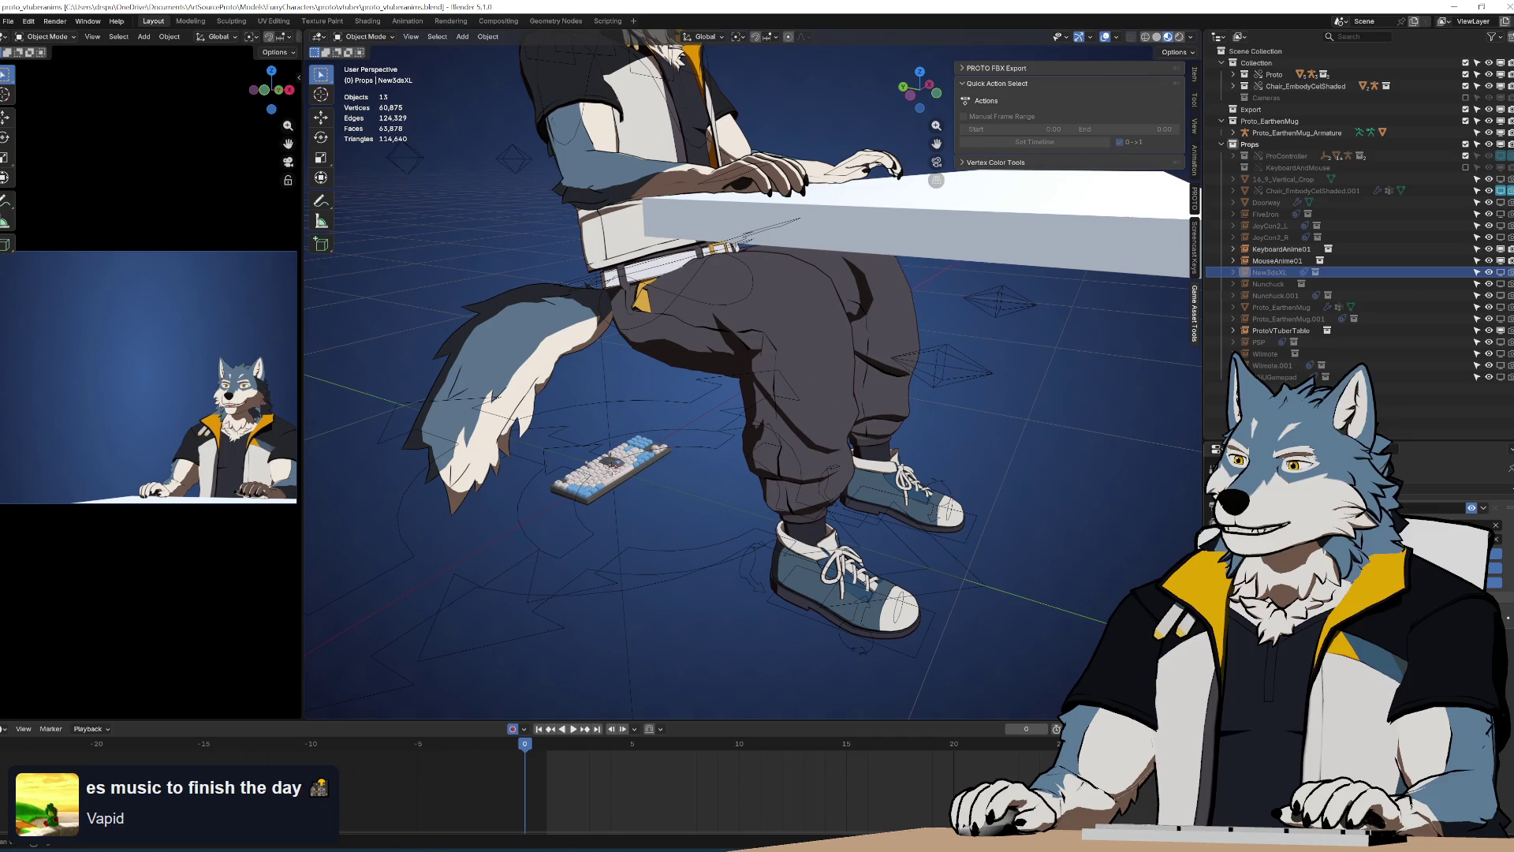
{"action": "left_click", "coordinate": [619, 456]}
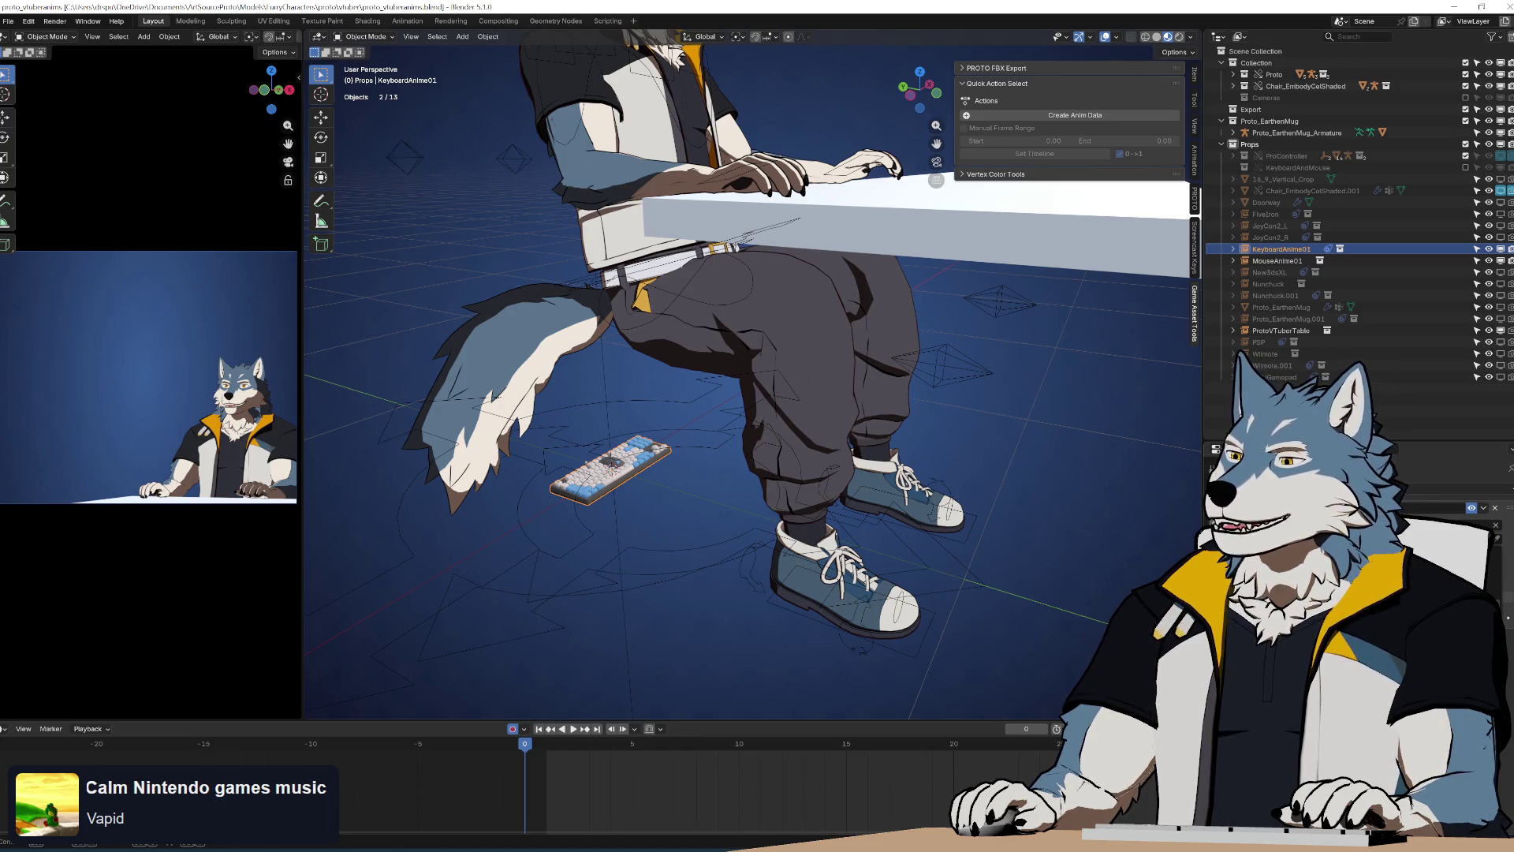
{"action": "key", "text": "s"}
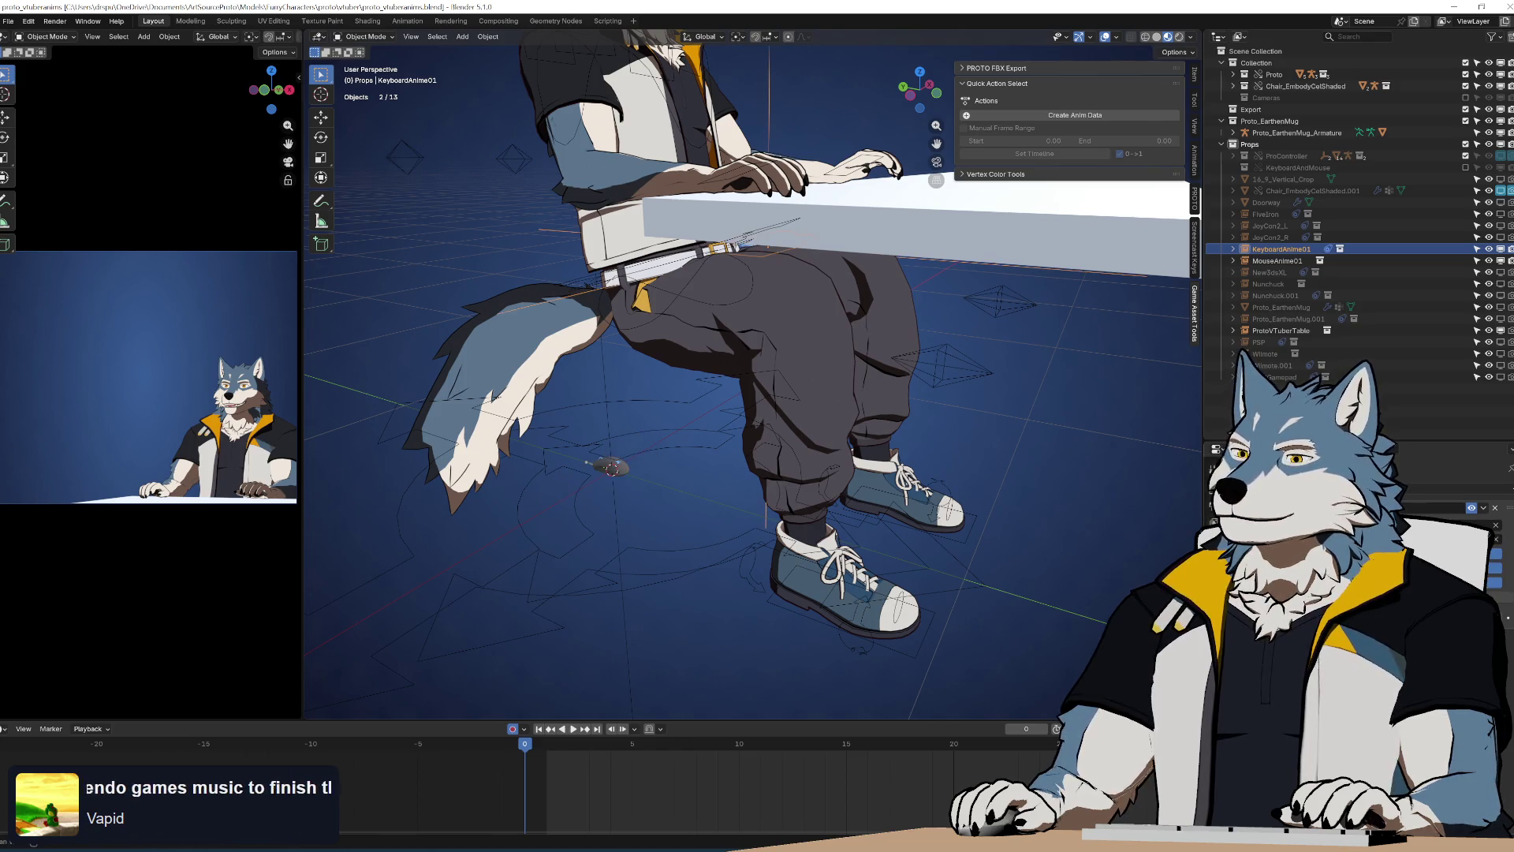
{"action": "mouse_move", "coordinate": [890, 411]}
{"action": "middle_mouse_down"}
{"action": "mouse_move", "coordinate": [978, 381]}
{"action": "mouse_move", "coordinate": [915, 576]}
{"action": "middle_mouse_up"}
{"action": "left_click", "coordinate": [869, 524]}
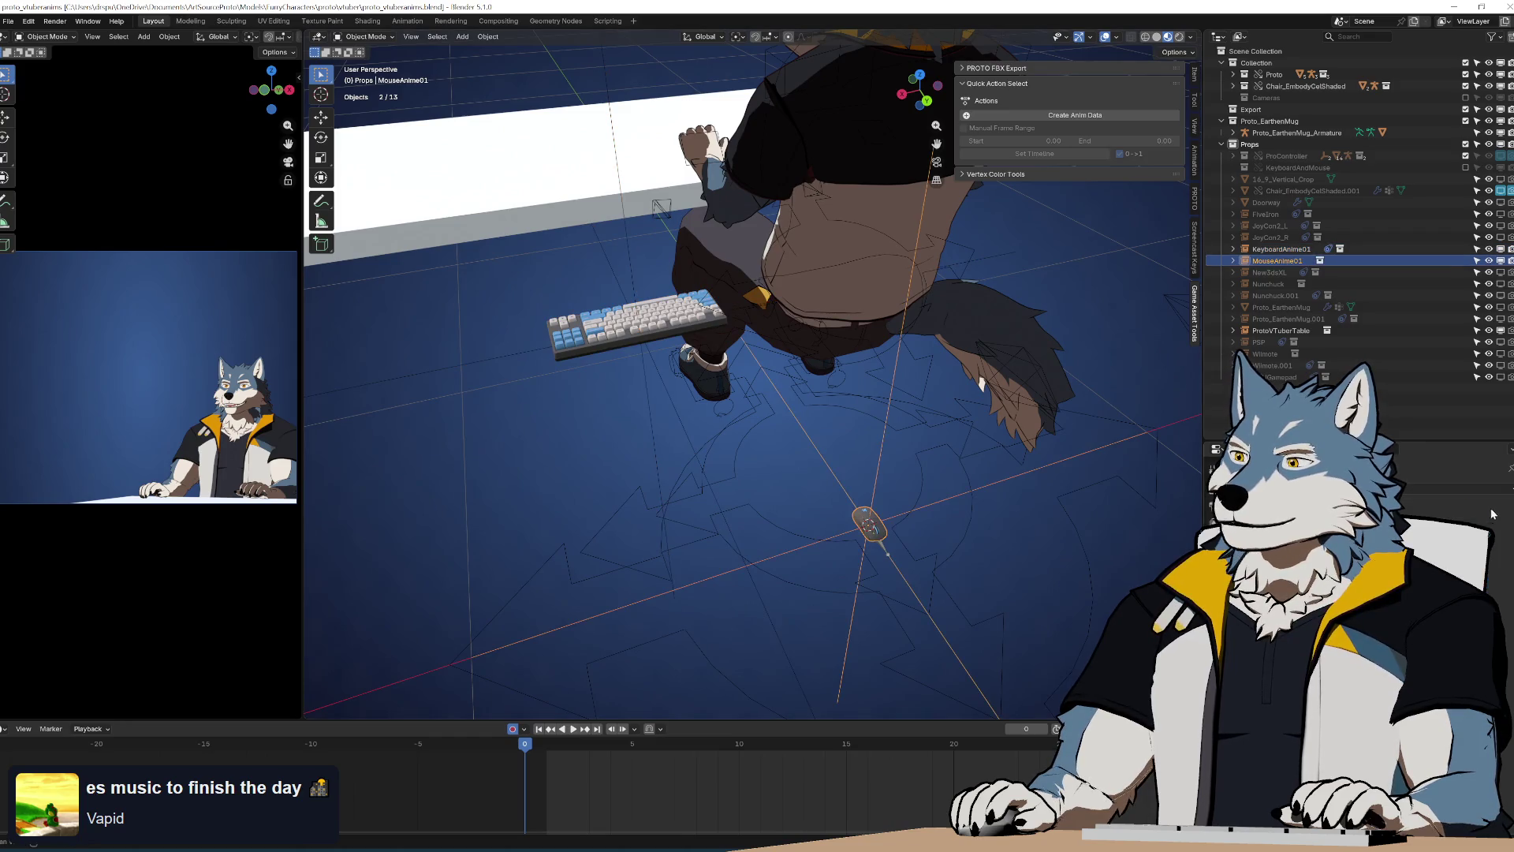
{"action": "left_click", "coordinate": [631, 322], "text": "shift"}
{"action": "scroll", "coordinate": [1497, 508], "scroll_direction": "down", "scroll_amount": 3}
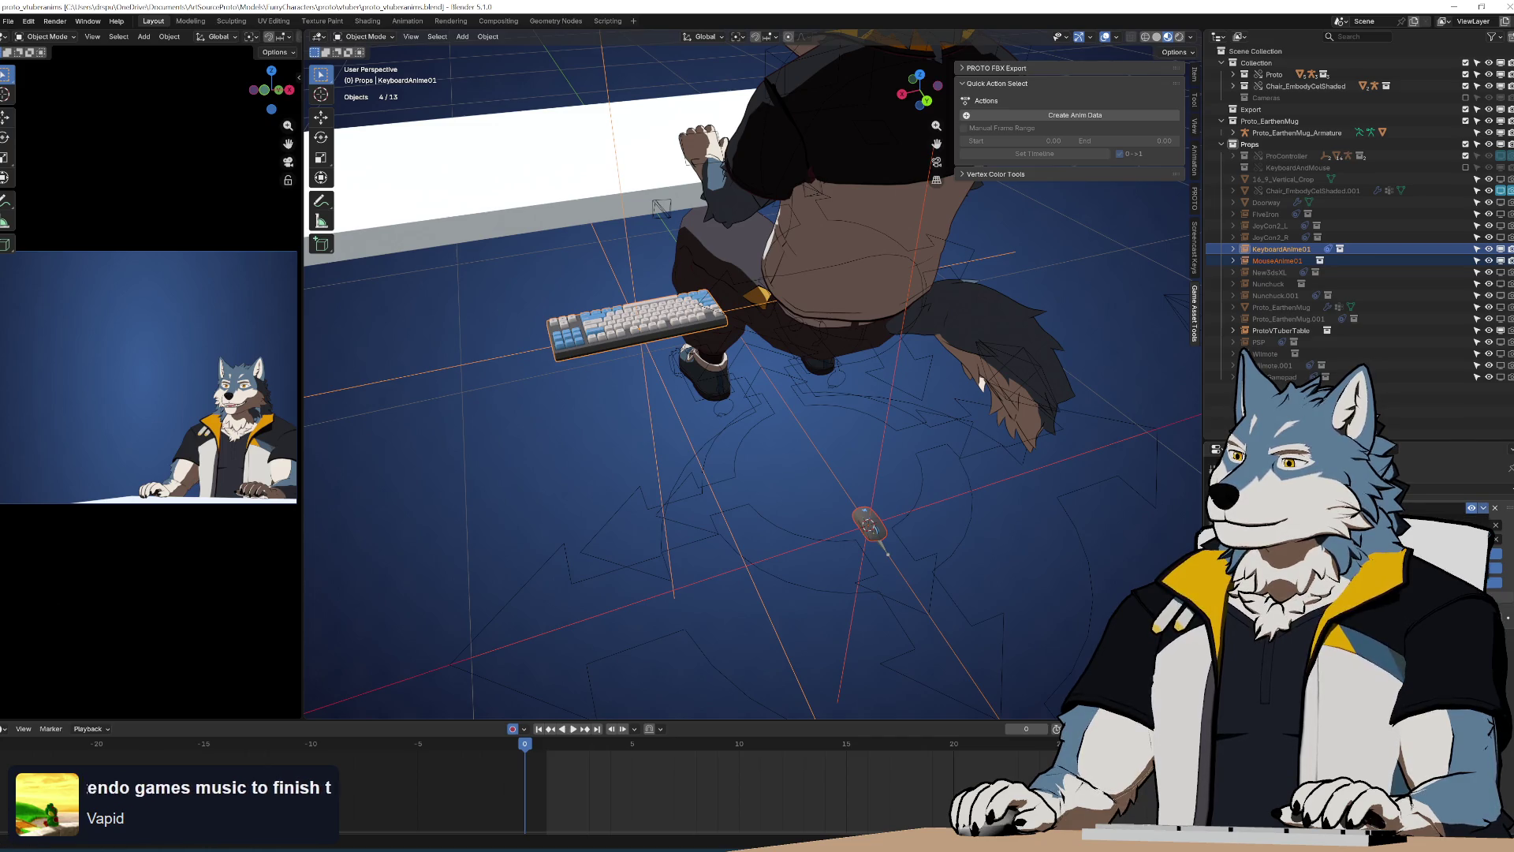
{"action": "left_click", "coordinate": [1483, 553]}
{"action": "left_click", "coordinate": [646, 320]}
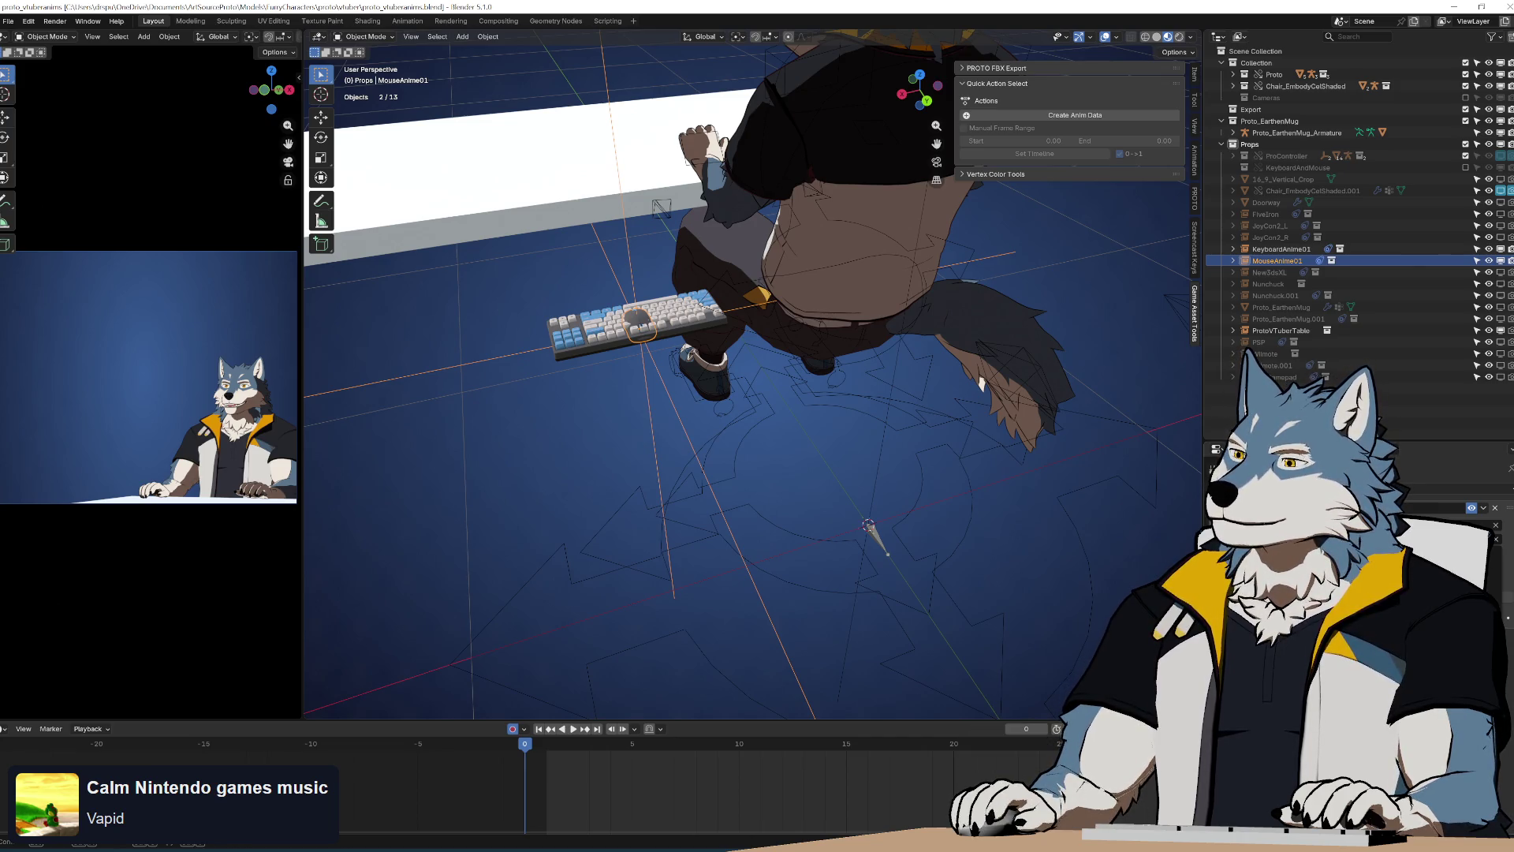
{"action": "key", "text": "ctrl+z"}
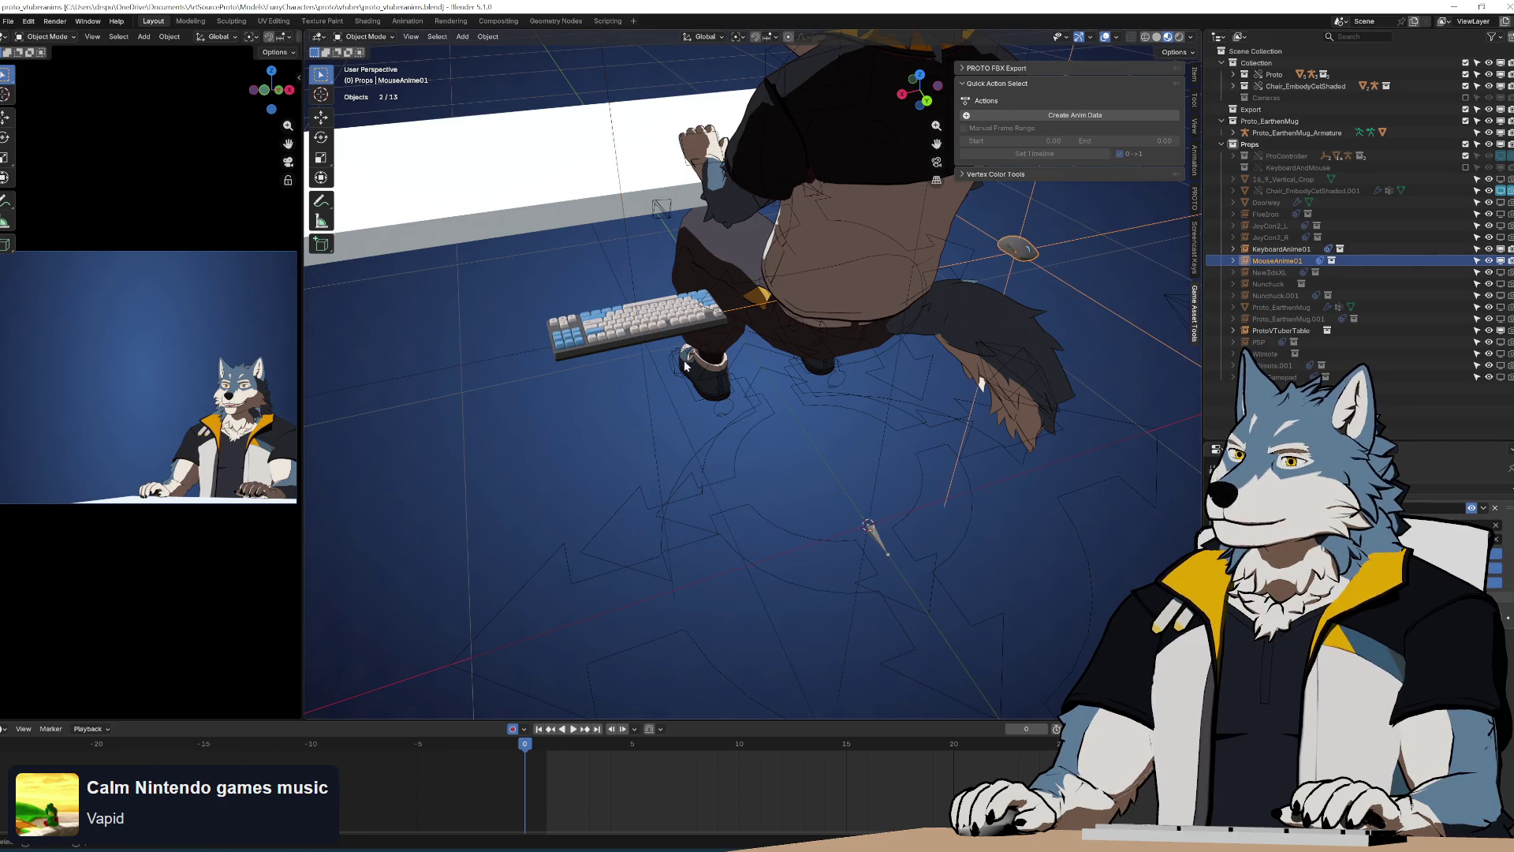
{"action": "left_click", "coordinate": [664, 327]}
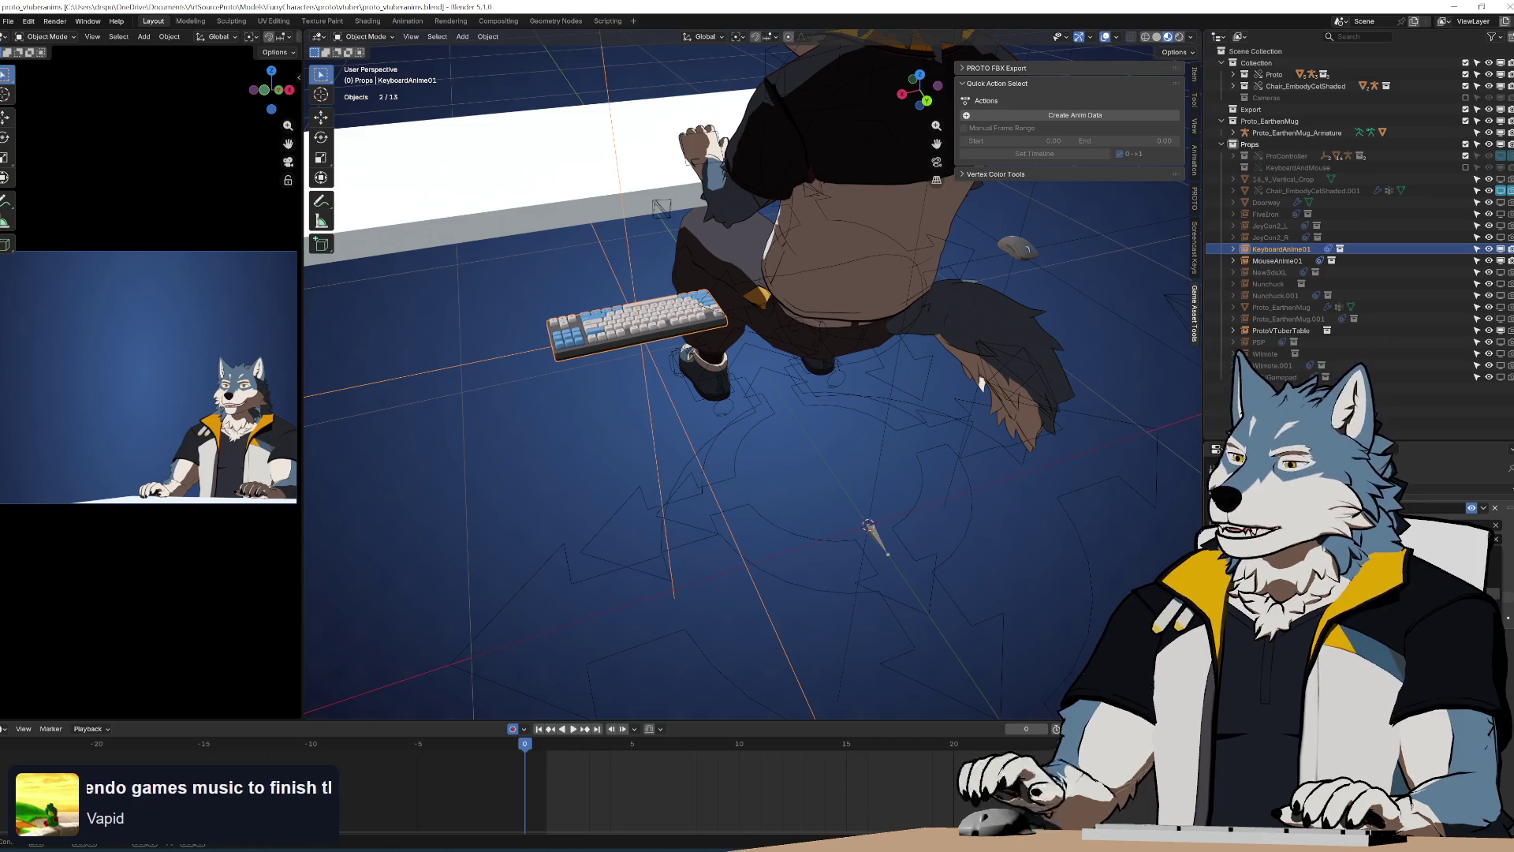
{"action": "mouse_move", "coordinate": [773, 336]}
{"action": "middle_mouse_down"}
{"action": "mouse_move", "coordinate": [879, 334]}
{"action": "mouse_move", "coordinate": [978, 381]}
{"action": "mouse_move", "coordinate": [846, 370]}
{"action": "mouse_move", "coordinate": [893, 397]}
{"action": "middle_mouse_up"}
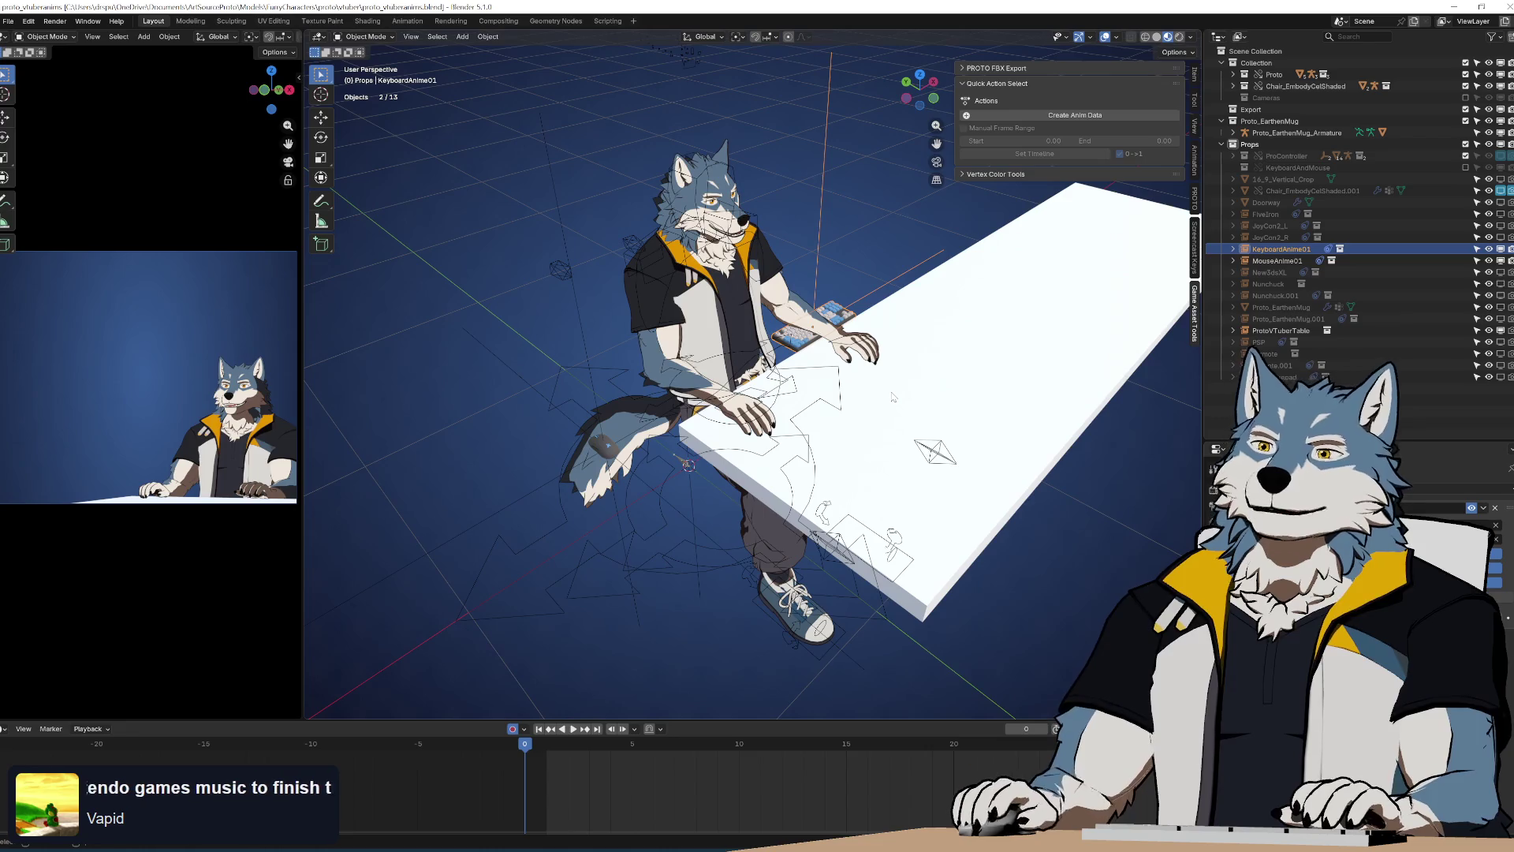
Save proto_vtuberanims.blend
{"action": "mouse_move", "coordinate": [990, 432]}
{"action": "middle_mouse_down"}
{"action": "mouse_move", "coordinate": [935, 421]}
{"action": "mouse_move", "coordinate": [948, 422]}
{"action": "middle_mouse_up"}
{"action": "mouse_move", "coordinate": [749, 395]}
{"action": "middle_mouse_down"}
{"action": "mouse_move", "coordinate": [797, 371]}
{"action": "mouse_move", "coordinate": [821, 331]}
{"action": "middle_mouse_up"}
{"action": "key", "text": "ctrl+s"}
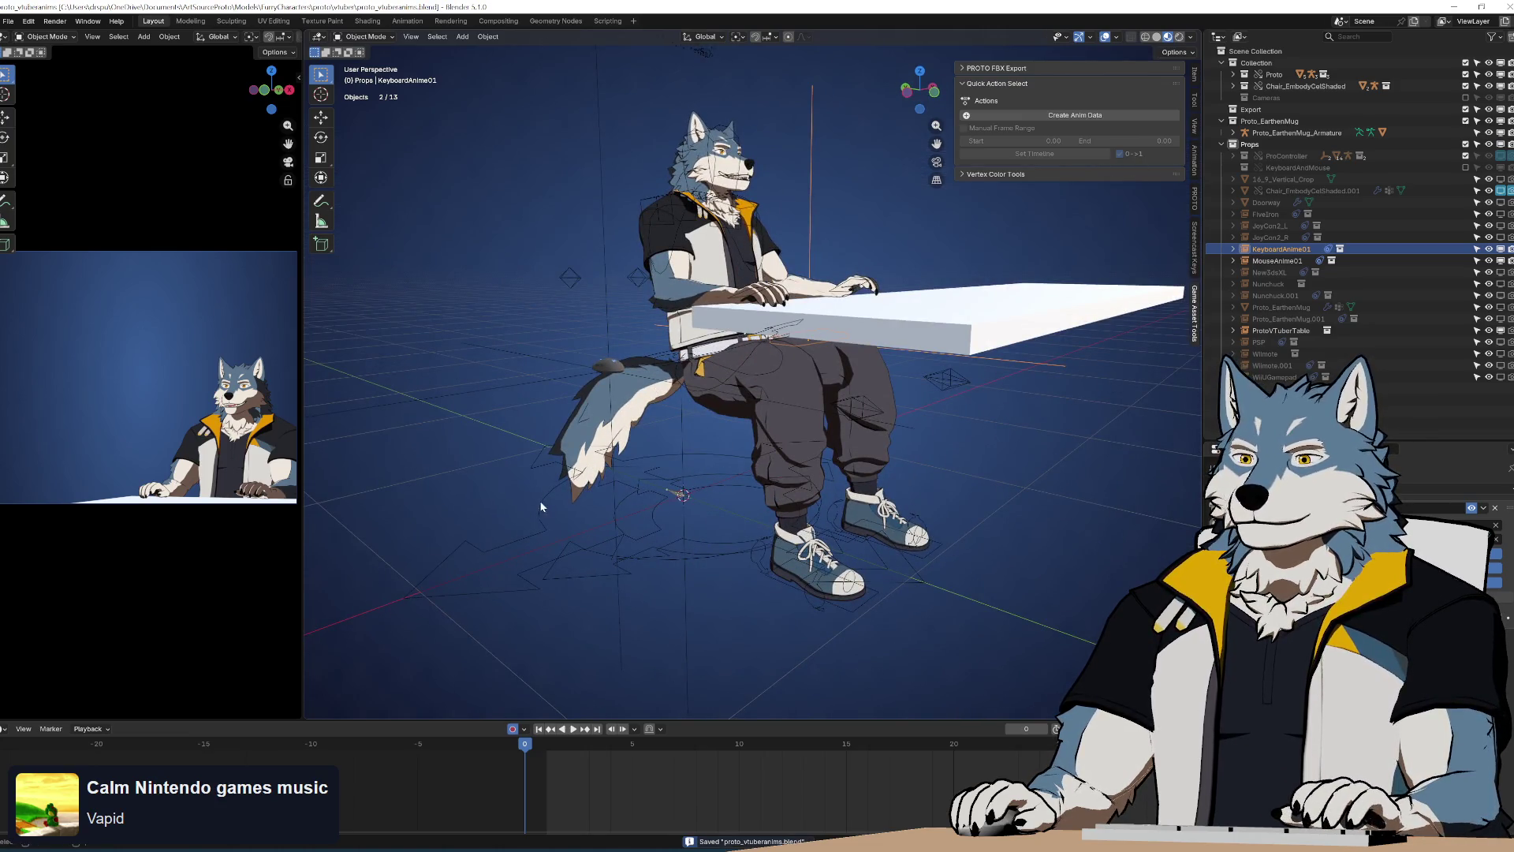
Select the Armature_ProtoBody rig and enlarge the Properties area to show its bone collections
{"action": "left_click", "coordinate": [841, 544]}
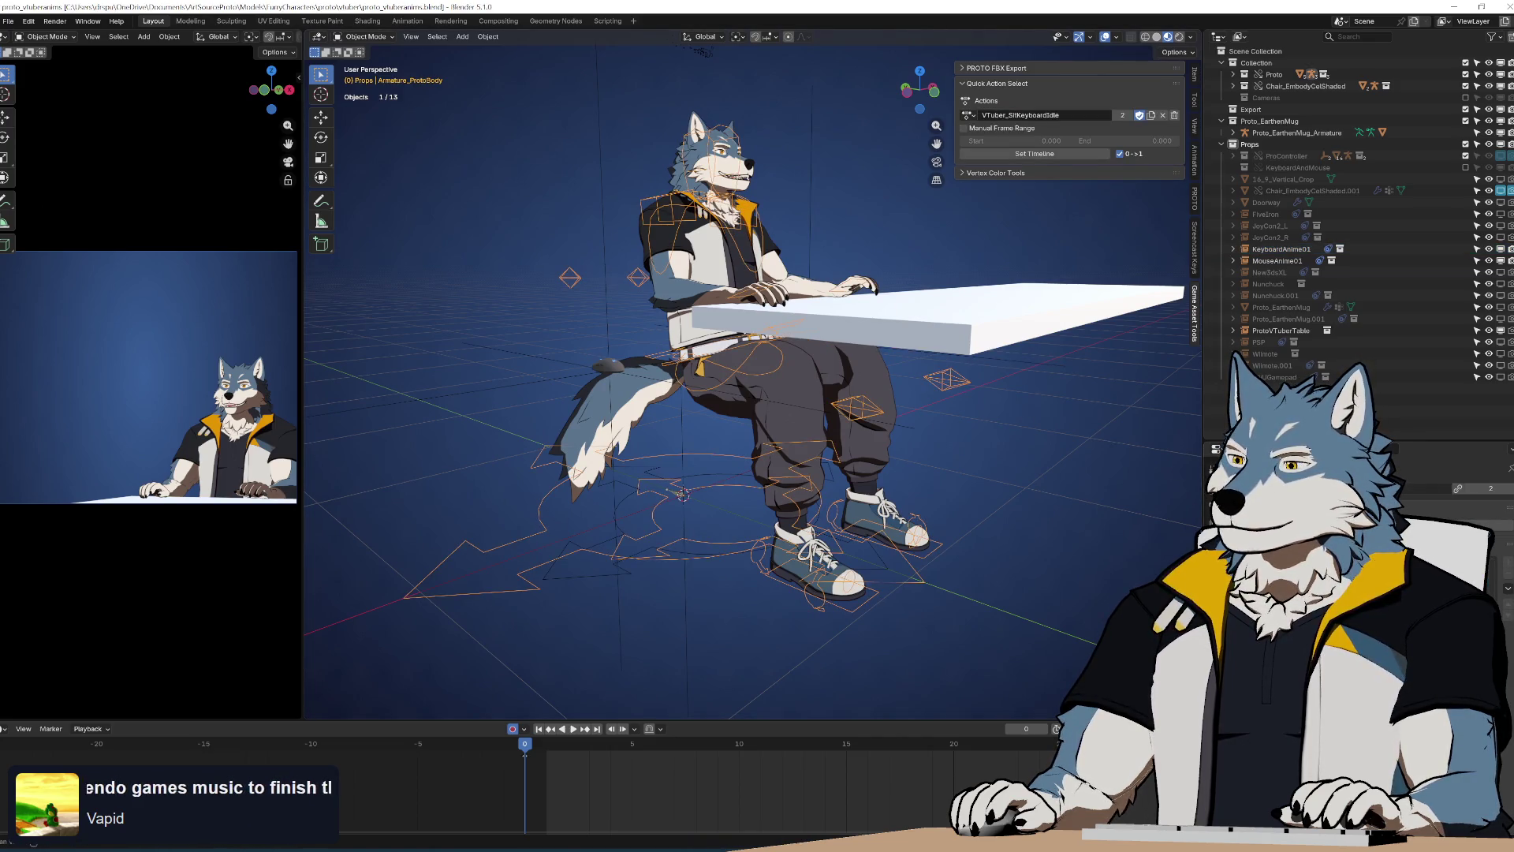
{"action": "left_click_drag", "start_coordinate": [1459, 439], "coordinate": [1459, 200]}
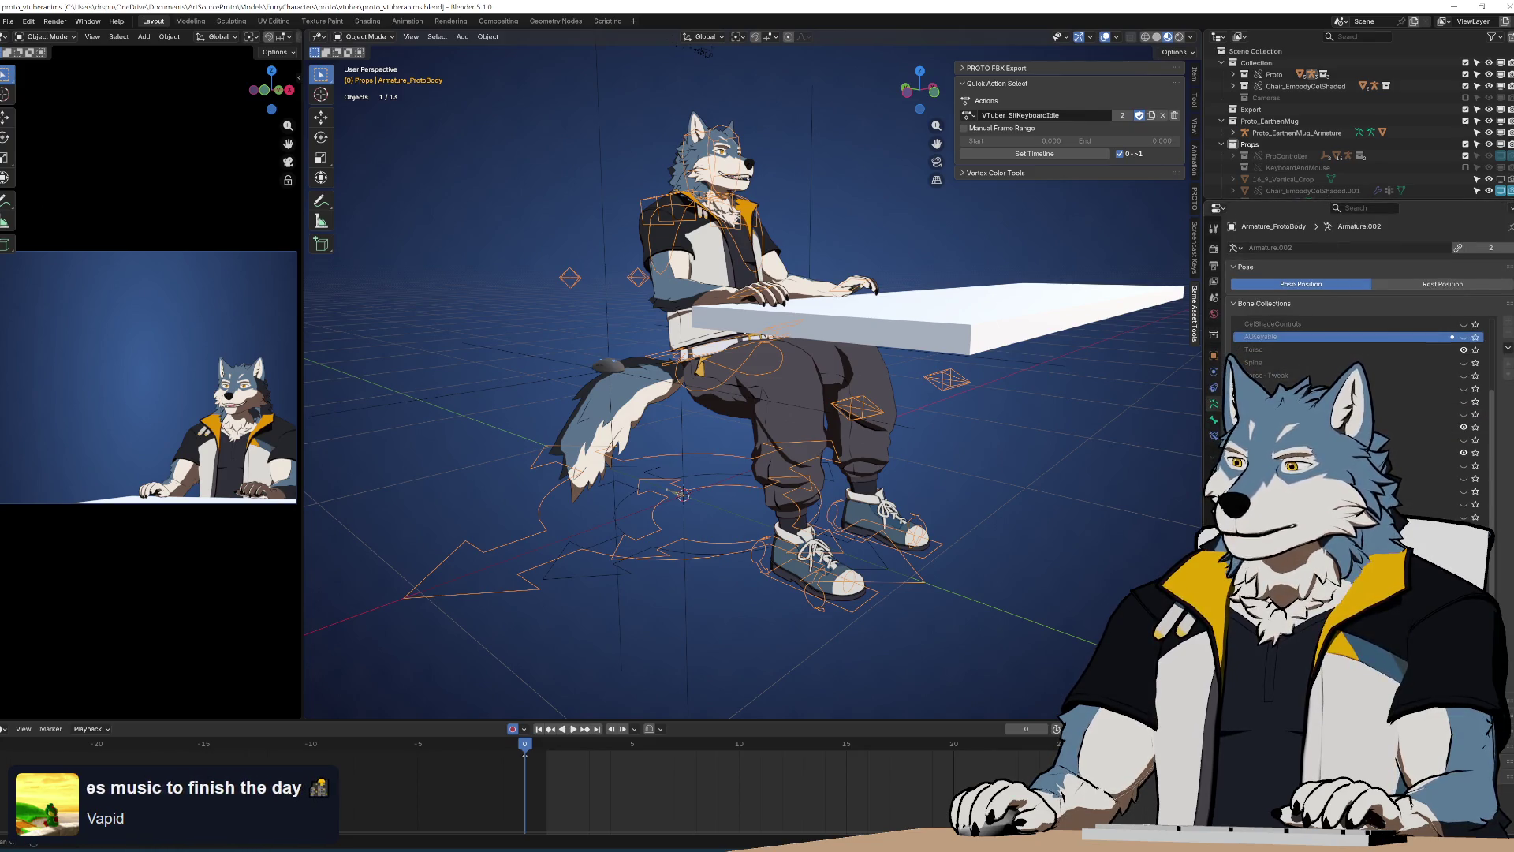
{"action": "mouse_move", "coordinate": [710, 339]}
{"action": "middle_mouse_down"}
{"action": "mouse_move", "coordinate": [986, 335]}
{"action": "mouse_move", "coordinate": [1027, 349]}
{"action": "middle_mouse_up"}
{"action": "key", "text": "Tab"}
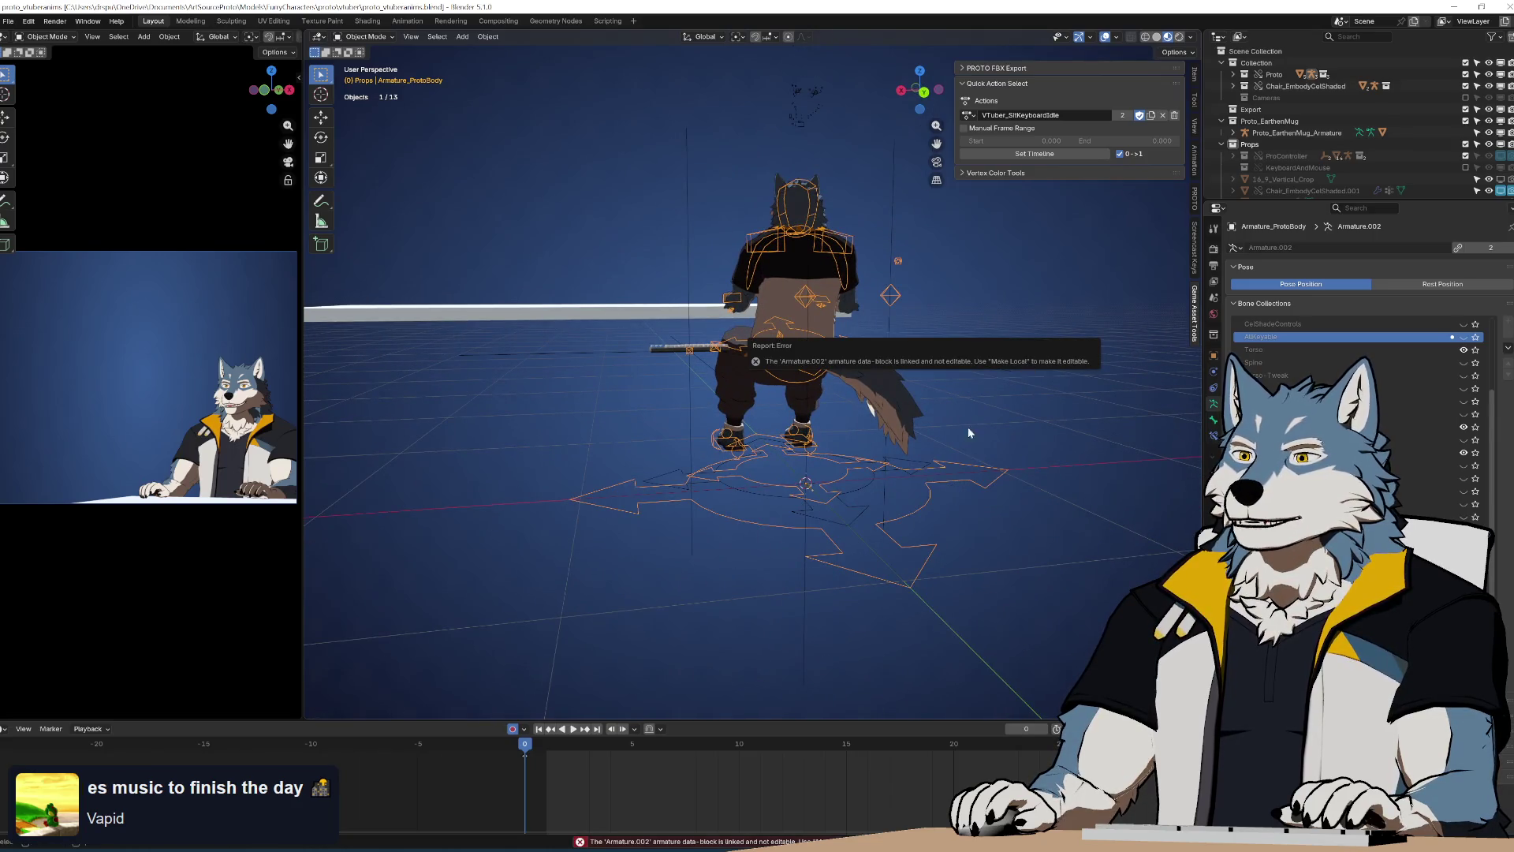
{"action": "middle_click_drag", "start_coordinate": [1059, 461], "coordinate": [937, 384]}
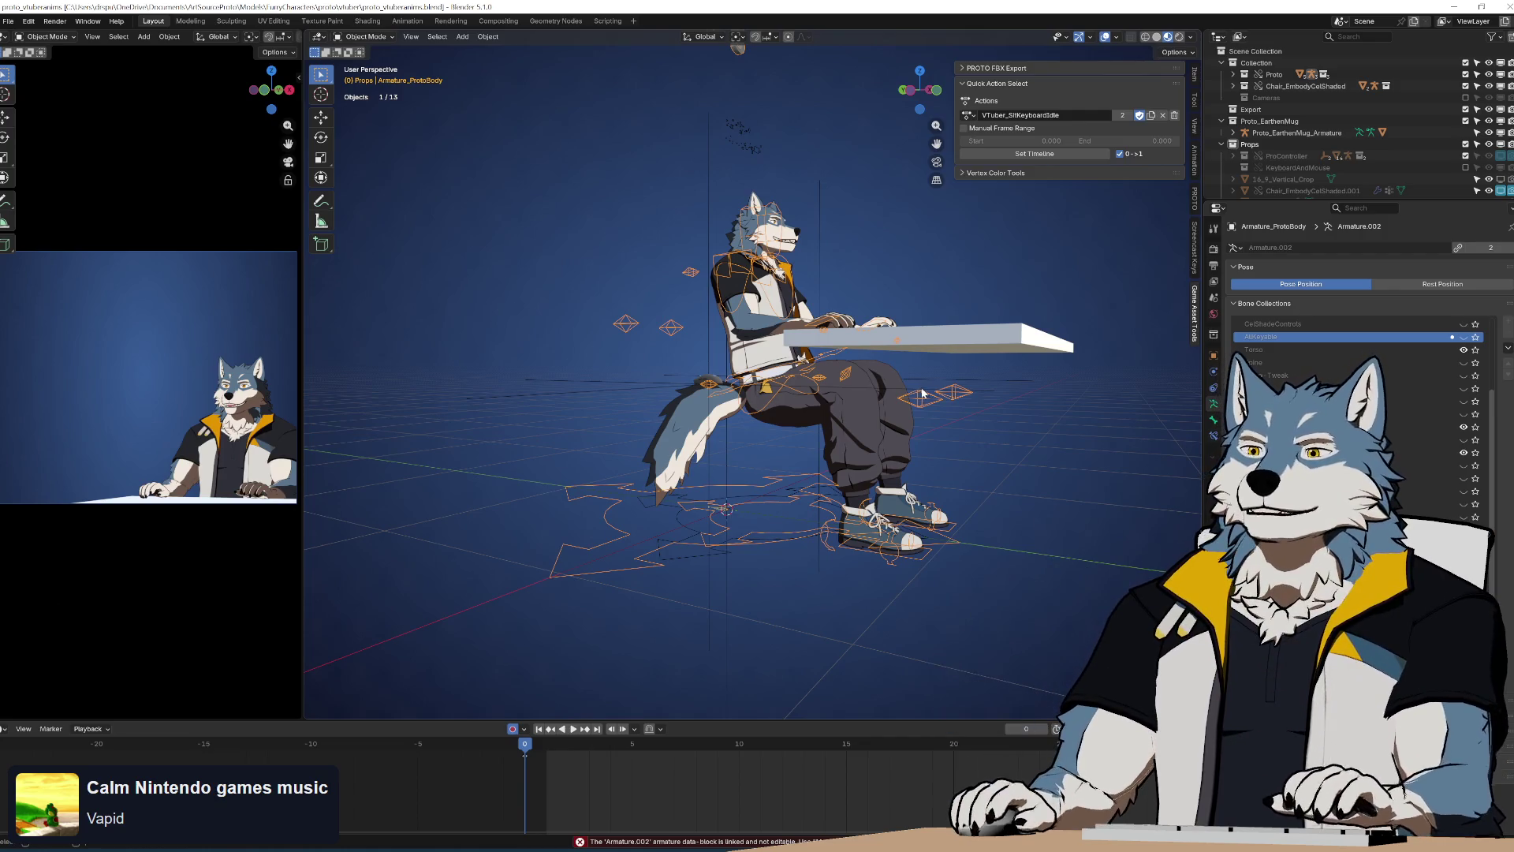
{"action": "middle_click_drag", "start_coordinate": [922, 394], "coordinate": [926, 417]}
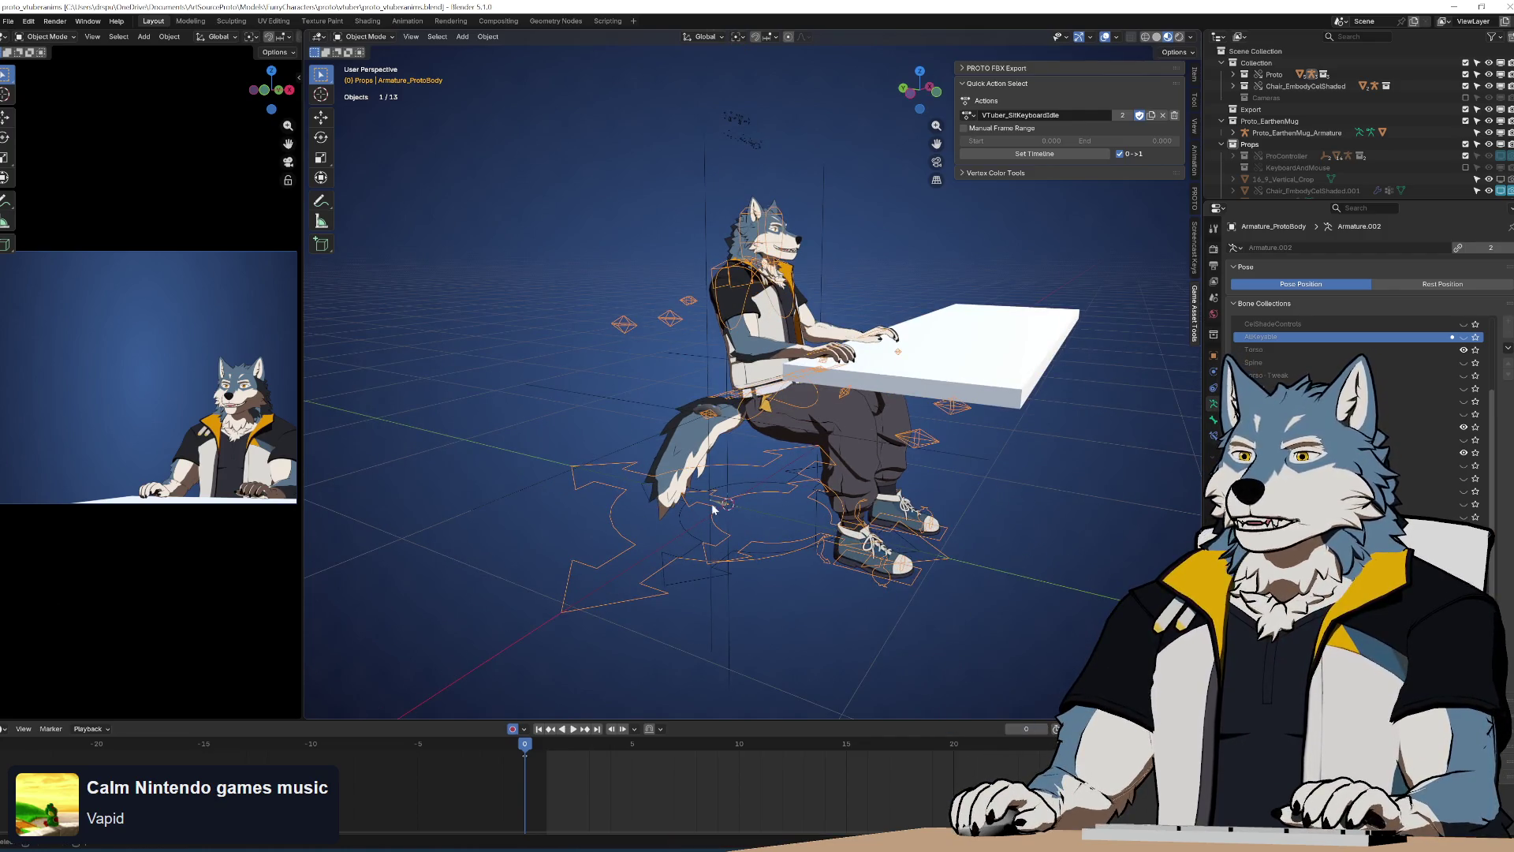
{"action": "scroll", "coordinate": [714, 513], "scroll_direction": "up", "scroll_amount": 2}
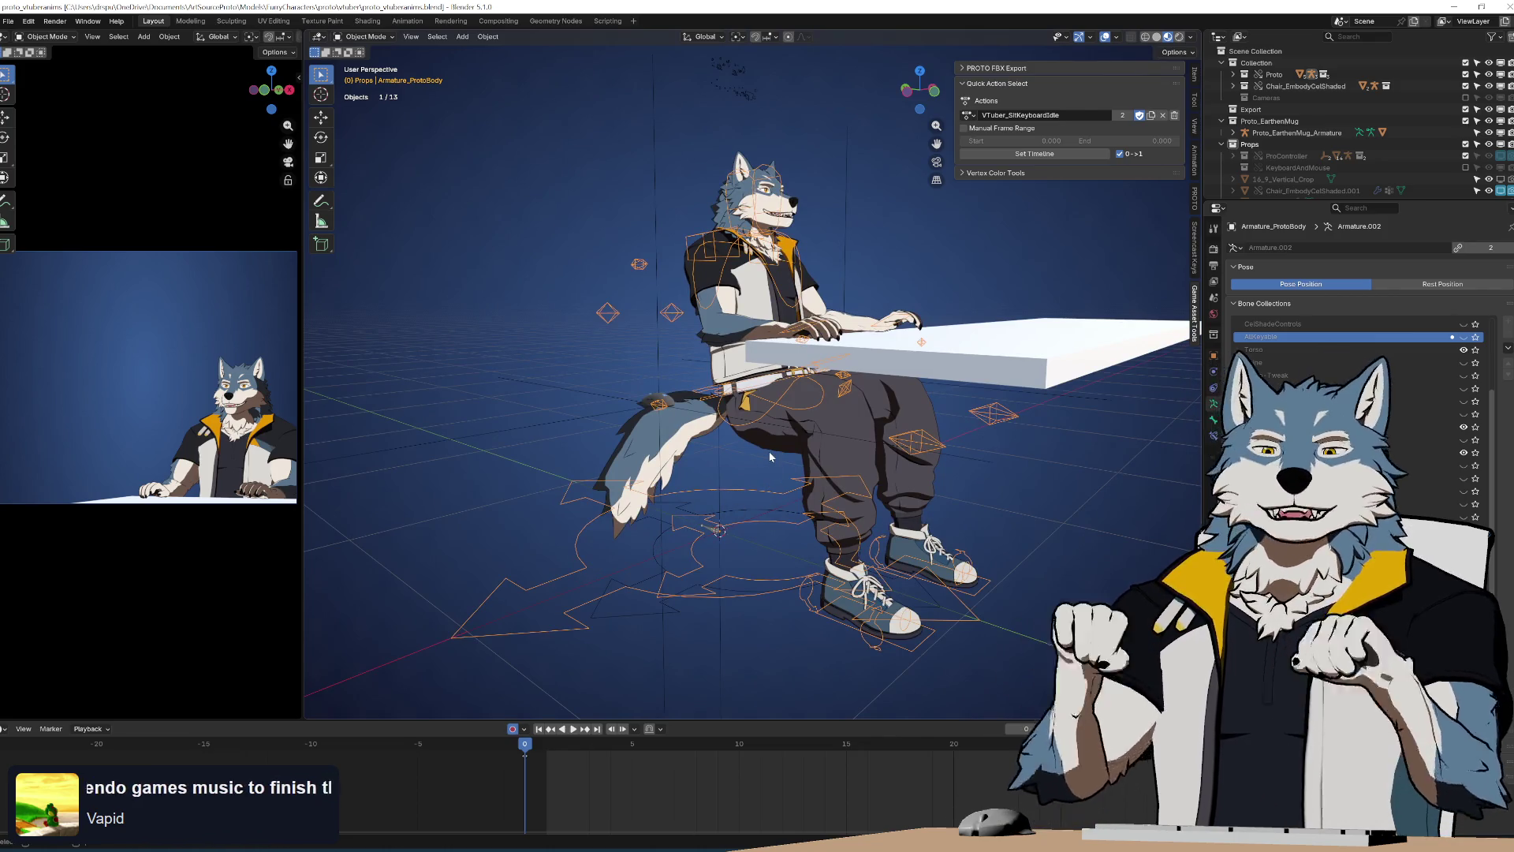
In Pose Mode, move the item control bone (-5.17, -36.08, 18.03 cm) to lift the keyboard onto the desk
{"action": "mouse_move", "coordinate": [770, 456]}
{"action": "middle_mouse_down"}
{"action": "mouse_move", "coordinate": [797, 513]}
{"action": "mouse_move", "coordinate": [785, 445]}
{"action": "middle_mouse_up"}
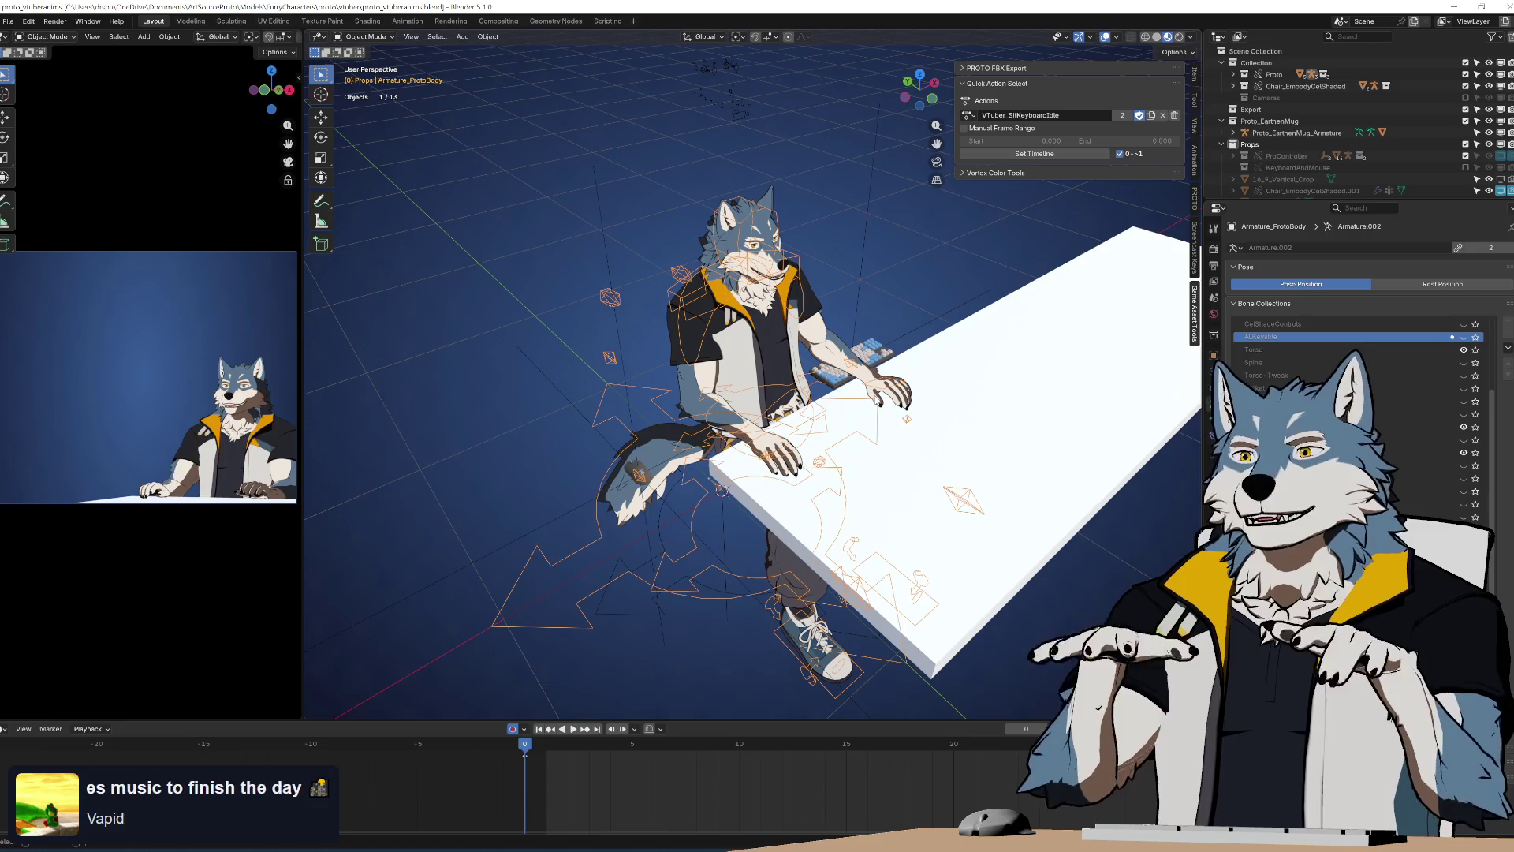
{"action": "mouse_move", "coordinate": [860, 393]}
{"action": "middle_mouse_down"}
{"action": "mouse_move", "coordinate": [915, 367]}
{"action": "mouse_move", "coordinate": [1116, 381]}
{"action": "mouse_move", "coordinate": [863, 371]}
{"action": "mouse_move", "coordinate": [894, 398]}
{"action": "middle_mouse_up"}
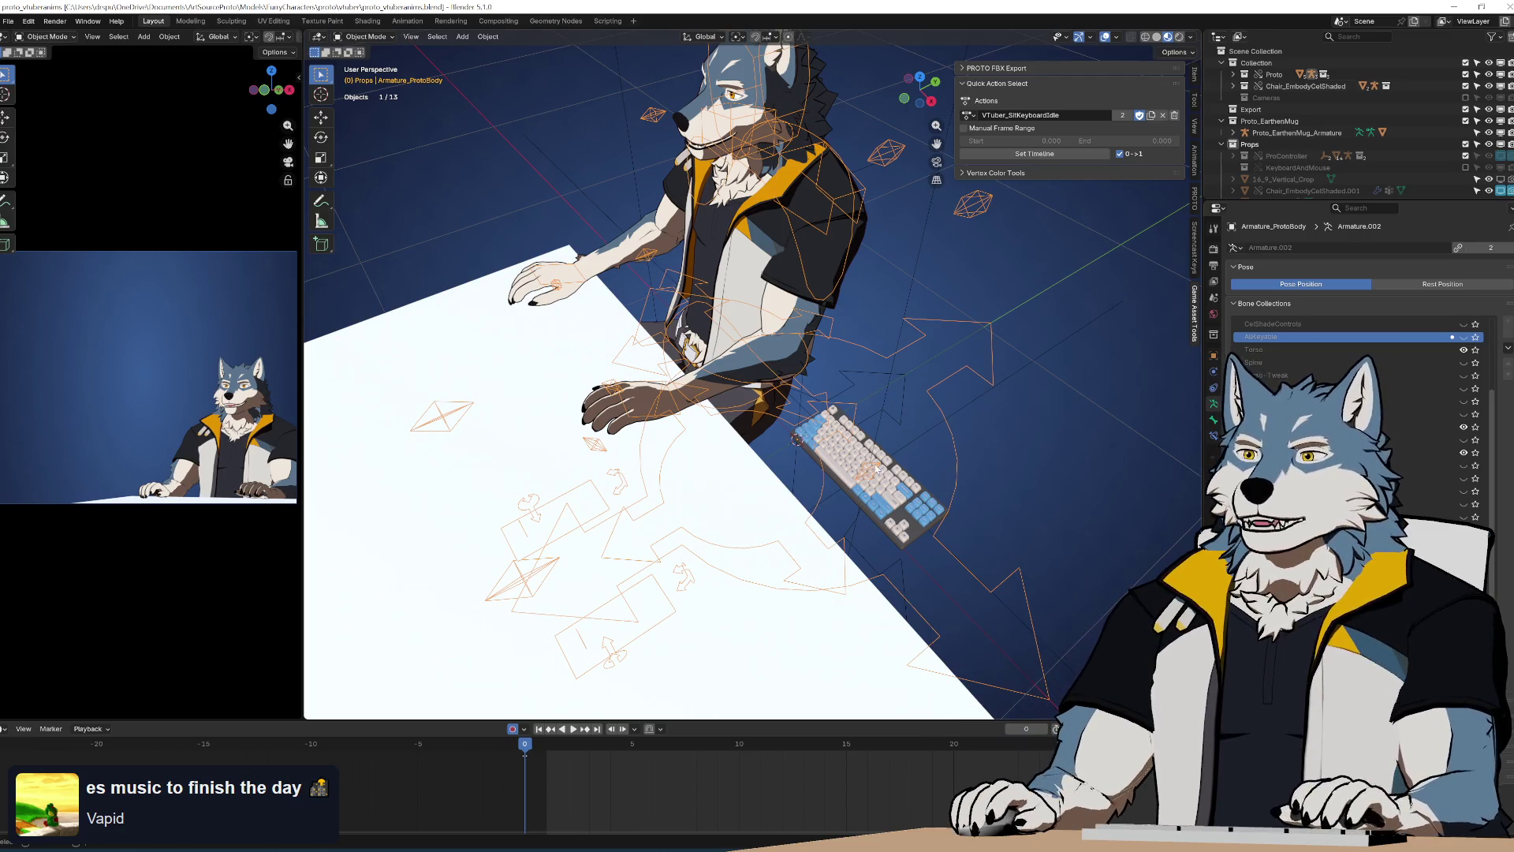
{"action": "middle_click_drag", "start_coordinate": [881, 488], "coordinate": [838, 464]}
{"action": "mouse_move", "coordinate": [920, 406]}
{"action": "middle_mouse_down"}
{"action": "mouse_move", "coordinate": [774, 452]}
{"action": "mouse_move", "coordinate": [789, 452]}
{"action": "middle_mouse_up"}
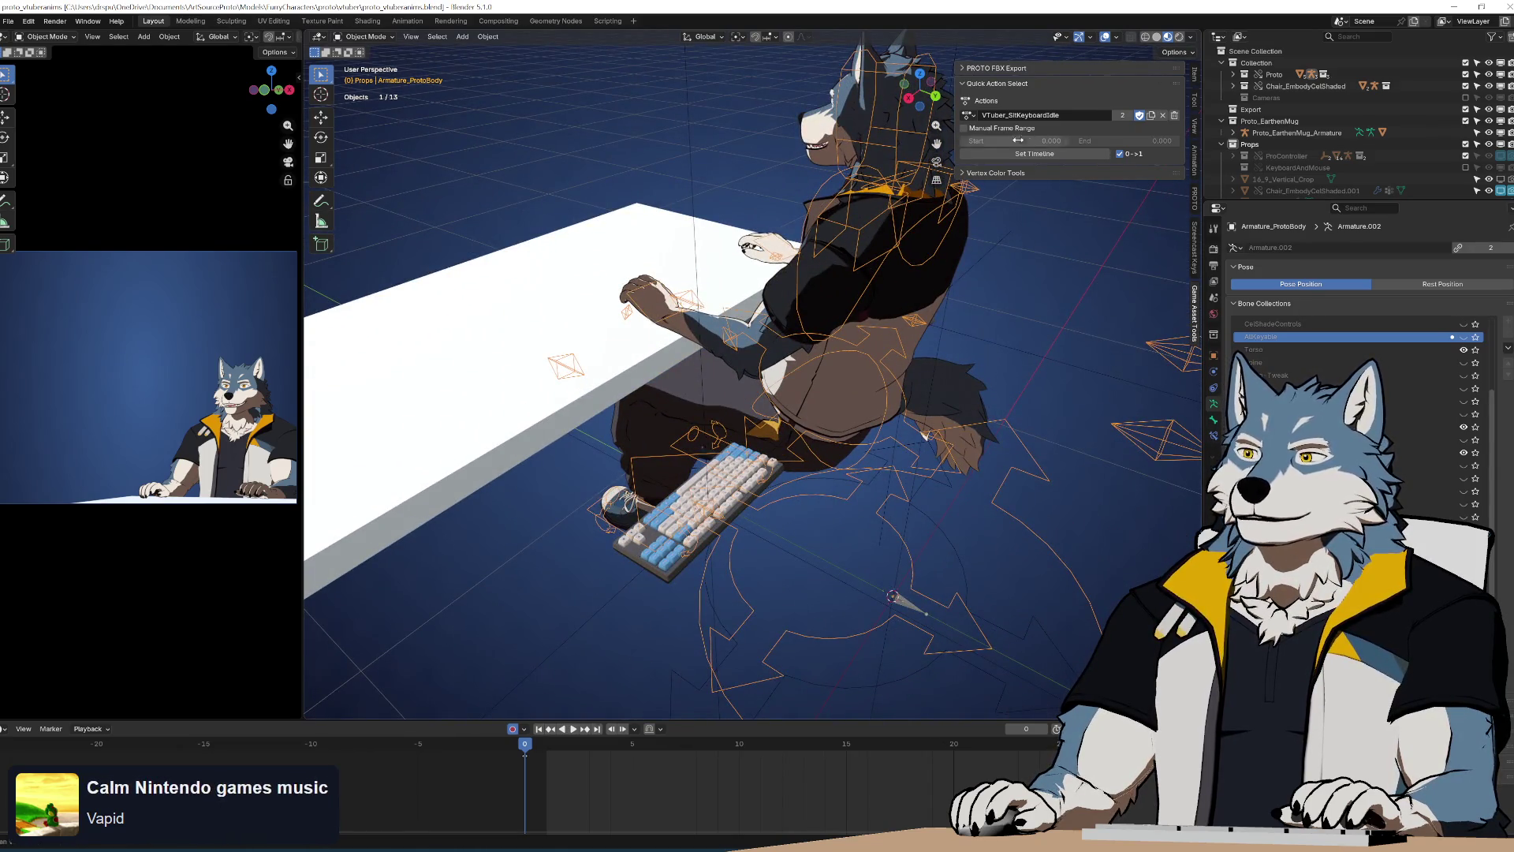
{"action": "key", "text": "ctrl+Tab"}
{"action": "mouse_move", "coordinate": [949, 400]}
{"action": "middle_mouse_down"}
{"action": "mouse_move", "coordinate": [799, 522]}
{"action": "mouse_move", "coordinate": [781, 505]}
{"action": "mouse_move", "coordinate": [831, 410]}
{"action": "mouse_move", "coordinate": [907, 466]}
{"action": "middle_mouse_up"}
{"action": "key", "text": "g"}
{"action": "key", "text": "Return"}
{"action": "key", "text": "KP_1"}
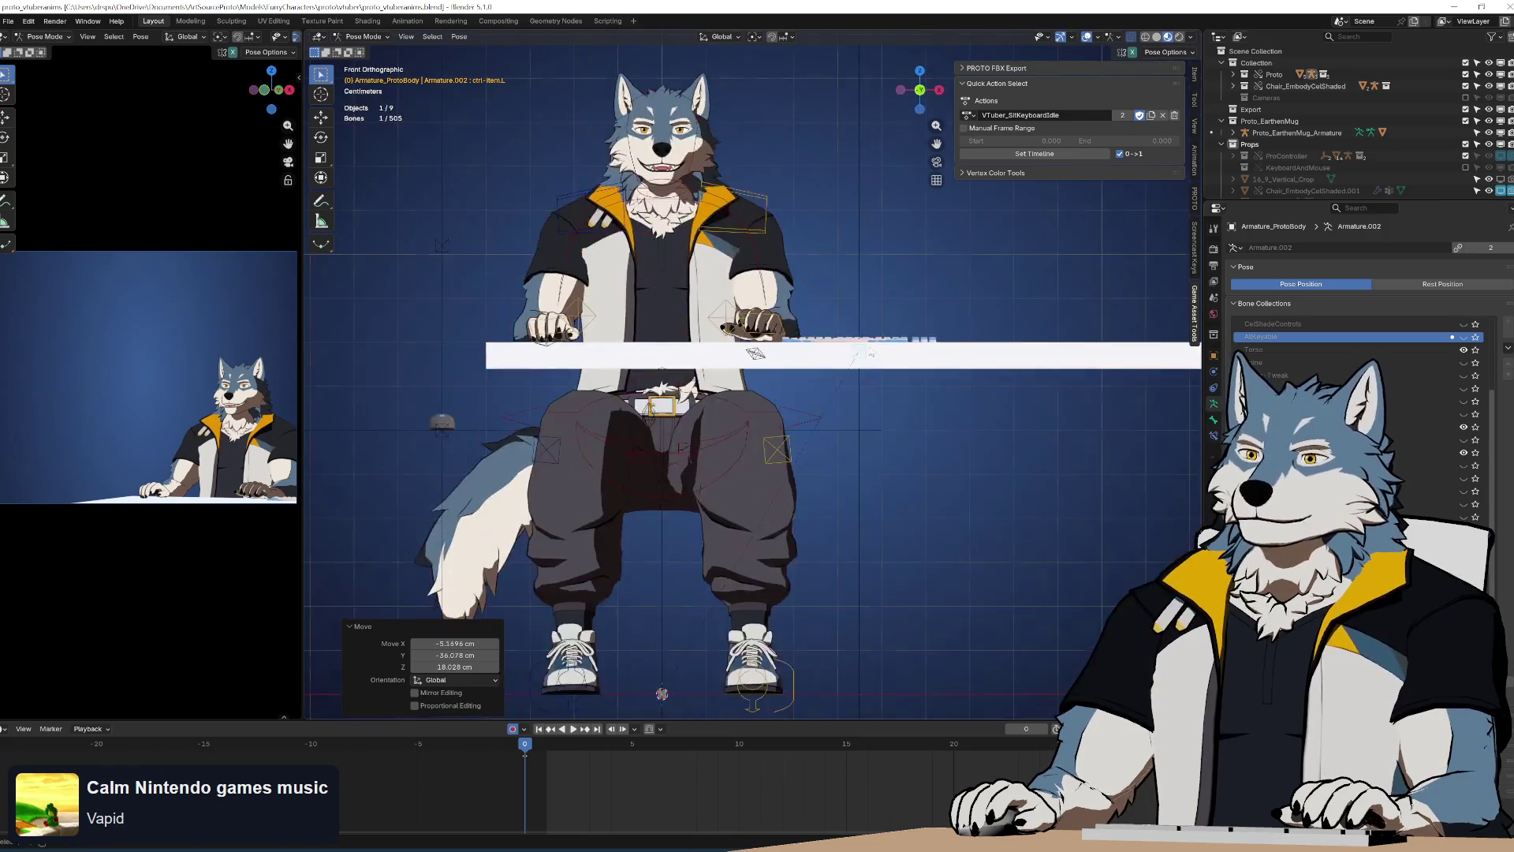
Lower the keyboard bone slightly along the Z axis
{"action": "key", "text": "KP_7"}
{"action": "key", "text": "g"}
{"action": "key", "text": "Return"}
{"action": "key", "text": "KP_1"}
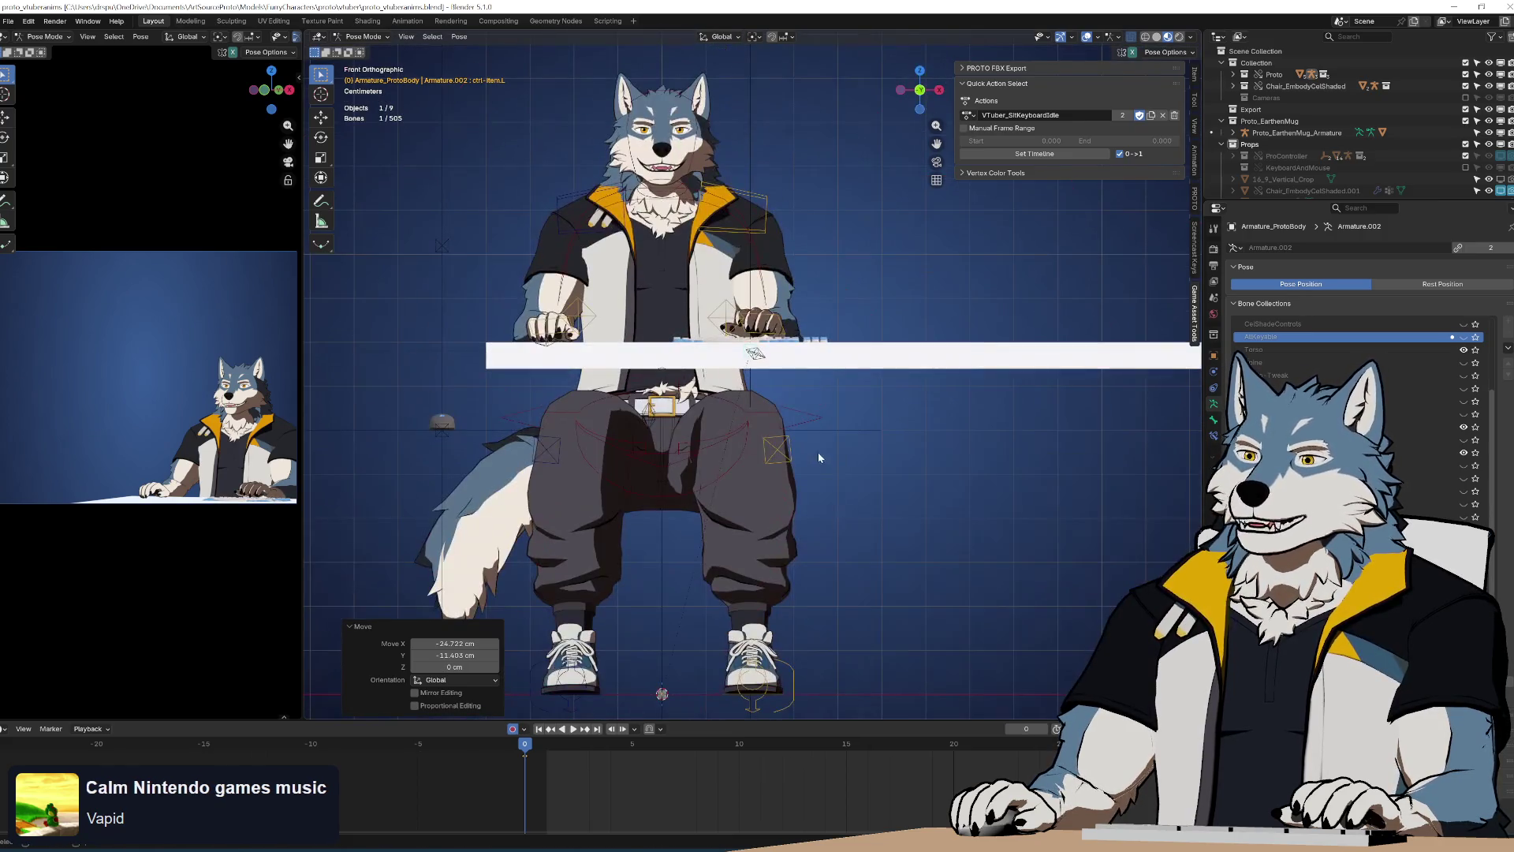
{"action": "key", "text": "g"}
{"action": "key", "text": "z"}
{"action": "left_click", "coordinate": [732, 361]}
{"action": "scroll", "coordinate": [732, 360], "scroll_direction": "up", "scroll_amount": 10}
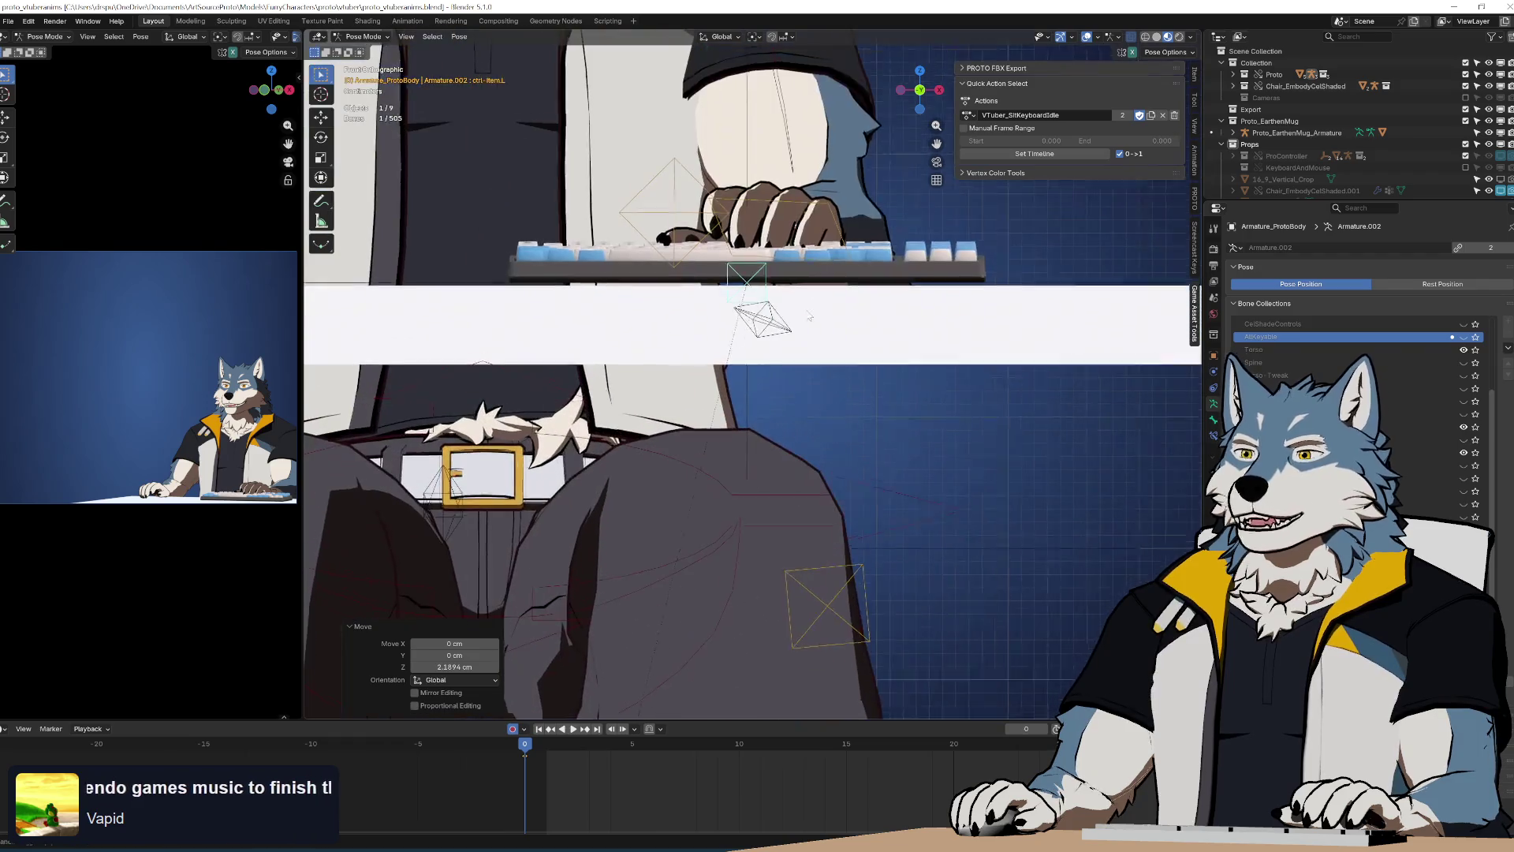
{"action": "scroll", "coordinate": [732, 360], "scroll_direction": "up", "scroll_amount": 4}
{"action": "key", "text": "g"}
{"action": "key", "text": "z"}
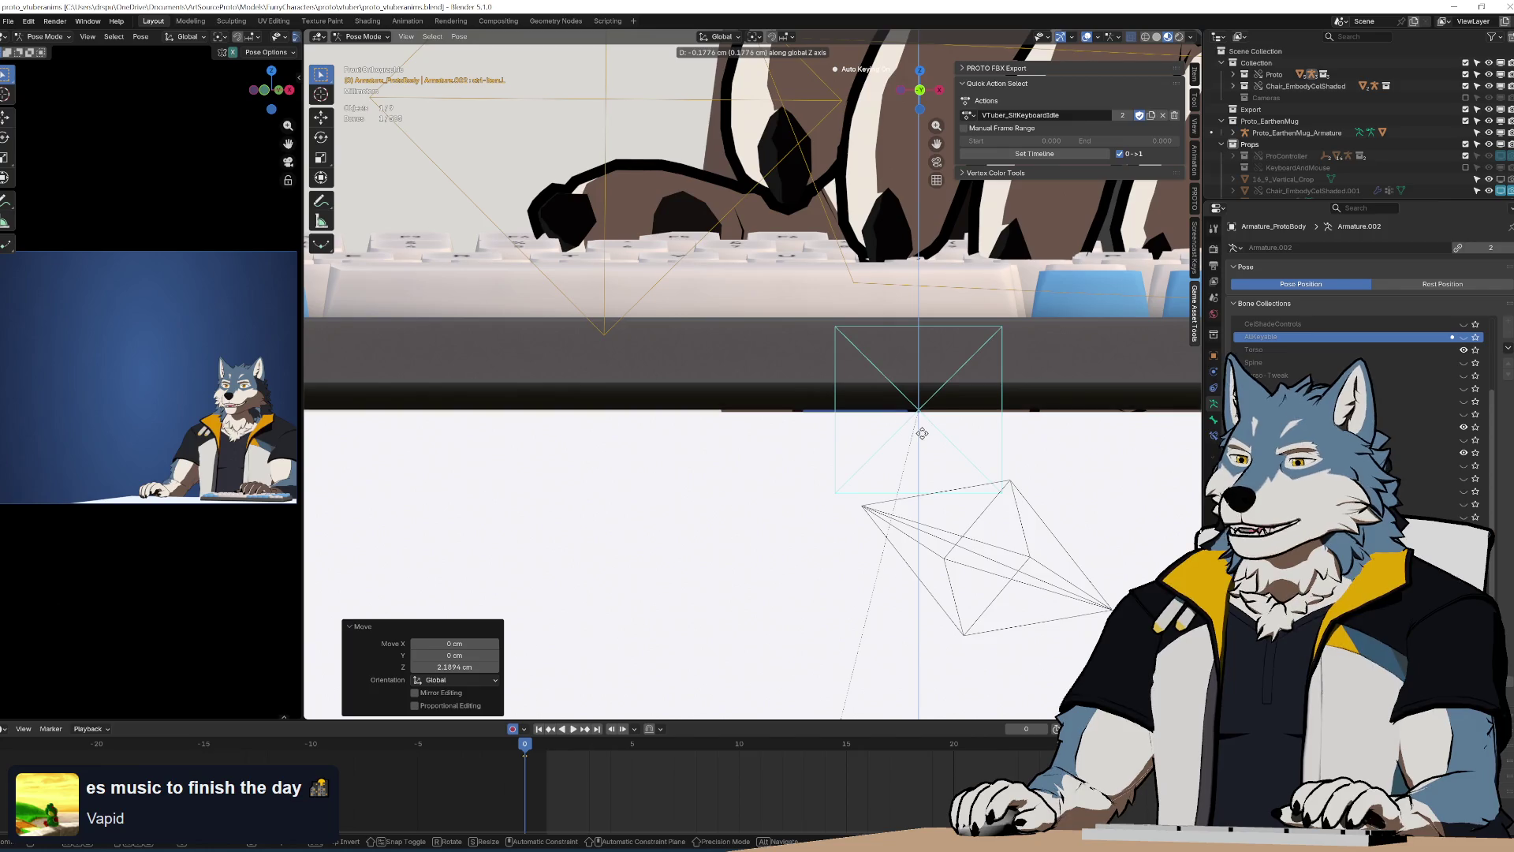
{"action": "left_click", "coordinate": [925, 435]}
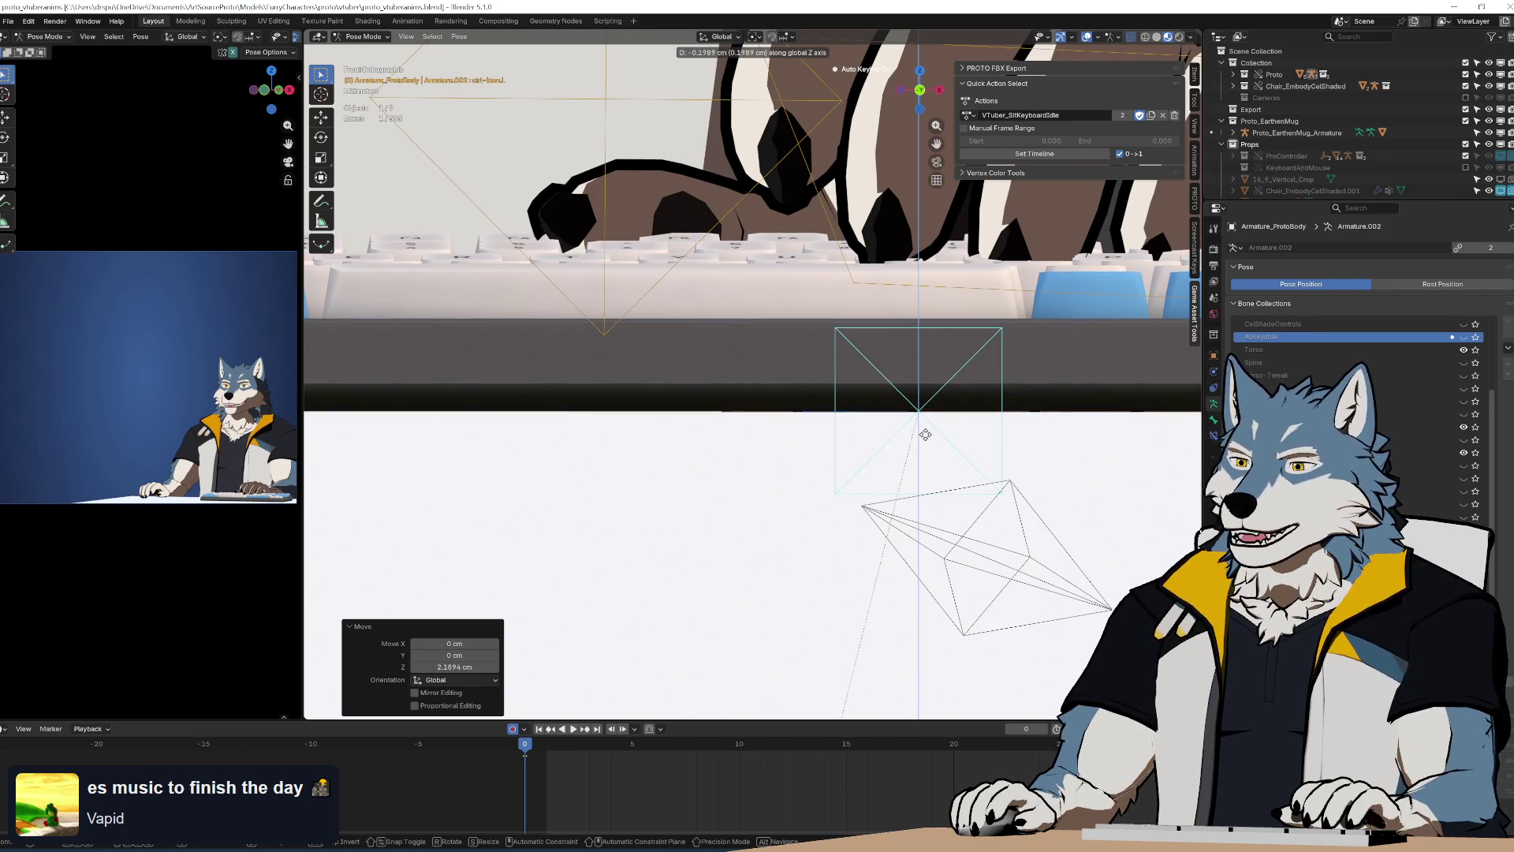
Rotate the keyboard about -183° around Z so it faces the character
{"action": "scroll", "coordinate": [868, 474], "scroll_direction": "down", "scroll_amount": 3}
{"action": "key", "text": "KP_7"}
{"action": "scroll", "coordinate": [839, 491], "scroll_direction": "down", "scroll_amount": 4}
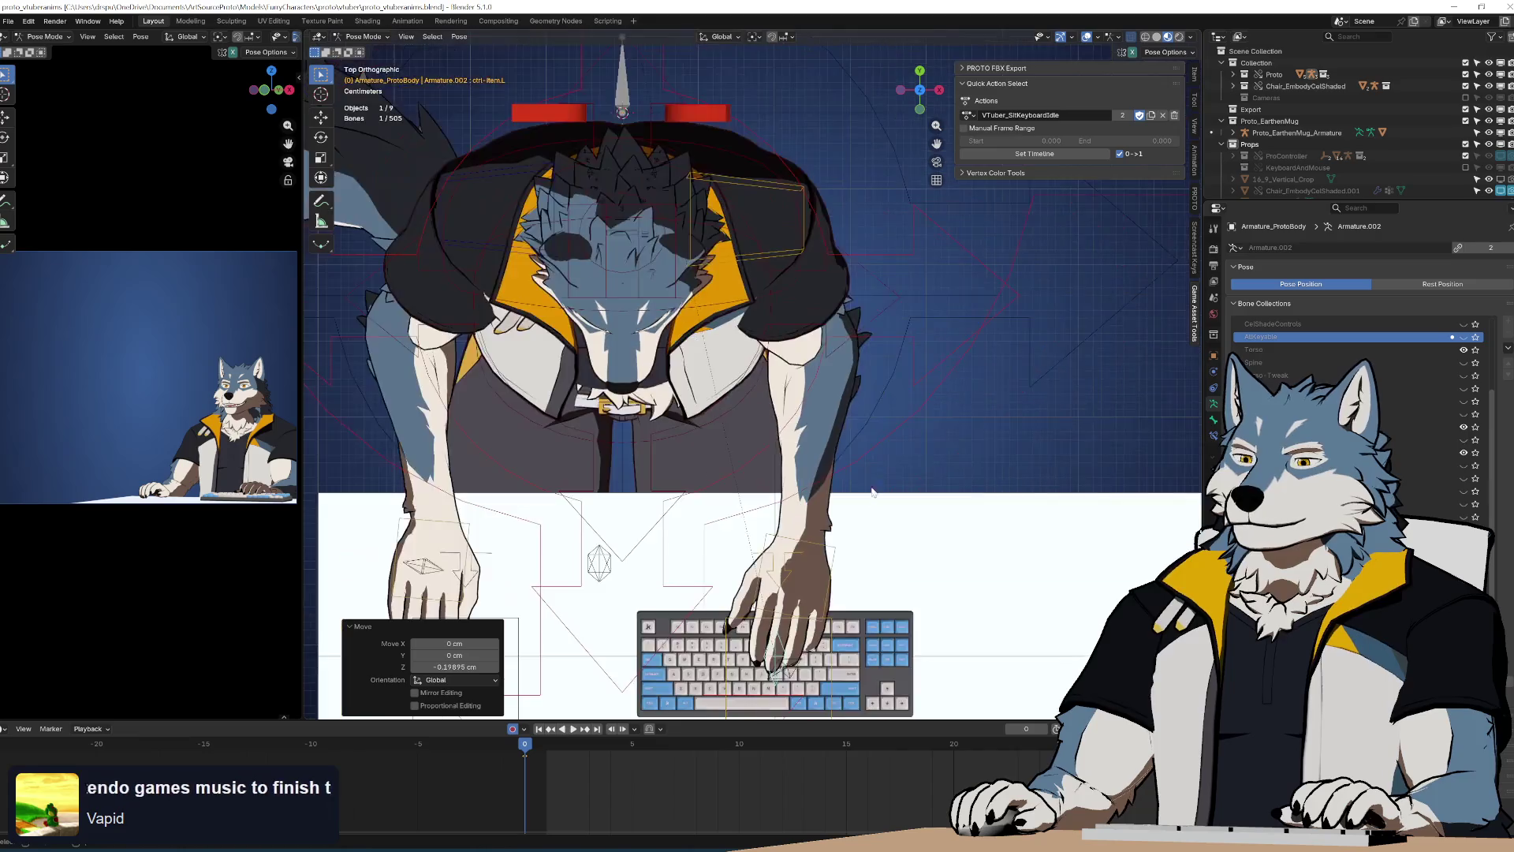
{"action": "middle_click_drag", "start_coordinate": [840, 491], "coordinate": [840, 323], "text": "shift"}
{"action": "key", "text": "r"}
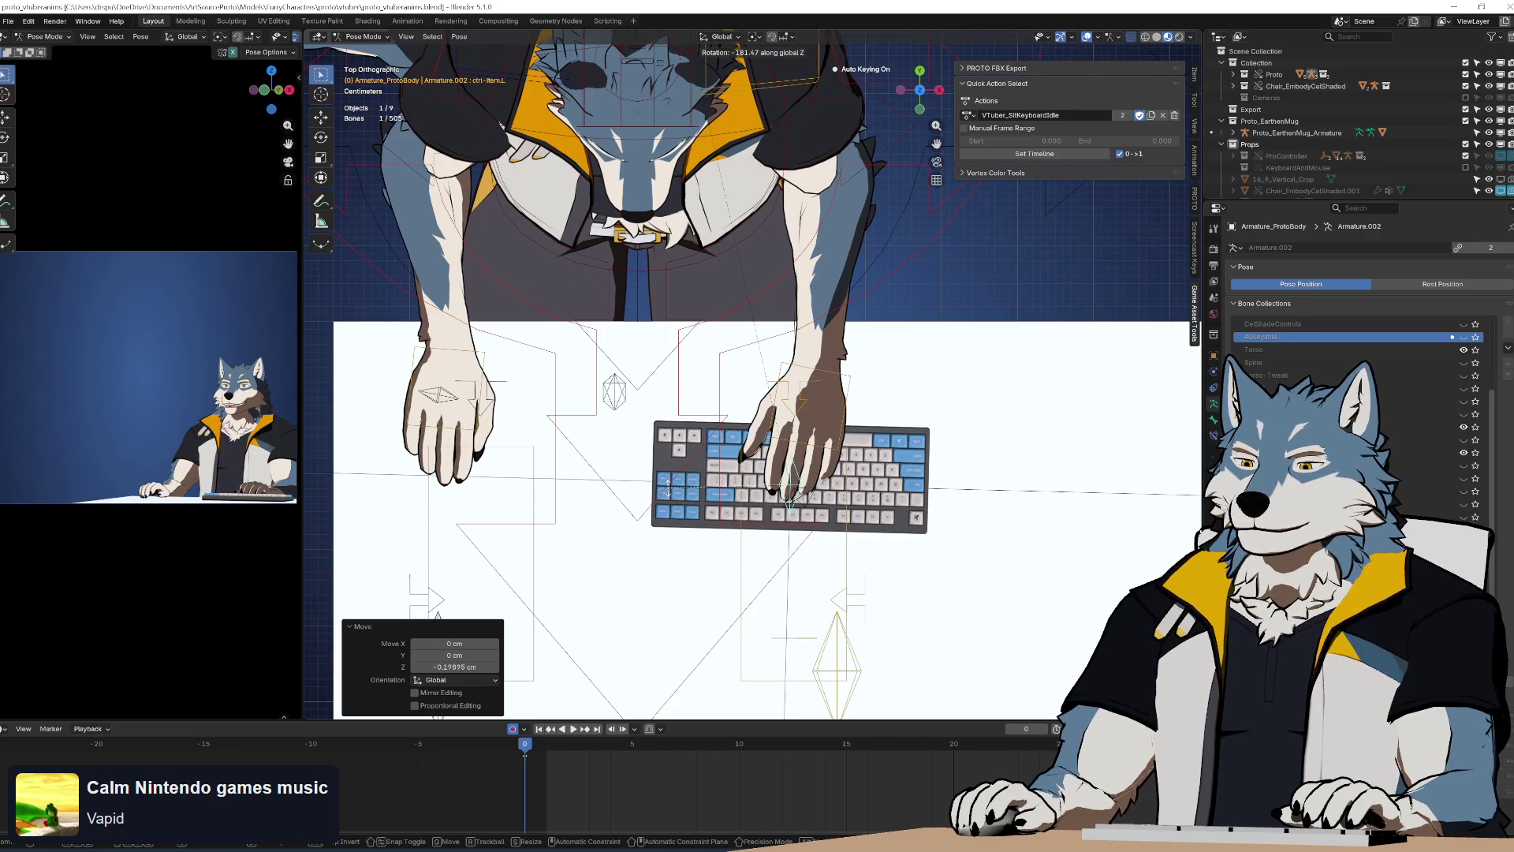
{"action": "left_click", "coordinate": [668, 493]}
{"action": "scroll", "coordinate": [694, 489], "scroll_direction": "up", "scroll_amount": 2}
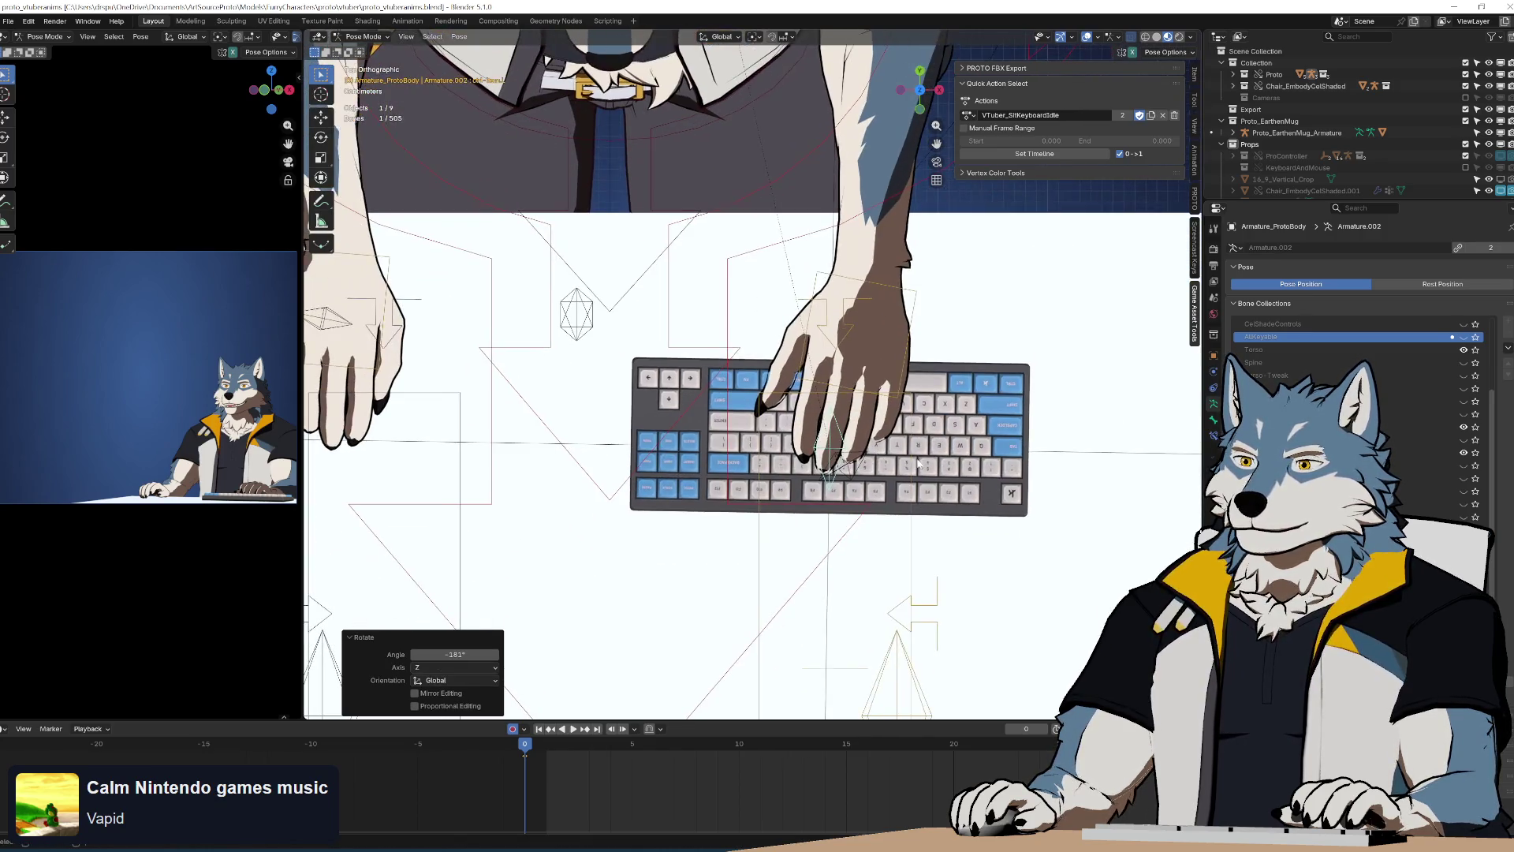
{"action": "scroll", "coordinate": [928, 461], "scroll_direction": "down", "scroll_amount": 2}
Shift the keyboard a few centimetres sideways along the X axis
{"action": "key", "text": "g"}
{"action": "key", "text": "x"}
{"action": "left_click", "coordinate": [668, 377]}
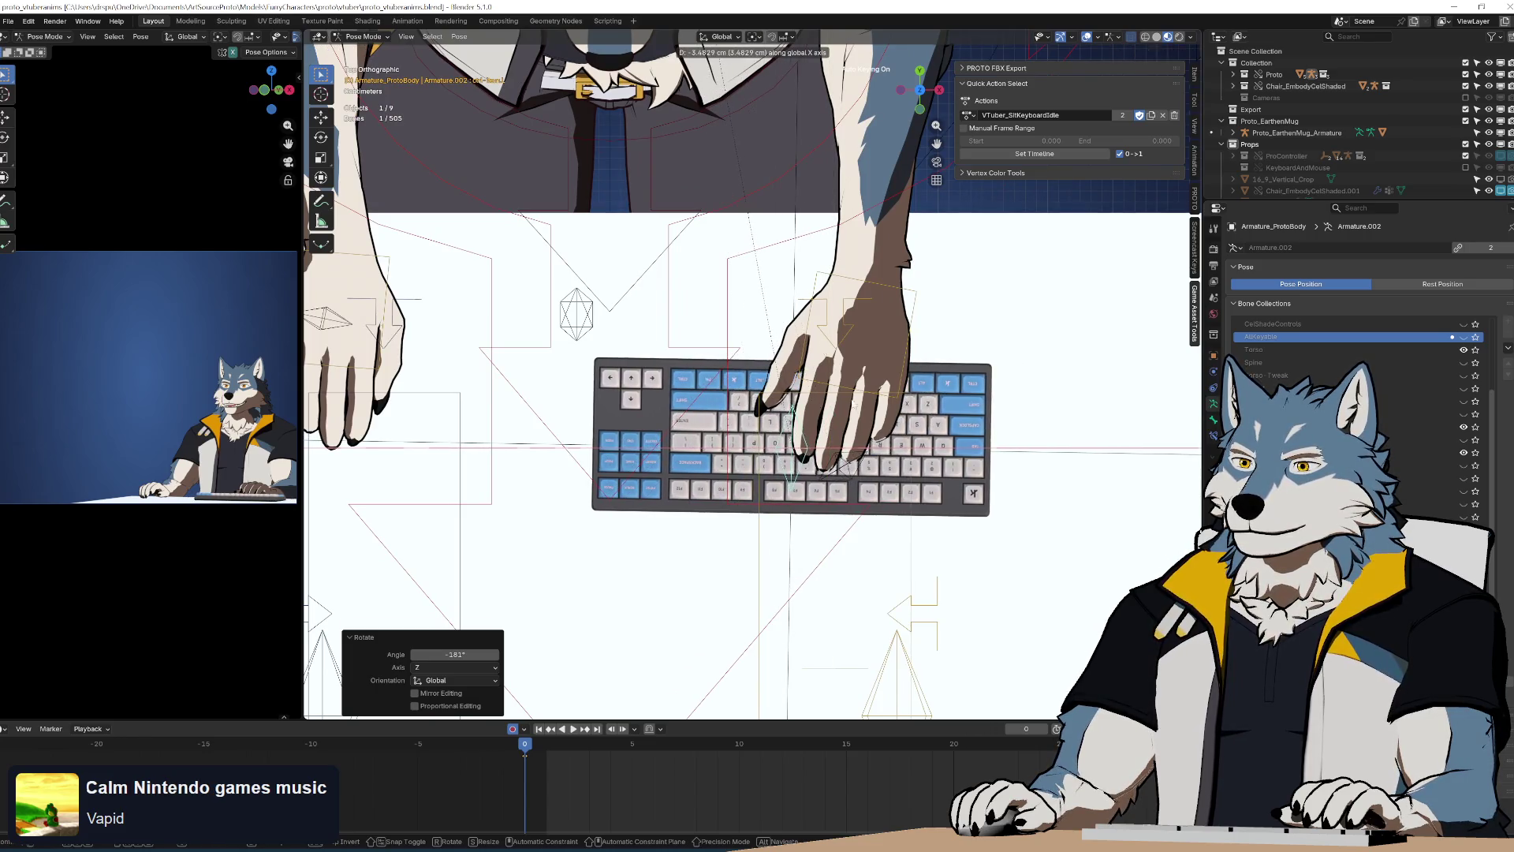
{"action": "scroll", "coordinate": [668, 377], "scroll_direction": "down", "scroll_amount": 3}
{"action": "middle_click_drag", "start_coordinate": [668, 377], "coordinate": [741, 234]}
{"action": "left_click", "coordinate": [741, 234]}
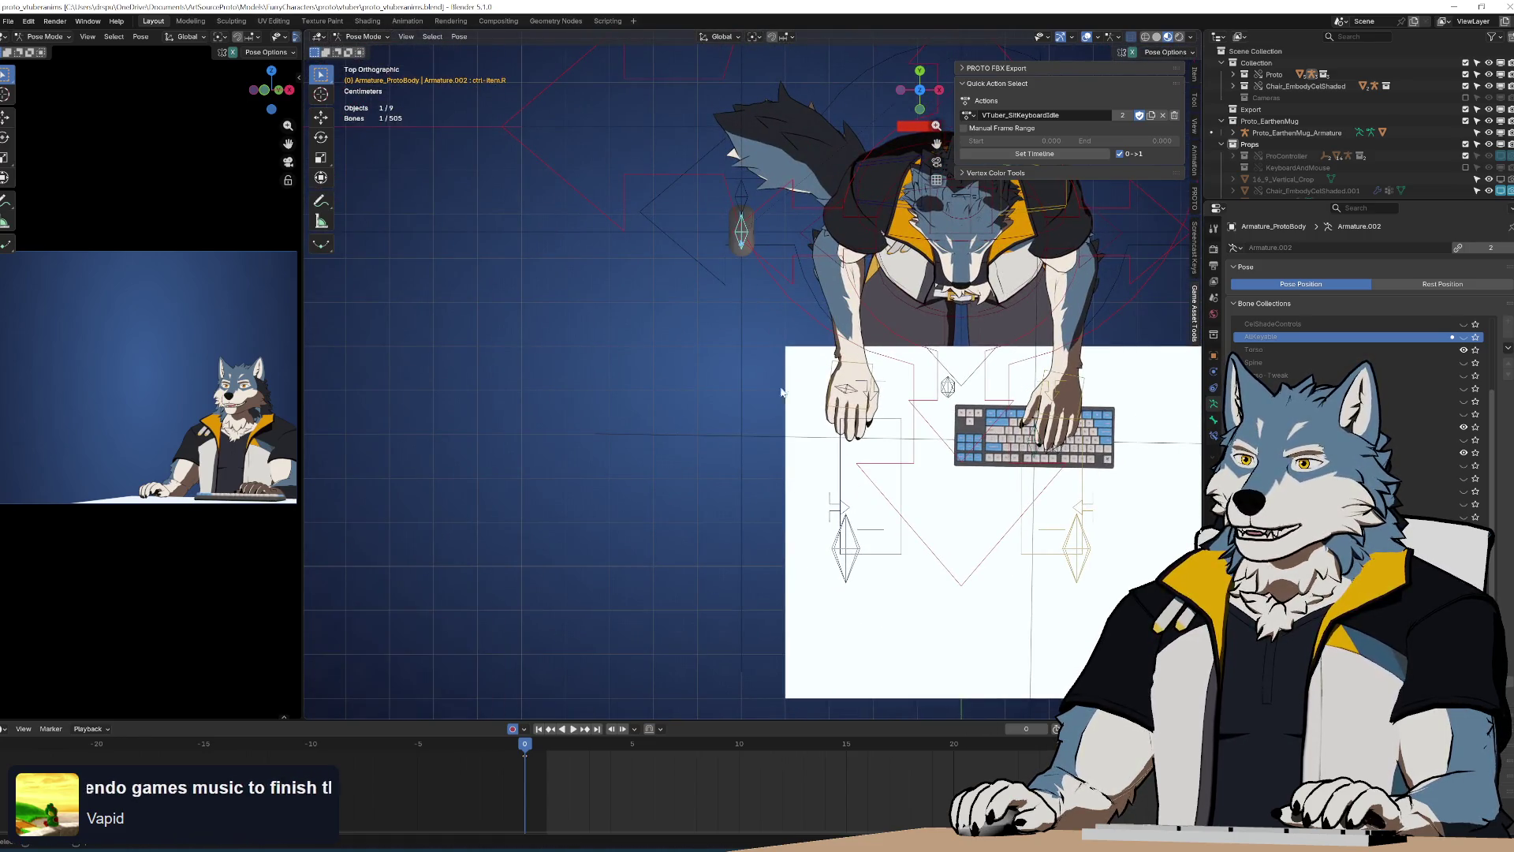
{"action": "key", "text": "KP_1"}
Move the mouse prop down toward the desk, beside the right hand
{"action": "key", "text": "g"}
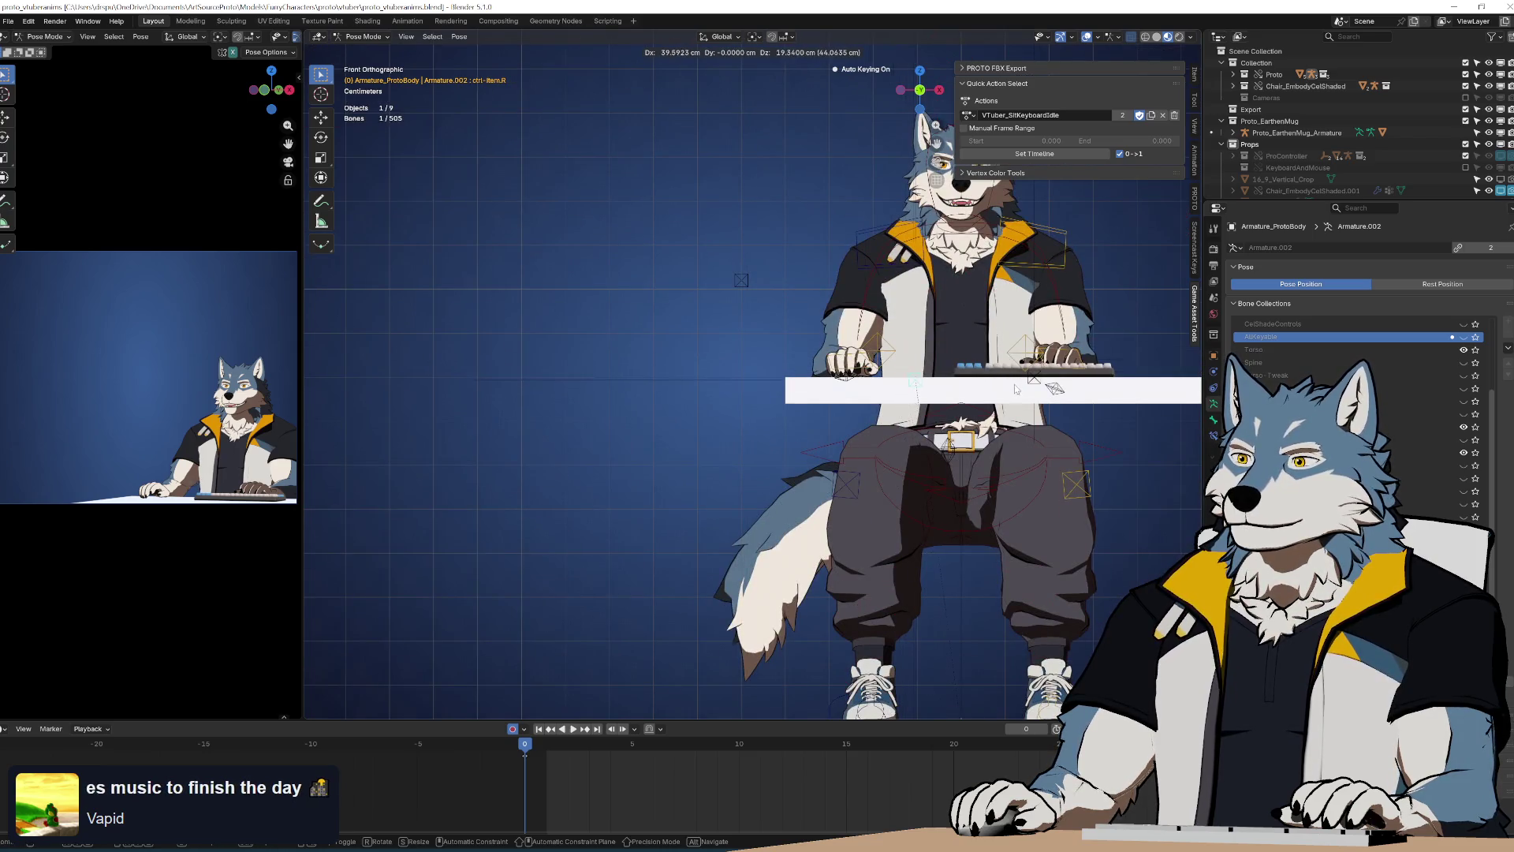
{"action": "left_click", "coordinate": [973, 381]}
{"action": "scroll", "coordinate": [973, 381], "scroll_direction": "up", "scroll_amount": 3}
{"action": "key", "text": "g"}
{"action": "left_click", "coordinate": [1041, 378]}
{"action": "key", "text": "KP_7"}
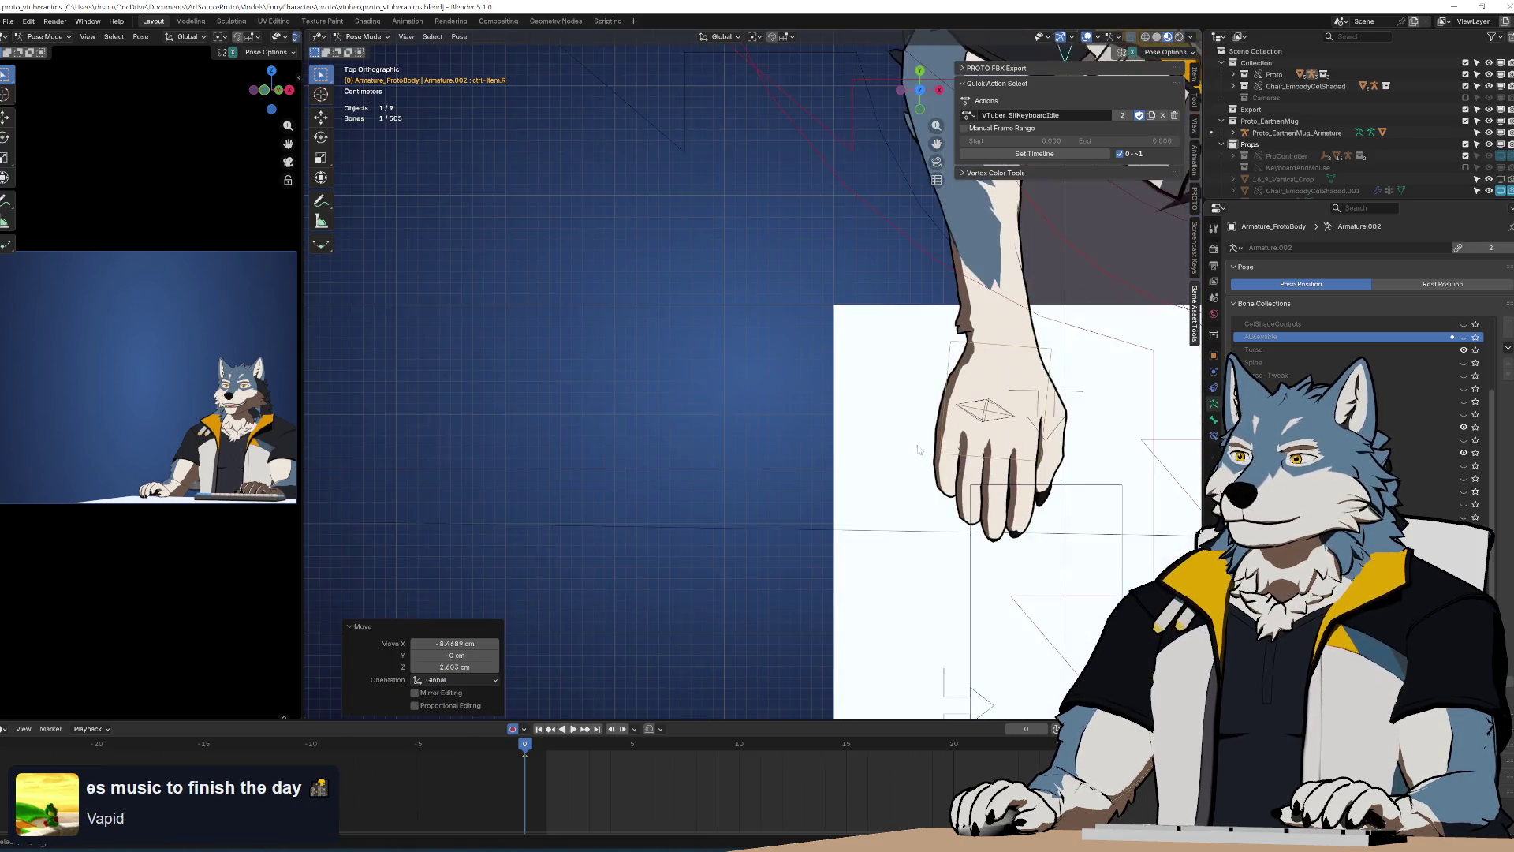
{"action": "scroll", "coordinate": [725, 293], "scroll_direction": "down", "scroll_amount": 3}
{"action": "key", "text": "g"}
{"action": "left_click", "coordinate": [774, 363]}
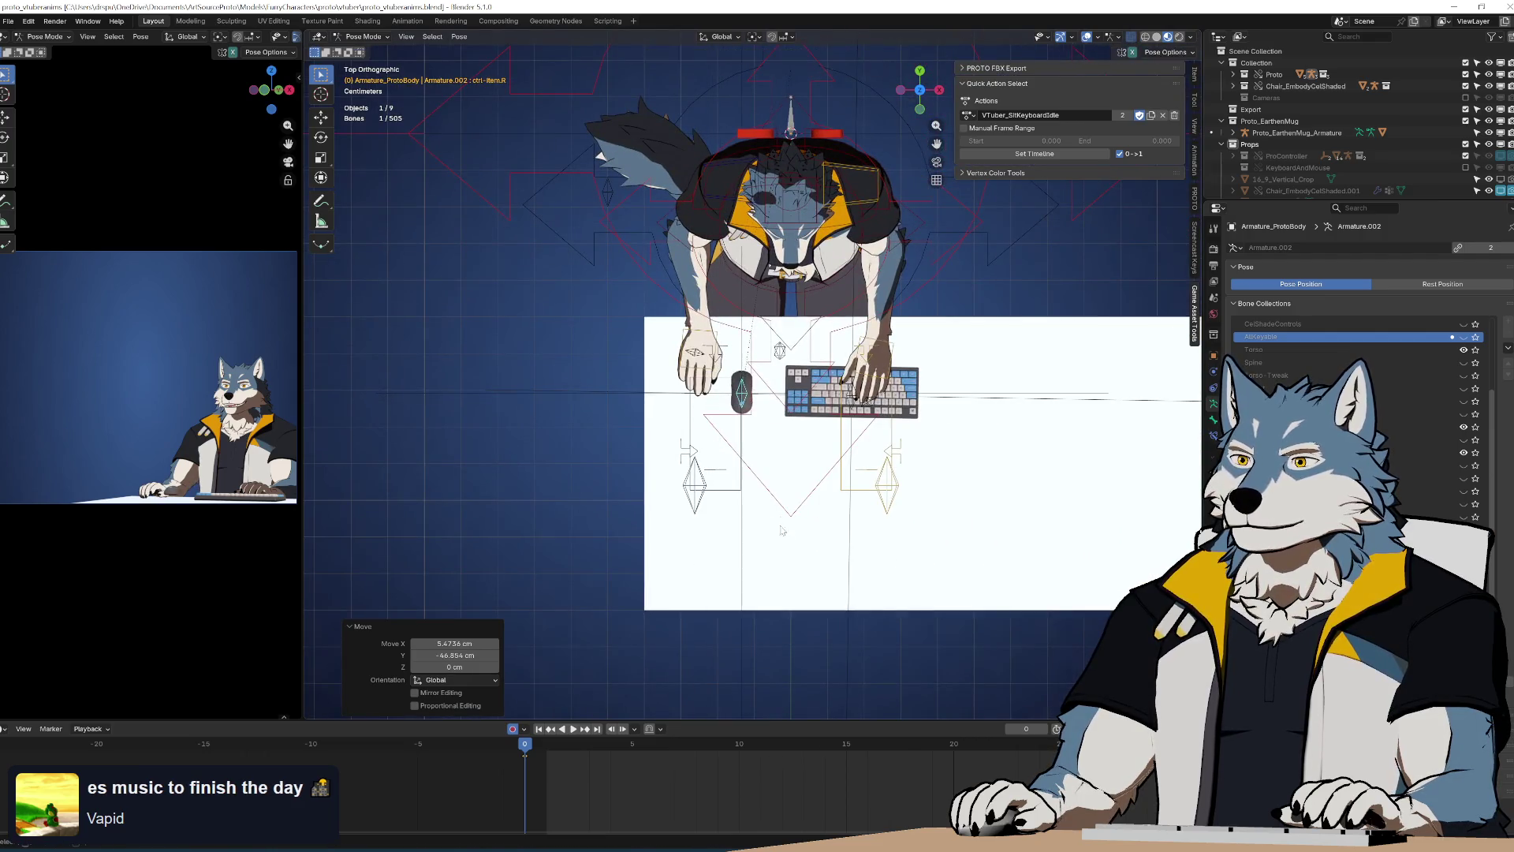
Lower the mouse until it rests on the desk surface
{"action": "key", "text": "KP_1"}
{"action": "scroll", "coordinate": [774, 363], "scroll_direction": "up", "scroll_amount": 3}
{"action": "scroll", "coordinate": [773, 363], "scroll_direction": "up", "scroll_amount": 4}
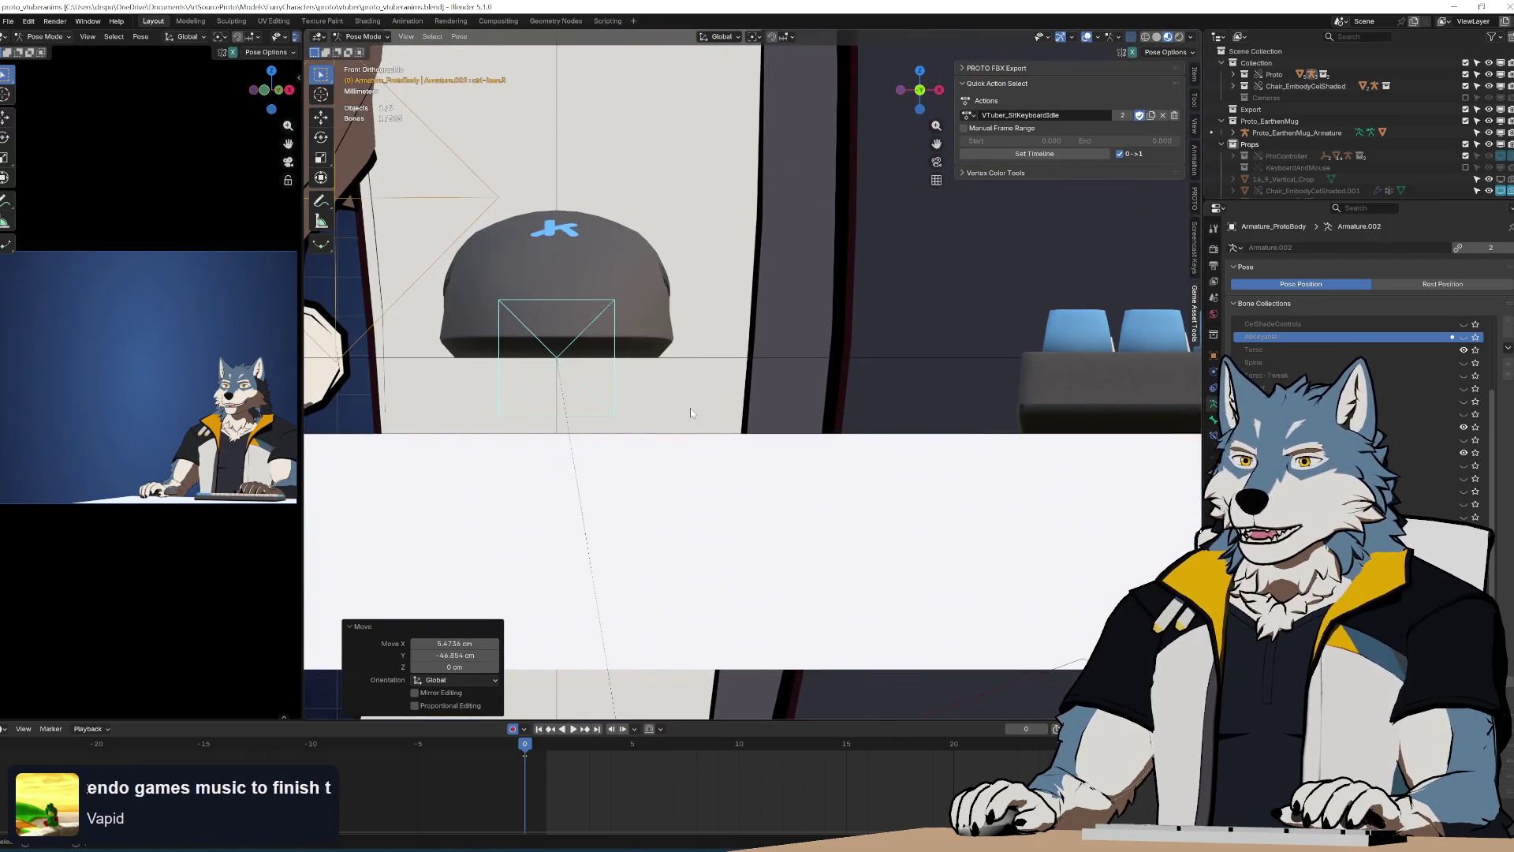
{"action": "scroll", "coordinate": [836, 418], "scroll_direction": "up", "scroll_amount": 1}
{"action": "key", "text": "g"}
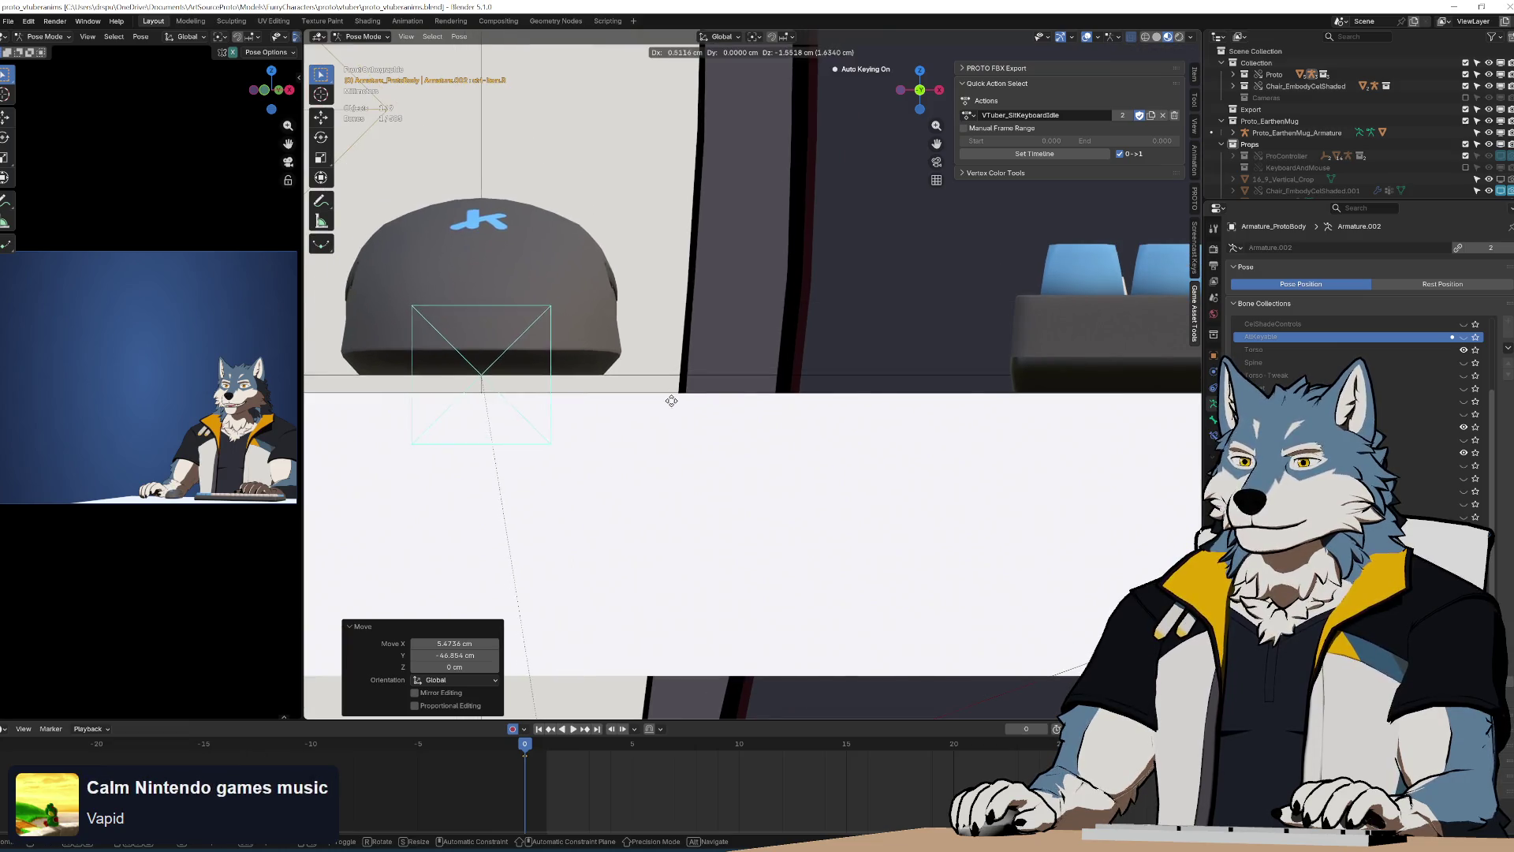
{"action": "left_click", "coordinate": [680, 474]}
Rotate the mouse on the desk so it points straight forward
{"action": "key", "text": "KP_7"}
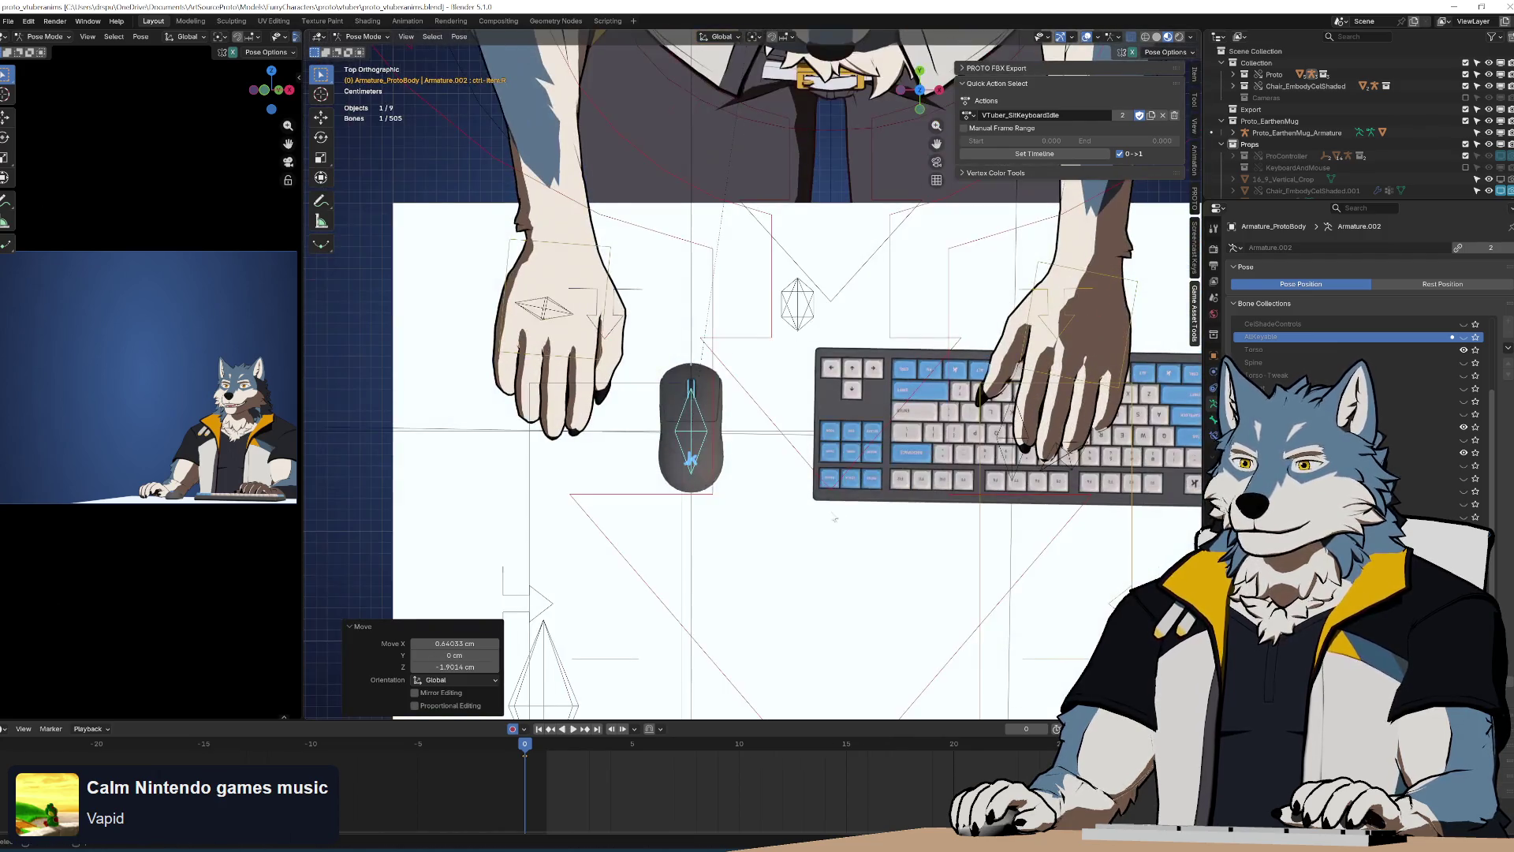
{"action": "middle_click_drag", "start_coordinate": [835, 518], "coordinate": [954, 515], "text": "shift"}
{"action": "key", "text": "r"}
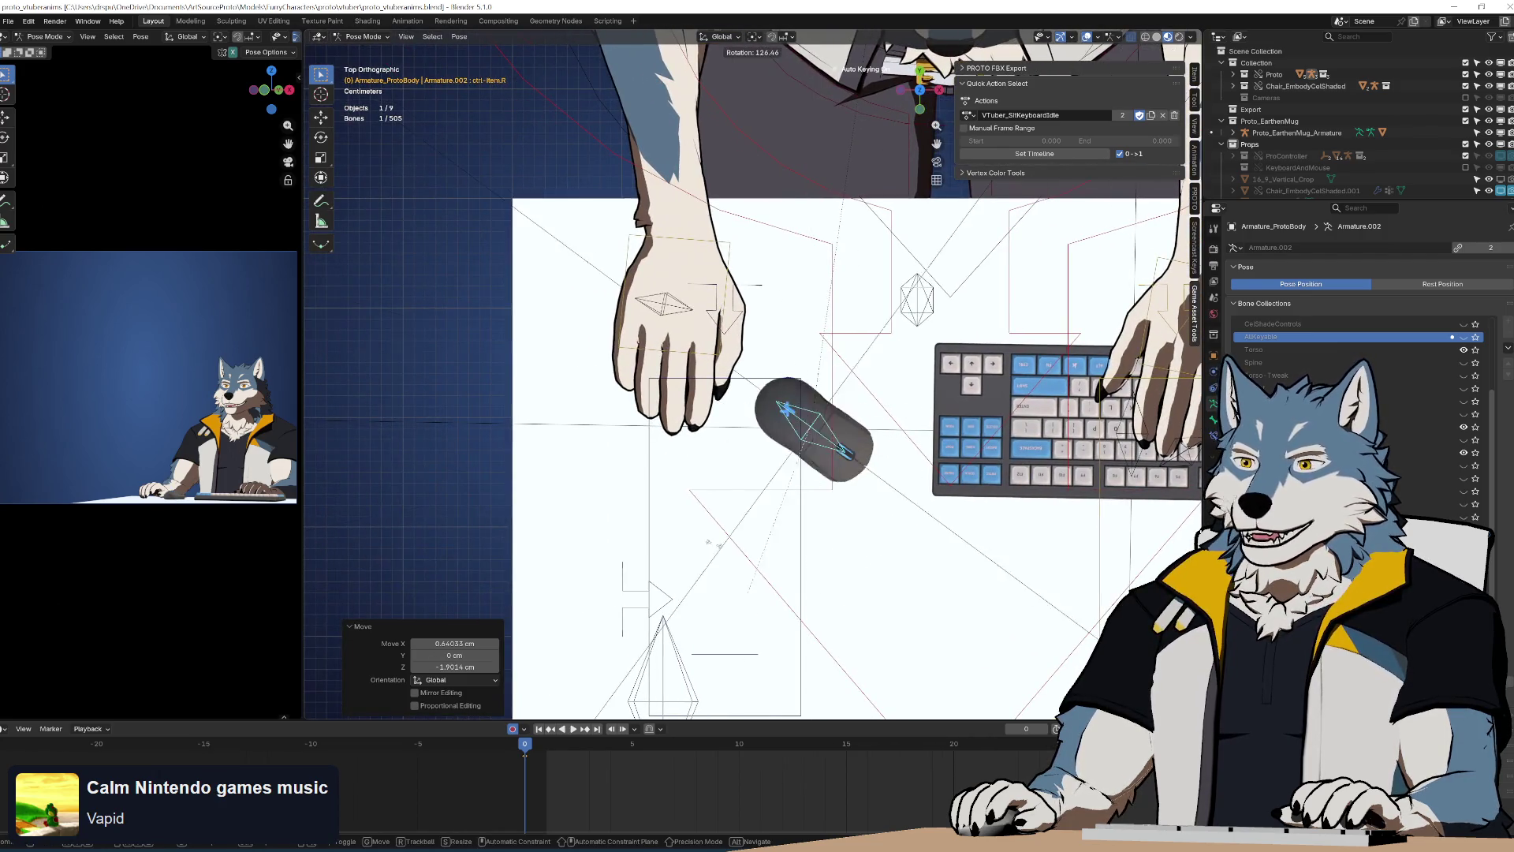
{"action": "left_click", "coordinate": [676, 464]}
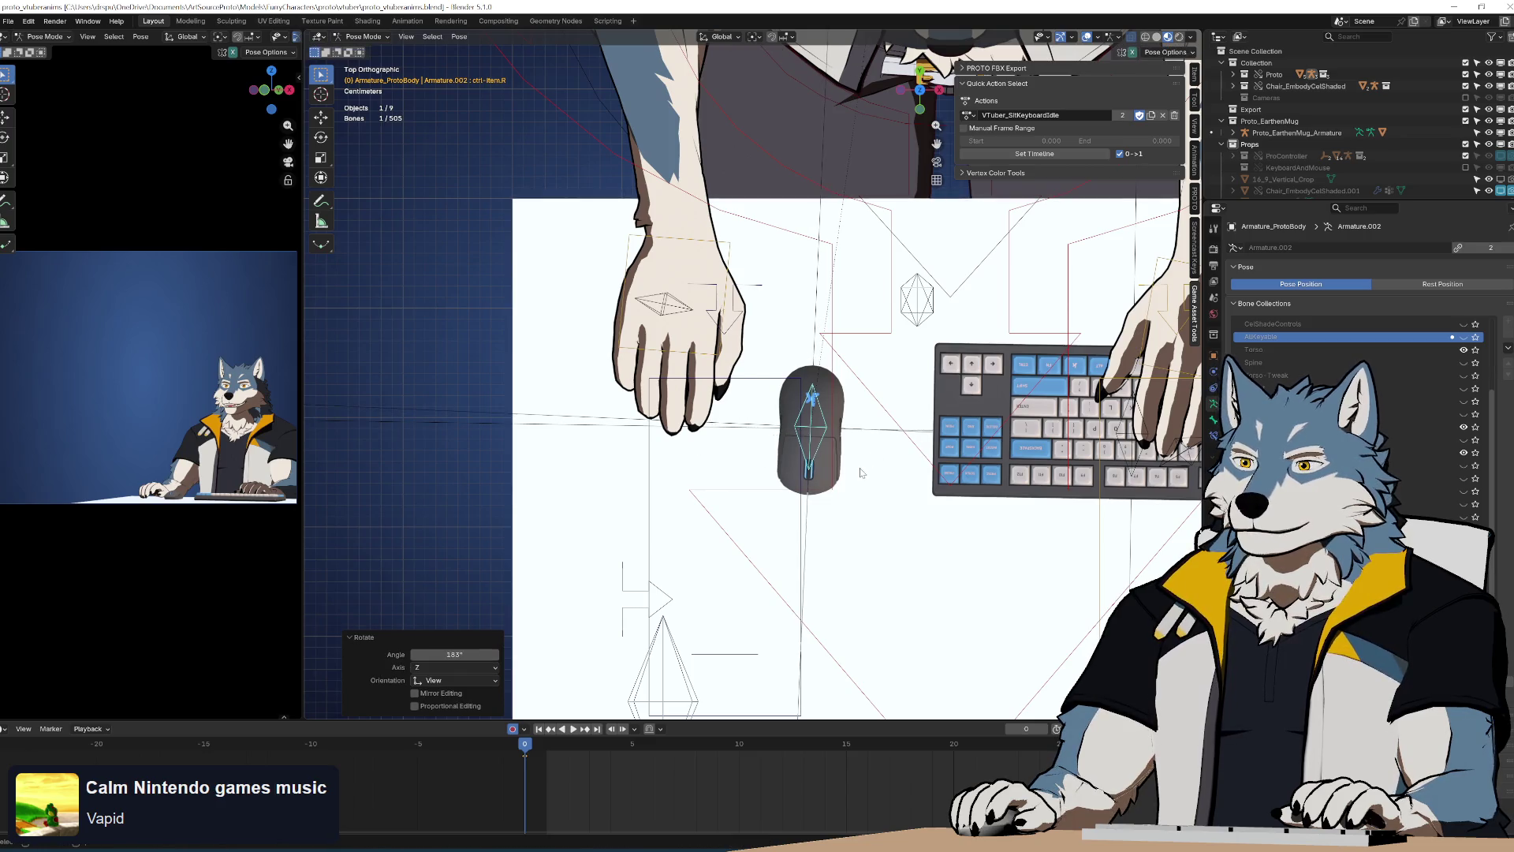
{"action": "middle_click_drag", "start_coordinate": [1005, 534], "coordinate": [898, 498], "text": "shift"}
{"action": "key", "text": "r"}
{"action": "left_click", "coordinate": [899, 497]}
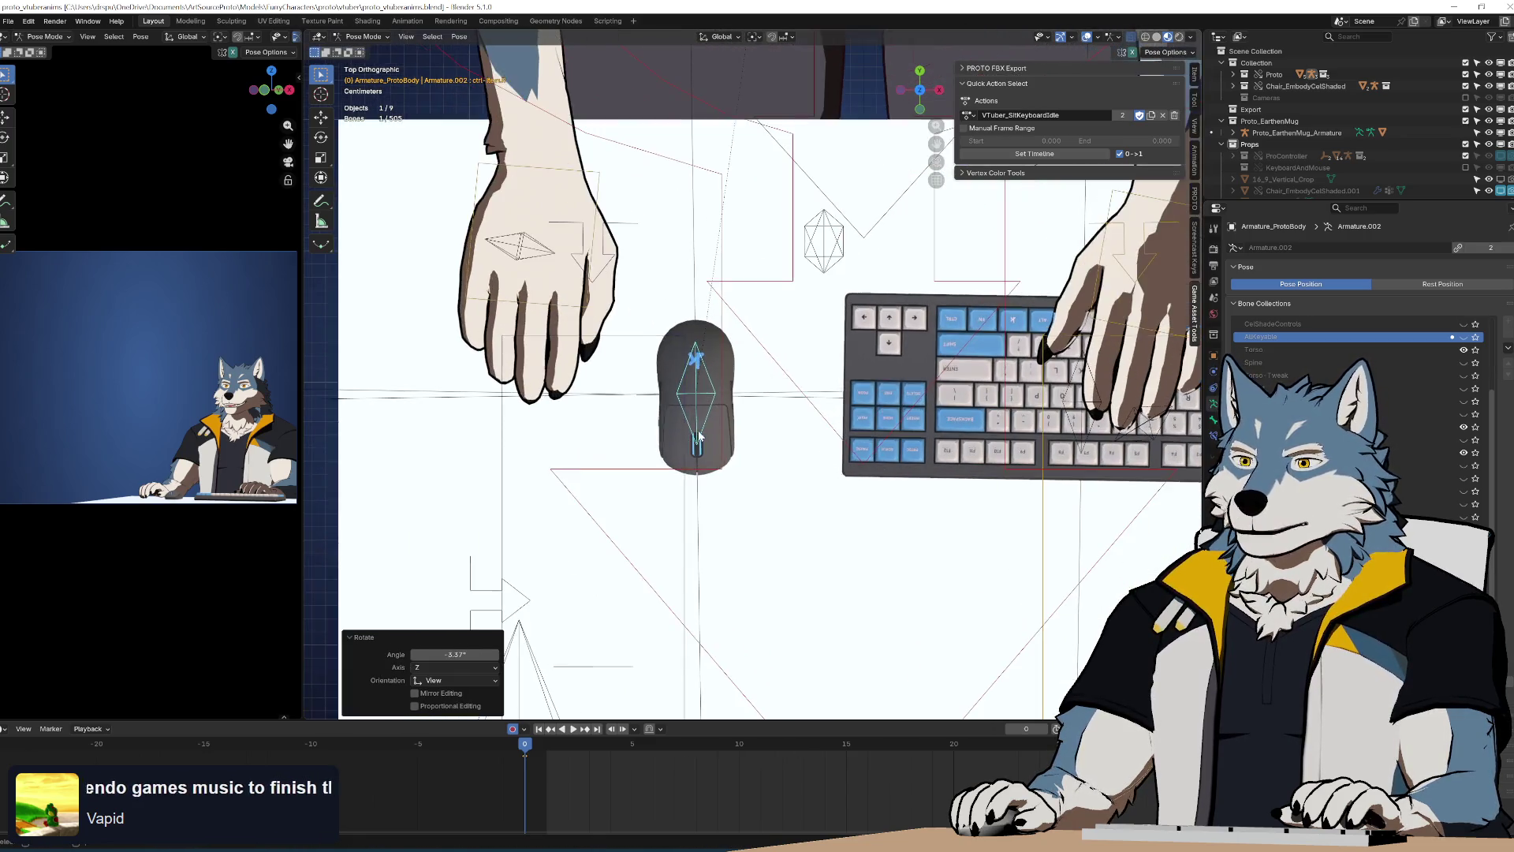
Slide the mouse directly under the character's right hand
{"action": "scroll", "coordinate": [777, 396], "scroll_direction": "up", "scroll_amount": 2}
{"action": "key", "text": "g"}
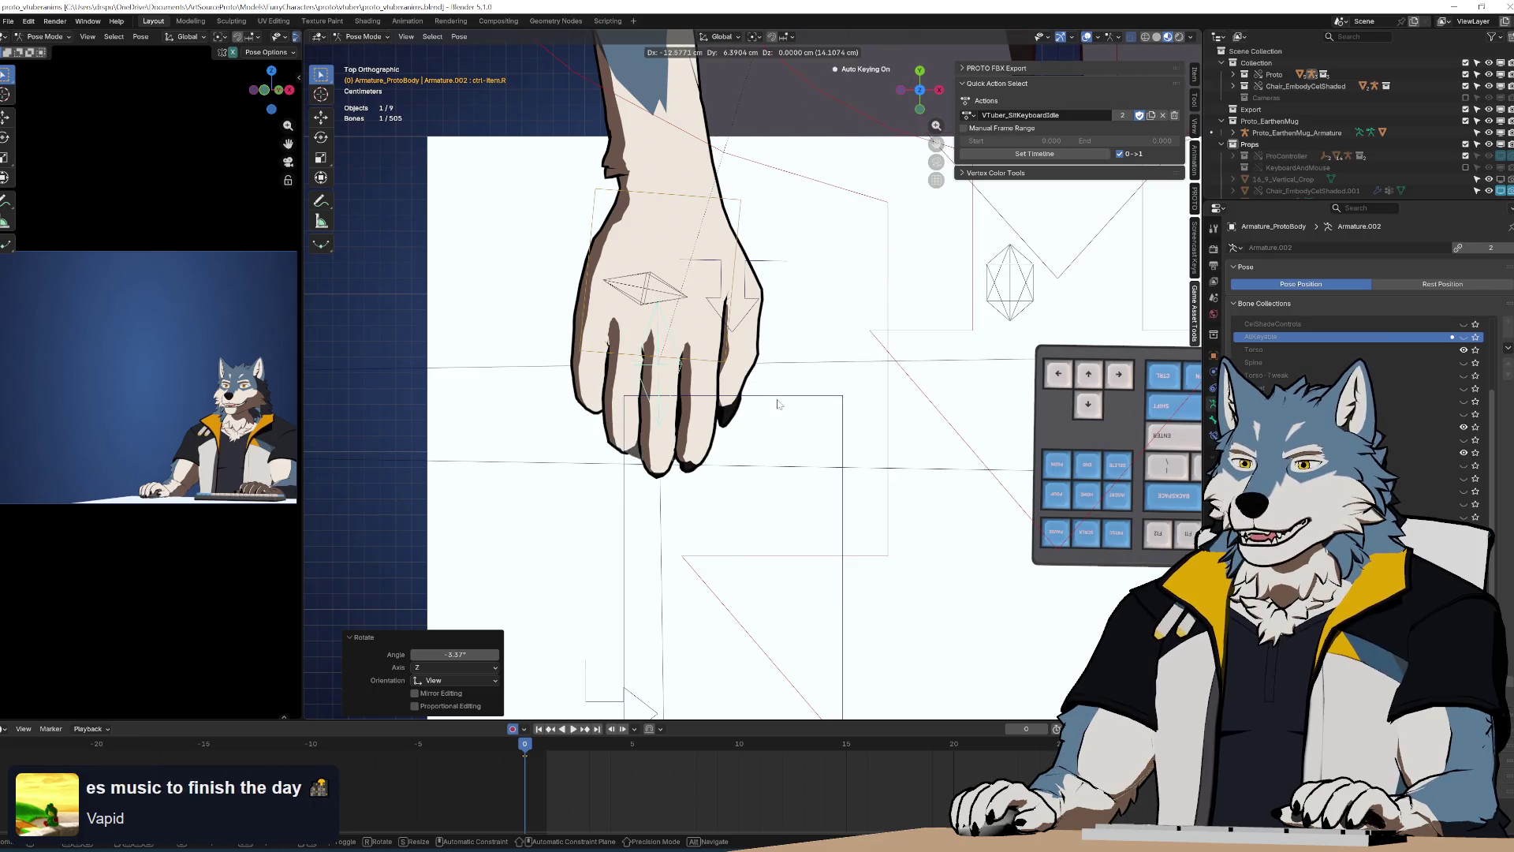
{"action": "left_click", "coordinate": [789, 390]}
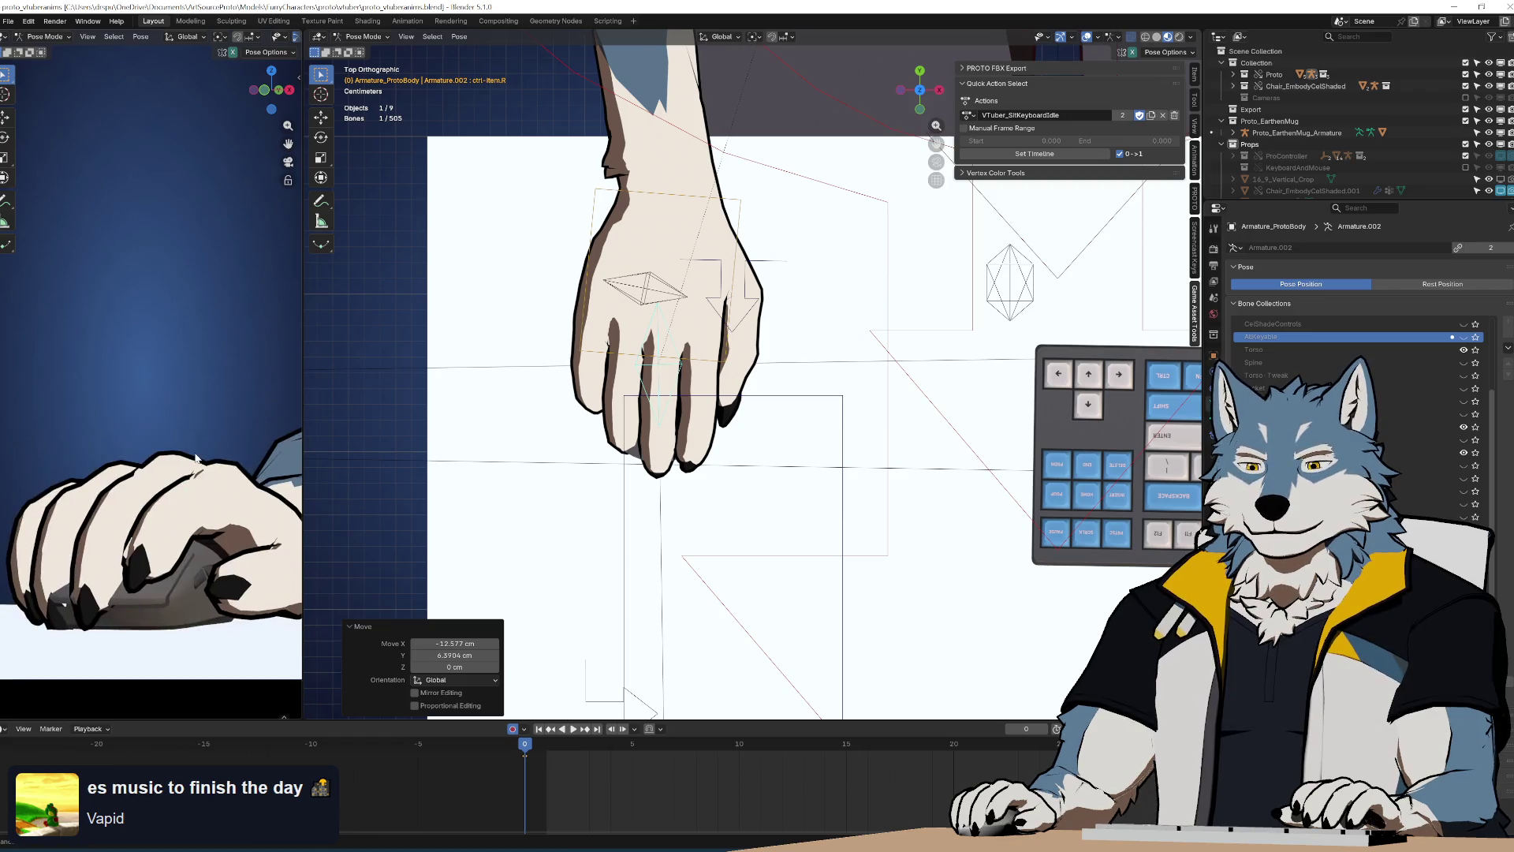
{"action": "mouse_move", "coordinate": [788, 378]}
{"action": "middle_mouse_down"}
{"action": "mouse_move", "coordinate": [845, 280]}
{"action": "mouse_move", "coordinate": [950, 354]}
{"action": "mouse_move", "coordinate": [1059, 337]}
{"action": "mouse_move", "coordinate": [873, 334]}
{"action": "mouse_move", "coordinate": [810, 356]}
{"action": "middle_mouse_up"}
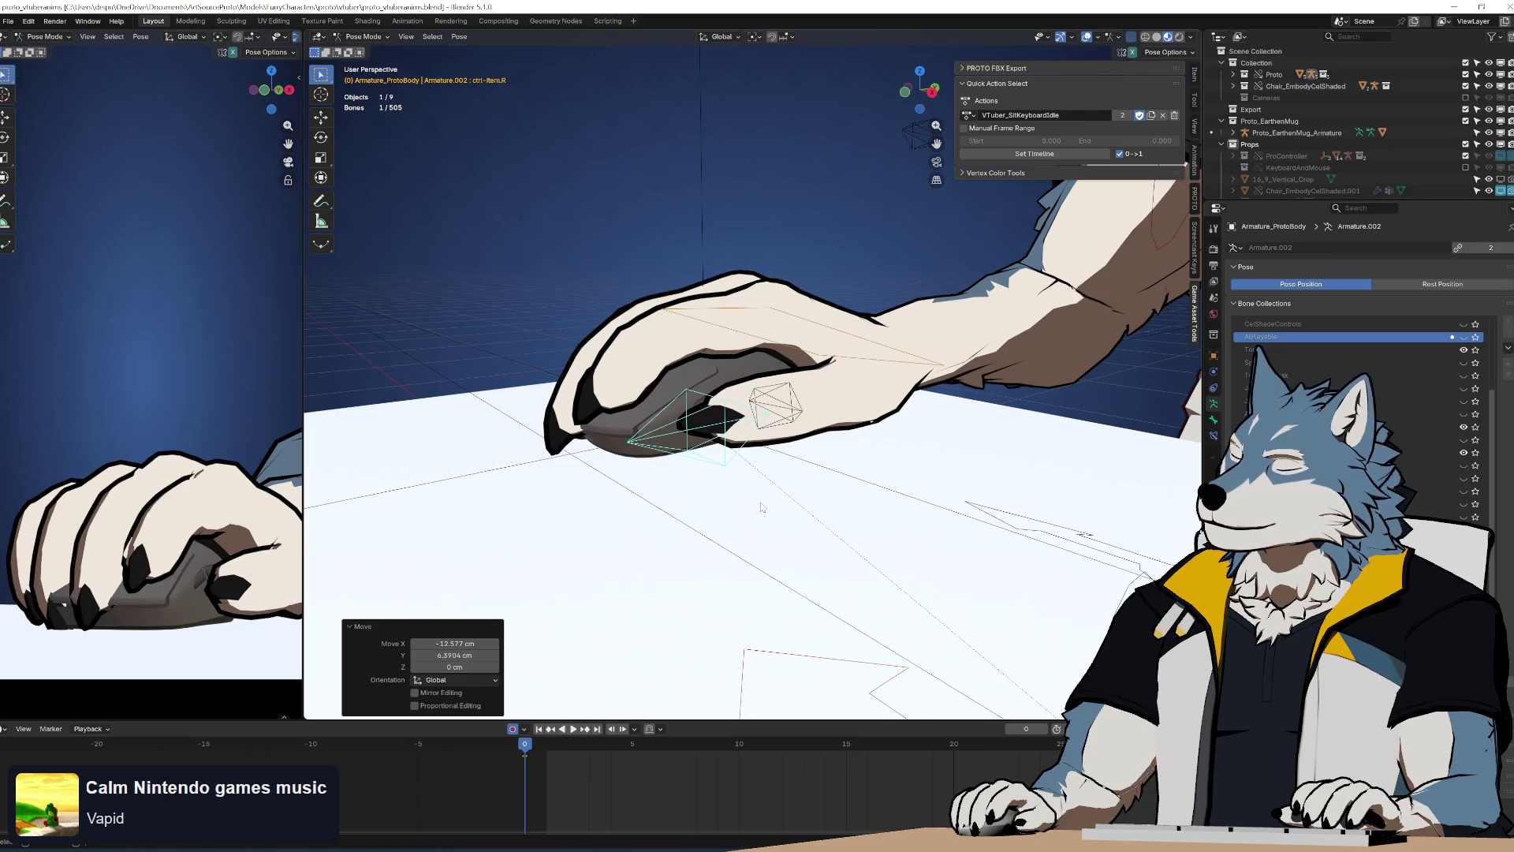
{"action": "mouse_move", "coordinate": [810, 356]}
{"action": "middle_mouse_down"}
{"action": "mouse_move", "coordinate": [791, 468]}
{"action": "mouse_move", "coordinate": [862, 375]}
{"action": "middle_mouse_up"}
Save the file and reveal the hand's control bones with bone X-ray on
{"action": "left_click", "coordinate": [836, 410]}
{"action": "key", "text": "ctrl+s"}
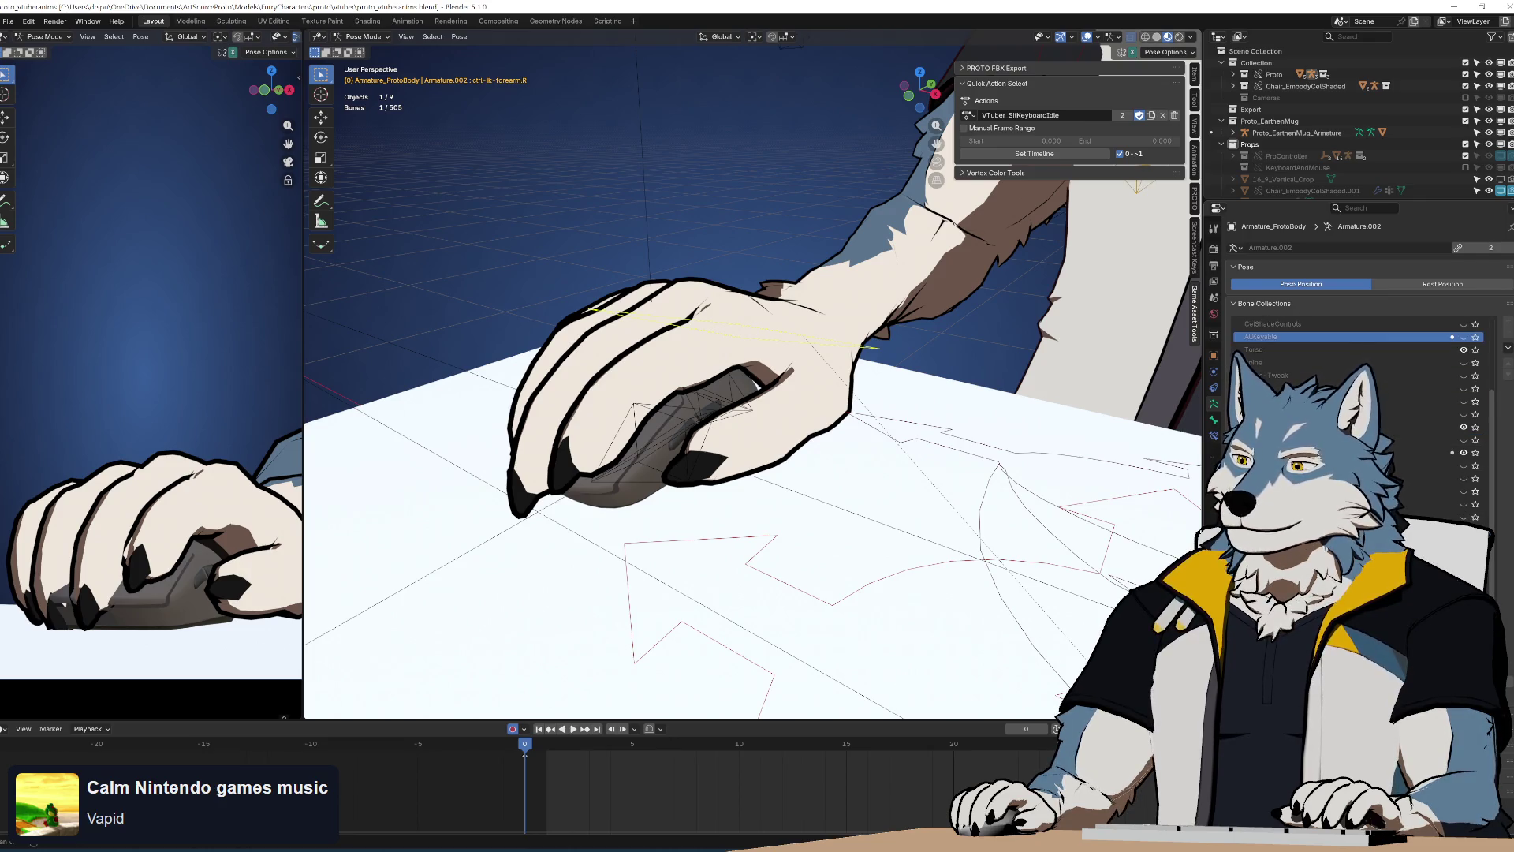
{"action": "key", "text": "alt+h"}
{"action": "key", "text": "alt+z"}
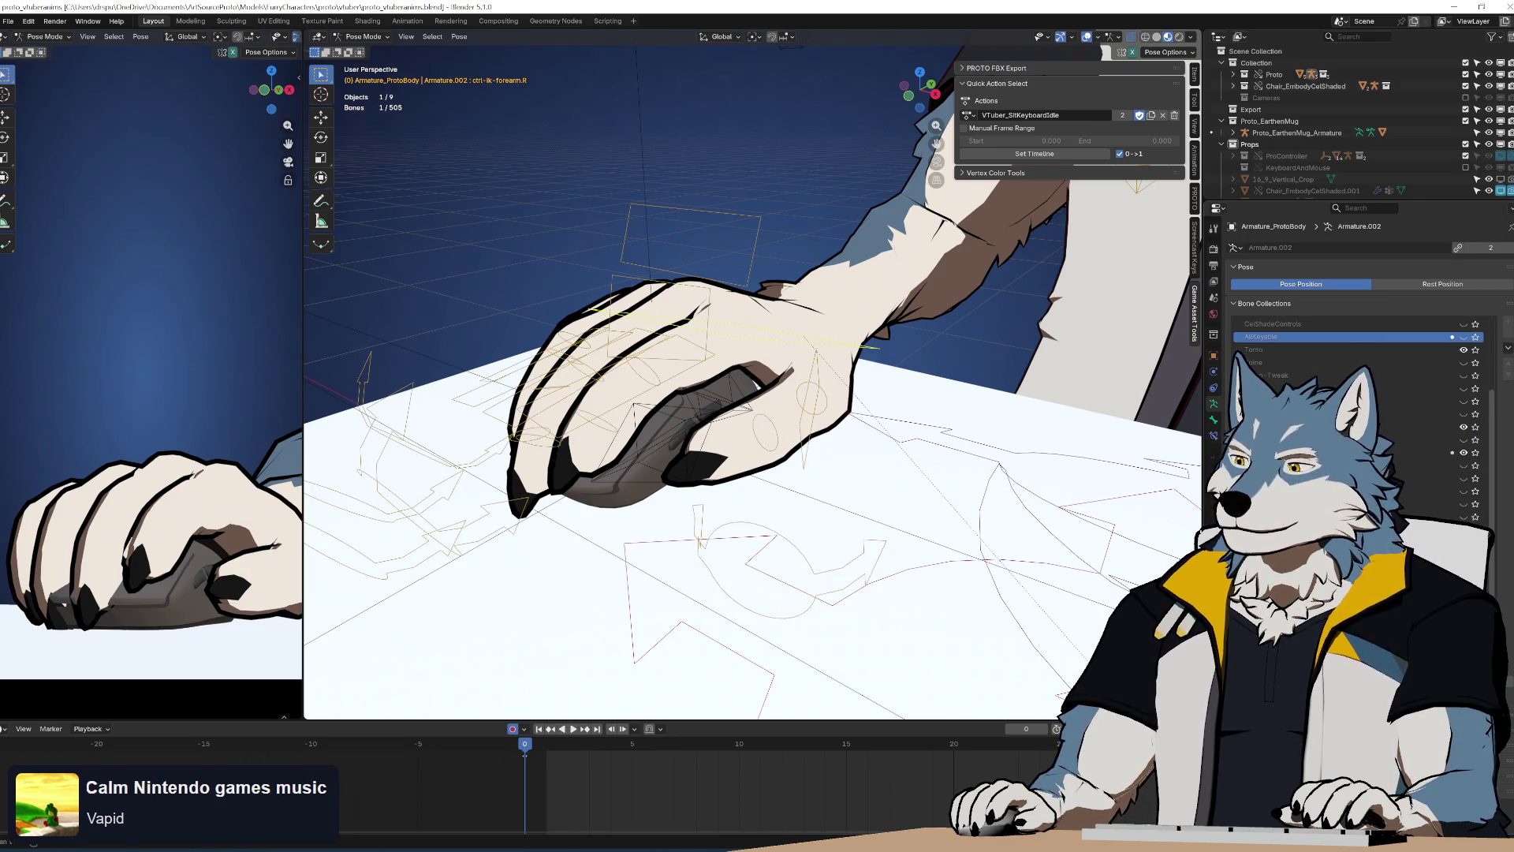
{"action": "mouse_move", "coordinate": [819, 460]}
{"action": "middle_mouse_down"}
{"action": "mouse_move", "coordinate": [852, 456]}
{"action": "mouse_move", "coordinate": [819, 418]}
{"action": "mouse_move", "coordinate": [891, 489]}
{"action": "mouse_move", "coordinate": [947, 348]}
{"action": "mouse_move", "coordinate": [972, 457]}
{"action": "middle_mouse_up"}
Curl all four right-hand fingers (fingerA–D) so they drape over the mouse
{"action": "key", "text": "r"}
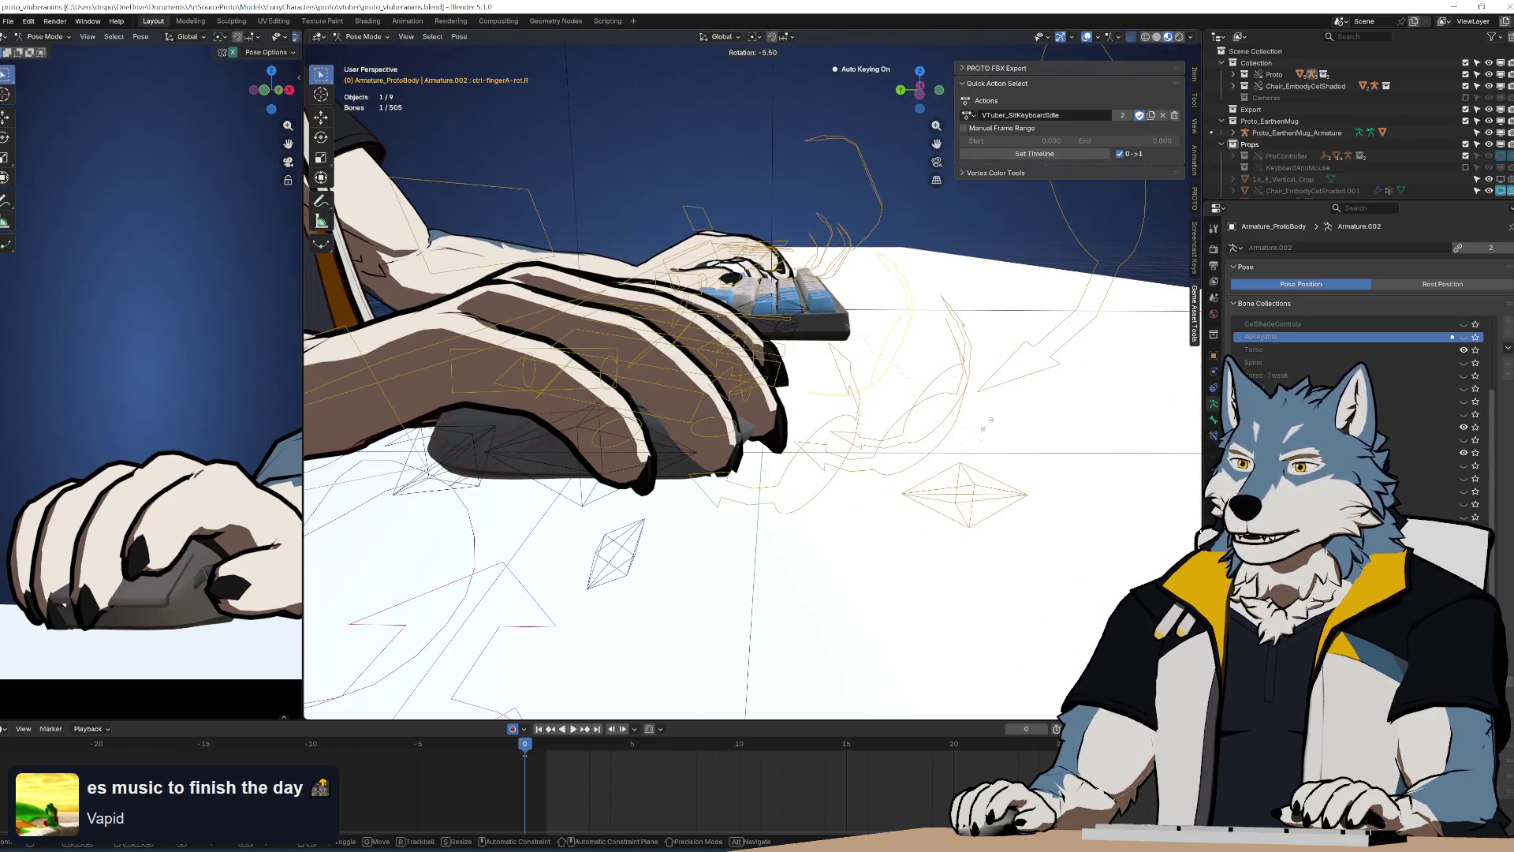
{"action": "left_click", "coordinate": [987, 420]}
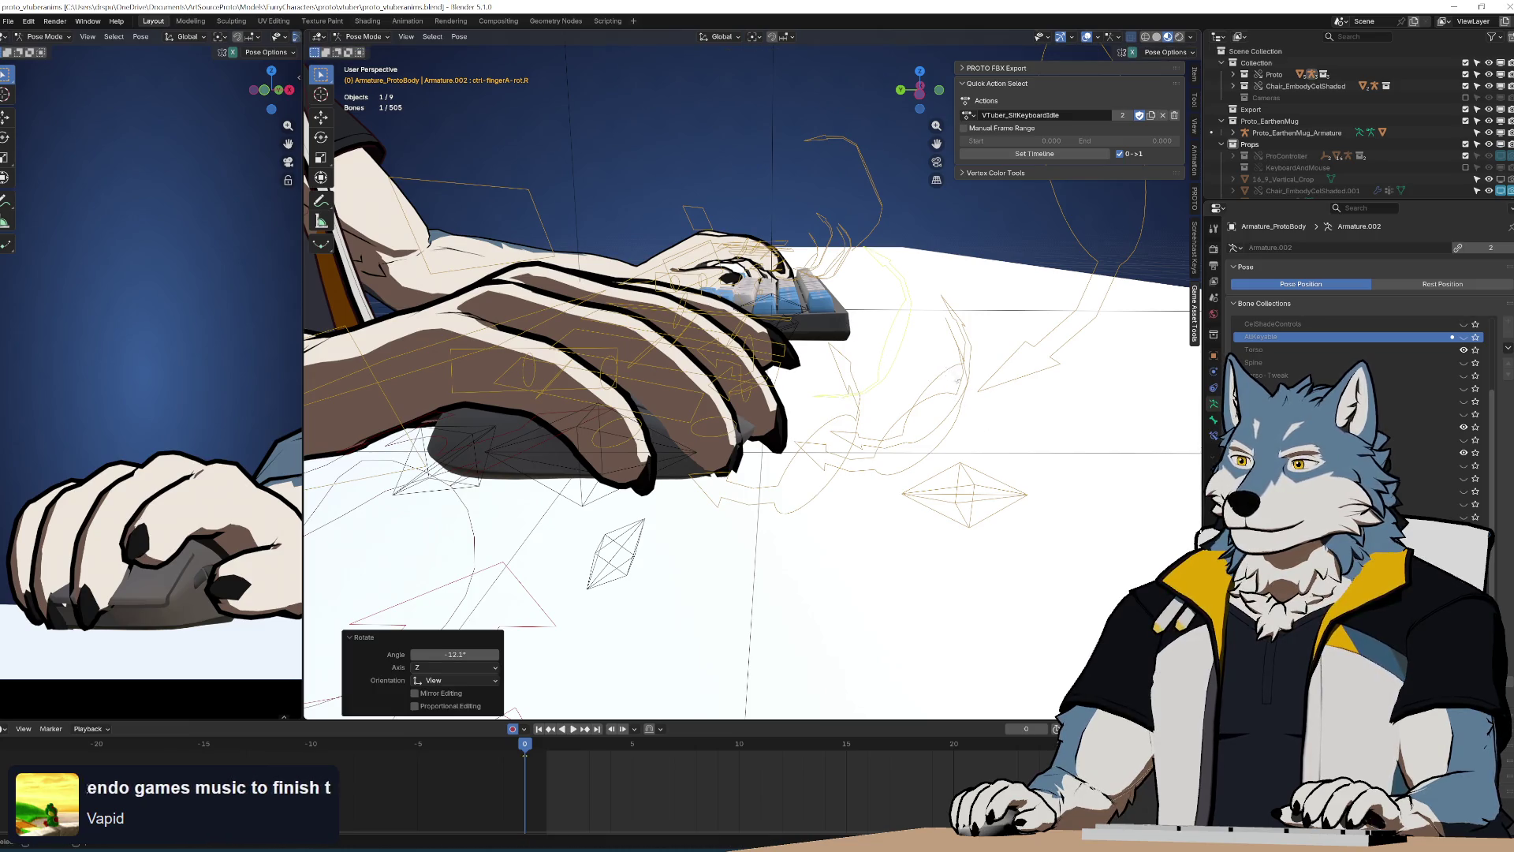
{"action": "left_click", "coordinate": [955, 379]}
{"action": "key", "text": "r"}
{"action": "left_click", "coordinate": [924, 399]}
{"action": "left_click", "coordinate": [985, 414]}
{"action": "left_click", "coordinate": [957, 409]}
{"action": "key", "text": "r"}
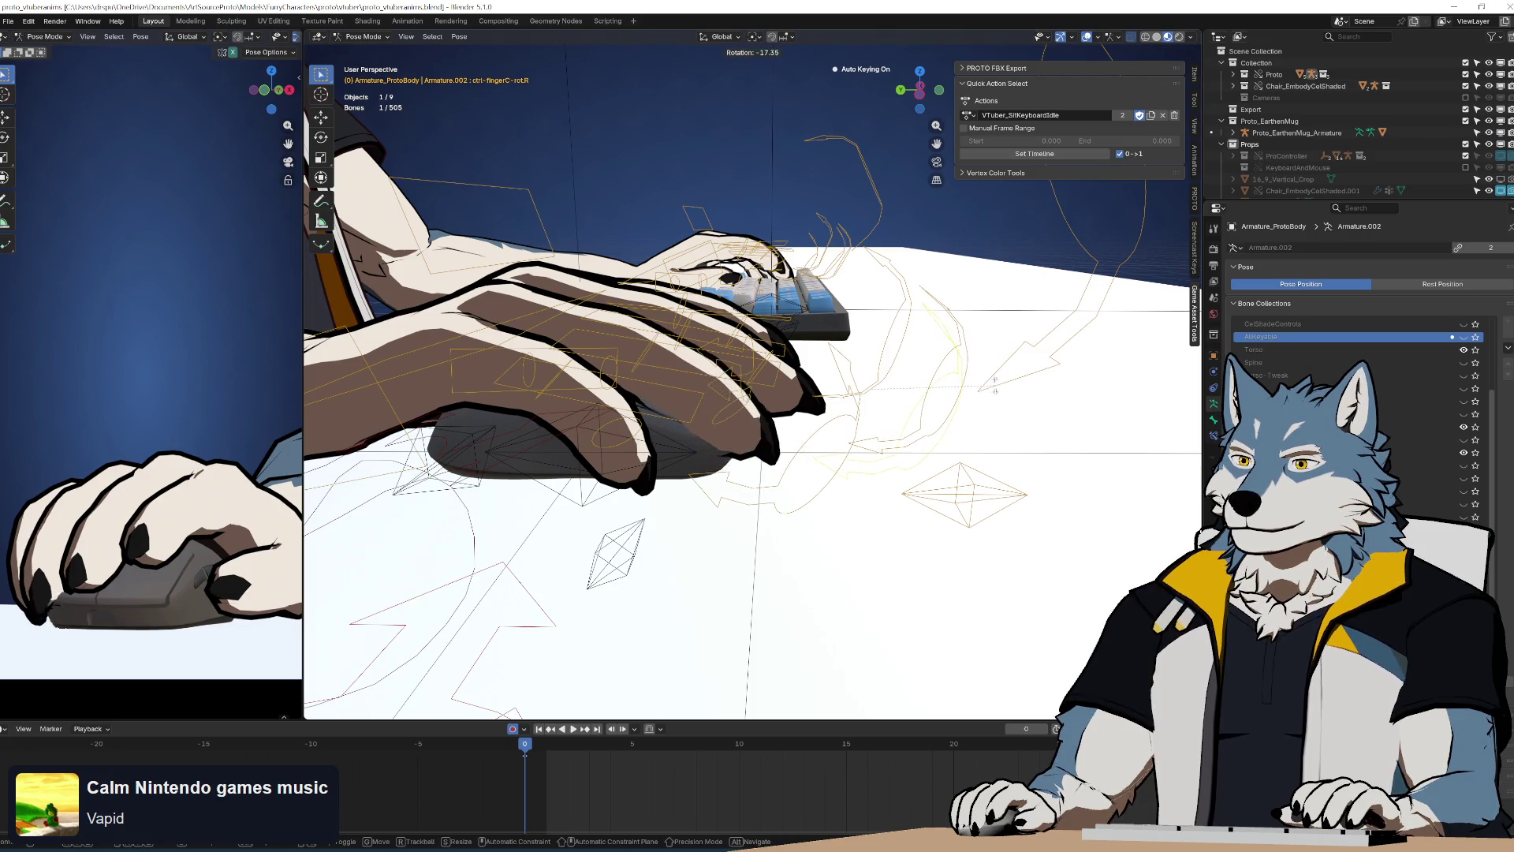
{"action": "left_click", "coordinate": [826, 481]}
{"action": "left_click", "coordinate": [831, 487]}
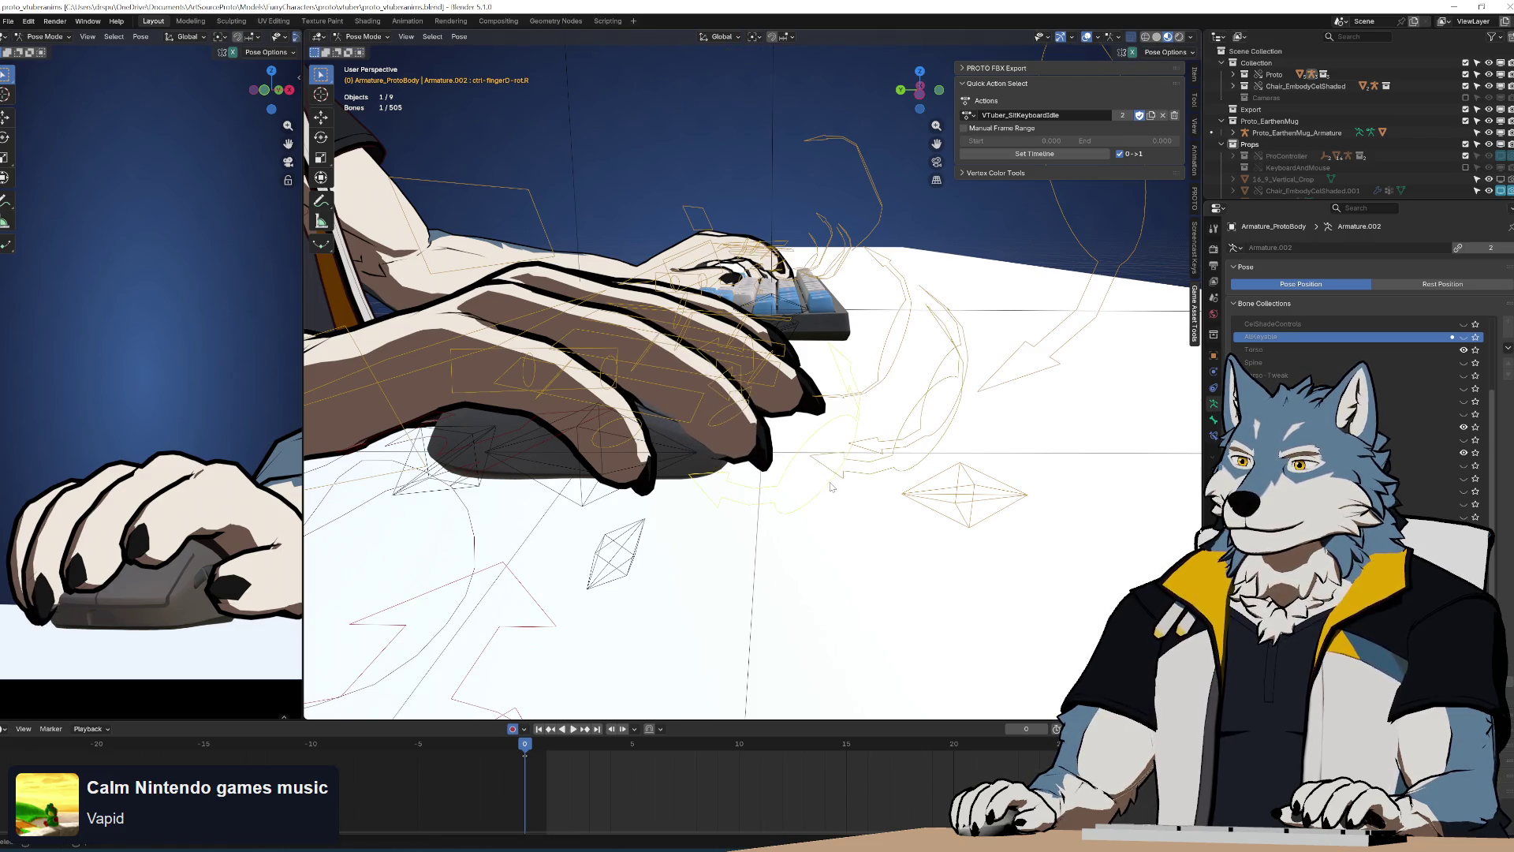
{"action": "key", "text": "r"}
{"action": "left_click", "coordinate": [871, 501]}
Select the right forearm's IK control and begin rotating it
{"action": "scroll", "coordinate": [988, 425], "scroll_direction": "up", "scroll_amount": 2}
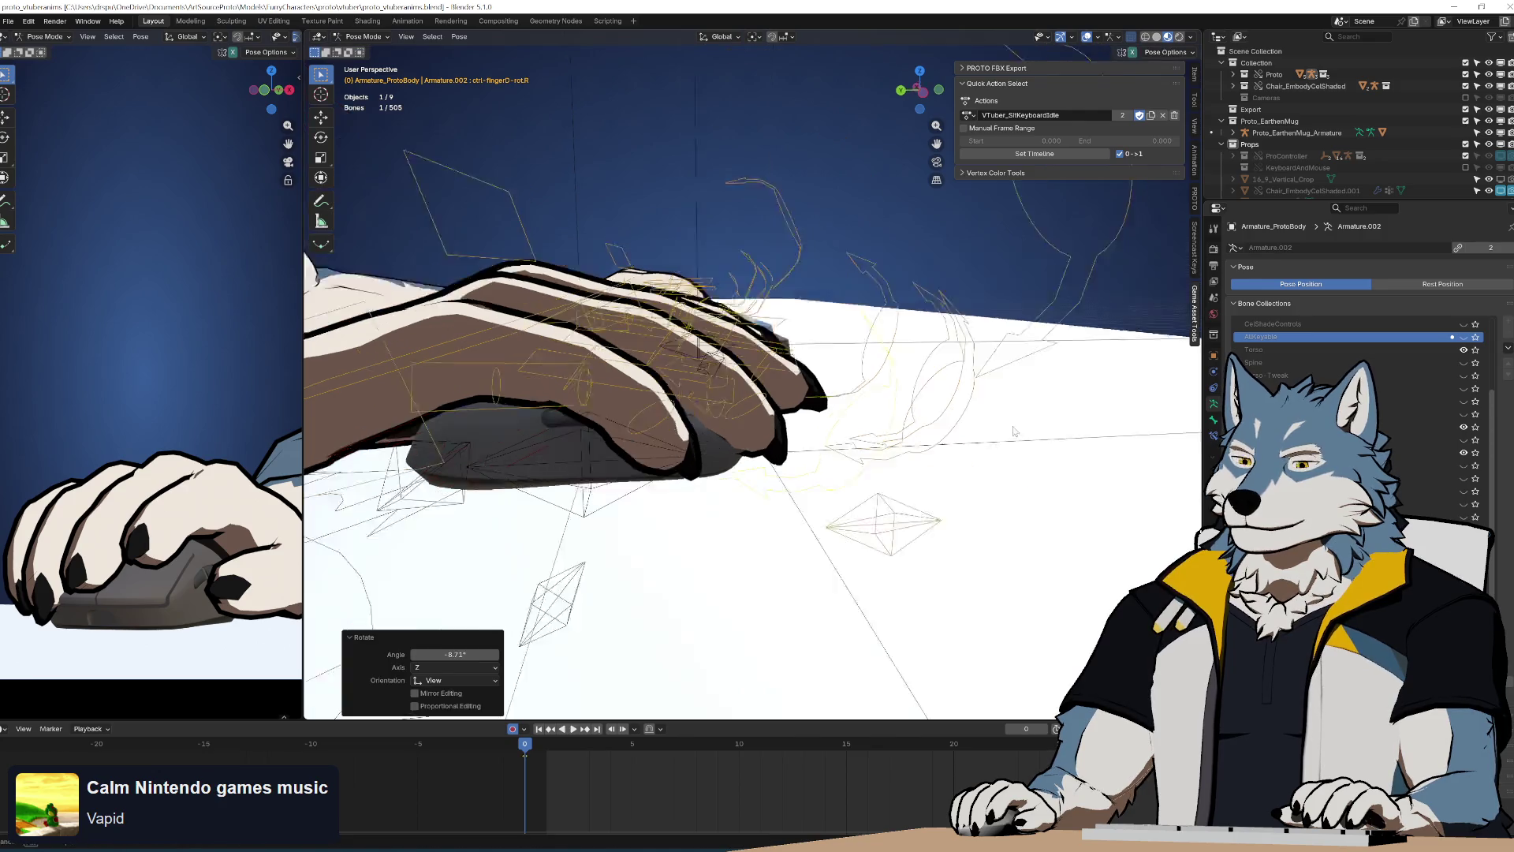
{"action": "mouse_move", "coordinate": [988, 425]}
{"action": "middle_mouse_down"}
{"action": "mouse_move", "coordinate": [1015, 411]}
{"action": "mouse_move", "coordinate": [896, 376]}
{"action": "middle_mouse_up"}
{"action": "left_click", "coordinate": [733, 307]}
{"action": "key", "text": "r"}
{"action": "key", "text": "r"}
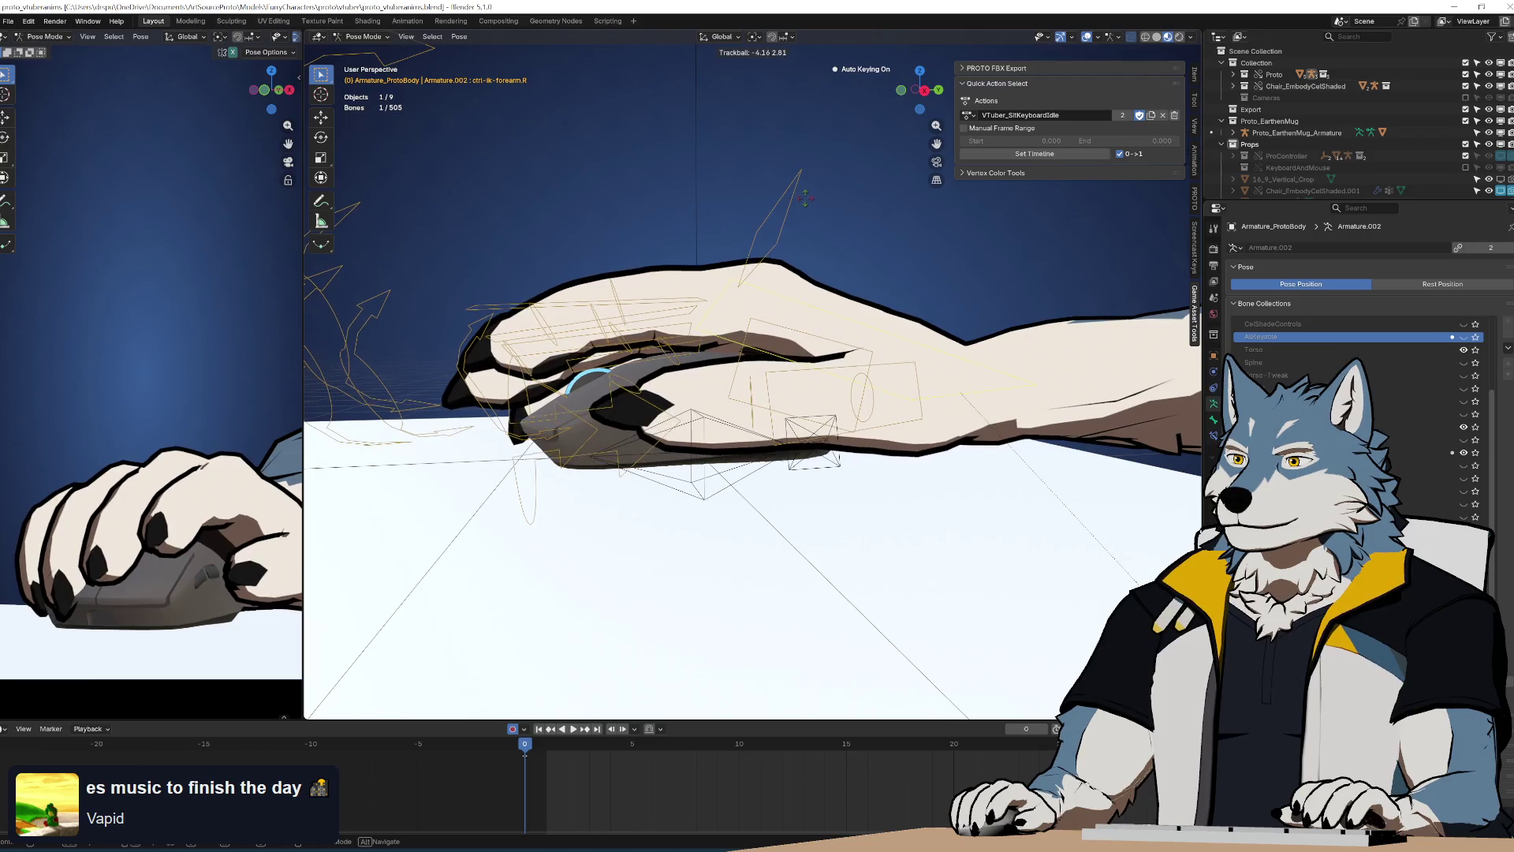
Tilt the right forearm IK control by about 3.4°
{"action": "left_click", "coordinate": [954, 331]}
{"action": "mouse_move", "coordinate": [919, 371]}
{"action": "middle_mouse_down"}
{"action": "mouse_move", "coordinate": [1077, 522]}
{"action": "mouse_move", "coordinate": [1010, 513]}
{"action": "mouse_move", "coordinate": [912, 551]}
{"action": "middle_mouse_up"}
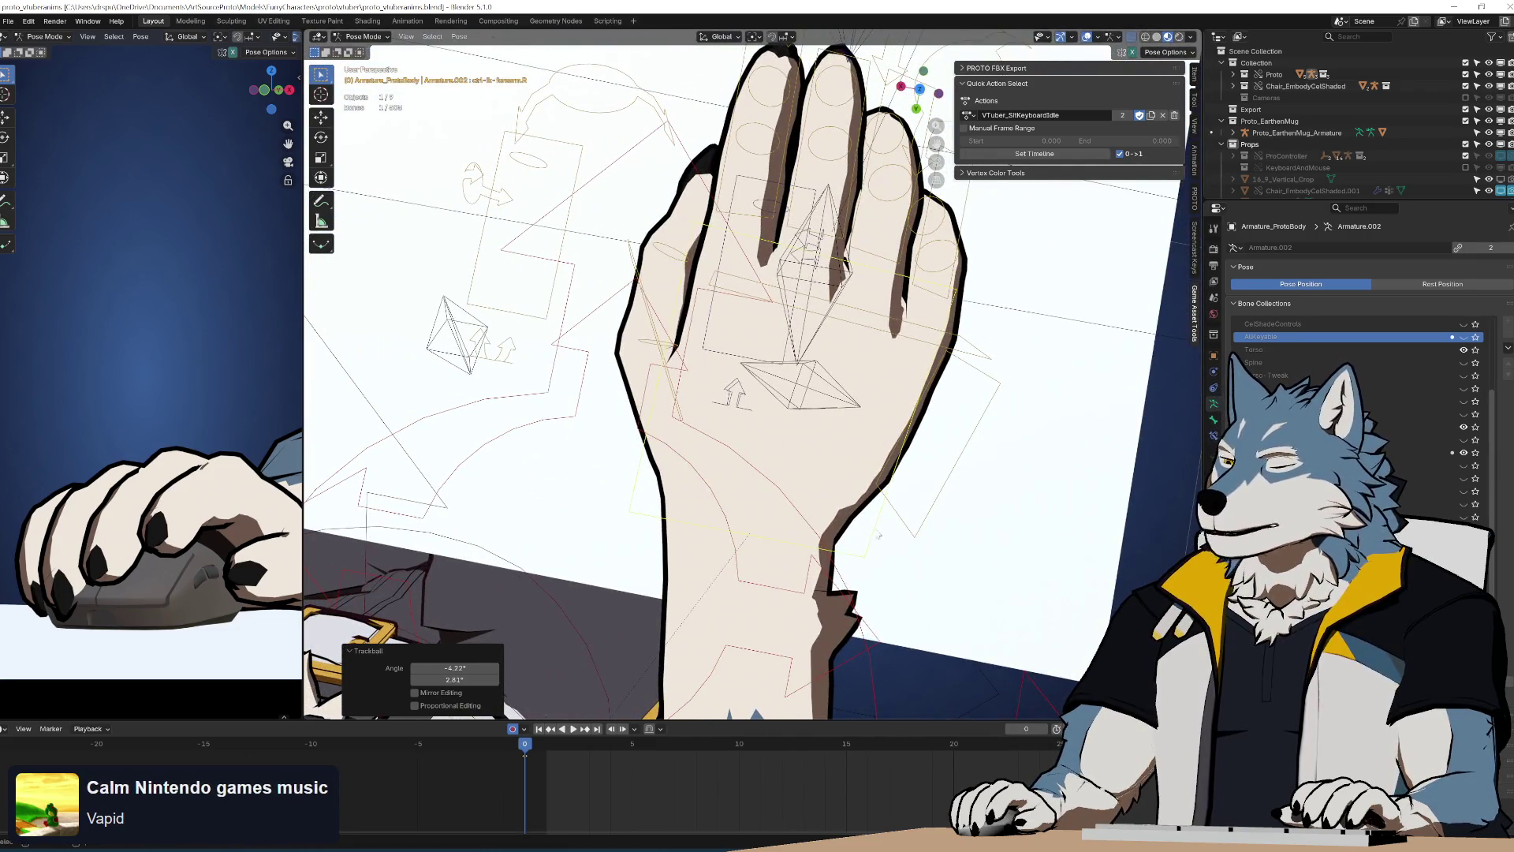
{"action": "middle_click_drag", "start_coordinate": [855, 481], "coordinate": [977, 320]}
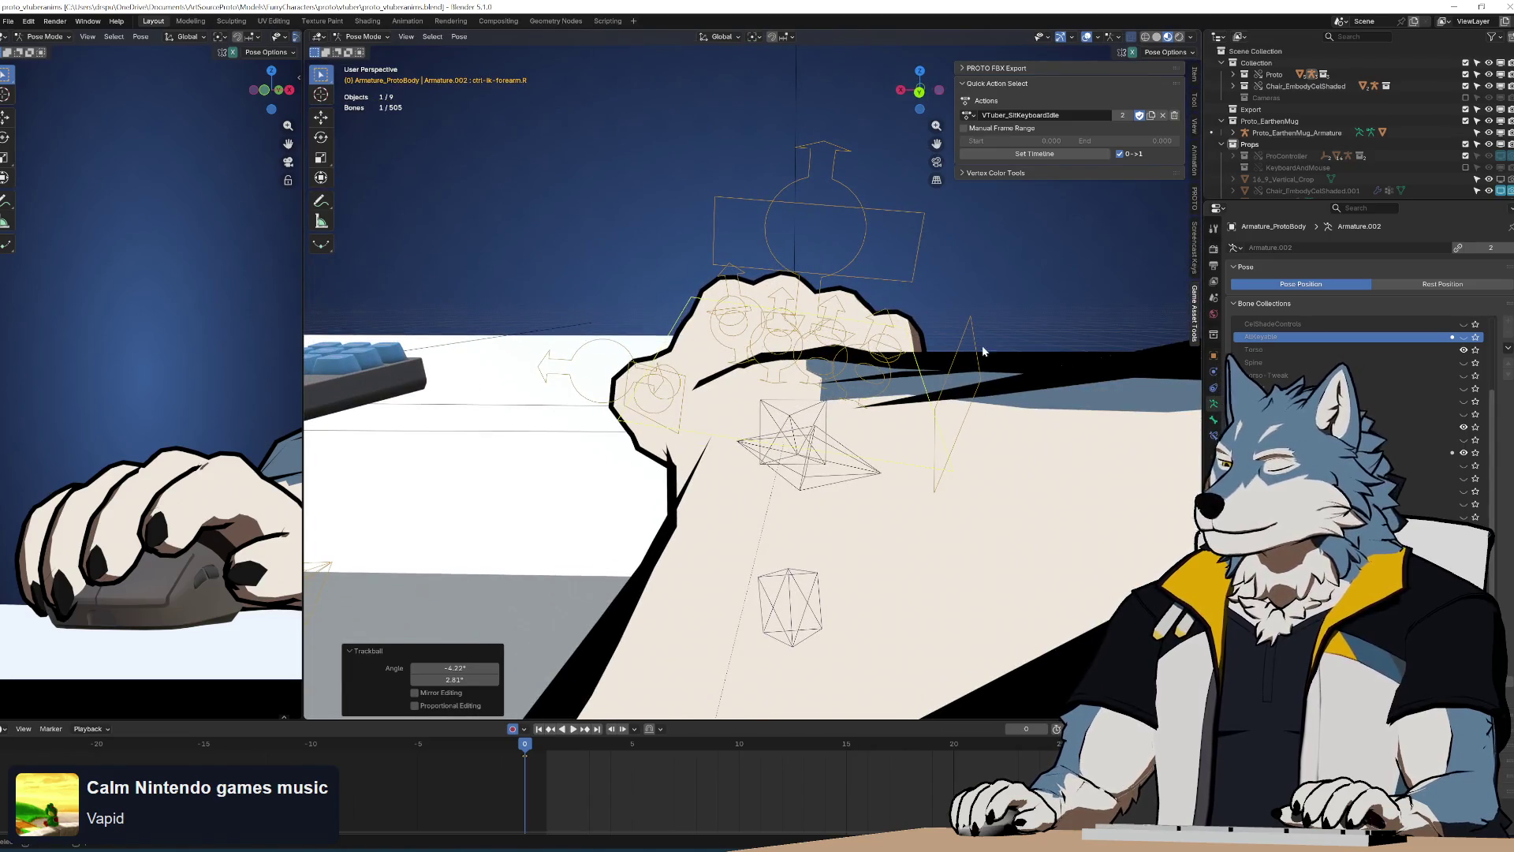
{"action": "middle_click_drag", "start_coordinate": [1058, 392], "coordinate": [934, 329]}
Rotate the right palm control and the all-fingers bend control to shape the fist
{"action": "left_click", "coordinate": [934, 330]}
{"action": "key", "text": "r"}
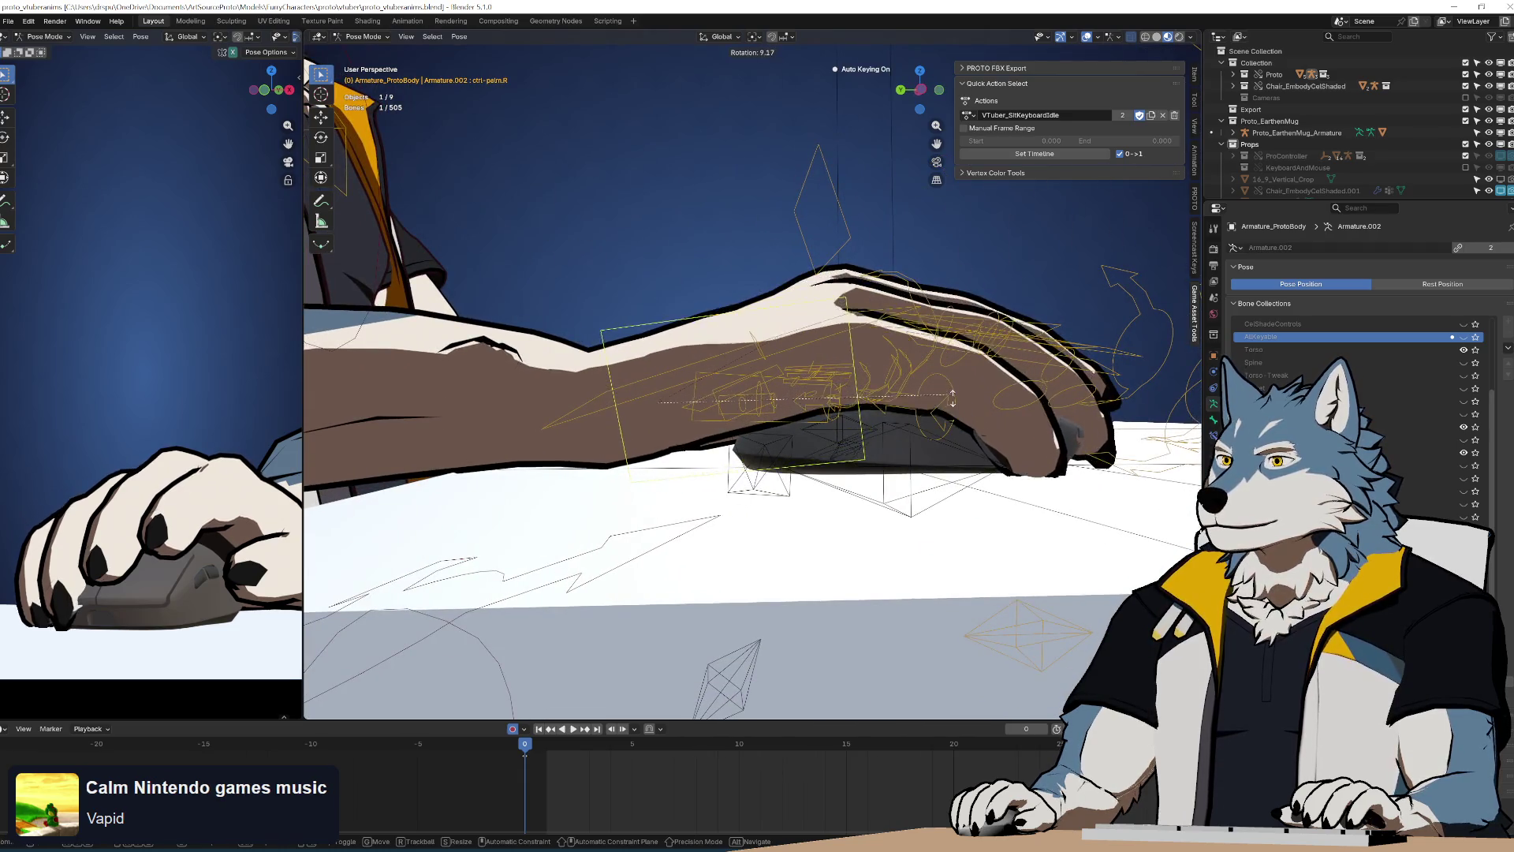
{"action": "left_click", "coordinate": [953, 396]}
{"action": "mouse_move", "coordinate": [953, 397]}
{"action": "middle_mouse_down"}
{"action": "mouse_move", "coordinate": [959, 362]}
{"action": "mouse_move", "coordinate": [1103, 363]}
{"action": "middle_mouse_up"}
{"action": "left_click", "coordinate": [780, 261]}
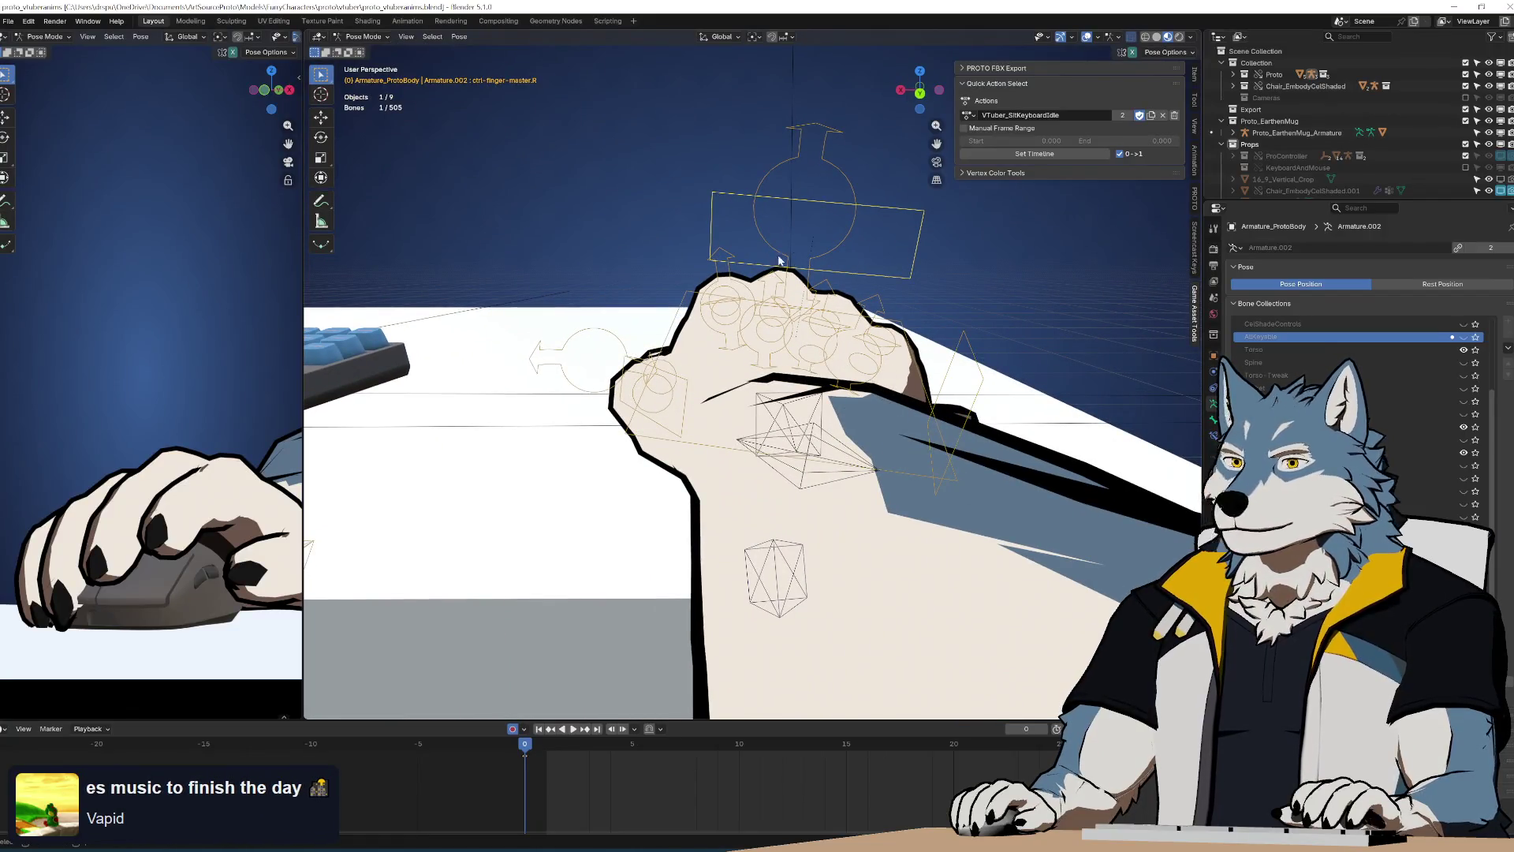
{"action": "middle_click_drag", "start_coordinate": [793, 343], "coordinate": [792, 337]}
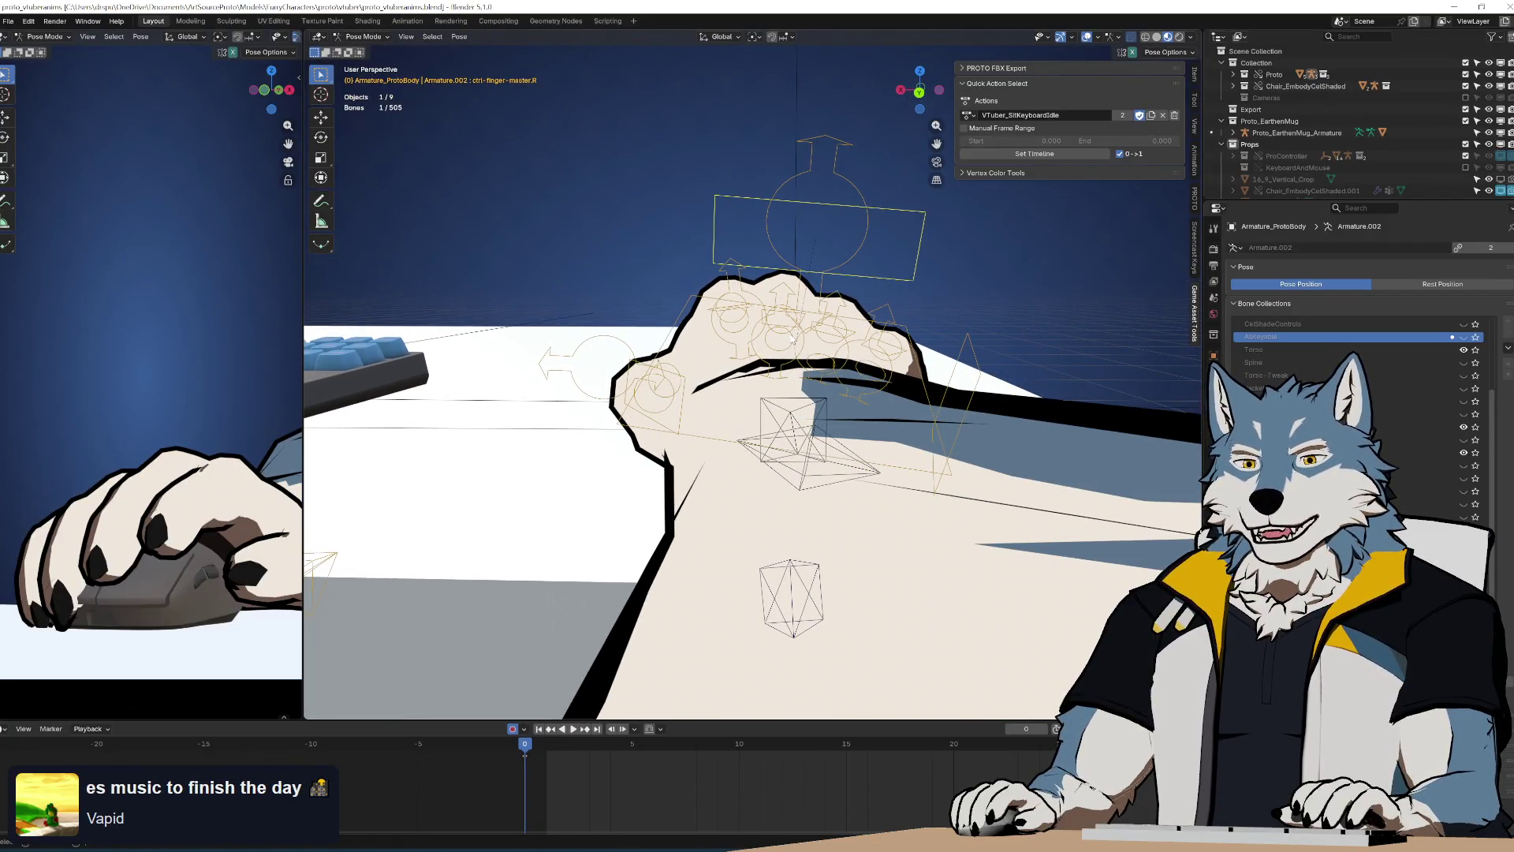
{"action": "left_click", "coordinate": [975, 332]}
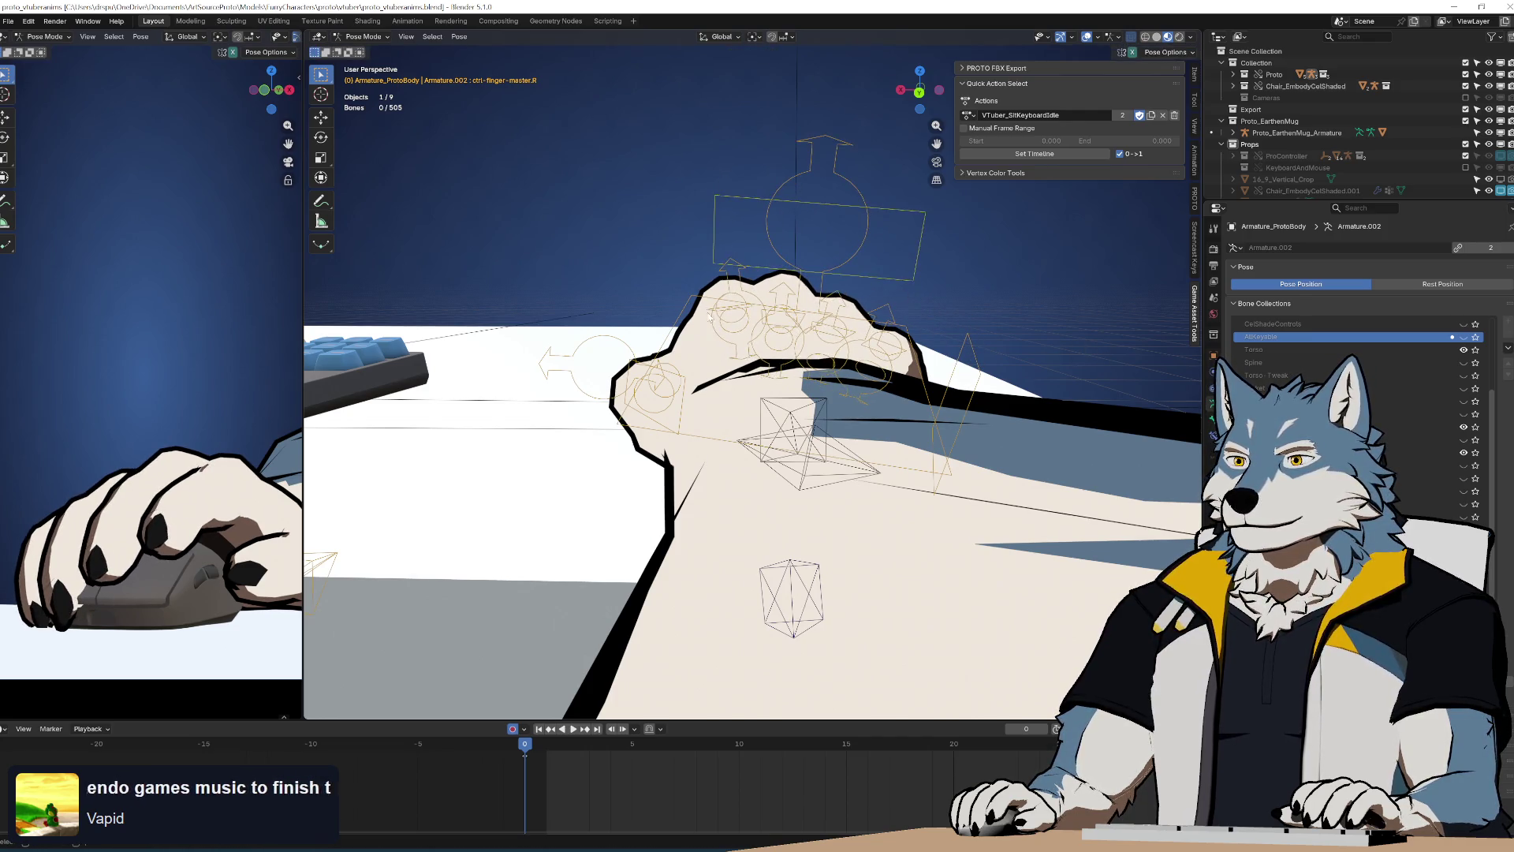
Adjust the forearm control again and turn the first finger about -6° onto the buttons
{"action": "left_click", "coordinate": [970, 355]}
{"action": "key", "text": "r"}
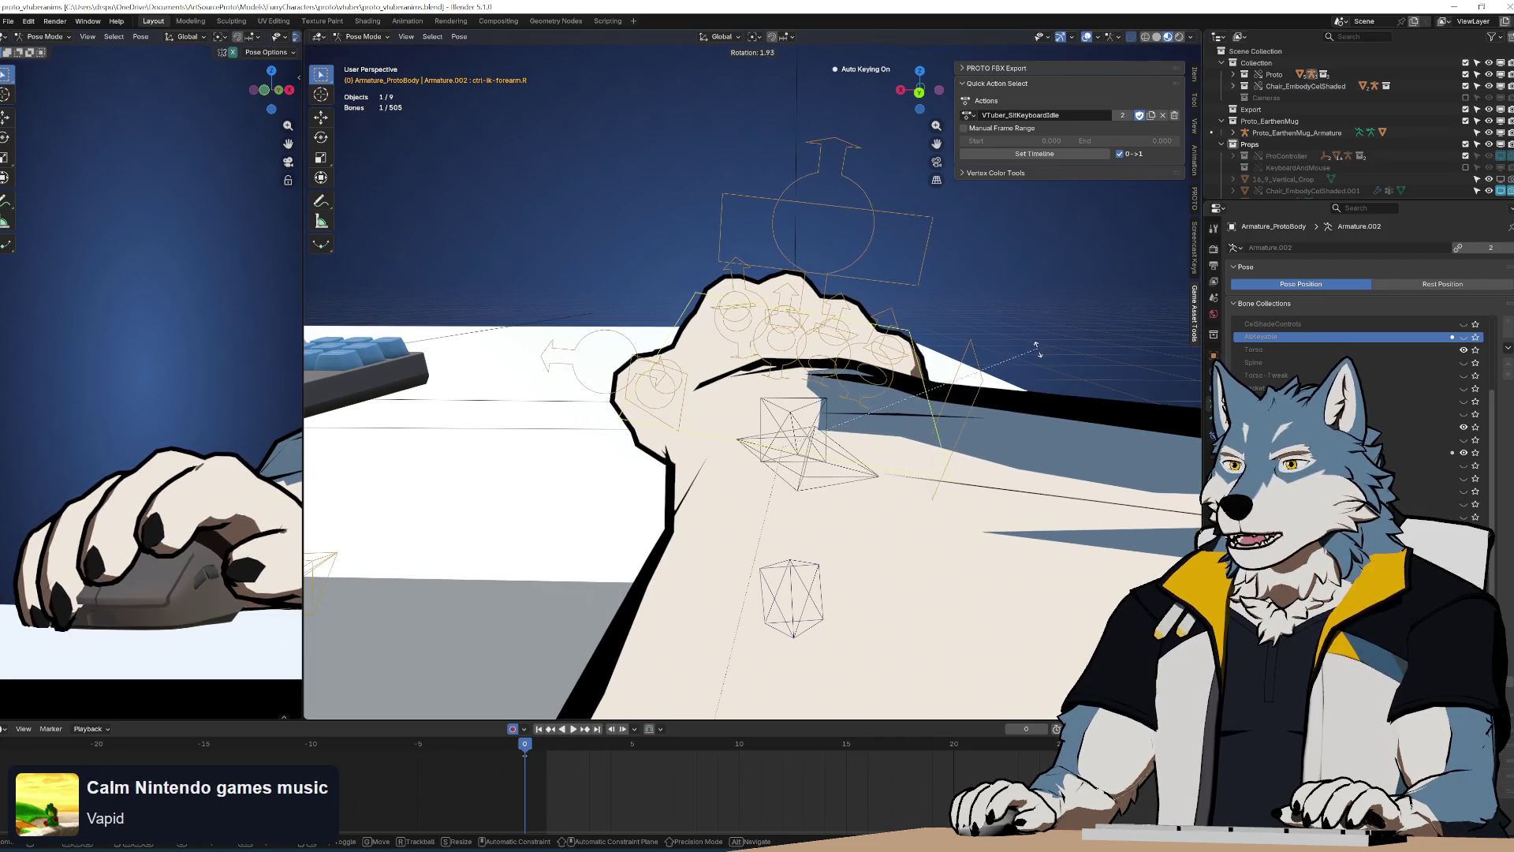
{"action": "left_click", "coordinate": [1032, 371]}
{"action": "middle_click_drag", "start_coordinate": [746, 353], "coordinate": [887, 347]}
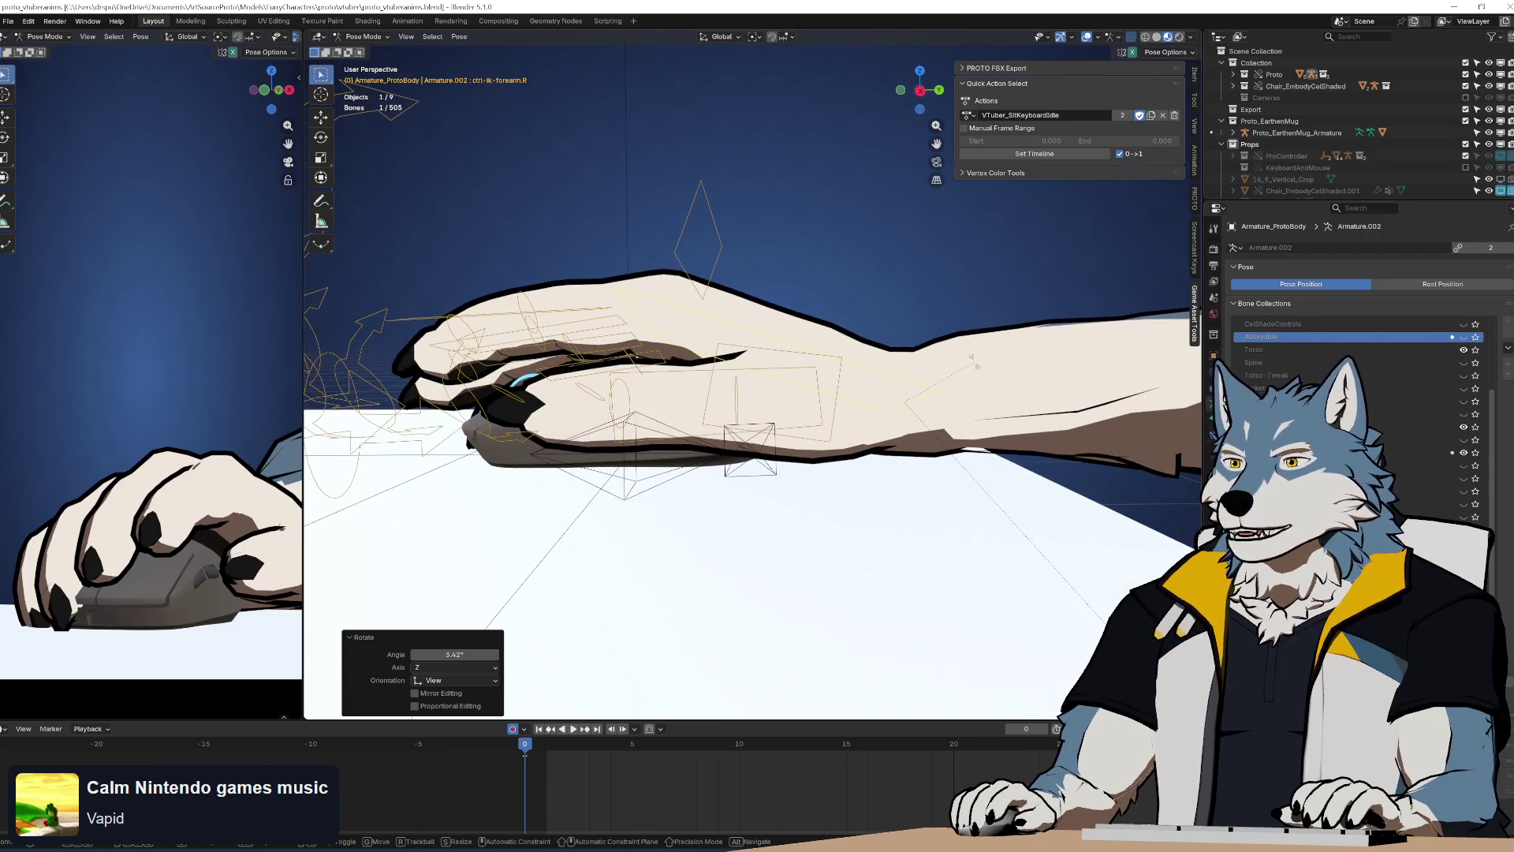
{"action": "mouse_move", "coordinate": [626, 366]}
{"action": "middle_mouse_down"}
{"action": "mouse_move", "coordinate": [832, 345]}
{"action": "mouse_move", "coordinate": [796, 337]}
{"action": "mouse_move", "coordinate": [812, 339]}
{"action": "middle_mouse_up"}
{"action": "left_click", "coordinate": [844, 339]}
{"action": "key", "text": "r"}
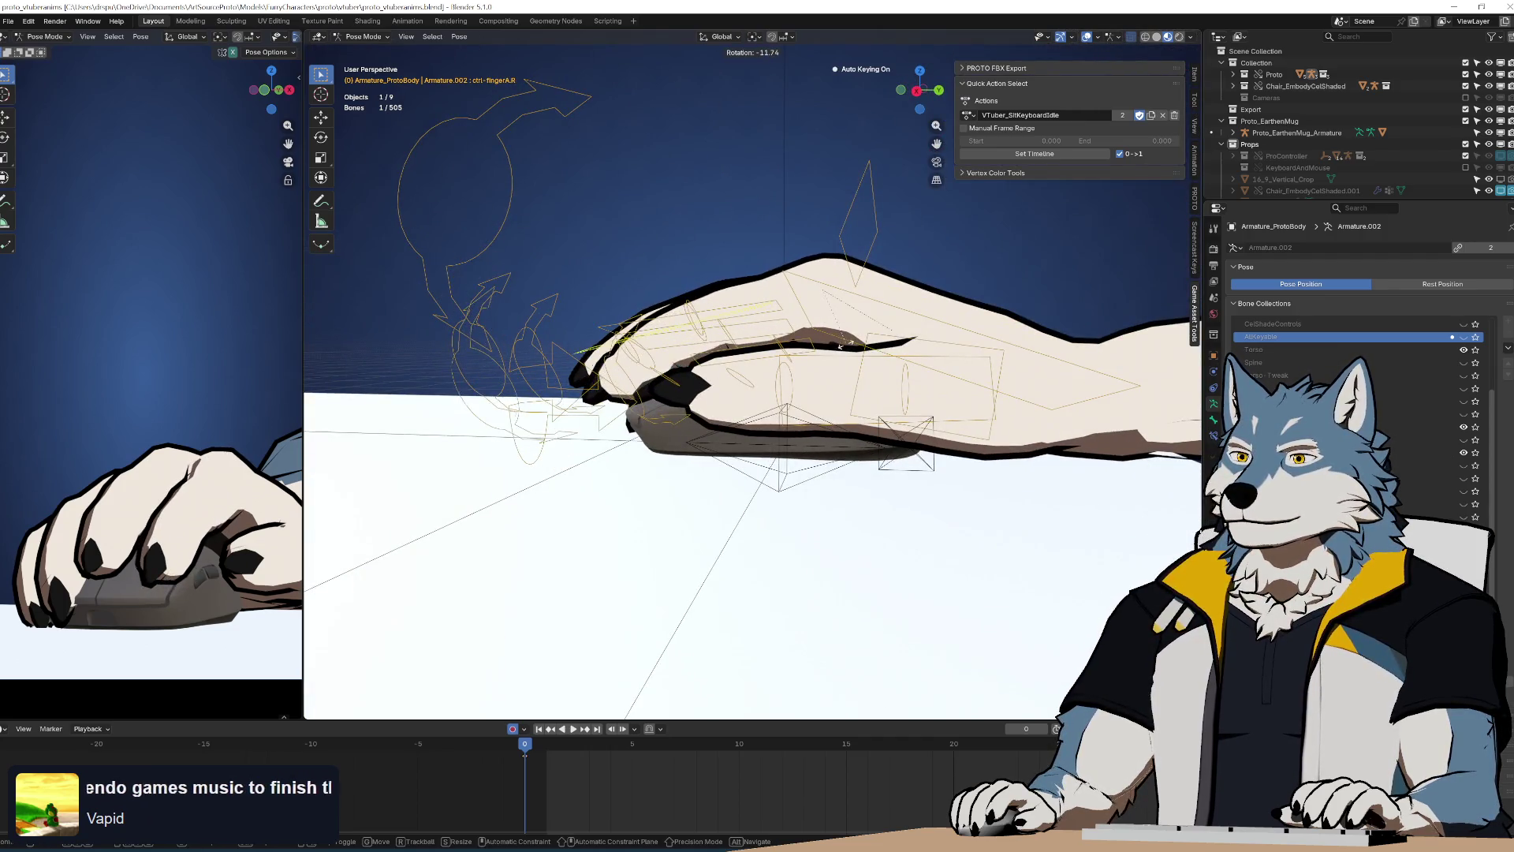
{"action": "left_click", "coordinate": [841, 348]}
Rotate the fourth-finger control ctrl-fingerD.R, then trackball-rotate ctrl-fingerD.rot.R
{"action": "middle_click_drag", "start_coordinate": [841, 348], "coordinate": [873, 309]}
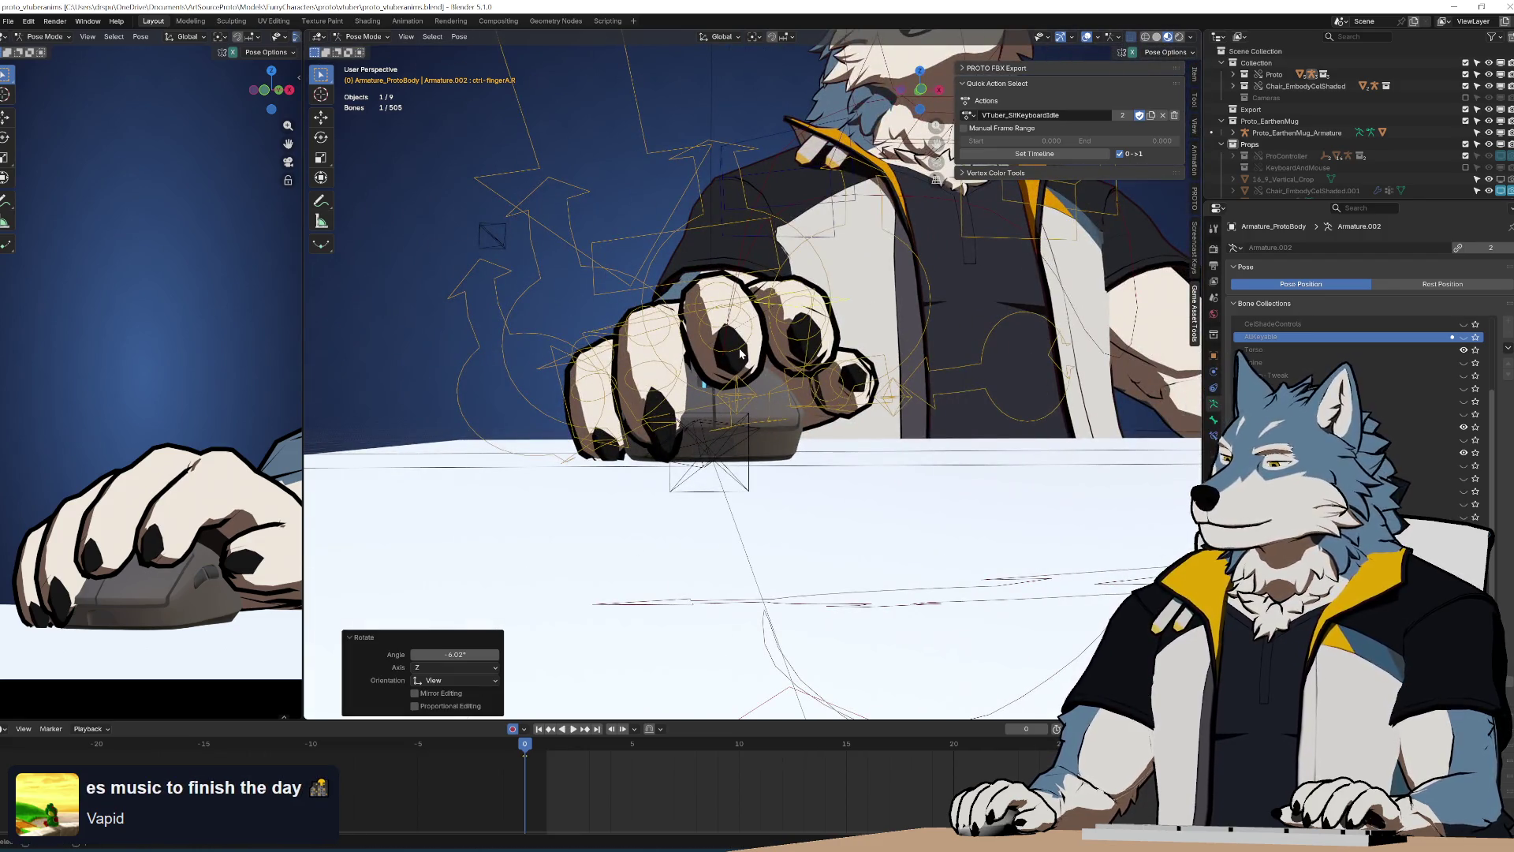
{"action": "mouse_move", "coordinate": [740, 348]}
{"action": "middle_mouse_down"}
{"action": "mouse_move", "coordinate": [970, 362]}
{"action": "mouse_move", "coordinate": [812, 382]}
{"action": "mouse_move", "coordinate": [836, 442]}
{"action": "mouse_move", "coordinate": [690, 385]}
{"action": "mouse_move", "coordinate": [854, 421]}
{"action": "mouse_move", "coordinate": [828, 442]}
{"action": "mouse_move", "coordinate": [850, 455]}
{"action": "mouse_move", "coordinate": [870, 448]}
{"action": "mouse_move", "coordinate": [836, 418]}
{"action": "mouse_move", "coordinate": [857, 402]}
{"action": "middle_mouse_up"}
{"action": "left_click", "coordinate": [797, 383]}
{"action": "key", "text": "r"}
{"action": "left_click", "coordinate": [825, 386]}
{"action": "left_click", "coordinate": [828, 444]}
{"action": "left_click", "coordinate": [815, 434]}
Rotate the right forearm IK control ctrl-ik-forearm.R by 4.6°
{"action": "left_click", "coordinate": [858, 402]}
{"action": "key", "text": "r"}
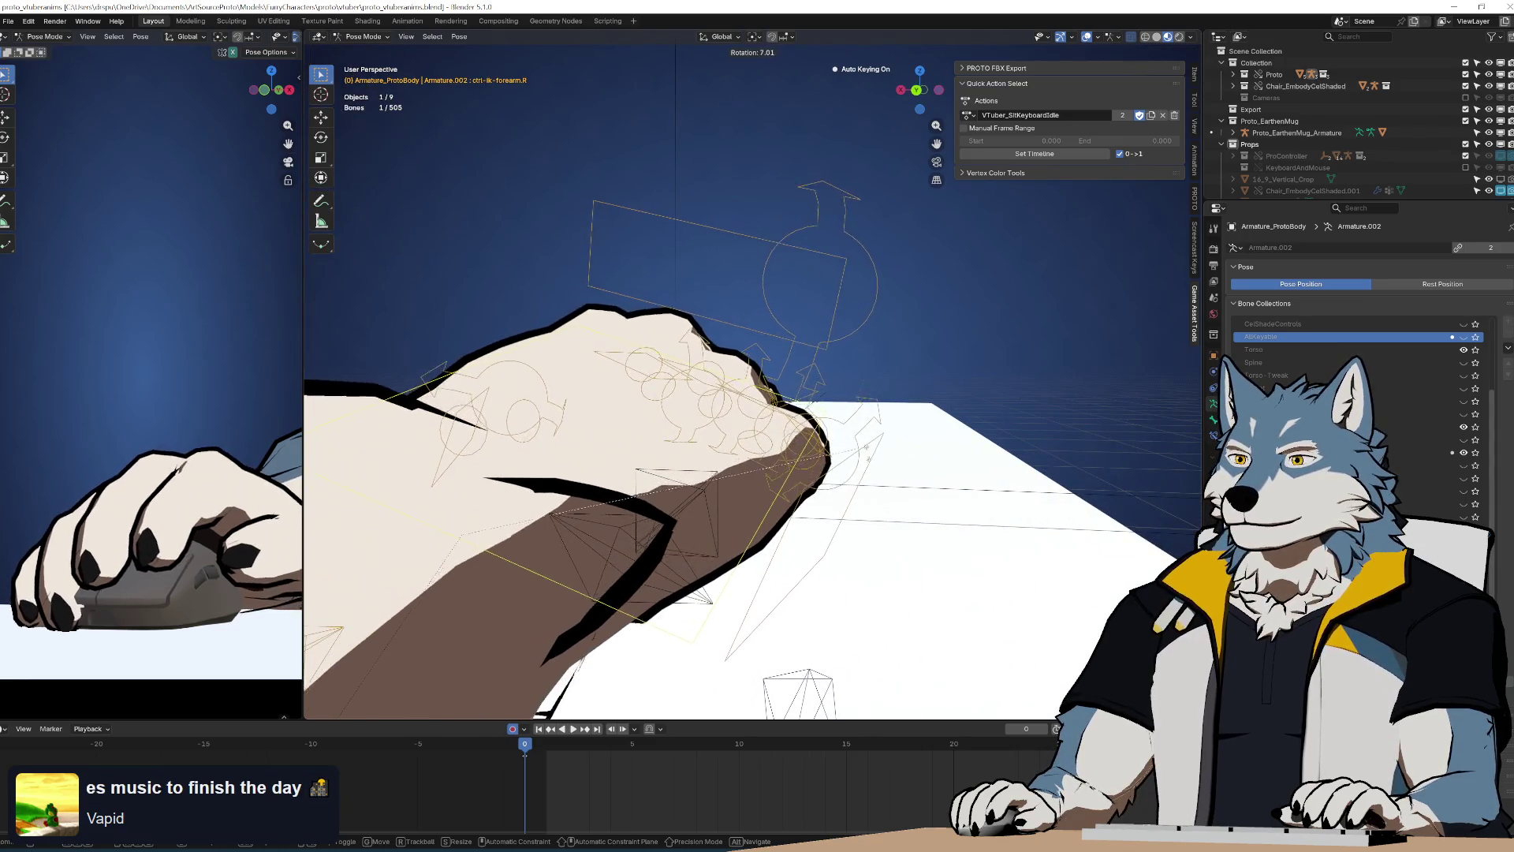
{"action": "left_click", "coordinate": [862, 430]}
{"action": "middle_click_drag", "start_coordinate": [862, 430], "coordinate": [765, 411]}
{"action": "middle_click_drag", "start_coordinate": [828, 449], "coordinate": [819, 387]}
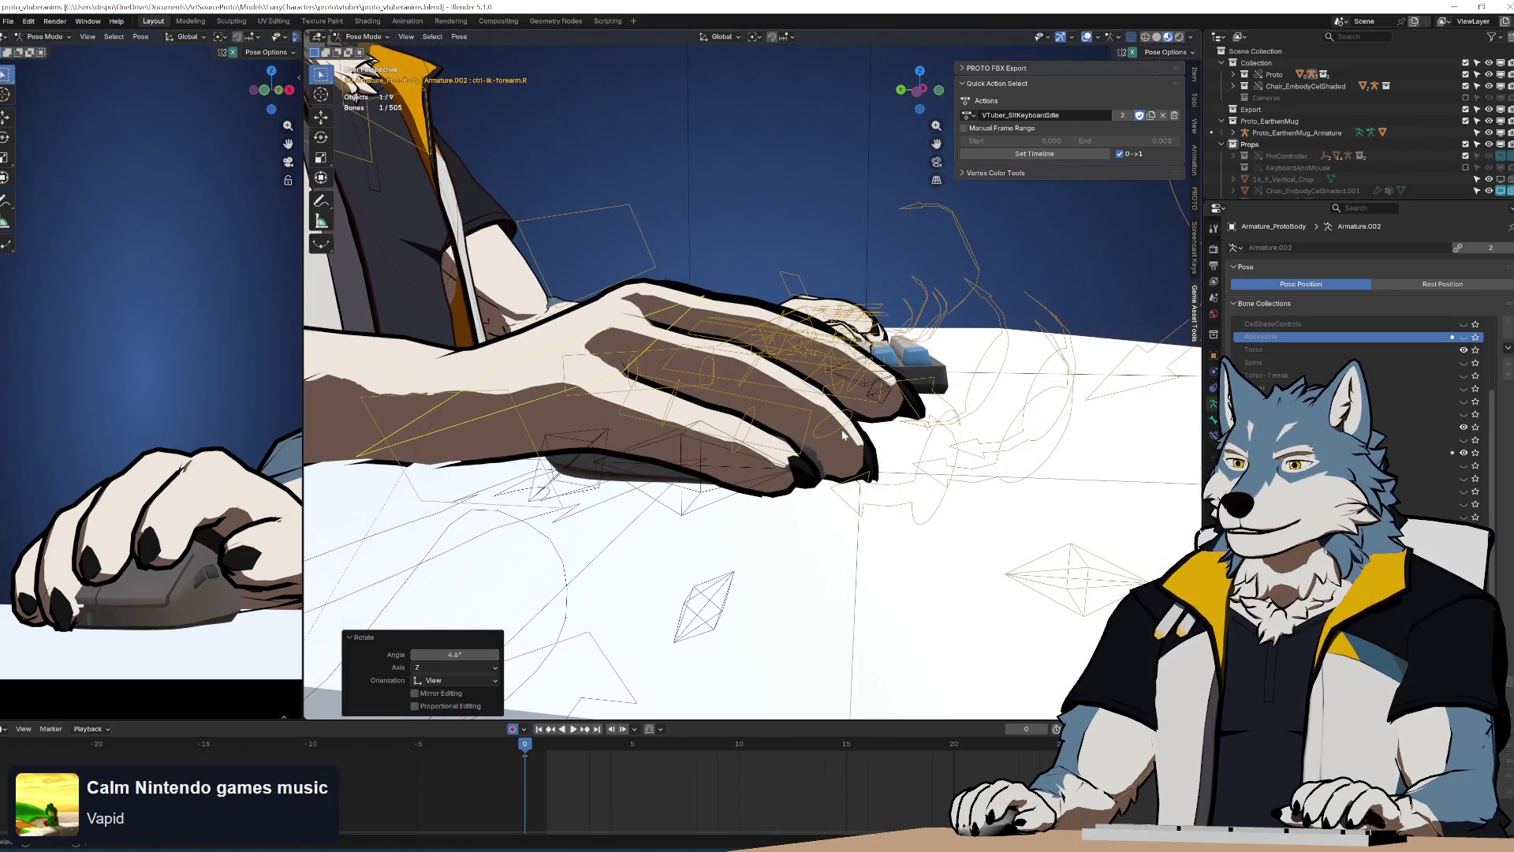
{"action": "mouse_move", "coordinate": [830, 472]}
{"action": "middle_mouse_down"}
{"action": "mouse_move", "coordinate": [720, 442]}
{"action": "mouse_move", "coordinate": [656, 339]}
{"action": "middle_mouse_up"}
Curl the third-finger control ctrl-fingerC.R about -5°
{"action": "left_click", "coordinate": [656, 339]}
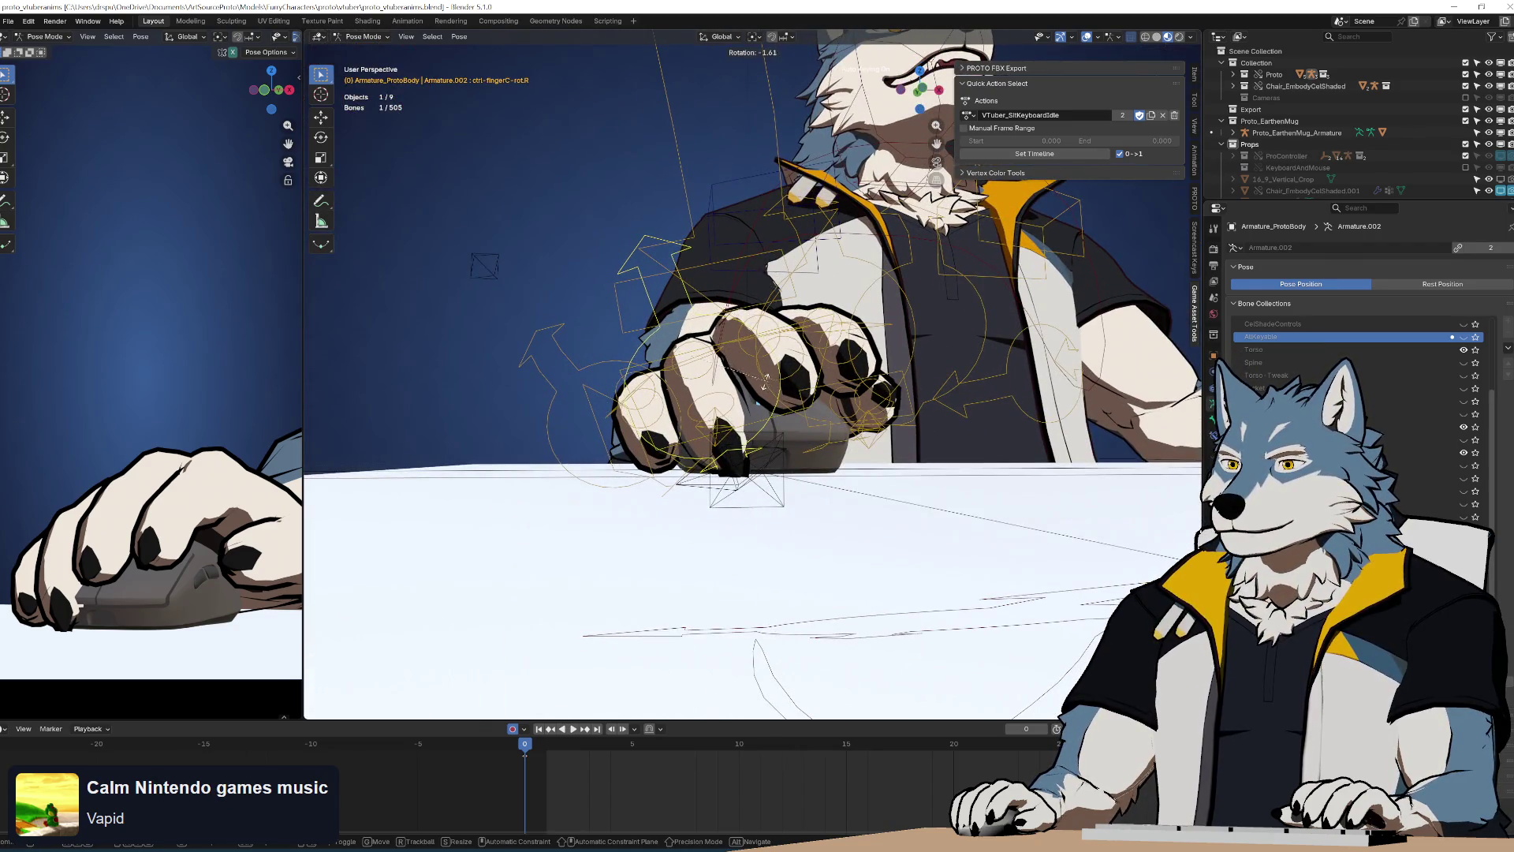
{"action": "middle_click_drag", "start_coordinate": [950, 633], "coordinate": [970, 473]}
{"action": "left_click", "coordinate": [970, 474]}
{"action": "key", "text": "r"}
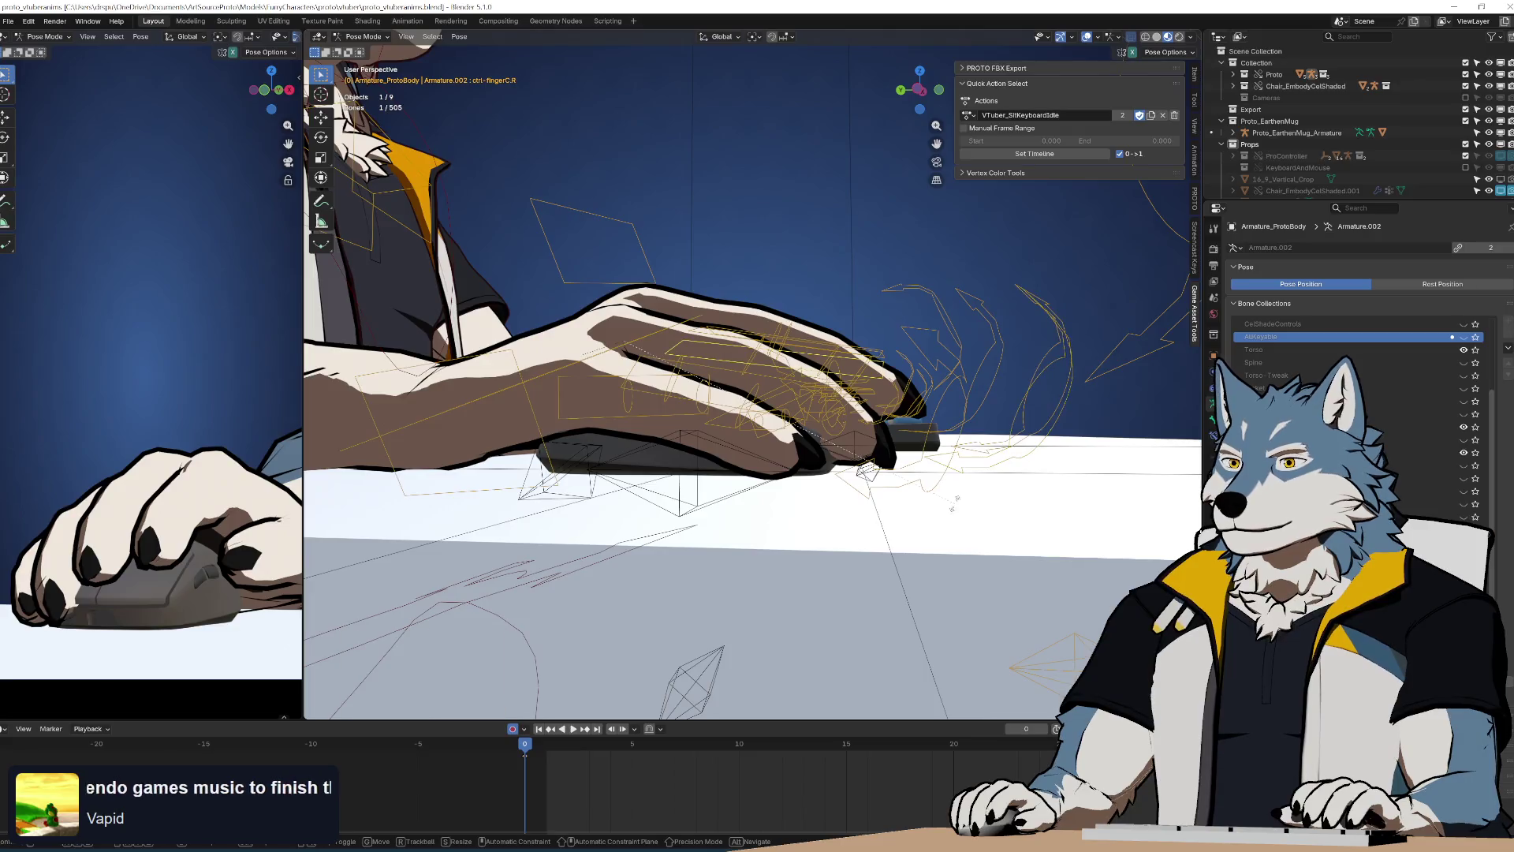
{"action": "left_click", "coordinate": [970, 473]}
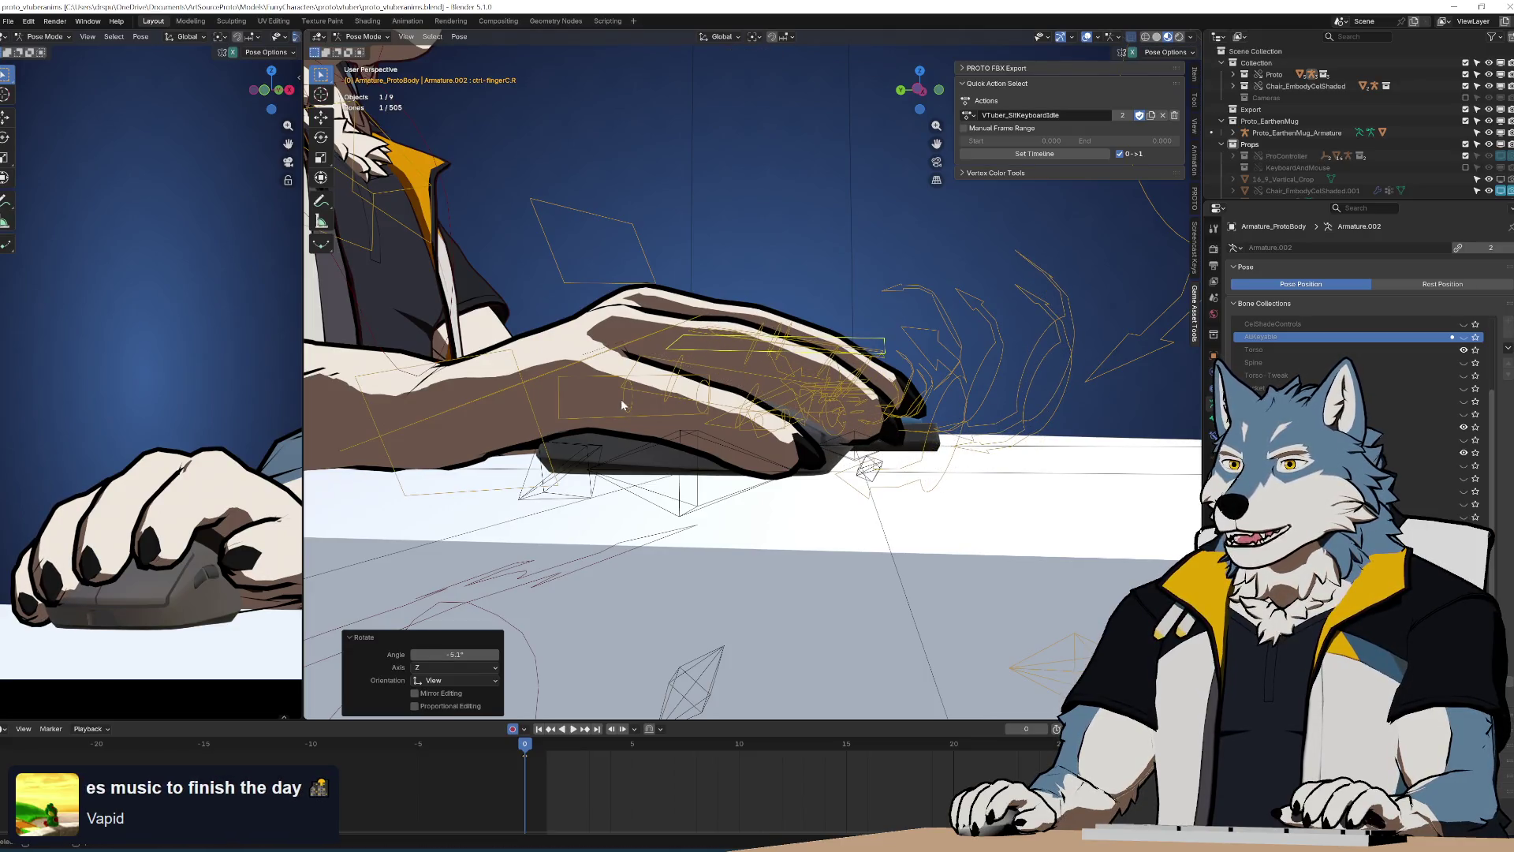
Rotate the fourth-finger control ctrl-fingerD.R -5.12° about Z
{"action": "left_click", "coordinate": [622, 401]}
{"action": "mouse_move", "coordinate": [621, 401]}
{"action": "middle_mouse_down"}
{"action": "mouse_move", "coordinate": [817, 485]}
{"action": "mouse_move", "coordinate": [880, 454]}
{"action": "mouse_move", "coordinate": [891, 487]}
{"action": "middle_mouse_up"}
{"action": "key", "text": "r"}
{"action": "left_click", "coordinate": [892, 443]}
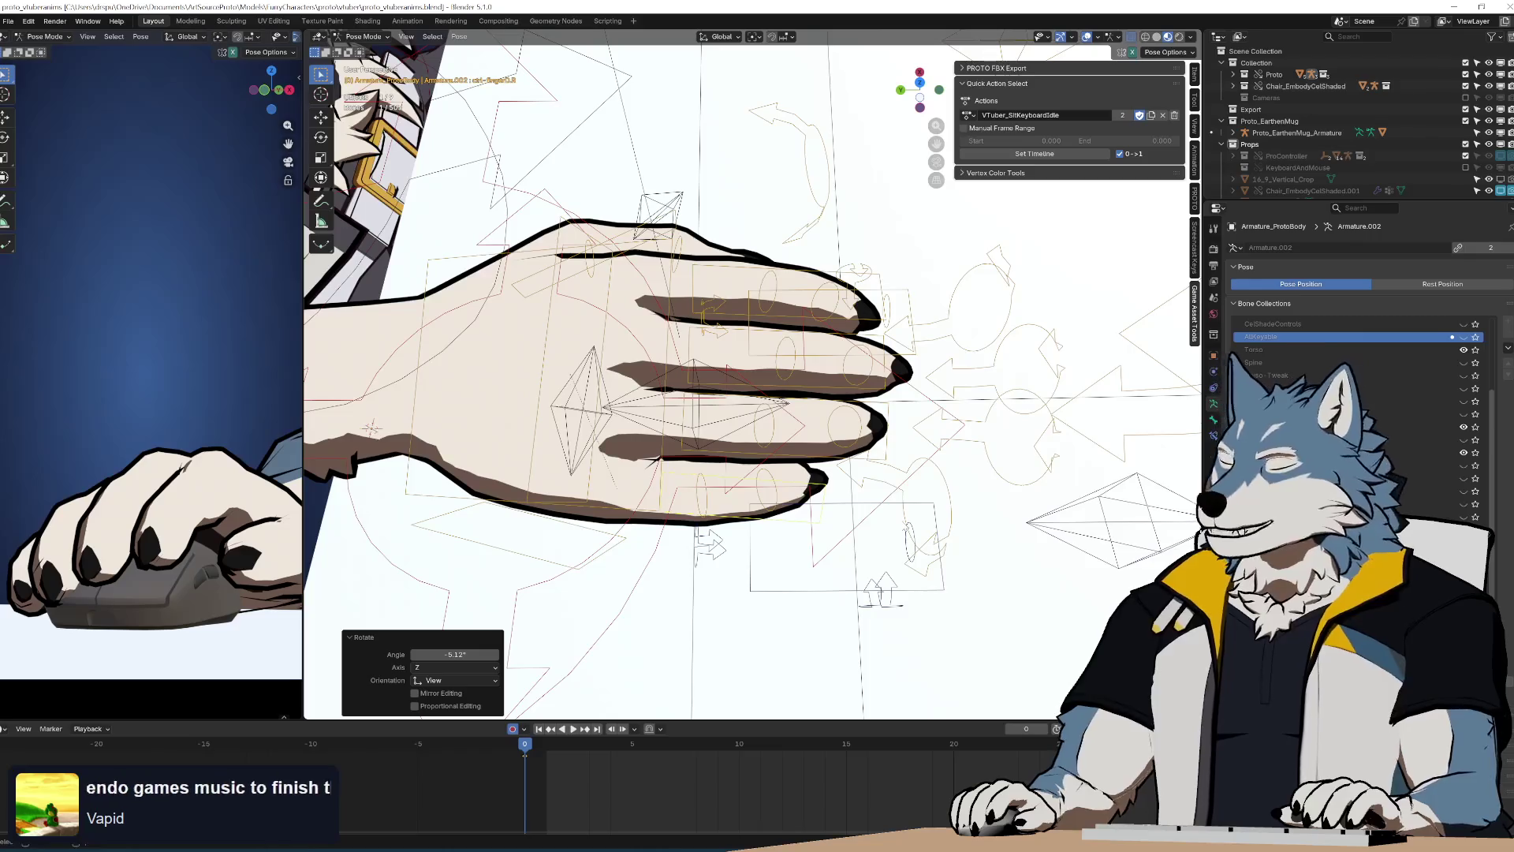
{"action": "mouse_move", "coordinate": [937, 435]}
{"action": "middle_mouse_down"}
{"action": "mouse_move", "coordinate": [827, 390]}
{"action": "mouse_move", "coordinate": [878, 448]}
{"action": "mouse_move", "coordinate": [833, 484]}
{"action": "mouse_move", "coordinate": [848, 484]}
{"action": "mouse_move", "coordinate": [733, 467]}
{"action": "mouse_move", "coordinate": [763, 497]}
{"action": "middle_mouse_up"}
Slide the mouse prop's control bone about 1 cm along X
{"action": "left_click", "coordinate": [710, 505]}
{"action": "key", "text": "g"}
{"action": "key", "text": "x"}
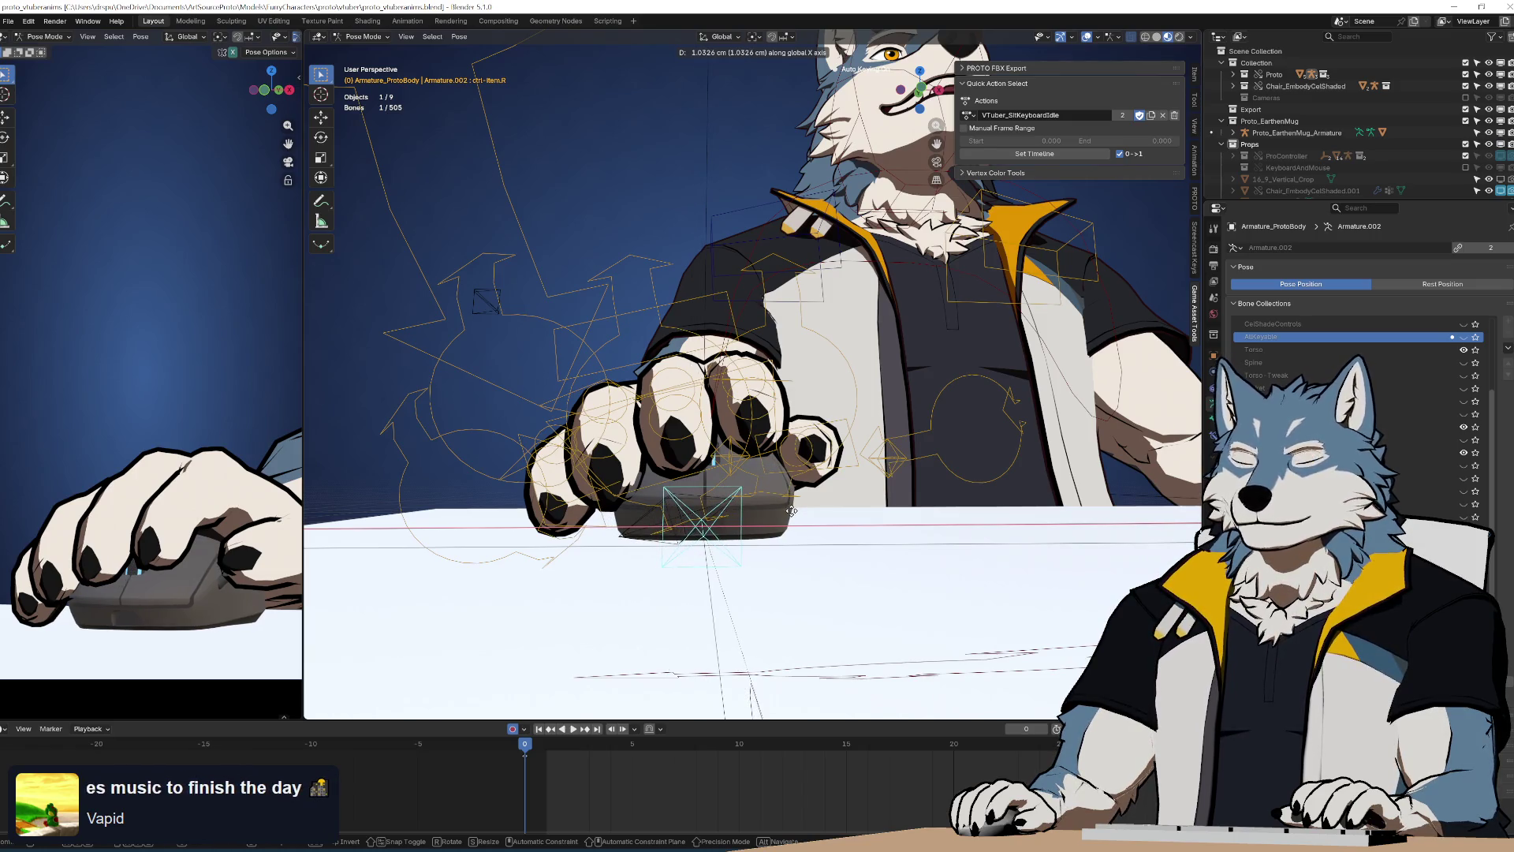
{"action": "left_click", "coordinate": [789, 515]}
{"action": "middle_click_drag", "start_coordinate": [789, 514], "coordinate": [828, 486]}
Rotate the right thumb control ctrl-thumb.R toward the mouse
{"action": "left_click", "coordinate": [892, 432]}
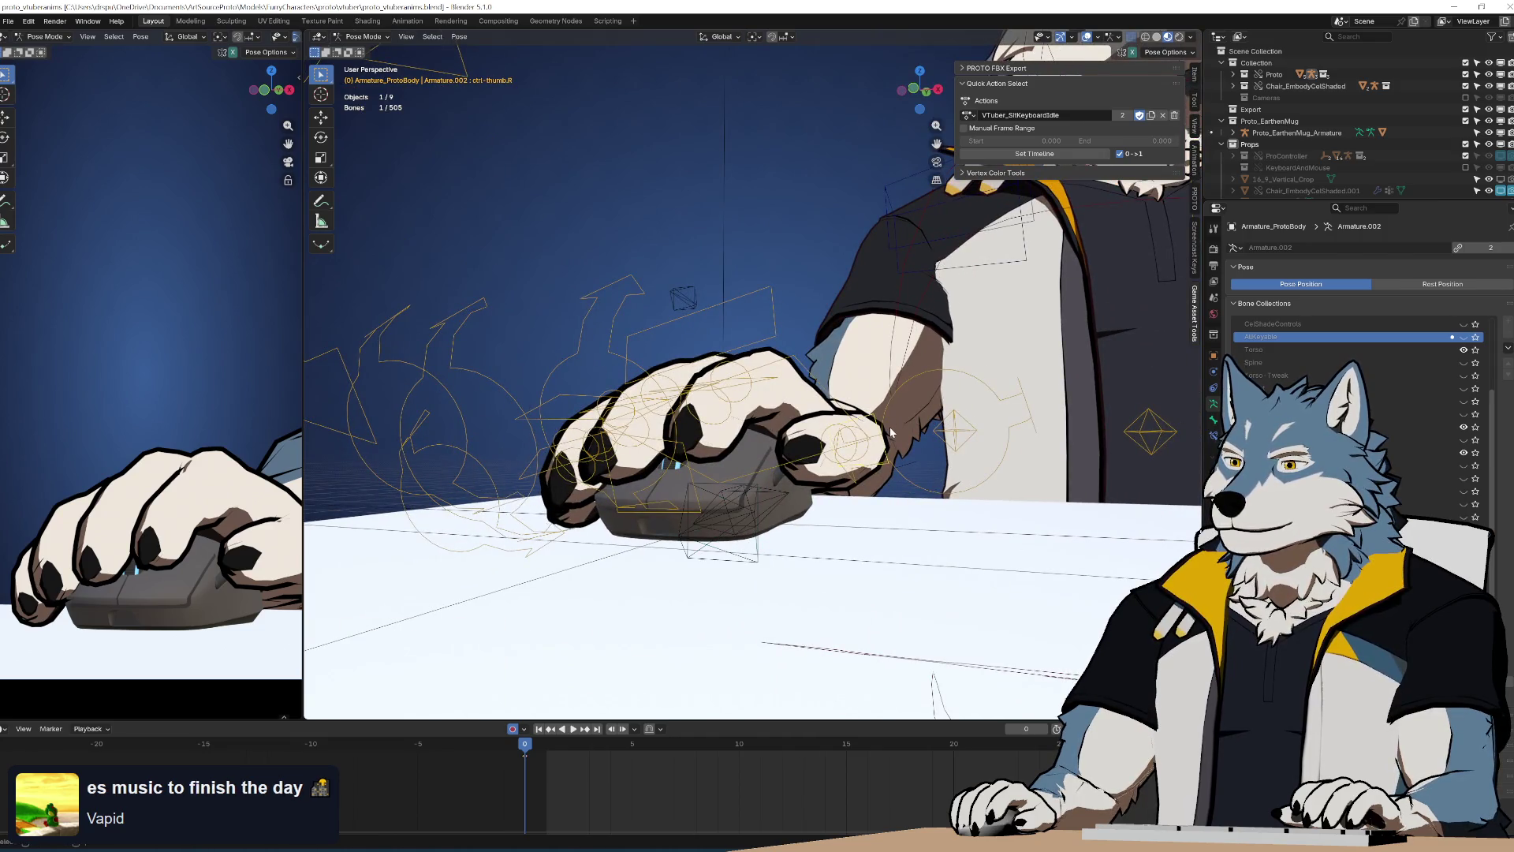
{"action": "middle_click_drag", "start_coordinate": [892, 433], "coordinate": [764, 433]}
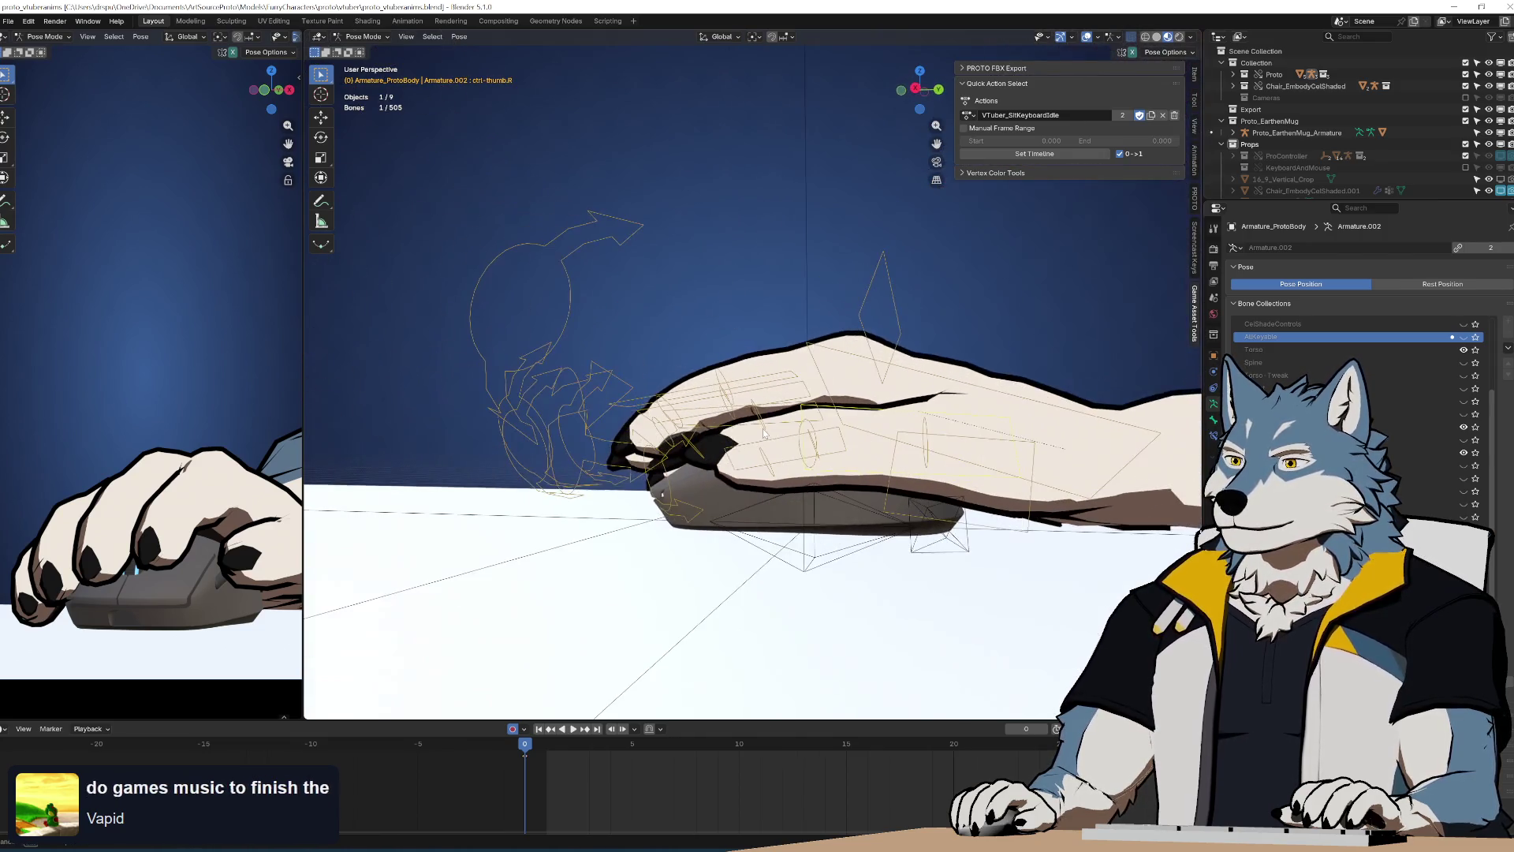
{"action": "key", "text": "r"}
{"action": "left_click", "coordinate": [1069, 530]}
{"action": "mouse_move", "coordinate": [1070, 530]}
{"action": "middle_mouse_down"}
{"action": "mouse_move", "coordinate": [983, 500]}
{"action": "mouse_move", "coordinate": [1080, 511]}
{"action": "middle_mouse_up"}
{"action": "key", "text": "r"}
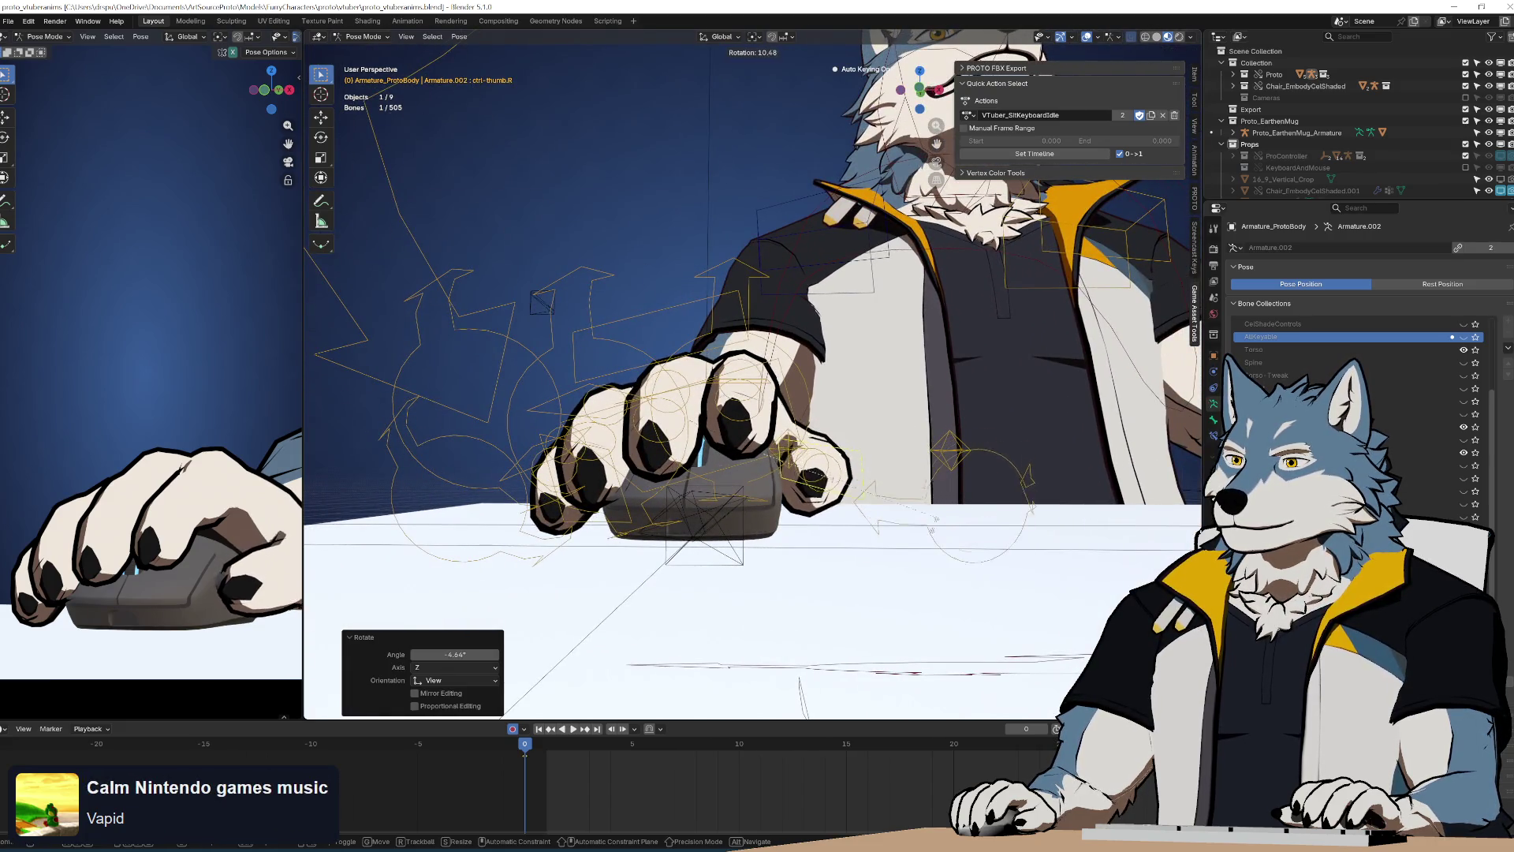
{"action": "scroll", "coordinate": [13, 475], "scroll_direction": "up", "scroll_amount": 3}
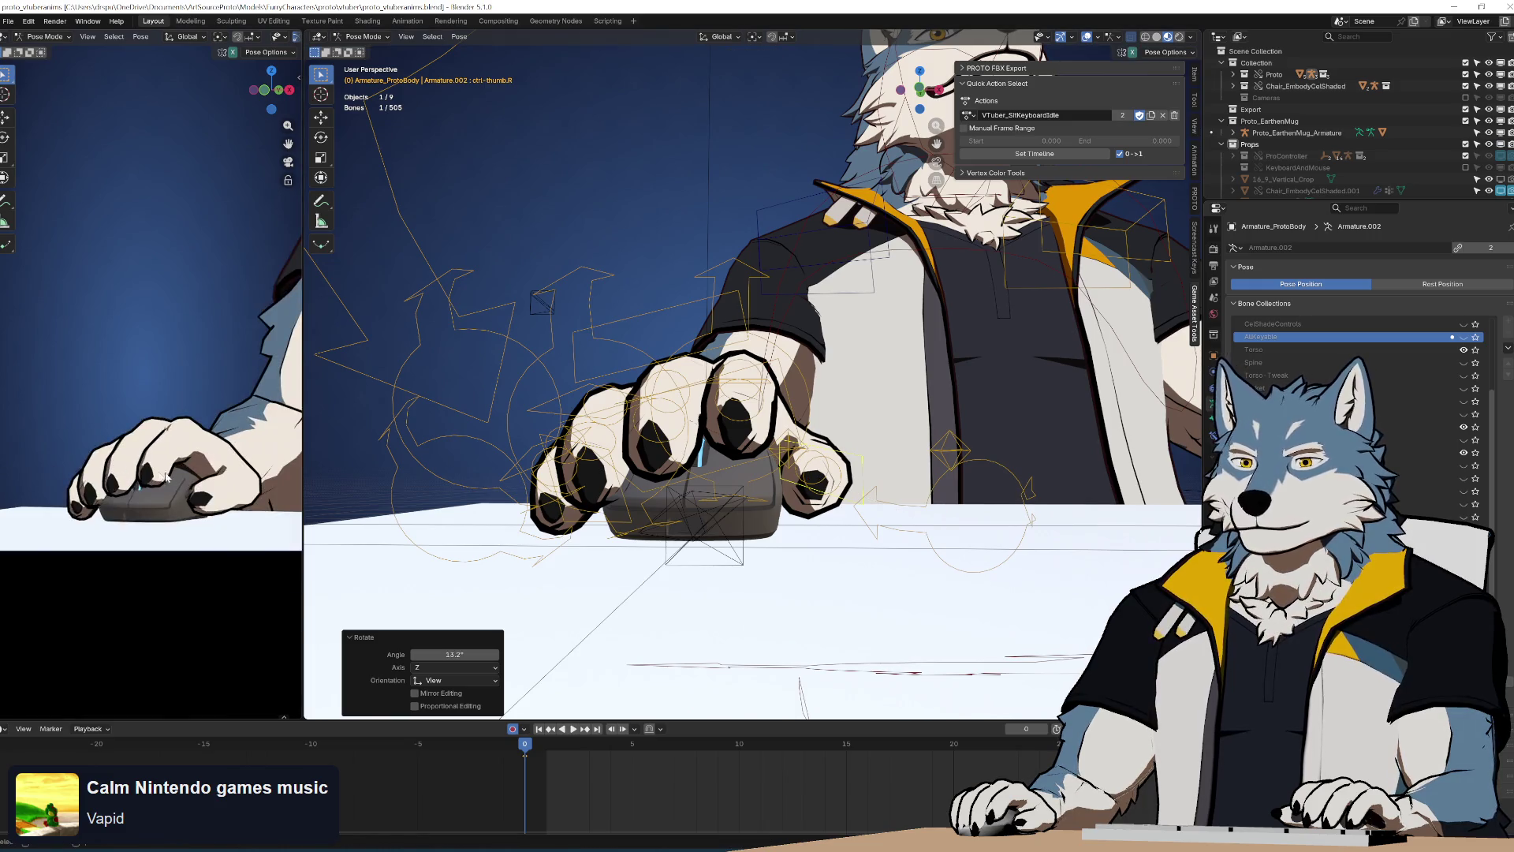
{"action": "mouse_move", "coordinate": [859, 421]}
{"action": "middle_mouse_down"}
{"action": "mouse_move", "coordinate": [831, 428]}
{"action": "mouse_move", "coordinate": [801, 497]}
{"action": "middle_mouse_up"}
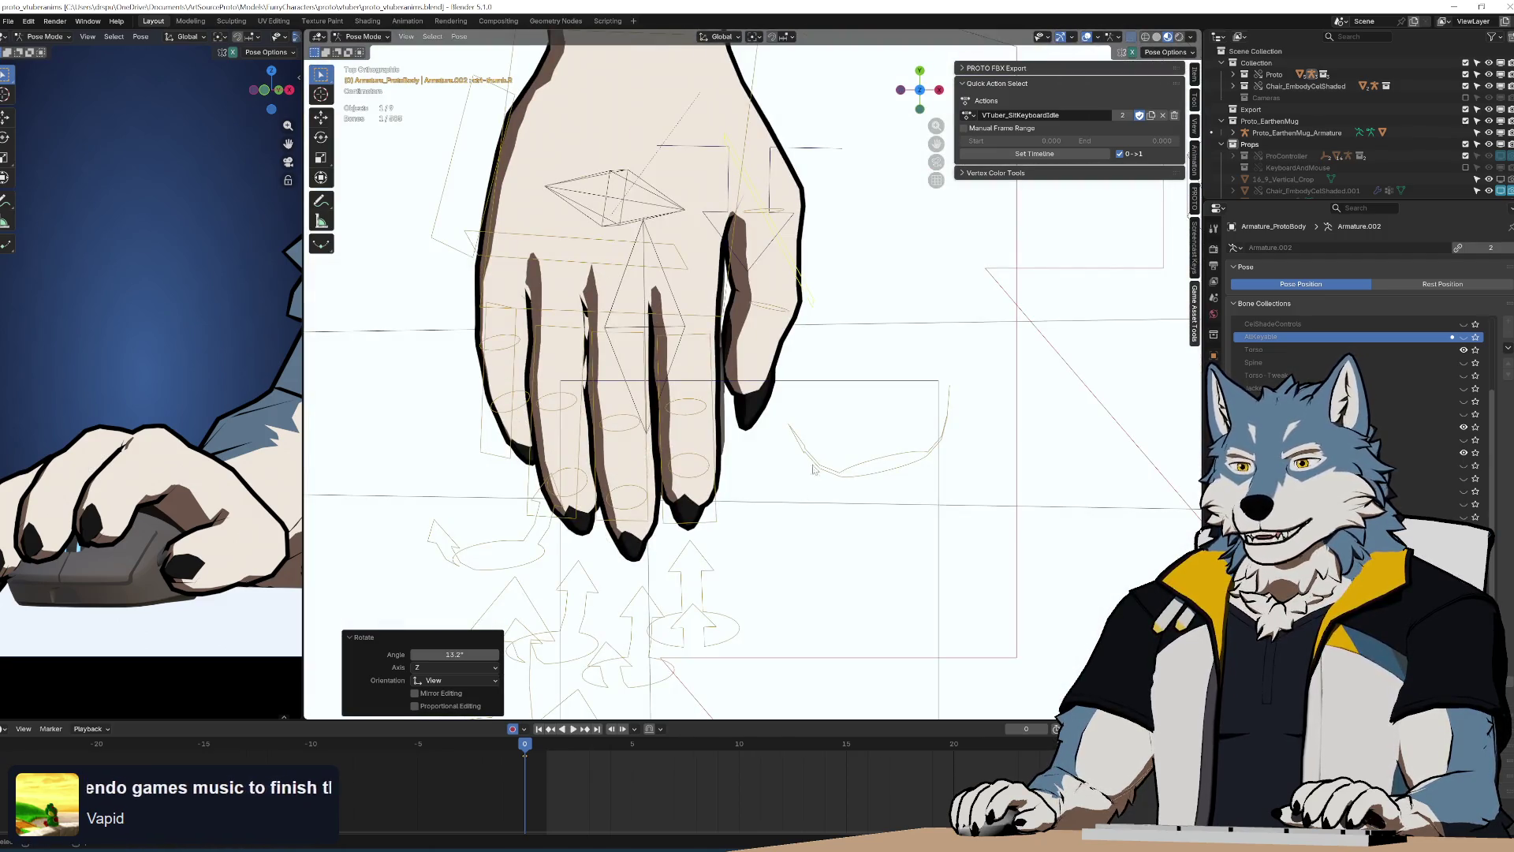
{"action": "scroll", "coordinate": [814, 472], "scroll_direction": "up", "scroll_amount": 3, "text": "shift"}
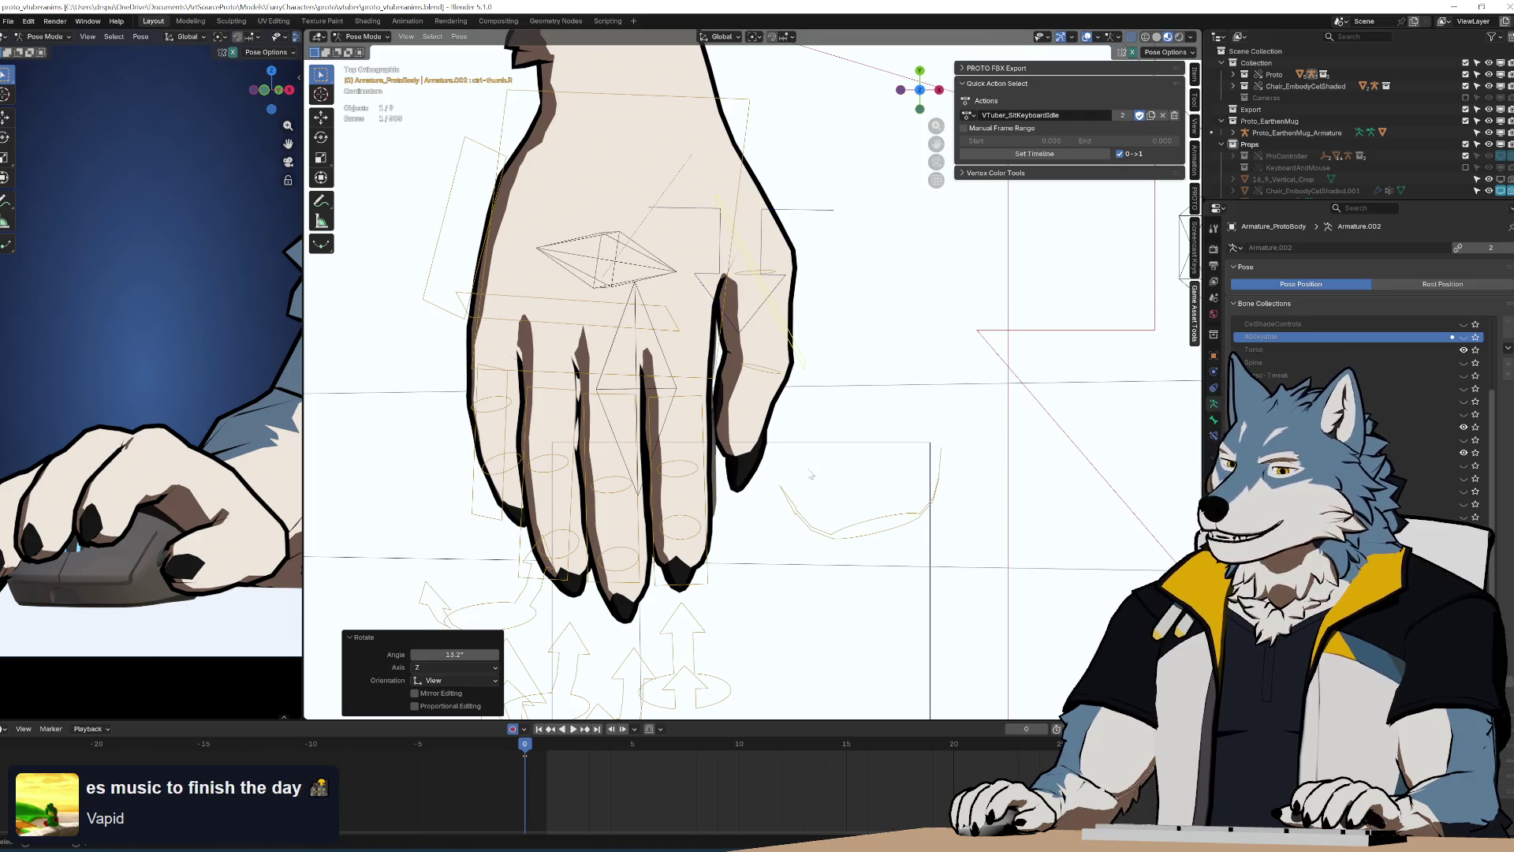
{"action": "middle_click_drag", "start_coordinate": [811, 474], "coordinate": [801, 435]}
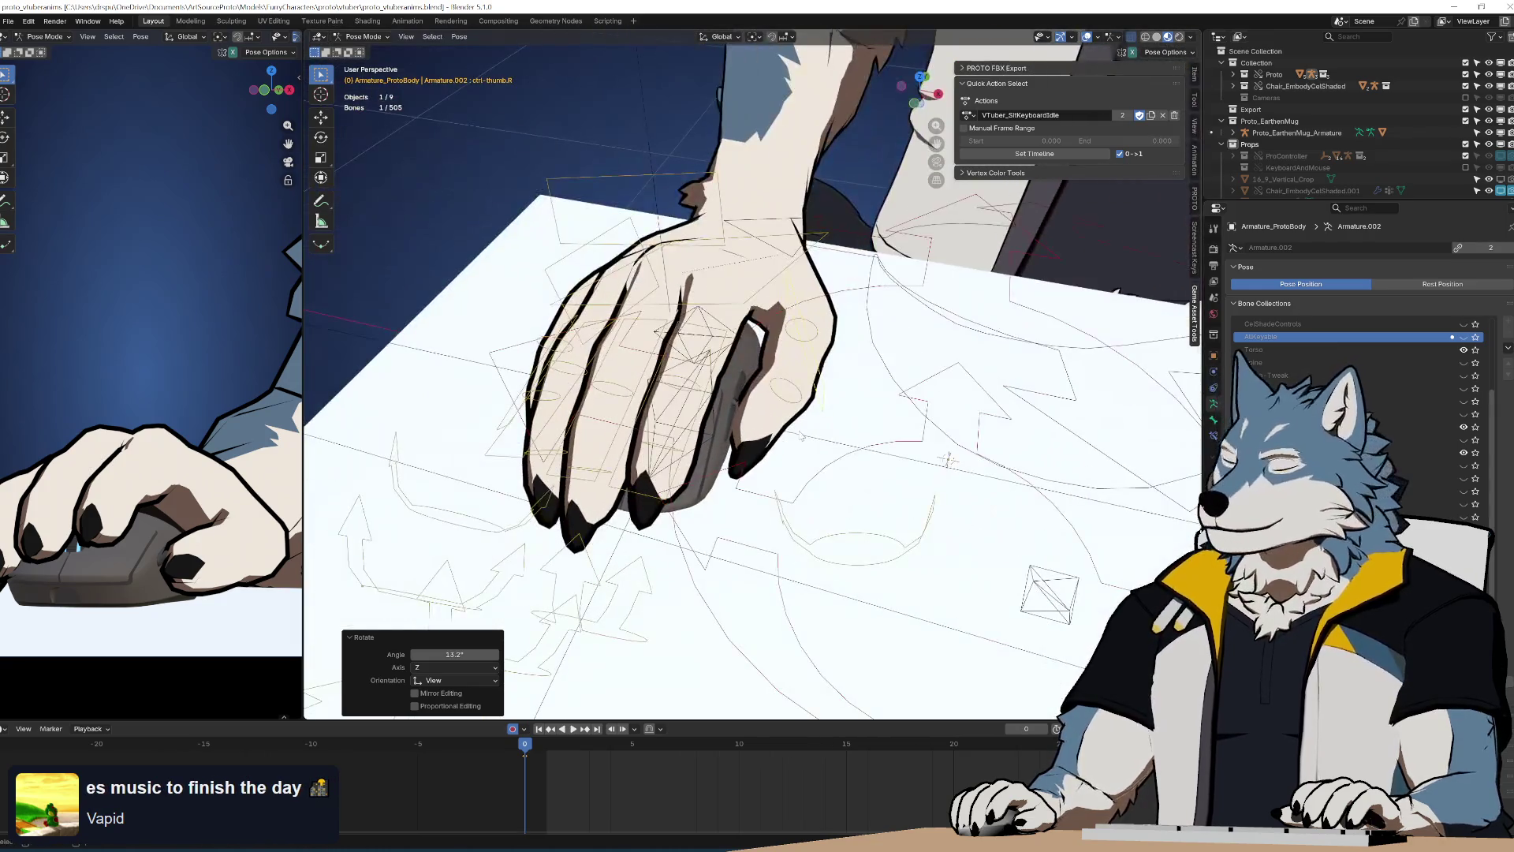
{"action": "mouse_move", "coordinate": [705, 453]}
{"action": "middle_mouse_down"}
{"action": "mouse_move", "coordinate": [745, 416]}
{"action": "mouse_move", "coordinate": [744, 377]}
{"action": "middle_mouse_up"}
Rotate and trackball-turn the first-finger control ctrl-fingerA.R
{"action": "left_click", "coordinate": [738, 361]}
{"action": "scroll", "coordinate": [738, 360], "scroll_direction": "up", "scroll_amount": 4}
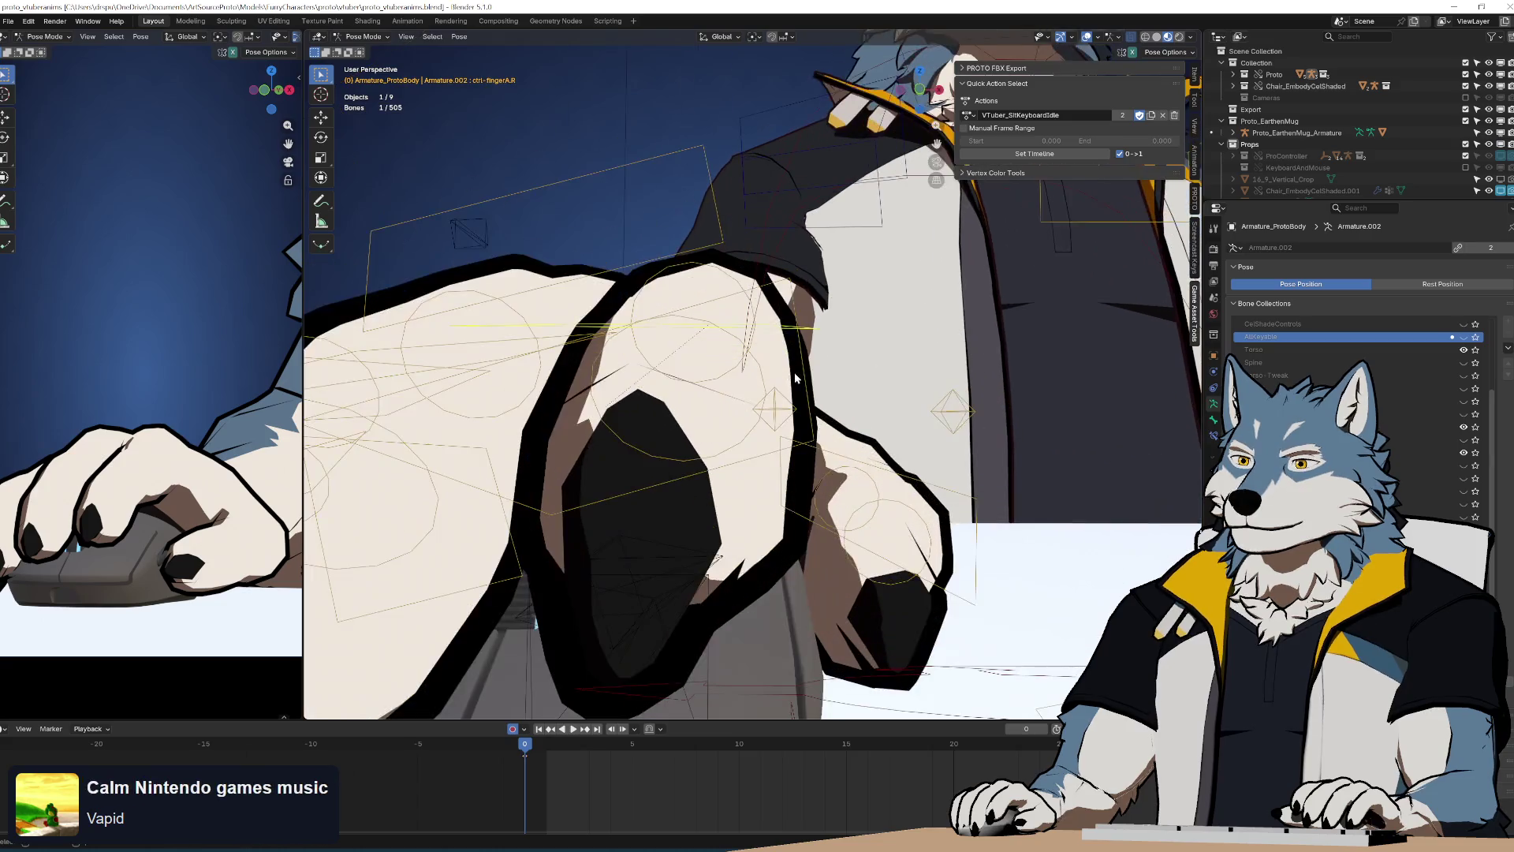
{"action": "scroll", "coordinate": [811, 364], "scroll_direction": "down", "scroll_amount": 2}
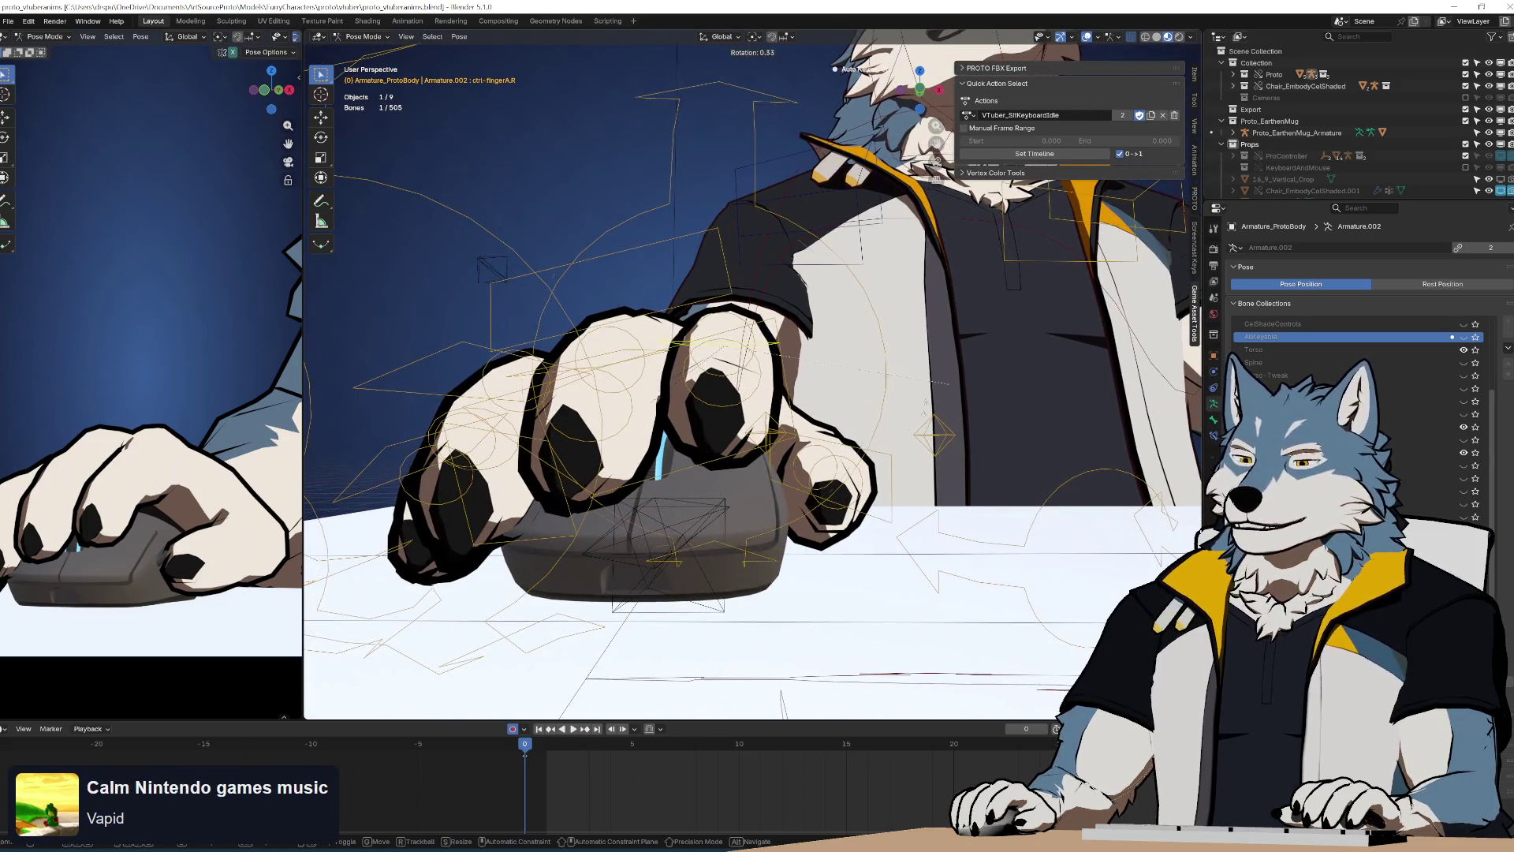
{"action": "left_click", "coordinate": [738, 345]}
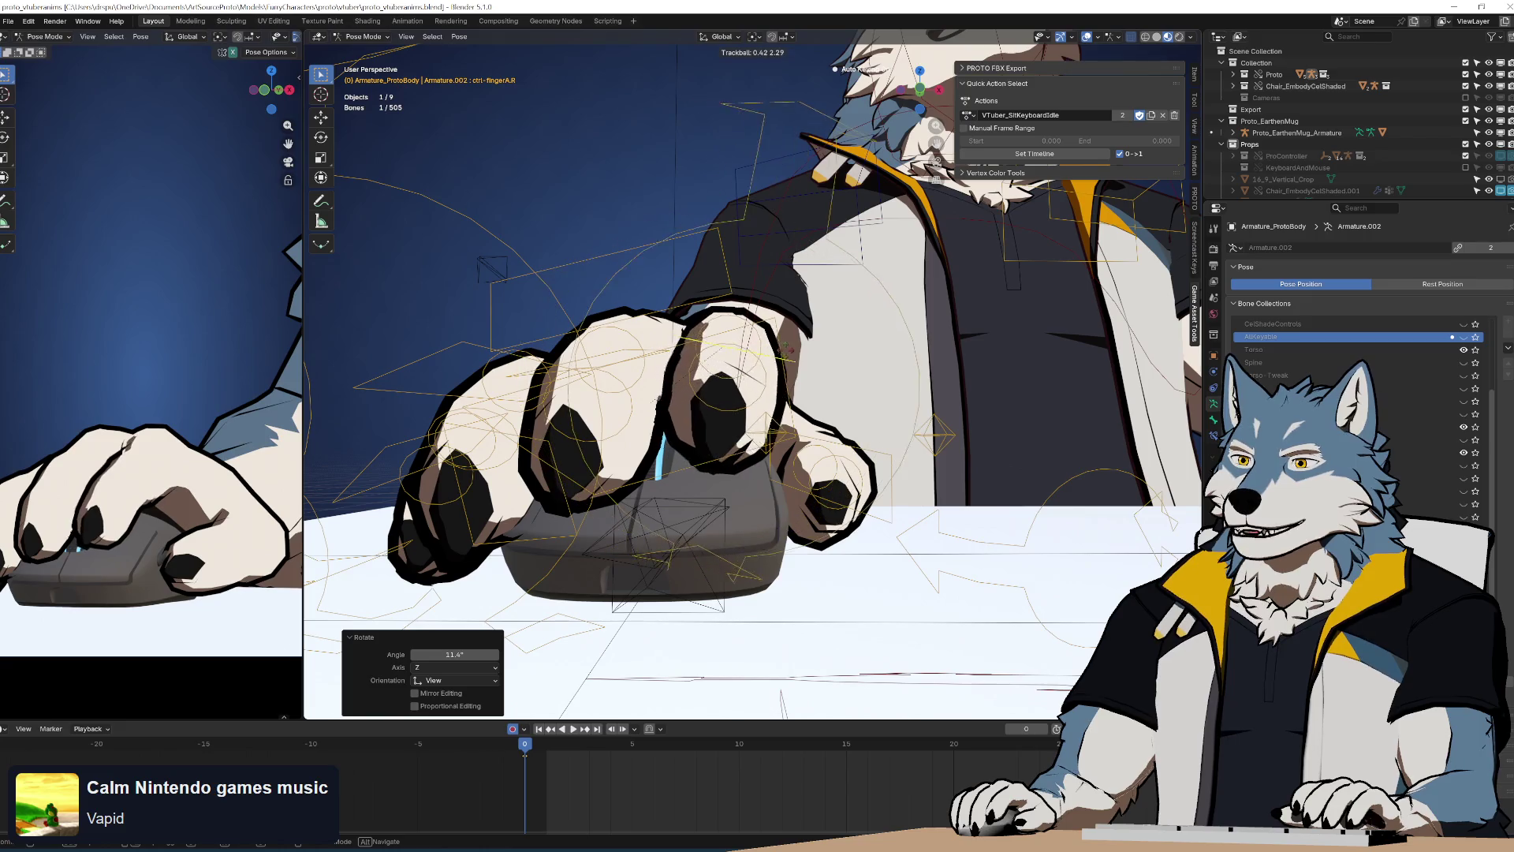
{"action": "left_click", "coordinate": [821, 379]}
{"action": "mouse_move", "coordinate": [821, 379]}
{"action": "middle_mouse_down"}
{"action": "mouse_move", "coordinate": [727, 401]}
{"action": "mouse_move", "coordinate": [666, 334]}
{"action": "mouse_move", "coordinate": [778, 386]}
{"action": "middle_mouse_up"}
Adjust the second-finger control with several free and standard rotations
{"action": "left_click", "coordinate": [777, 386]}
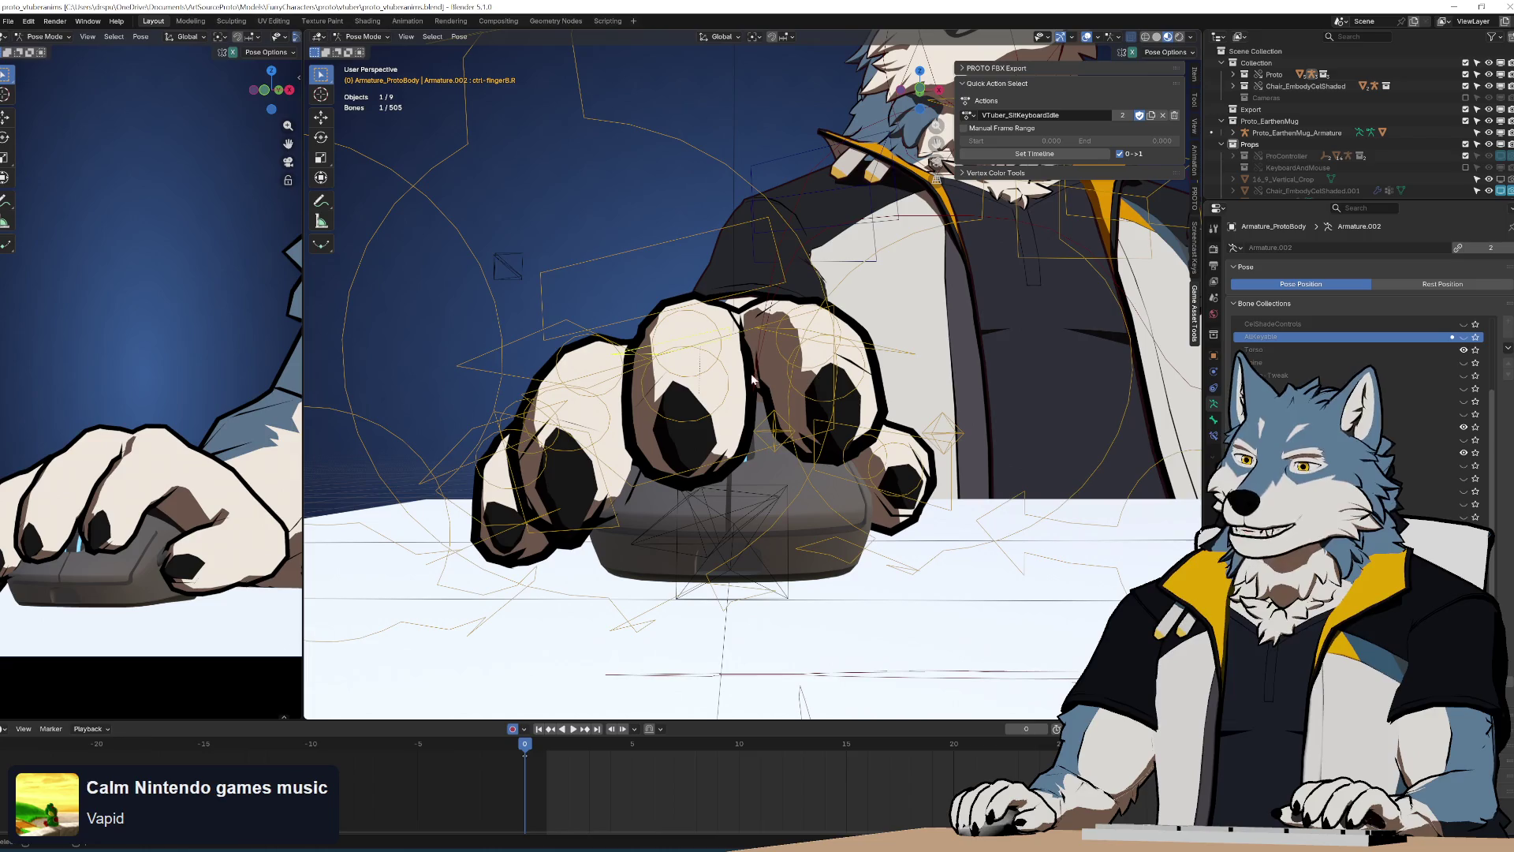
{"action": "key", "text": "r"}
{"action": "key", "text": "r"}
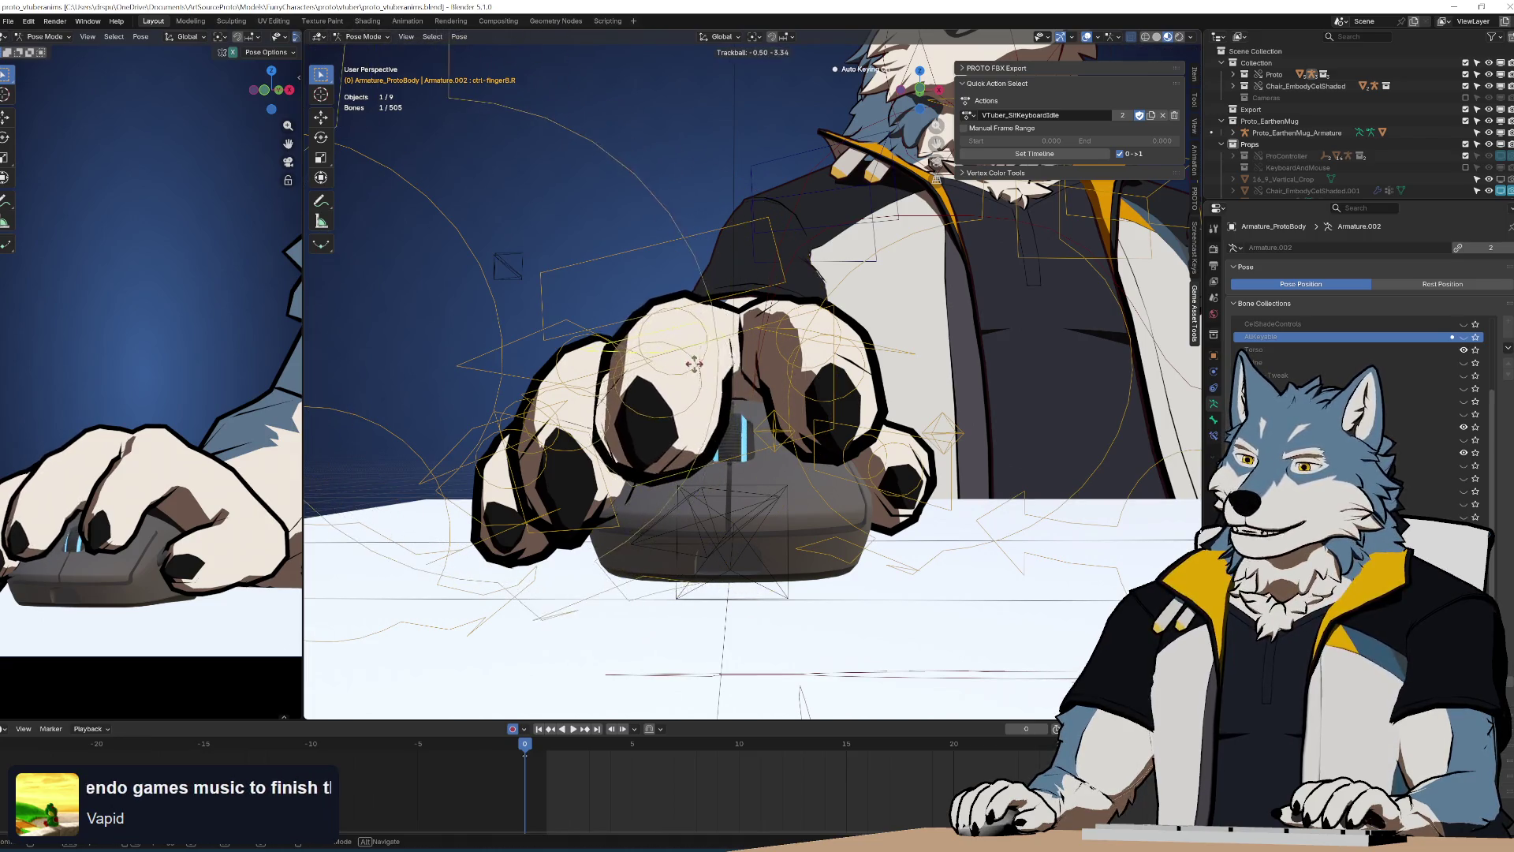
{"action": "left_click", "coordinate": [695, 365]}
{"action": "mouse_move", "coordinate": [696, 366]}
{"action": "middle_mouse_down"}
{"action": "mouse_move", "coordinate": [865, 384]}
{"action": "mouse_move", "coordinate": [750, 430]}
{"action": "middle_mouse_up"}
{"action": "key", "text": "r"}
{"action": "left_click", "coordinate": [869, 388]}
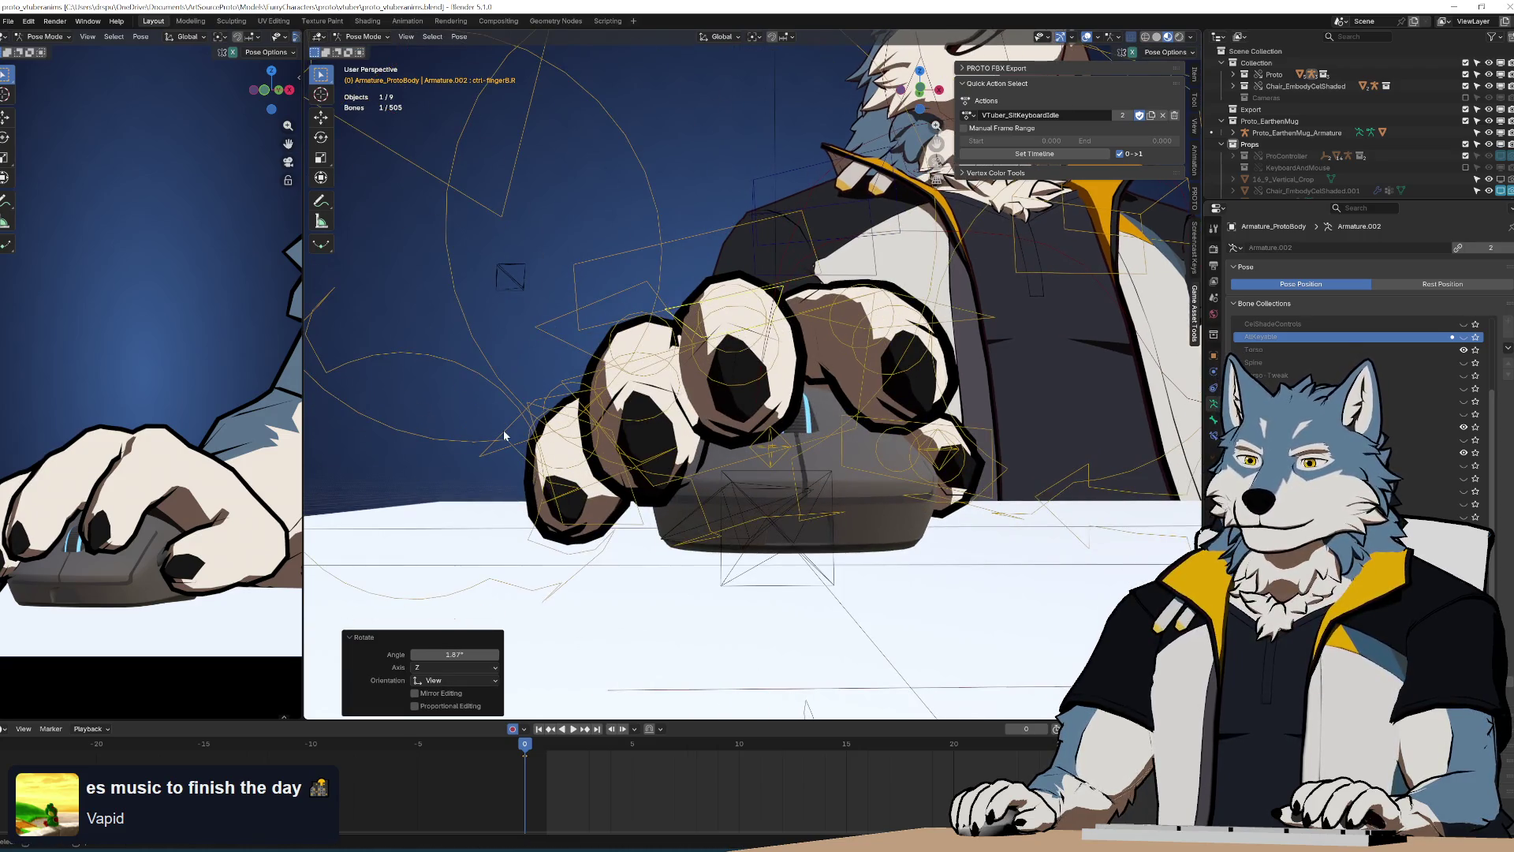
{"action": "mouse_move", "coordinate": [505, 435]}
{"action": "middle_mouse_down"}
{"action": "mouse_move", "coordinate": [552, 402]}
{"action": "mouse_move", "coordinate": [592, 442]}
{"action": "mouse_move", "coordinate": [569, 456]}
{"action": "mouse_move", "coordinate": [733, 472]}
{"action": "mouse_move", "coordinate": [821, 440]}
{"action": "mouse_move", "coordinate": [710, 467]}
{"action": "mouse_move", "coordinate": [627, 432]}
{"action": "mouse_move", "coordinate": [580, 461]}
{"action": "middle_mouse_up"}
{"action": "key", "text": "r"}
{"action": "key", "text": "r"}
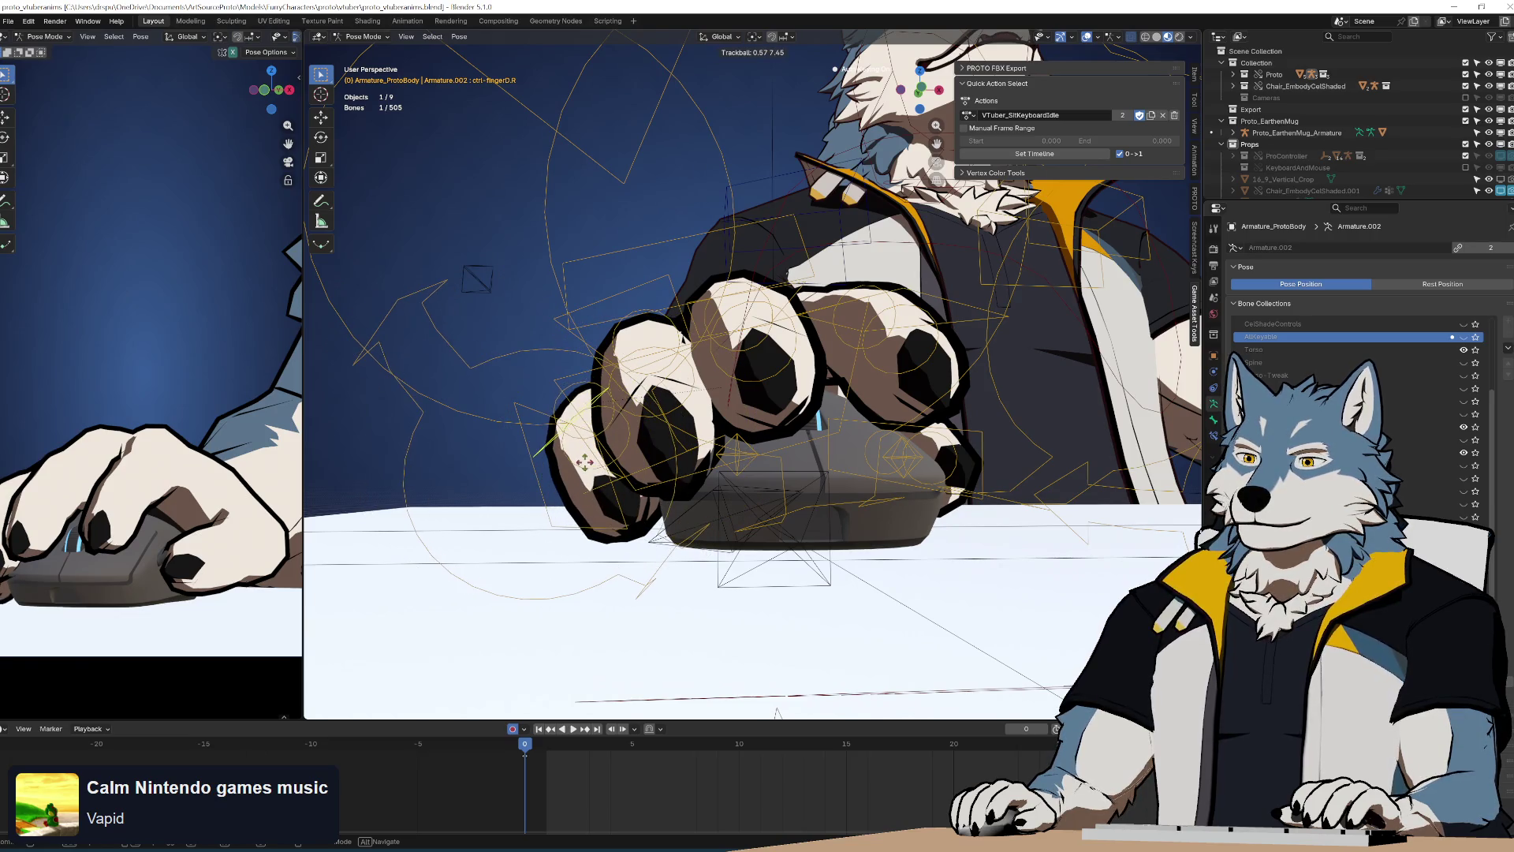
{"action": "left_click", "coordinate": [585, 462]}
{"action": "scroll", "coordinate": [129, 459], "scroll_direction": "down", "scroll_amount": 2}
Rotate and trackball-turn the third-finger control
{"action": "mouse_move", "coordinate": [647, 431]}
{"action": "middle_mouse_down"}
{"action": "mouse_move", "coordinate": [665, 414]}
{"action": "mouse_move", "coordinate": [621, 366]}
{"action": "mouse_move", "coordinate": [730, 383]}
{"action": "middle_mouse_up"}
{"action": "left_click", "coordinate": [622, 366]}
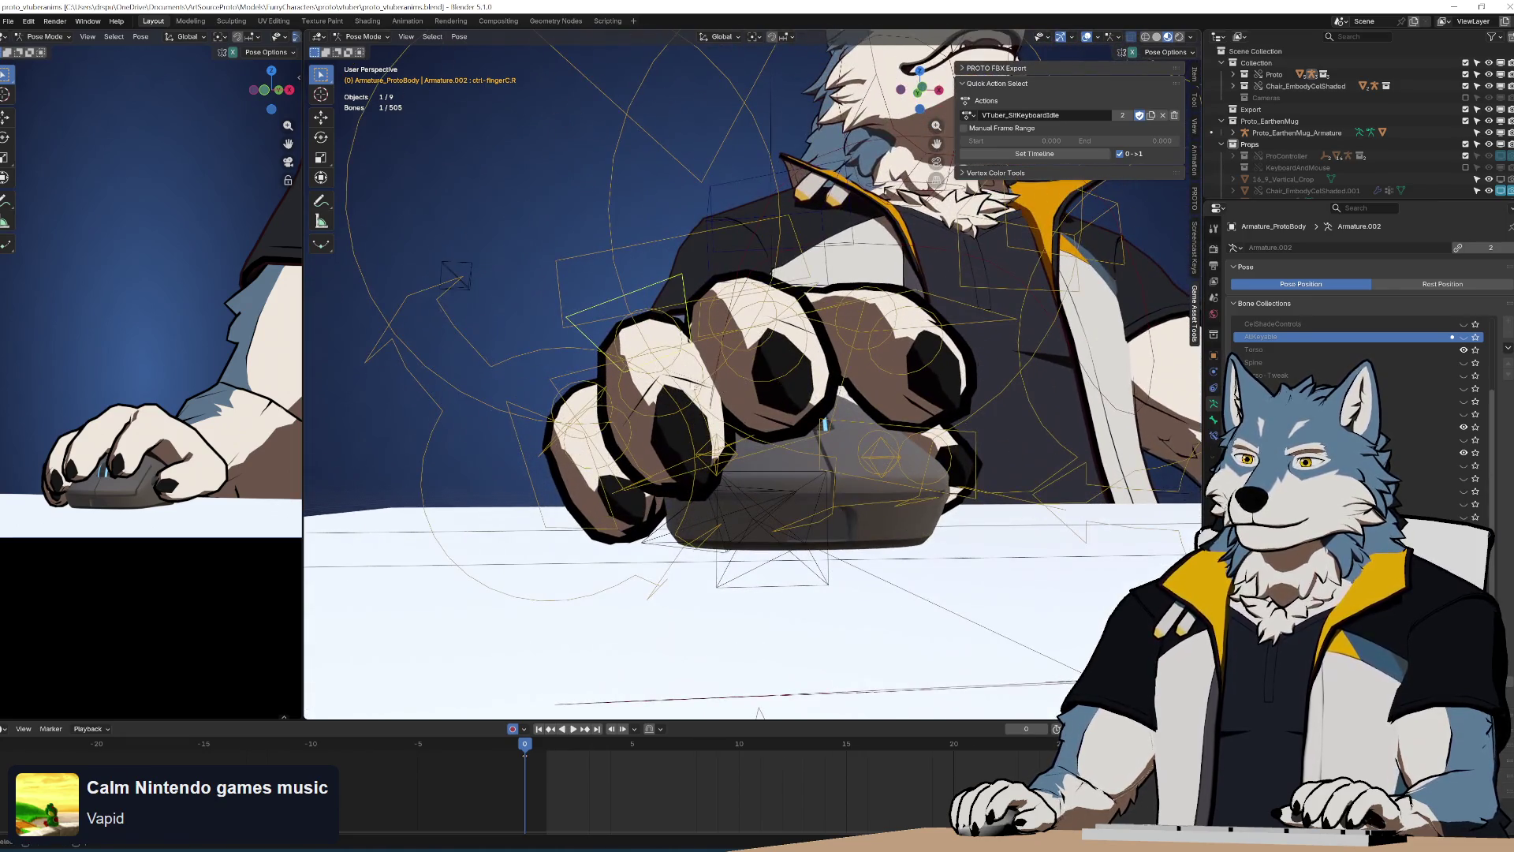
{"action": "left_click", "coordinate": [781, 412]}
{"action": "key", "text": "r"}
{"action": "key", "text": "r"}
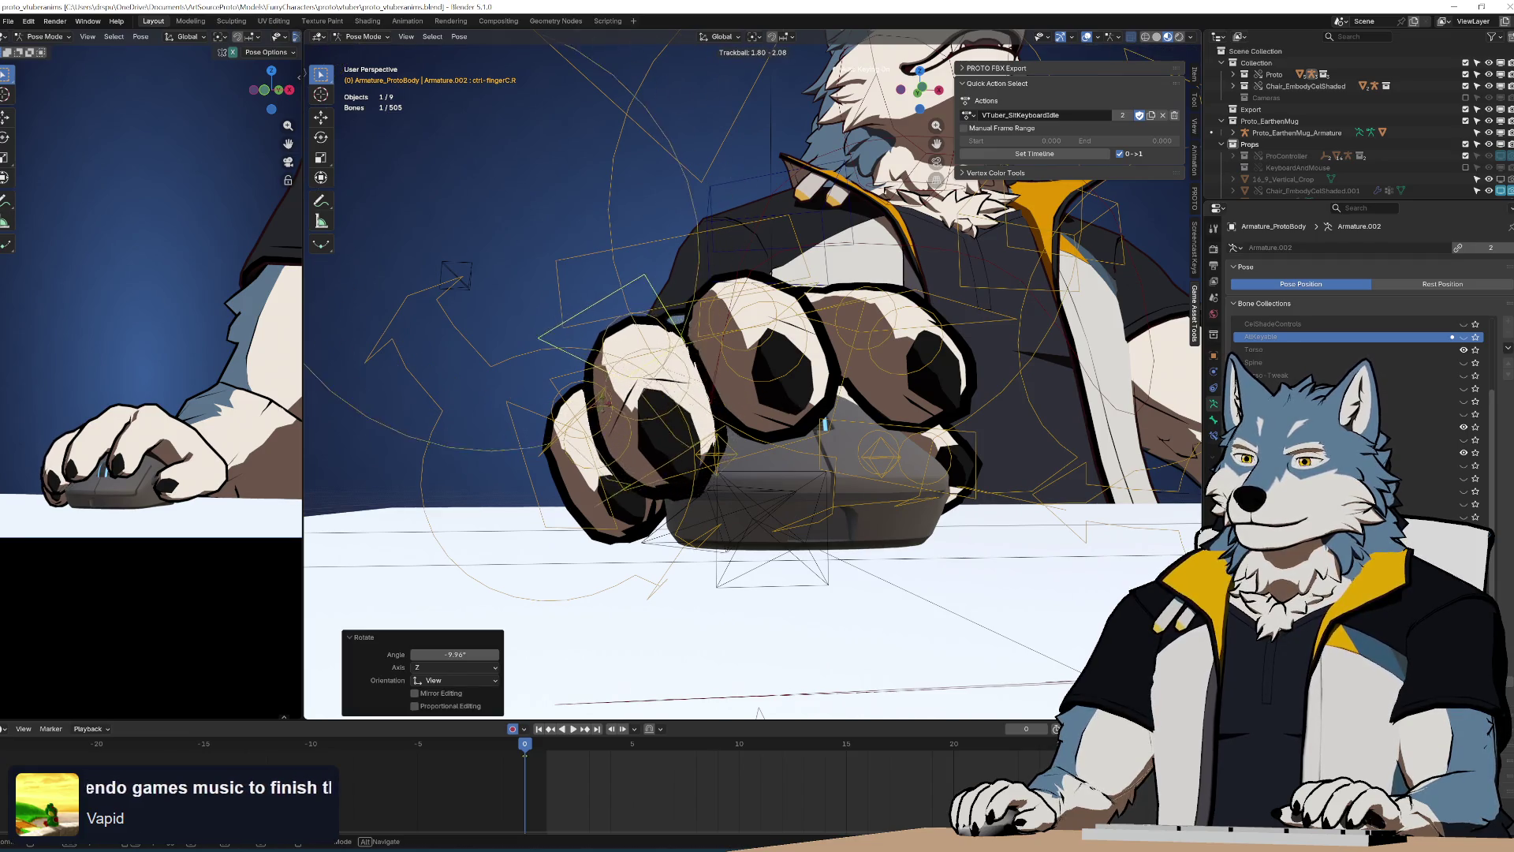
{"action": "left_click", "coordinate": [704, 426]}
{"action": "middle_click_drag", "start_coordinate": [704, 426], "coordinate": [718, 420]}
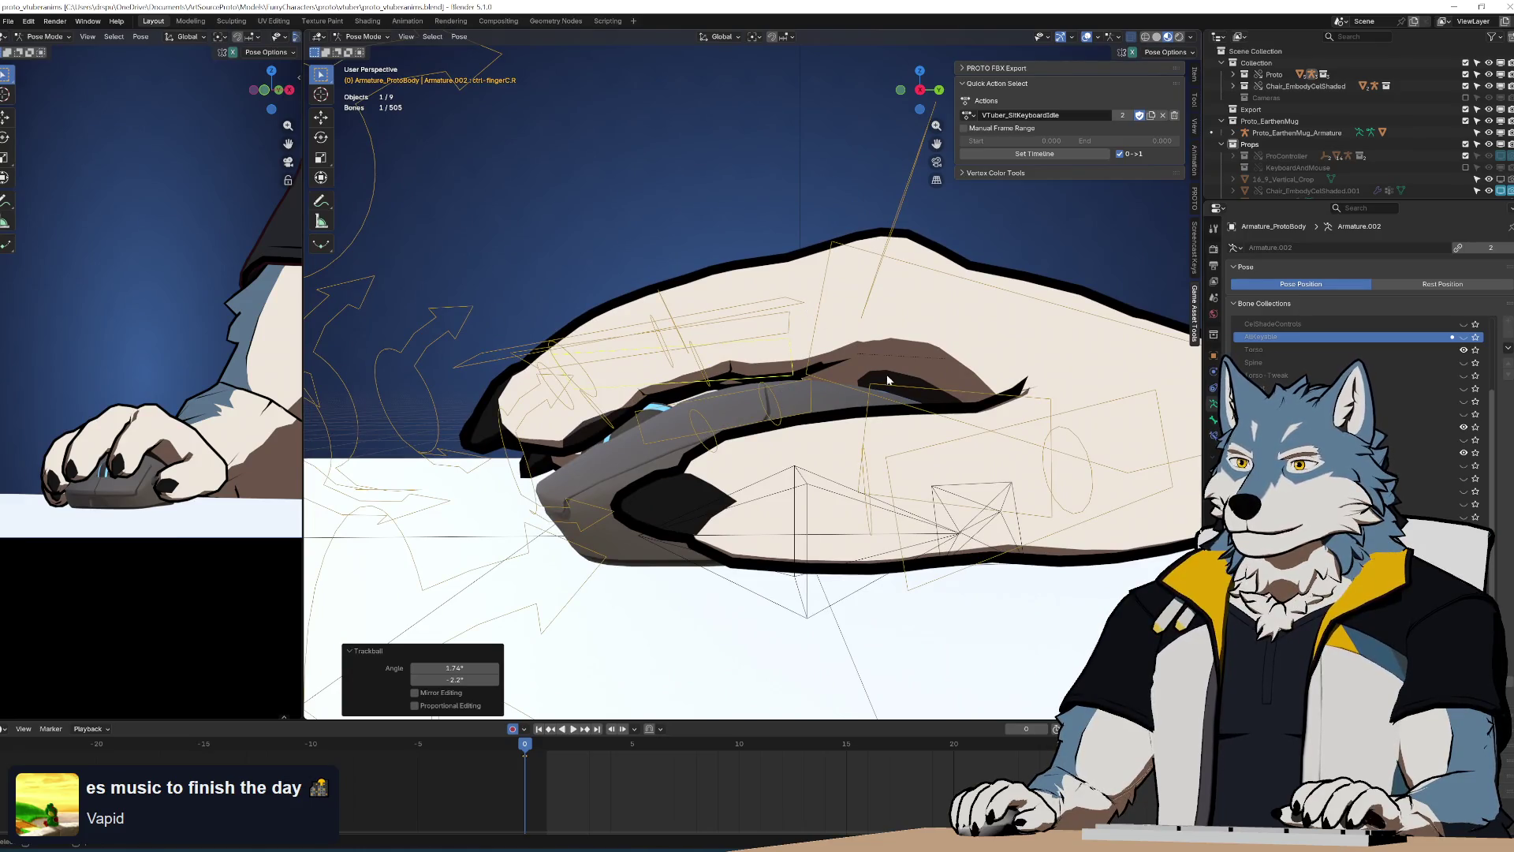
Give the first-finger control a small additional rotation
{"action": "left_click", "coordinate": [789, 309]}
{"action": "key", "text": "r"}
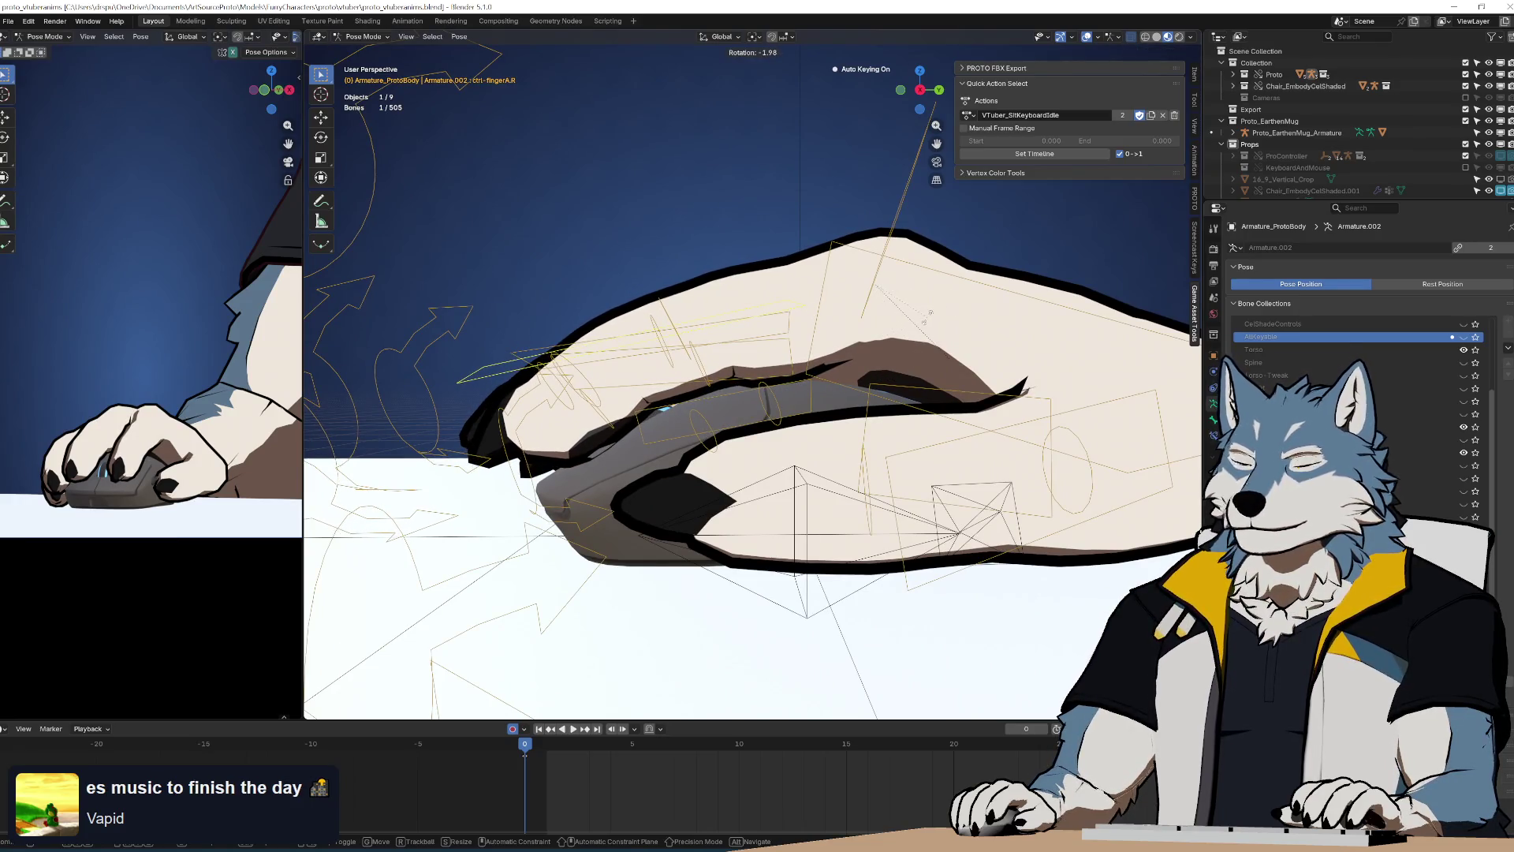
{"action": "left_click", "coordinate": [929, 313]}
{"action": "mouse_move", "coordinate": [929, 312]}
{"action": "middle_mouse_down"}
{"action": "mouse_move", "coordinate": [799, 327]}
{"action": "mouse_move", "coordinate": [599, 316]}
{"action": "mouse_move", "coordinate": [722, 386]}
{"action": "middle_mouse_up"}
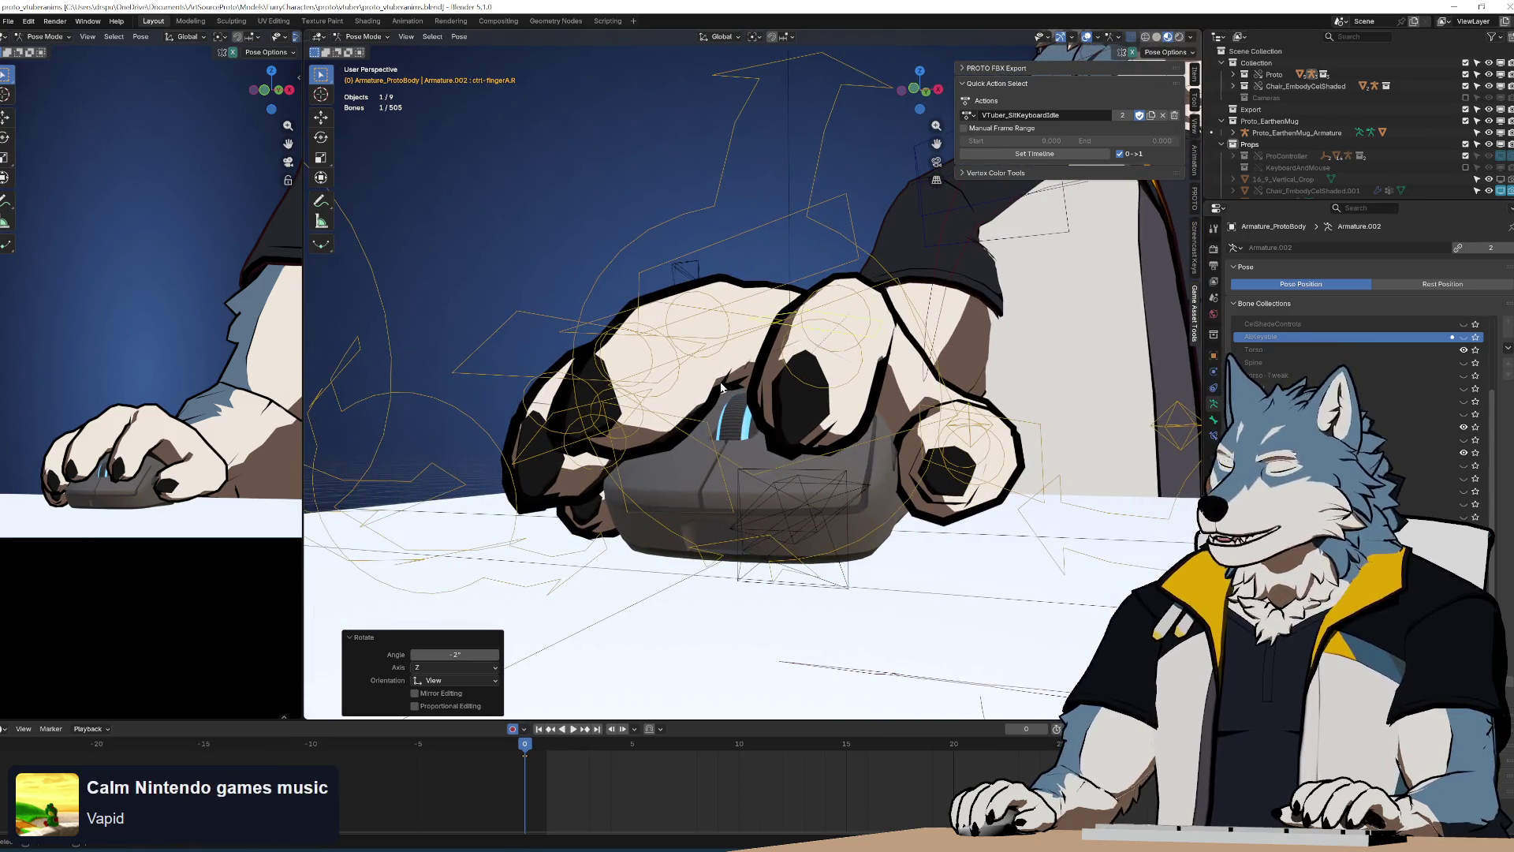
{"action": "scroll", "coordinate": [722, 386], "scroll_direction": "down", "scroll_amount": 10}
{"action": "scroll", "coordinate": [121, 461], "scroll_direction": "down", "scroll_amount": 10}
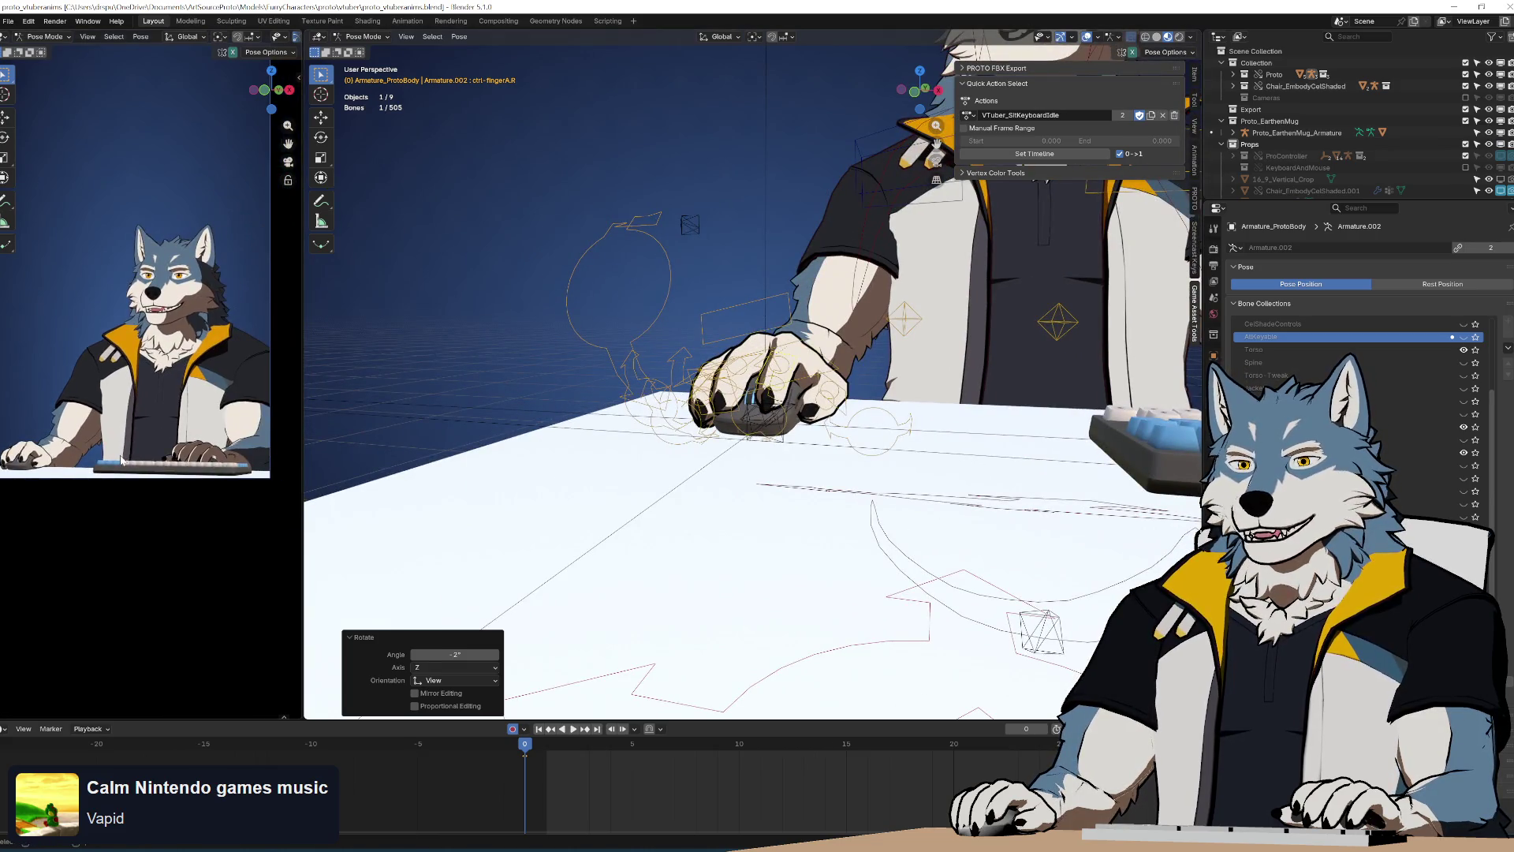
{"action": "scroll", "coordinate": [121, 462], "scroll_direction": "up", "scroll_amount": 5}
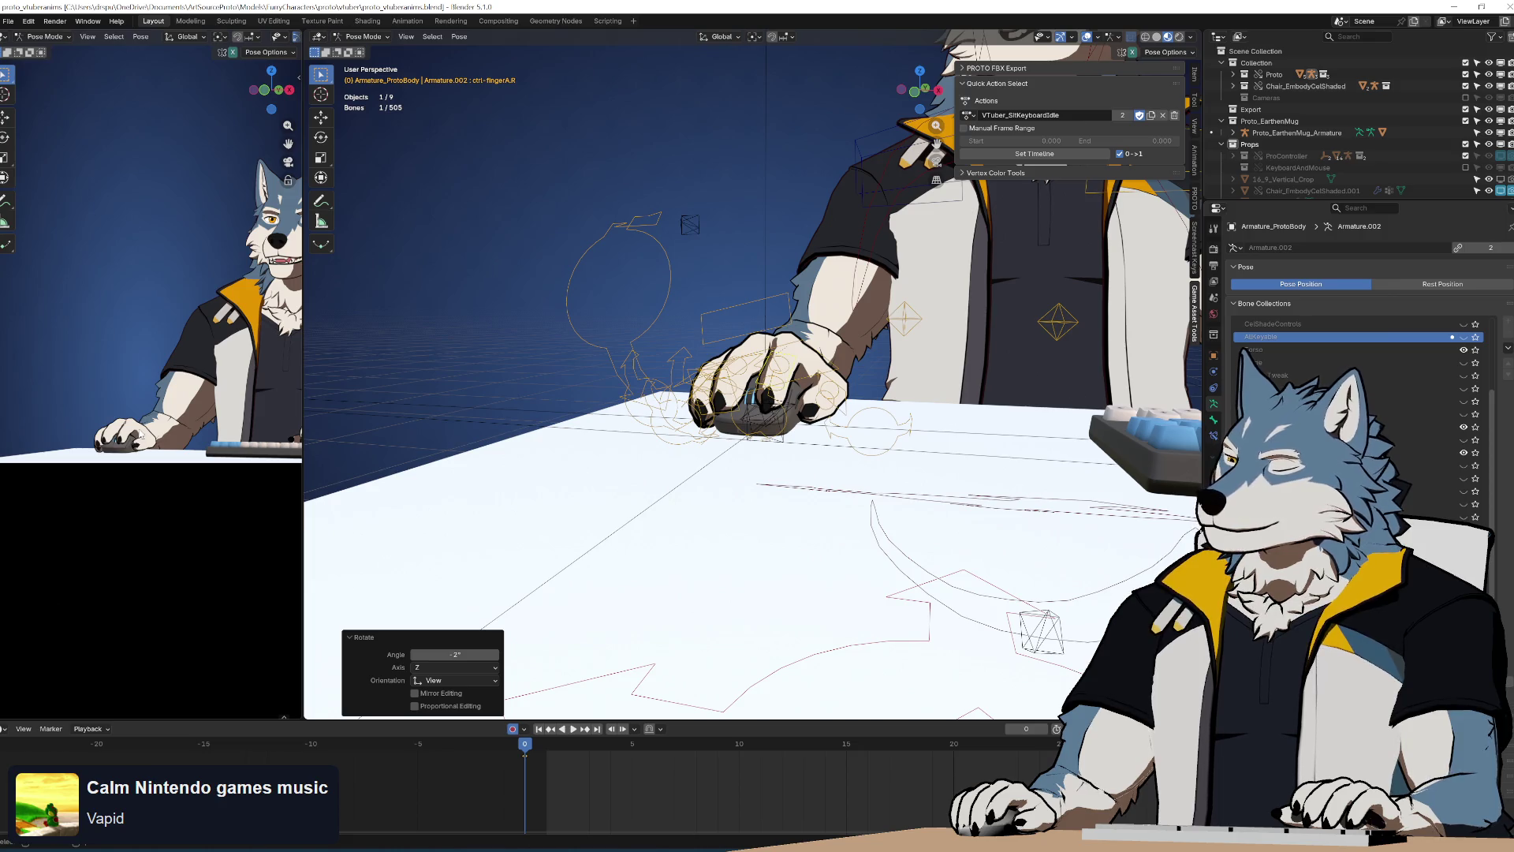
{"action": "scroll", "coordinate": [105, 445], "scroll_direction": "up", "scroll_amount": 5}
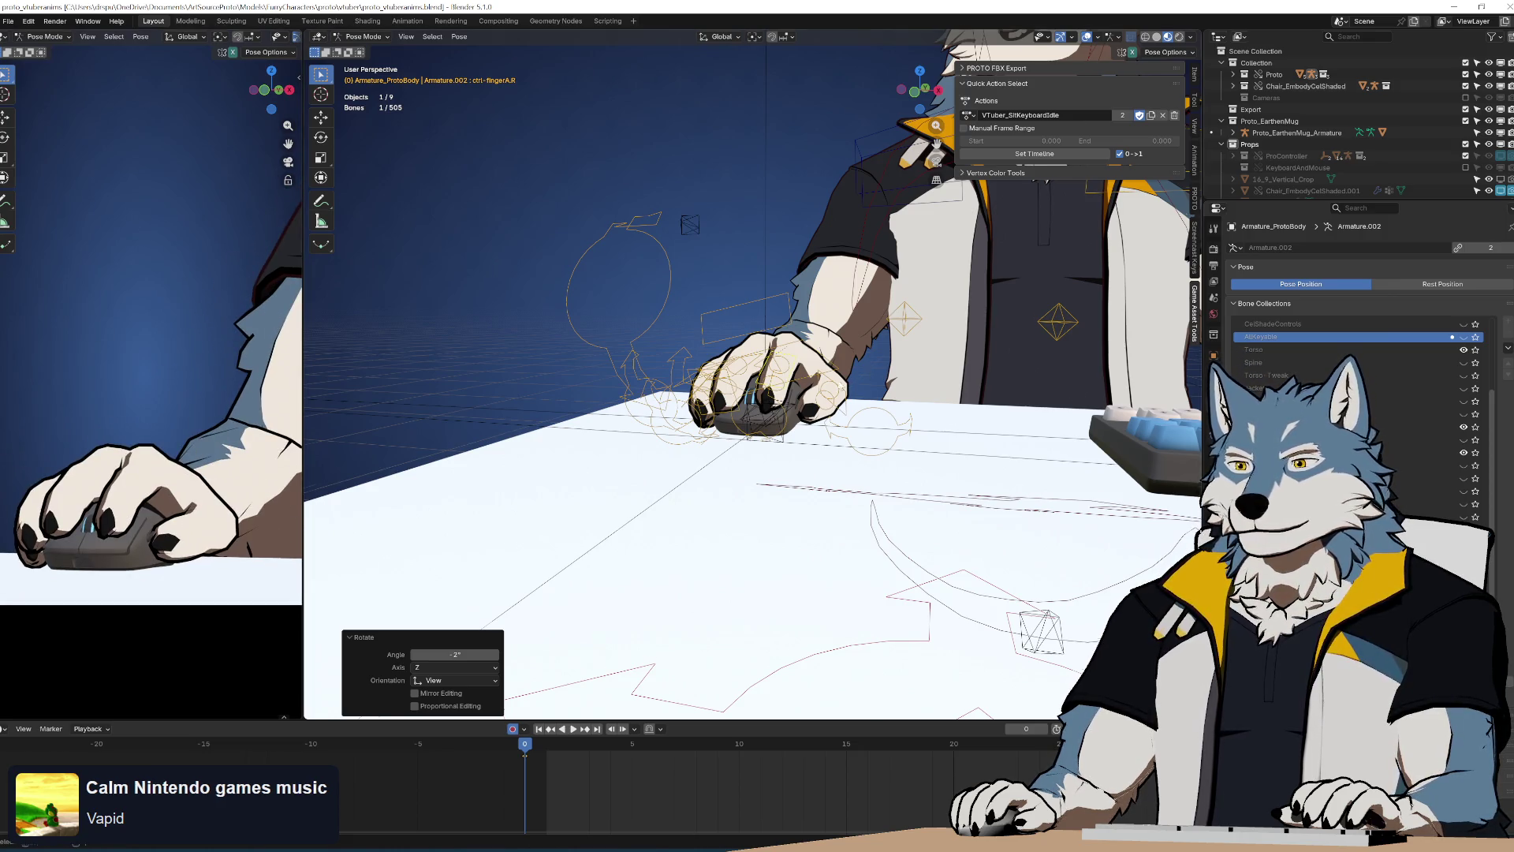
{"action": "middle_click_drag", "start_coordinate": [694, 371], "coordinate": [742, 377]}
Tilt the right hand by rotating ctrl-ik-forearm.R and the selected hand bones
{"action": "key", "text": "KP_Decimal"}
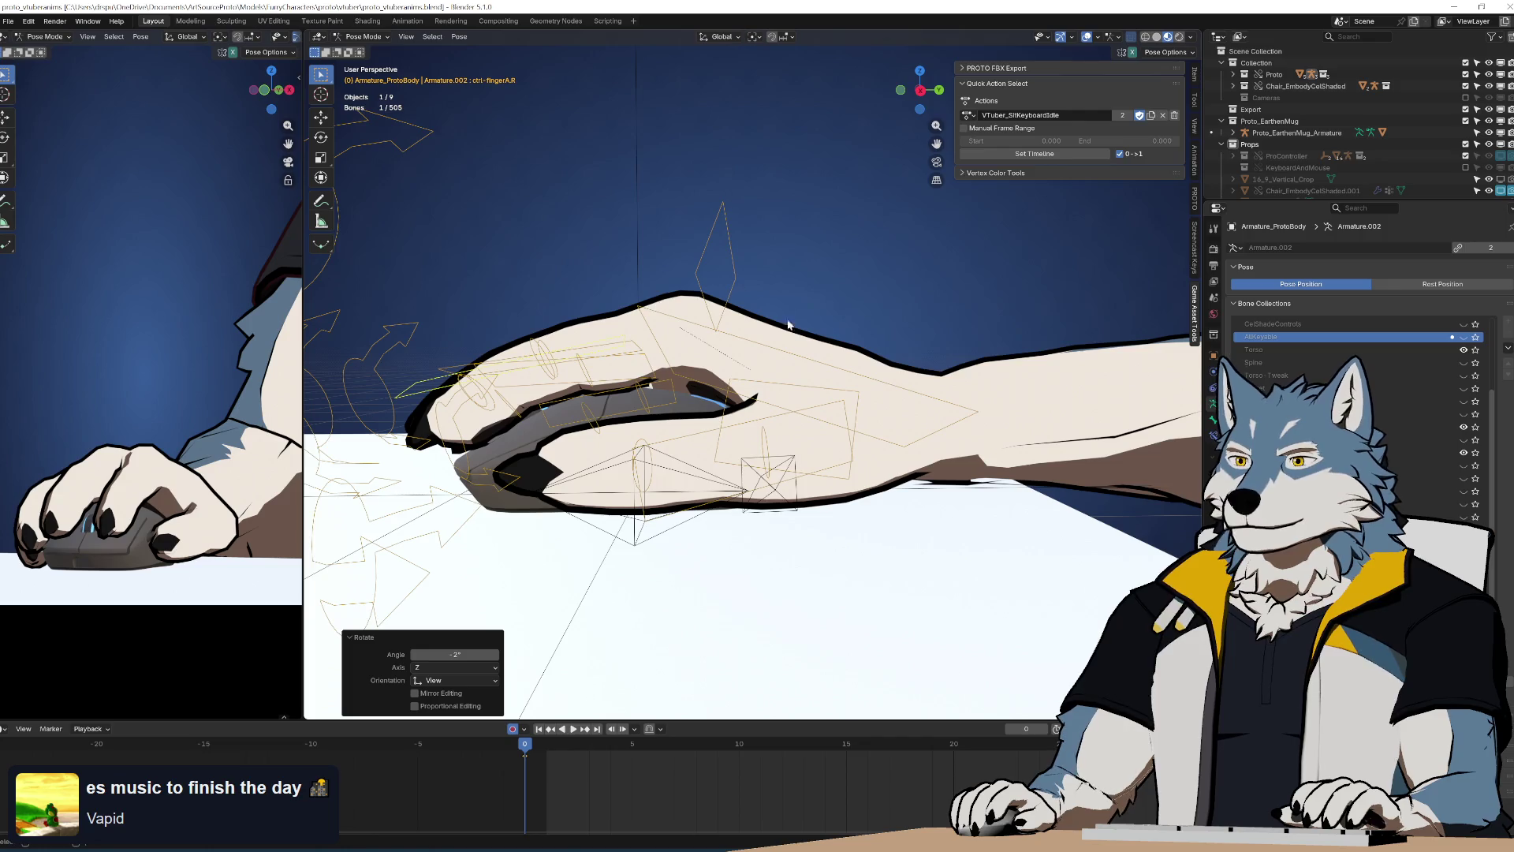
{"action": "left_click", "coordinate": [921, 390]}
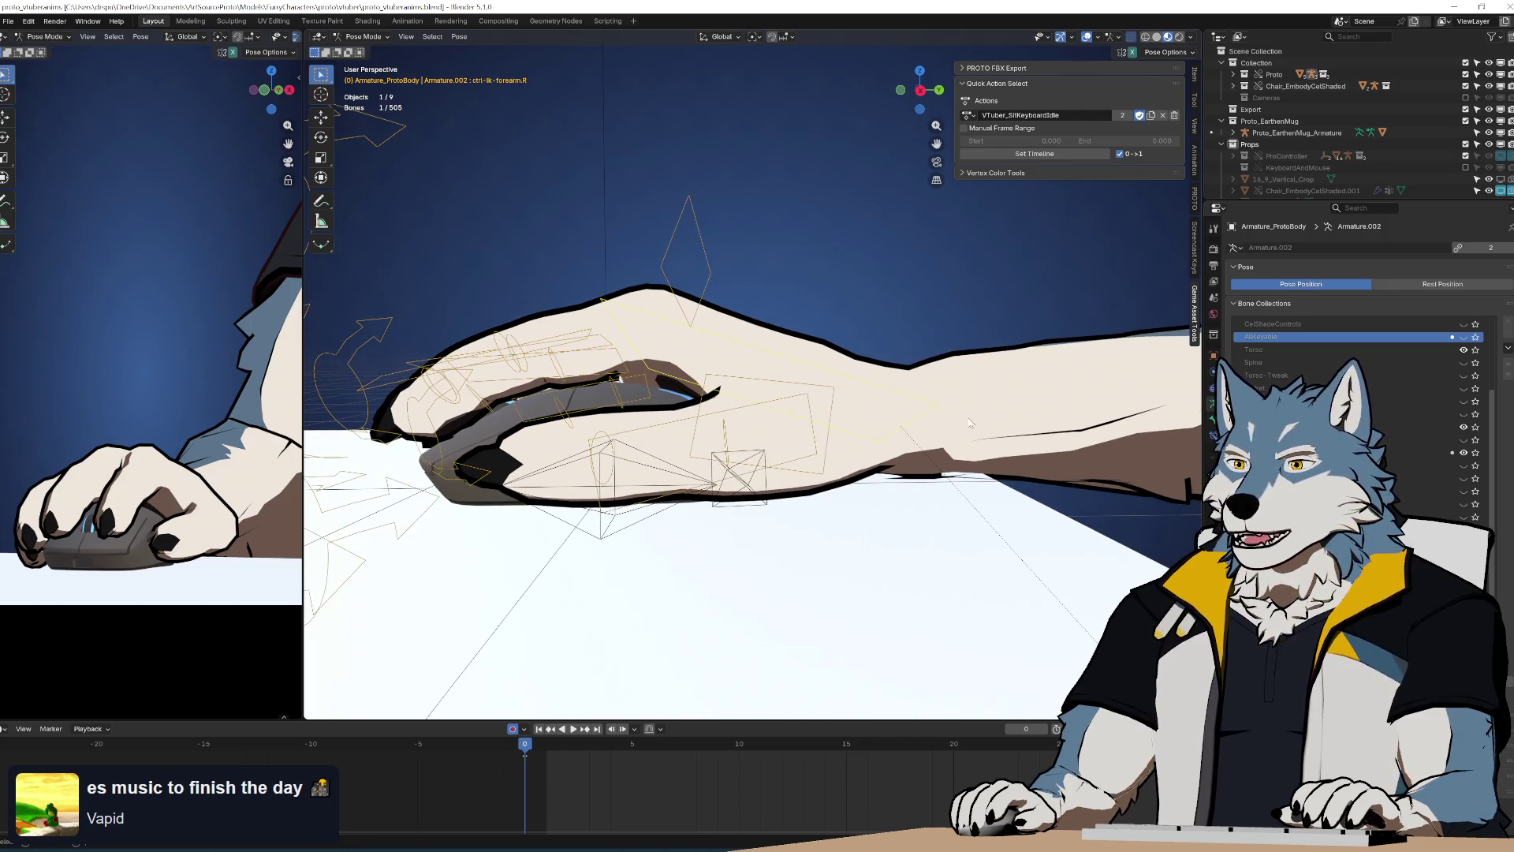
{"action": "key", "text": "r"}
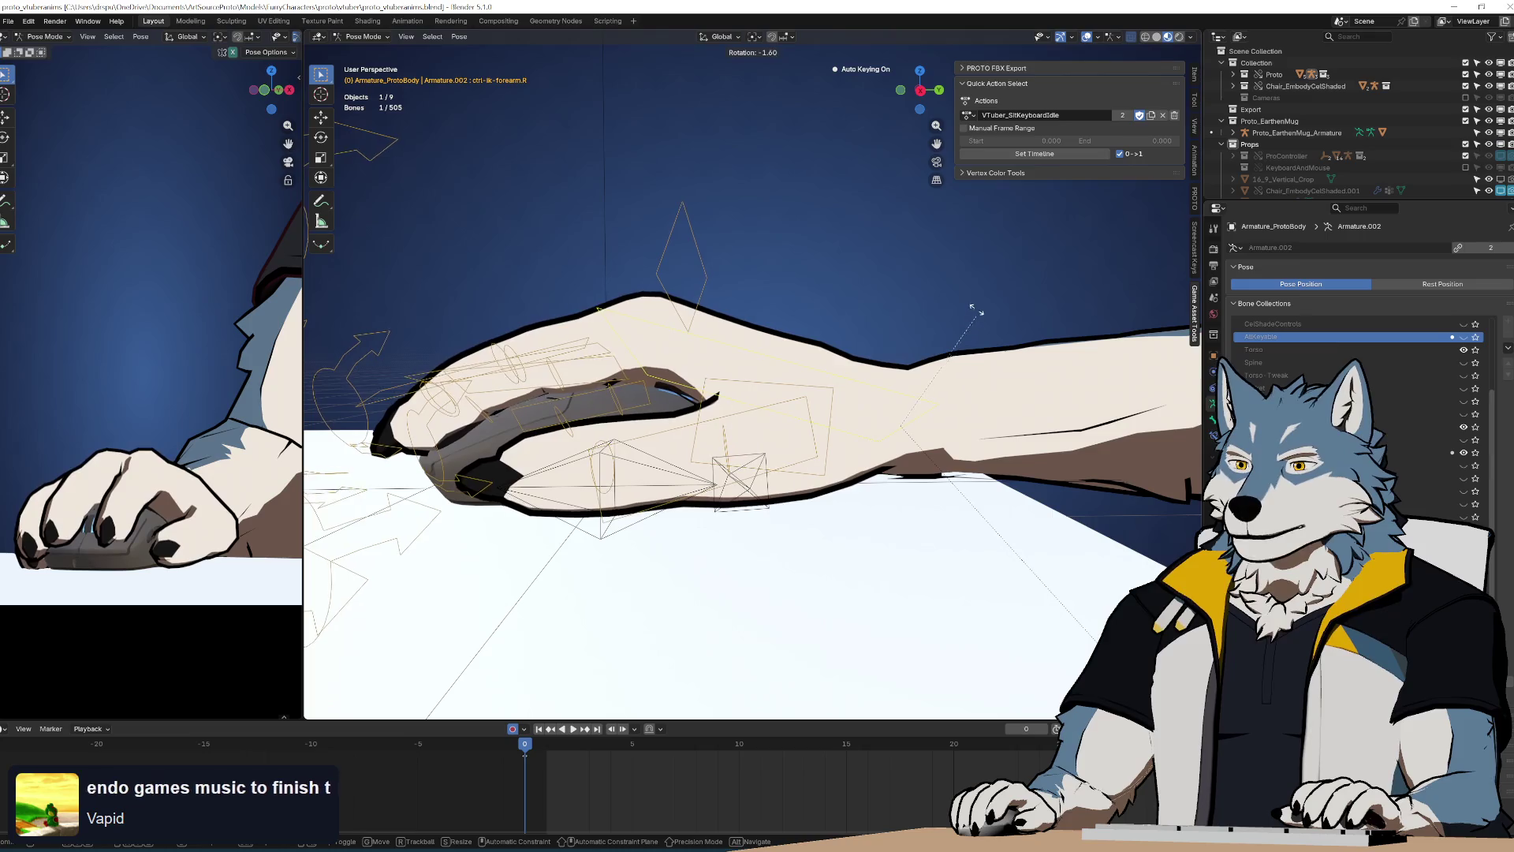
{"action": "left_click", "coordinate": [976, 266]}
{"action": "middle_click_drag", "start_coordinate": [852, 341], "coordinate": [676, 381]}
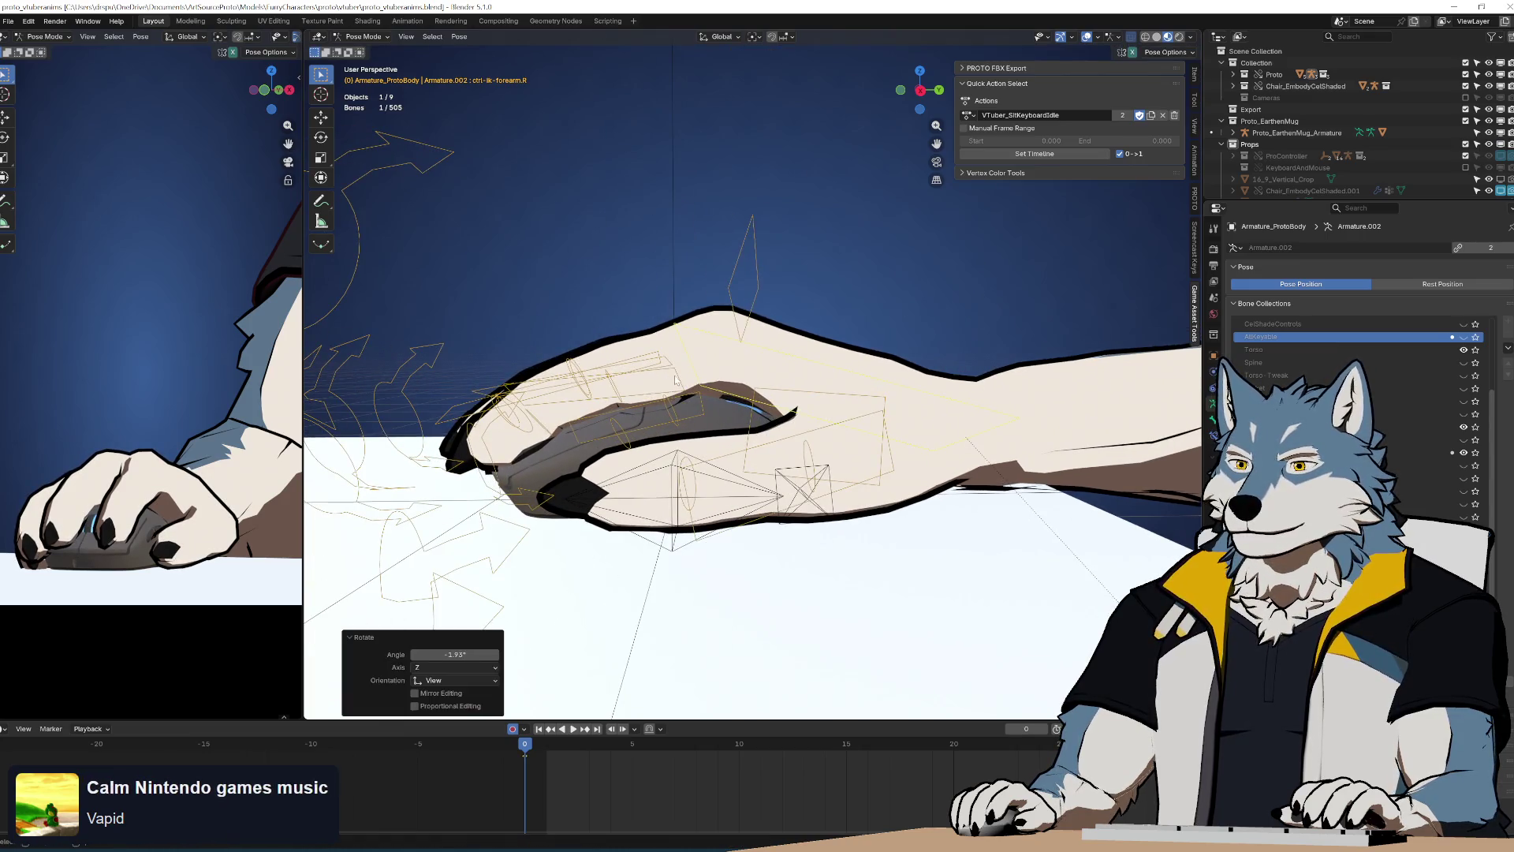
{"action": "left_click_drag", "start_coordinate": [676, 381], "coordinate": [676, 381]}
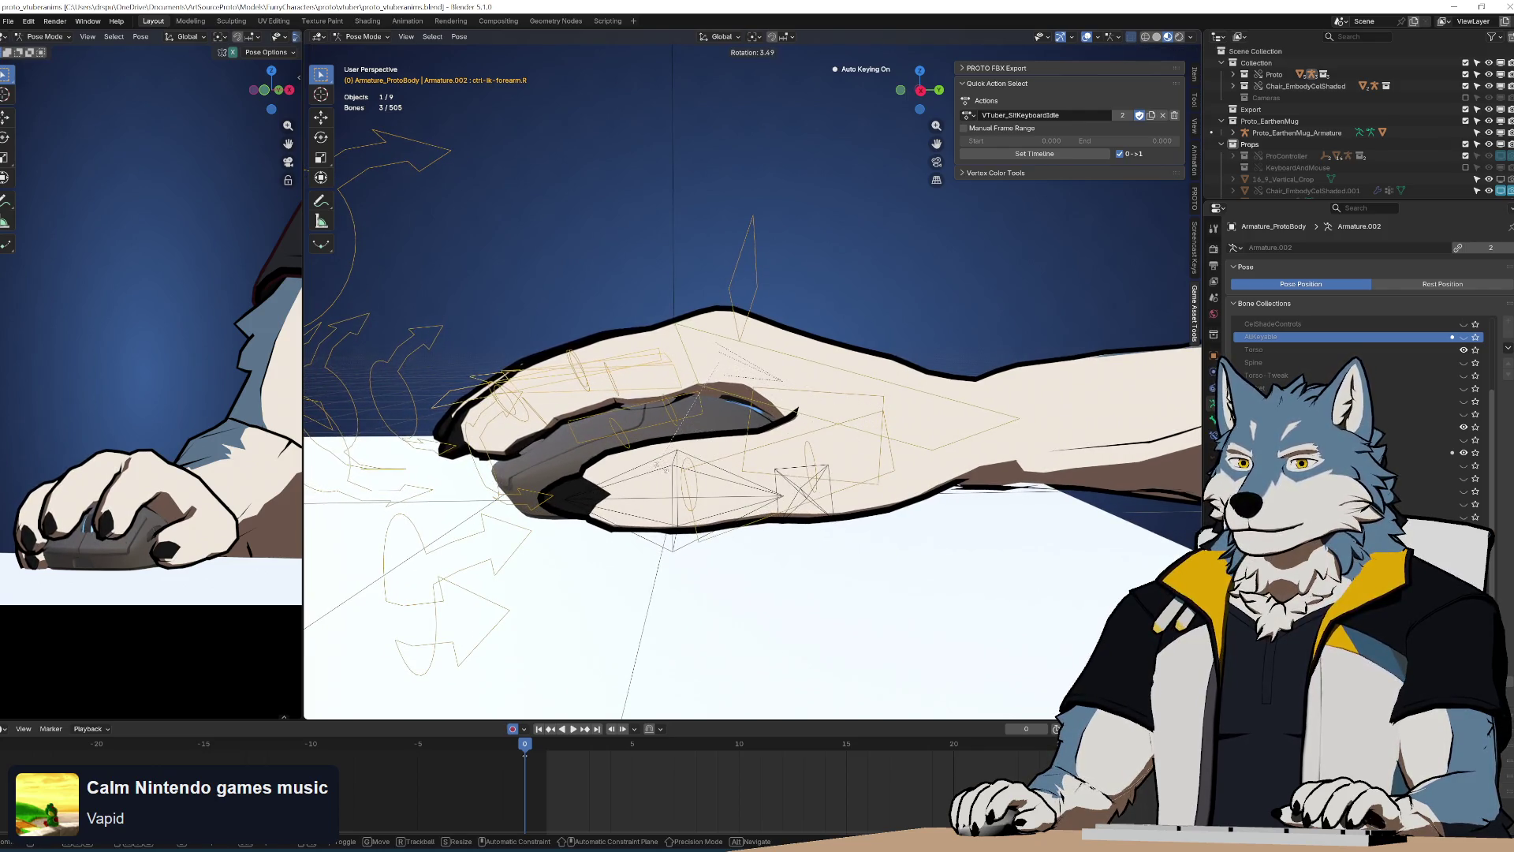
{"action": "left_click", "coordinate": [656, 469]}
Turn the right thumb 1.1° about Z plus a slight trackball turn against the mouse
{"action": "left_click", "coordinate": [856, 459]}
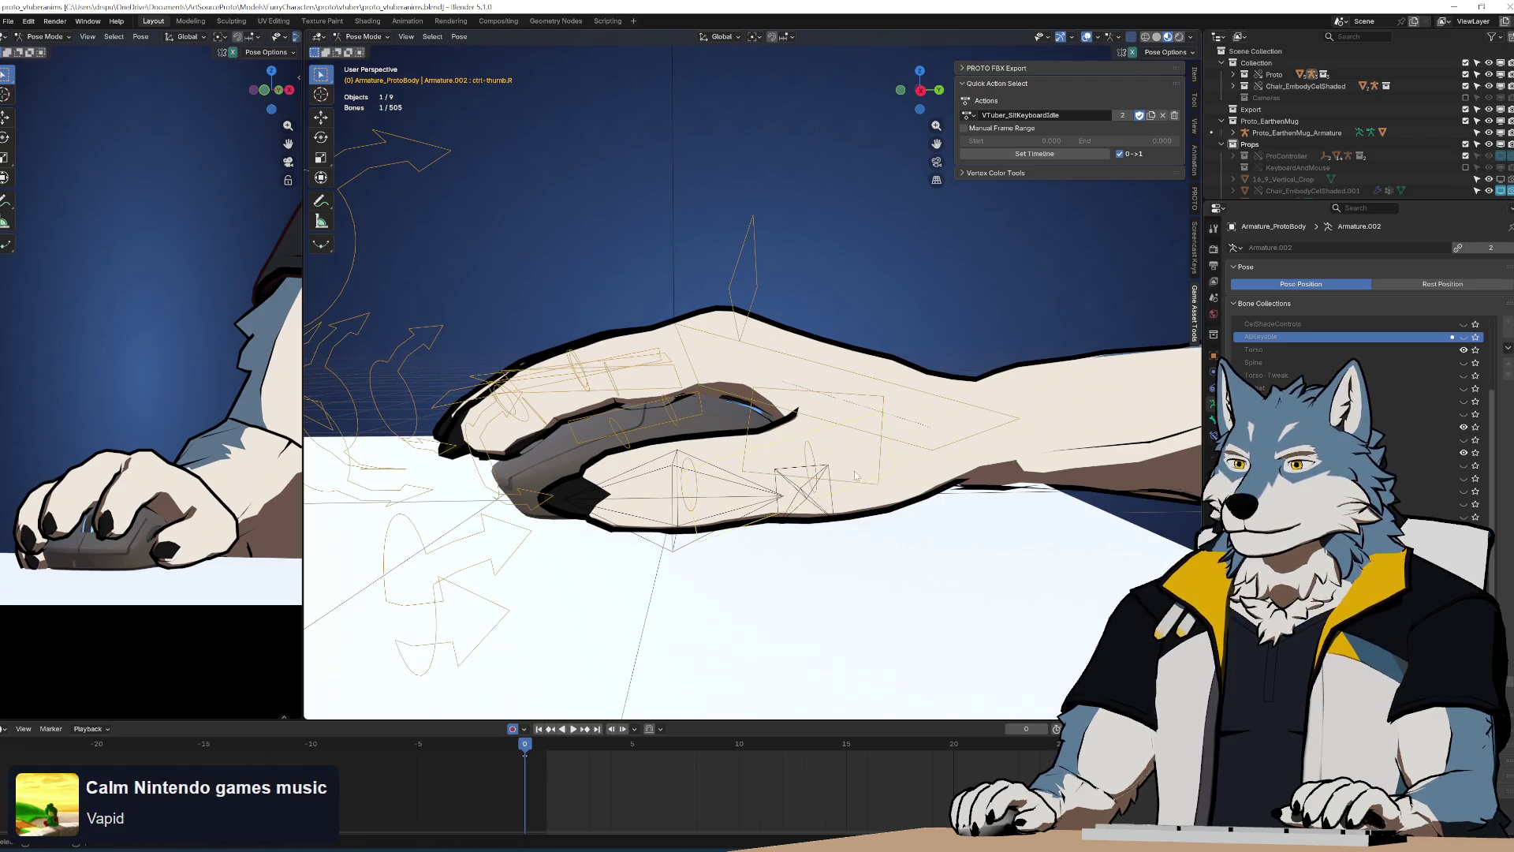
{"action": "key", "text": "r"}
{"action": "left_click", "coordinate": [998, 474]}
{"action": "middle_click_drag", "start_coordinate": [998, 473], "coordinate": [848, 473]}
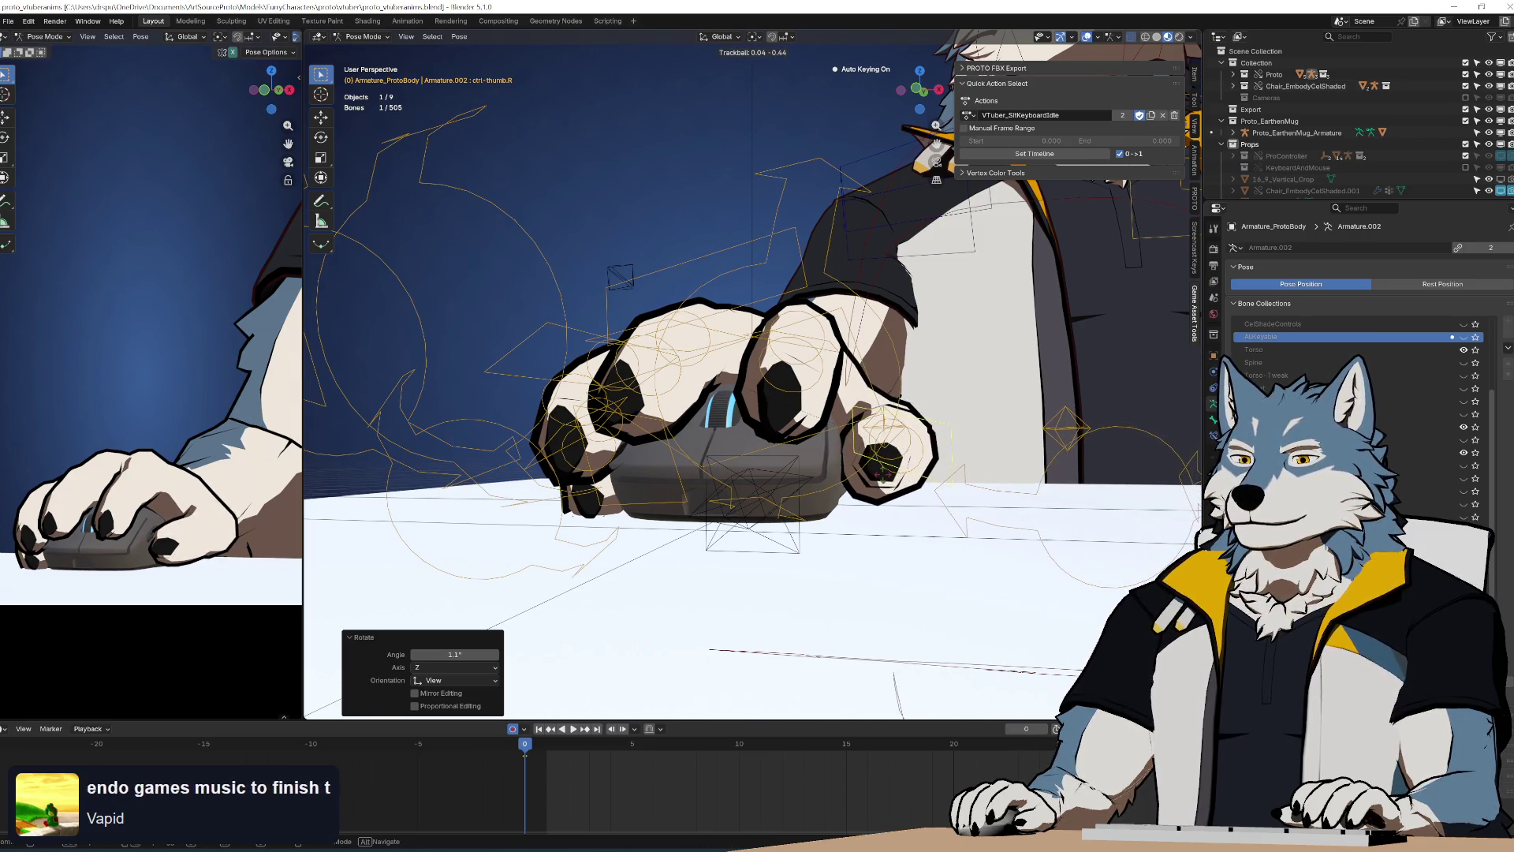
{"action": "left_click", "coordinate": [909, 475]}
{"action": "mouse_move", "coordinate": [910, 475]}
{"action": "middle_mouse_down"}
{"action": "mouse_move", "coordinate": [832, 466]}
{"action": "mouse_move", "coordinate": [803, 347]}
{"action": "middle_mouse_up"}
{"action": "middle_click_drag", "start_coordinate": [742, 332], "coordinate": [631, 355]}
Shift the keyboard via ctrl-item.L by 0.7419 cm in X and 2.1845 cm in Y
{"action": "scroll", "coordinate": [186, 448], "scroll_direction": "down", "scroll_amount": 5}
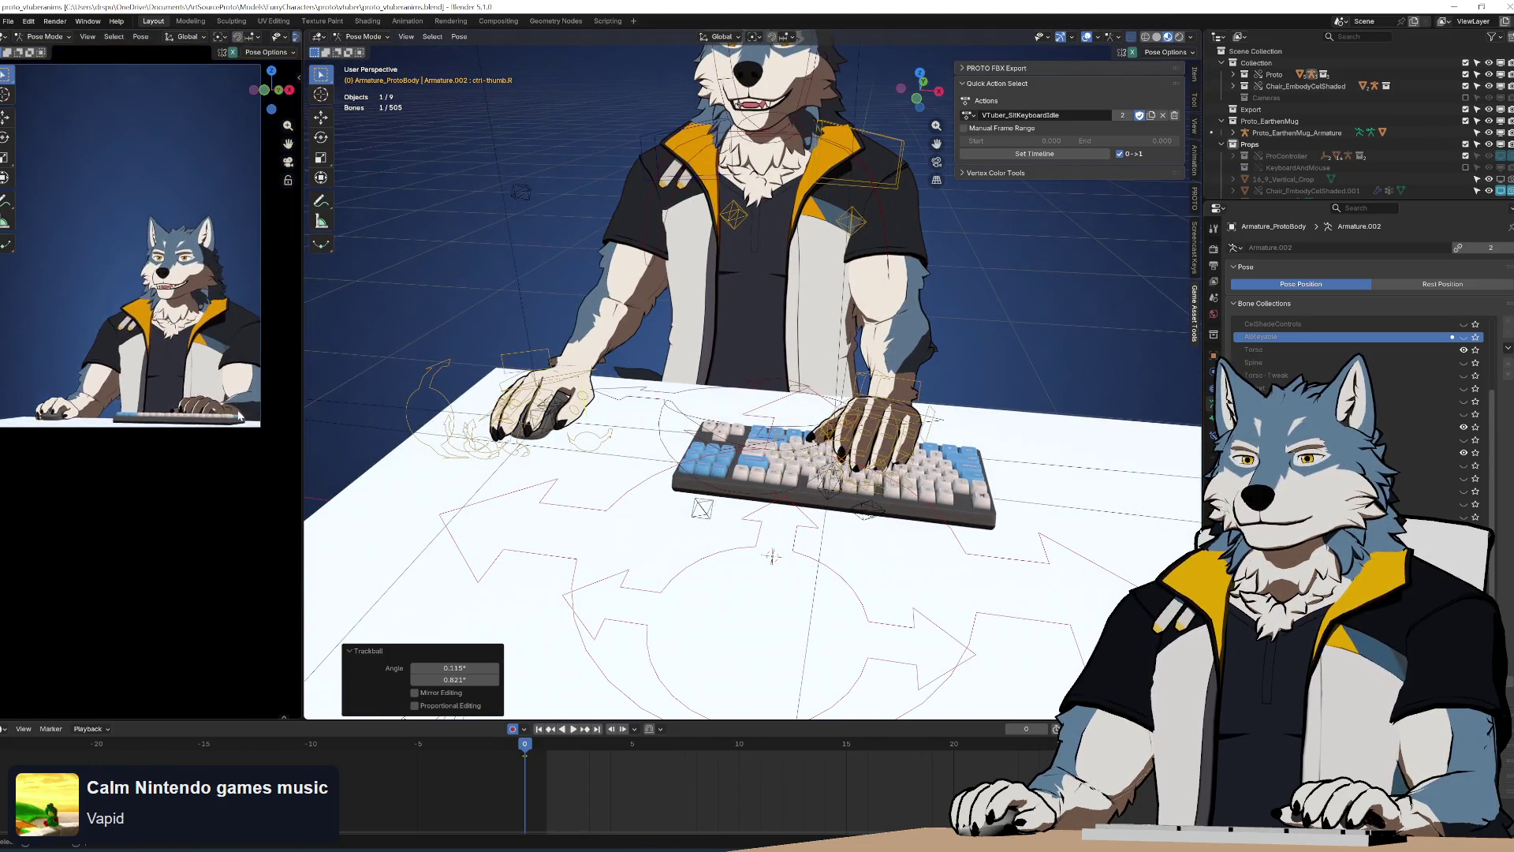
{"action": "scroll", "coordinate": [192, 436], "scroll_direction": "up", "scroll_amount": 5}
{"action": "scroll", "coordinate": [218, 399], "scroll_direction": "down", "scroll_amount": 4}
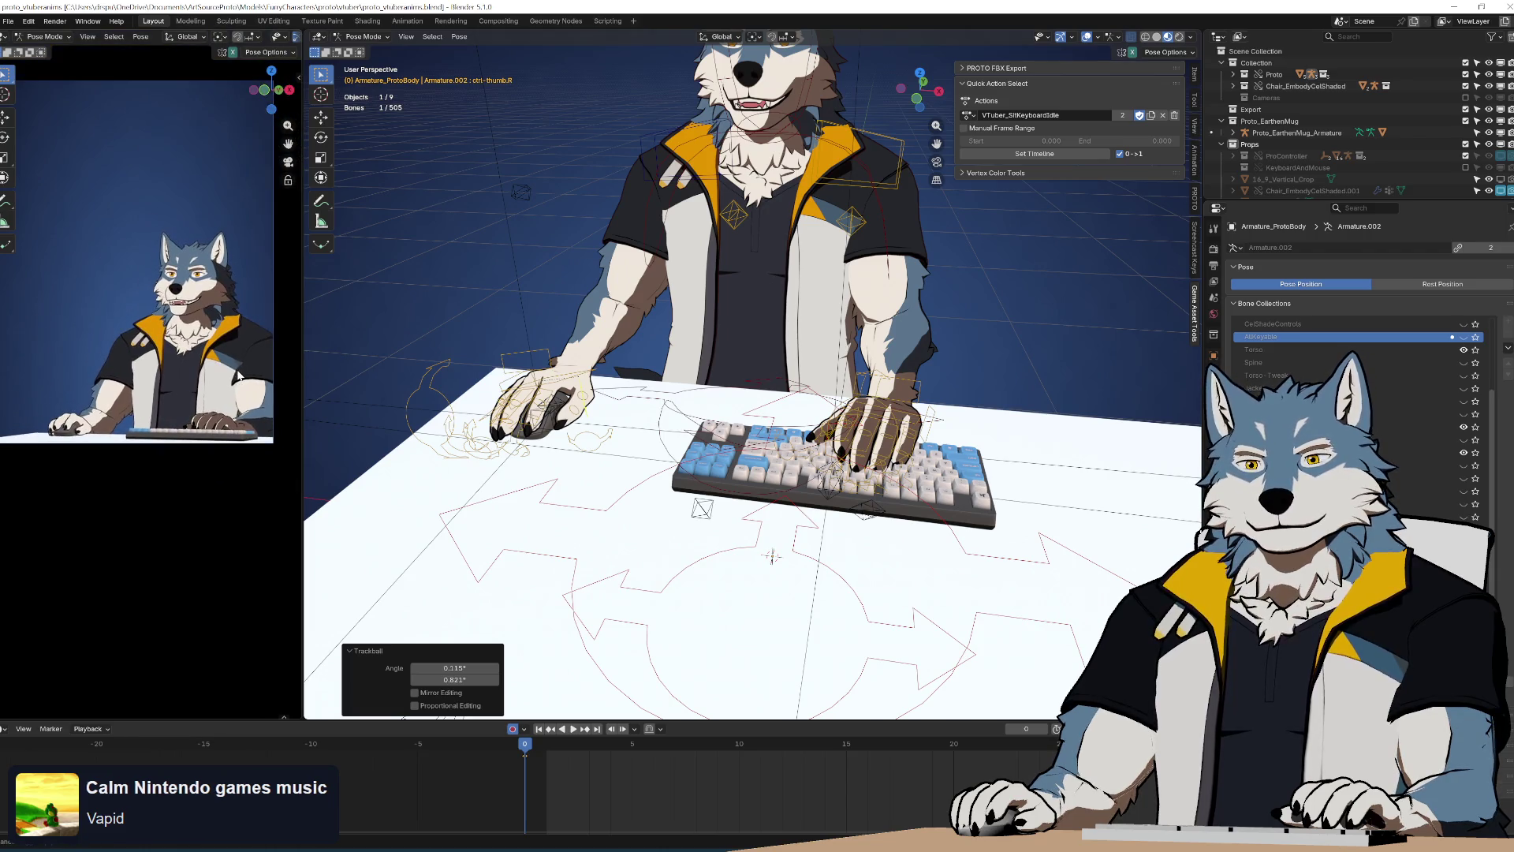
{"action": "scroll", "coordinate": [150, 245], "scroll_direction": "up", "scroll_amount": 1}
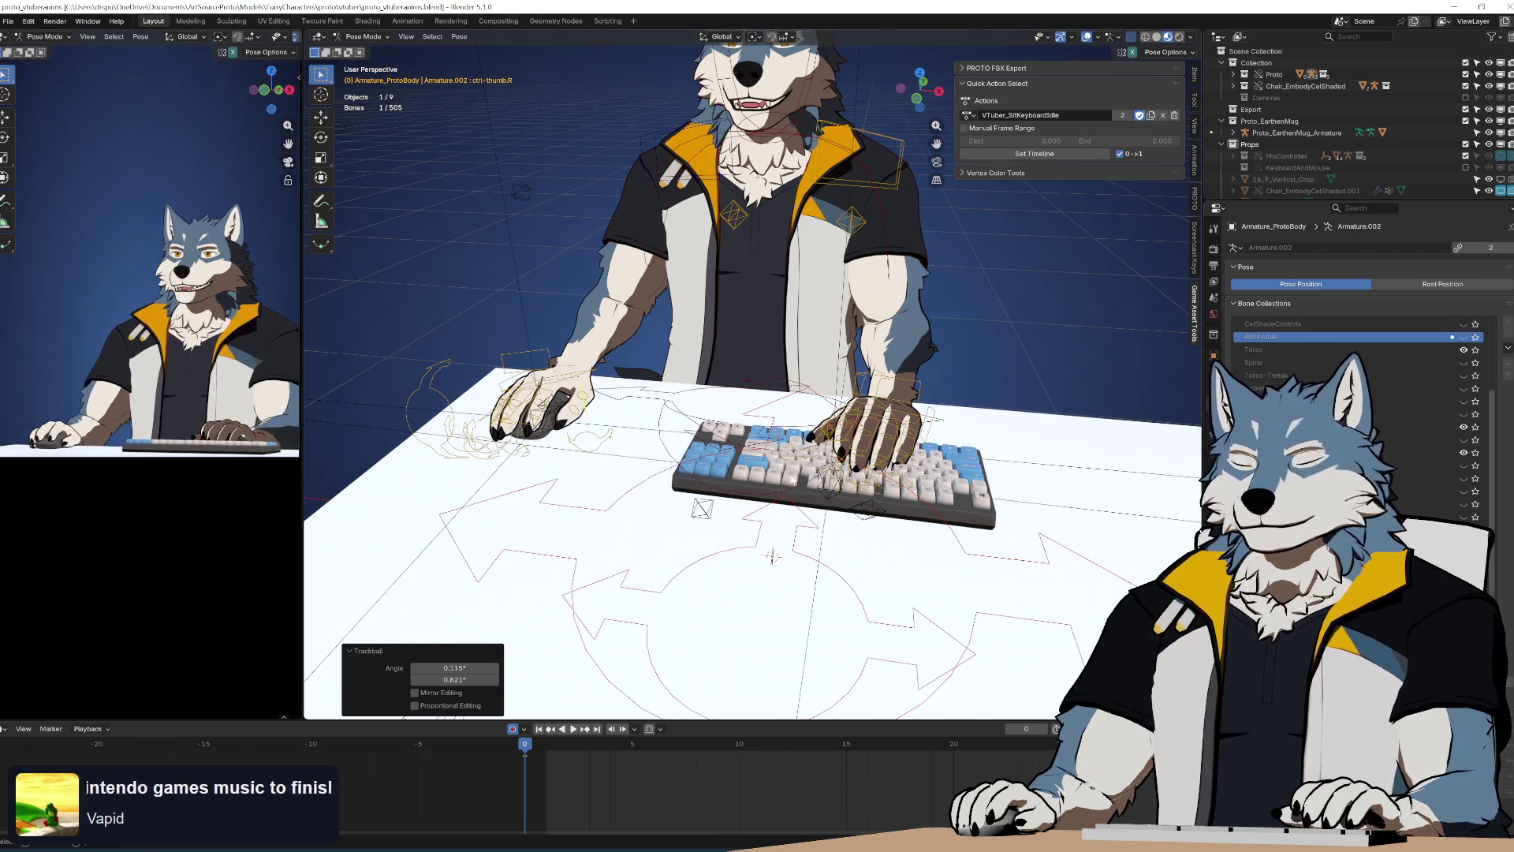
{"action": "mouse_move", "coordinate": [792, 478]}
{"action": "middle_mouse_down"}
{"action": "mouse_move", "coordinate": [952, 501]}
{"action": "mouse_move", "coordinate": [695, 530]}
{"action": "mouse_move", "coordinate": [745, 226]}
{"action": "mouse_move", "coordinate": [1025, 444]}
{"action": "middle_mouse_up"}
{"action": "left_click", "coordinate": [695, 530]}
{"action": "key", "text": "g"}
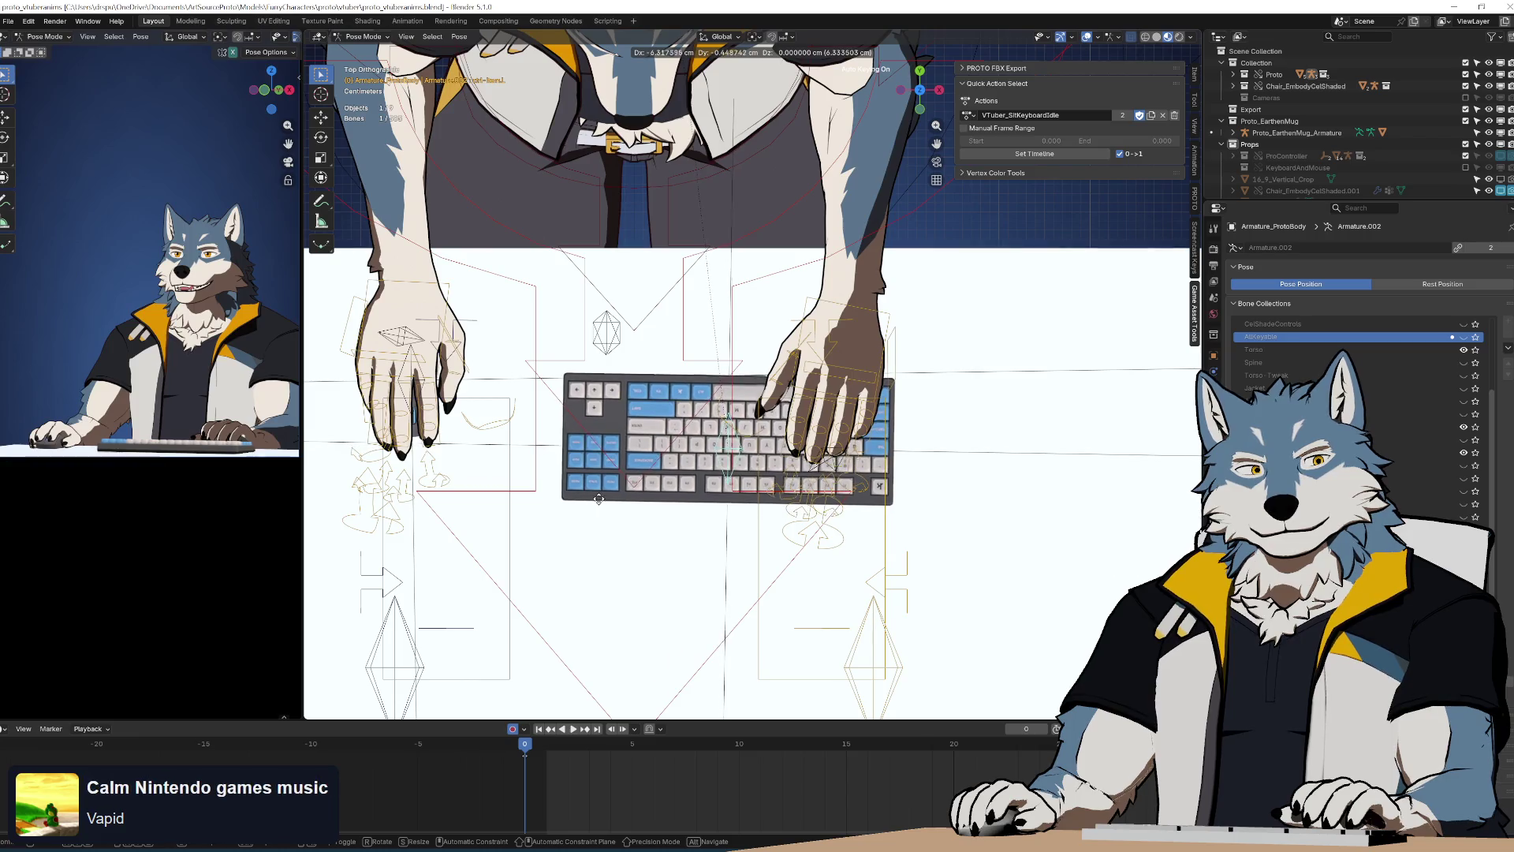
{"action": "left_click", "coordinate": [585, 527]}
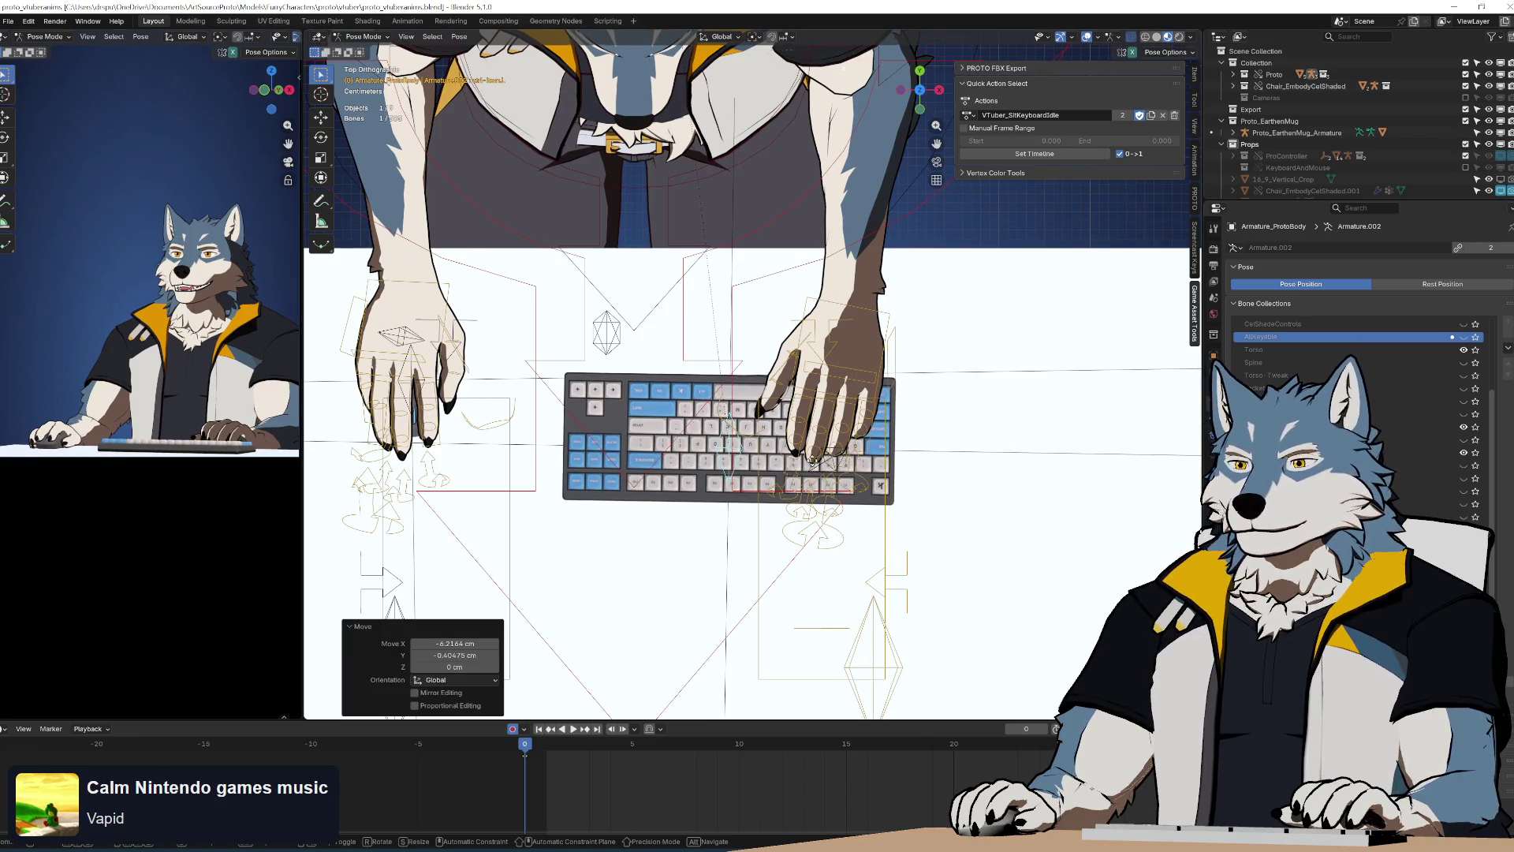
{"action": "key", "text": "g"}
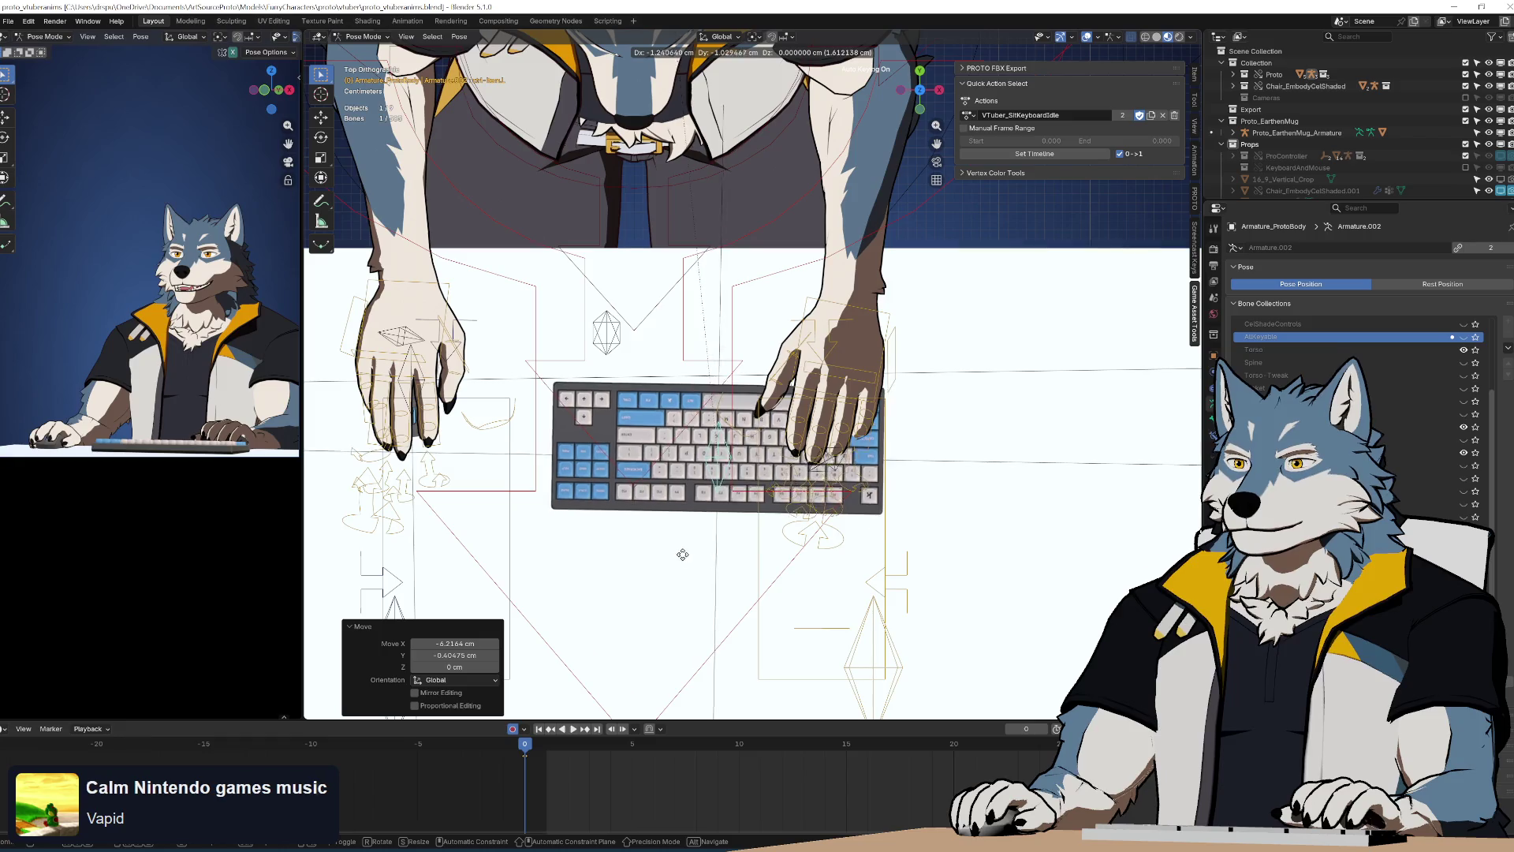
{"action": "left_click", "coordinate": [689, 581]}
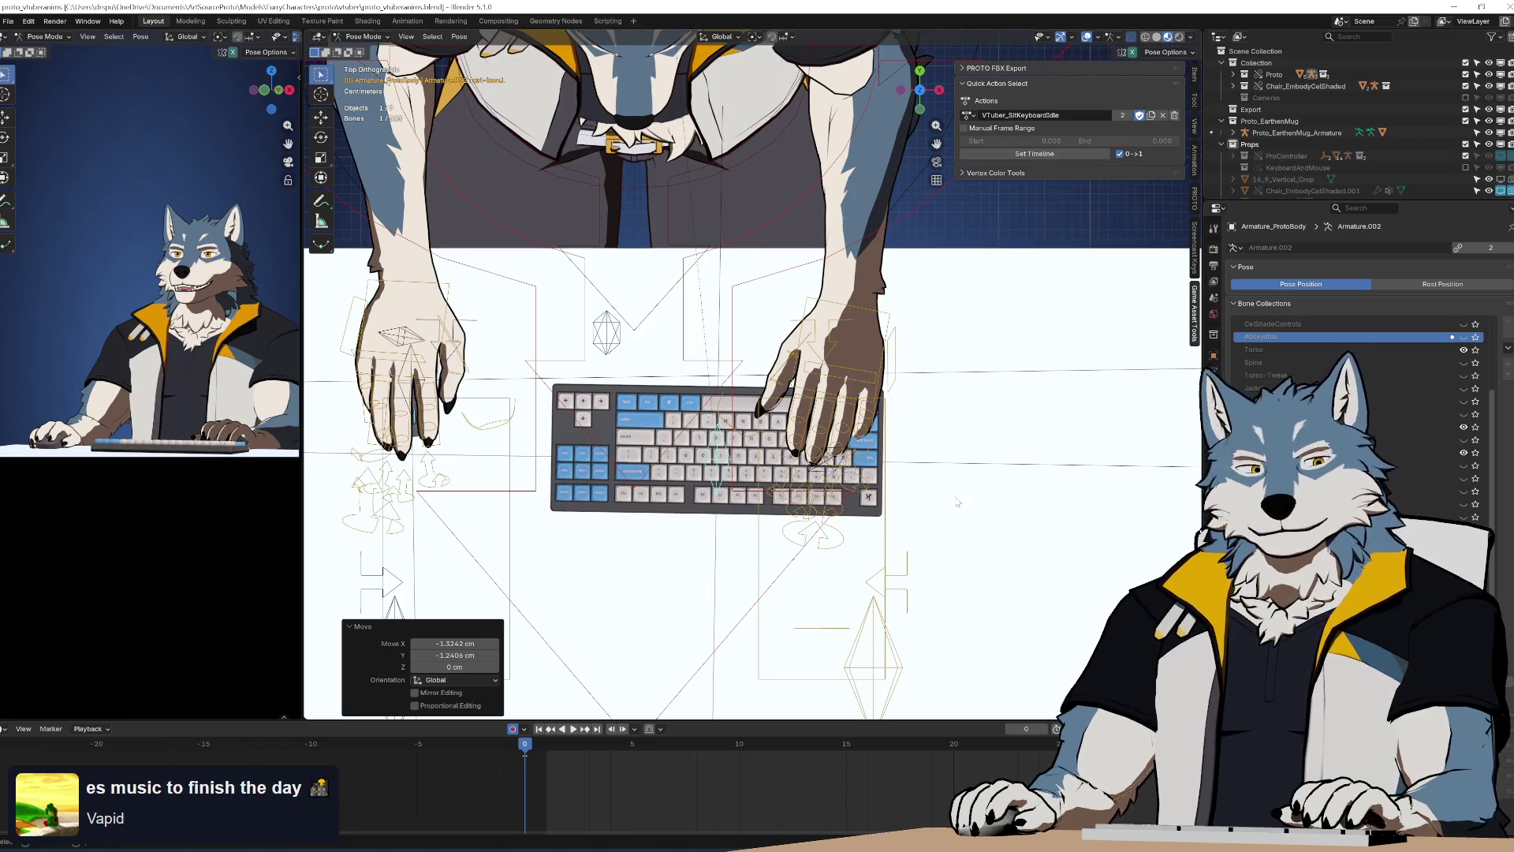
{"action": "key", "text": "g"}
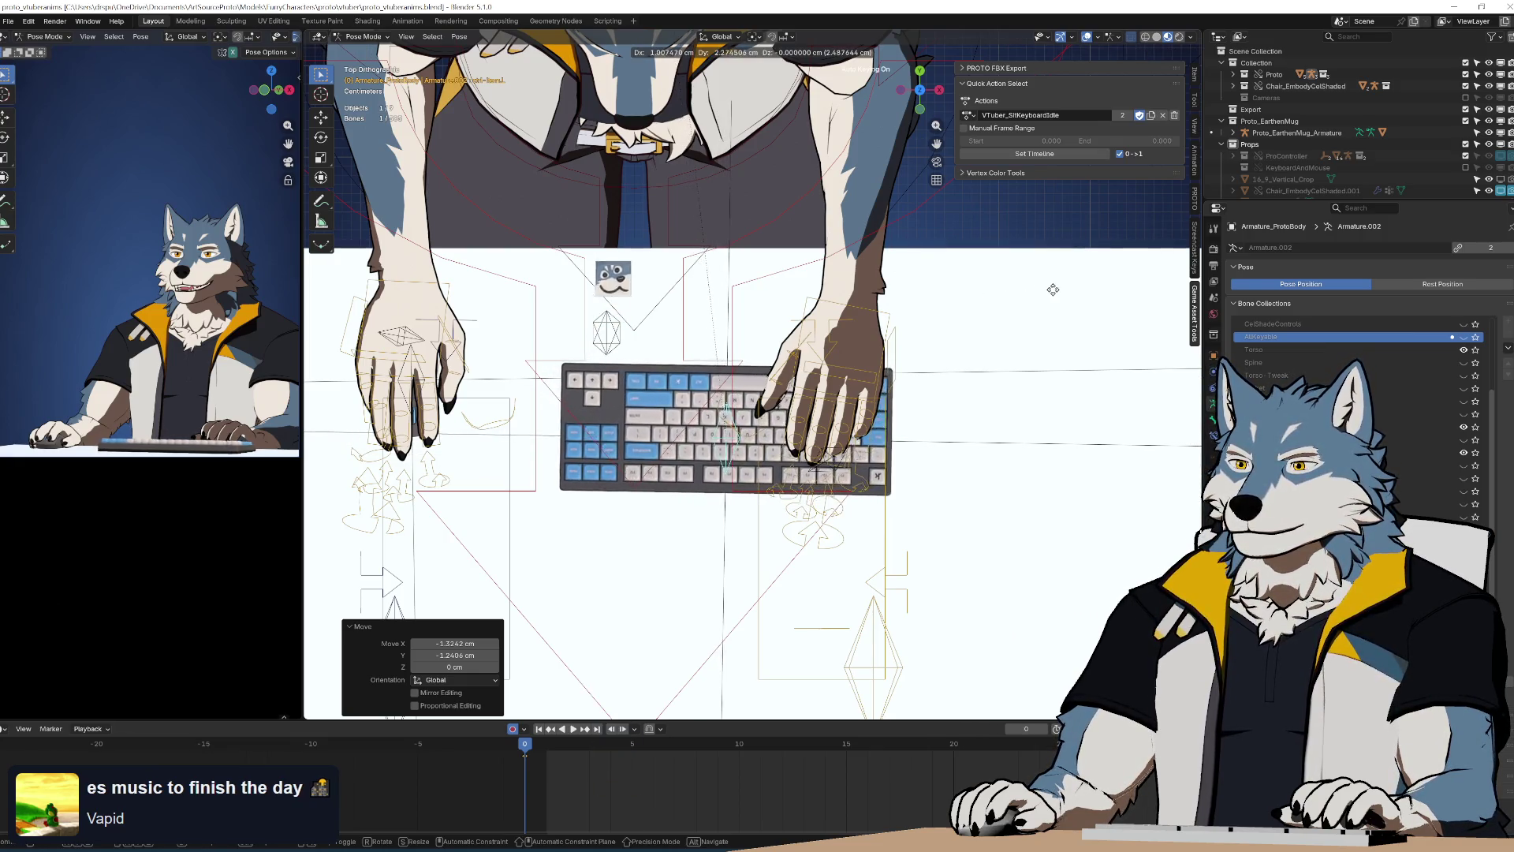
{"action": "left_click", "coordinate": [1030, 293]}
{"action": "mouse_move", "coordinate": [1030, 294]}
{"action": "middle_mouse_down"}
{"action": "mouse_move", "coordinate": [785, 449]}
{"action": "mouse_move", "coordinate": [755, 432]}
{"action": "middle_mouse_up"}
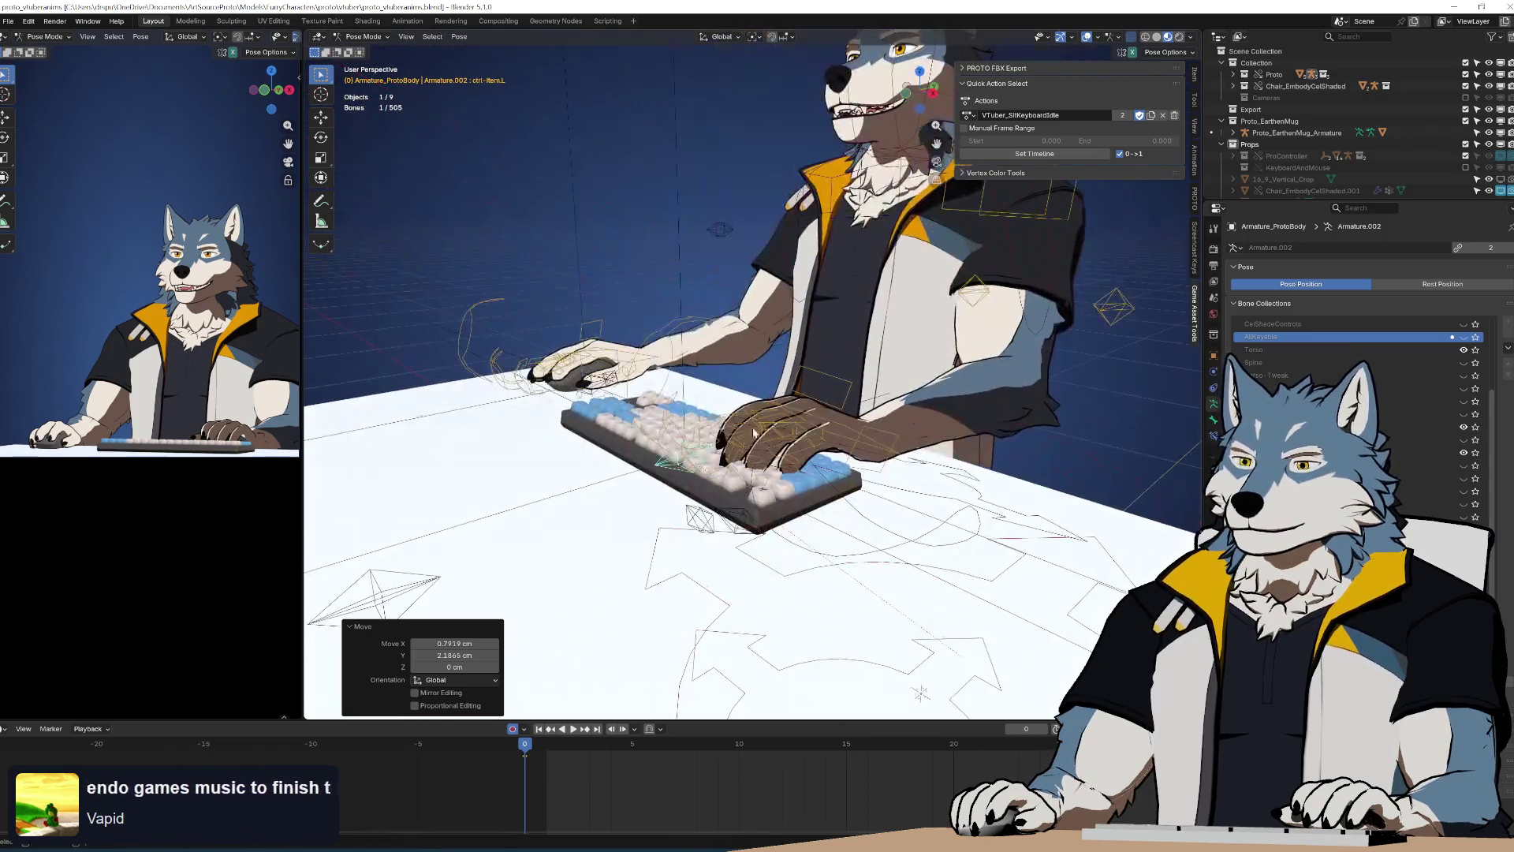
Rotate three left-hand finger controls, including ctrl-fingerD.L, together to curl them down
{"action": "scroll", "coordinate": [773, 520], "scroll_direction": "up", "scroll_amount": 4}
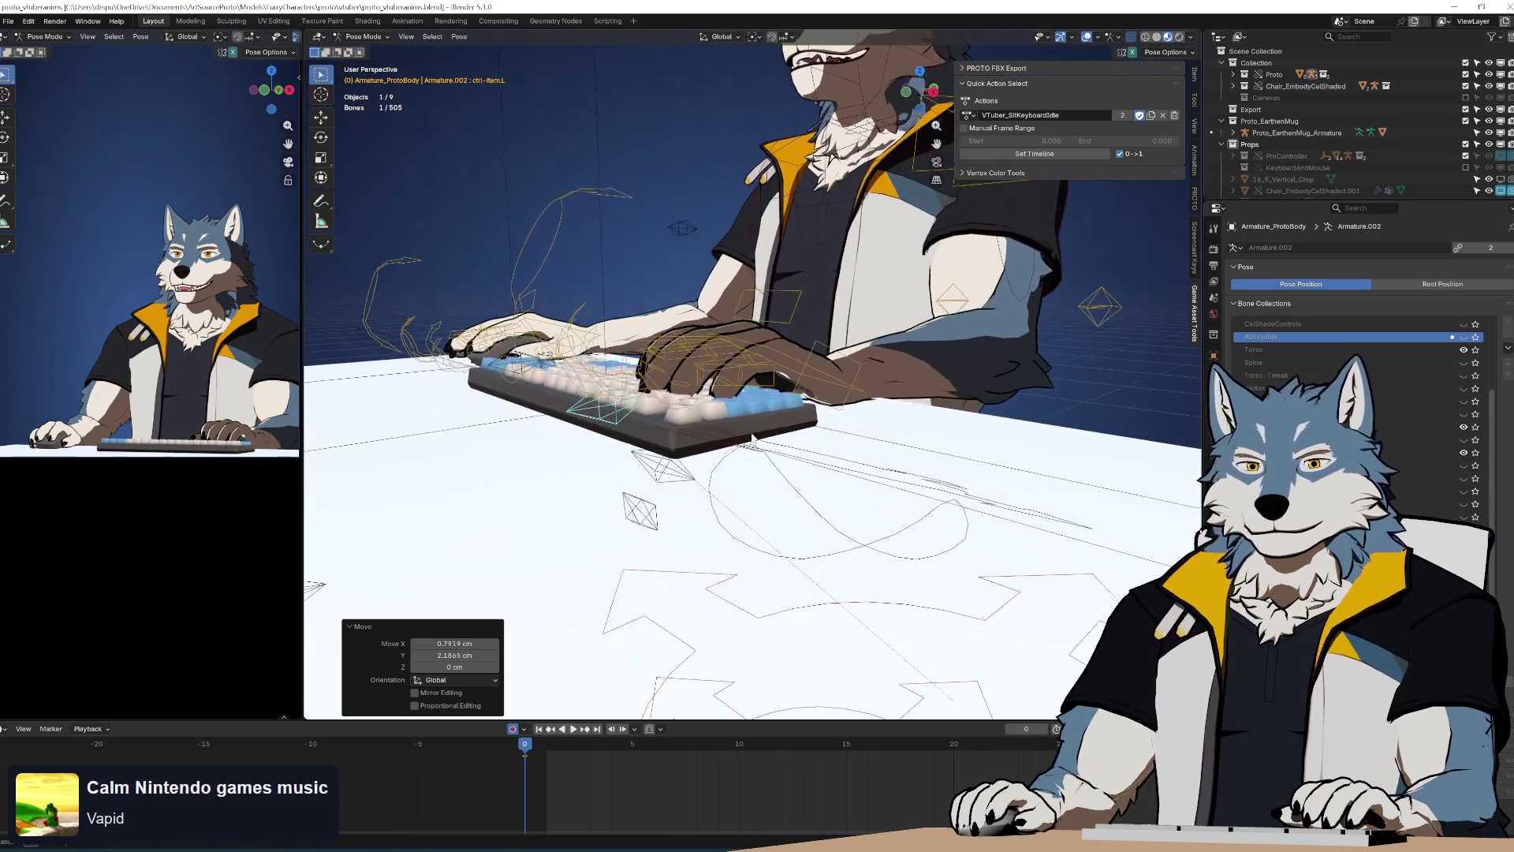
{"action": "middle_click_drag", "start_coordinate": [755, 436], "coordinate": [797, 433]}
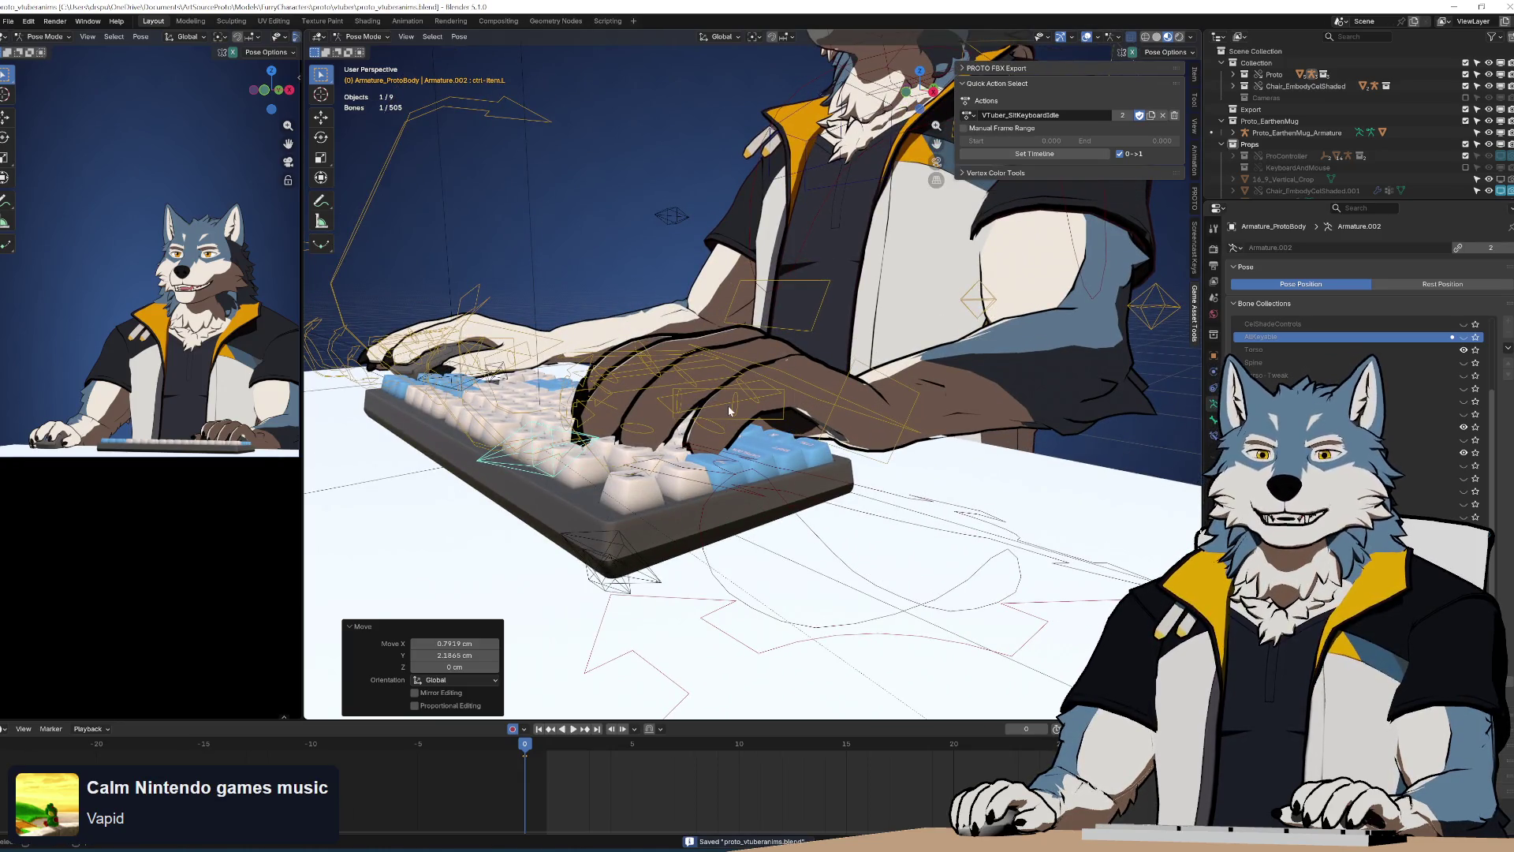
{"action": "middle_click_drag", "start_coordinate": [743, 426], "coordinate": [756, 428]}
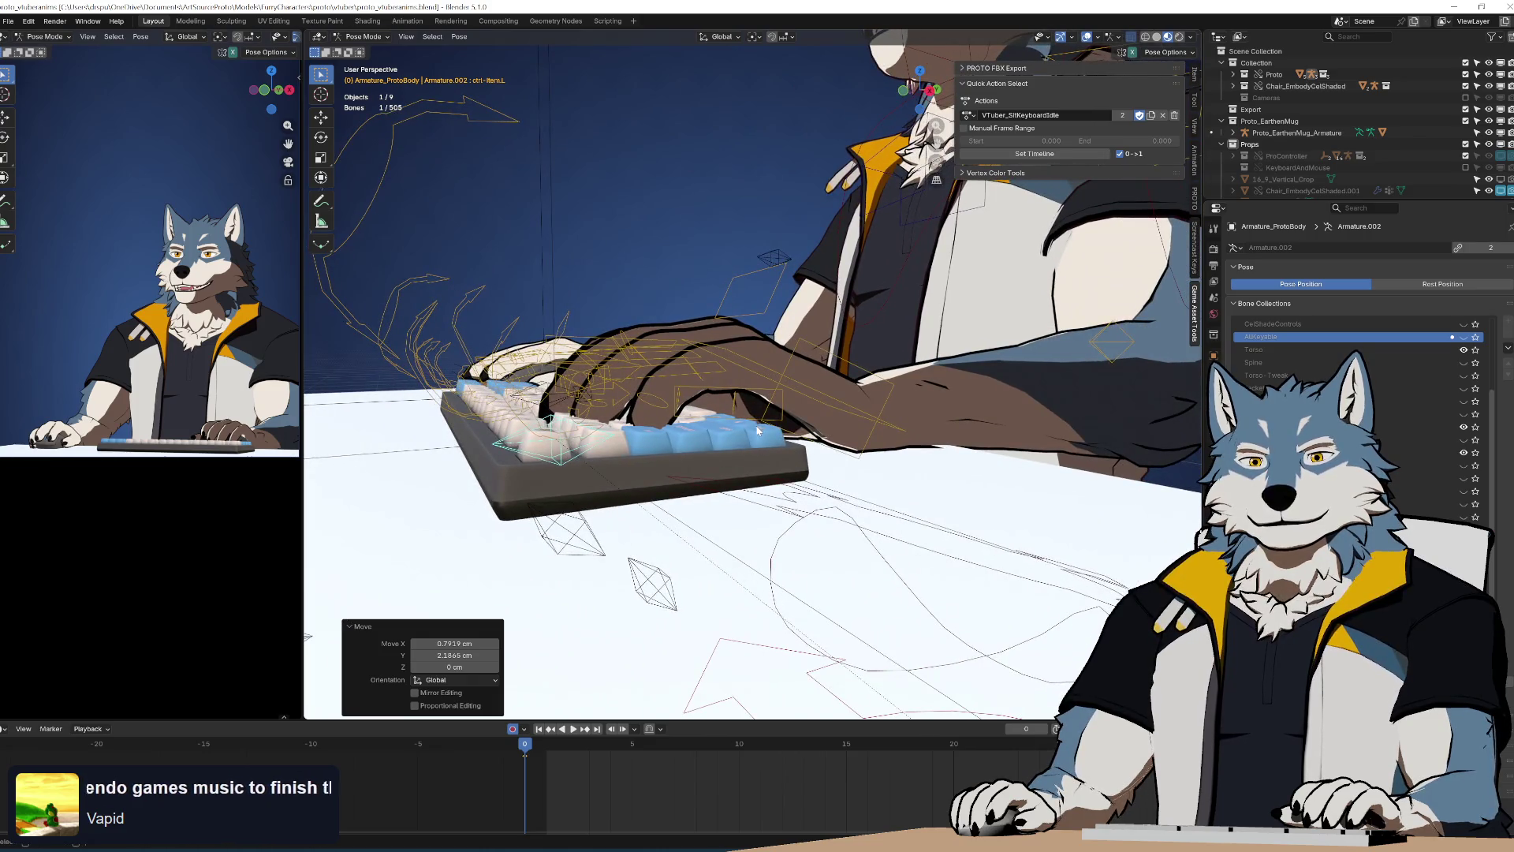
{"action": "mouse_move", "coordinate": [755, 432]}
{"action": "middle_mouse_down"}
{"action": "mouse_move", "coordinate": [804, 423]}
{"action": "mouse_move", "coordinate": [806, 443]}
{"action": "middle_mouse_up"}
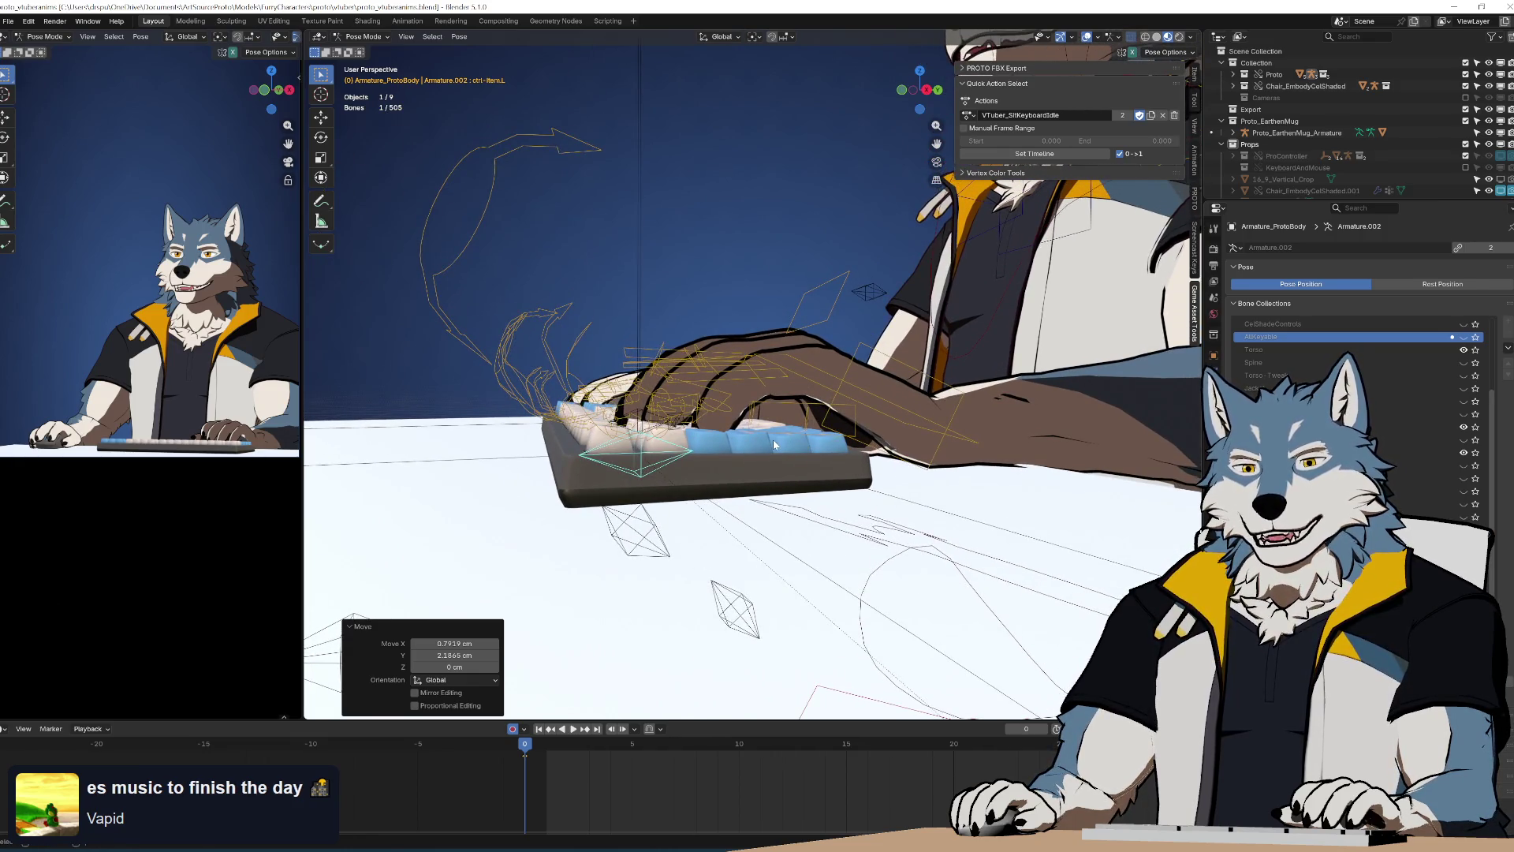
{"action": "mouse_move", "coordinate": [773, 439]}
{"action": "middle_mouse_down"}
{"action": "mouse_move", "coordinate": [797, 434]}
{"action": "mouse_move", "coordinate": [719, 446]}
{"action": "mouse_move", "coordinate": [864, 451]}
{"action": "mouse_move", "coordinate": [779, 455]}
{"action": "middle_mouse_up"}
{"action": "mouse_move", "coordinate": [872, 447]}
{"action": "middle_mouse_down"}
{"action": "mouse_move", "coordinate": [604, 463]}
{"action": "mouse_move", "coordinate": [513, 325]}
{"action": "middle_mouse_up"}
{"action": "left_click_drag", "start_coordinate": [522, 326], "coordinate": [524, 325]}
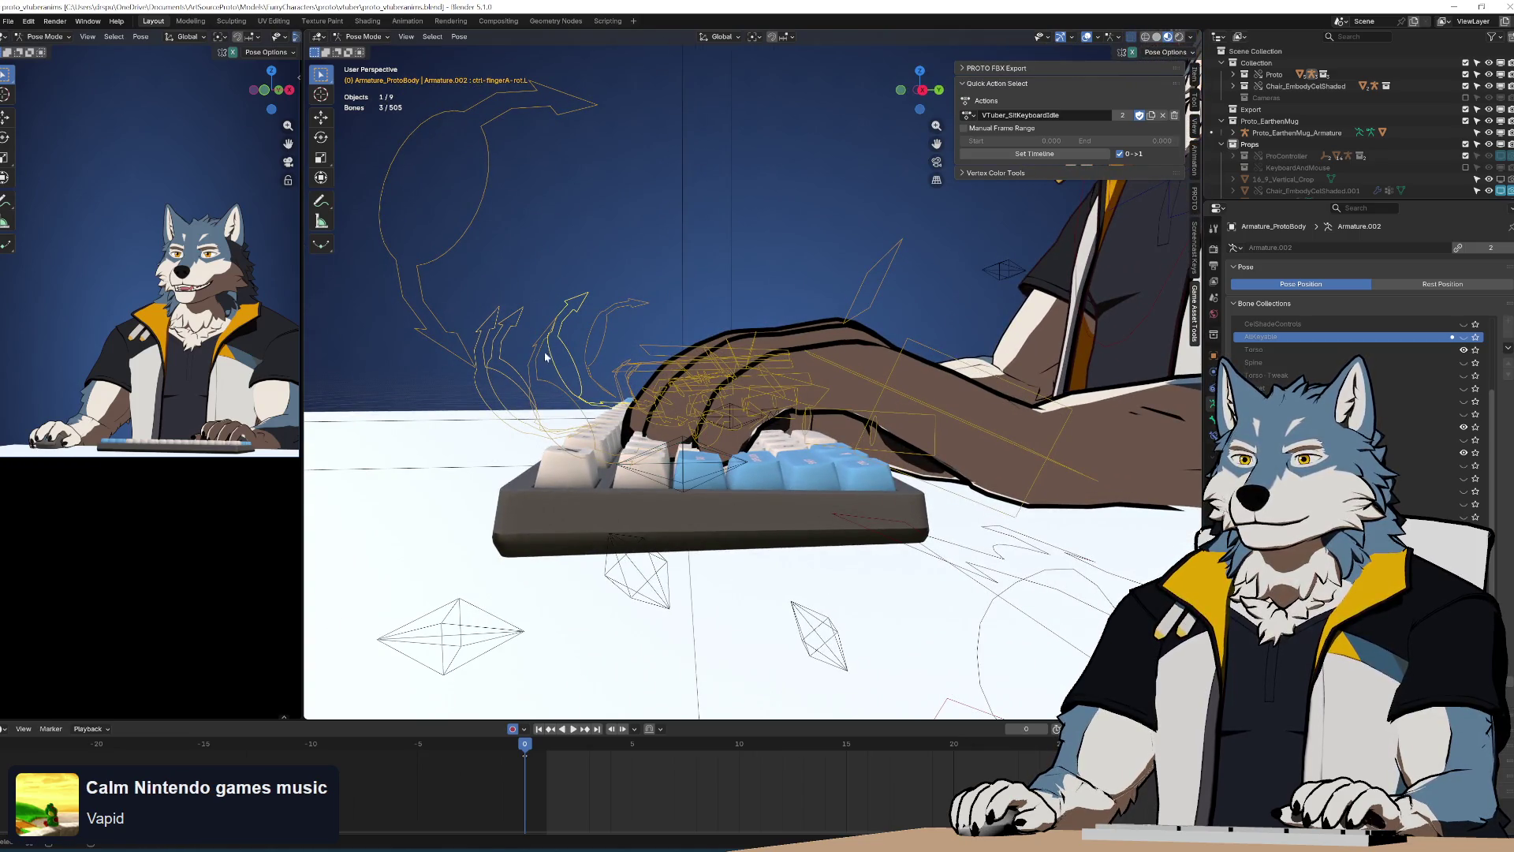
{"action": "left_click", "coordinate": [566, 379], "text": "shift"}
{"action": "key", "text": "r"}
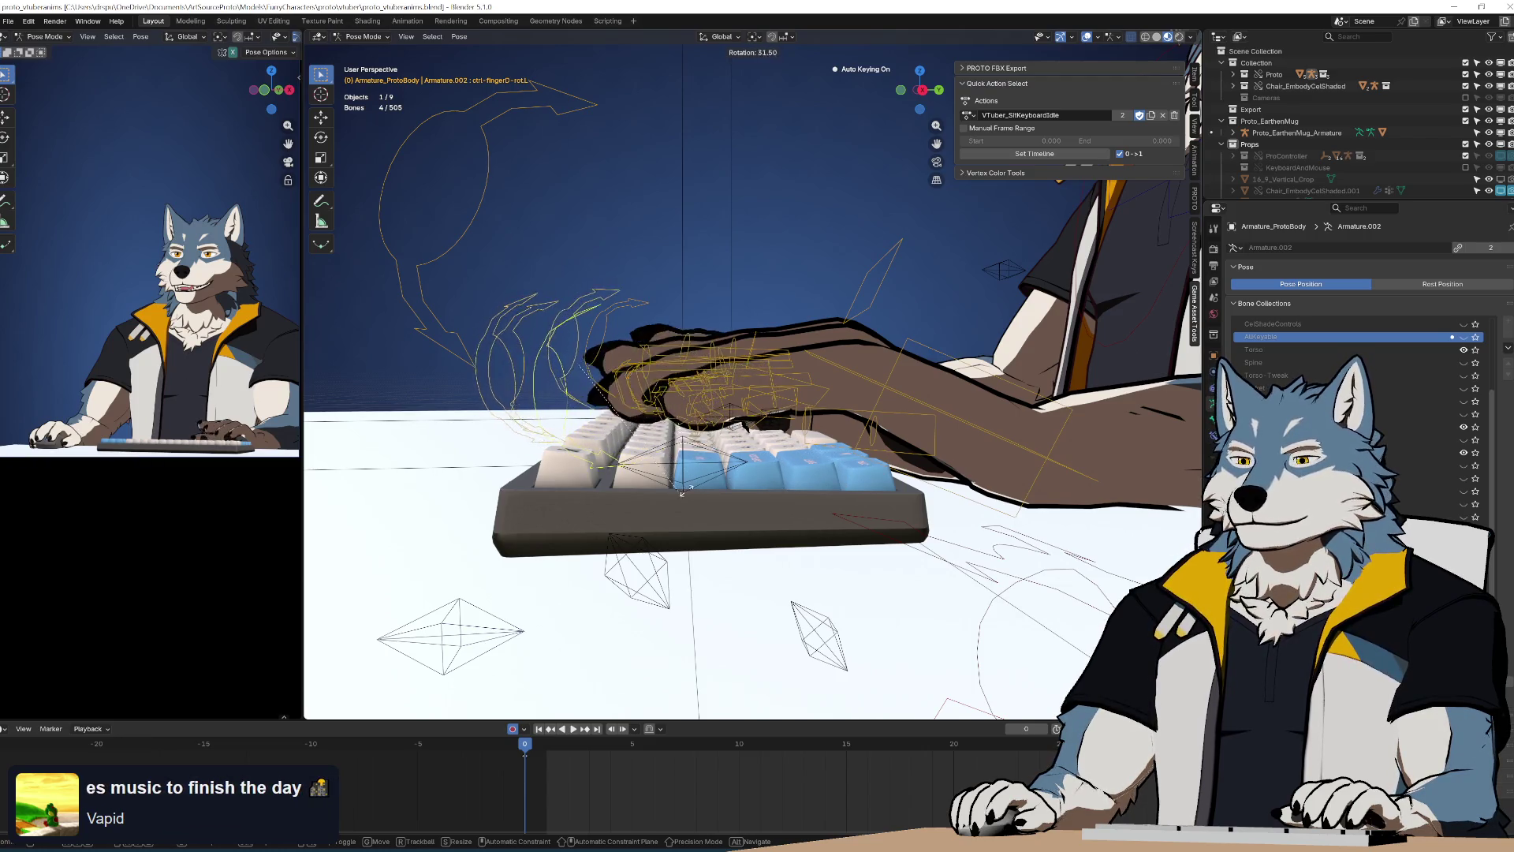
{"action": "left_click", "coordinate": [762, 485]}
Curl a single left finger 18.5° onto the keys
{"action": "left_click", "coordinate": [541, 390]}
{"action": "key", "text": "r"}
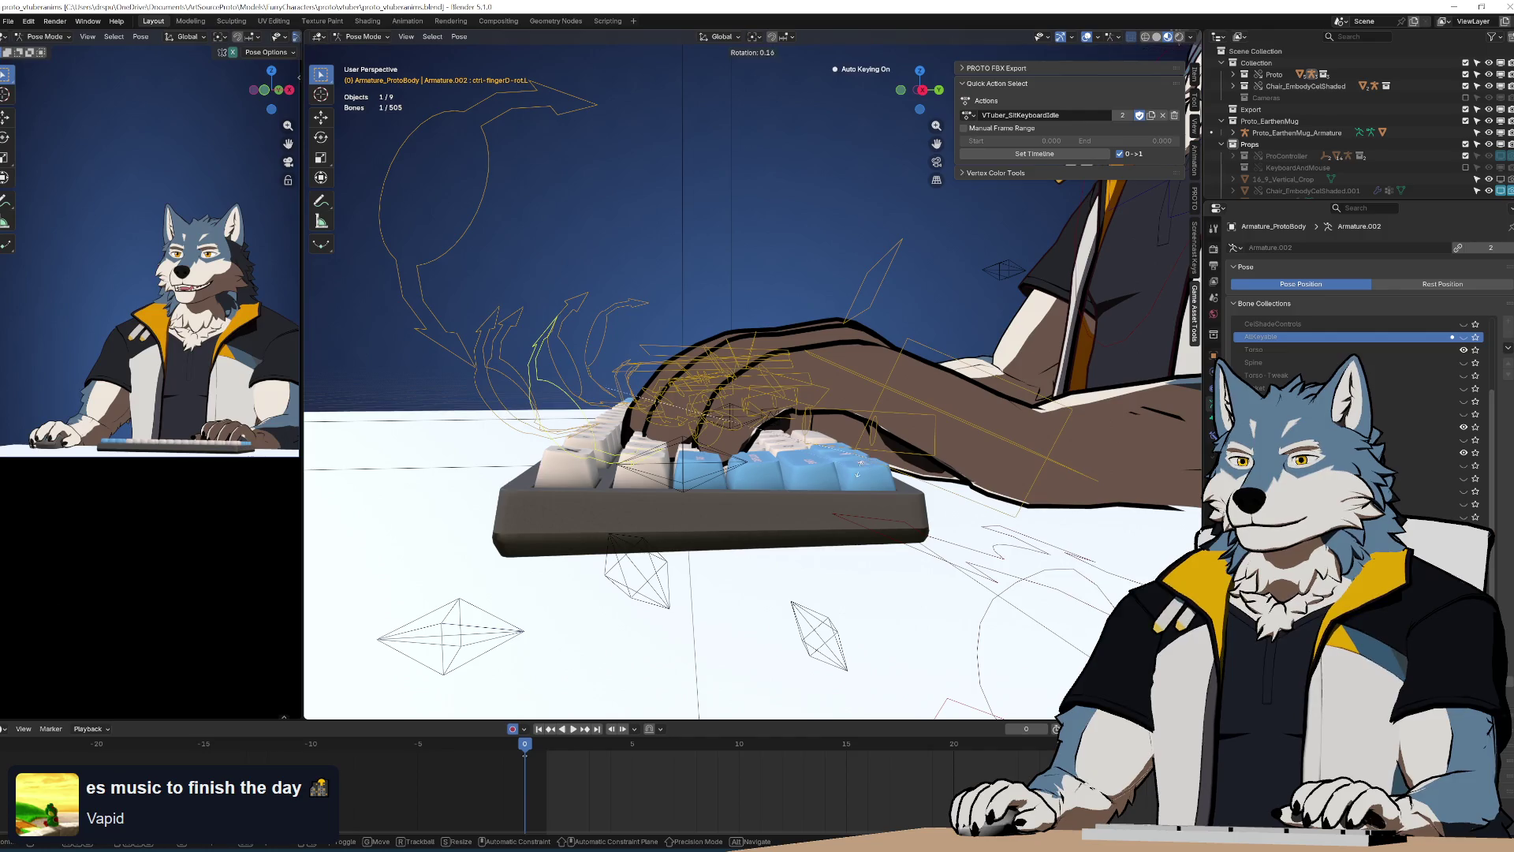
{"action": "left_click", "coordinate": [778, 503]}
{"action": "mouse_move", "coordinate": [778, 504]}
{"action": "middle_mouse_down", "text": "shift"}
{"action": "mouse_move", "coordinate": [987, 433]}
{"action": "mouse_move", "coordinate": [978, 411]}
{"action": "mouse_move", "coordinate": [1073, 429]}
{"action": "mouse_move", "coordinate": [955, 390]}
{"action": "mouse_move", "coordinate": [969, 387]}
{"action": "middle_mouse_up", "text": "shift"}
Rotate the left palm control to angle the hand
{"action": "left_click", "coordinate": [969, 387]}
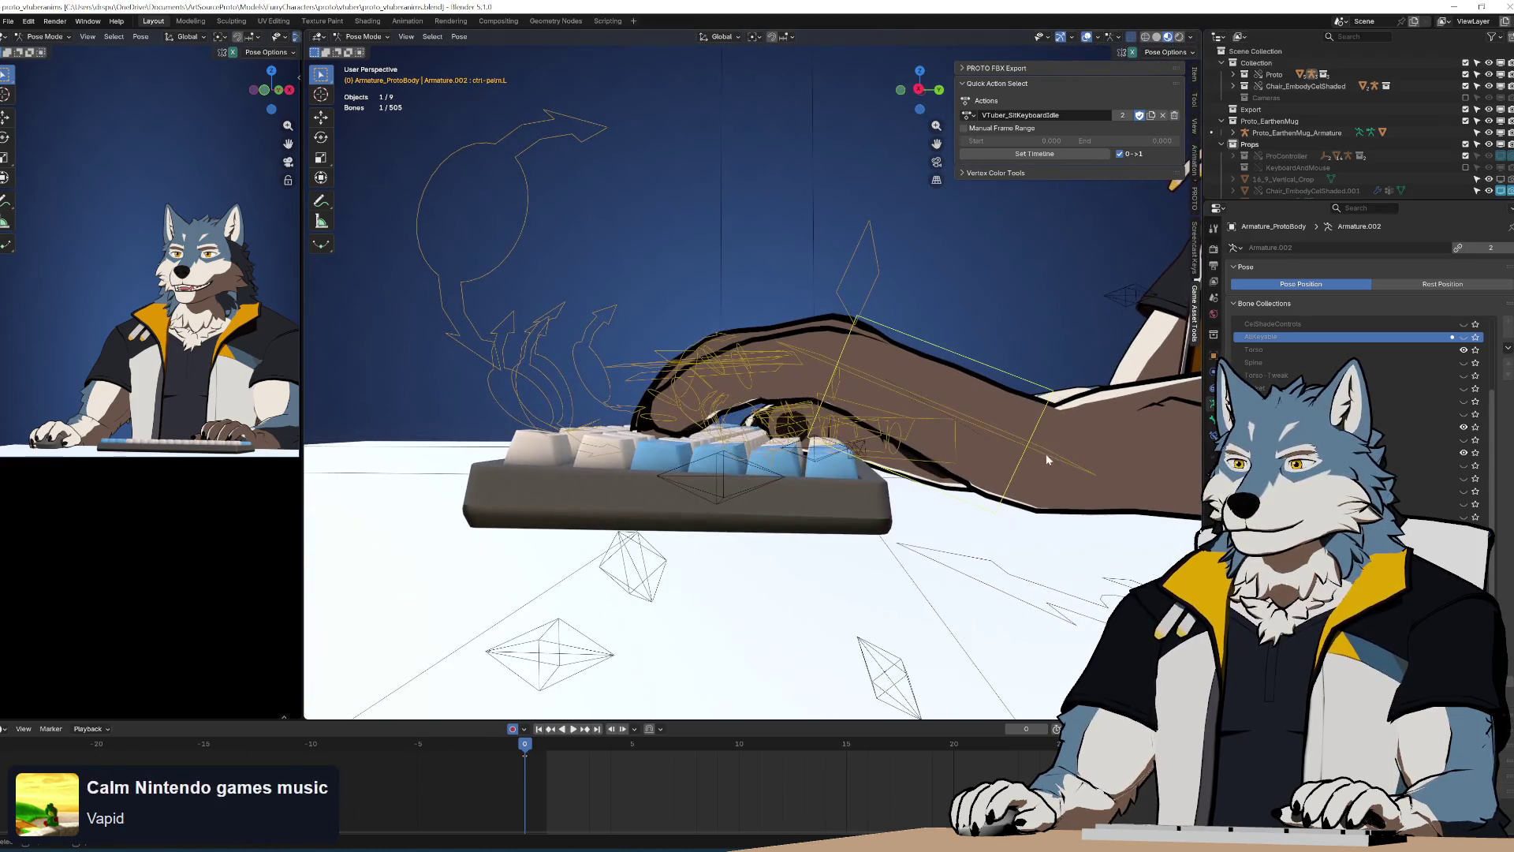
{"action": "key", "text": "r"}
{"action": "left_click", "coordinate": [1055, 443]}
{"action": "middle_click_drag", "start_coordinate": [1055, 442], "coordinate": [840, 432]}
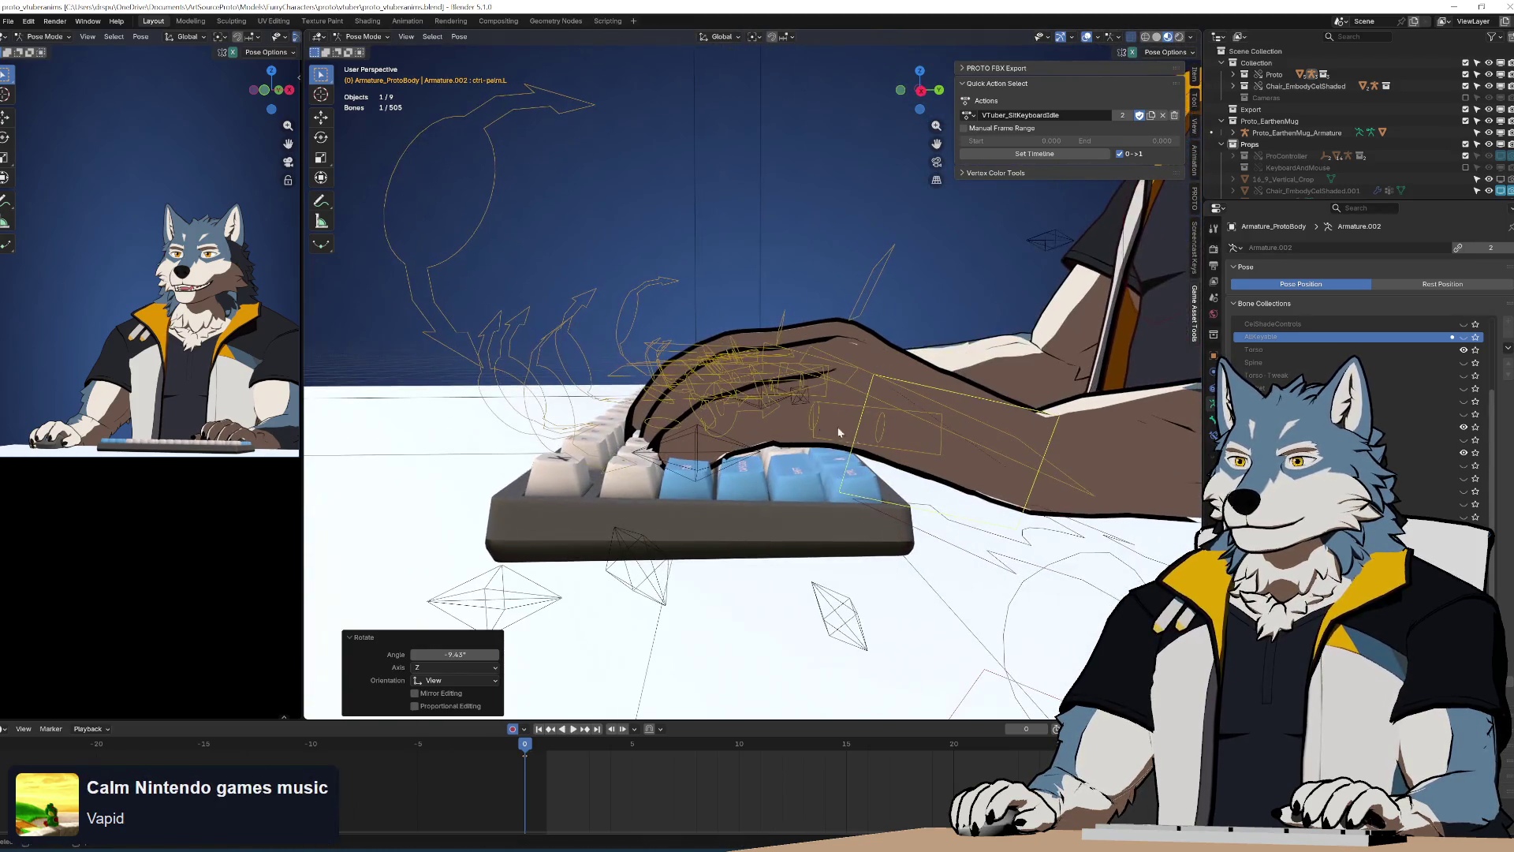
Rotate ctrl-fingerD.L and its rotation control slightly
{"action": "left_click", "coordinate": [667, 404]}
{"action": "middle_click_drag", "start_coordinate": [667, 404], "coordinate": [607, 339]}
{"action": "key", "text": "r"}
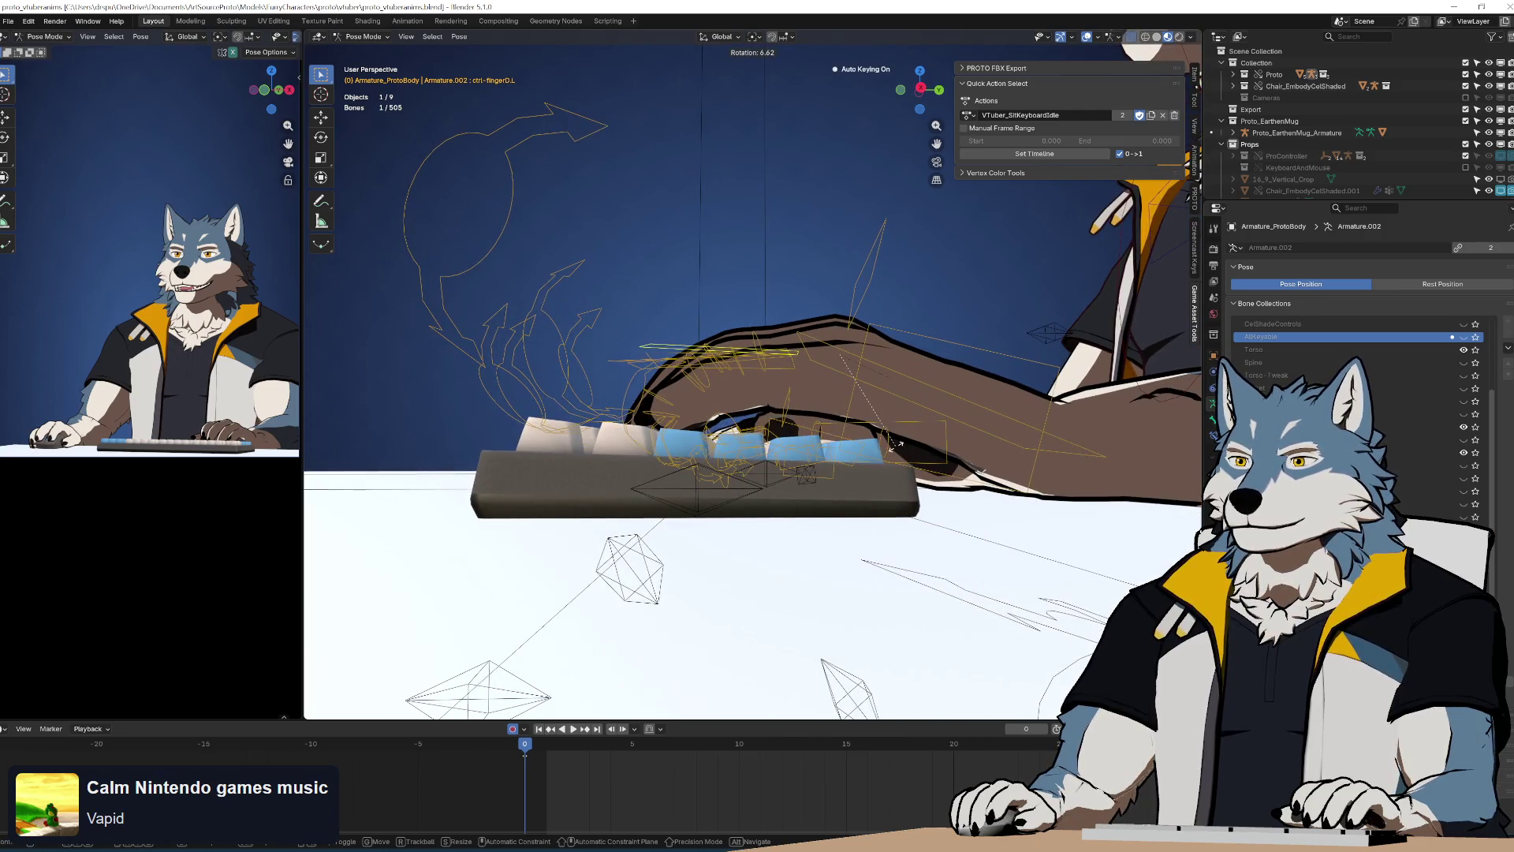
{"action": "left_click", "coordinate": [566, 296]}
{"action": "middle_click_drag", "start_coordinate": [971, 390], "coordinate": [963, 416]}
{"action": "left_click", "coordinate": [963, 416]}
{"action": "key", "text": "r"}
{"action": "left_click", "coordinate": [762, 397]}
{"action": "middle_click_drag", "start_coordinate": [761, 397], "coordinate": [861, 400]}
Rotate ctrl-fingerC.L and turn ctrl-fingerC-rot.L 23.1° to press onto the keys
{"action": "left_click", "coordinate": [862, 399]}
{"action": "key", "text": "r"}
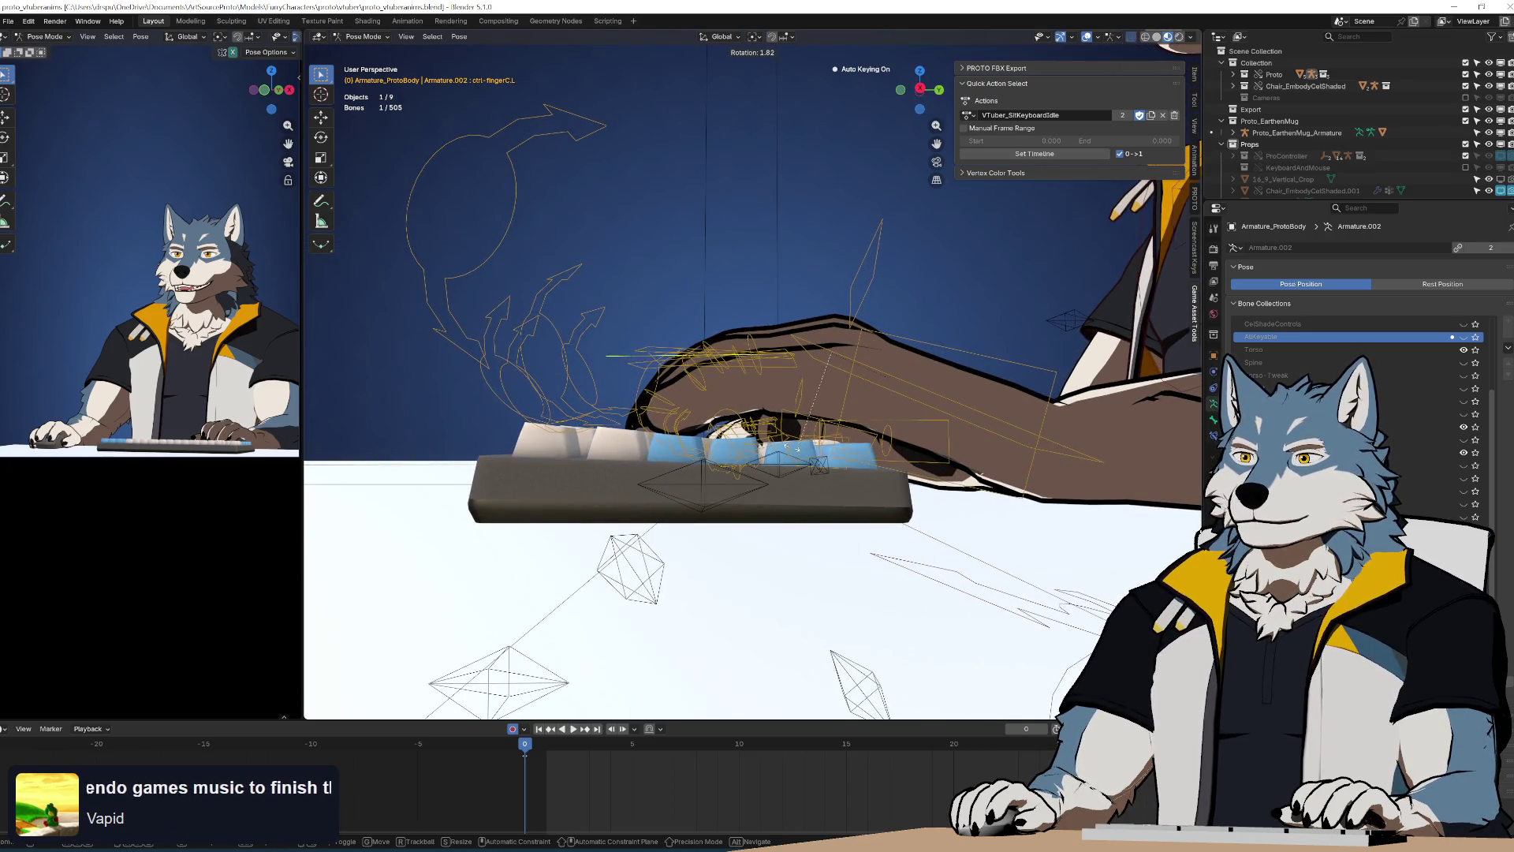
{"action": "left_click", "coordinate": [788, 445]}
{"action": "mouse_move", "coordinate": [788, 445]}
{"action": "middle_mouse_down"}
{"action": "mouse_move", "coordinate": [909, 445]}
{"action": "mouse_move", "coordinate": [830, 440]}
{"action": "middle_mouse_up"}
{"action": "left_click", "coordinate": [909, 446]}
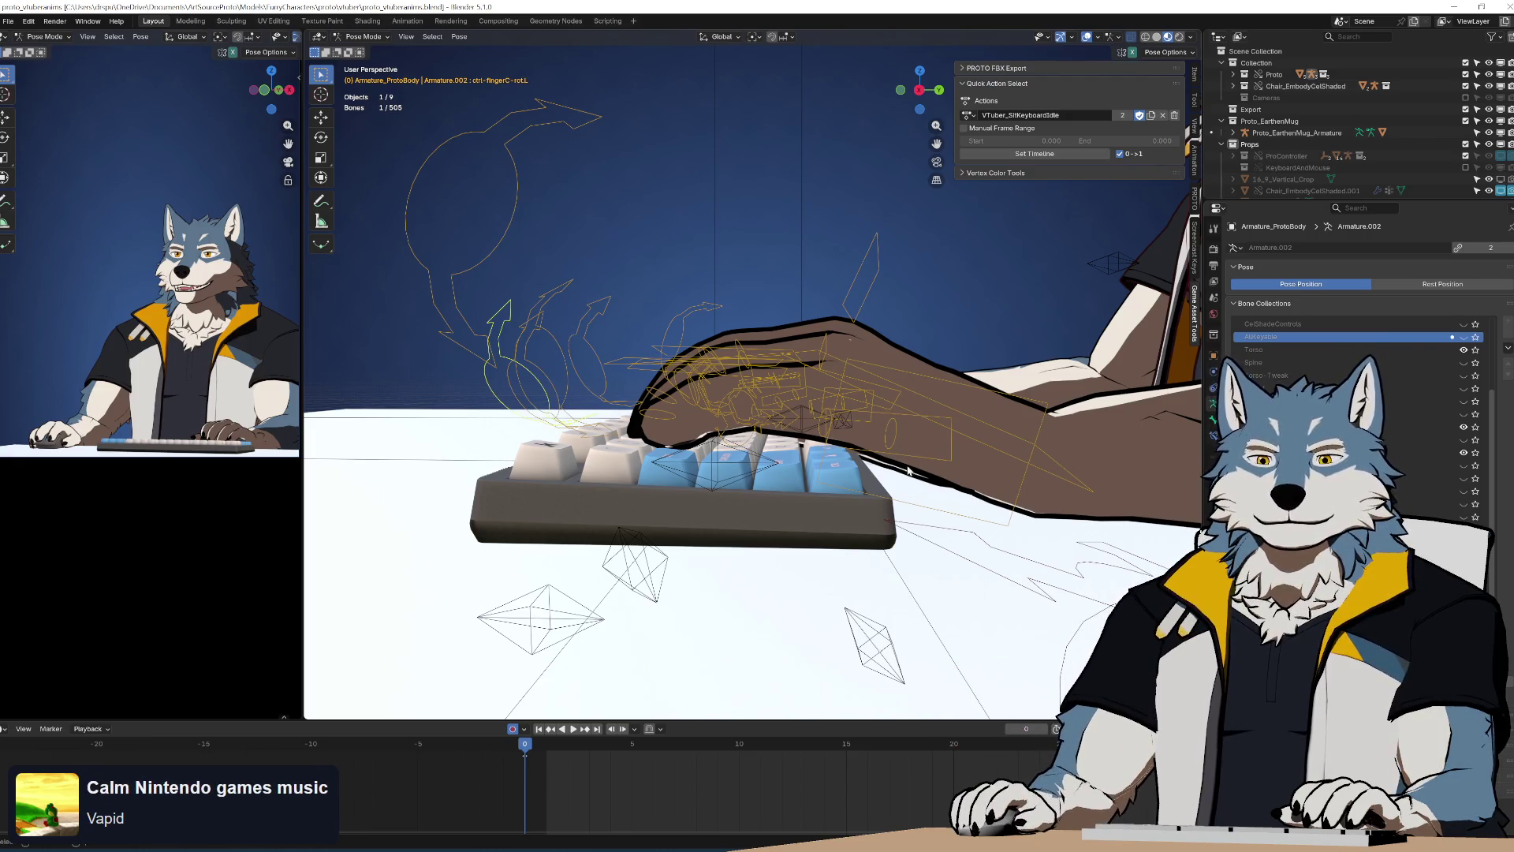
{"action": "key", "text": "r"}
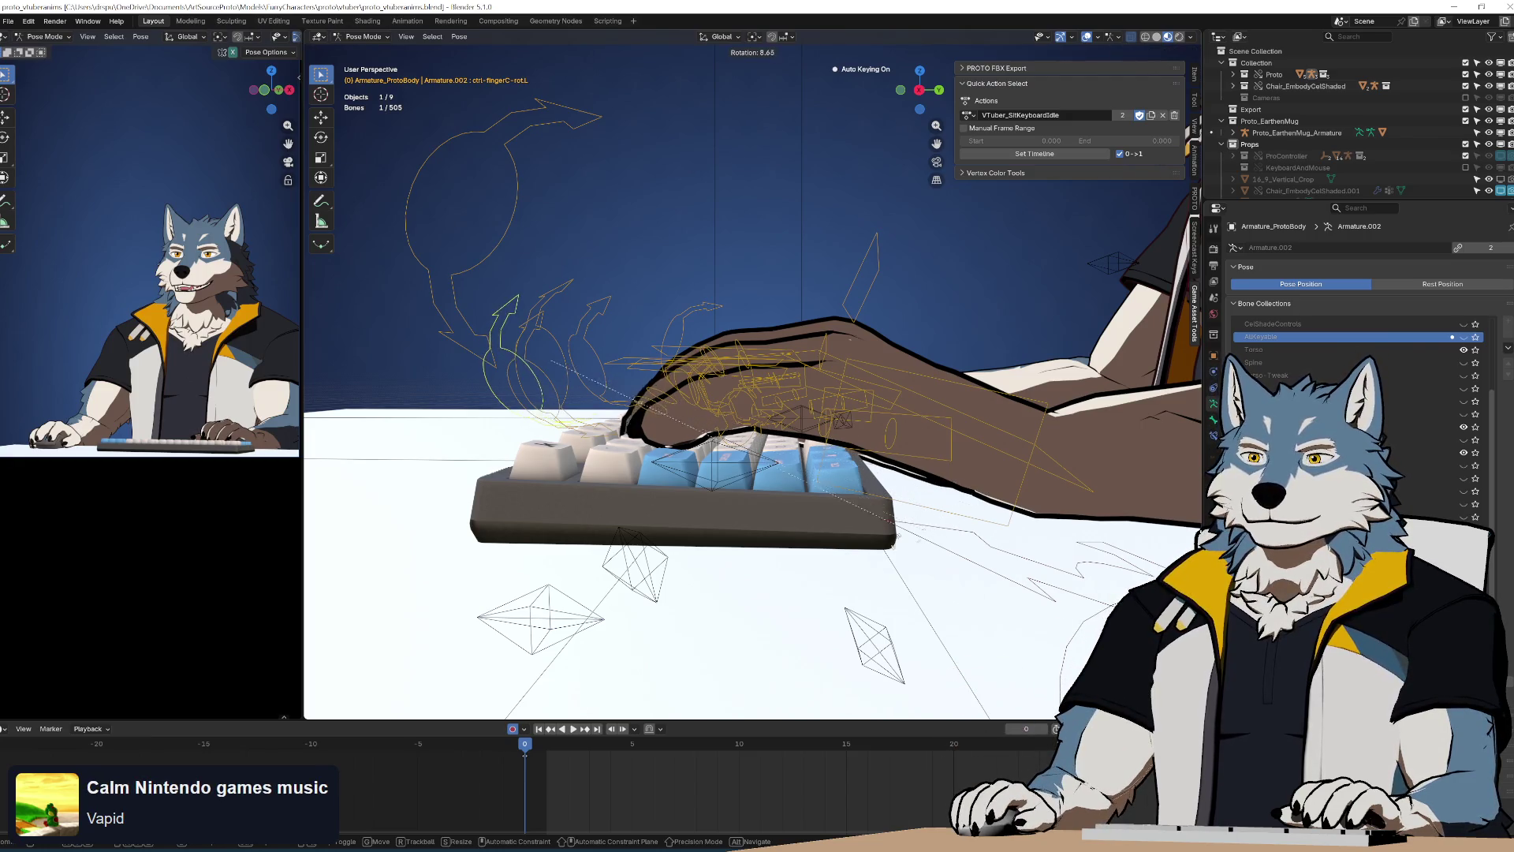
{"action": "left_click", "coordinate": [781, 552]}
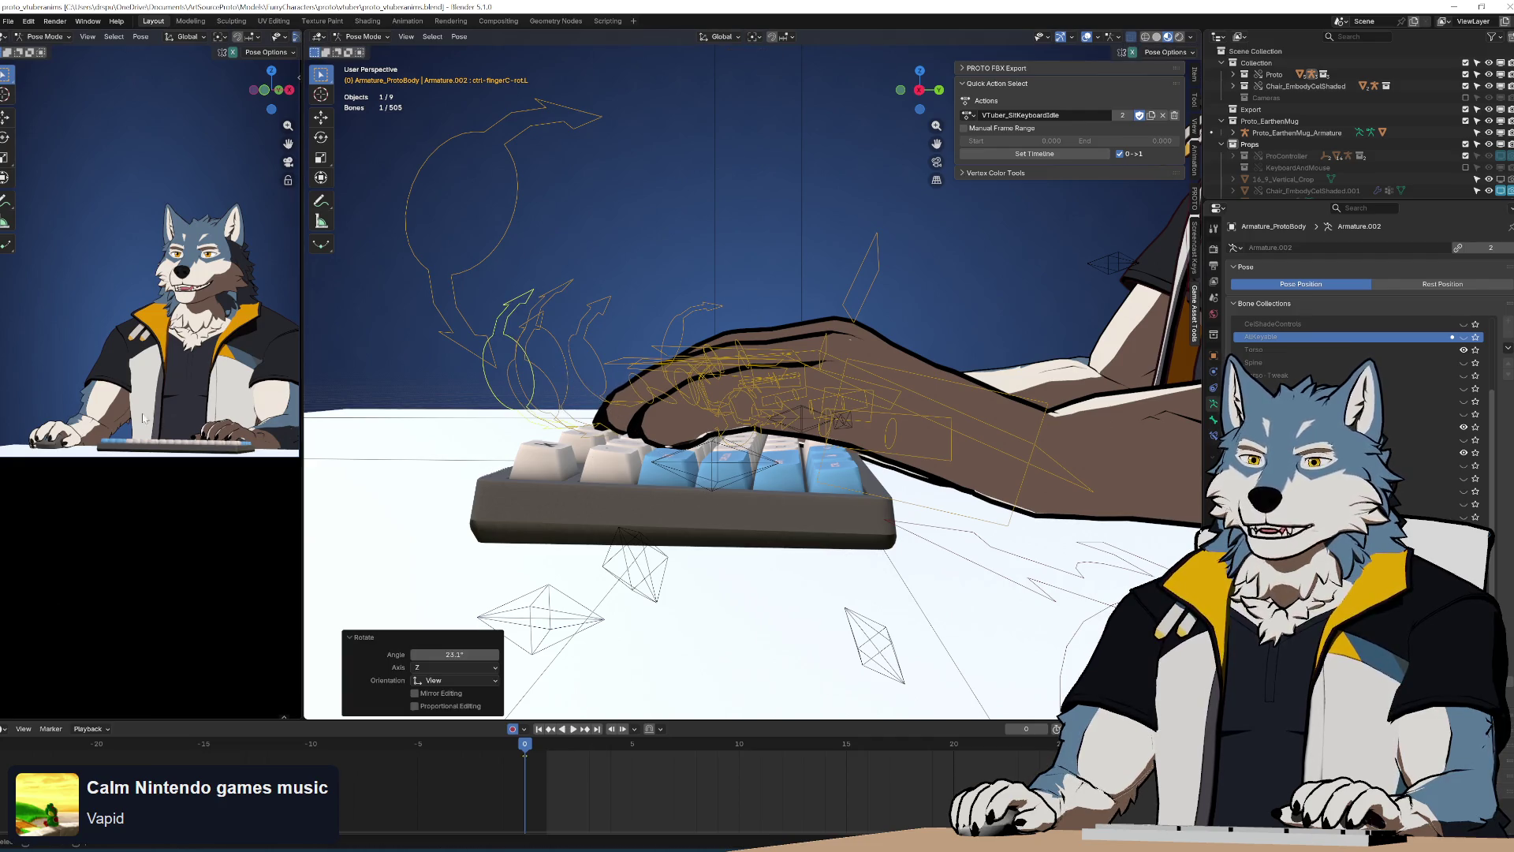
{"action": "scroll", "coordinate": [192, 445], "scroll_direction": "up", "scroll_amount": 8}
{"action": "mouse_move", "coordinate": [599, 505]}
{"action": "middle_mouse_down"}
{"action": "mouse_move", "coordinate": [874, 493]}
{"action": "mouse_move", "coordinate": [873, 318]}
{"action": "middle_mouse_up"}
{"action": "left_click", "coordinate": [872, 318]}
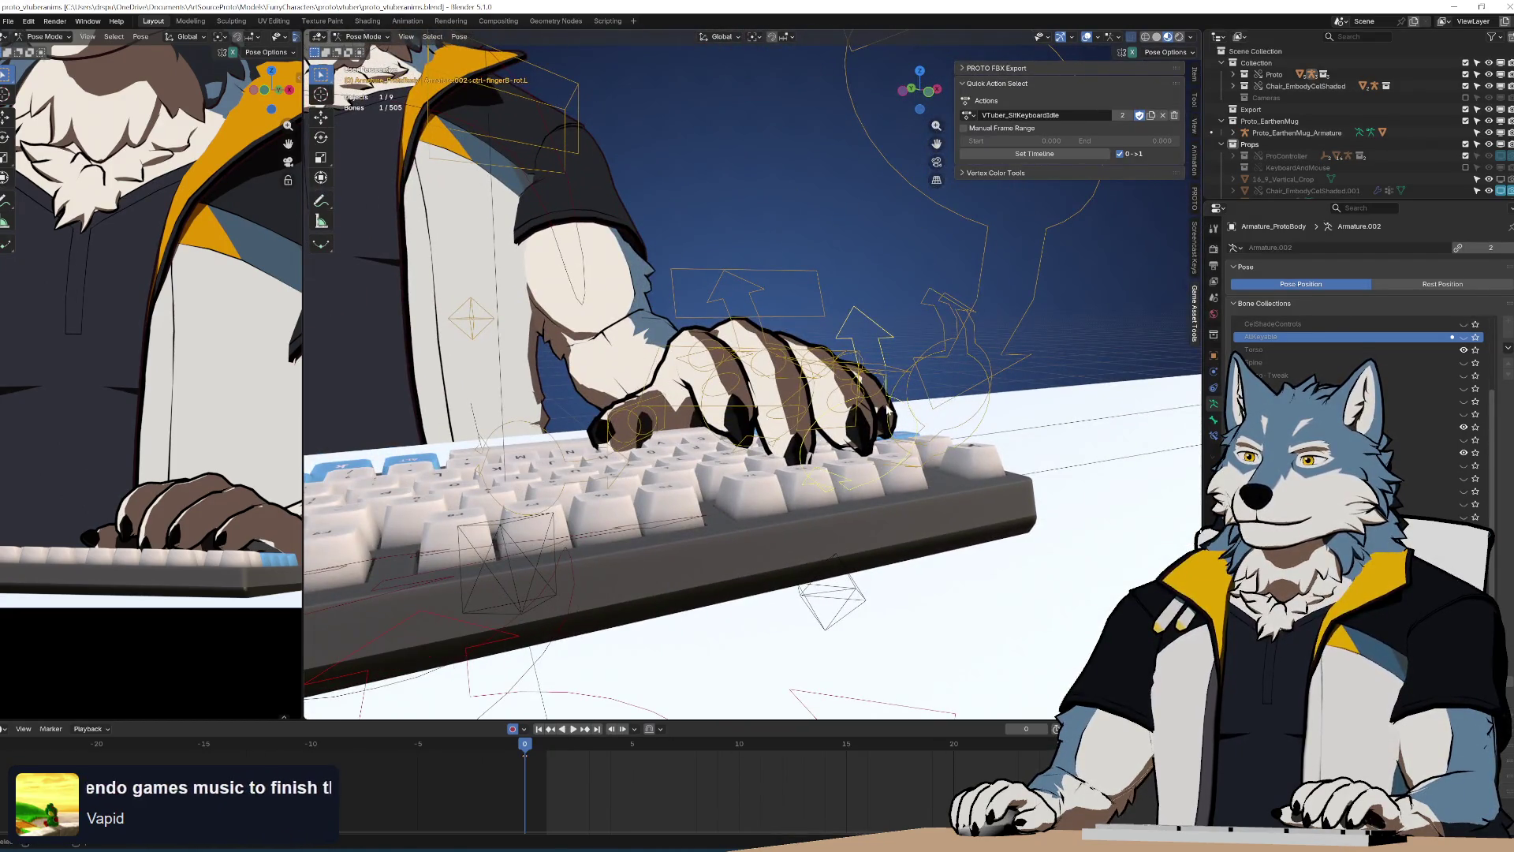
Curl the fingerB finger bone toward the keys over several rotation passes
{"action": "key", "text": "r"}
{"action": "left_click", "coordinate": [762, 377]}
{"action": "mouse_move", "coordinate": [762, 378]}
{"action": "middle_mouse_down"}
{"action": "mouse_move", "coordinate": [978, 395]}
{"action": "mouse_move", "coordinate": [771, 393]}
{"action": "mouse_move", "coordinate": [746, 371]}
{"action": "mouse_move", "coordinate": [753, 395]}
{"action": "mouse_move", "coordinate": [836, 402]}
{"action": "middle_mouse_up"}
{"action": "key", "text": "r"}
{"action": "left_click", "coordinate": [998, 421]}
{"action": "key", "text": "r"}
{"action": "key", "text": "Return"}
Rotate the ctrl-fingerA03.L finger so it curls further onto its key
{"action": "left_click", "coordinate": [836, 355]}
{"action": "key", "text": "r"}
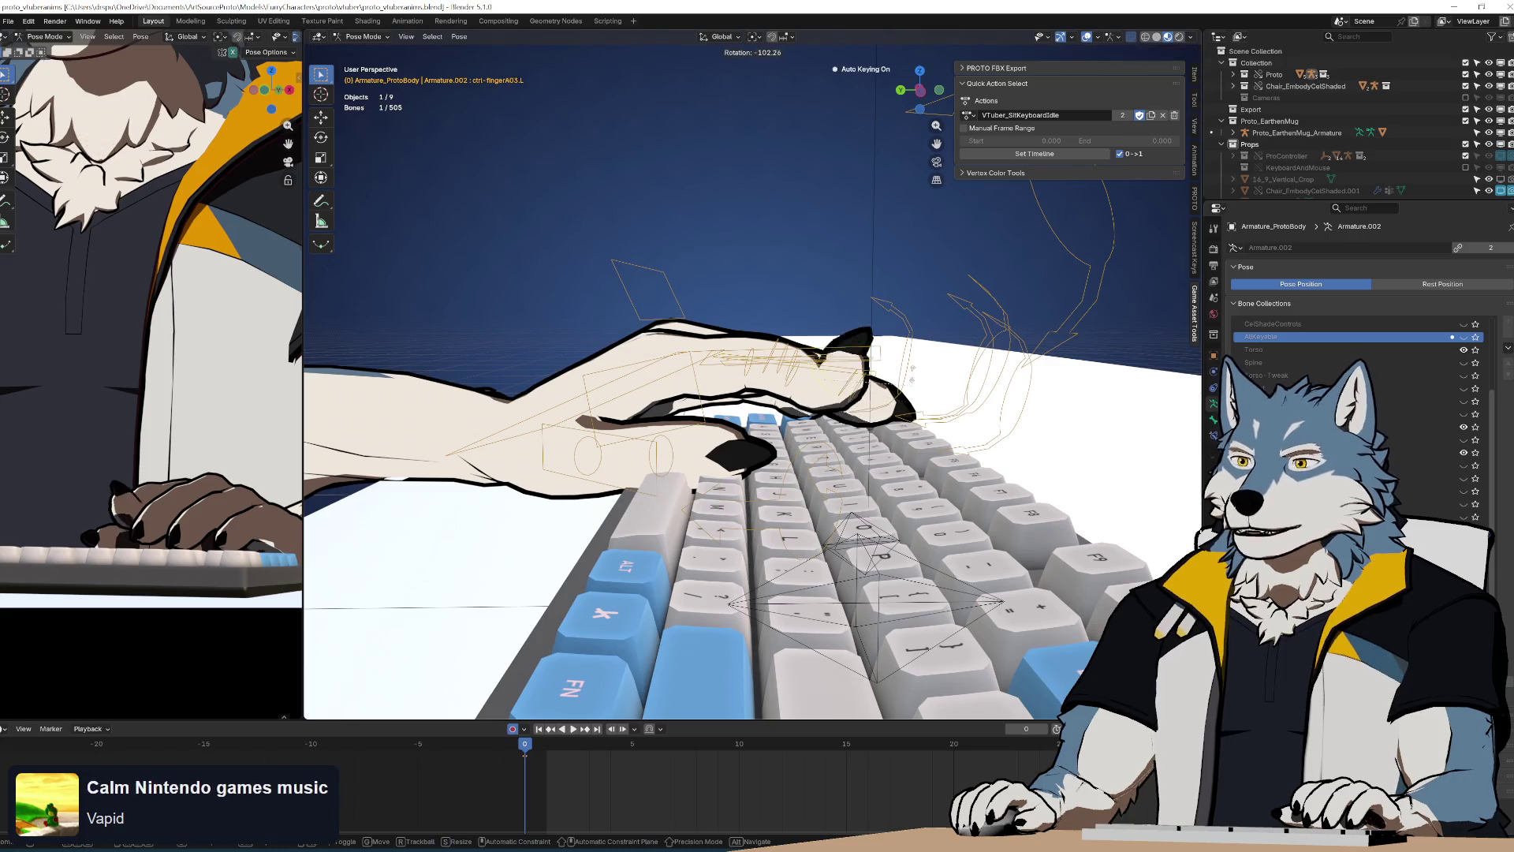
{"action": "left_click", "coordinate": [862, 514]}
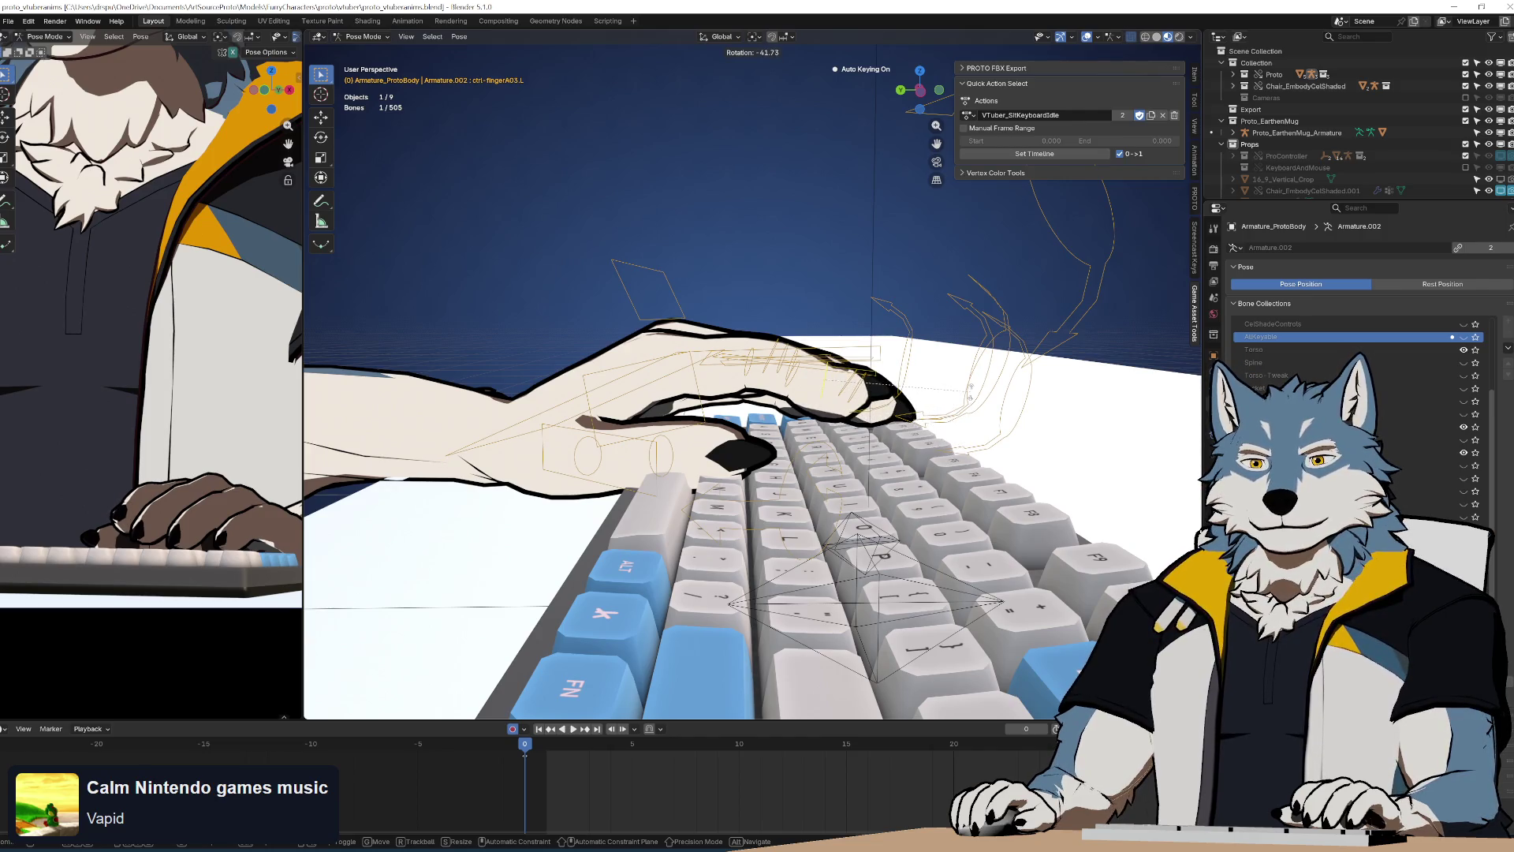
{"action": "left_click", "coordinate": [960, 415]}
{"action": "middle_click_drag", "start_coordinate": [961, 415], "coordinate": [758, 489]}
{"action": "key", "text": "r"}
{"action": "key", "text": "r"}
{"action": "left_click", "coordinate": [710, 386]}
Refine the finger bones with two more free rotations from a front view
{"action": "mouse_move", "coordinate": [710, 387]}
{"action": "middle_mouse_down"}
{"action": "mouse_move", "coordinate": [687, 371]}
{"action": "mouse_move", "coordinate": [708, 355]}
{"action": "middle_mouse_up"}
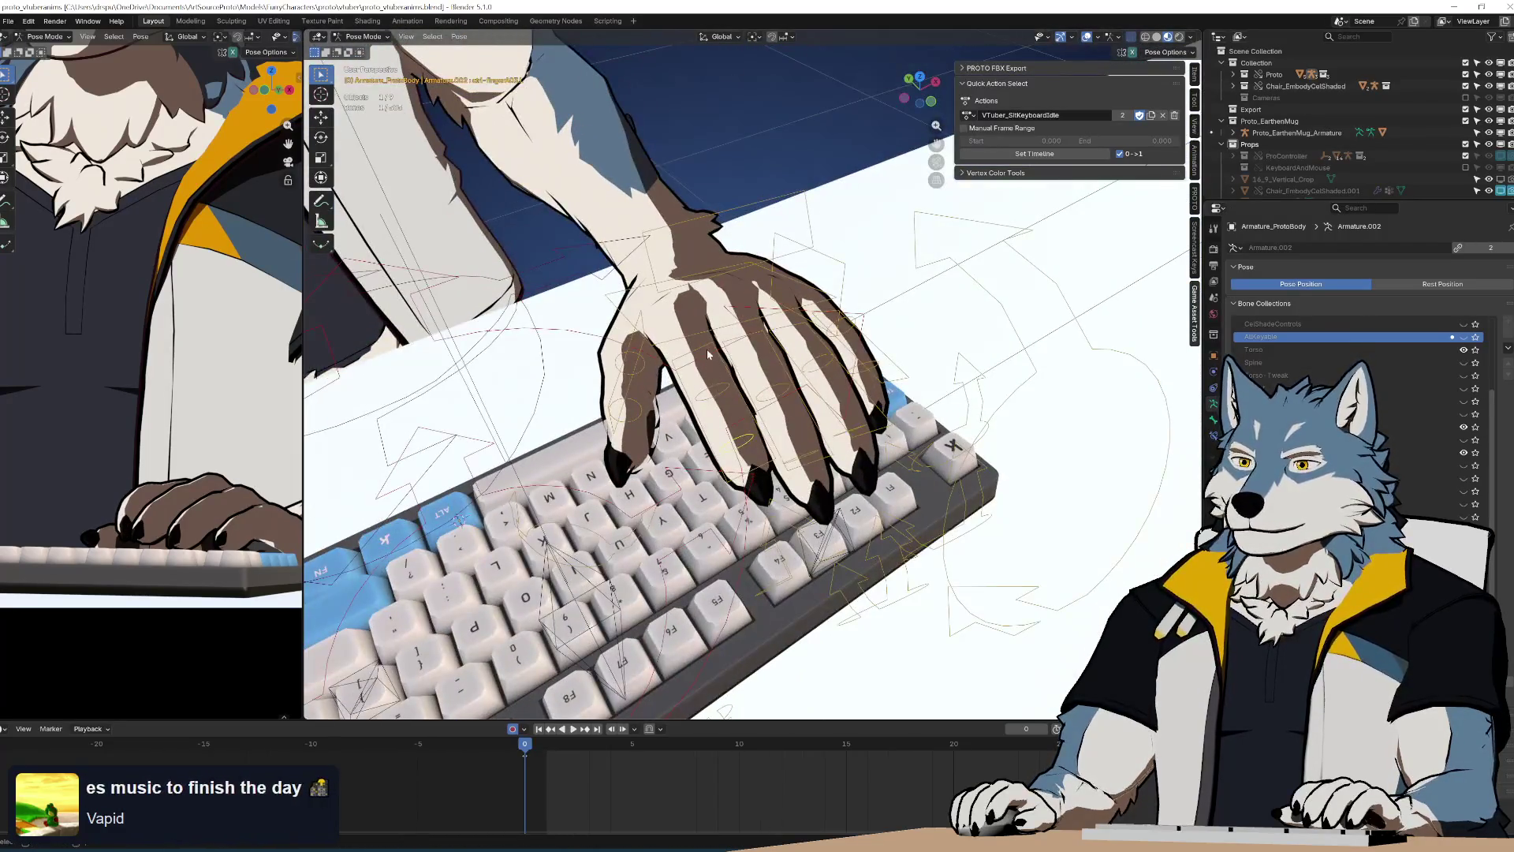
{"action": "middle_click_drag", "start_coordinate": [813, 454], "coordinate": [779, 381]}
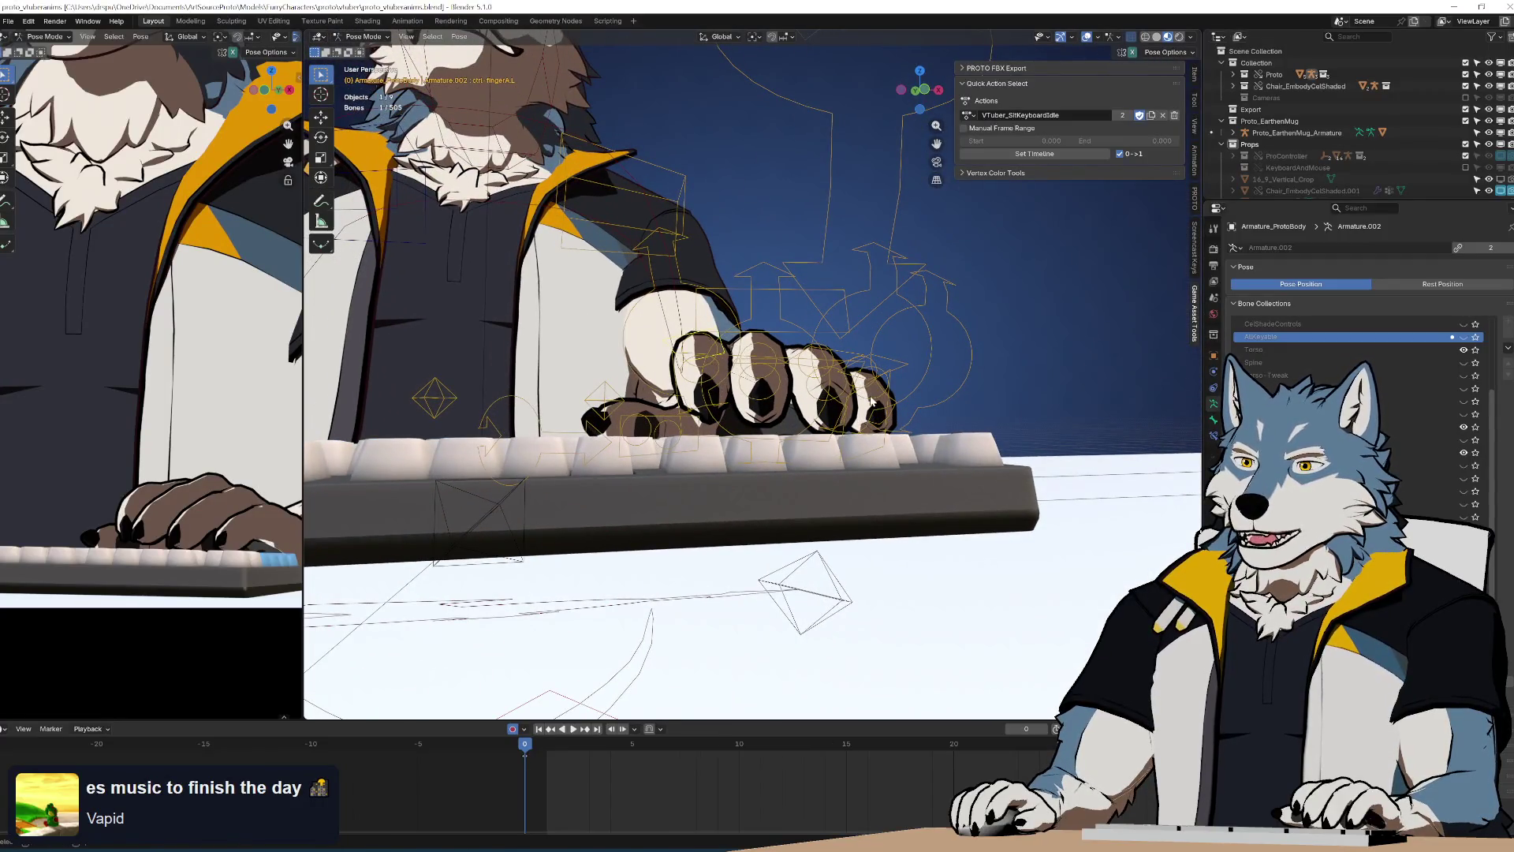
{"action": "key", "text": "r"}
{"action": "left_click", "coordinate": [842, 432]}
{"action": "key", "text": "r"}
{"action": "key", "text": "r"}
{"action": "left_click", "coordinate": [642, 577]}
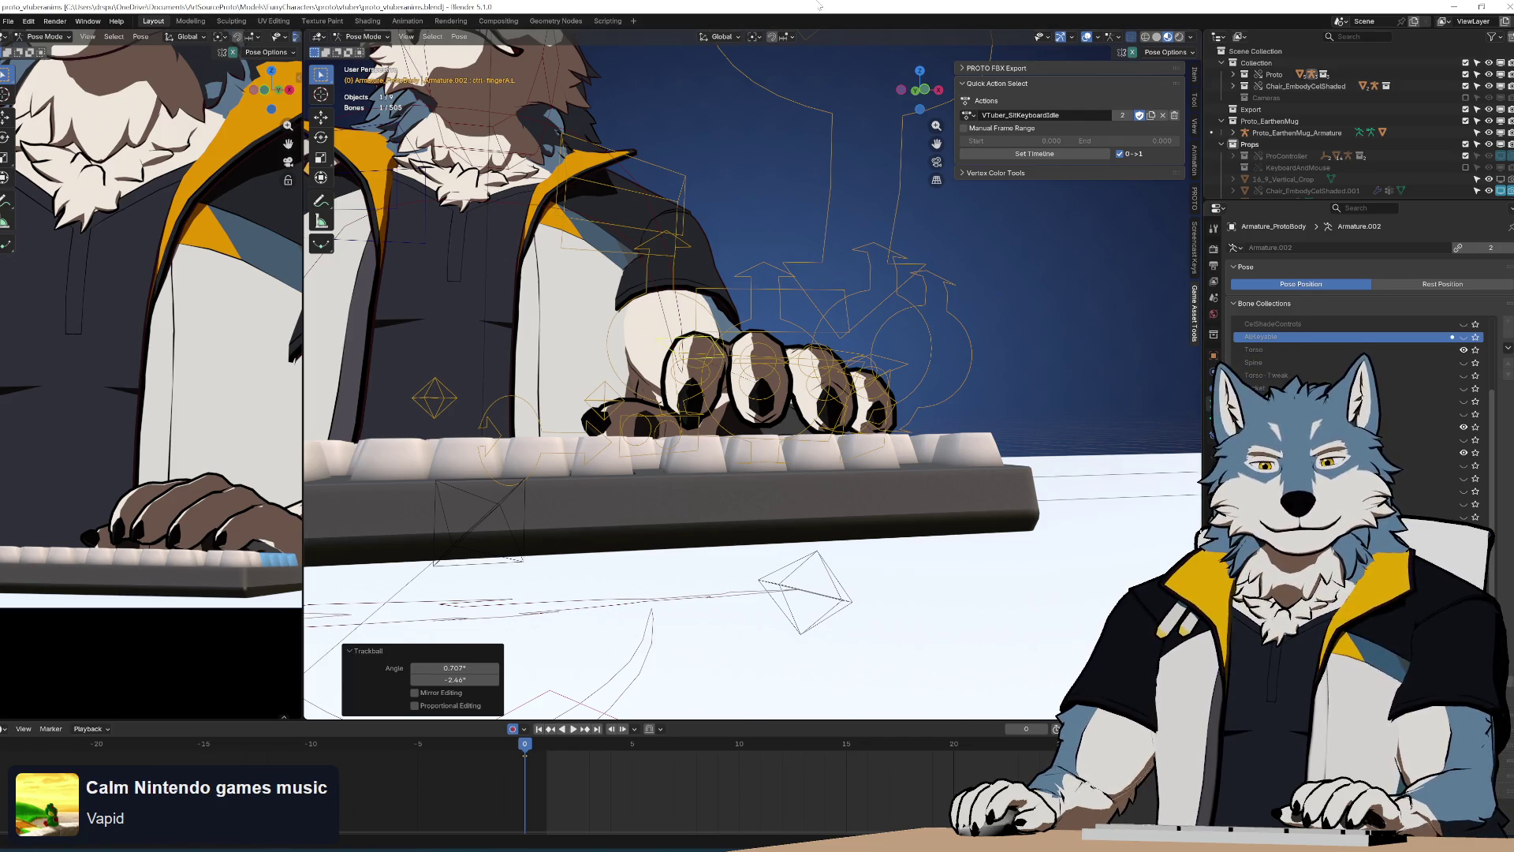
Rotate the ctrl-fingerA-rot.L finger by -14.6°
{"action": "mouse_move", "coordinate": [789, 417]}
{"action": "middle_mouse_down"}
{"action": "mouse_move", "coordinate": [828, 485]}
{"action": "mouse_move", "coordinate": [812, 442]}
{"action": "mouse_move", "coordinate": [951, 456]}
{"action": "mouse_move", "coordinate": [1001, 427]}
{"action": "middle_mouse_up"}
{"action": "middle_click_drag", "start_coordinate": [951, 367], "coordinate": [959, 331]}
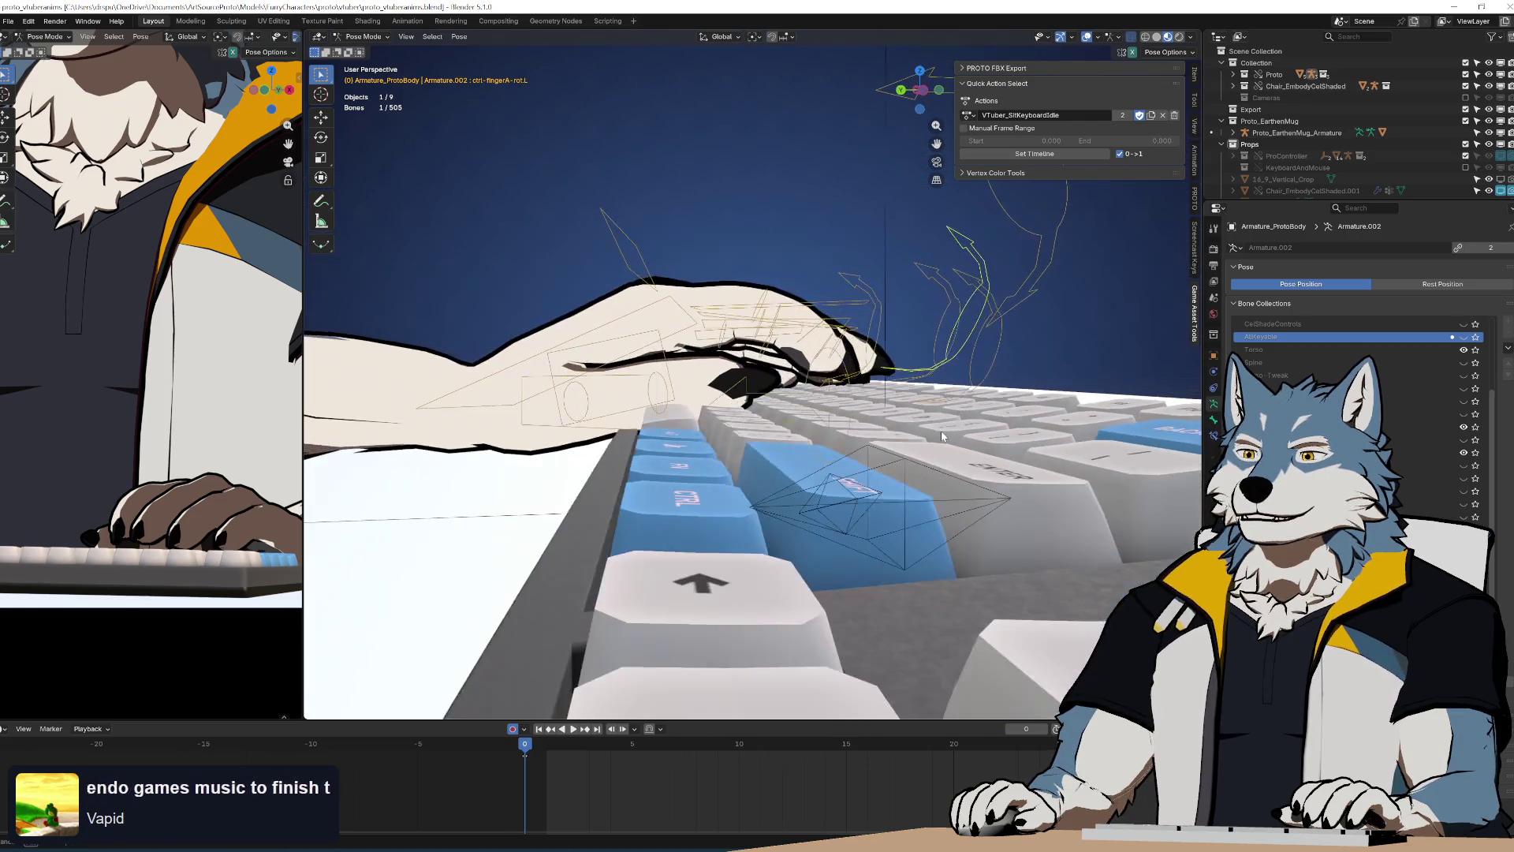
{"action": "left_click", "coordinate": [981, 304]}
{"action": "key", "text": "r"}
{"action": "left_click", "coordinate": [970, 395]}
{"action": "middle_click_drag", "start_coordinate": [893, 368], "coordinate": [902, 384]}
Rotate ctrl-fingerA.L by 11.2° and fingerB.L by 2.18°
{"action": "left_click", "coordinate": [740, 337]}
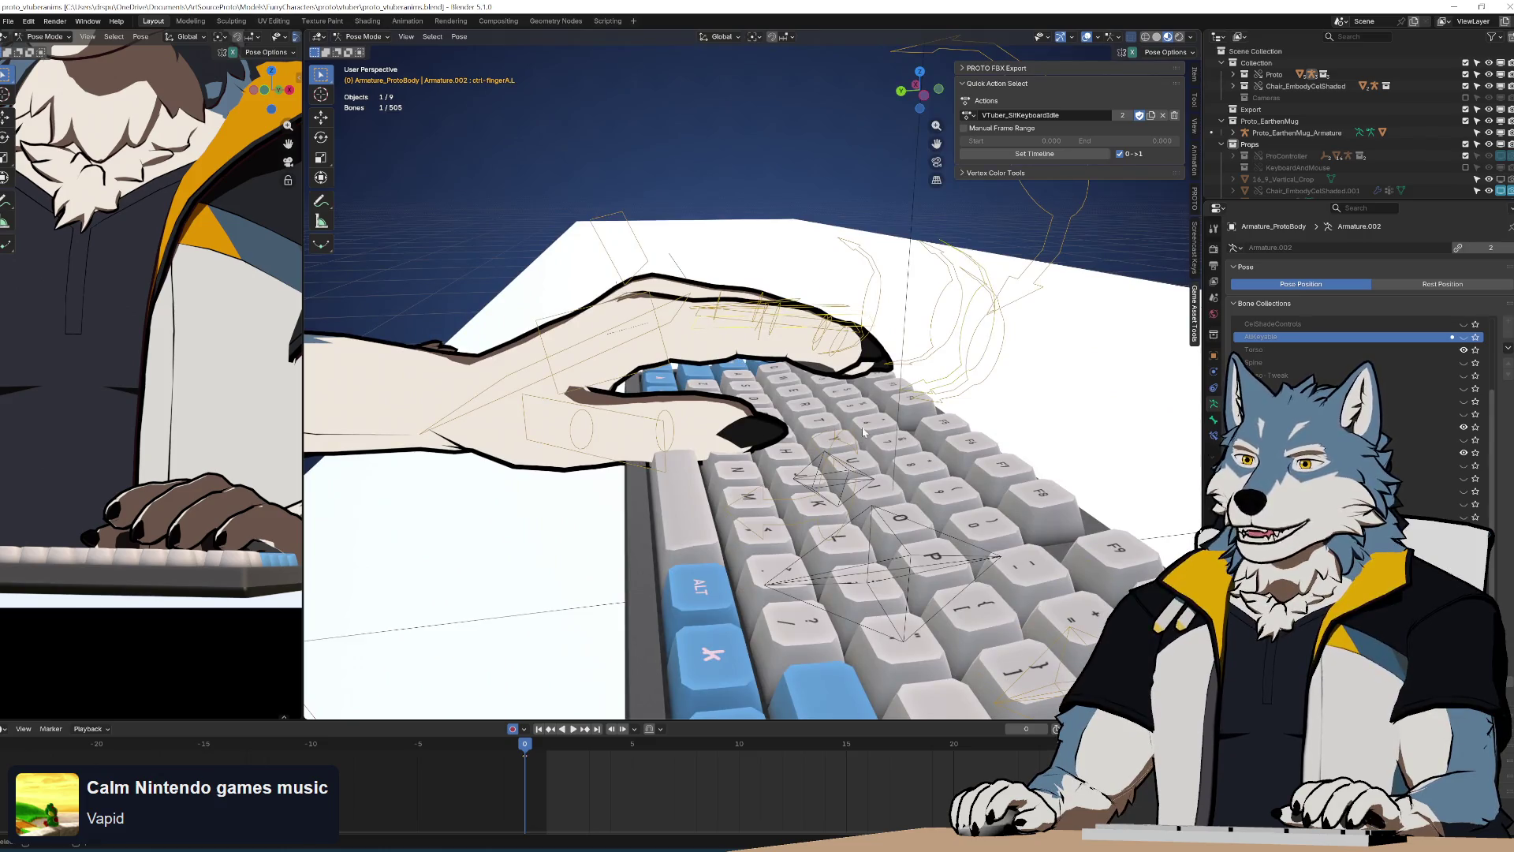
{"action": "middle_click_drag", "start_coordinate": [740, 338], "coordinate": [757, 371]}
{"action": "key", "text": "r"}
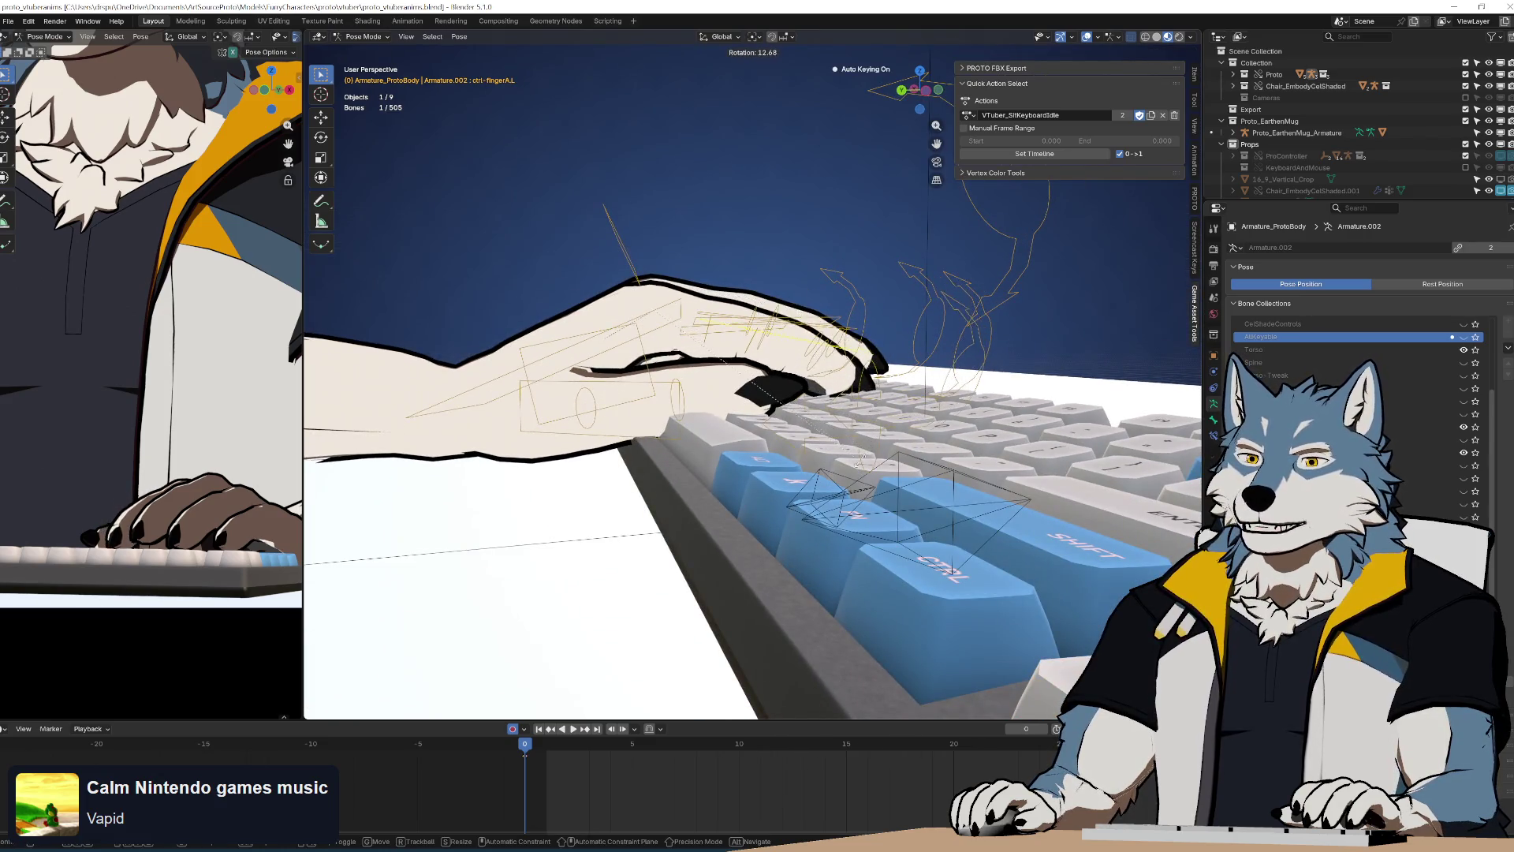
{"action": "left_click", "coordinate": [863, 458]}
{"action": "mouse_move", "coordinate": [754, 326]}
{"action": "middle_mouse_down"}
{"action": "mouse_move", "coordinate": [756, 368]}
{"action": "mouse_move", "coordinate": [797, 309]}
{"action": "mouse_move", "coordinate": [798, 264]}
{"action": "middle_mouse_up"}
{"action": "left_click", "coordinate": [796, 334]}
{"action": "key", "text": "r"}
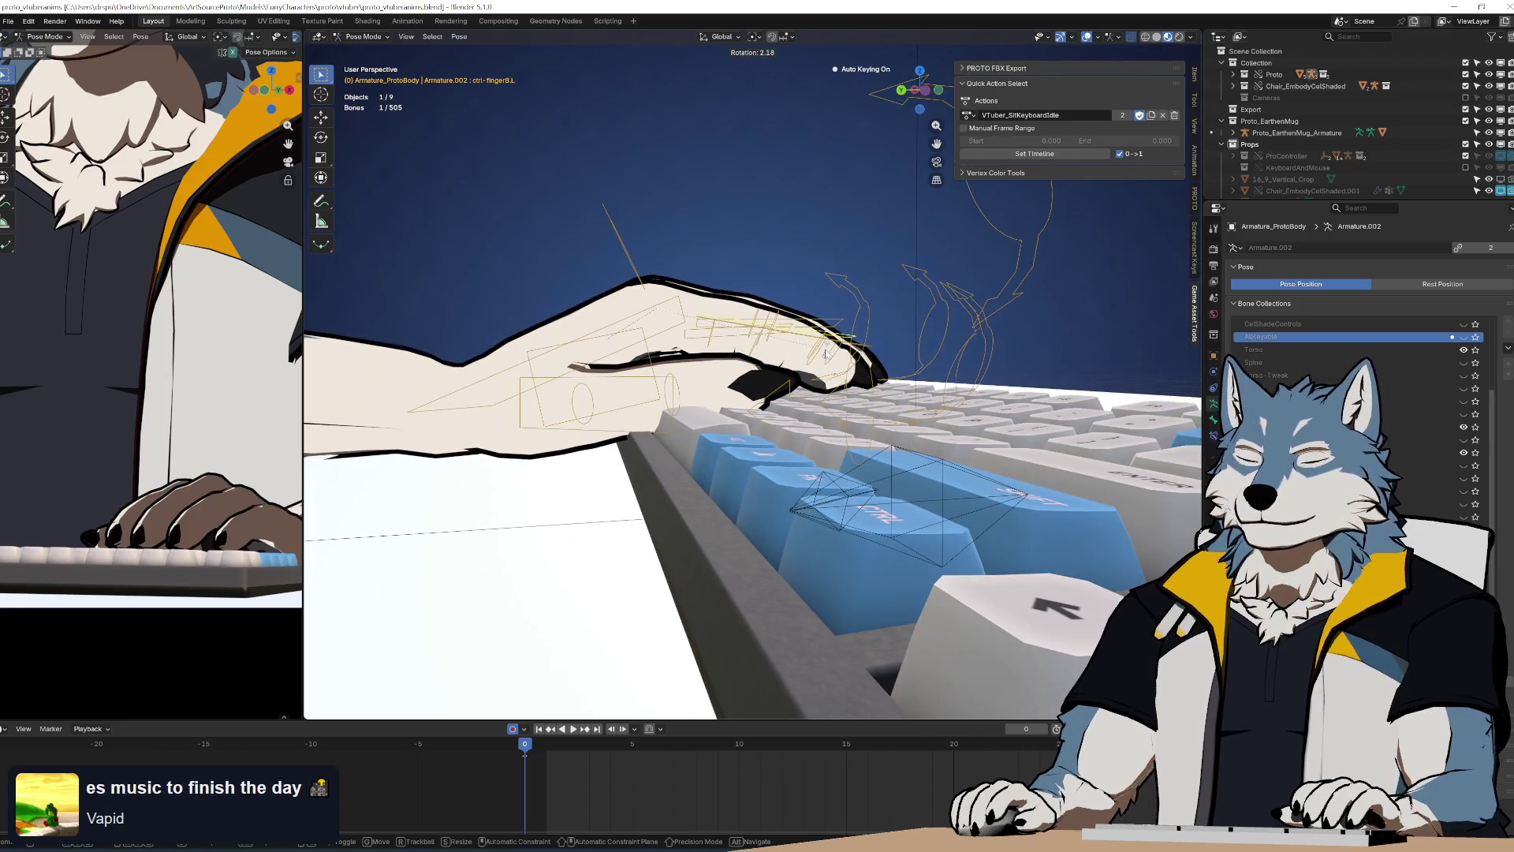
{"action": "left_click", "coordinate": [826, 354]}
Freely tumble the ctrl-thumb.L thumb bone toward the keyboard
{"action": "middle_click_drag", "start_coordinate": [826, 354], "coordinate": [888, 465]}
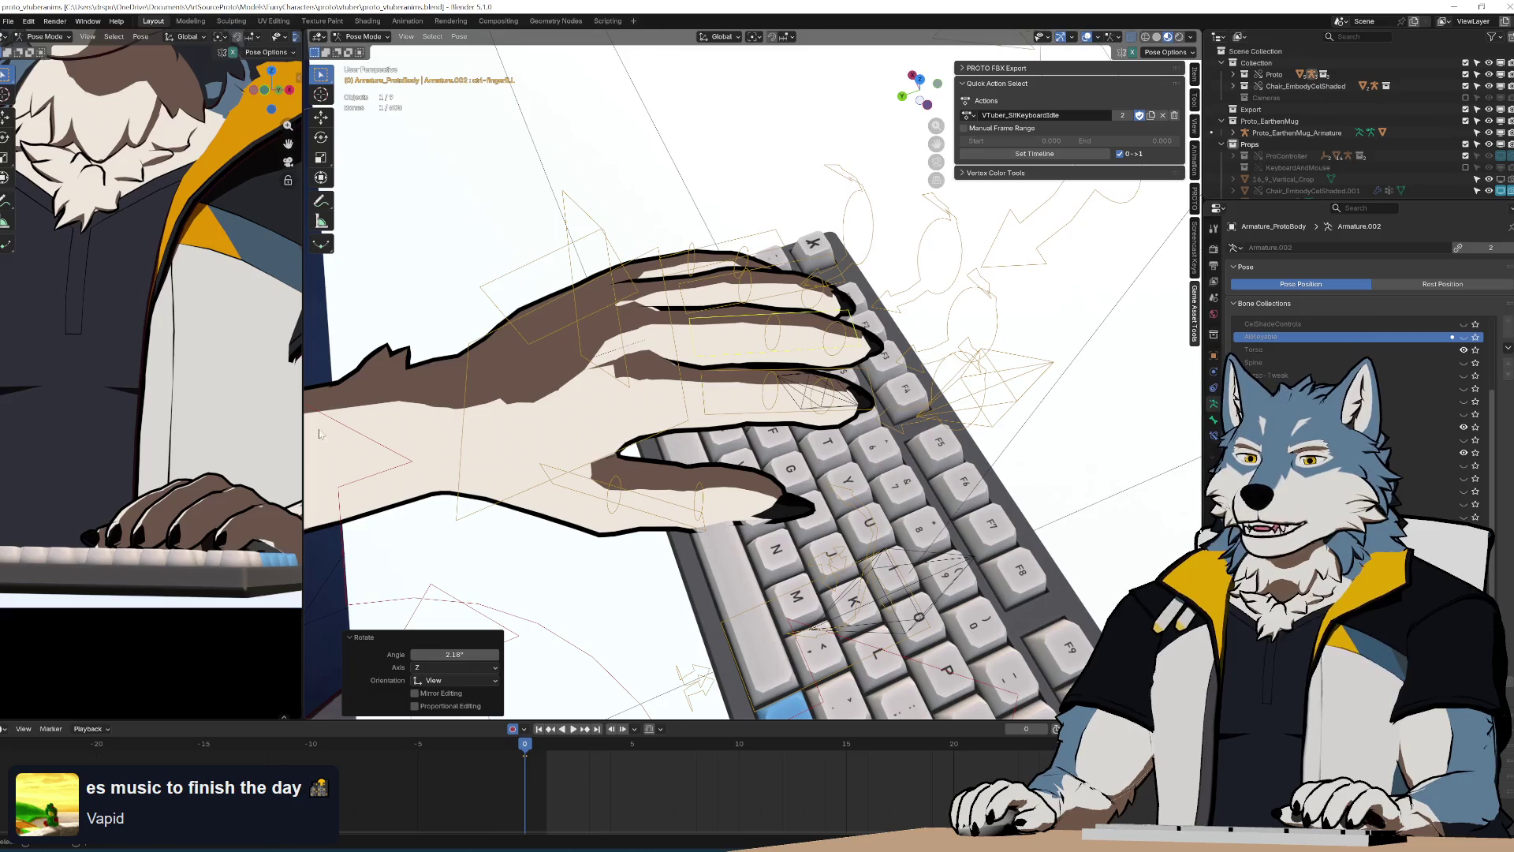
{"action": "scroll", "coordinate": [205, 450], "scroll_direction": "down", "scroll_amount": 3}
{"action": "scroll", "coordinate": [213, 449], "scroll_direction": "up", "scroll_amount": 3}
{"action": "scroll", "coordinate": [220, 450], "scroll_direction": "down", "scroll_amount": 3}
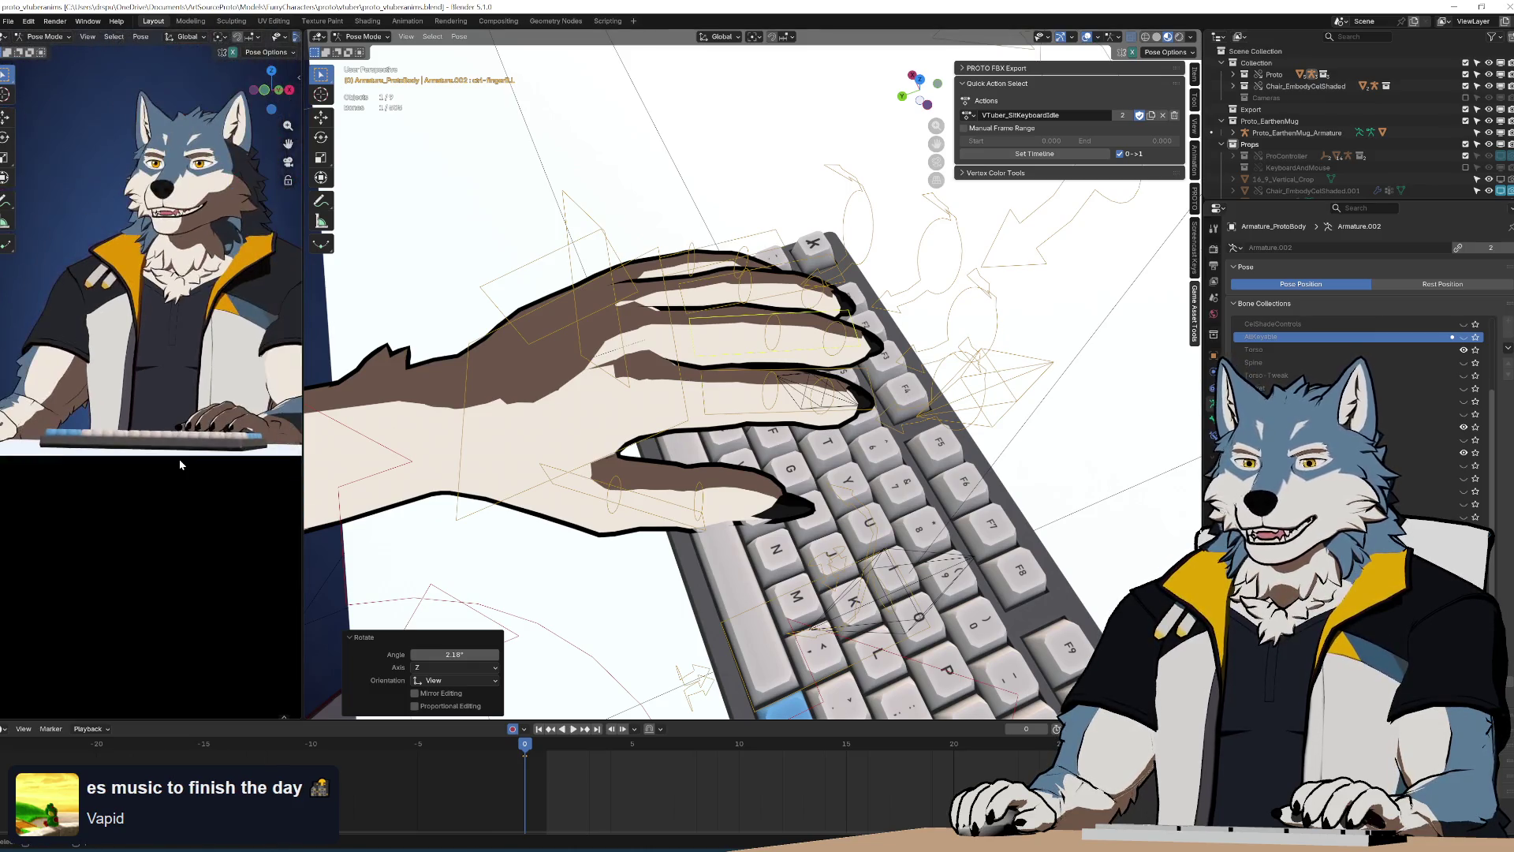
{"action": "scroll", "coordinate": [162, 423], "scroll_direction": "up", "scroll_amount": 2}
{"action": "mouse_move", "coordinate": [695, 449]}
{"action": "middle_mouse_down"}
{"action": "mouse_move", "coordinate": [801, 493]}
{"action": "mouse_move", "coordinate": [710, 398]}
{"action": "middle_mouse_up"}
{"action": "left_click", "coordinate": [727, 410]}
{"action": "key", "text": "r"}
{"action": "key", "text": "r"}
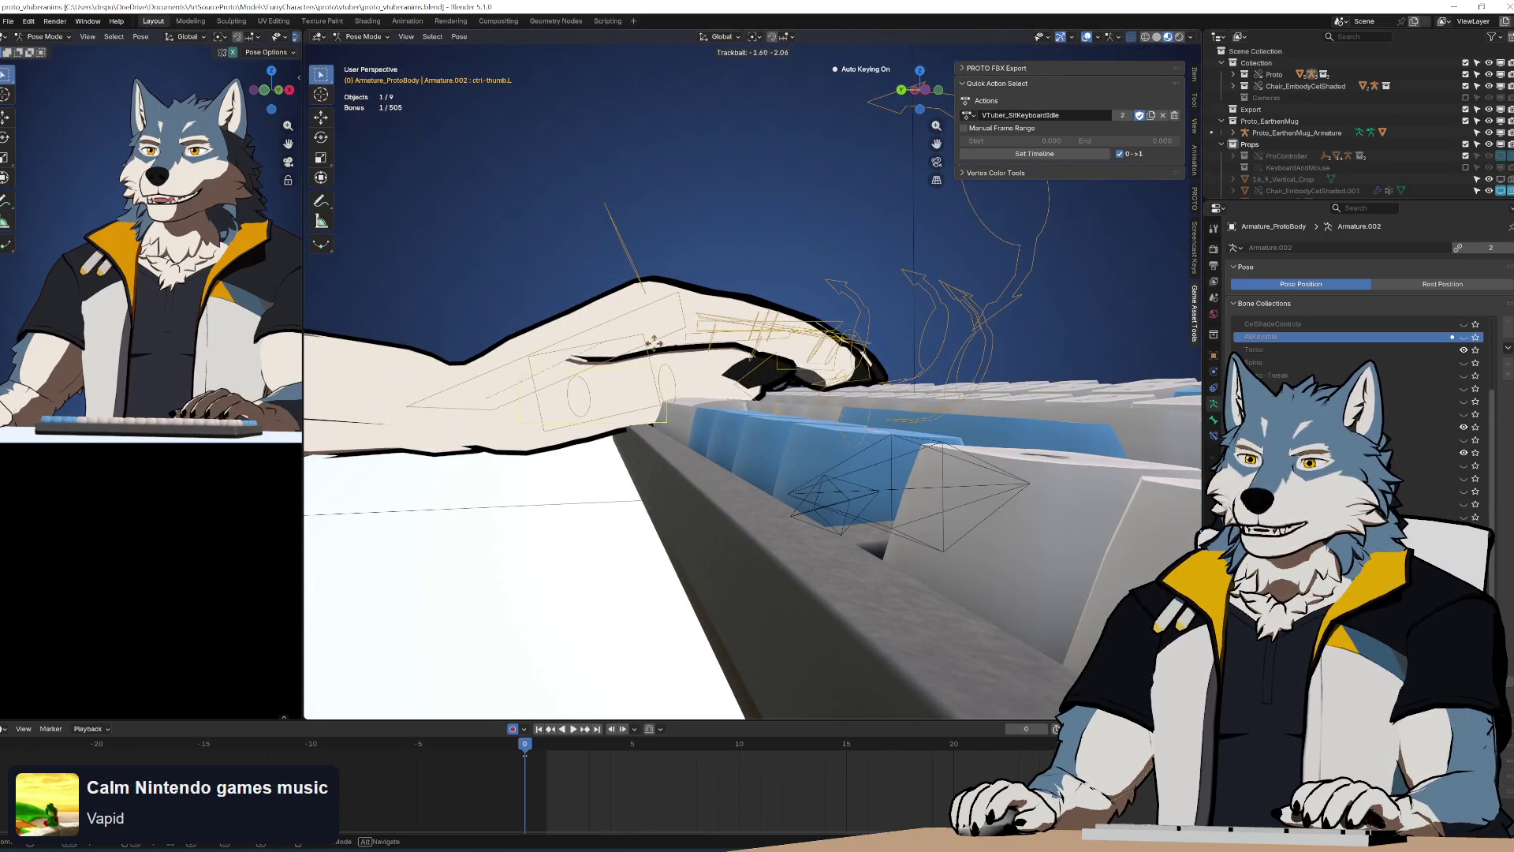
{"action": "key", "text": "Return"}
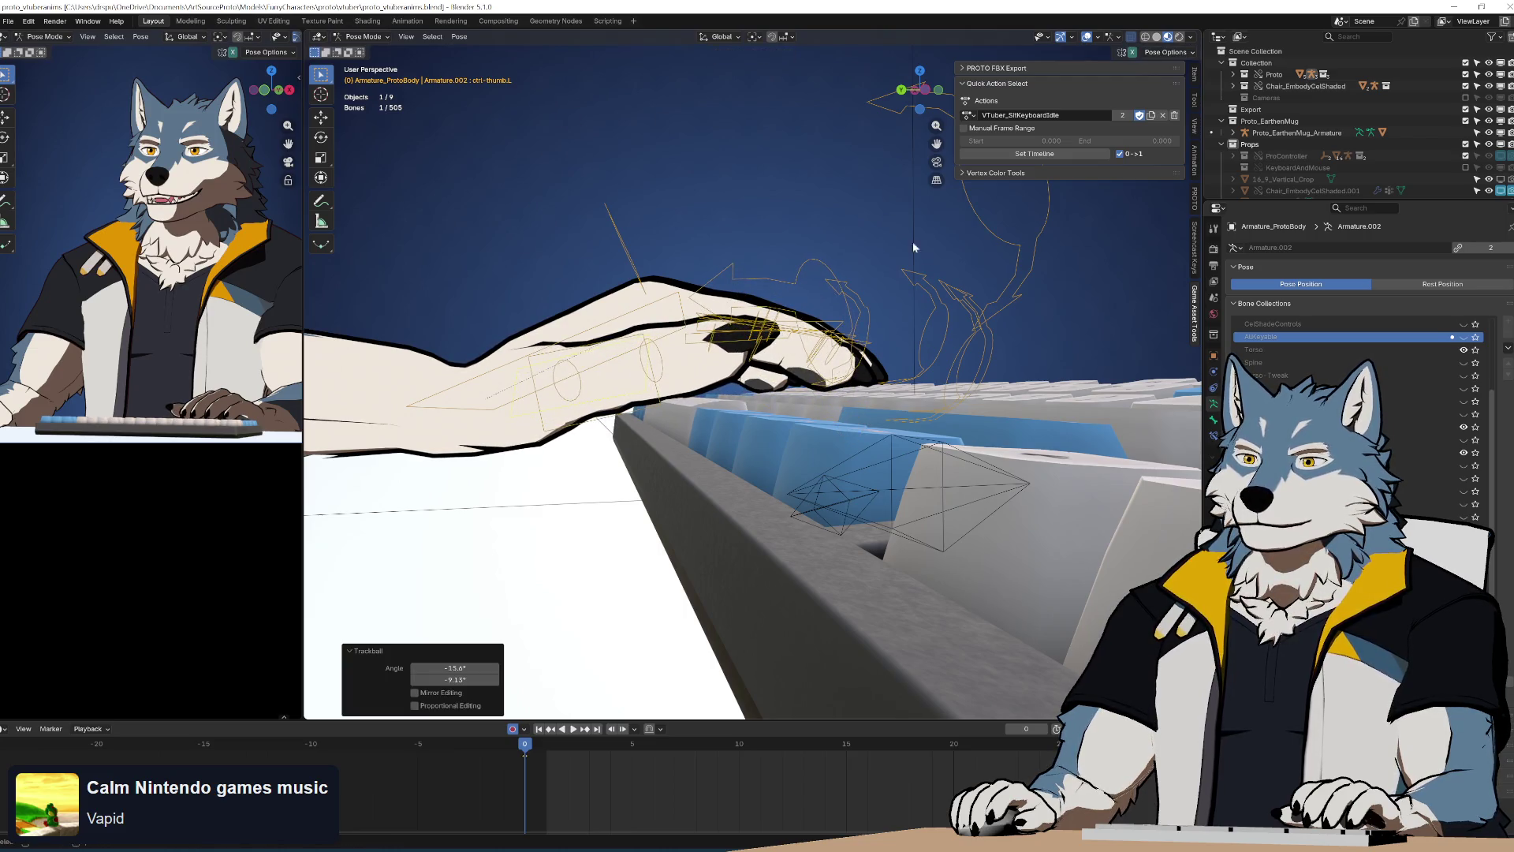
Try a 6.07° thumb rotation, then undo it
{"action": "middle_click_drag", "start_coordinate": [710, 398], "coordinate": [757, 371]}
{"action": "middle_click_drag", "start_coordinate": [832, 325], "coordinate": [855, 380]}
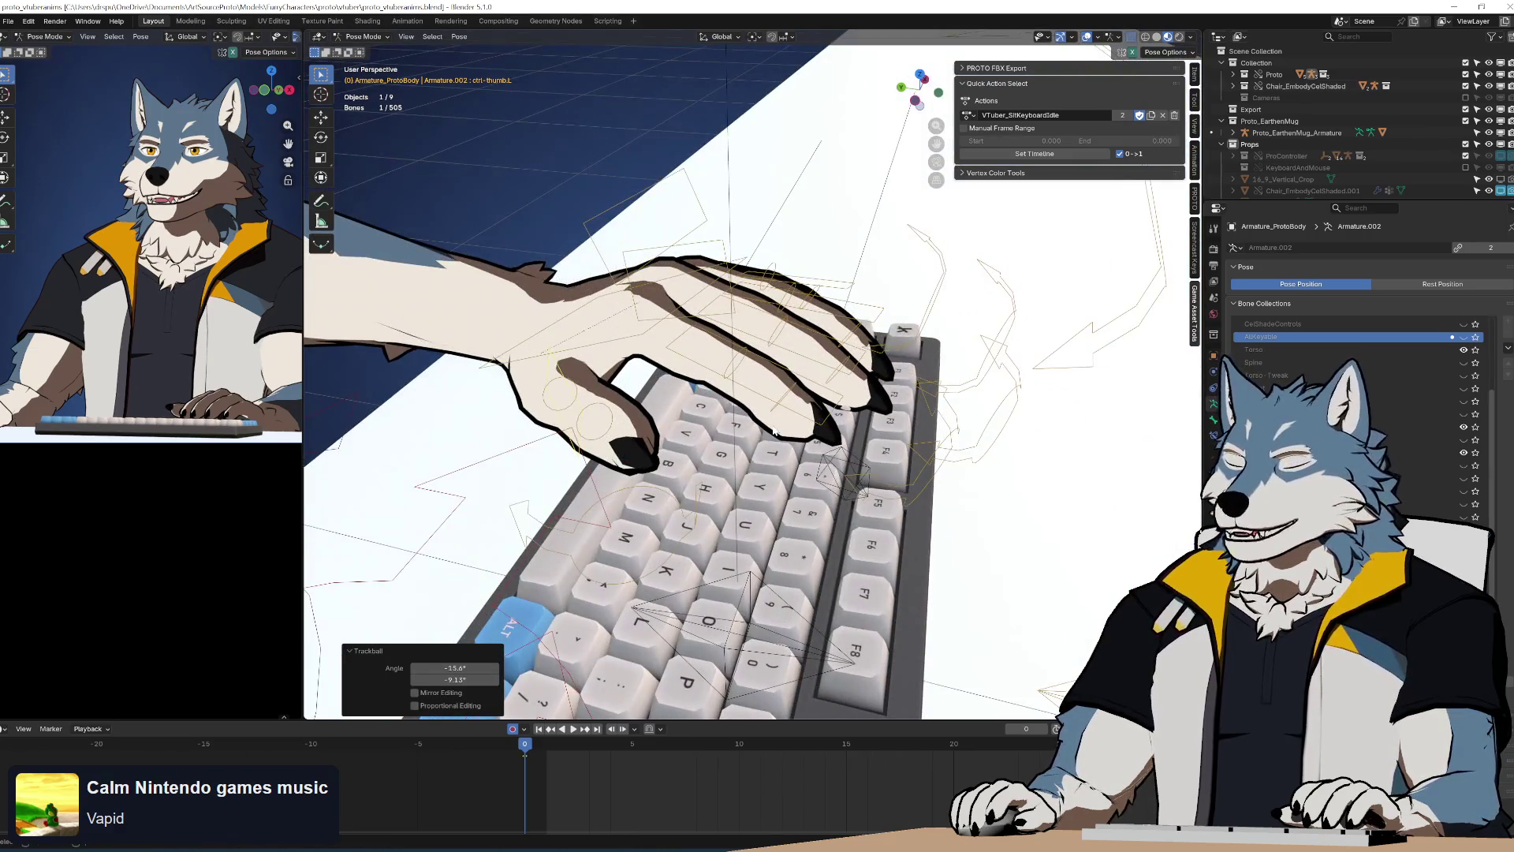
{"action": "mouse_move", "coordinate": [771, 437]}
{"action": "middle_mouse_down"}
{"action": "mouse_move", "coordinate": [813, 513]}
{"action": "mouse_move", "coordinate": [770, 442]}
{"action": "mouse_move", "coordinate": [639, 437]}
{"action": "mouse_move", "coordinate": [607, 452]}
{"action": "mouse_move", "coordinate": [342, 431]}
{"action": "middle_mouse_up"}
{"action": "key", "text": "r"}
{"action": "left_click", "coordinate": [807, 524]}
{"action": "key", "text": "ctrl+z"}
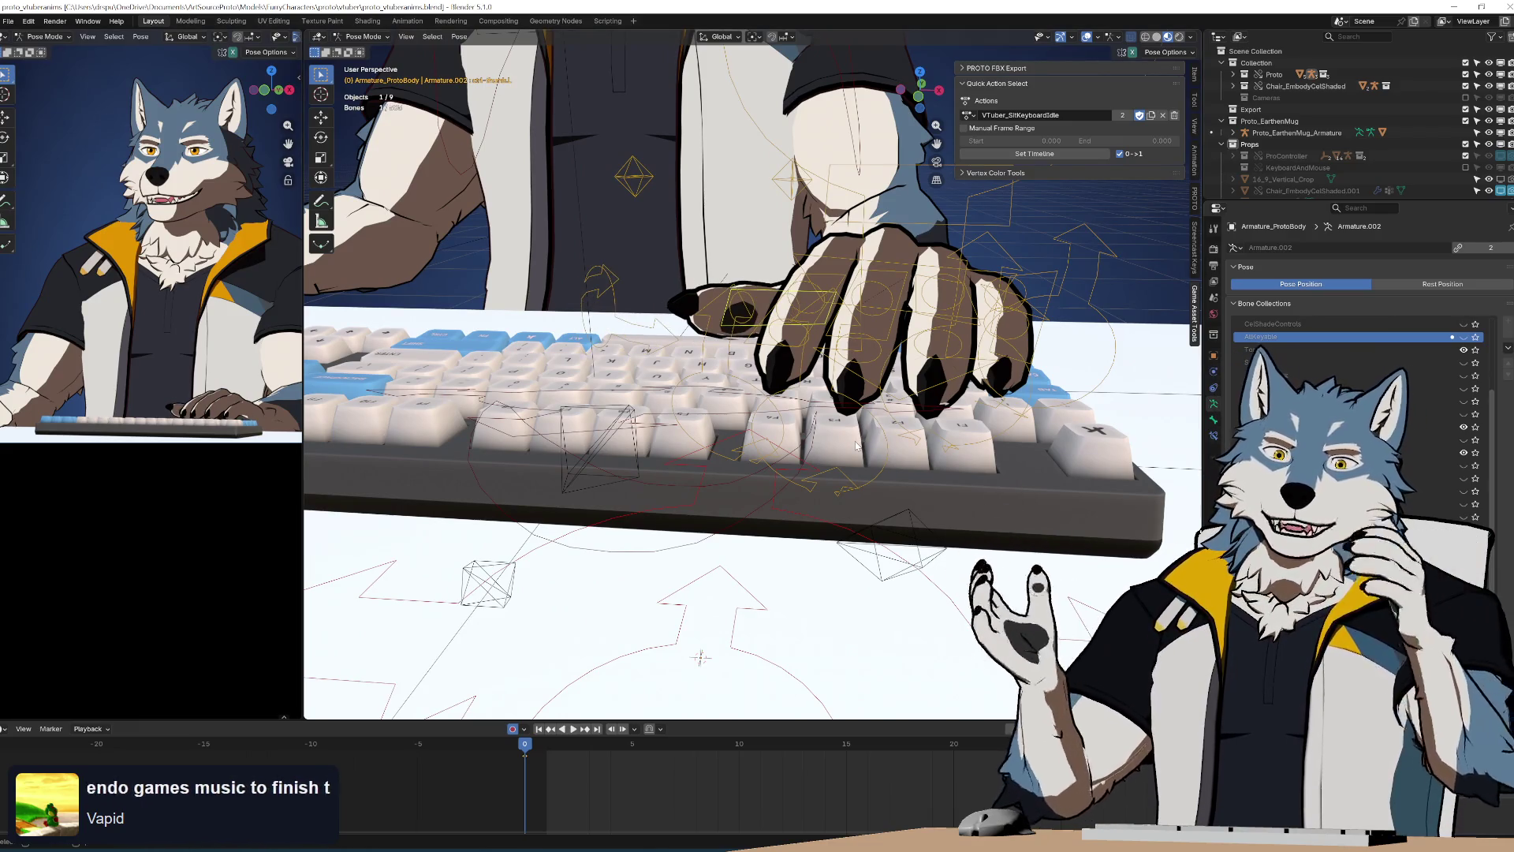
Rotate the thumb control about -8.13° so it rests on the keyboard
{"action": "mouse_move", "coordinate": [856, 446]}
{"action": "middle_mouse_down"}
{"action": "mouse_move", "coordinate": [837, 473]}
{"action": "mouse_move", "coordinate": [757, 441]}
{"action": "mouse_move", "coordinate": [729, 360]}
{"action": "middle_mouse_up"}
{"action": "middle_click_drag", "start_coordinate": [693, 462], "coordinate": [705, 298]}
{"action": "mouse_move", "coordinate": [668, 347]}
{"action": "middle_mouse_down"}
{"action": "mouse_move", "coordinate": [510, 335]}
{"action": "mouse_move", "coordinate": [447, 276]}
{"action": "mouse_move", "coordinate": [539, 280]}
{"action": "middle_mouse_up"}
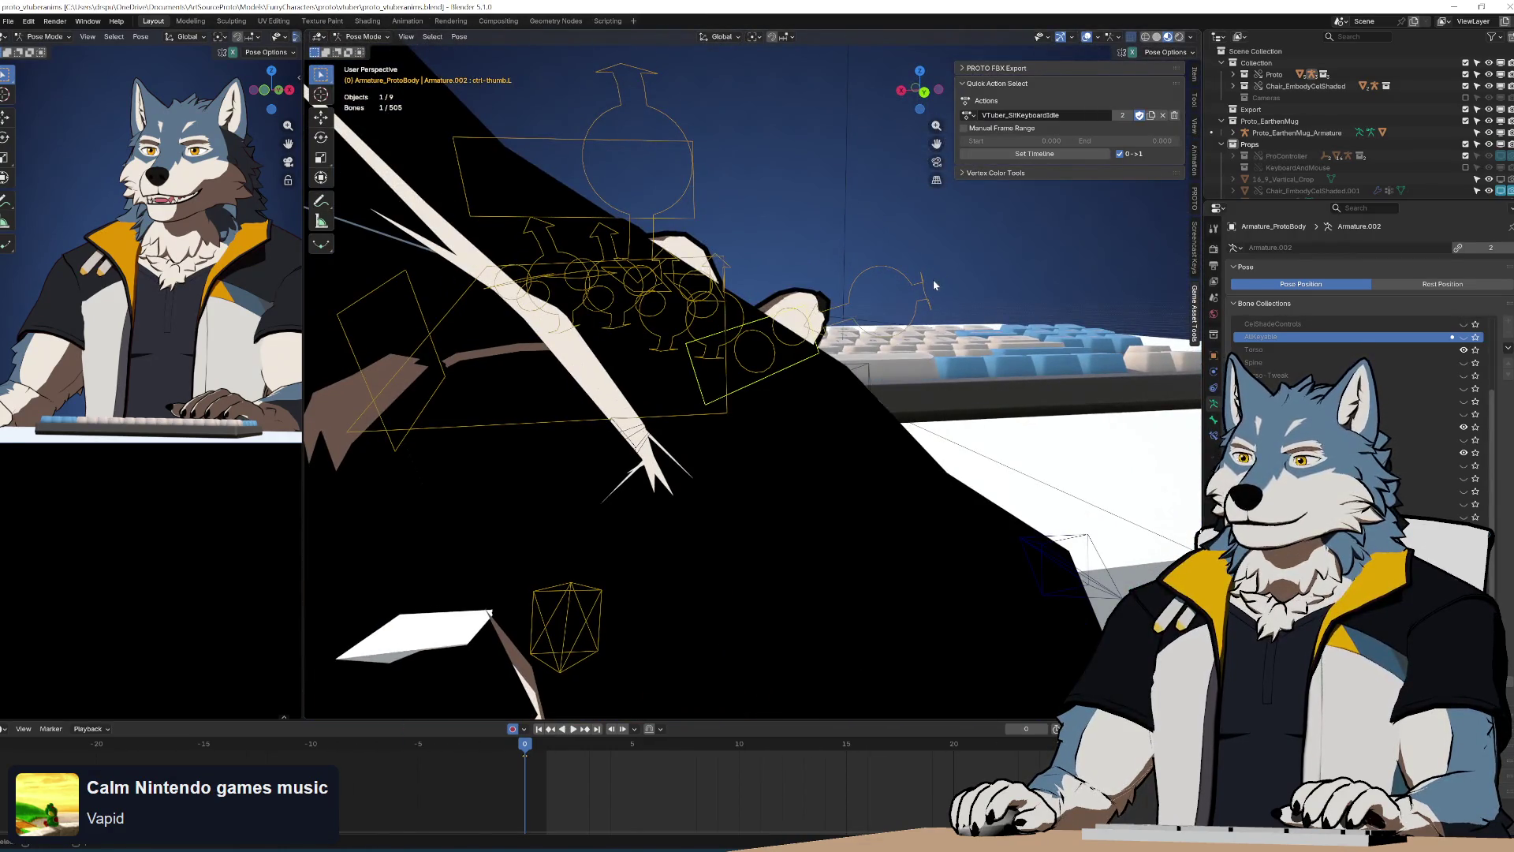
{"action": "mouse_move", "coordinate": [924, 281]}
{"action": "middle_mouse_down"}
{"action": "mouse_move", "coordinate": [875, 316]}
{"action": "mouse_move", "coordinate": [896, 347]}
{"action": "middle_mouse_up"}
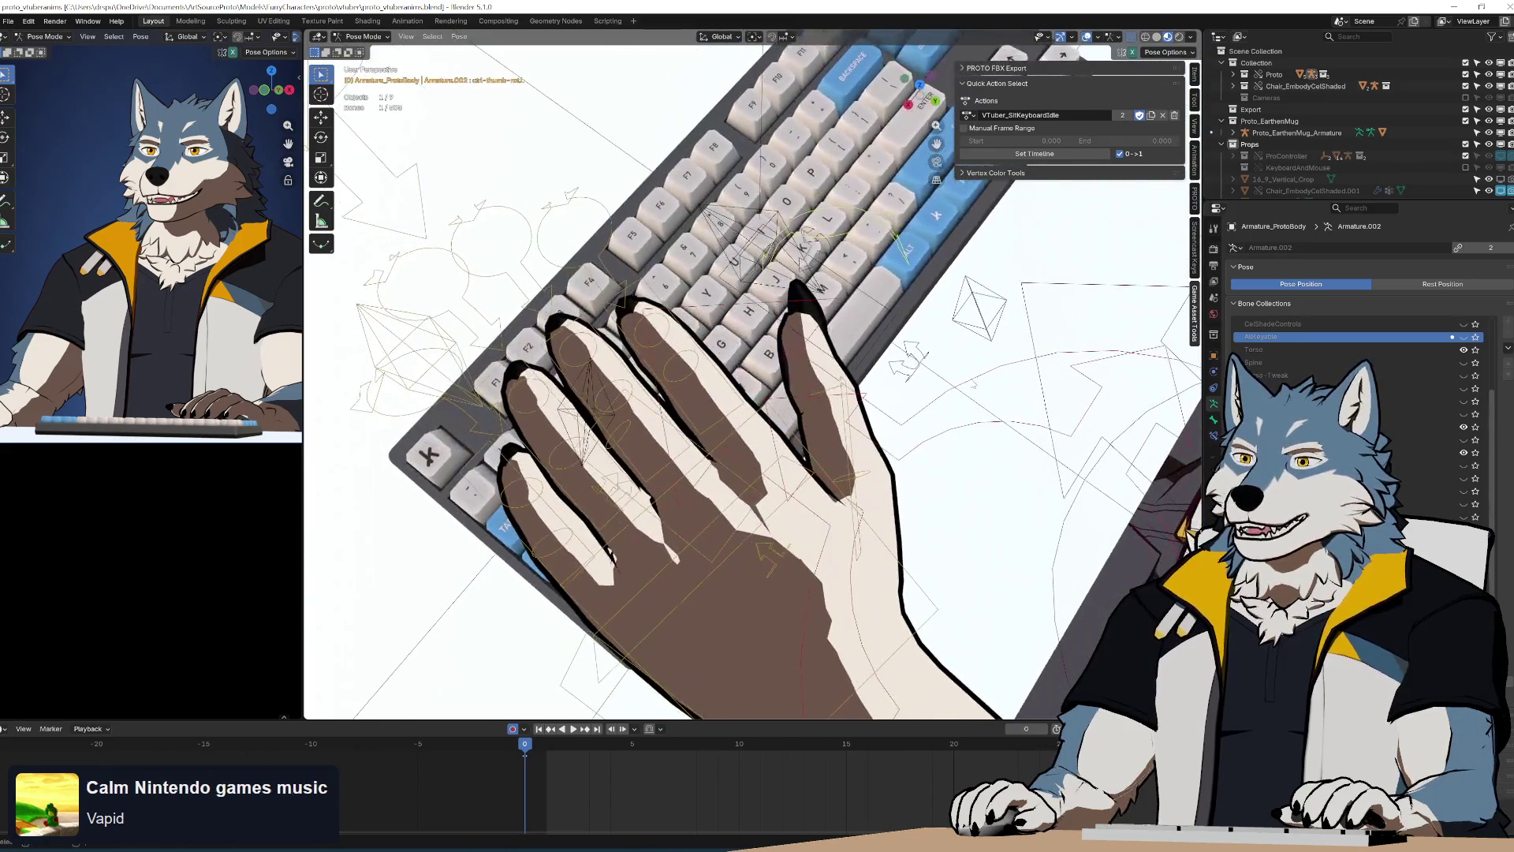
{"action": "left_click", "coordinate": [895, 347]}
{"action": "key", "text": "r"}
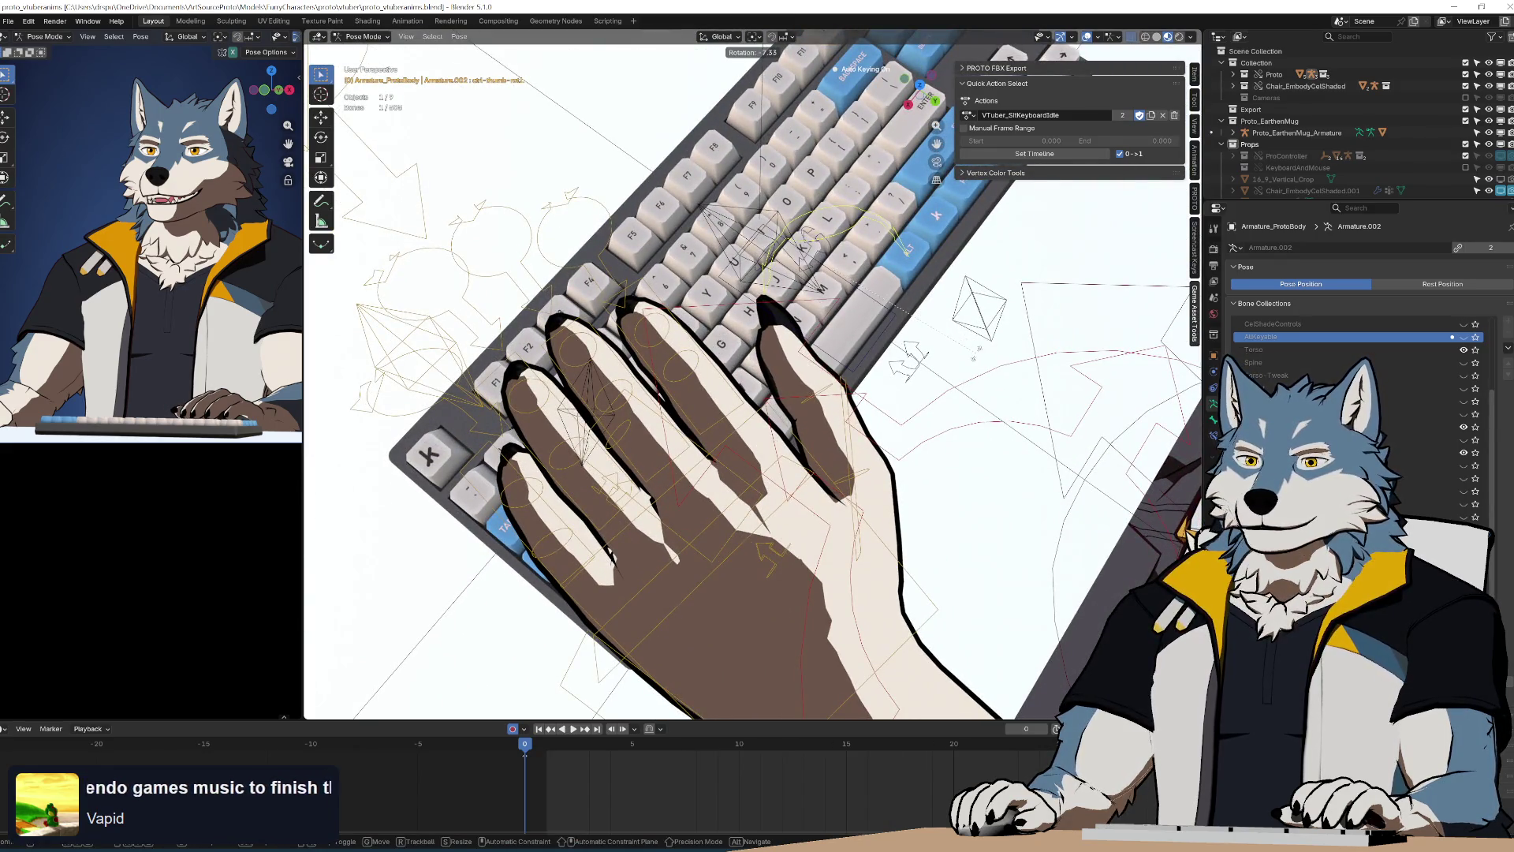
{"action": "left_click", "coordinate": [913, 426]}
{"action": "mouse_move", "coordinate": [914, 429]}
{"action": "middle_mouse_down"}
{"action": "mouse_move", "coordinate": [818, 446]}
{"action": "mouse_move", "coordinate": [751, 395]}
{"action": "mouse_move", "coordinate": [836, 355]}
{"action": "middle_mouse_up"}
Frame the right hand on the mouse in the camera preview and viewport
{"action": "scroll", "coordinate": [879, 339], "scroll_direction": "down", "scroll_amount": 3}
{"action": "scroll", "coordinate": [879, 340], "scroll_direction": "up", "scroll_amount": 5}
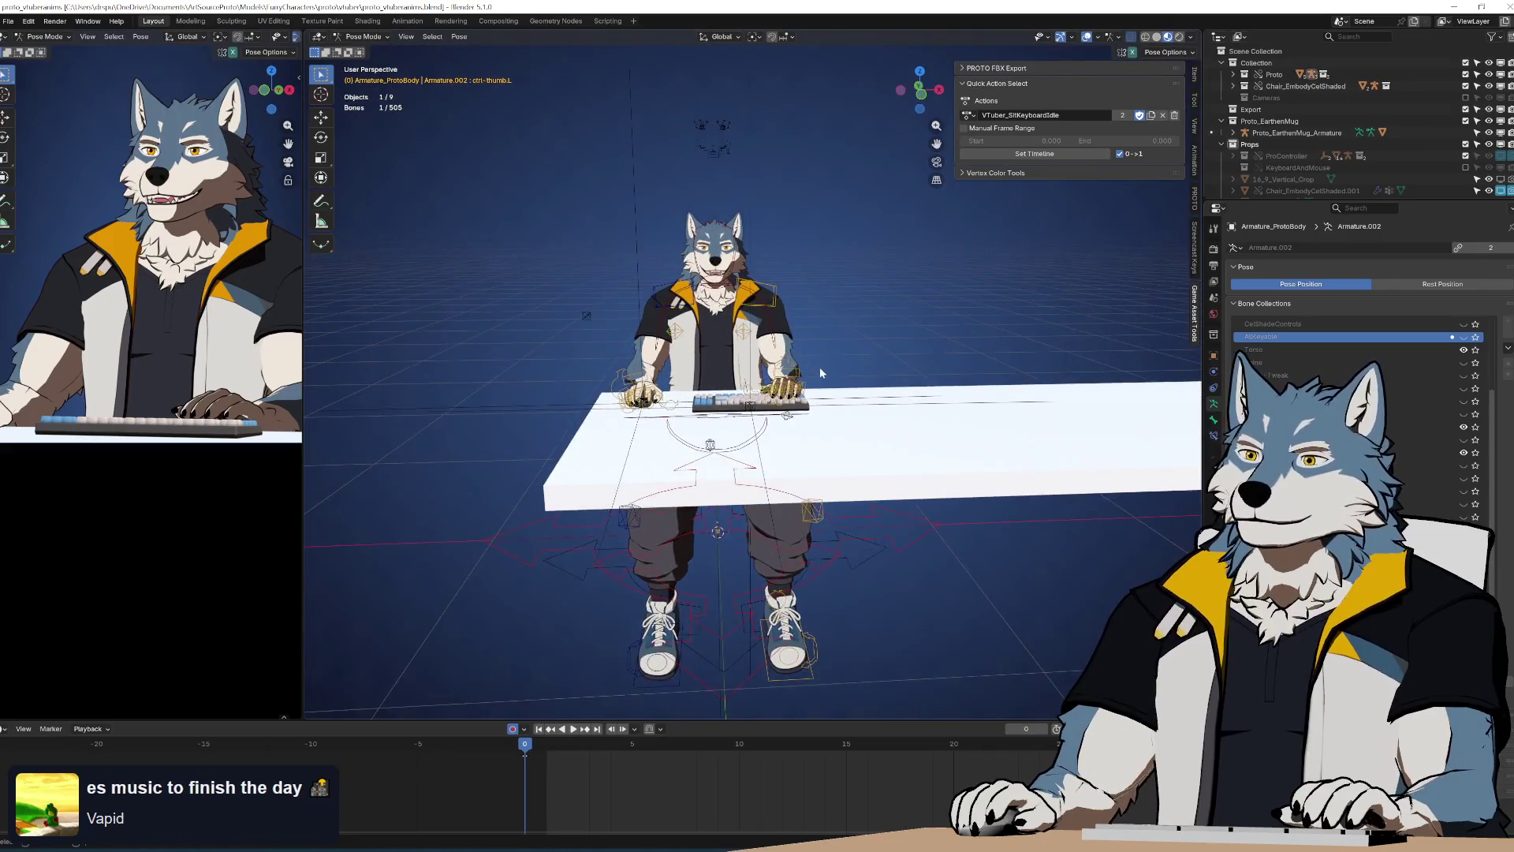
{"action": "scroll", "coordinate": [215, 424], "scroll_direction": "down", "scroll_amount": 4}
{"action": "scroll", "coordinate": [201, 429], "scroll_direction": "up", "scroll_amount": 1}
{"action": "scroll", "coordinate": [173, 394], "scroll_direction": "up", "scroll_amount": 3}
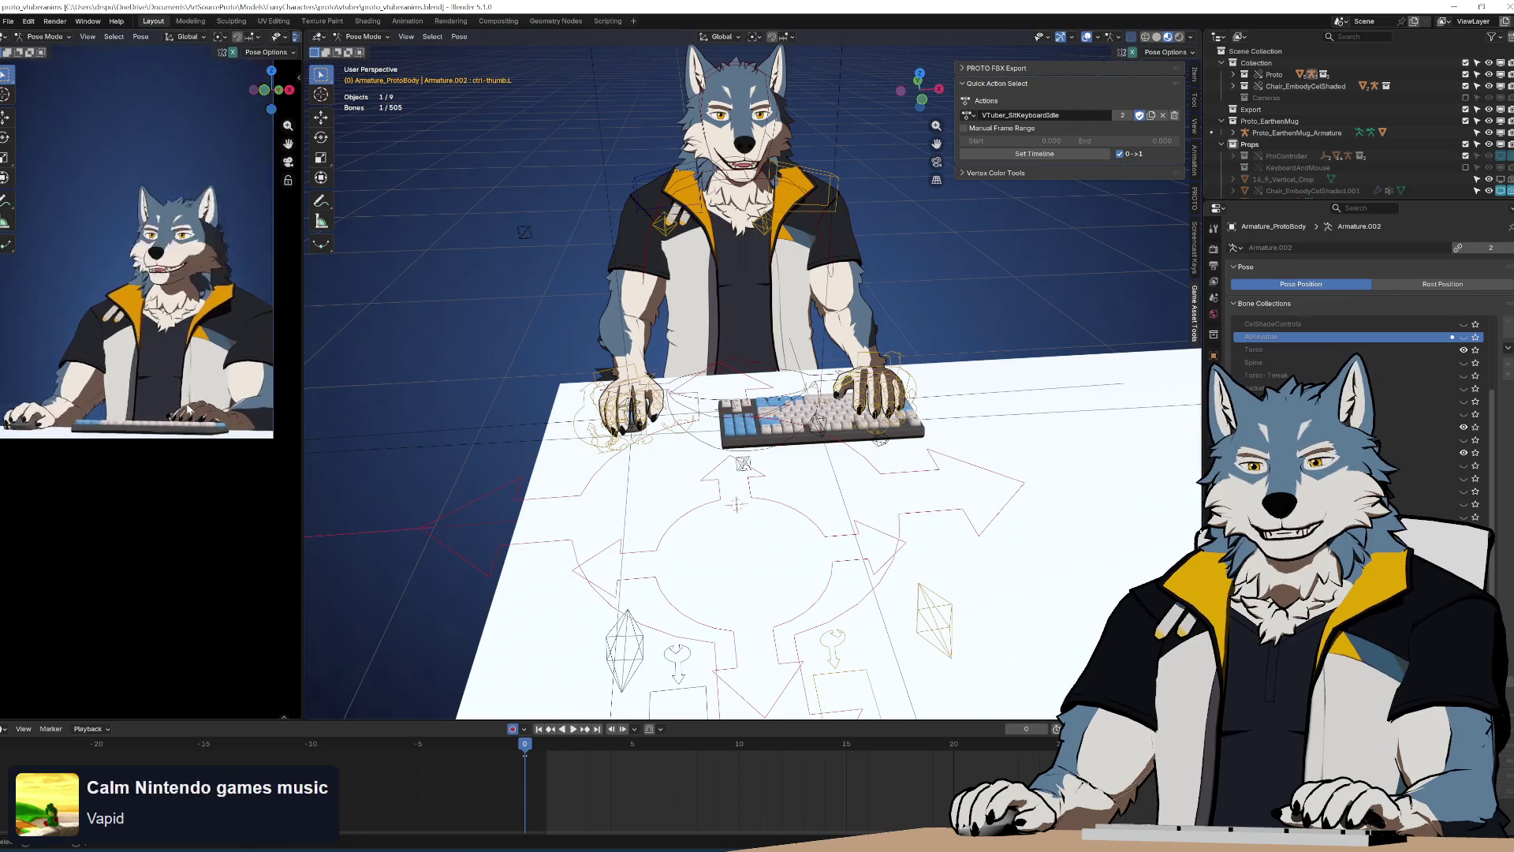
{"action": "scroll", "coordinate": [164, 405], "scroll_direction": "down", "scroll_amount": 2}
{"action": "scroll", "coordinate": [197, 394], "scroll_direction": "up", "scroll_amount": 1}
{"action": "middle_click_drag", "start_coordinate": [198, 400], "coordinate": [186, 408], "text": "shift"}
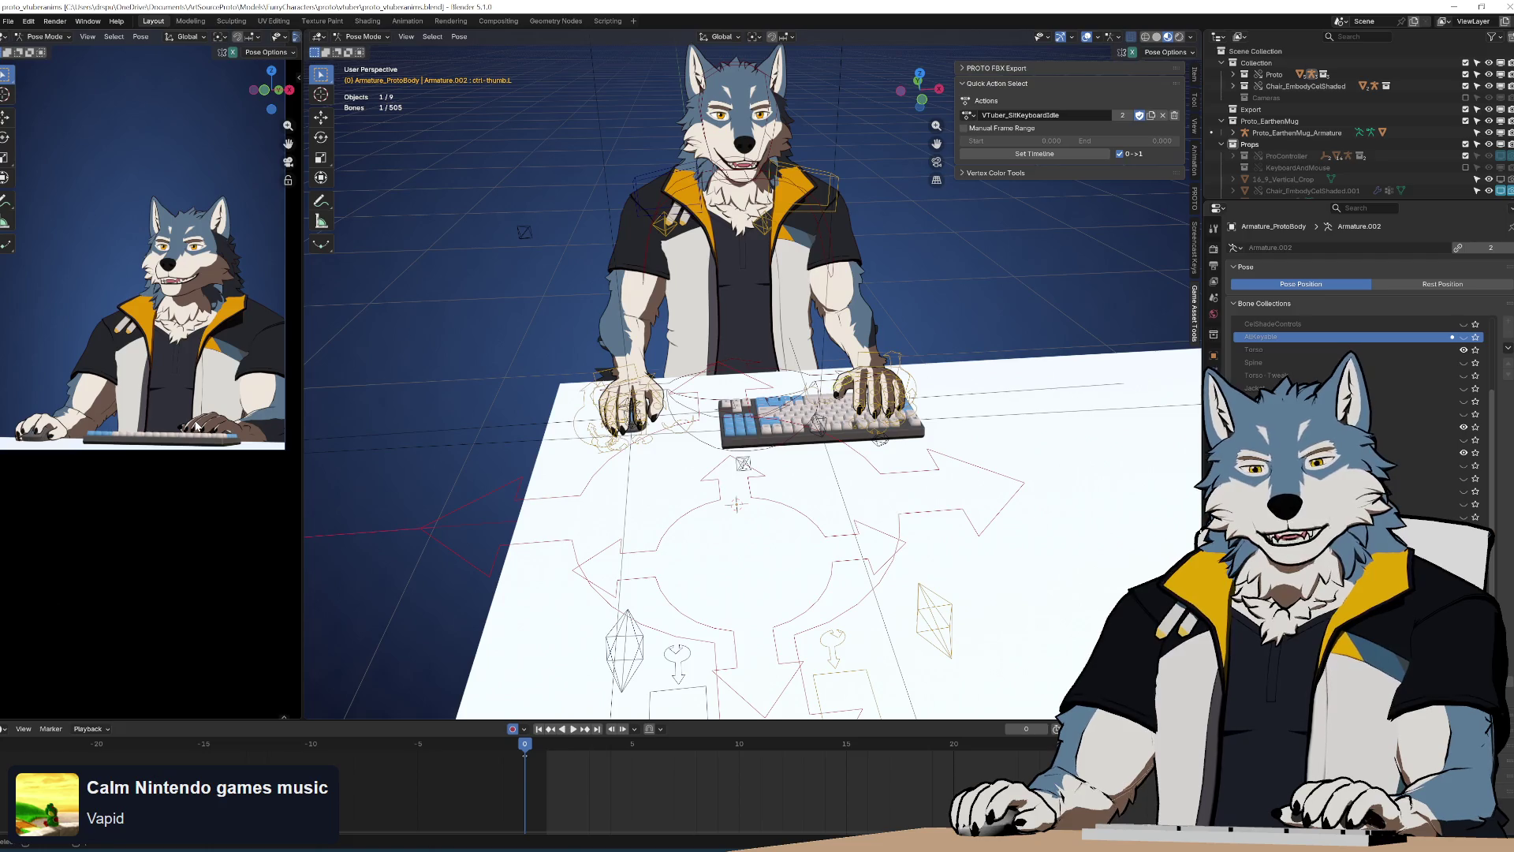
{"action": "scroll", "coordinate": [88, 441], "scroll_direction": "up", "scroll_amount": 5}
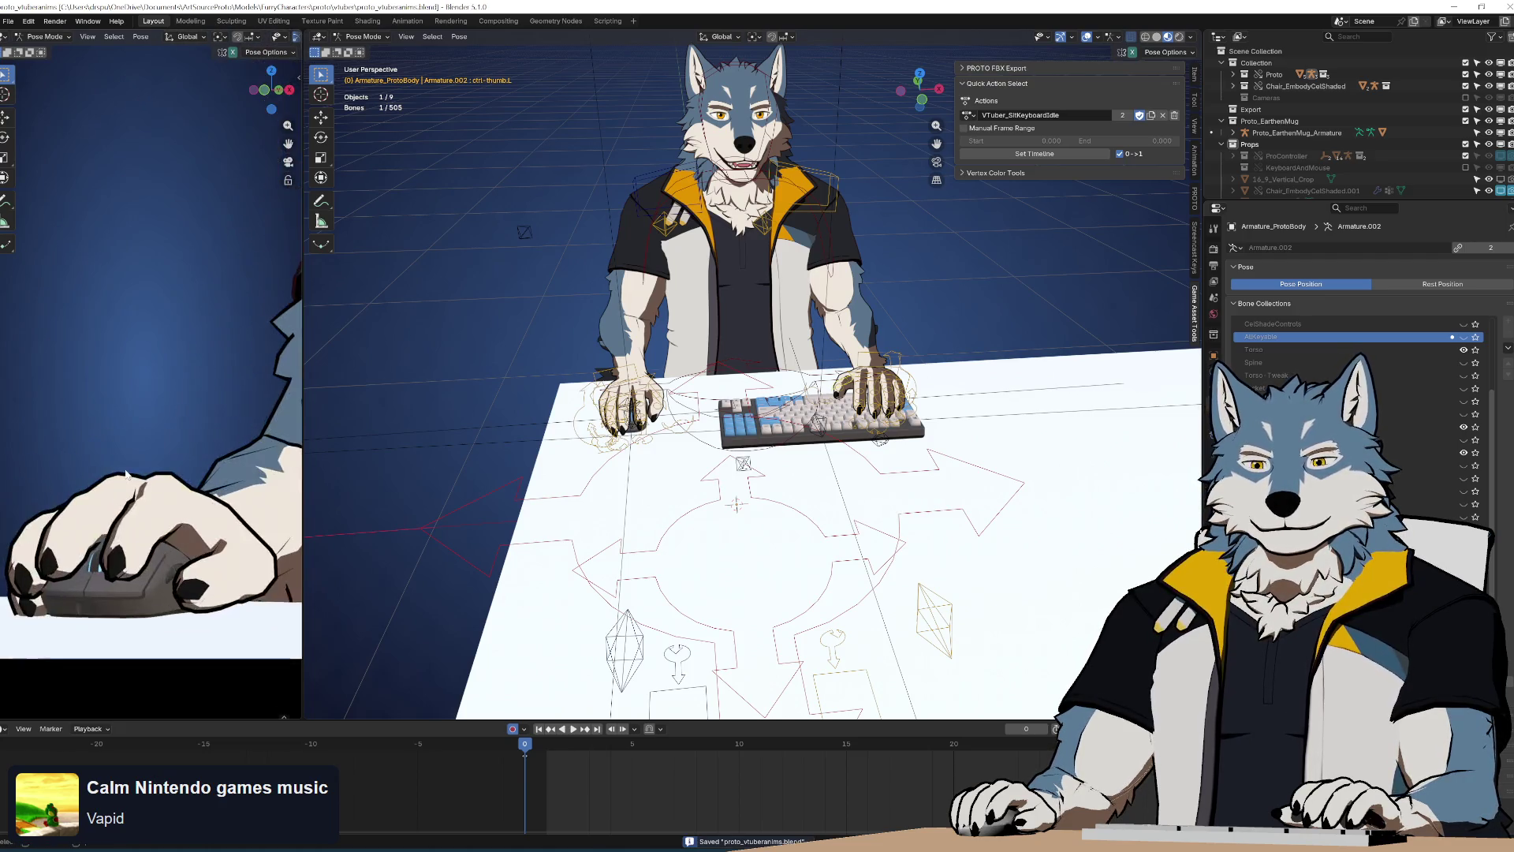
{"action": "scroll", "coordinate": [624, 406], "scroll_direction": "up", "scroll_amount": 6}
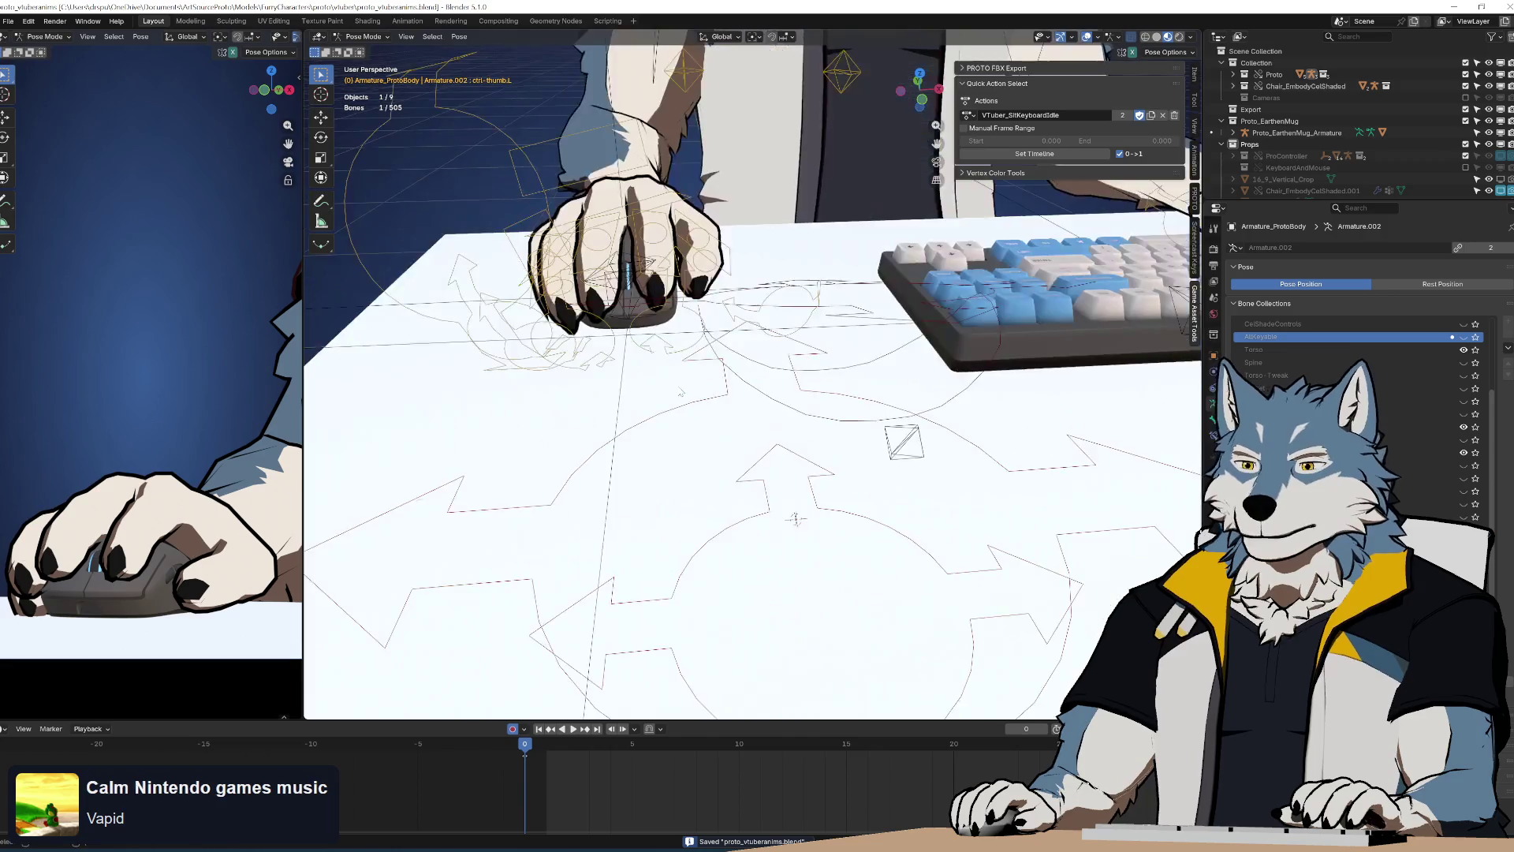
{"action": "middle_click_drag", "start_coordinate": [623, 406], "coordinate": [802, 401]}
{"action": "scroll", "coordinate": [802, 401], "scroll_direction": "up", "scroll_amount": 5}
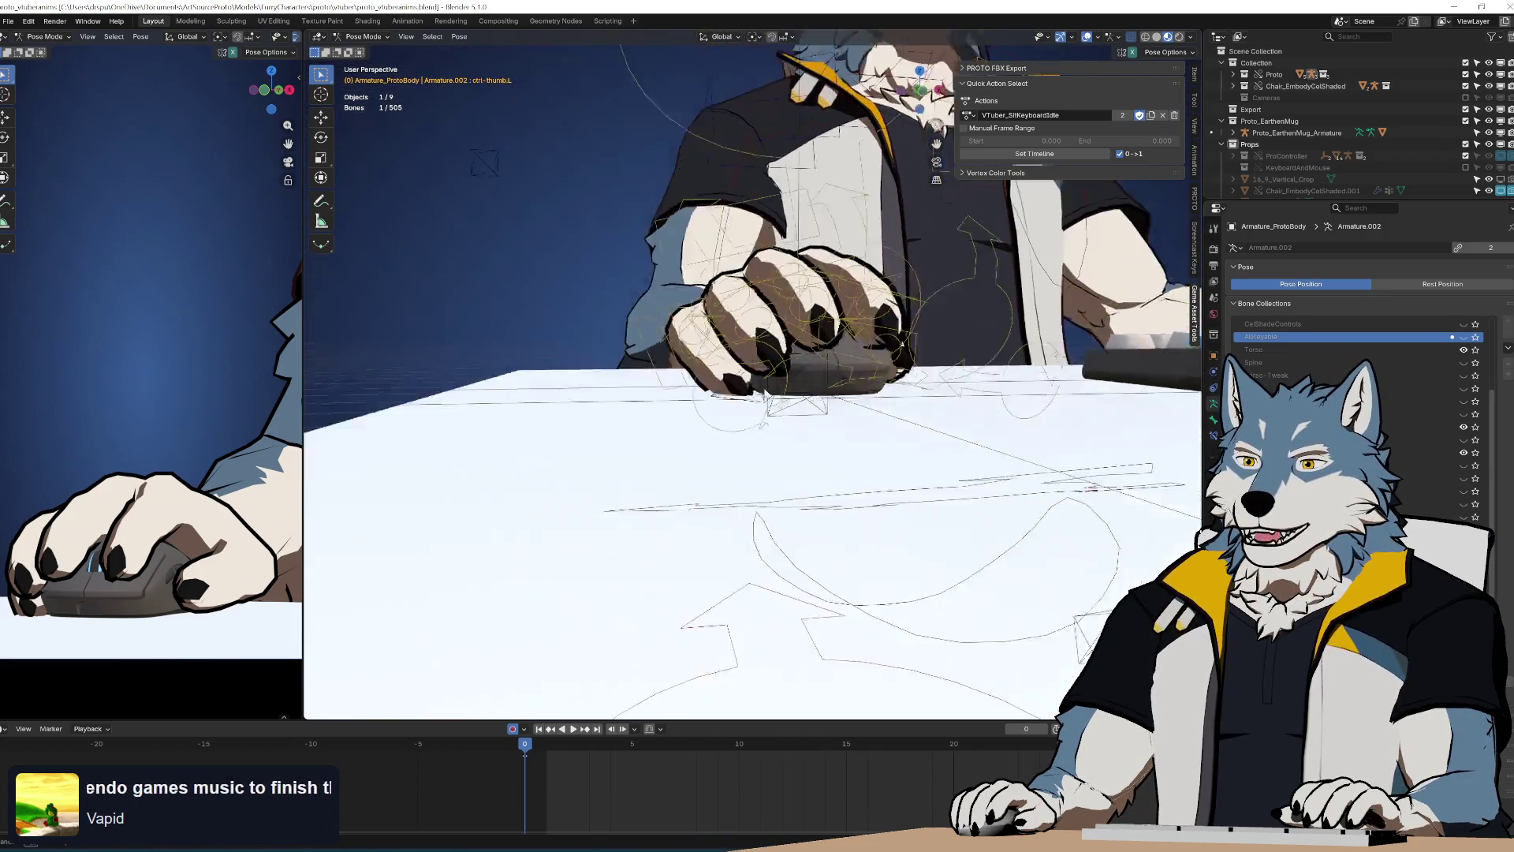
Trackball-rotate the ctrl-fingerD.R finger slightly (-6.88°, -2.29°) onto the mouse
{"action": "left_click", "coordinate": [697, 347]}
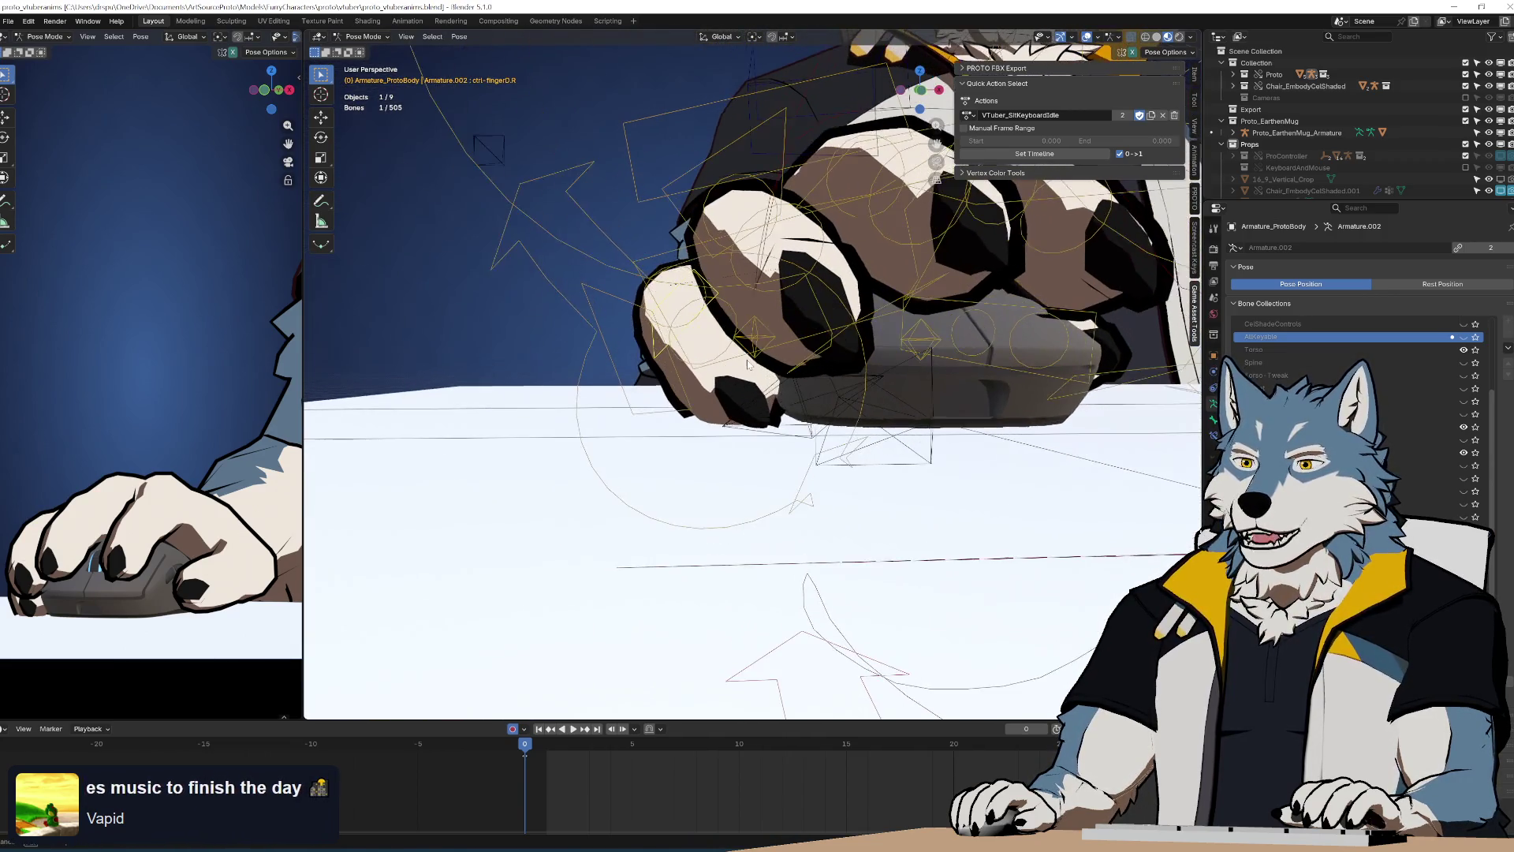
{"action": "key", "text": "r"}
{"action": "key", "text": "r"}
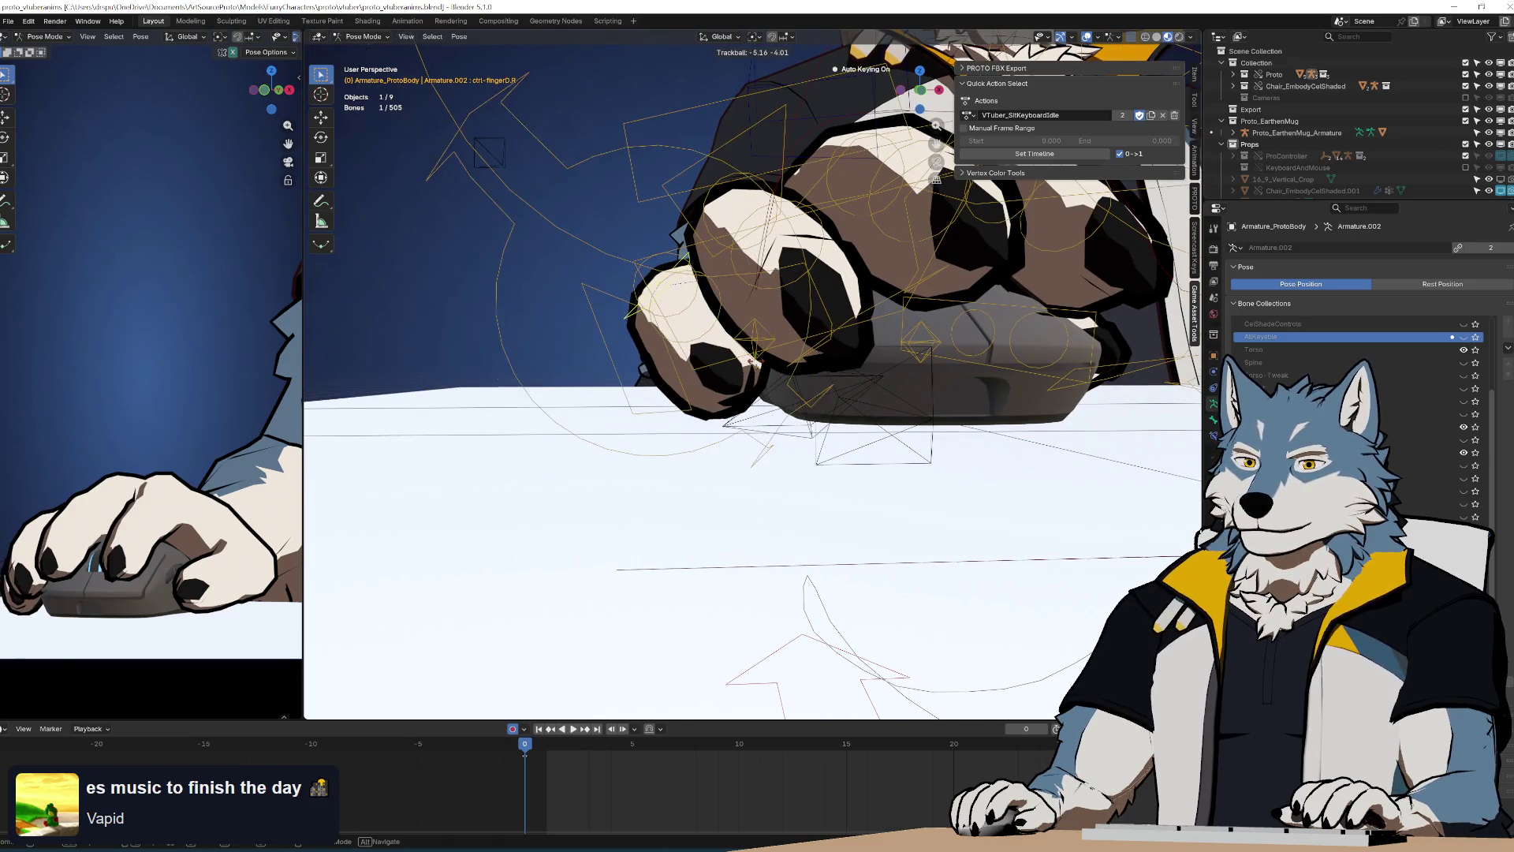
{"action": "left_click", "coordinate": [763, 375]}
{"action": "middle_click_drag", "start_coordinate": [764, 375], "coordinate": [788, 410]}
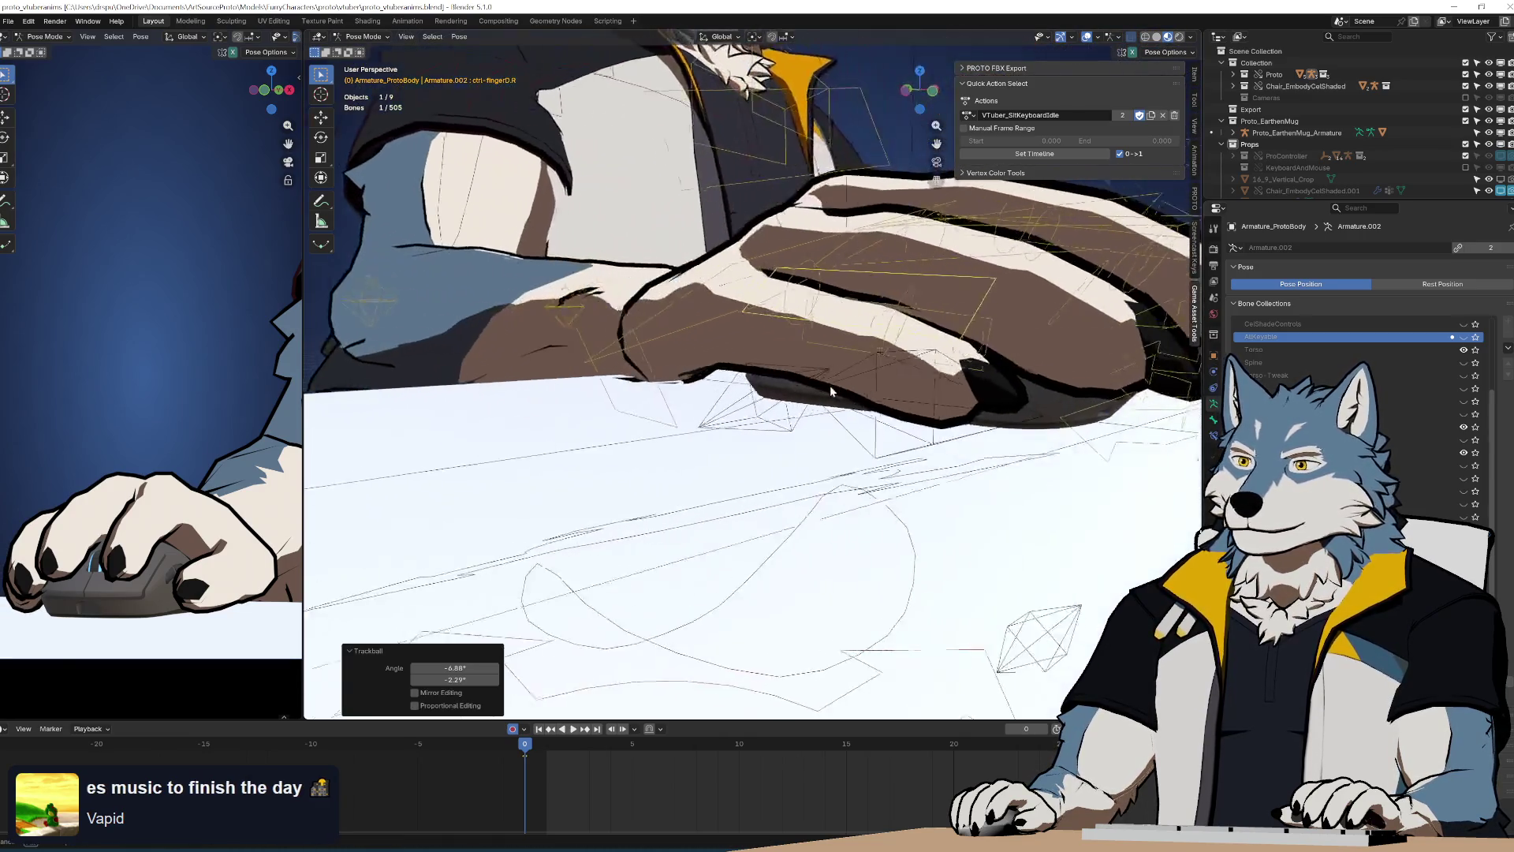
{"action": "scroll", "coordinate": [789, 411], "scroll_direction": "down", "scroll_amount": 6}
{"action": "scroll", "coordinate": [750, 379], "scroll_direction": "down", "scroll_amount": 5}
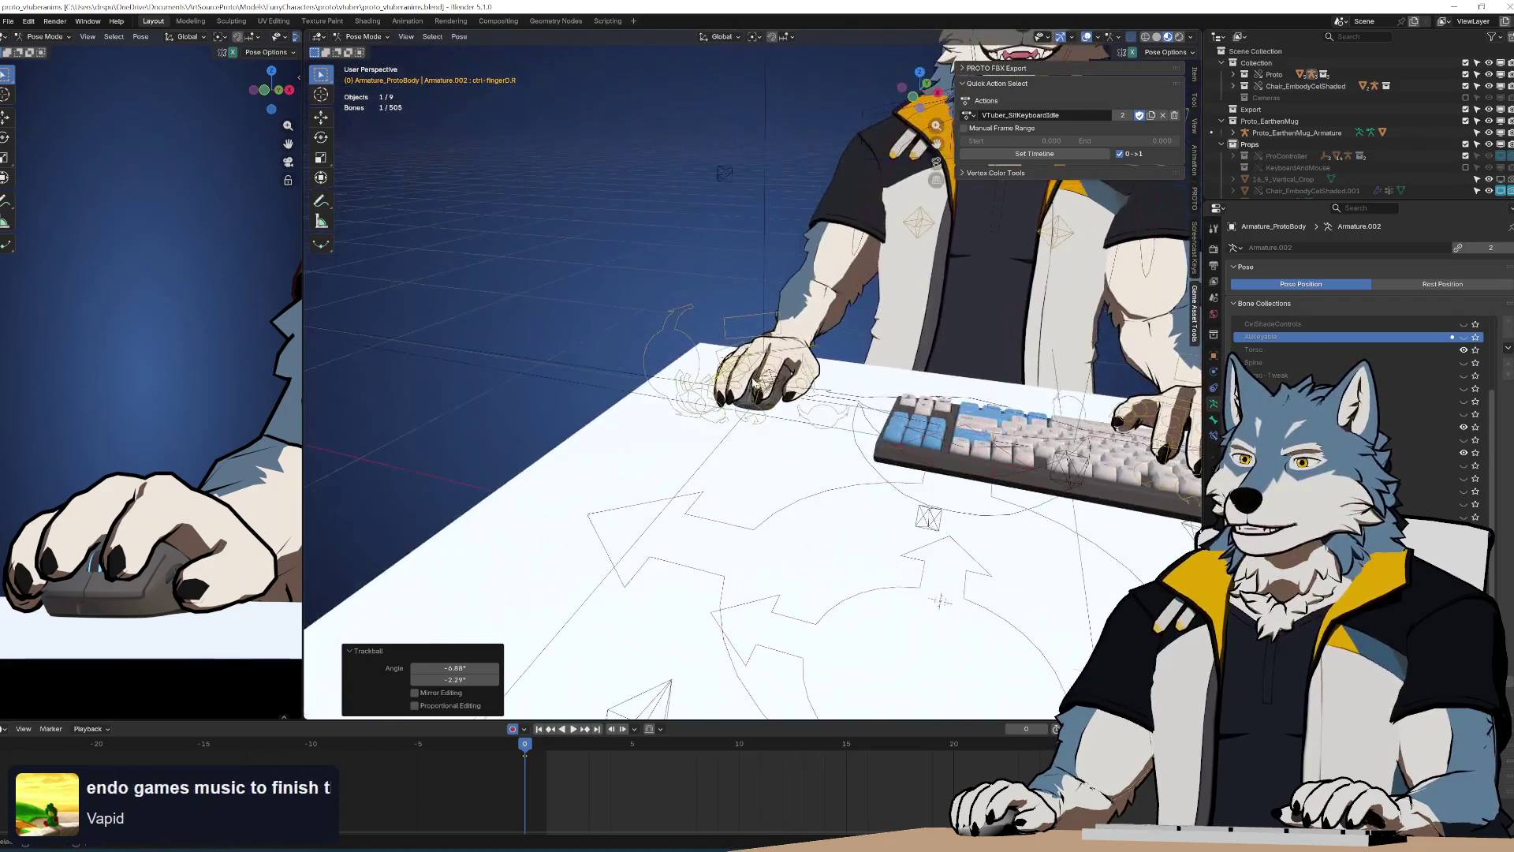
Save the animation file and return the timeline to frame 0
{"action": "middle_click_drag", "start_coordinate": [749, 379], "coordinate": [749, 347]}
{"action": "key", "text": "ctrl+s"}
{"action": "middle_click_drag", "start_coordinate": [669, 680], "coordinate": [562, 742]}
{"action": "key", "text": "shift+Left"}
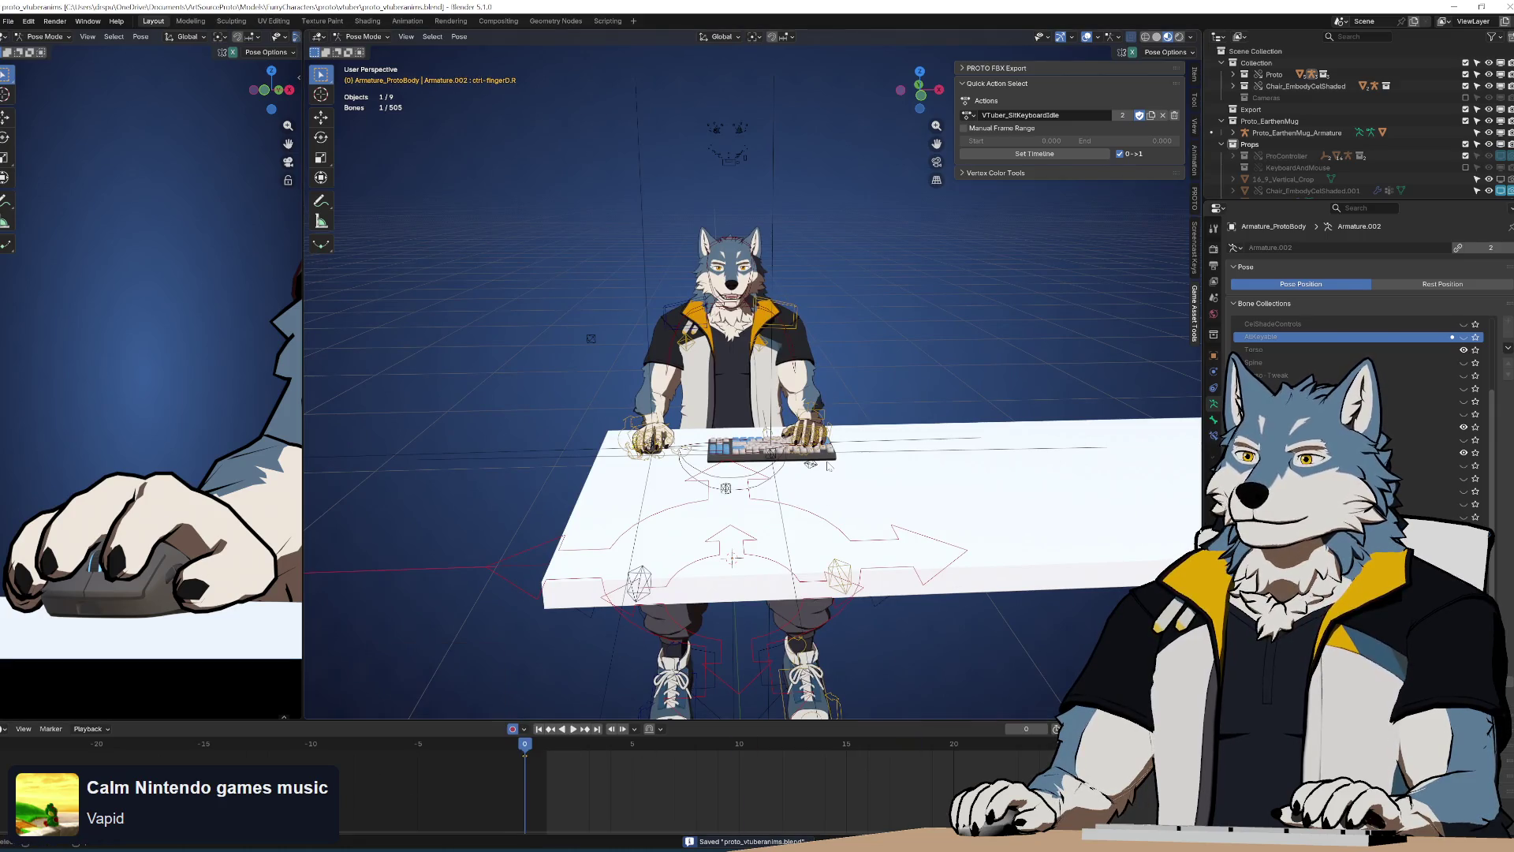
{"action": "middle_click_drag", "start_coordinate": [820, 384], "coordinate": [801, 406]}
{"action": "scroll", "coordinate": [783, 430], "scroll_direction": "up", "scroll_amount": 3}
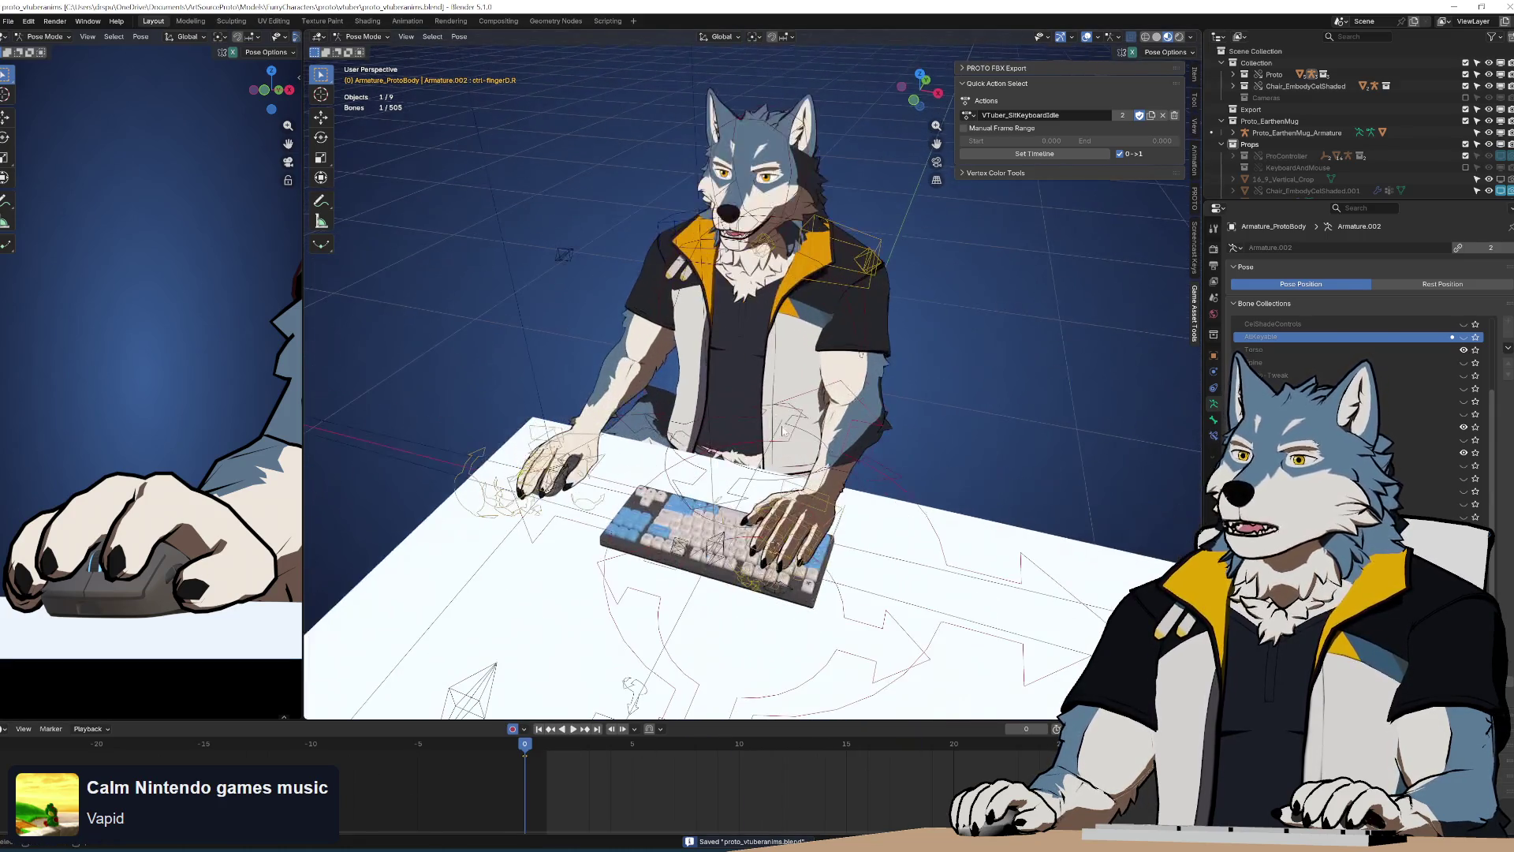
{"action": "mouse_move", "coordinate": [815, 434]}
{"action": "middle_mouse_down"}
{"action": "mouse_move", "coordinate": [901, 408]}
{"action": "mouse_move", "coordinate": [888, 366]}
{"action": "middle_mouse_up"}
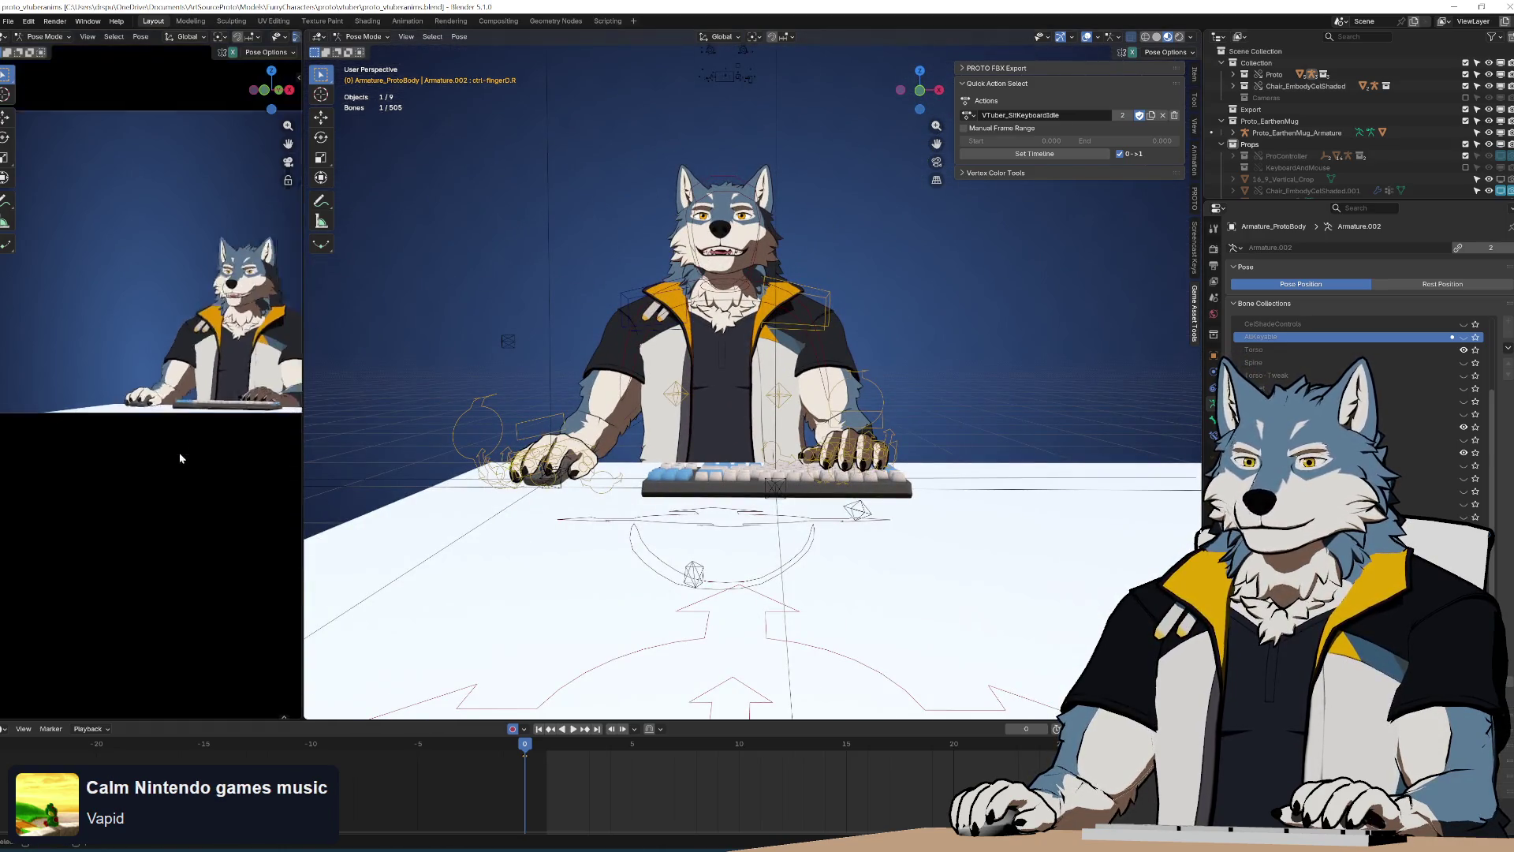
{"action": "mouse_move", "coordinate": [927, 428]}
{"action": "middle_mouse_down"}
{"action": "mouse_move", "coordinate": [931, 450]}
{"action": "mouse_move", "coordinate": [887, 438]}
{"action": "mouse_move", "coordinate": [875, 407]}
{"action": "mouse_move", "coordinate": [882, 433]}
{"action": "middle_mouse_up"}
Move the ctrl-arm-pole-IK.L pole control to reposition the left elbow, then save
{"action": "left_click", "coordinate": [801, 312]}
{"action": "middle_click_drag", "start_coordinate": [865, 364], "coordinate": [883, 347]}
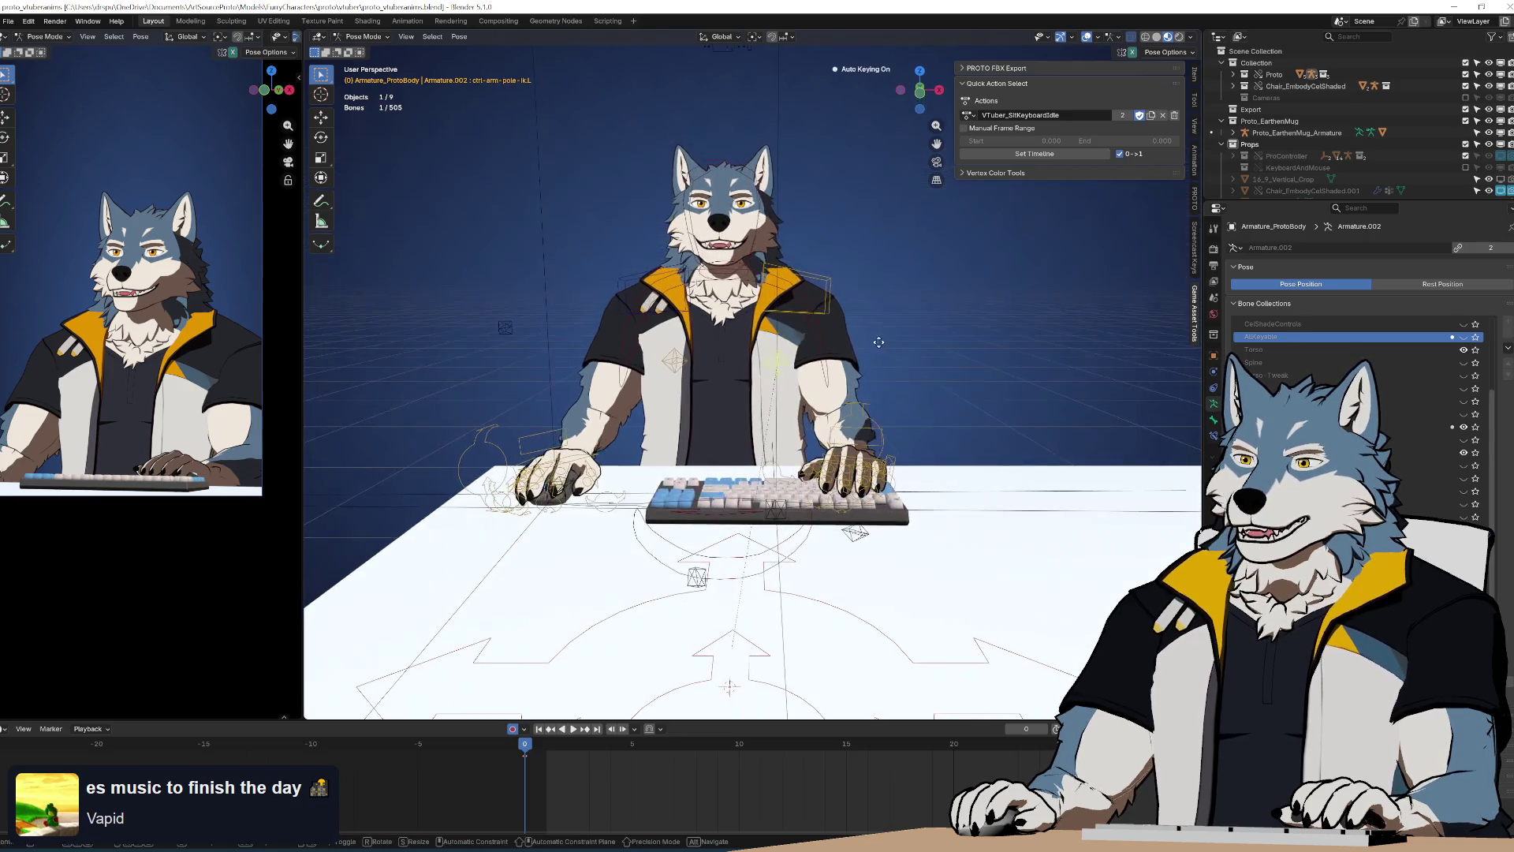
{"action": "key", "text": "g"}
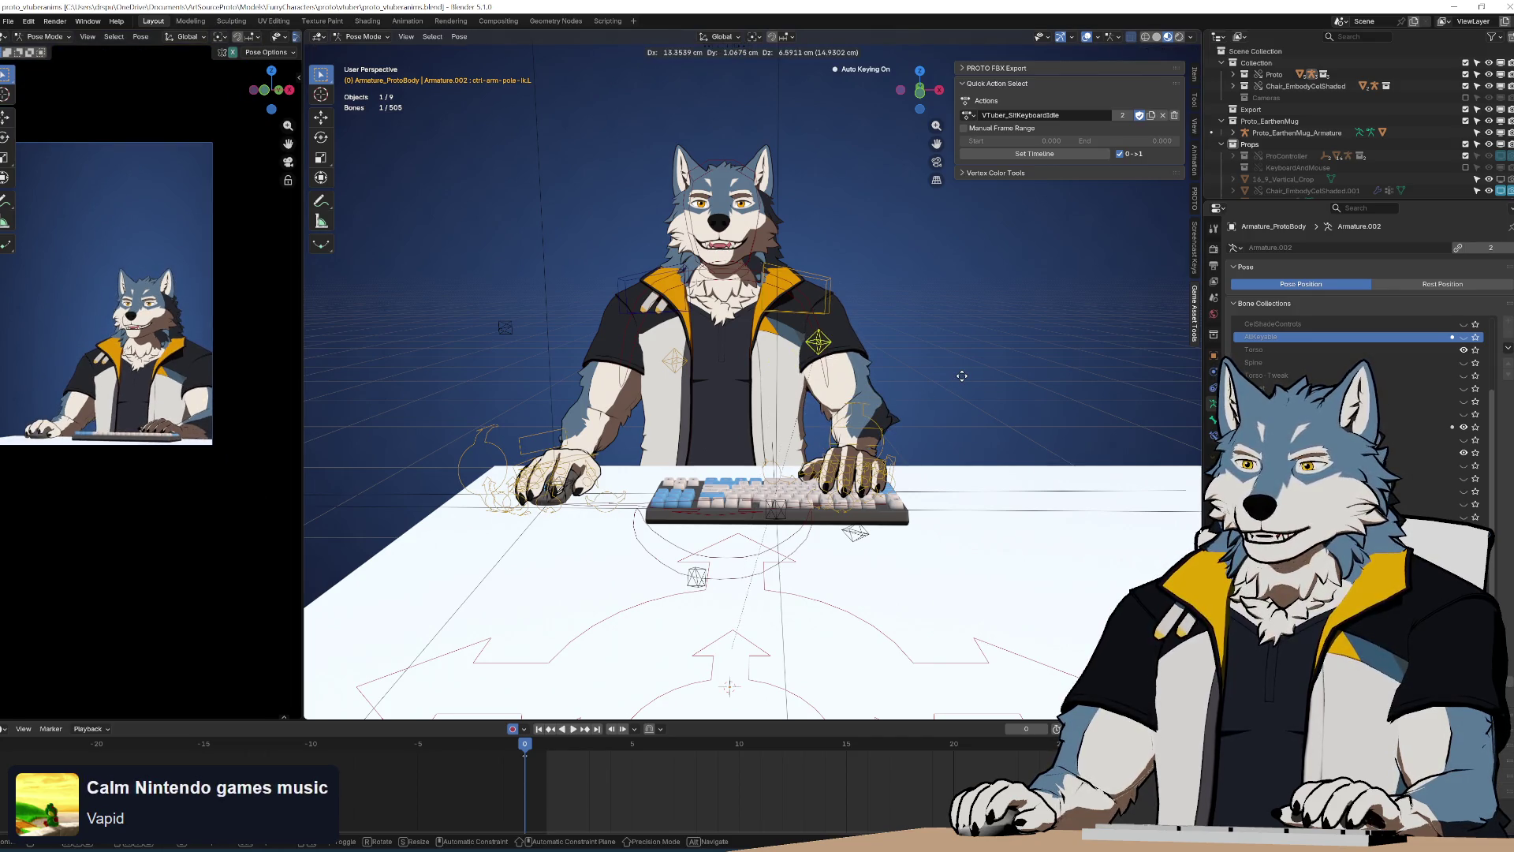
{"action": "left_click", "coordinate": [944, 373]}
{"action": "mouse_move", "coordinate": [910, 381]}
{"action": "middle_mouse_down"}
{"action": "mouse_move", "coordinate": [878, 419]}
{"action": "mouse_move", "coordinate": [817, 416]}
{"action": "mouse_move", "coordinate": [791, 398]}
{"action": "mouse_move", "coordinate": [805, 385]}
{"action": "mouse_move", "coordinate": [786, 385]}
{"action": "middle_mouse_up"}
{"action": "key", "text": "ctrl+s"}
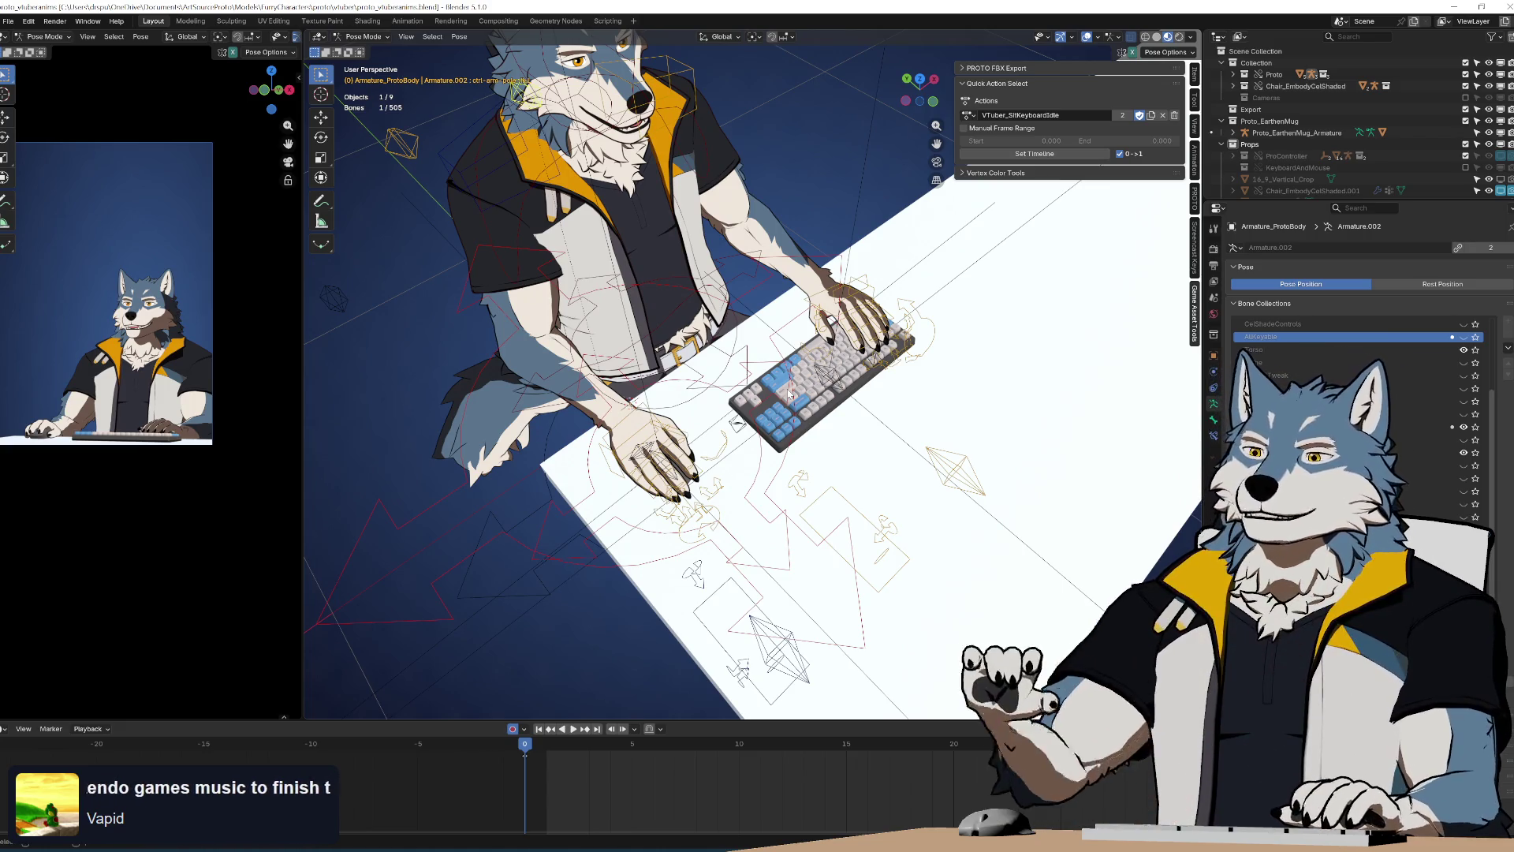
Check the paws over the desk and keyboard and save proto_vtuberanims.blend again
{"action": "middle_click_drag", "start_coordinate": [789, 395], "coordinate": [795, 411]}
{"action": "scroll", "coordinate": [798, 415], "scroll_direction": "up", "scroll_amount": 2}
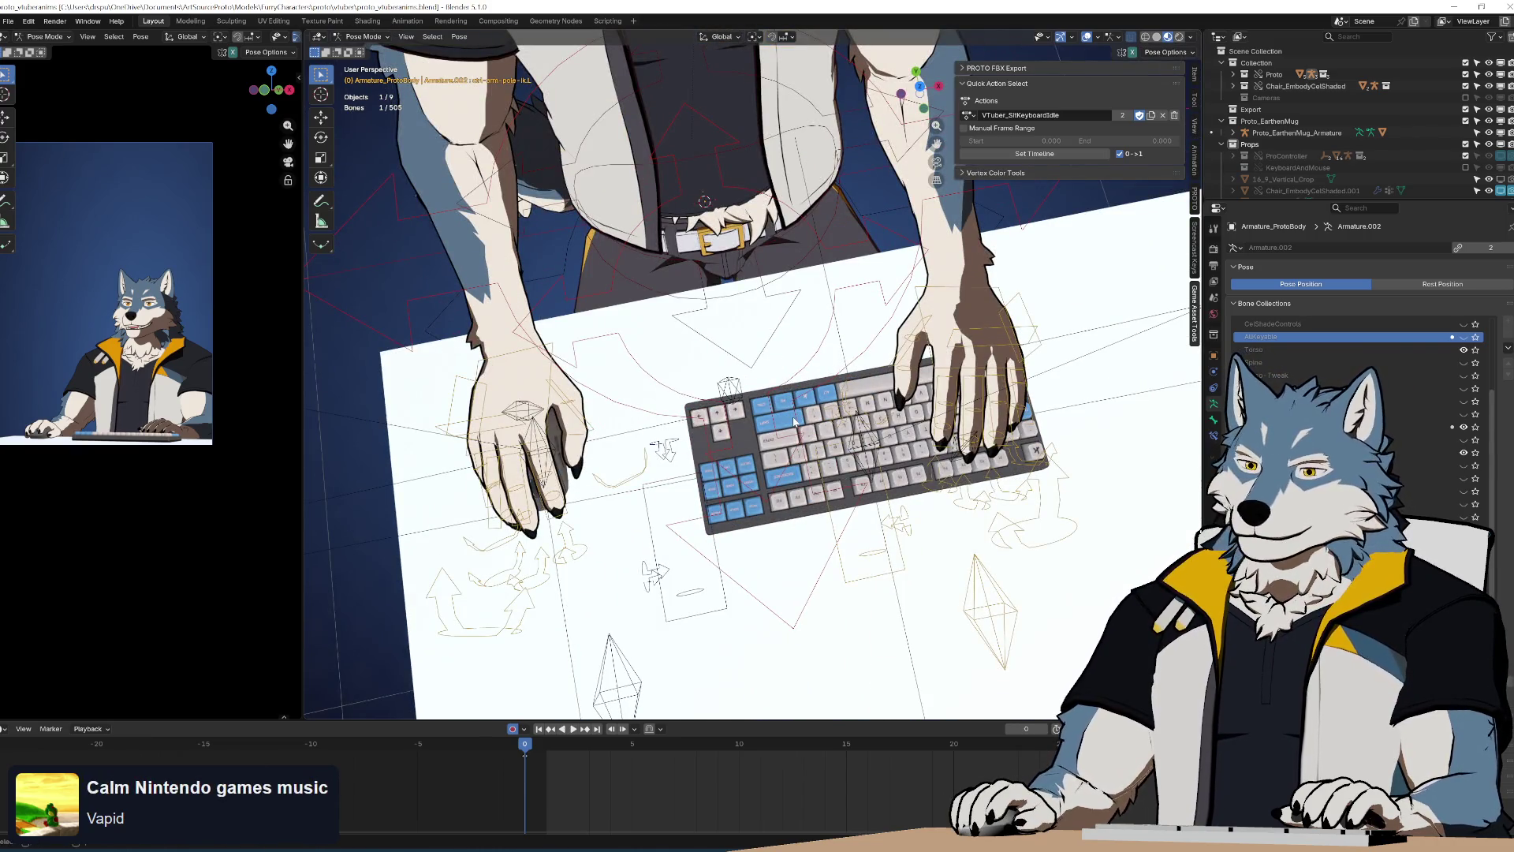
{"action": "mouse_move", "coordinate": [794, 422]}
{"action": "middle_mouse_down"}
{"action": "mouse_move", "coordinate": [760, 514]}
{"action": "mouse_move", "coordinate": [793, 489]}
{"action": "mouse_move", "coordinate": [817, 422]}
{"action": "middle_mouse_up"}
{"action": "key", "text": "ctrl+s"}
{"action": "scroll", "coordinate": [432, 769], "scroll_direction": "down", "scroll_amount": 2}
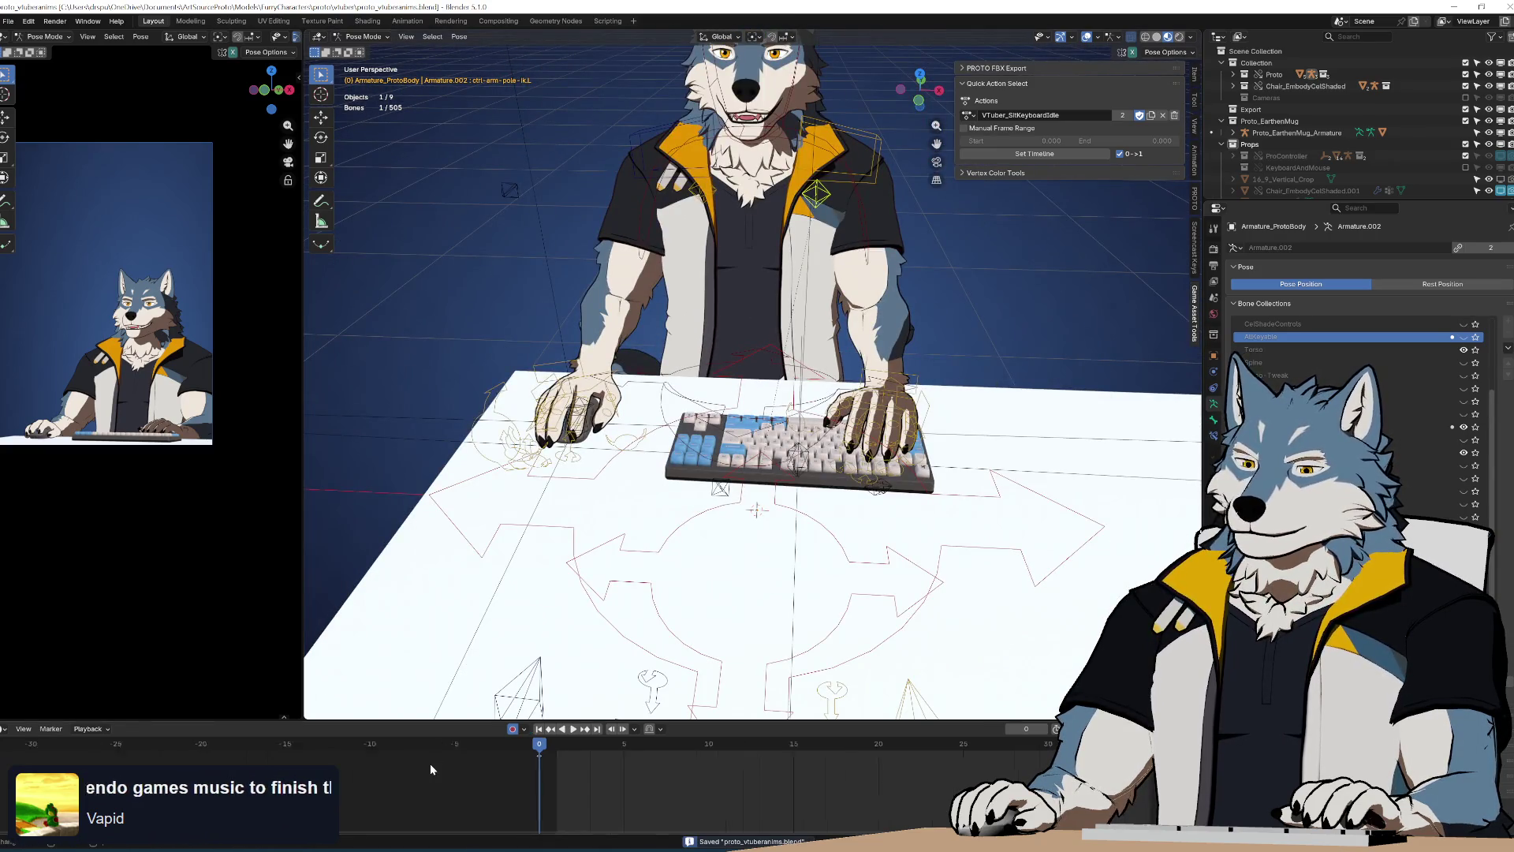
{"action": "scroll", "coordinate": [431, 769], "scroll_direction": "down", "scroll_amount": 2}
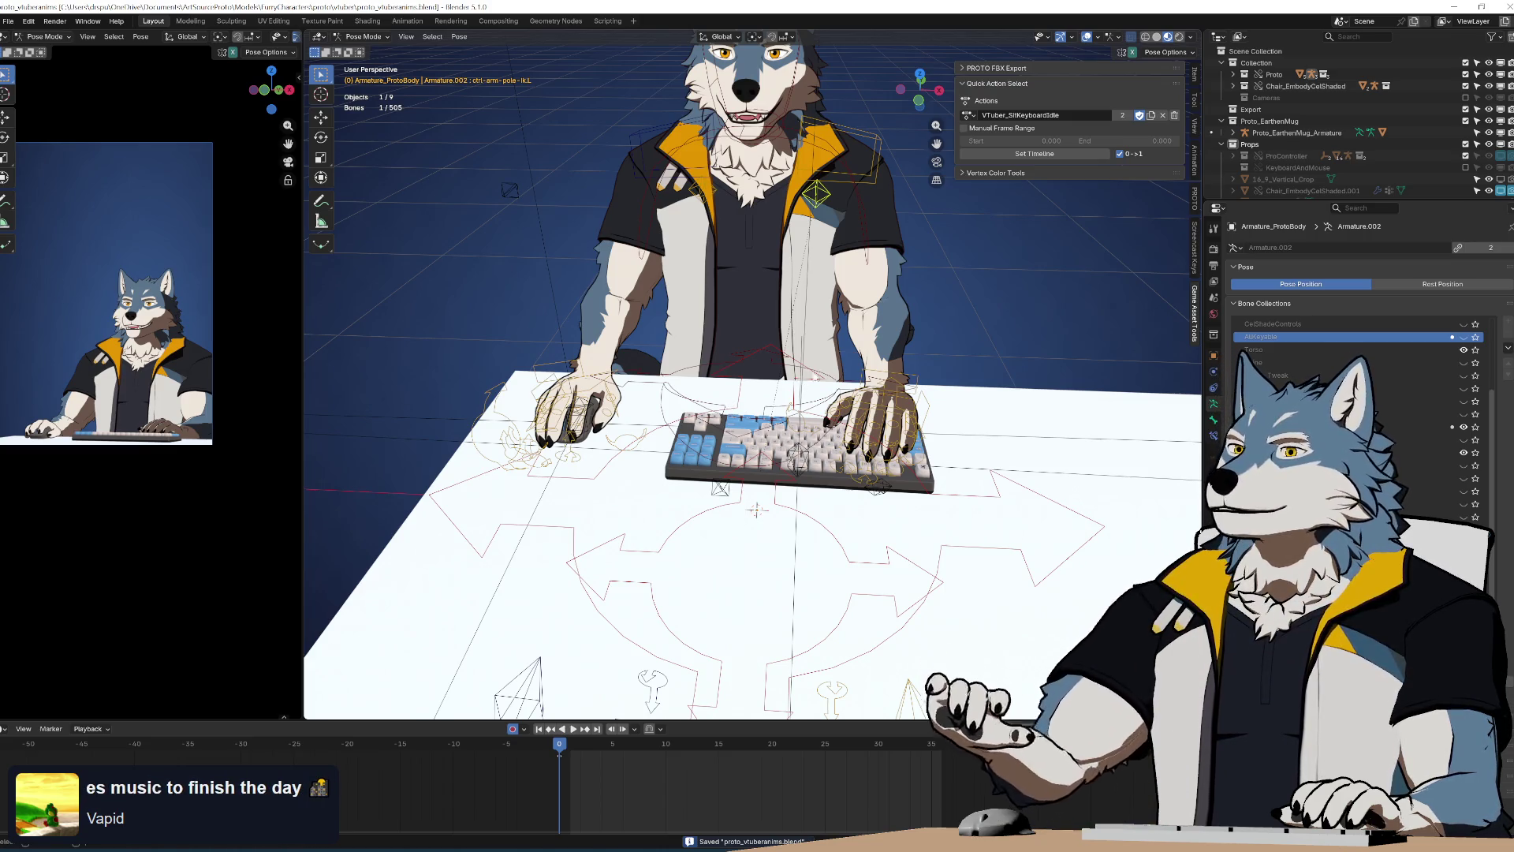
Set a manual frame range ending at frame 120 and switch both views to Solid shading
{"action": "left_click", "coordinate": [975, 128]}
{"action": "left_click", "coordinate": [1135, 141]}
{"action": "type", "text": "120"}
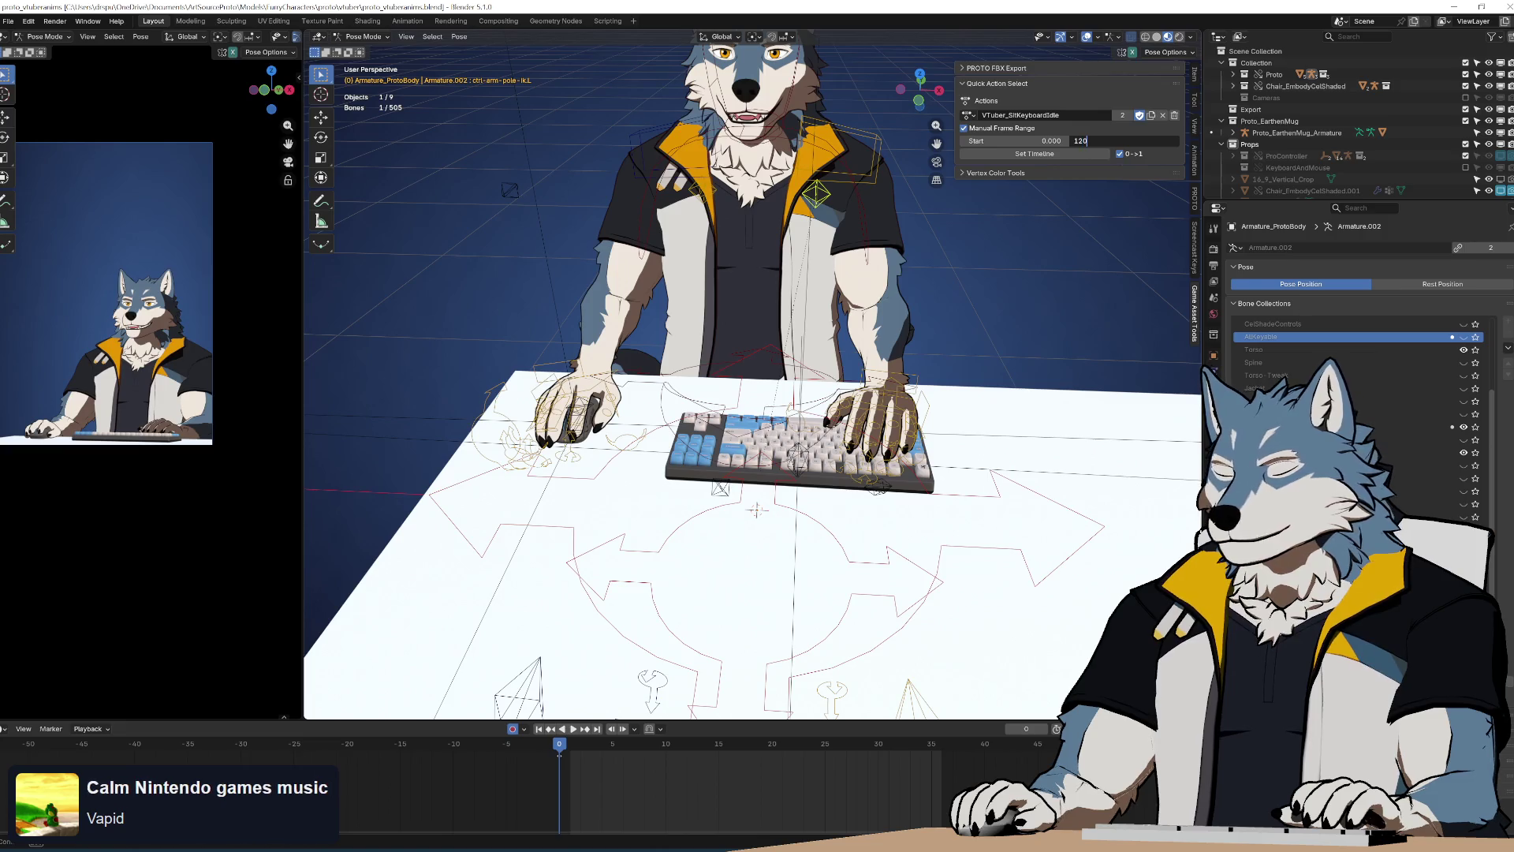
{"action": "middle_click_drag", "start_coordinate": [1047, 334], "coordinate": [308, 147]}
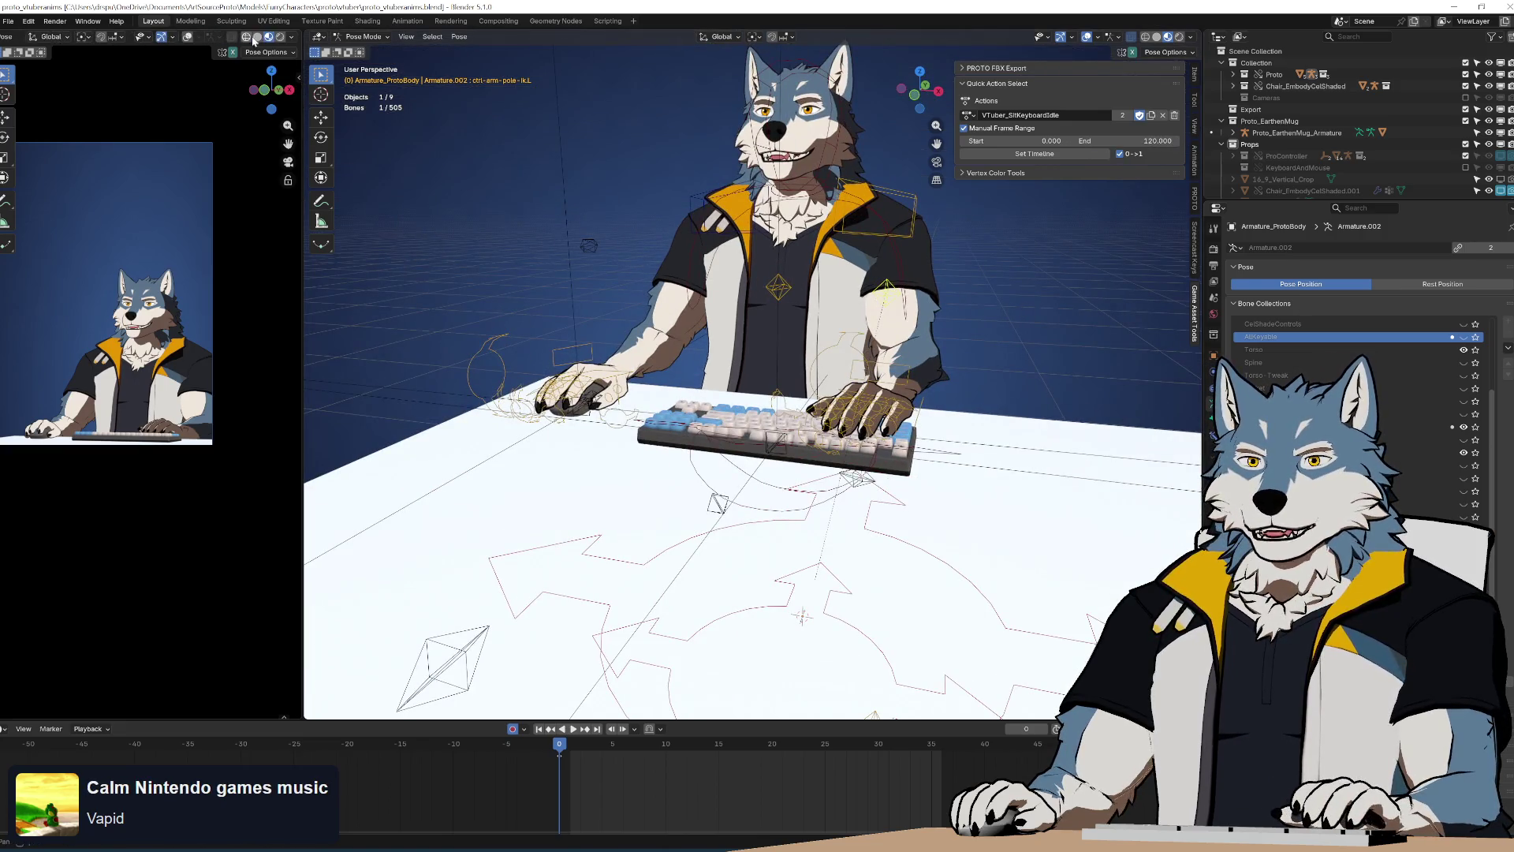
{"action": "left_click", "coordinate": [255, 37]}
{"action": "left_click", "coordinate": [1158, 38]}
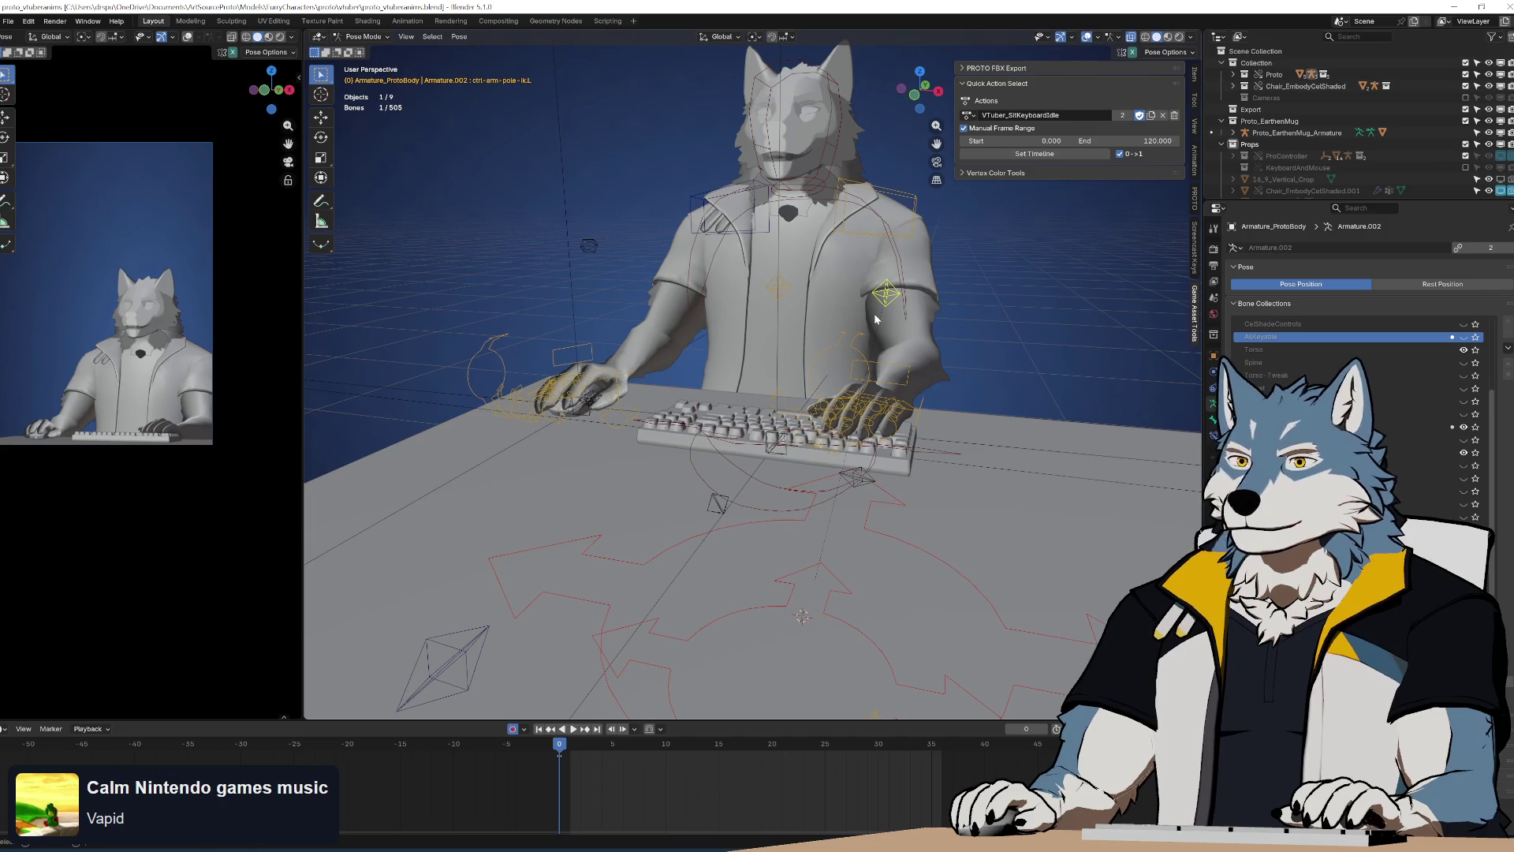
Play the animation back from the start, then save the file
{"action": "key", "text": "space"}
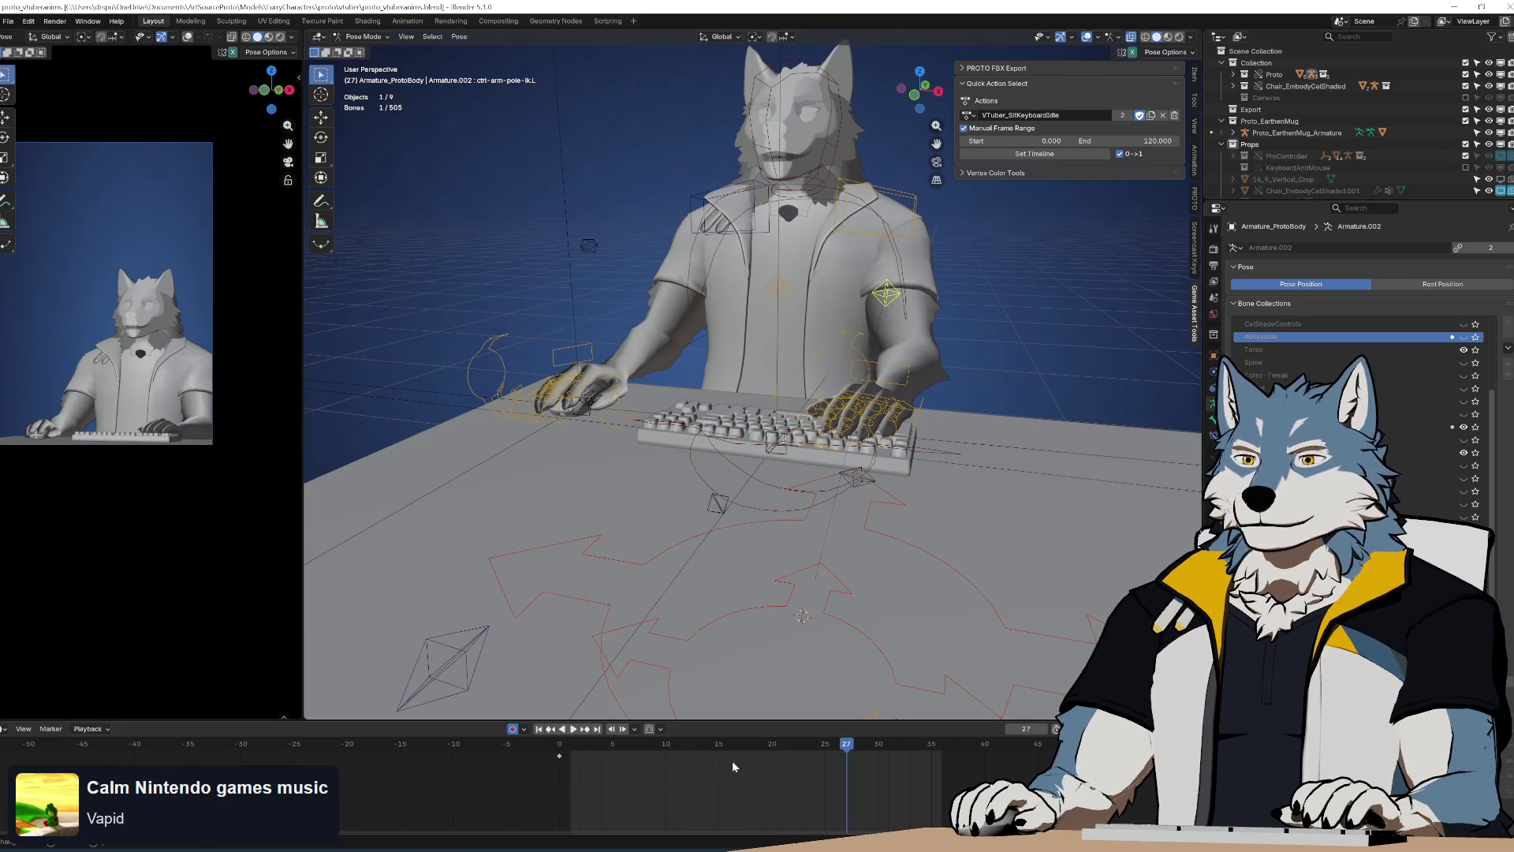
{"action": "key", "text": "space"}
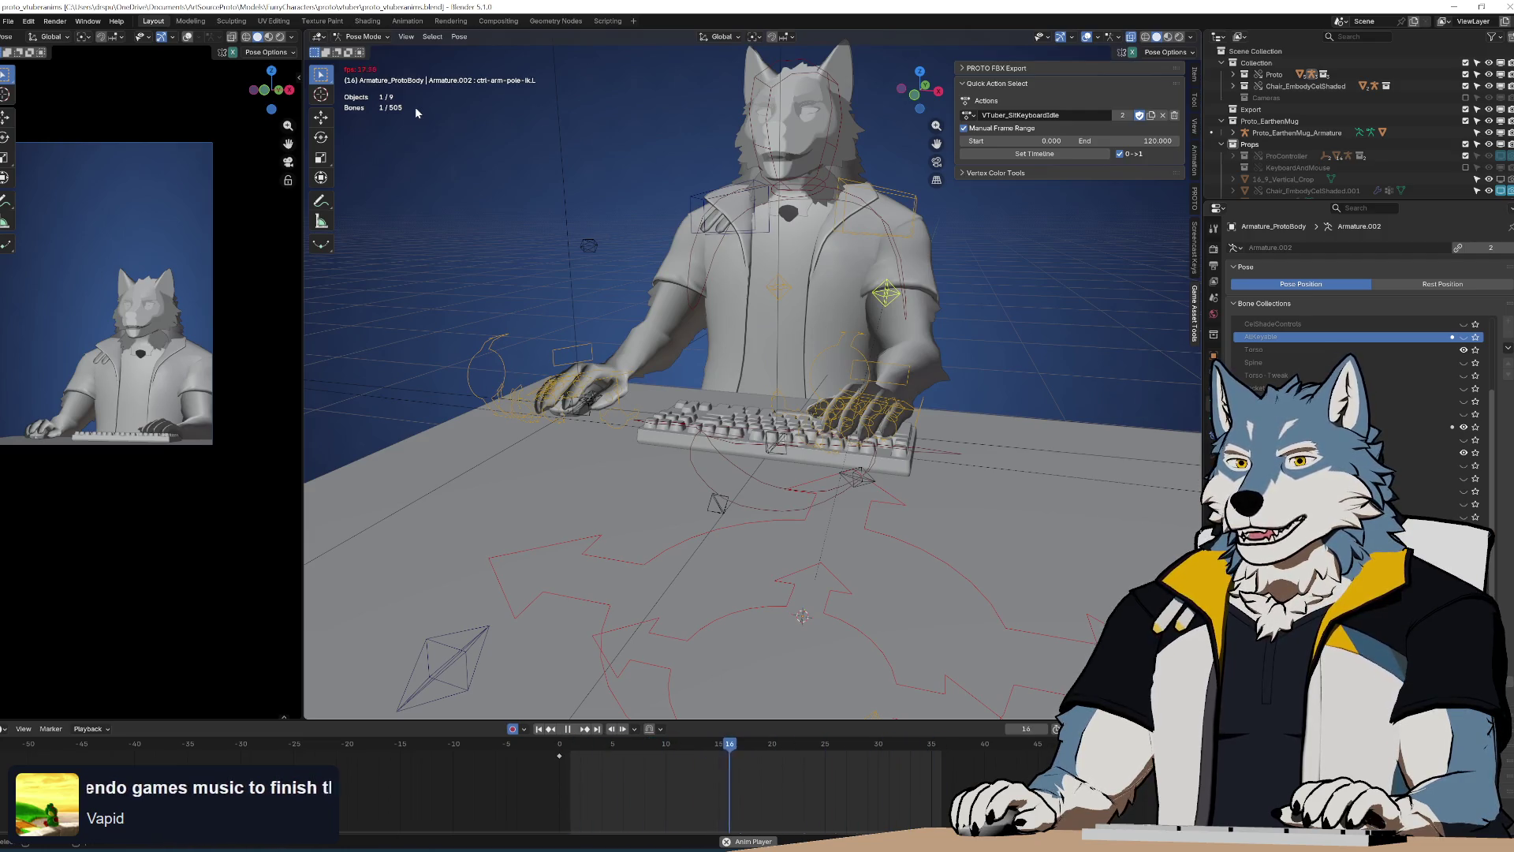
{"action": "key", "text": "space"}
{"action": "left_click_drag", "start_coordinate": [646, 749], "coordinate": [500, 749]}
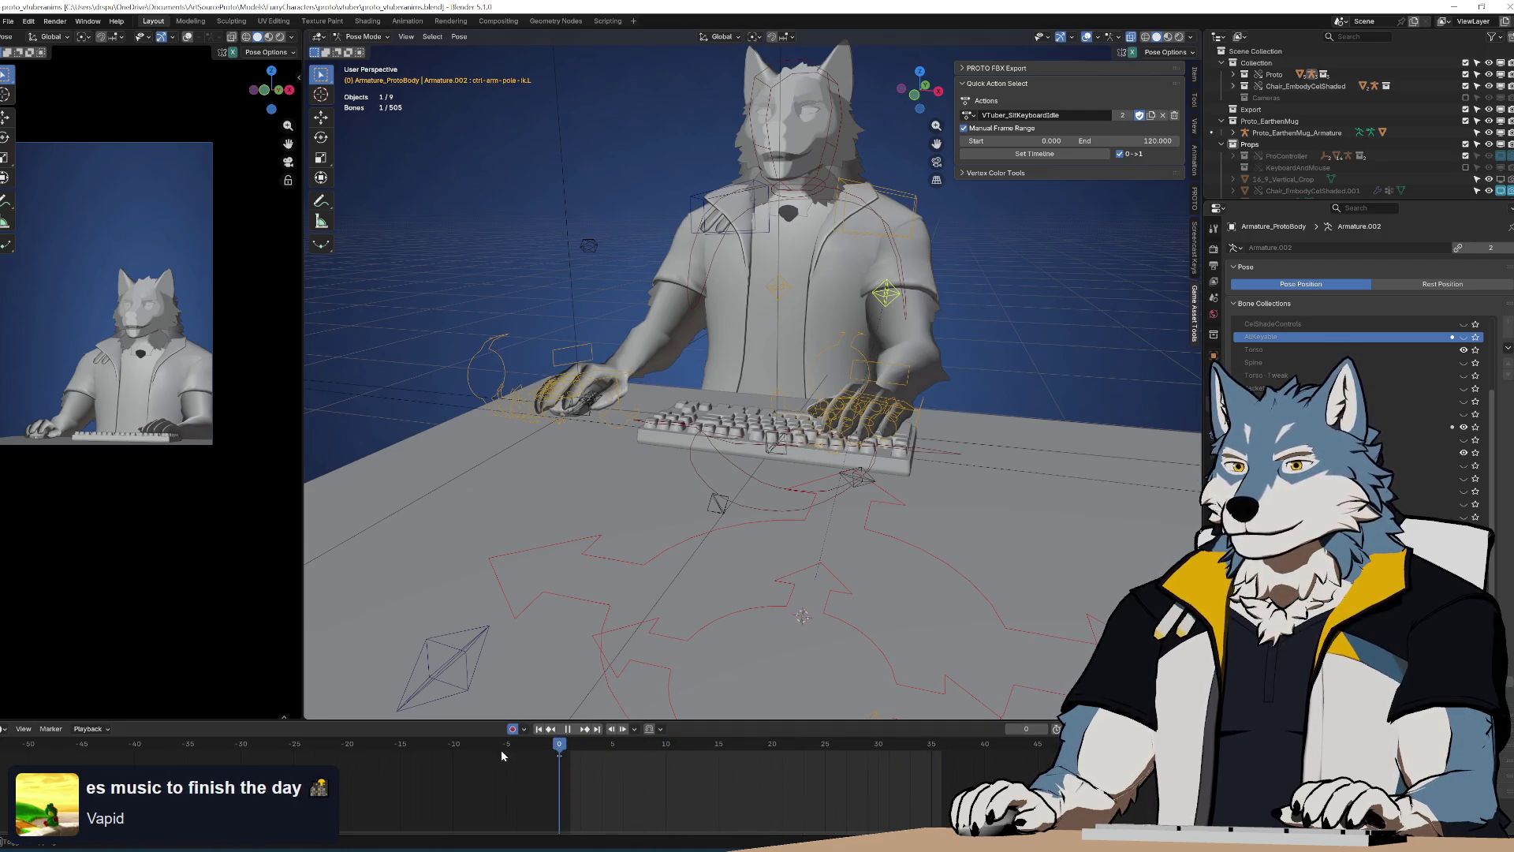
{"action": "key", "text": "space"}
{"action": "key", "text": "space"}
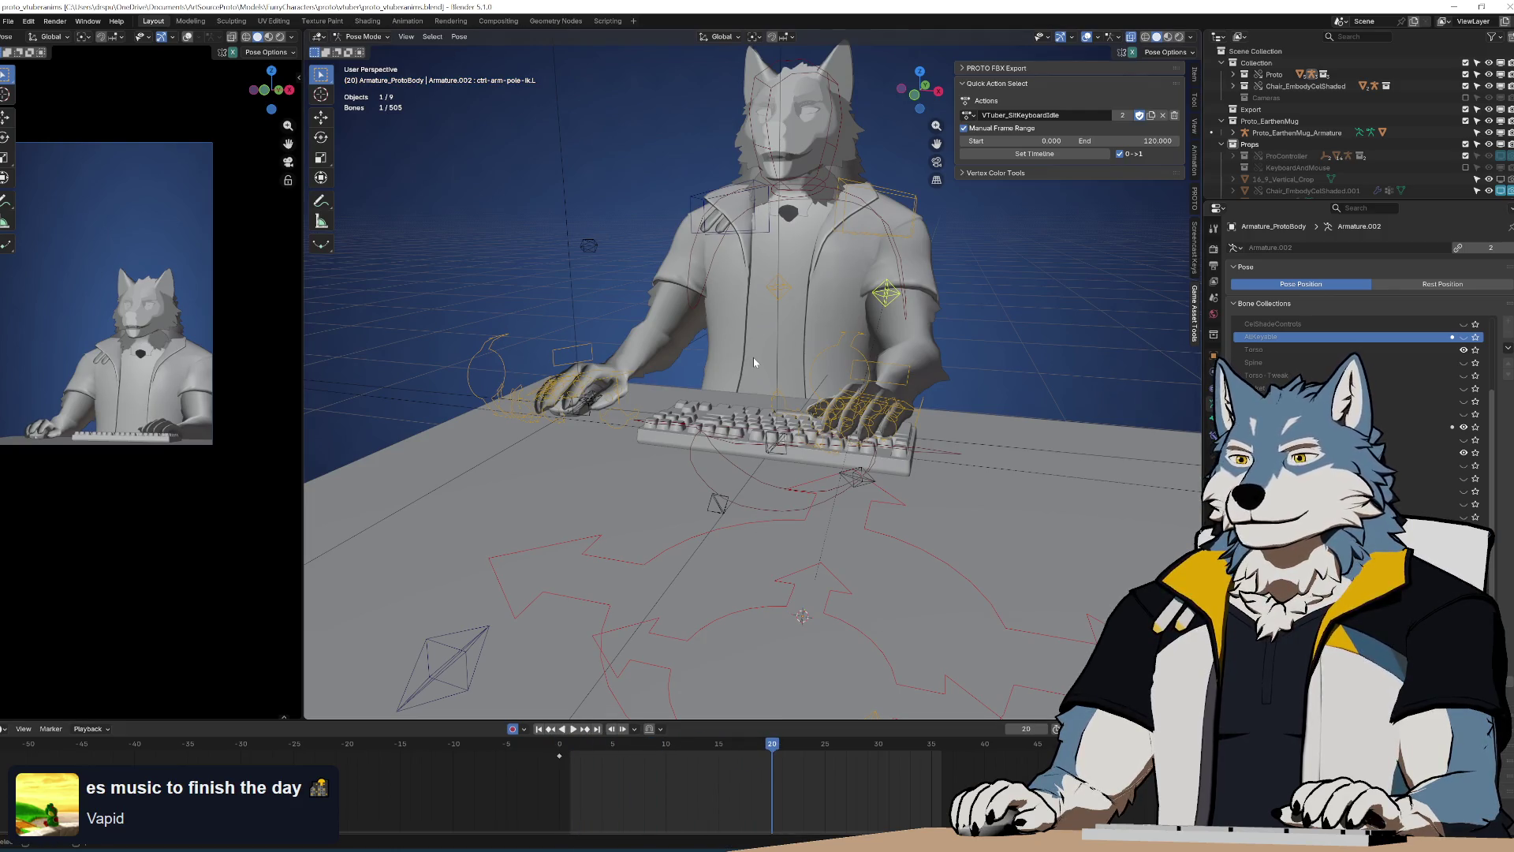
{"action": "middle_click_drag", "start_coordinate": [770, 359], "coordinate": [836, 329]}
{"action": "key", "text": "ctrl+s"}
Close the game engine editor and play the animation again
{"action": "middle_click_drag", "start_coordinate": [916, 291], "coordinate": [862, 368]}
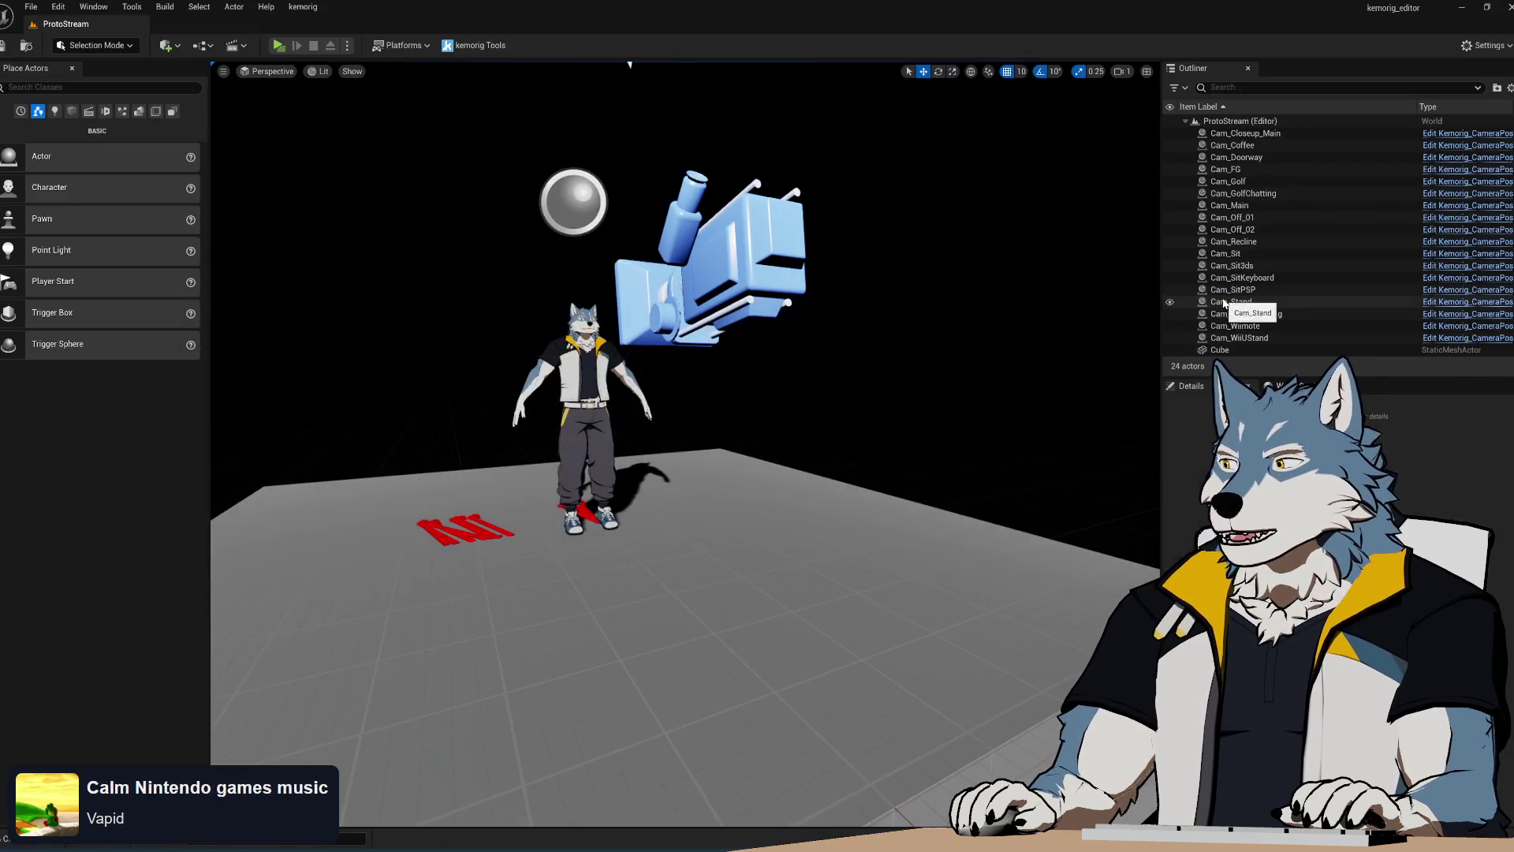
{"action": "middle_click_drag", "start_coordinate": [828, 367], "coordinate": [828, 362]}
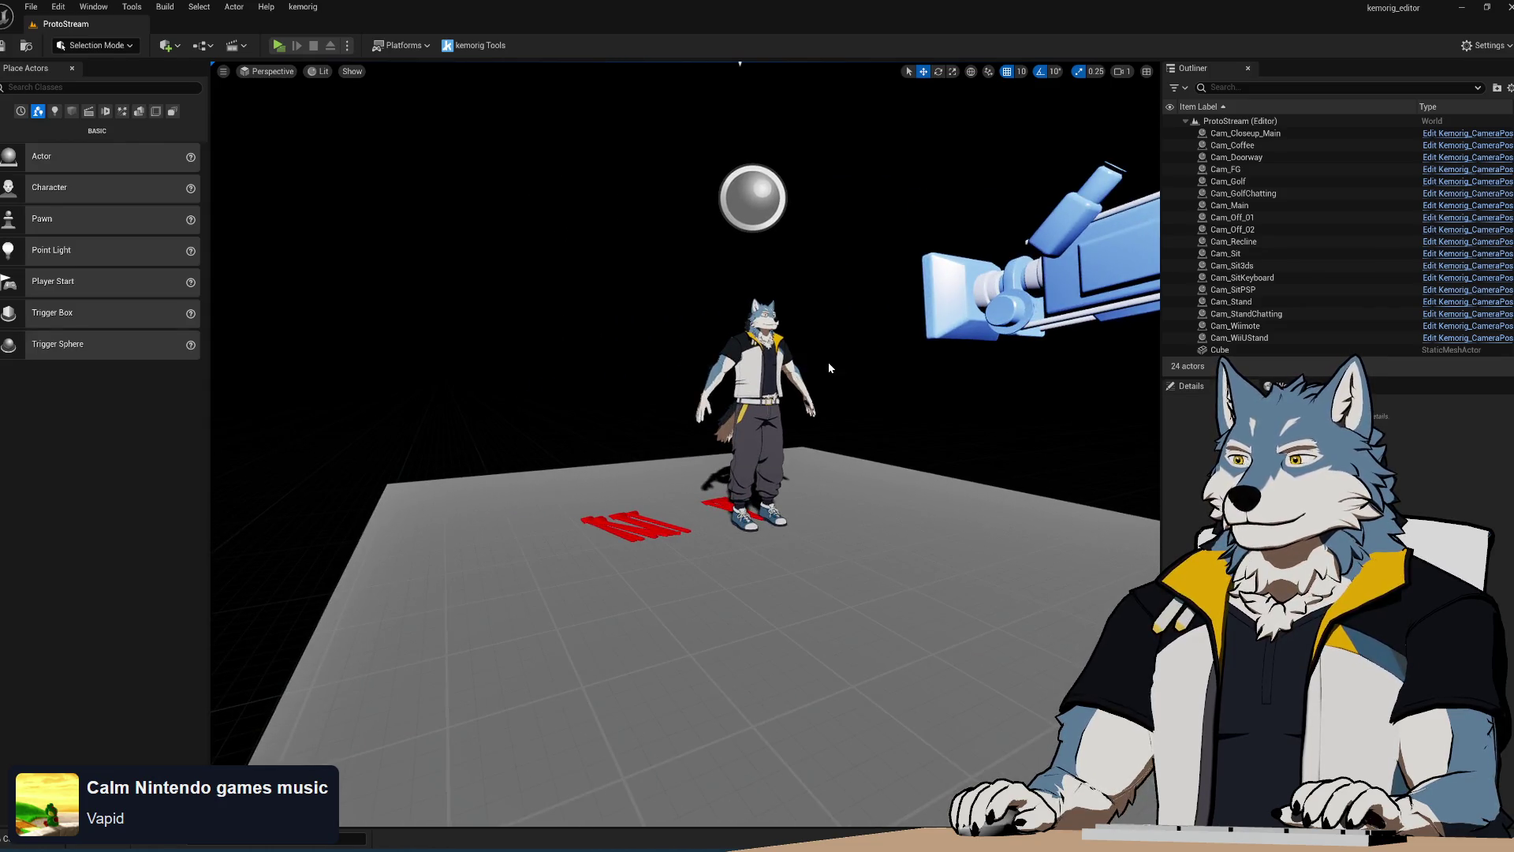
{"action": "left_click", "coordinate": [1463, 6]}
{"action": "key", "text": "space"}
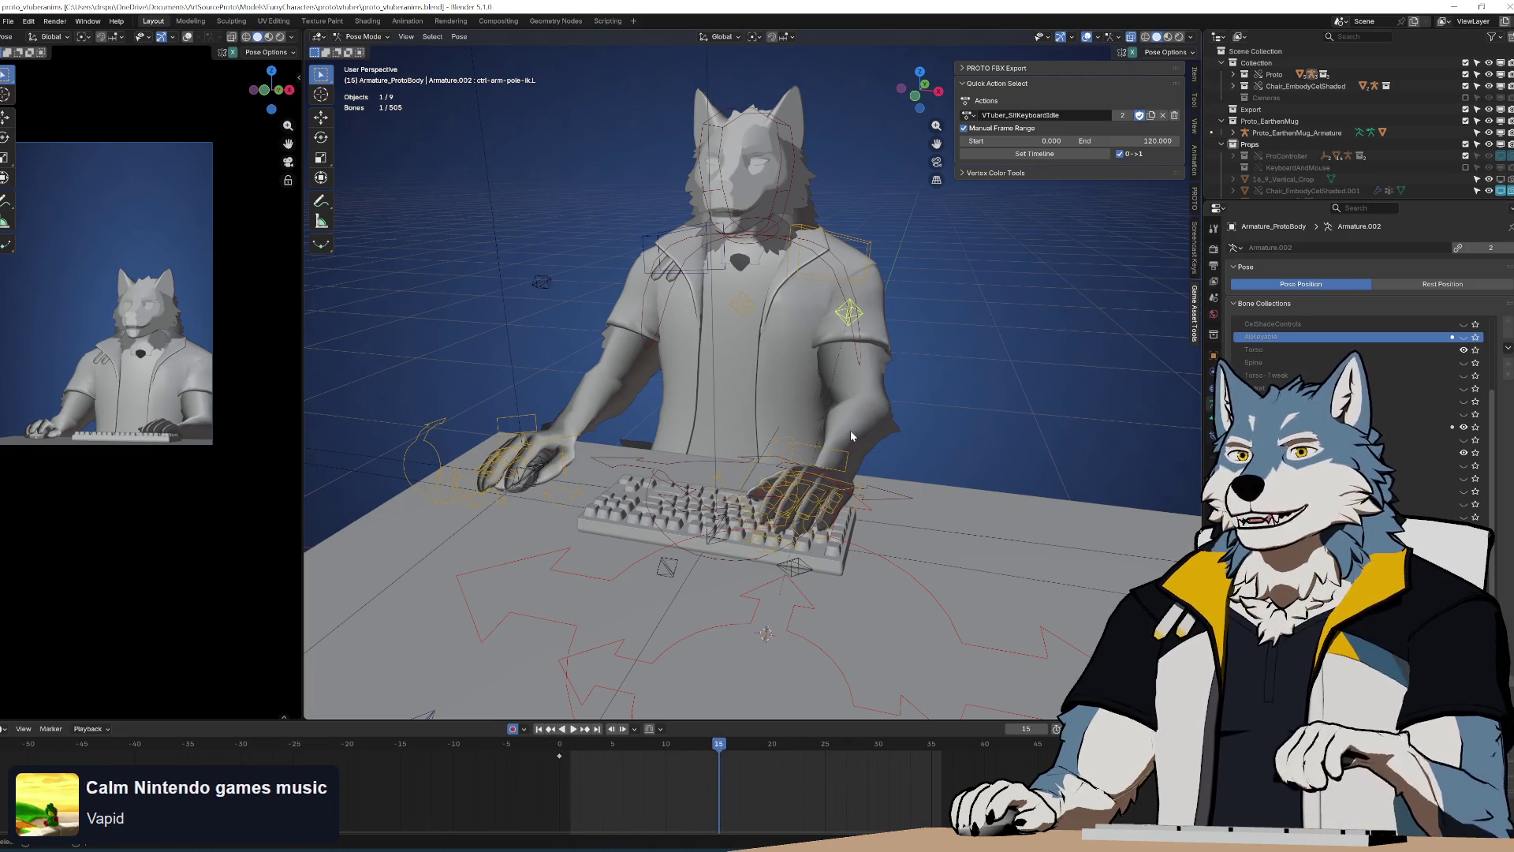
{"action": "left_click", "coordinate": [562, 729]}
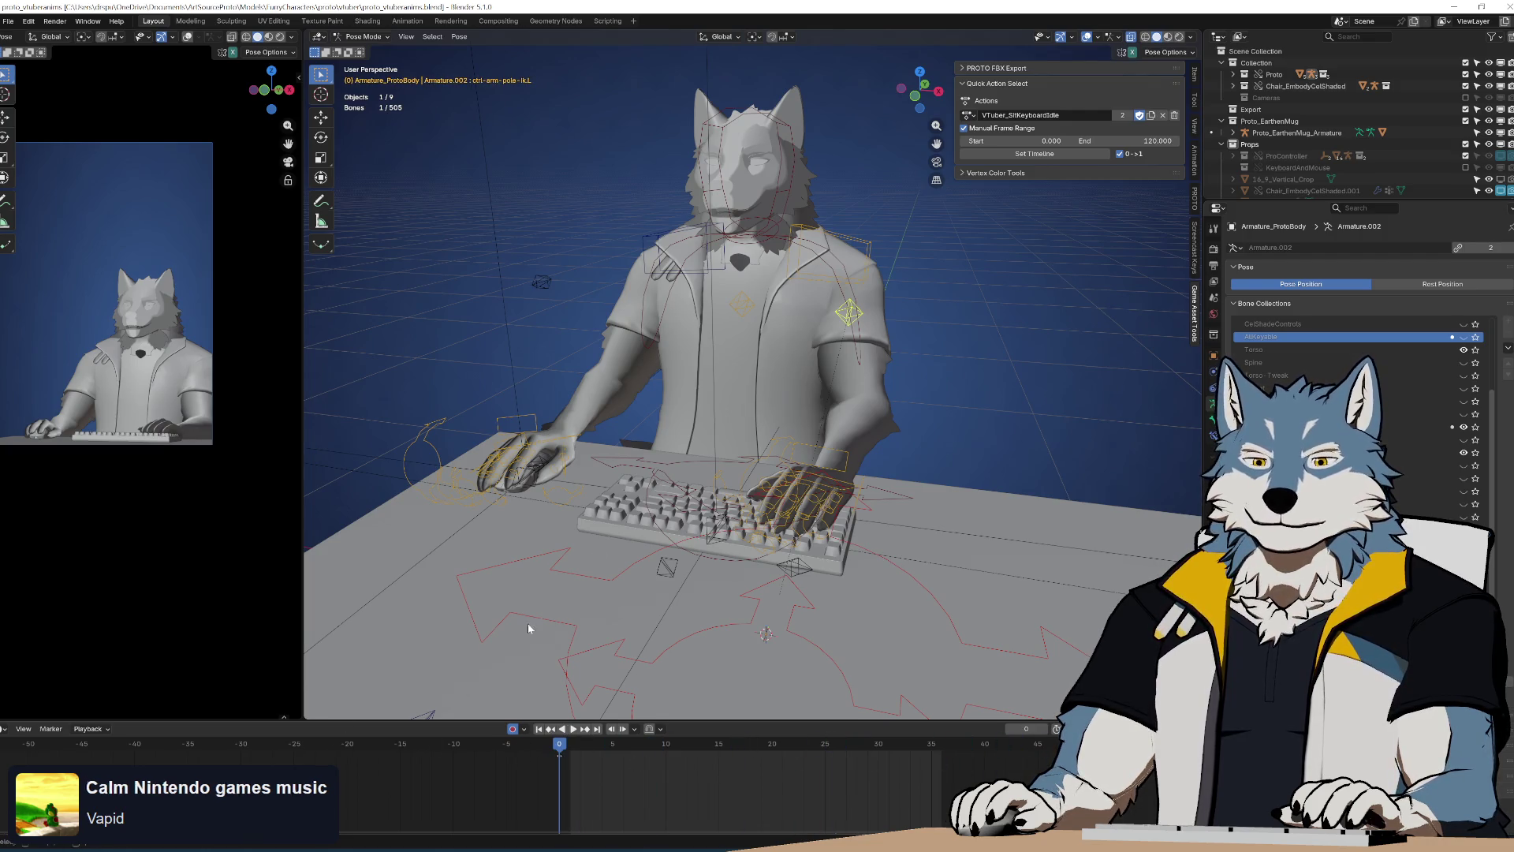
{"action": "left_click", "coordinate": [572, 729]}
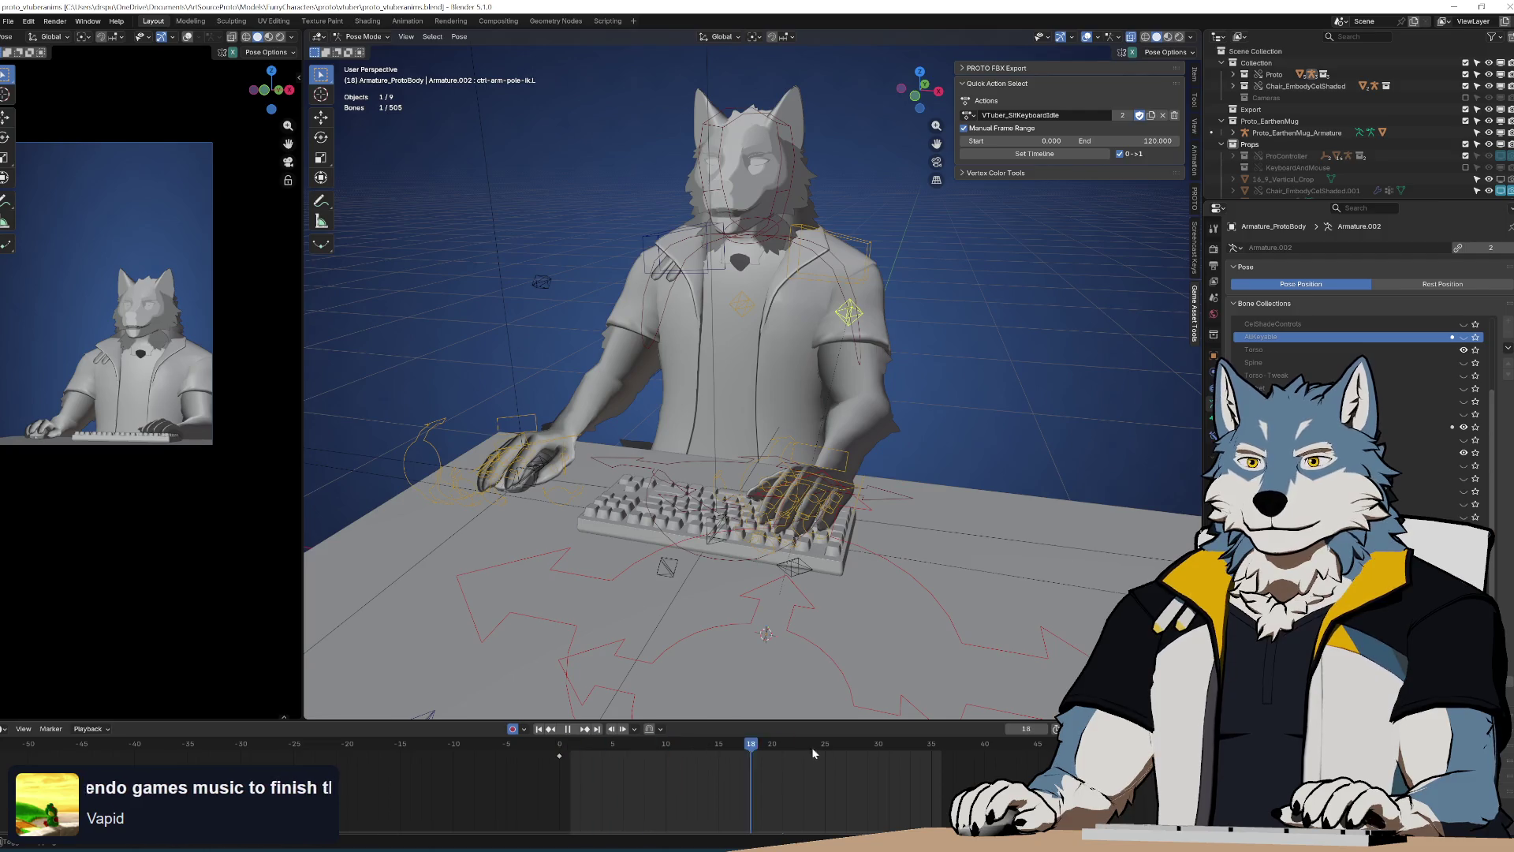
{"action": "key", "text": "Escape"}
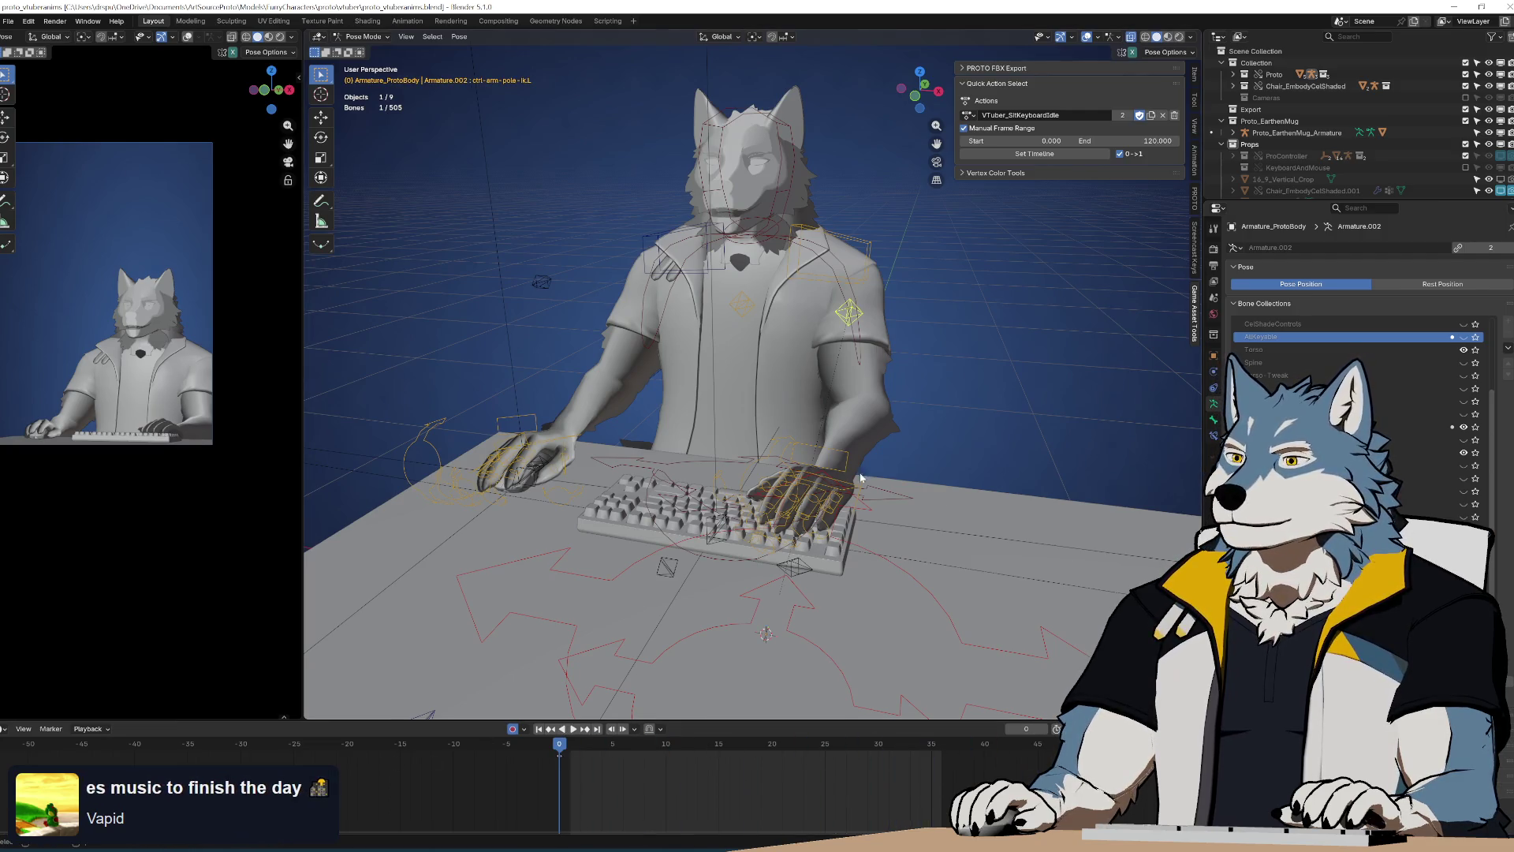
{"action": "middle_click_drag", "start_coordinate": [772, 495], "coordinate": [812, 474]}
{"action": "key", "text": "space"}
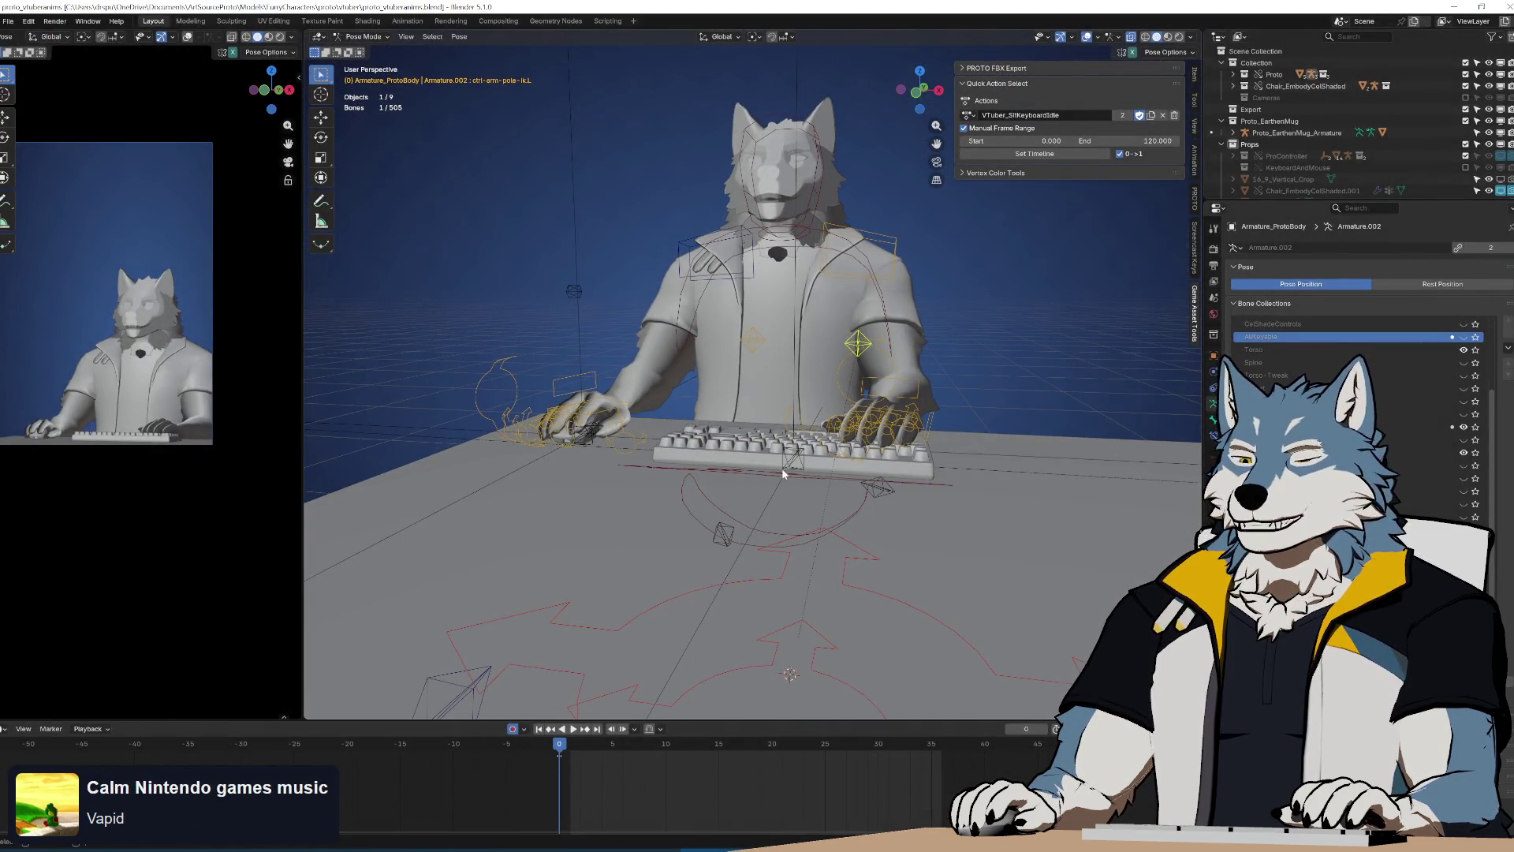
{"action": "middle_click_drag", "start_coordinate": [793, 446], "coordinate": [783, 462]}
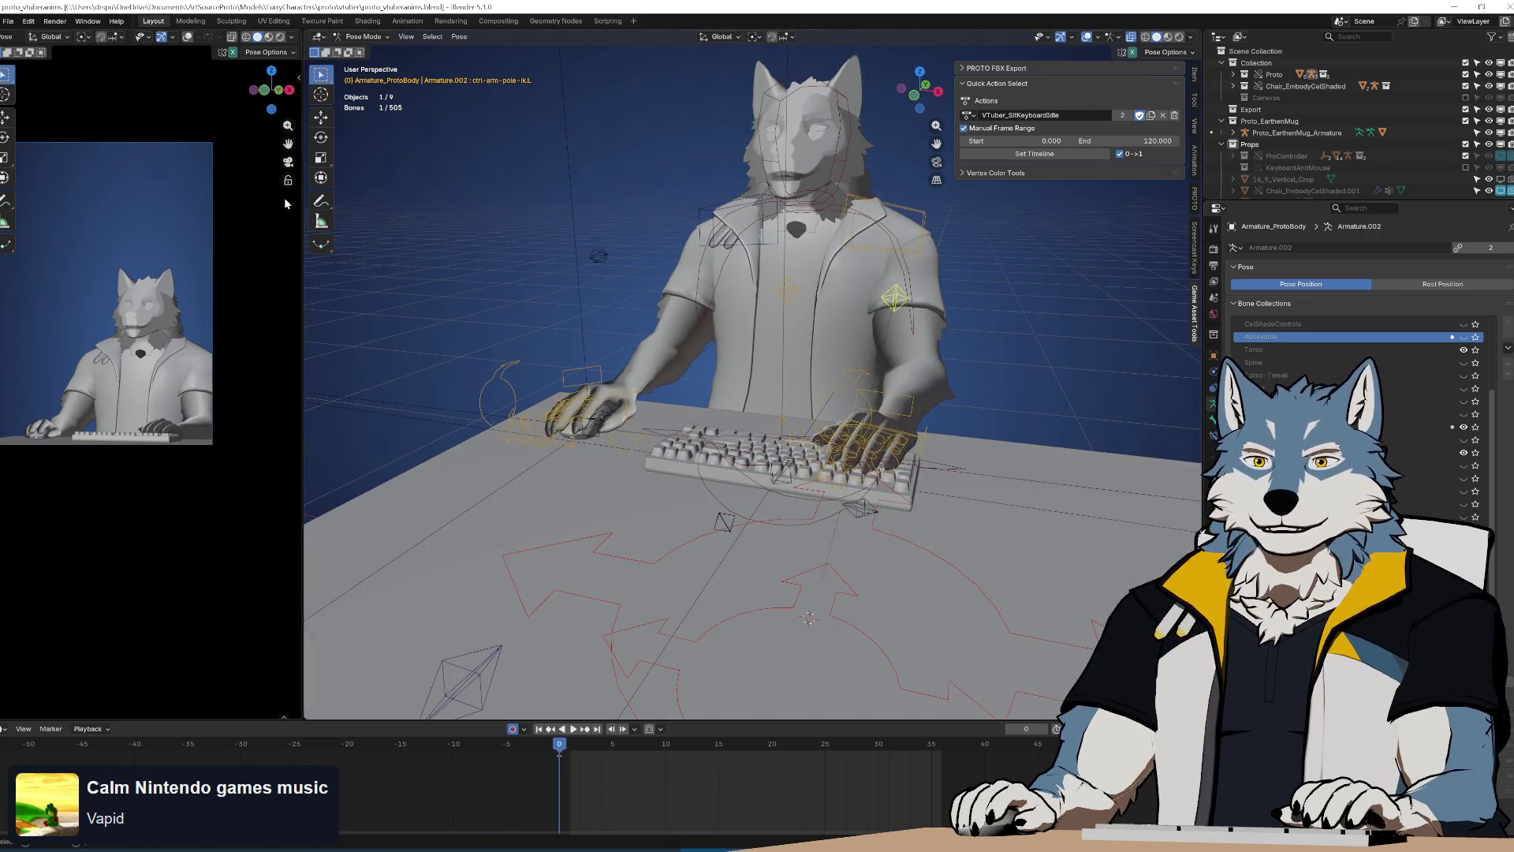
{"action": "key", "text": "space"}
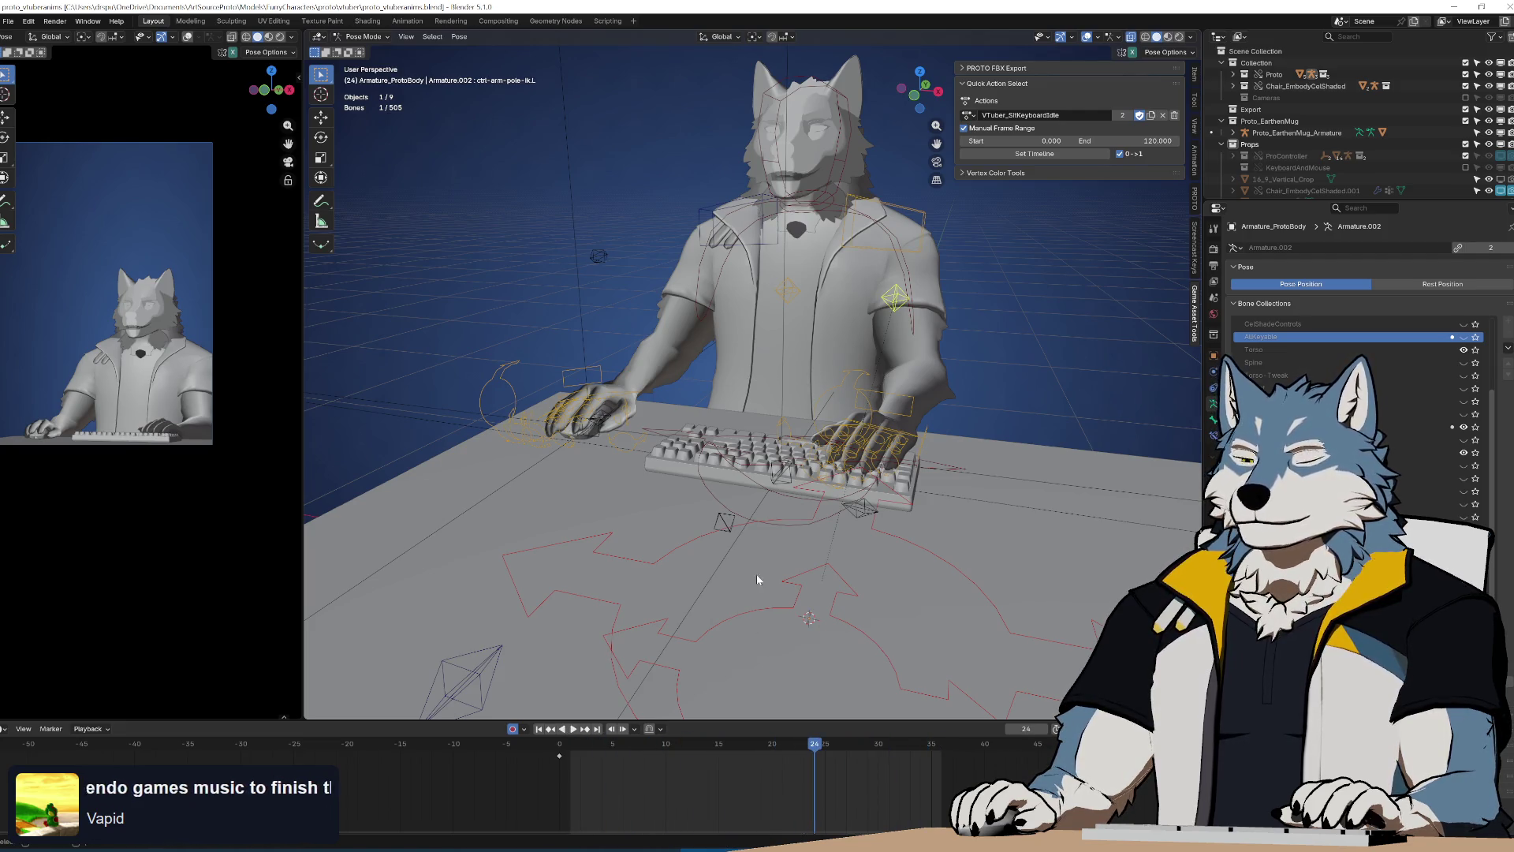
{"action": "key", "text": "Escape"}
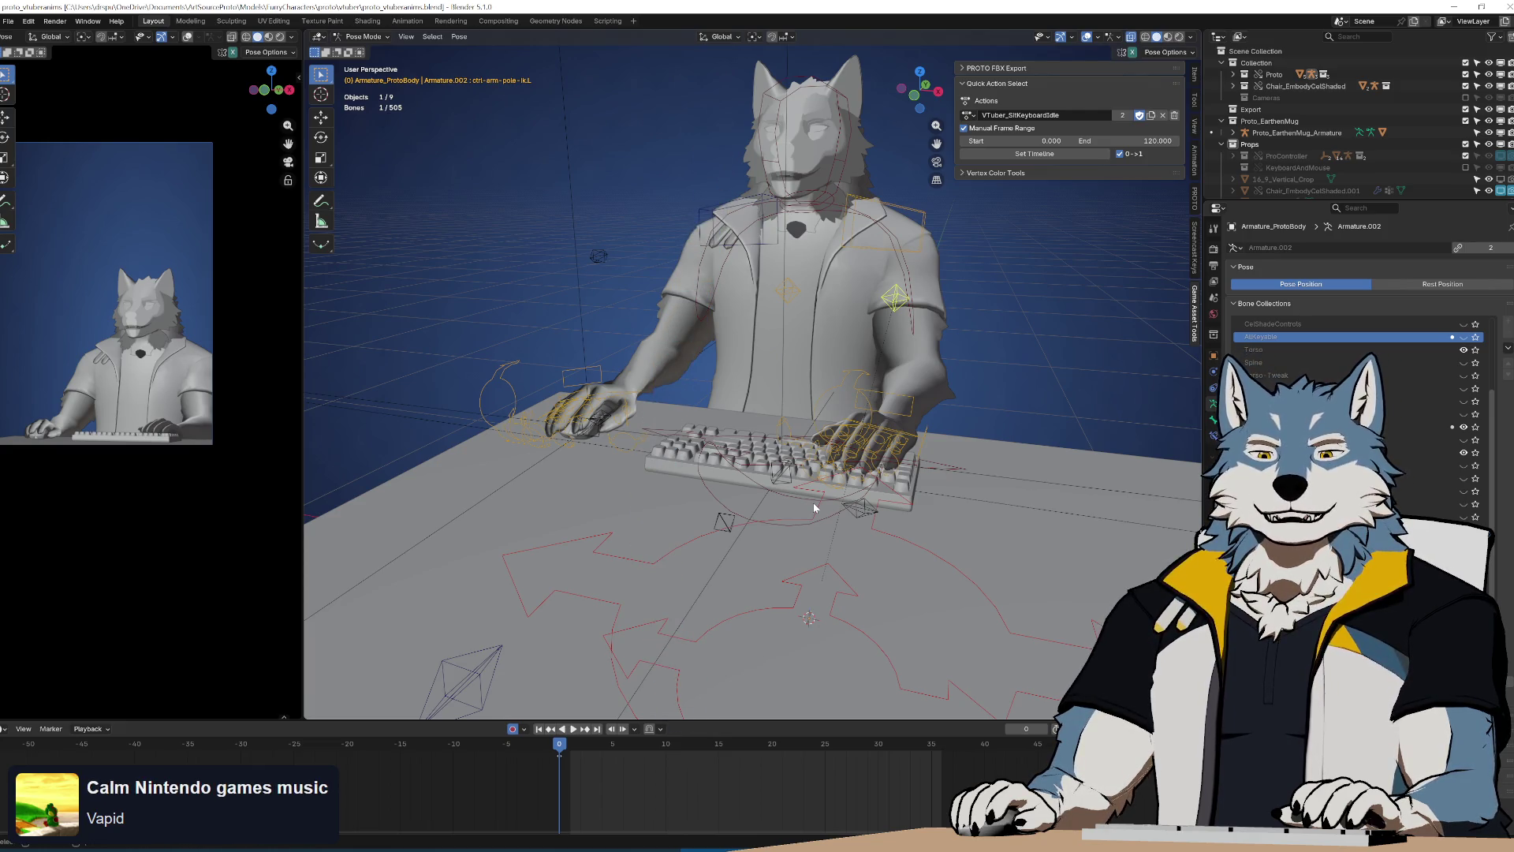
{"action": "middle_click_drag", "start_coordinate": [815, 507], "coordinate": [807, 502]}
{"action": "key", "text": "space"}
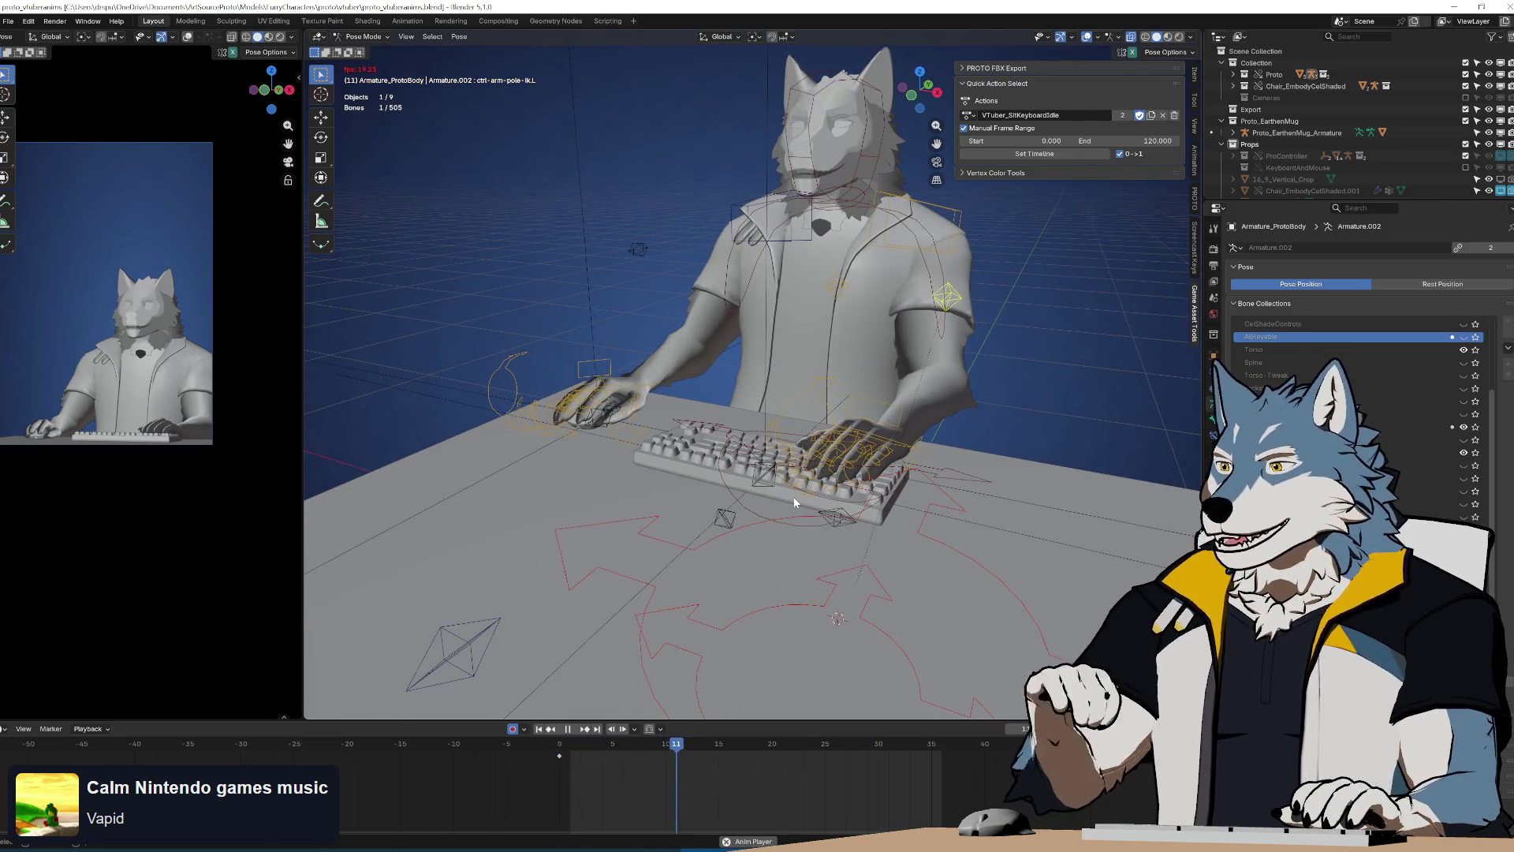
{"action": "key", "text": "space"}
{"action": "key", "text": "shift+Left"}
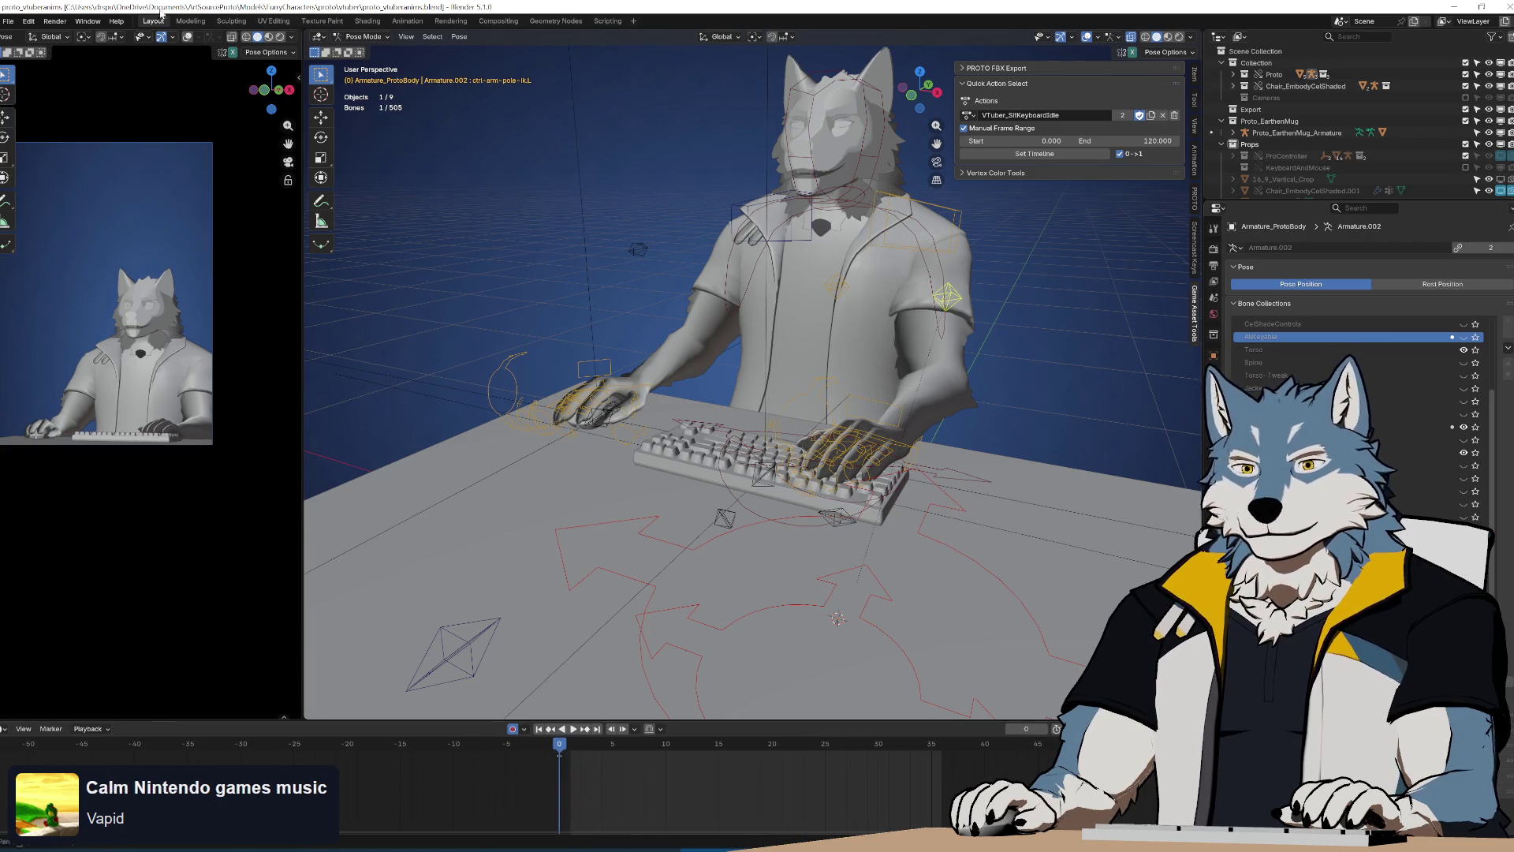
Join the side preview area into the main 3D viewport
{"action": "right_click", "coordinate": [301, 49]}
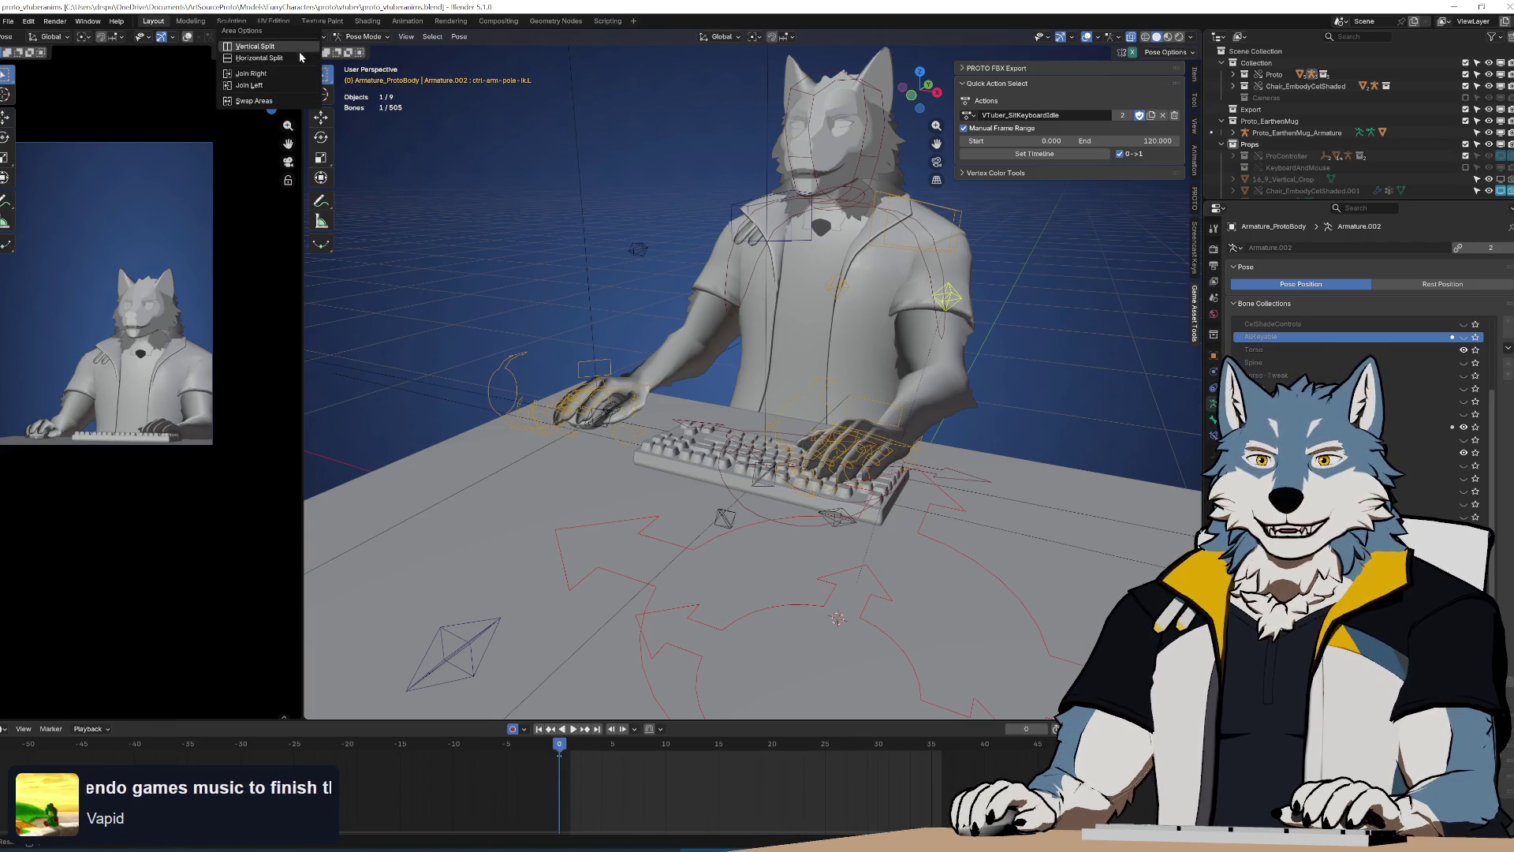
{"action": "left_click", "coordinate": [288, 76]}
{"action": "scroll", "coordinate": [778, 355], "scroll_direction": "down", "scroll_amount": 4}
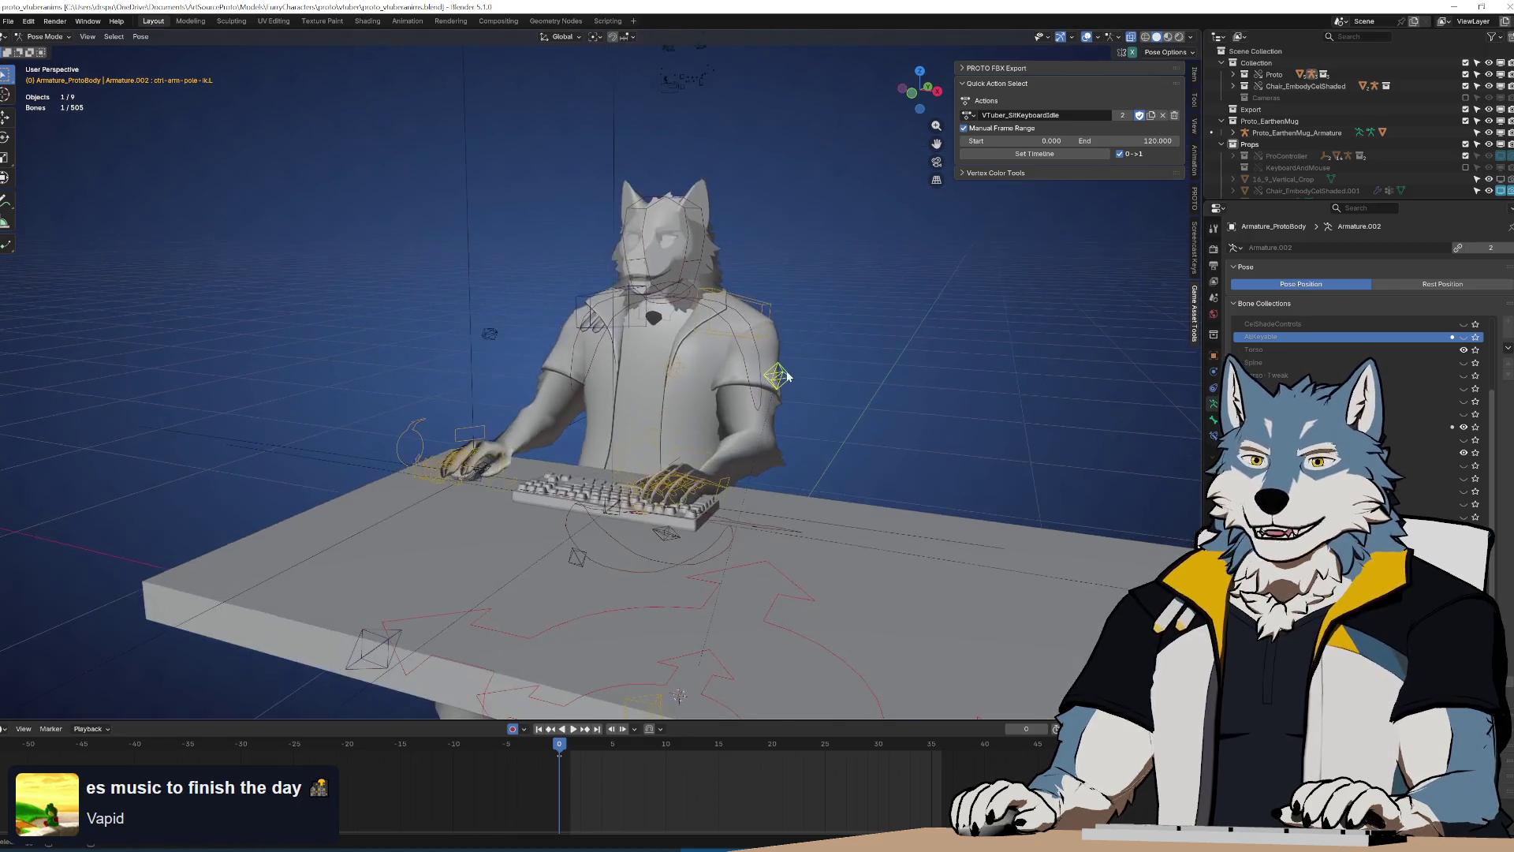
{"action": "key", "text": "space"}
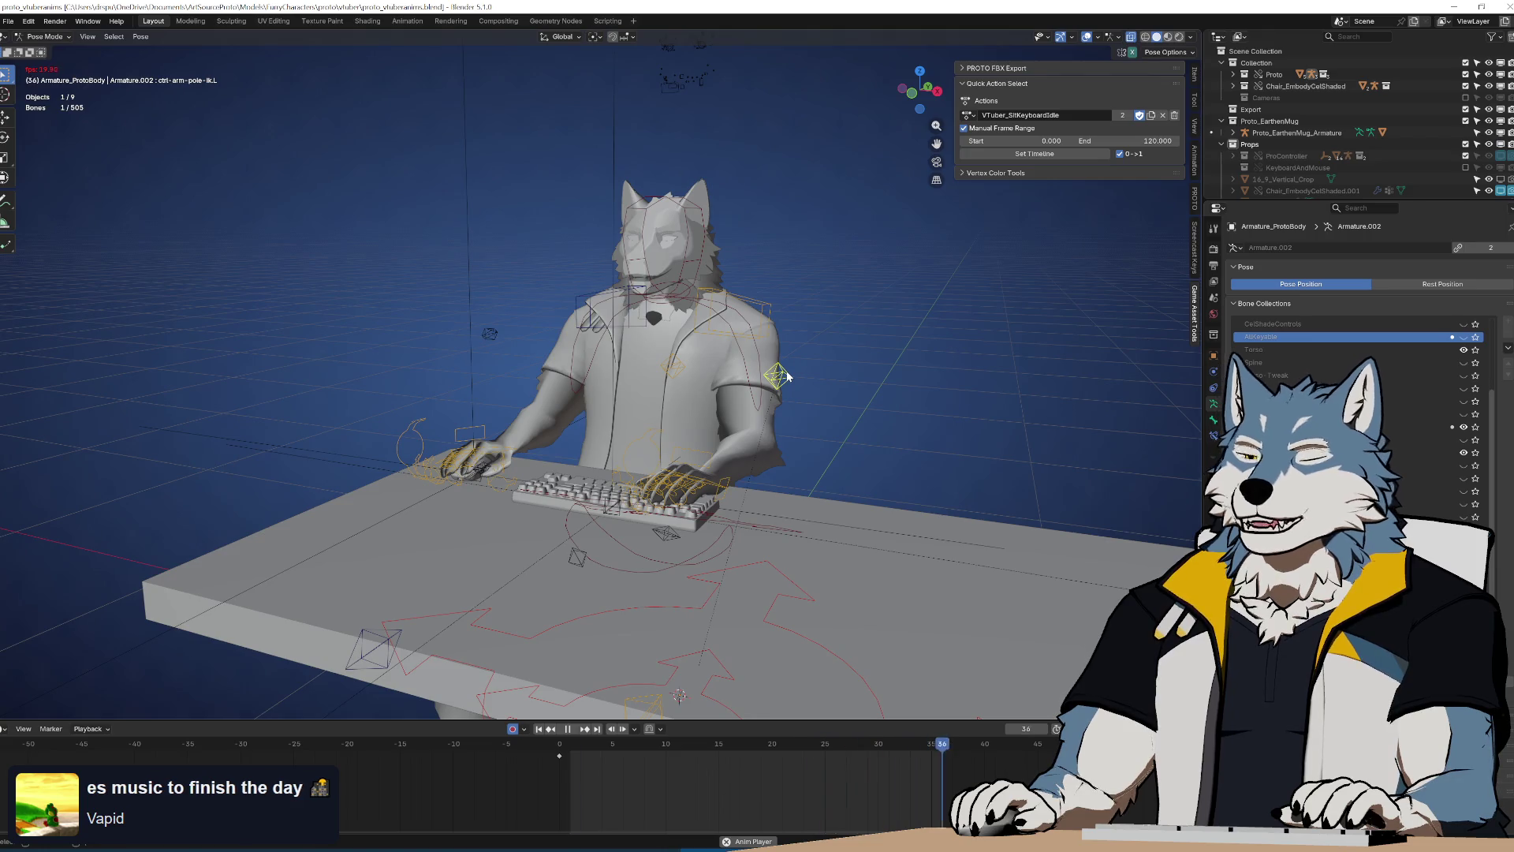
{"action": "key", "text": "space"}
Switch to Object Mode, play the loop, and toggle Material Preview back to Solid
{"action": "middle_click_drag", "start_coordinate": [915, 432], "coordinate": [931, 465]}
{"action": "key", "text": "ctrl+Tab"}
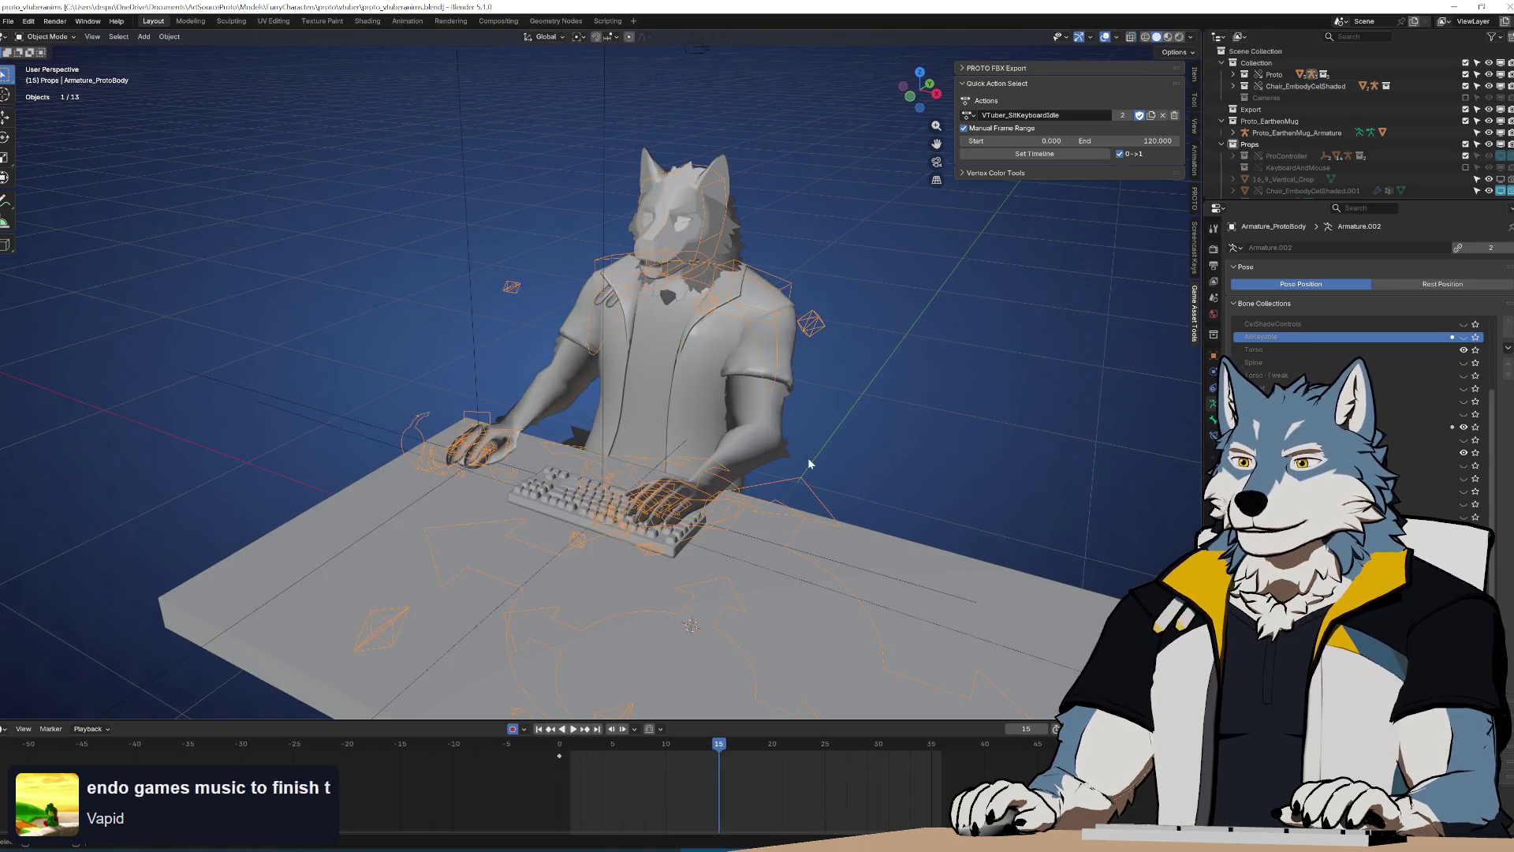
{"action": "key", "text": "space"}
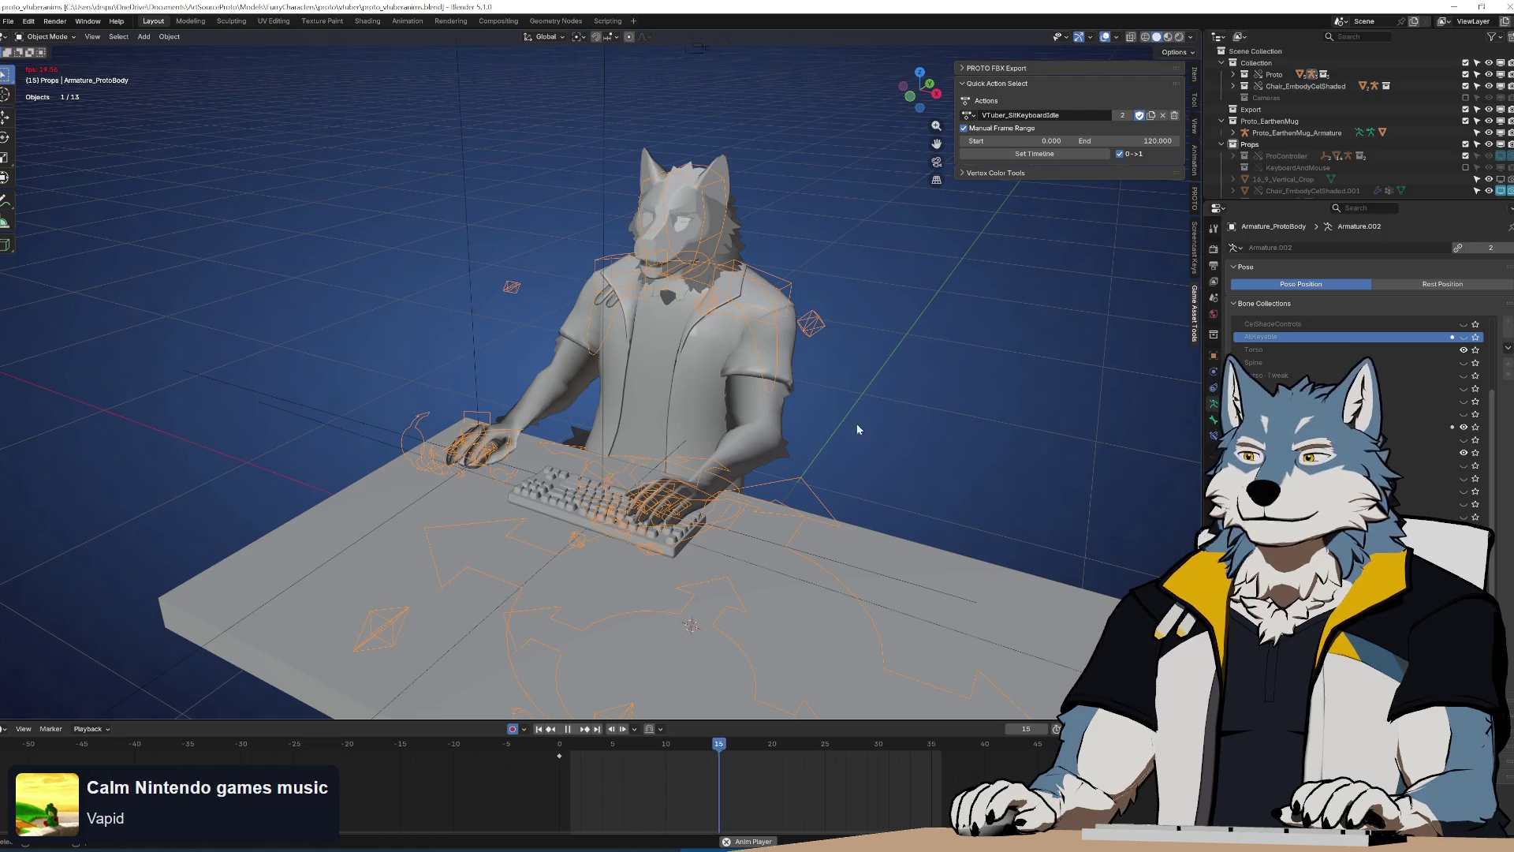
{"action": "left_click", "coordinate": [1168, 38]}
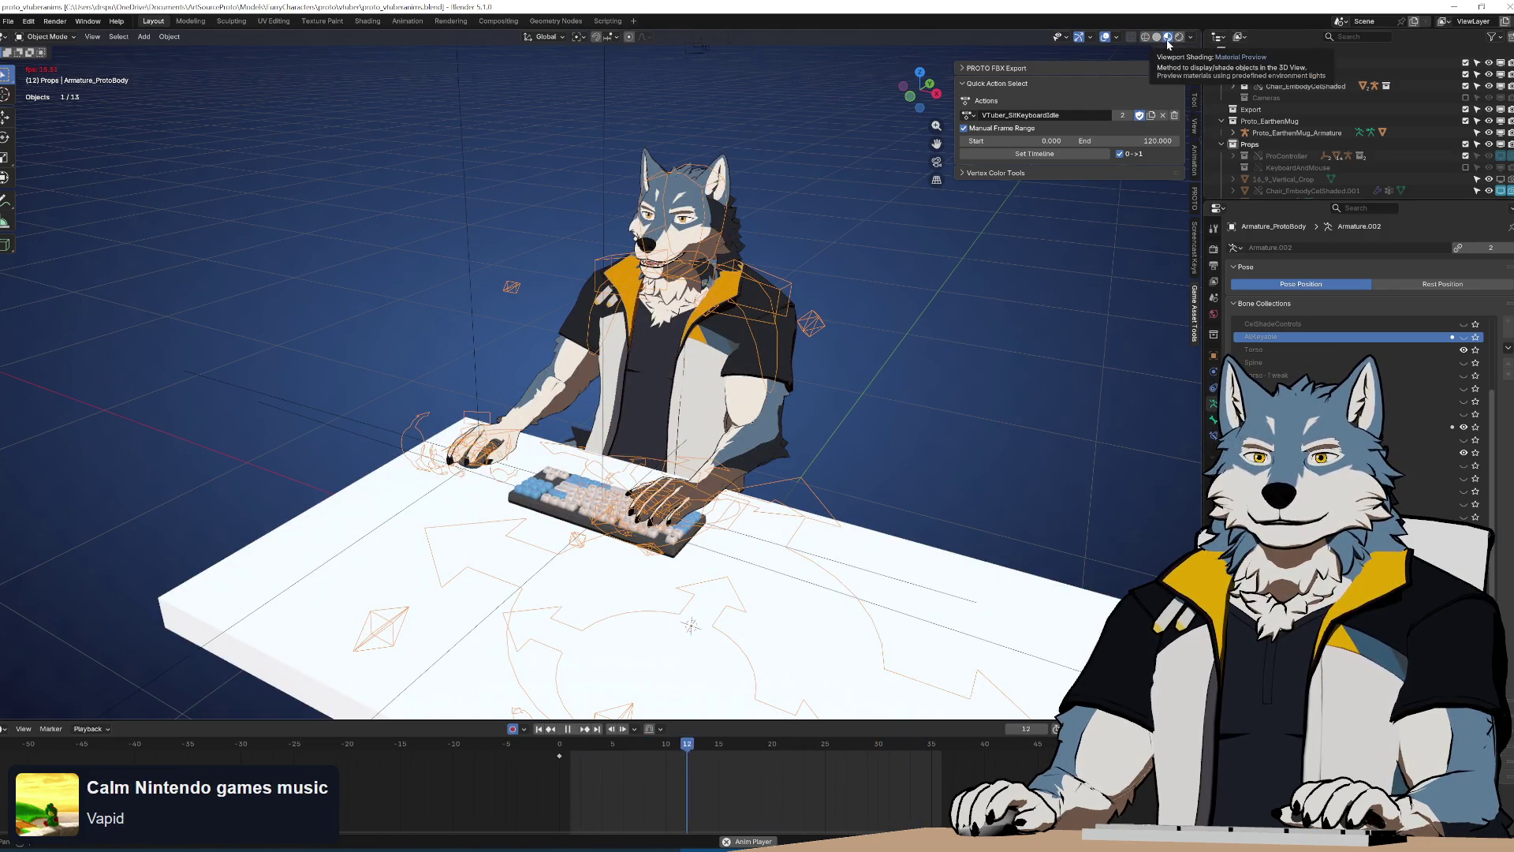
{"action": "left_click", "coordinate": [1156, 38]}
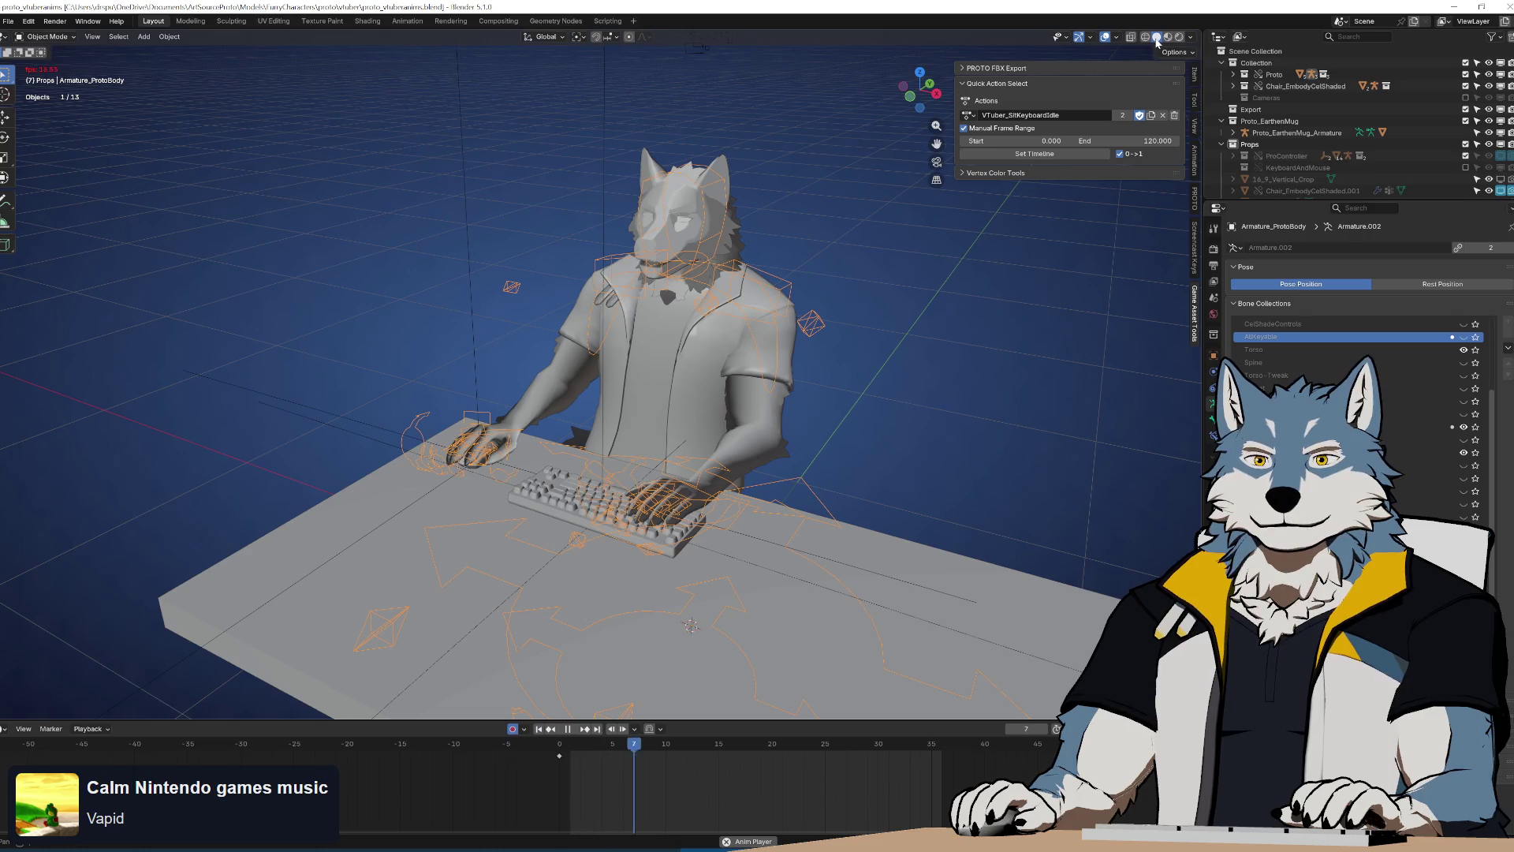
Orbit in on the character and save proto_vtuberanims.blend
{"action": "mouse_move", "coordinate": [802, 423]}
{"action": "middle_mouse_down"}
{"action": "mouse_move", "coordinate": [878, 404]}
{"action": "mouse_move", "coordinate": [774, 429]}
{"action": "mouse_move", "coordinate": [824, 403]}
{"action": "mouse_move", "coordinate": [777, 452]}
{"action": "mouse_move", "coordinate": [809, 424]}
{"action": "mouse_move", "coordinate": [792, 400]}
{"action": "mouse_move", "coordinate": [716, 503]}
{"action": "middle_mouse_up"}
{"action": "scroll", "coordinate": [770, 429], "scroll_direction": "up", "scroll_amount": 5}
{"action": "scroll", "coordinate": [810, 424], "scroll_direction": "up", "scroll_amount": 5}
{"action": "key", "text": "ctrl+s"}
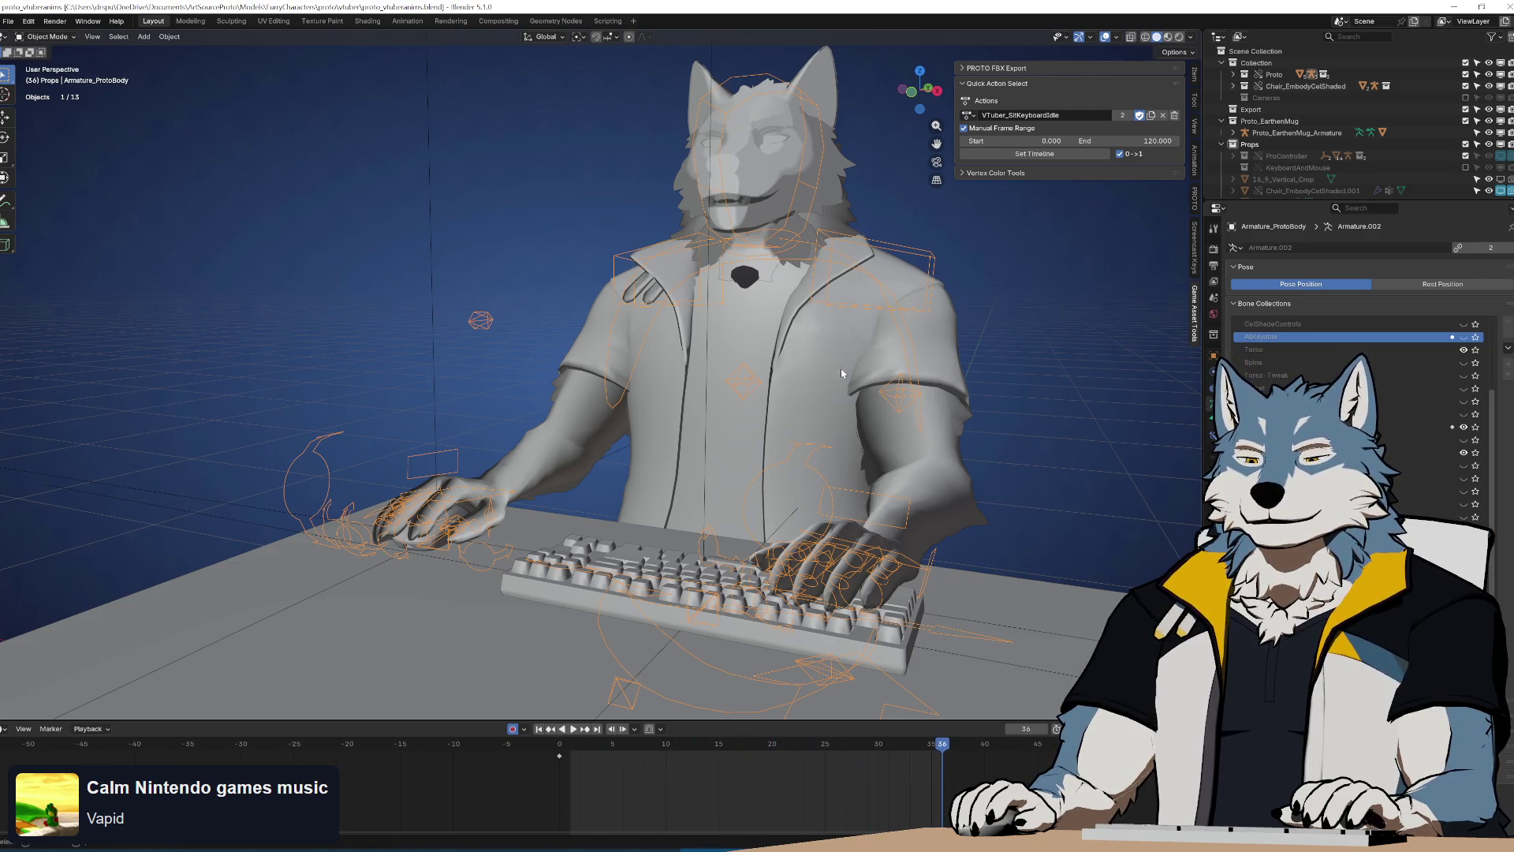
Review the seated character's animation from high, side and front viewing angles
{"action": "middle_click_drag", "start_coordinate": [830, 389], "coordinate": [836, 405]}
{"action": "scroll", "coordinate": [836, 404], "scroll_direction": "down", "scroll_amount": 6}
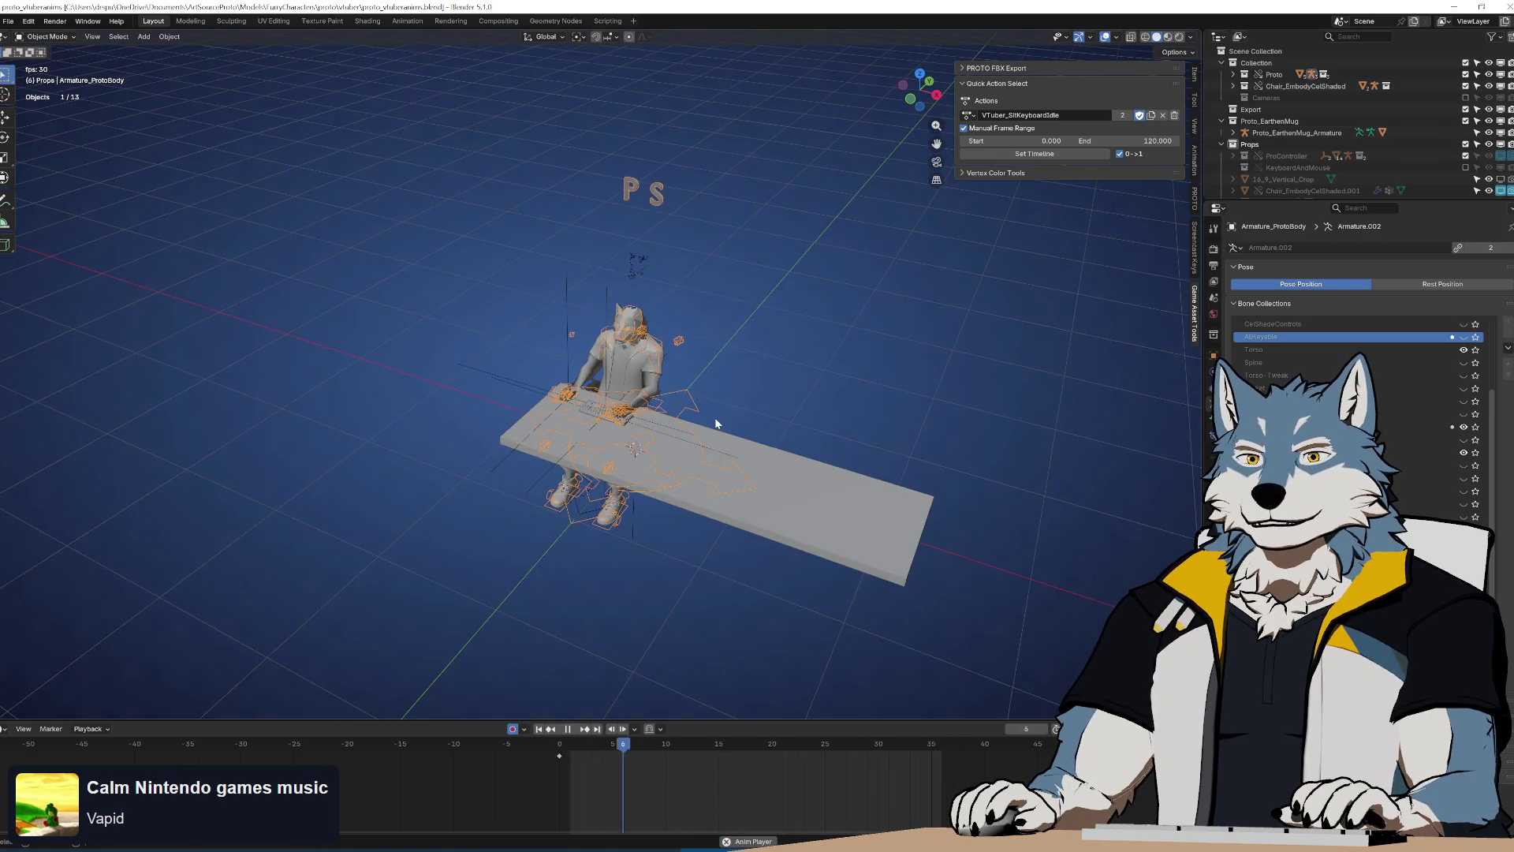
{"action": "scroll", "coordinate": [715, 418], "scroll_direction": "up", "scroll_amount": 6}
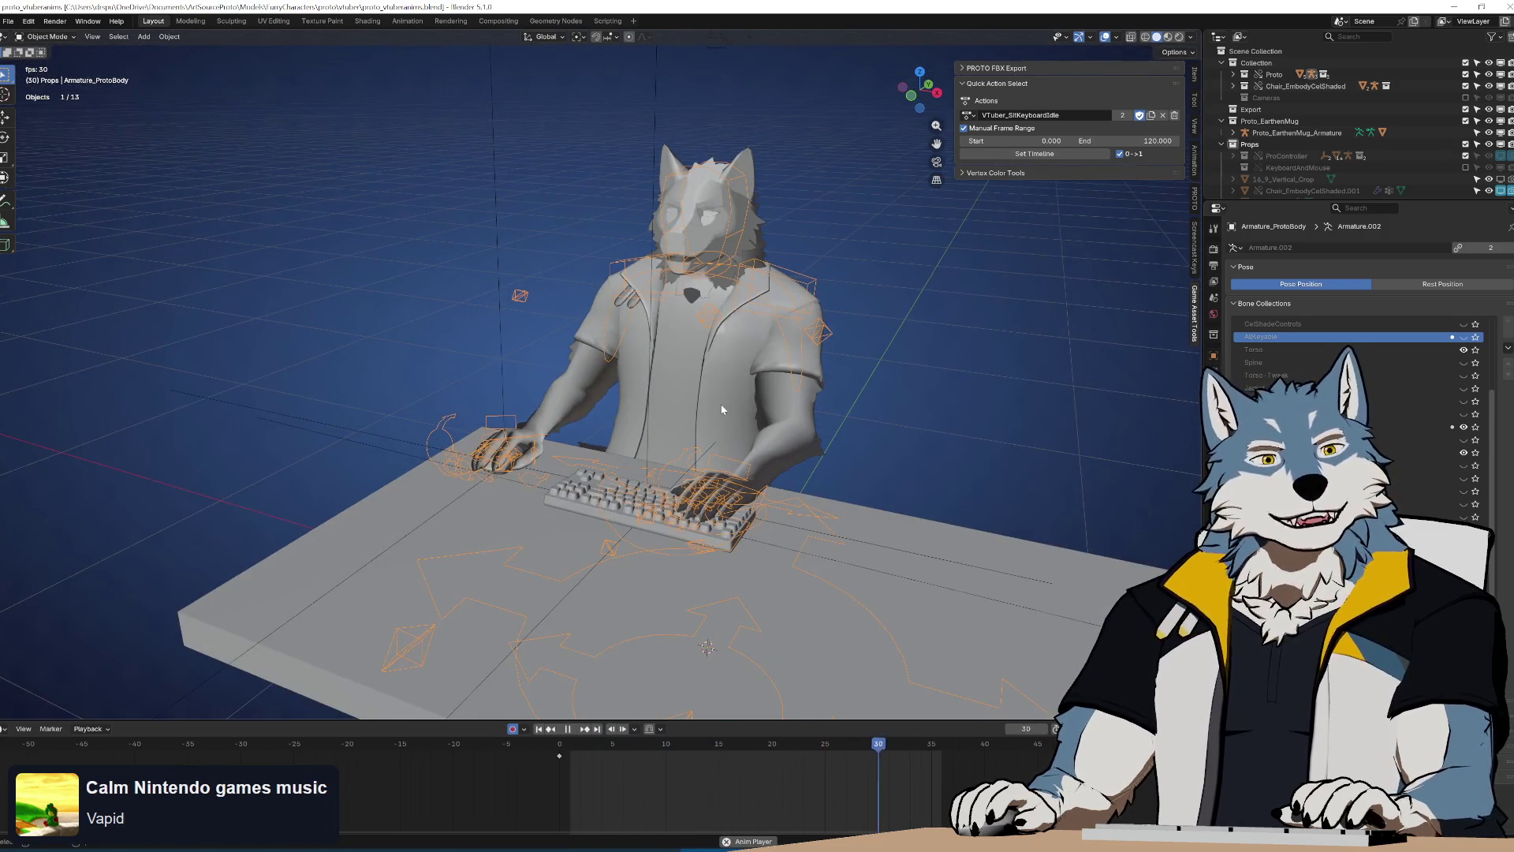
{"action": "key", "text": "space"}
{"action": "middle_click_drag", "start_coordinate": [704, 419], "coordinate": [720, 403]}
{"action": "scroll", "coordinate": [716, 402], "scroll_direction": "up", "scroll_amount": 2}
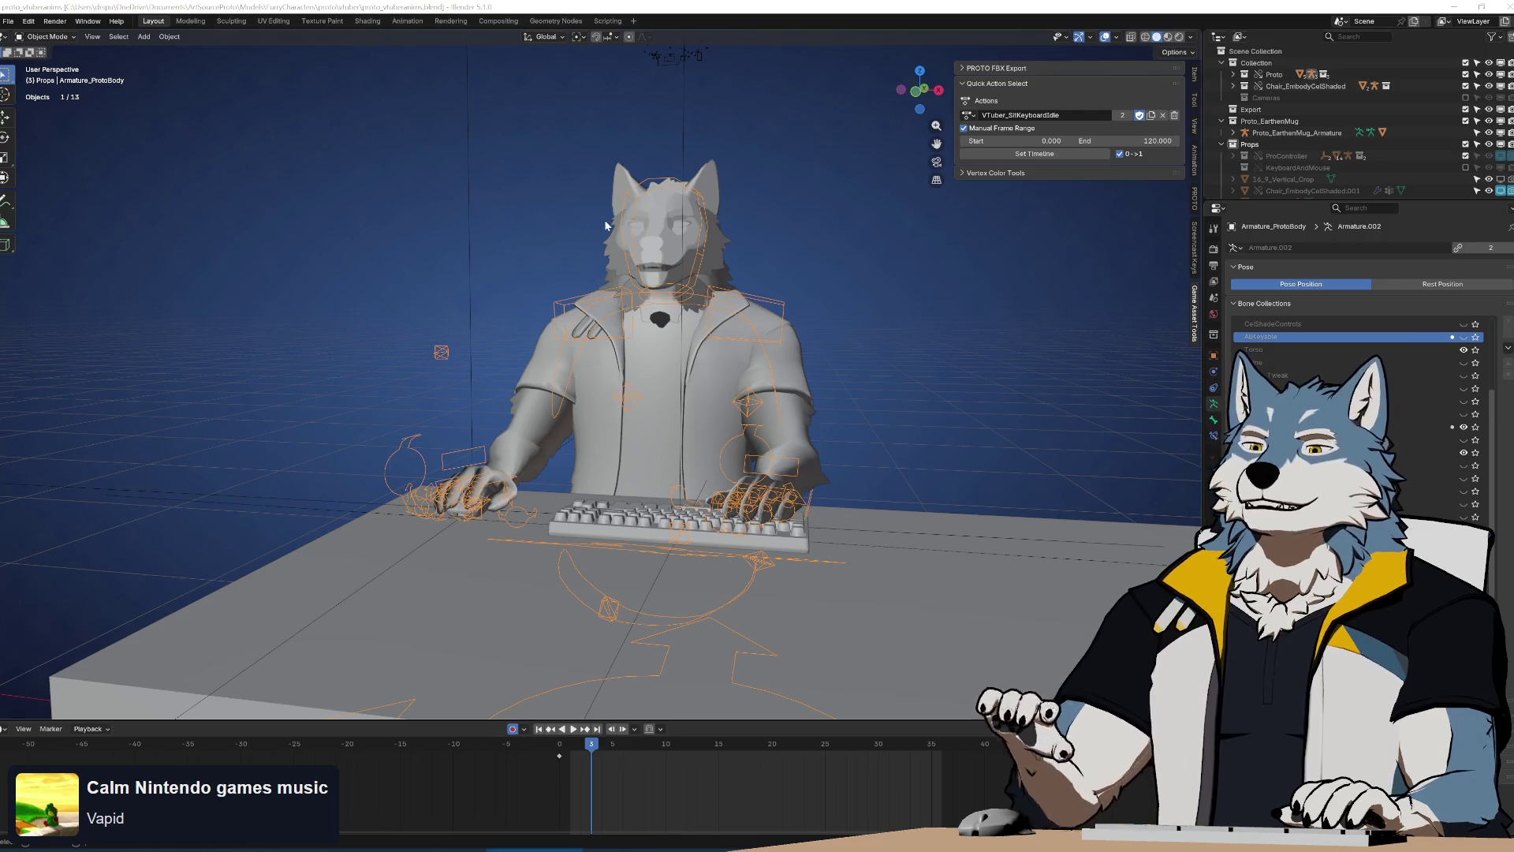
{"action": "mouse_move", "coordinate": [767, 348]}
{"action": "middle_mouse_down"}
{"action": "mouse_move", "coordinate": [785, 371]}
{"action": "mouse_move", "coordinate": [873, 325]}
{"action": "mouse_move", "coordinate": [932, 336]}
{"action": "middle_mouse_up"}
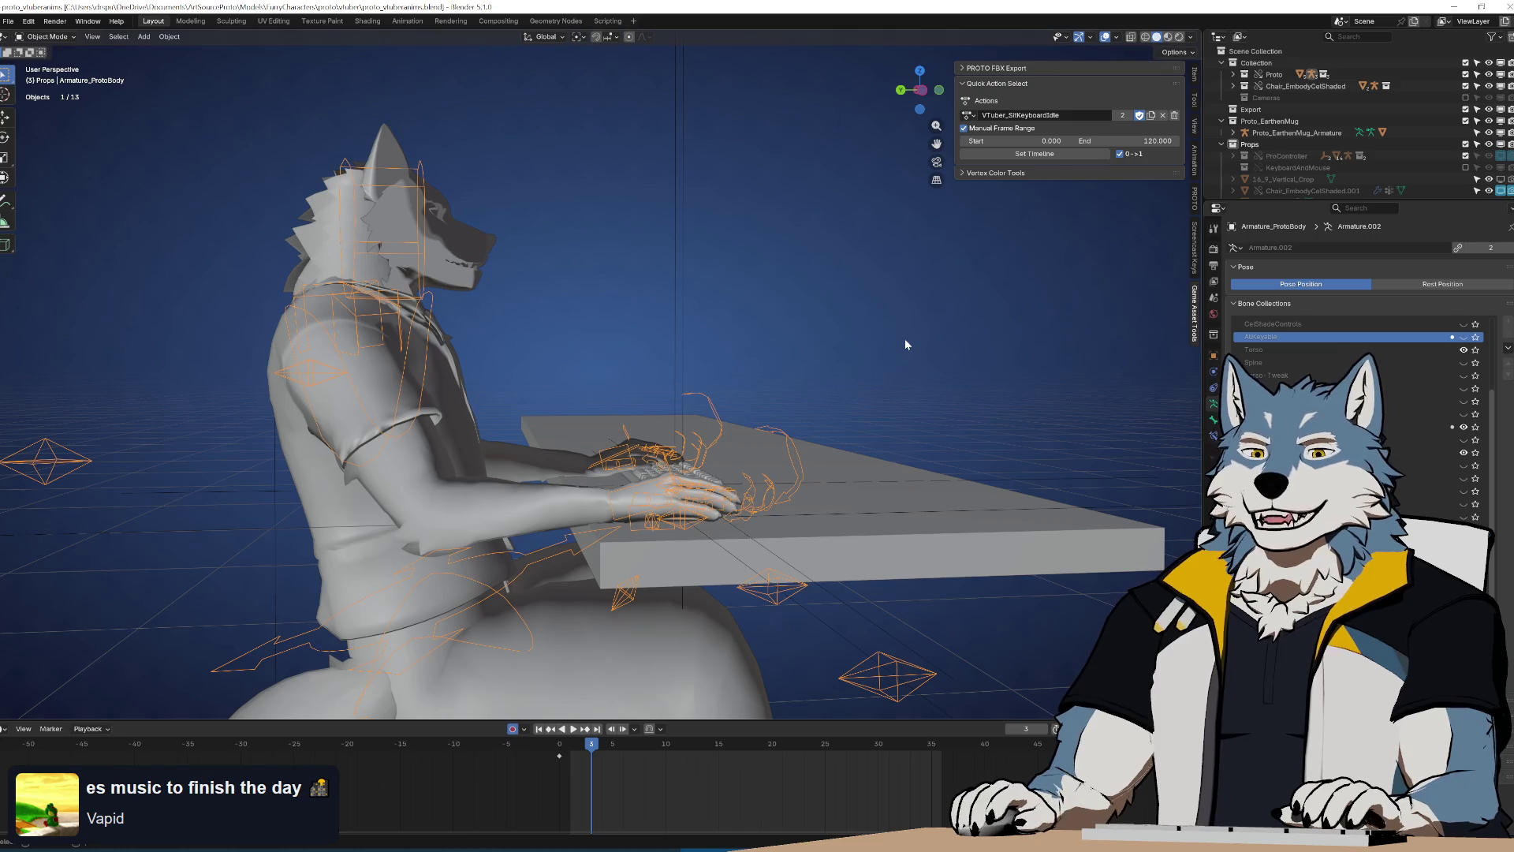
{"action": "mouse_move", "coordinate": [863, 458]}
{"action": "middle_mouse_down"}
{"action": "mouse_move", "coordinate": [697, 389]}
{"action": "mouse_move", "coordinate": [678, 466]}
{"action": "mouse_move", "coordinate": [691, 407]}
{"action": "mouse_move", "coordinate": [846, 251]}
{"action": "middle_mouse_up"}
Preview the playing animation in Material Preview, then return to Solid shading
{"action": "key", "text": "z"}
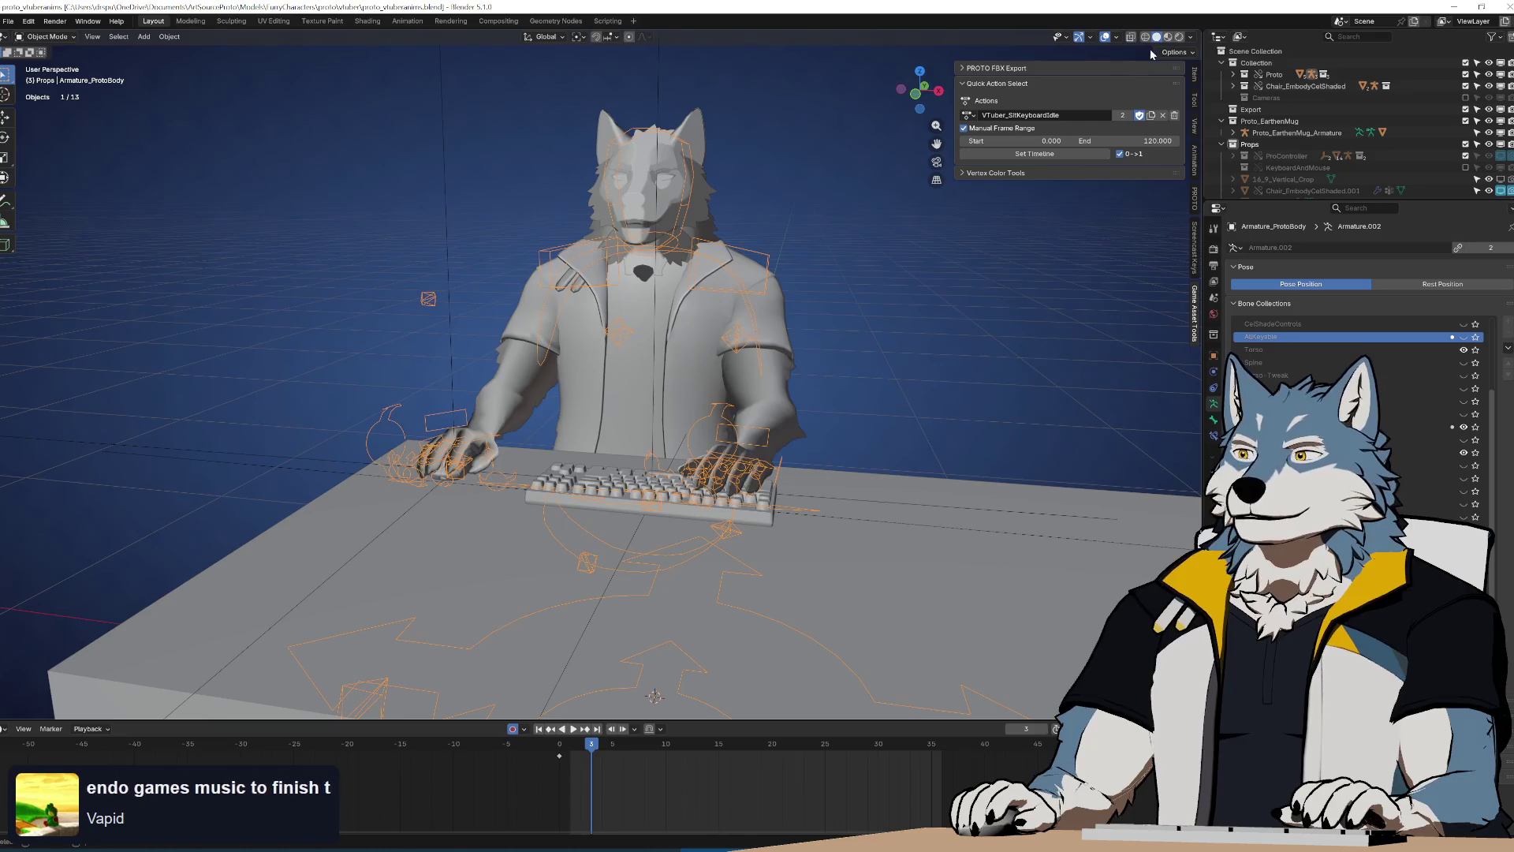
{"action": "left_click", "coordinate": [811, 311]}
{"action": "key", "text": "space"}
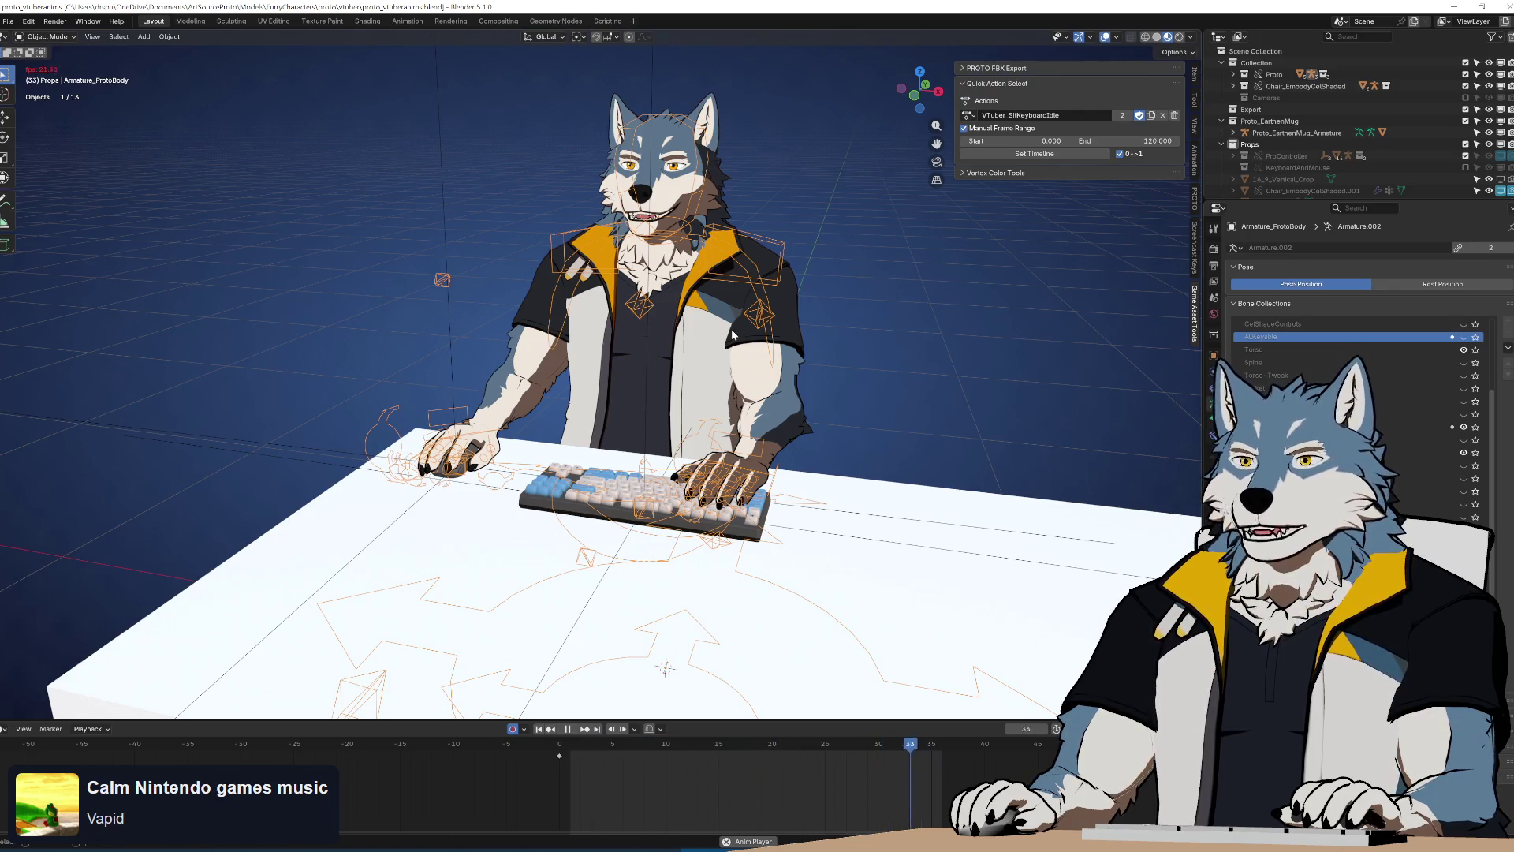
{"action": "left_click", "coordinate": [1158, 38]}
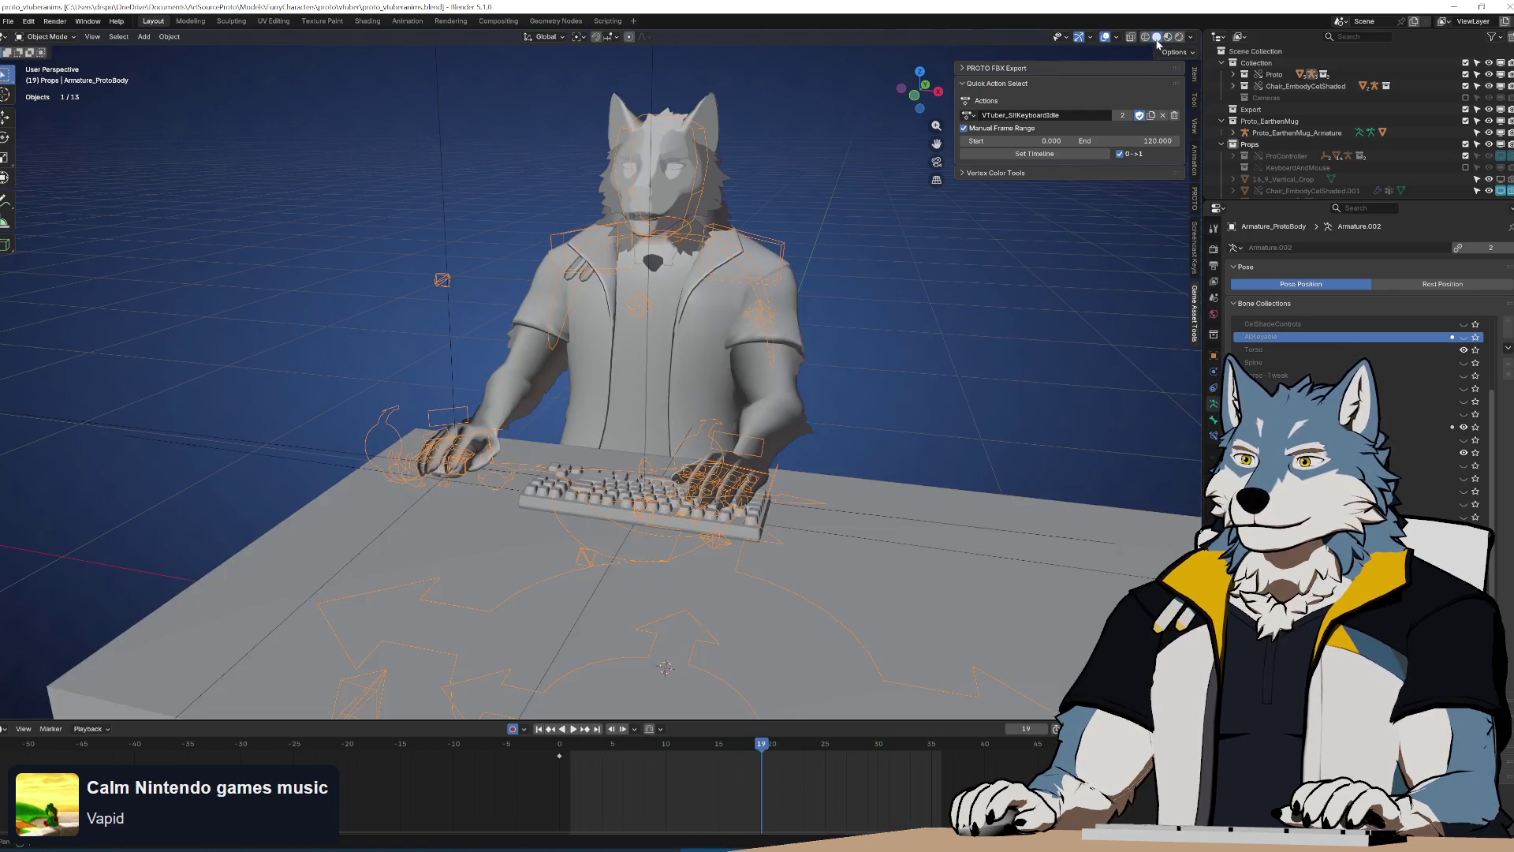
{"action": "key", "text": "space"}
Fit the timeline to VTuber_SitKeyboardIdle's 0–120 frame range and replay the loop
{"action": "scroll", "coordinate": [775, 335], "scroll_direction": "up", "scroll_amount": 2}
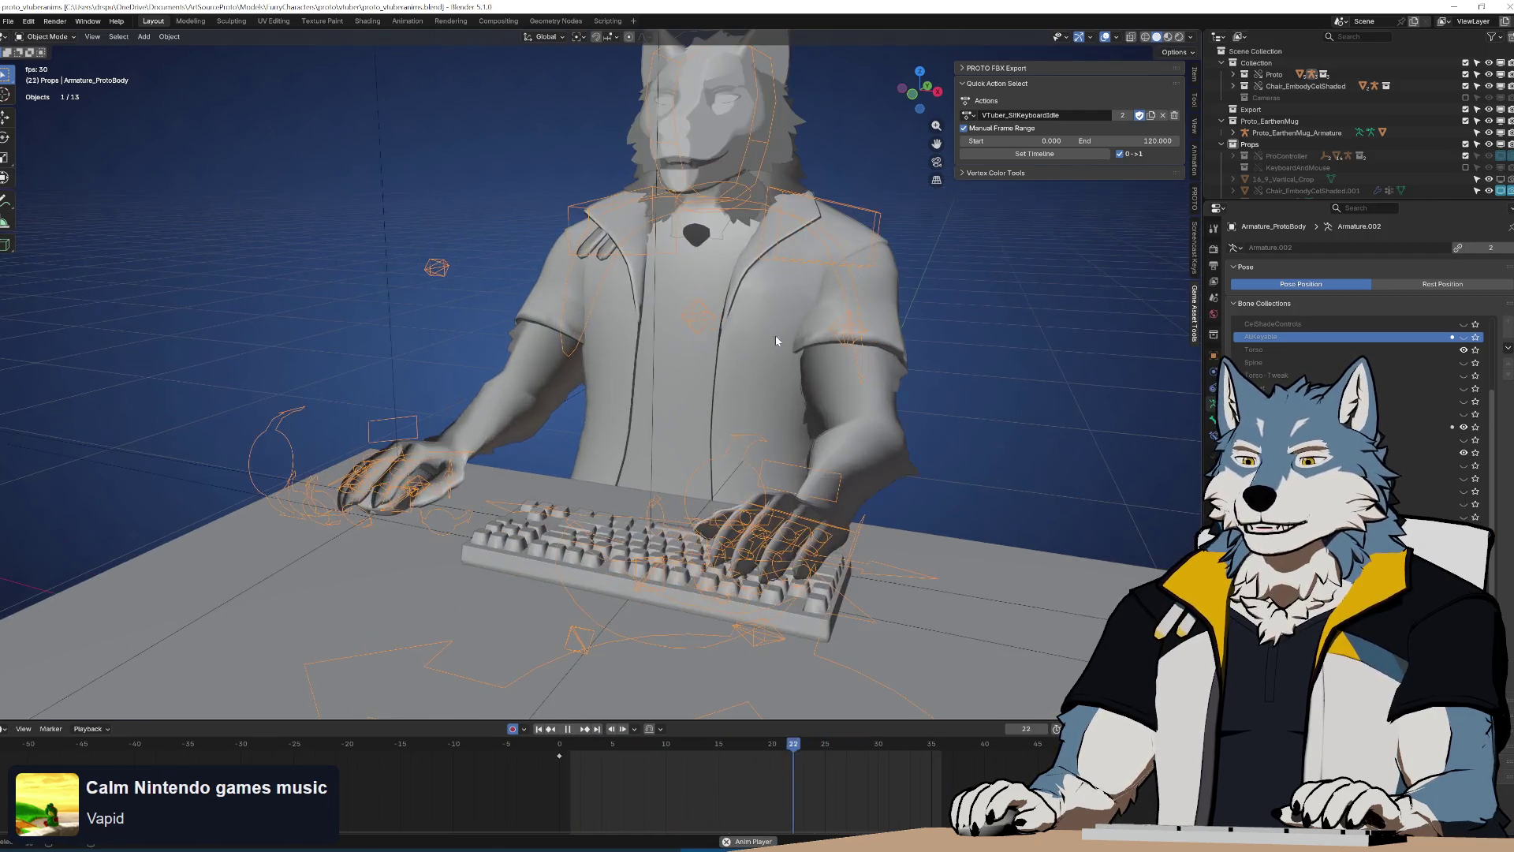
{"action": "scroll", "coordinate": [752, 416], "scroll_direction": "down", "scroll_amount": 4}
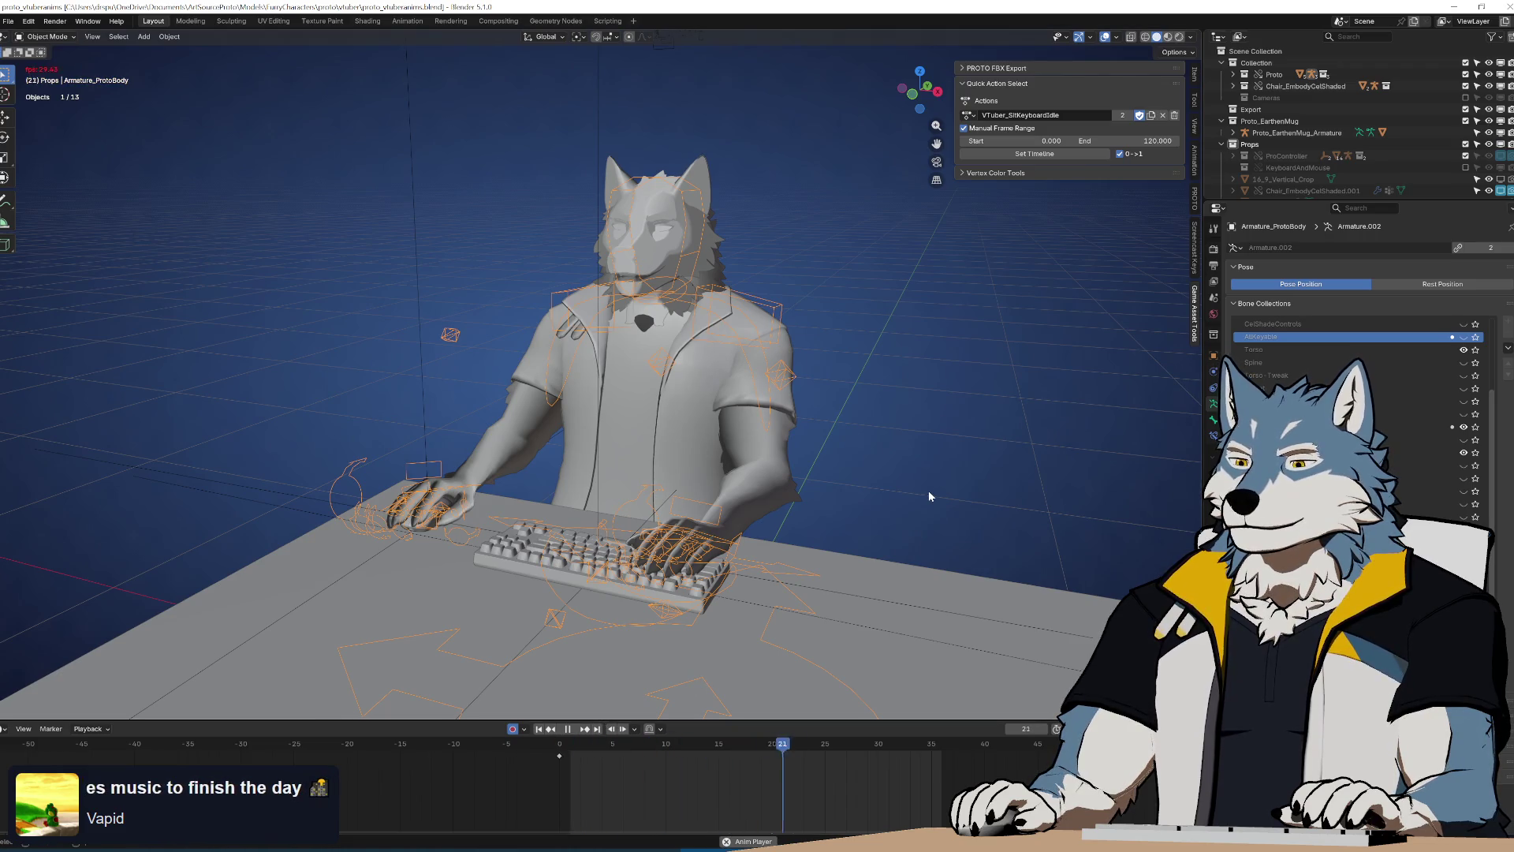
{"action": "left_click", "coordinate": [1070, 155]}
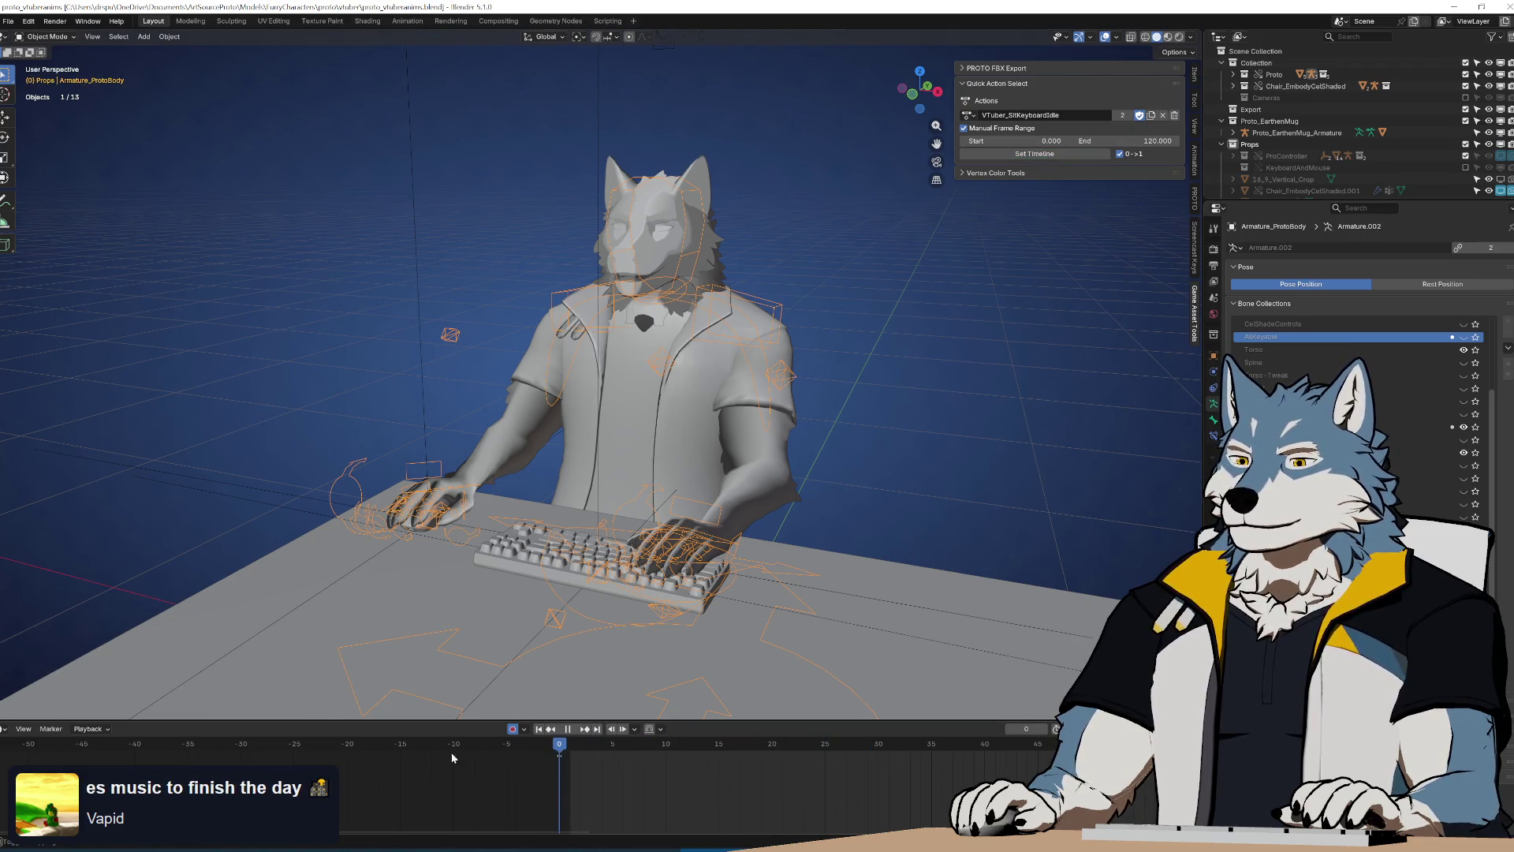
{"action": "key", "text": "space"}
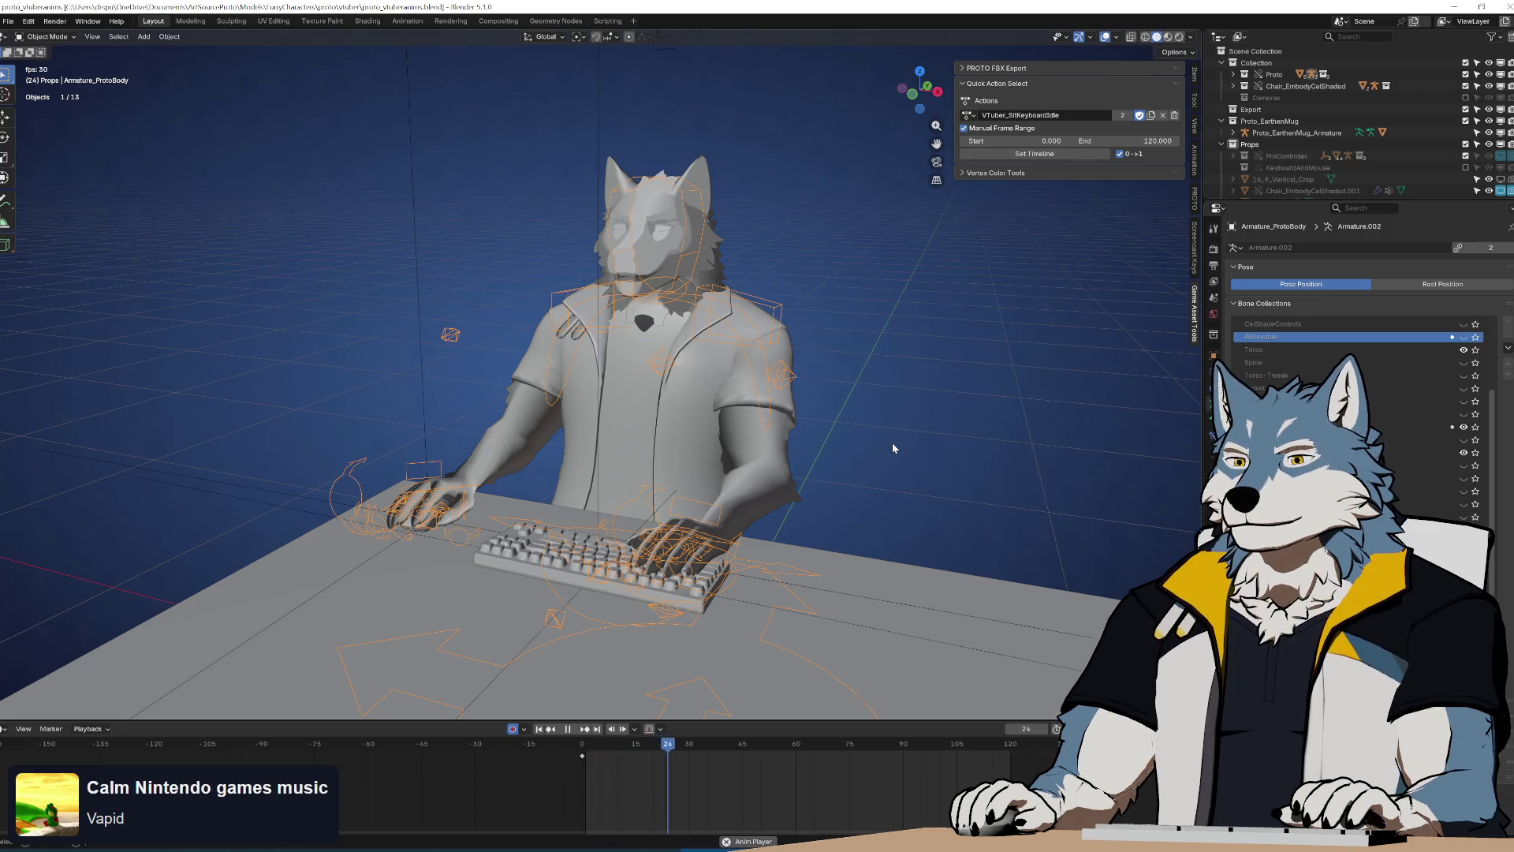
{"action": "key", "text": "space"}
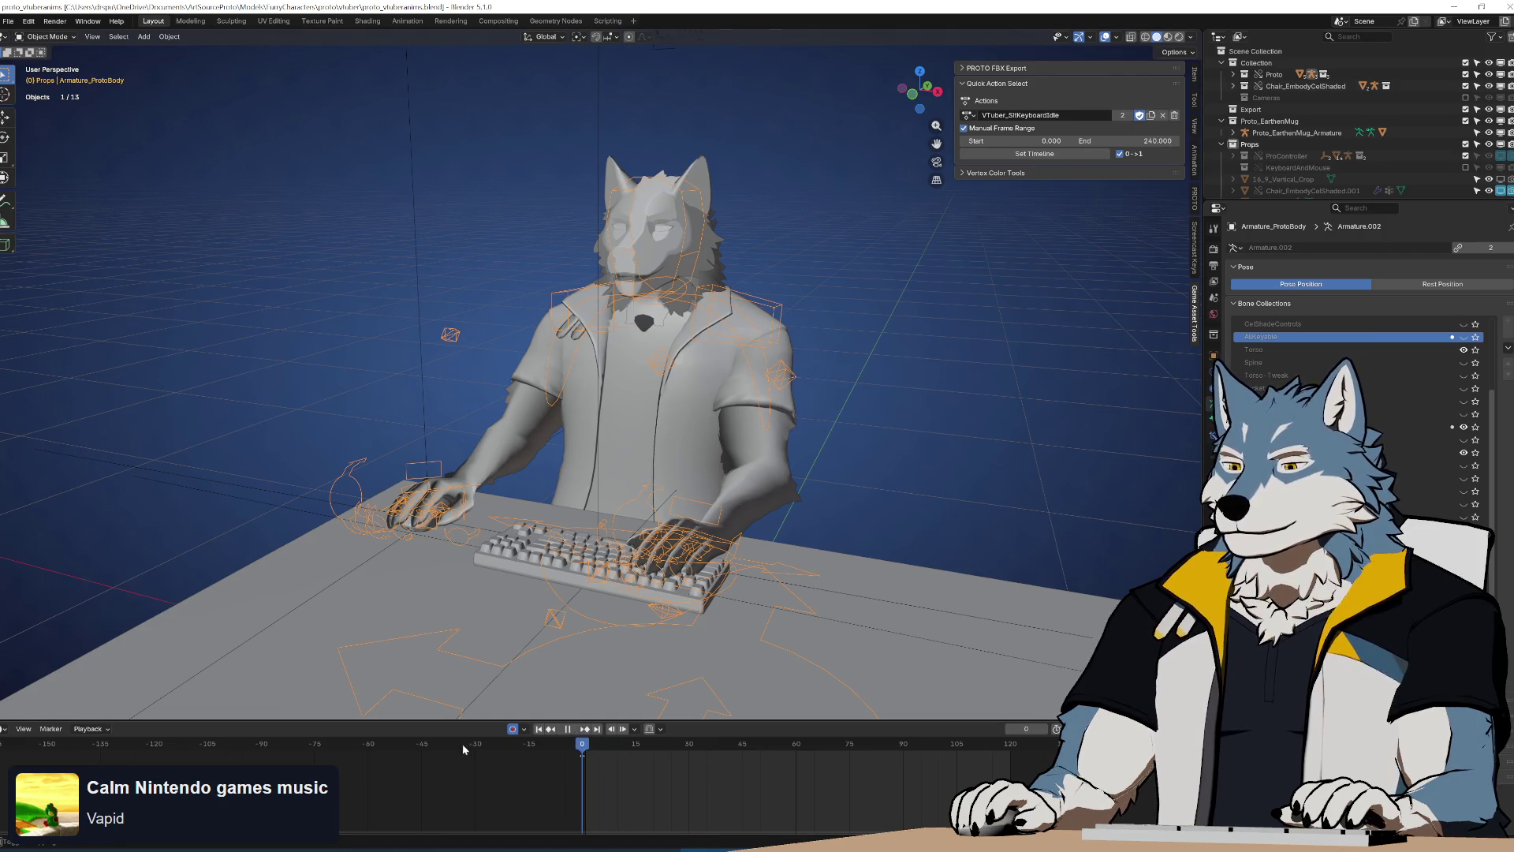
Play through the animation, orbit to a near-front view, and save proto_vtuberanims.blend
{"action": "key", "text": "space"}
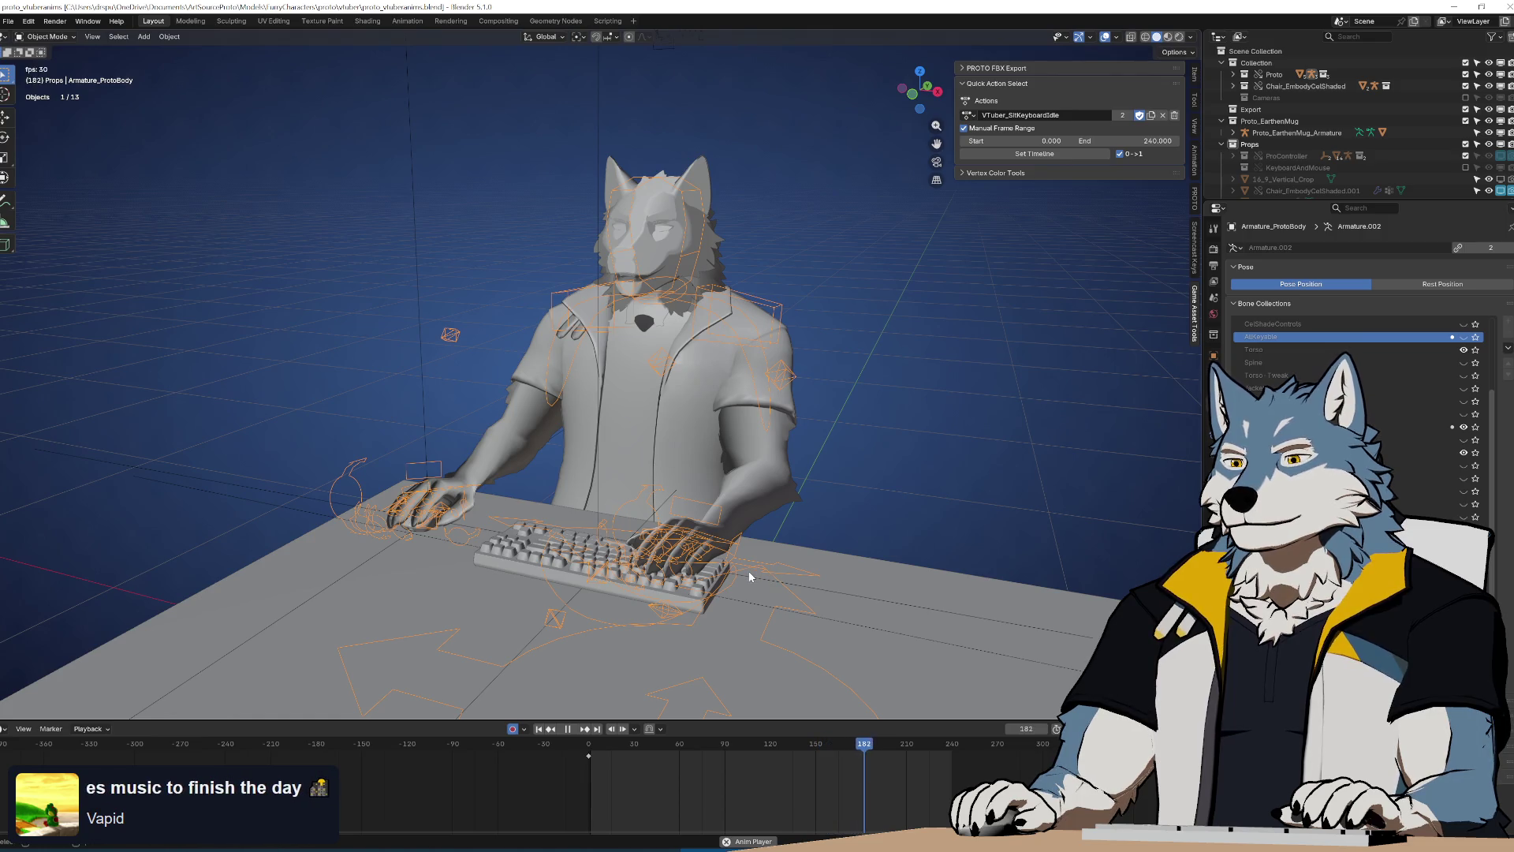
{"action": "key", "text": "space"}
{"action": "mouse_move", "coordinate": [622, 589]}
{"action": "middle_mouse_down"}
{"action": "mouse_move", "coordinate": [676, 476]}
{"action": "mouse_move", "coordinate": [704, 510]}
{"action": "mouse_move", "coordinate": [716, 491]}
{"action": "middle_mouse_up"}
{"action": "key", "text": "ctrl+s"}
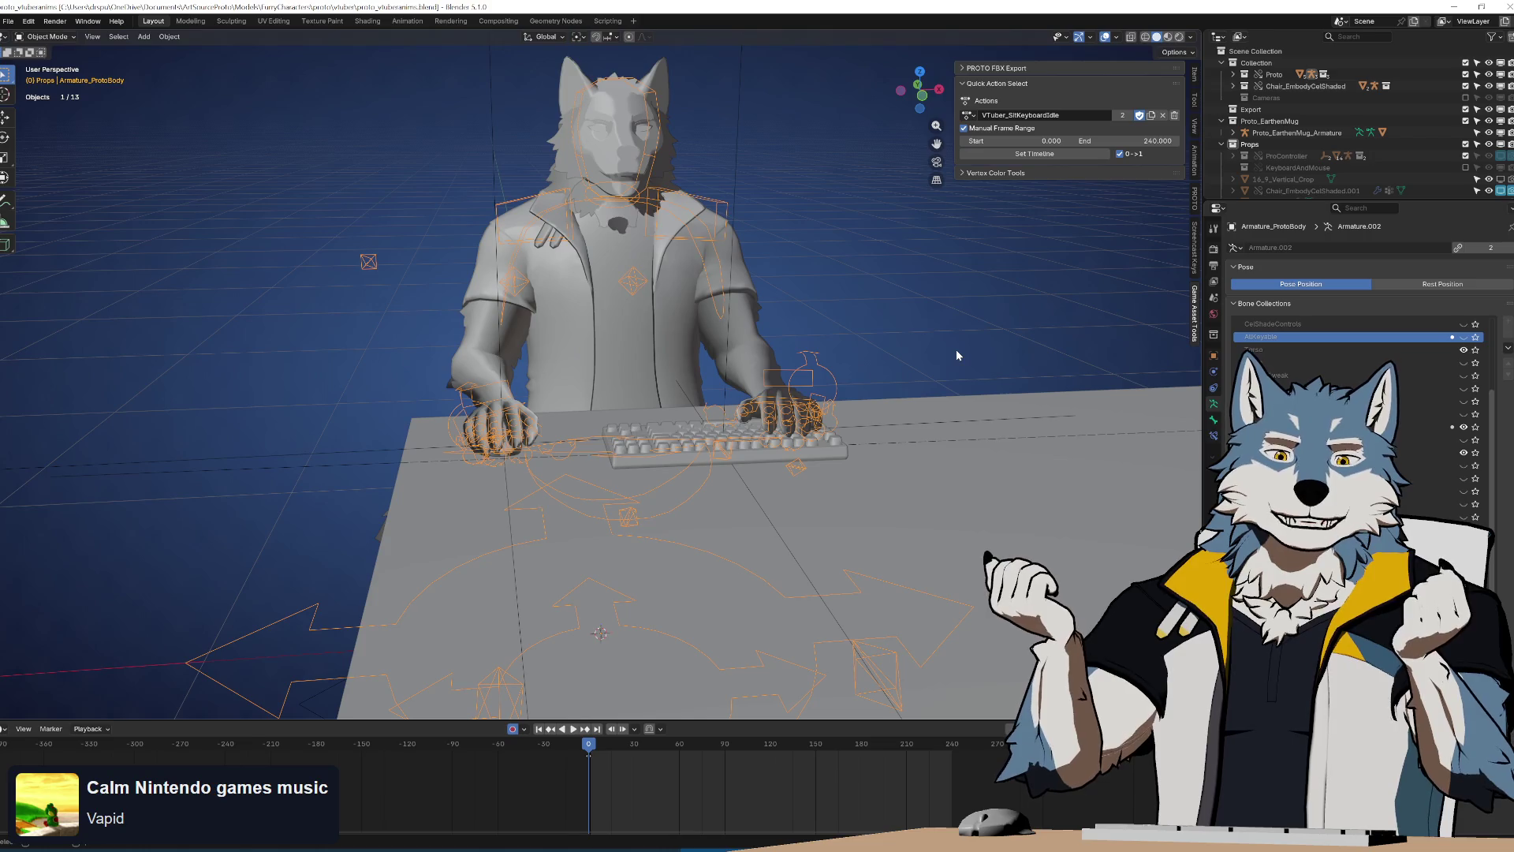
{"action": "mouse_move", "coordinate": [868, 431]}
{"action": "middle_mouse_down"}
{"action": "mouse_move", "coordinate": [664, 362]}
{"action": "mouse_move", "coordinate": [684, 333]}
{"action": "middle_mouse_up"}
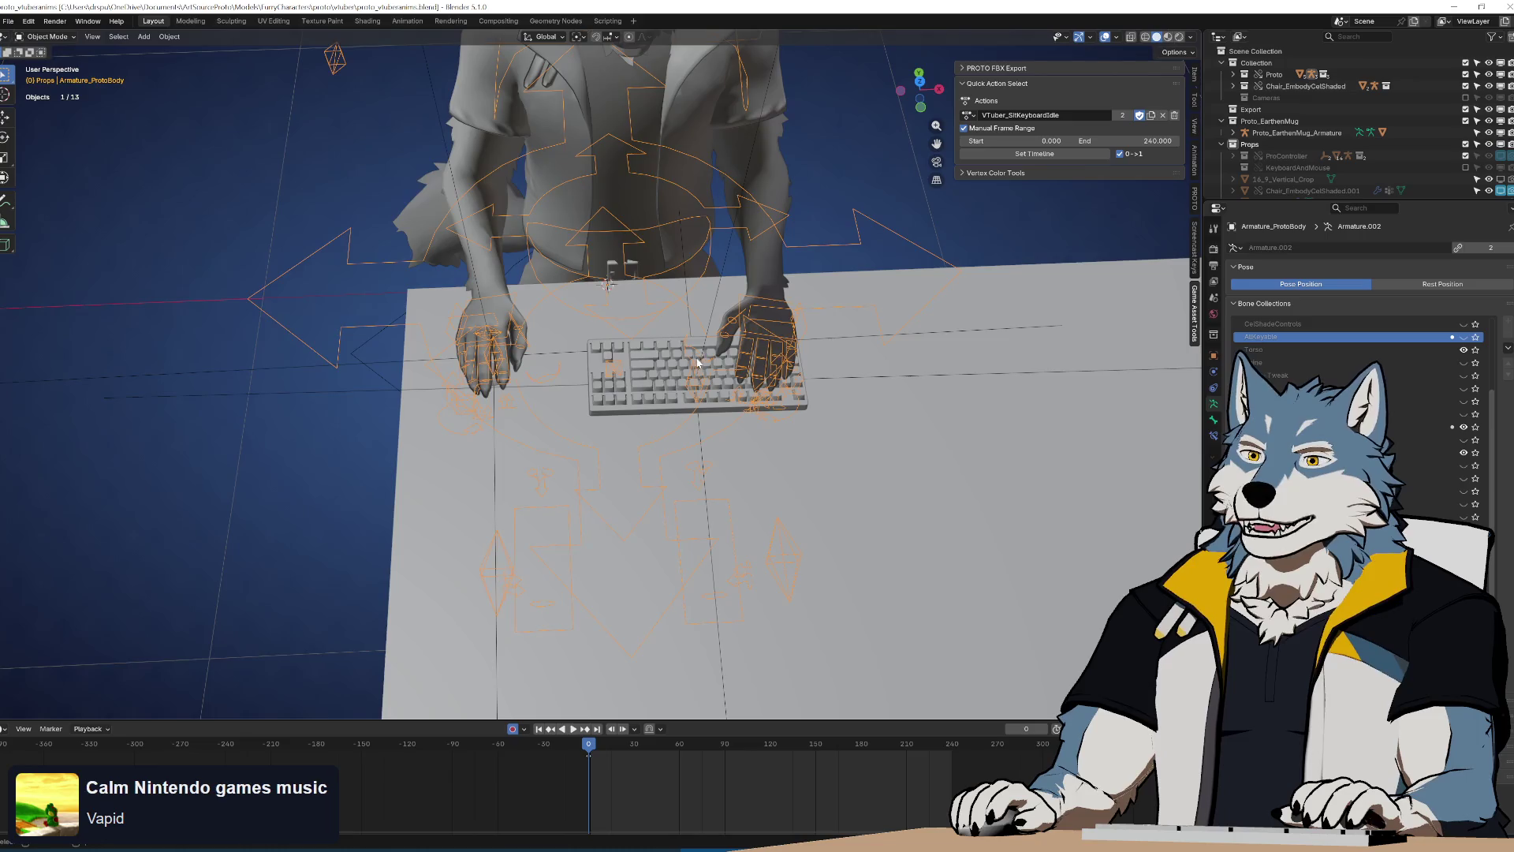
{"action": "scroll", "coordinate": [698, 363], "scroll_direction": "up", "scroll_amount": 4}
{"action": "scroll", "coordinate": [698, 363], "scroll_direction": "down", "scroll_amount": 5}
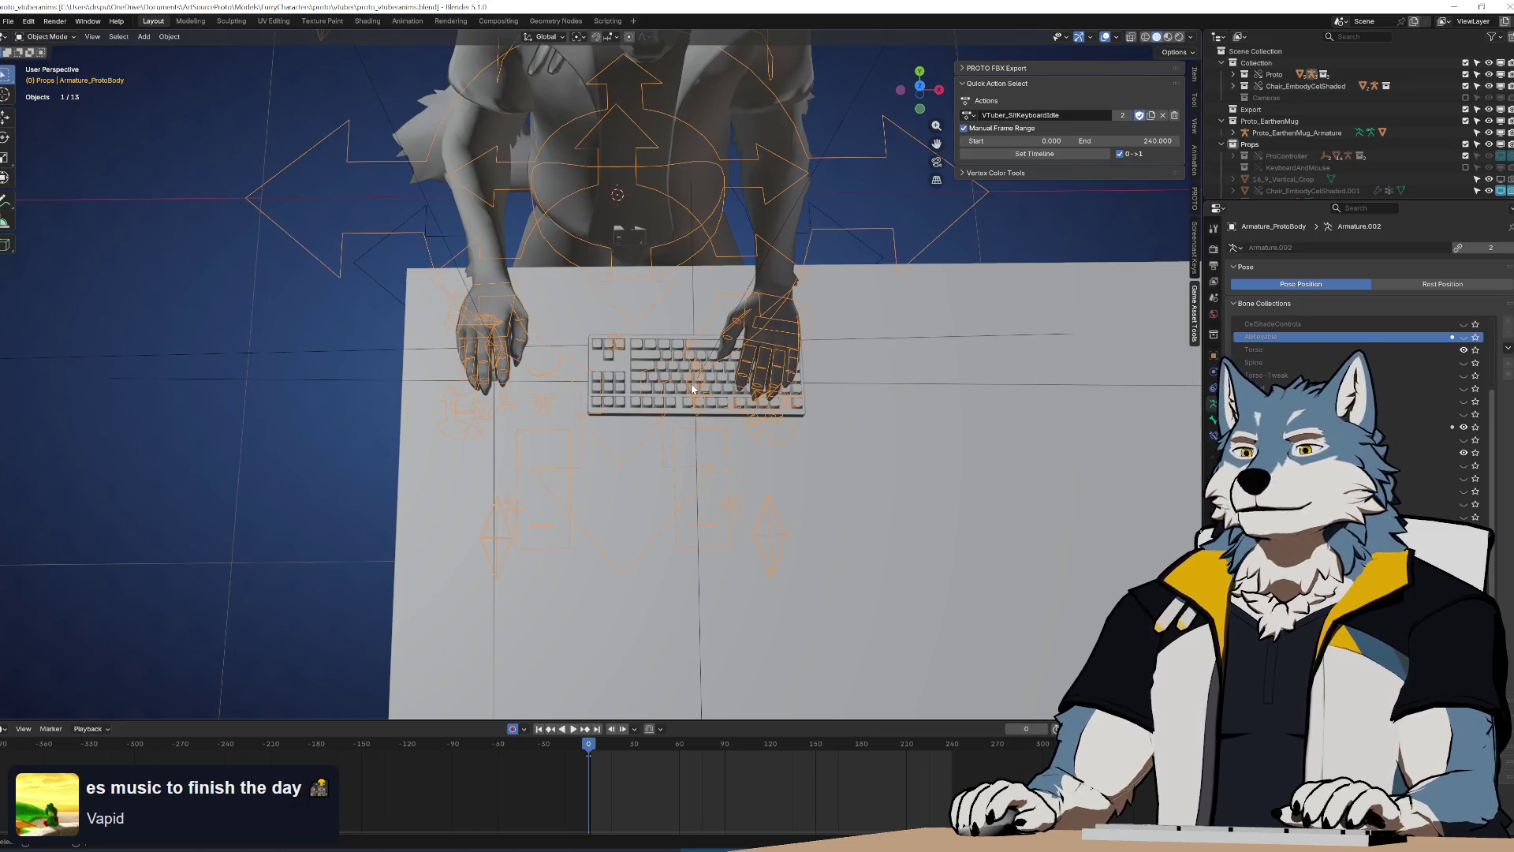
{"action": "middle_click_drag", "start_coordinate": [693, 388], "coordinate": [683, 338]}
{"action": "scroll", "coordinate": [701, 383], "scroll_direction": "up", "scroll_amount": 4}
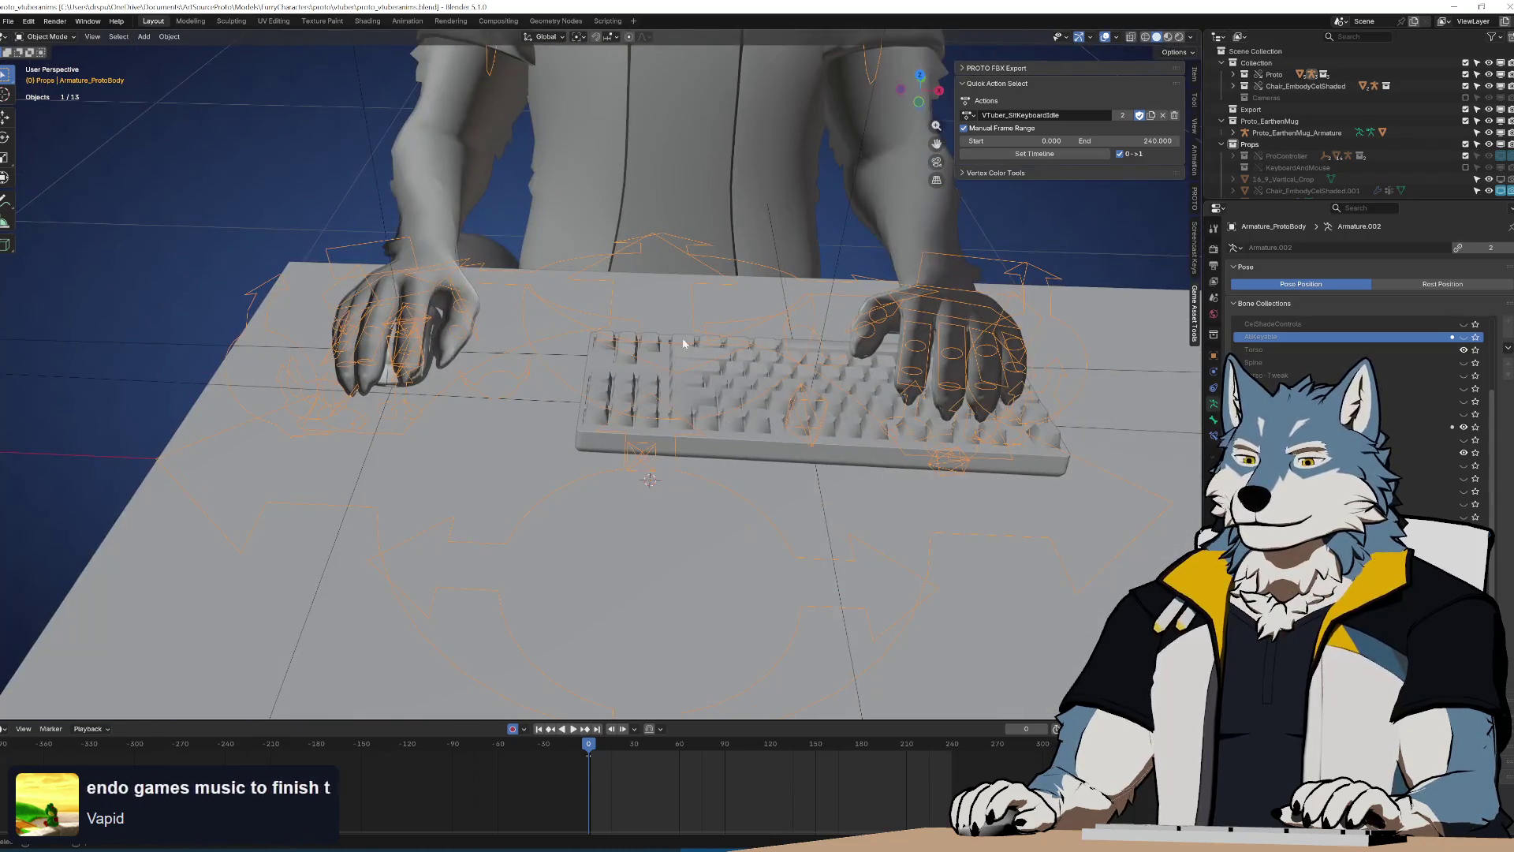
{"action": "mouse_move", "coordinate": [485, 383]}
{"action": "middle_mouse_down"}
{"action": "mouse_move", "coordinate": [550, 348]}
{"action": "mouse_move", "coordinate": [605, 397]}
{"action": "mouse_move", "coordinate": [558, 413]}
{"action": "mouse_move", "coordinate": [694, 382]}
{"action": "mouse_move", "coordinate": [595, 398]}
{"action": "mouse_move", "coordinate": [507, 388]}
{"action": "mouse_move", "coordinate": [669, 393]}
{"action": "mouse_move", "coordinate": [680, 423]}
{"action": "mouse_move", "coordinate": [688, 405]}
{"action": "middle_mouse_up"}
{"action": "scroll", "coordinate": [583, 371], "scroll_direction": "up", "scroll_amount": 3}
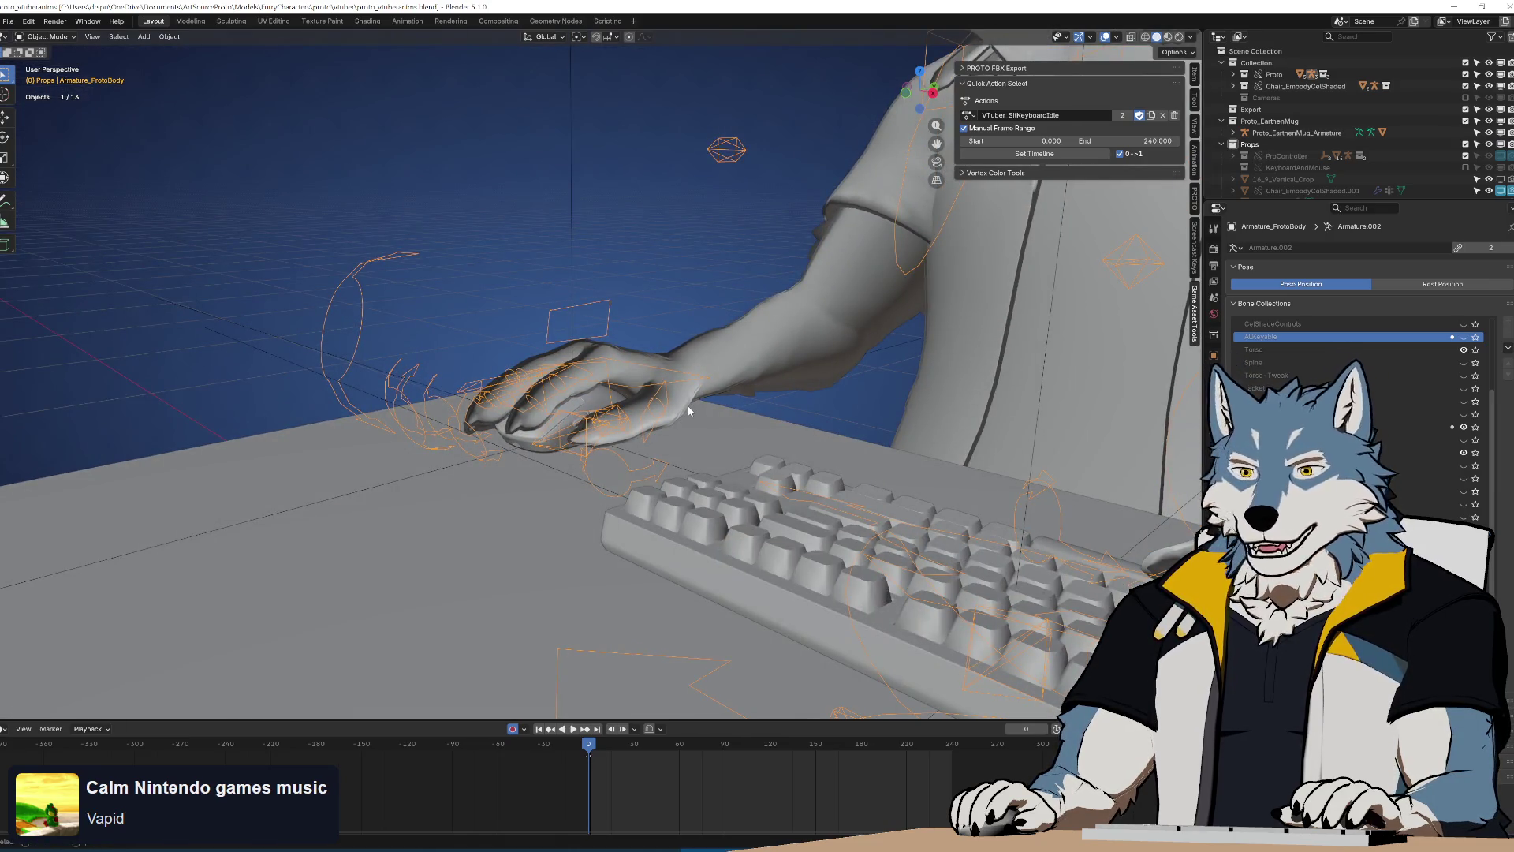
{"action": "middle_click_drag", "start_coordinate": [687, 406], "coordinate": [651, 378]}
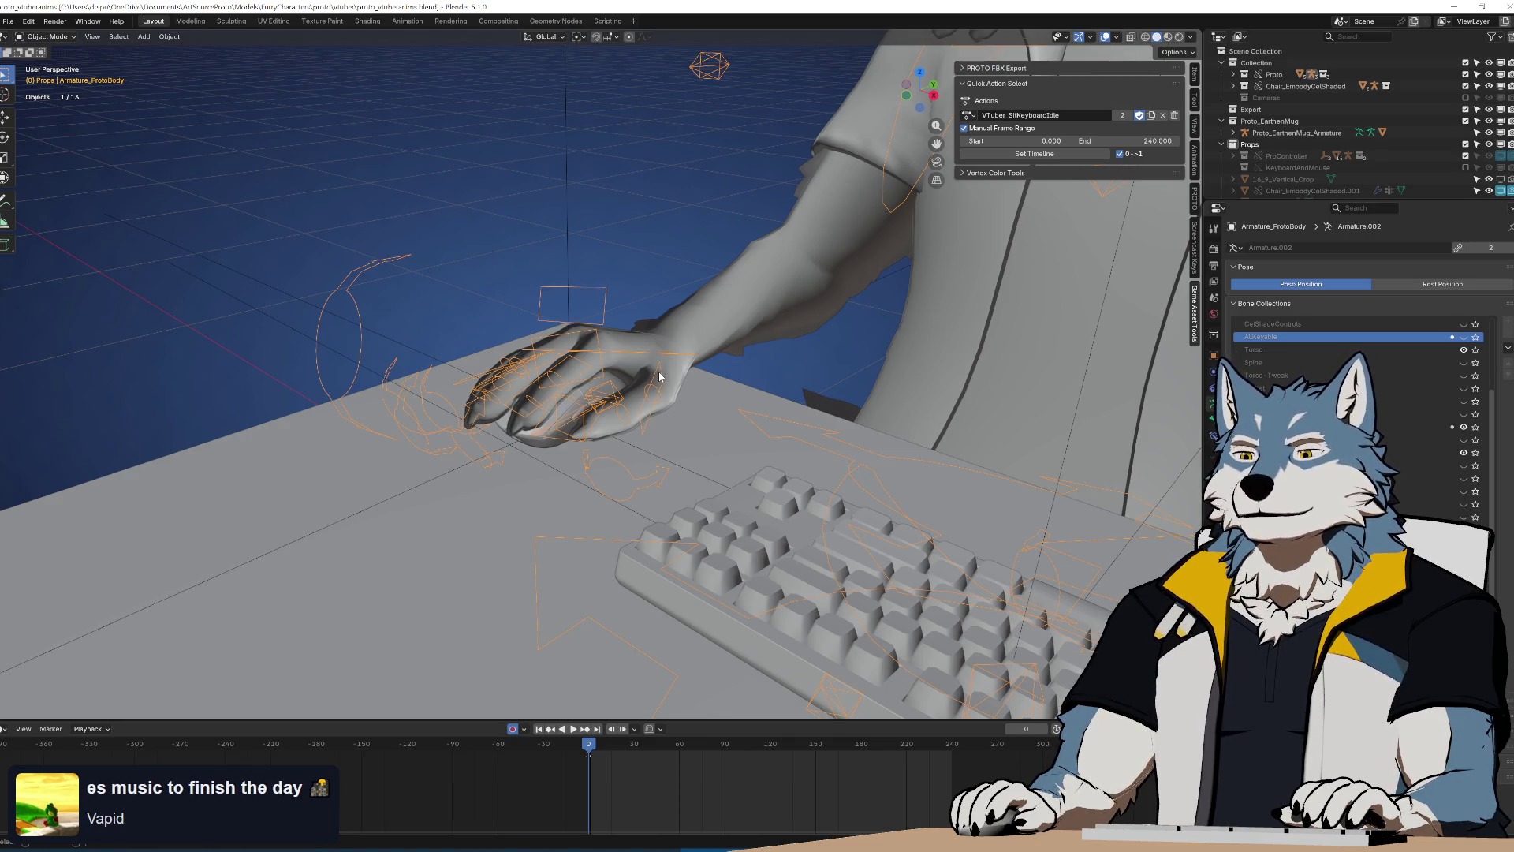
{"action": "middle_click_drag", "start_coordinate": [660, 377], "coordinate": [662, 359]}
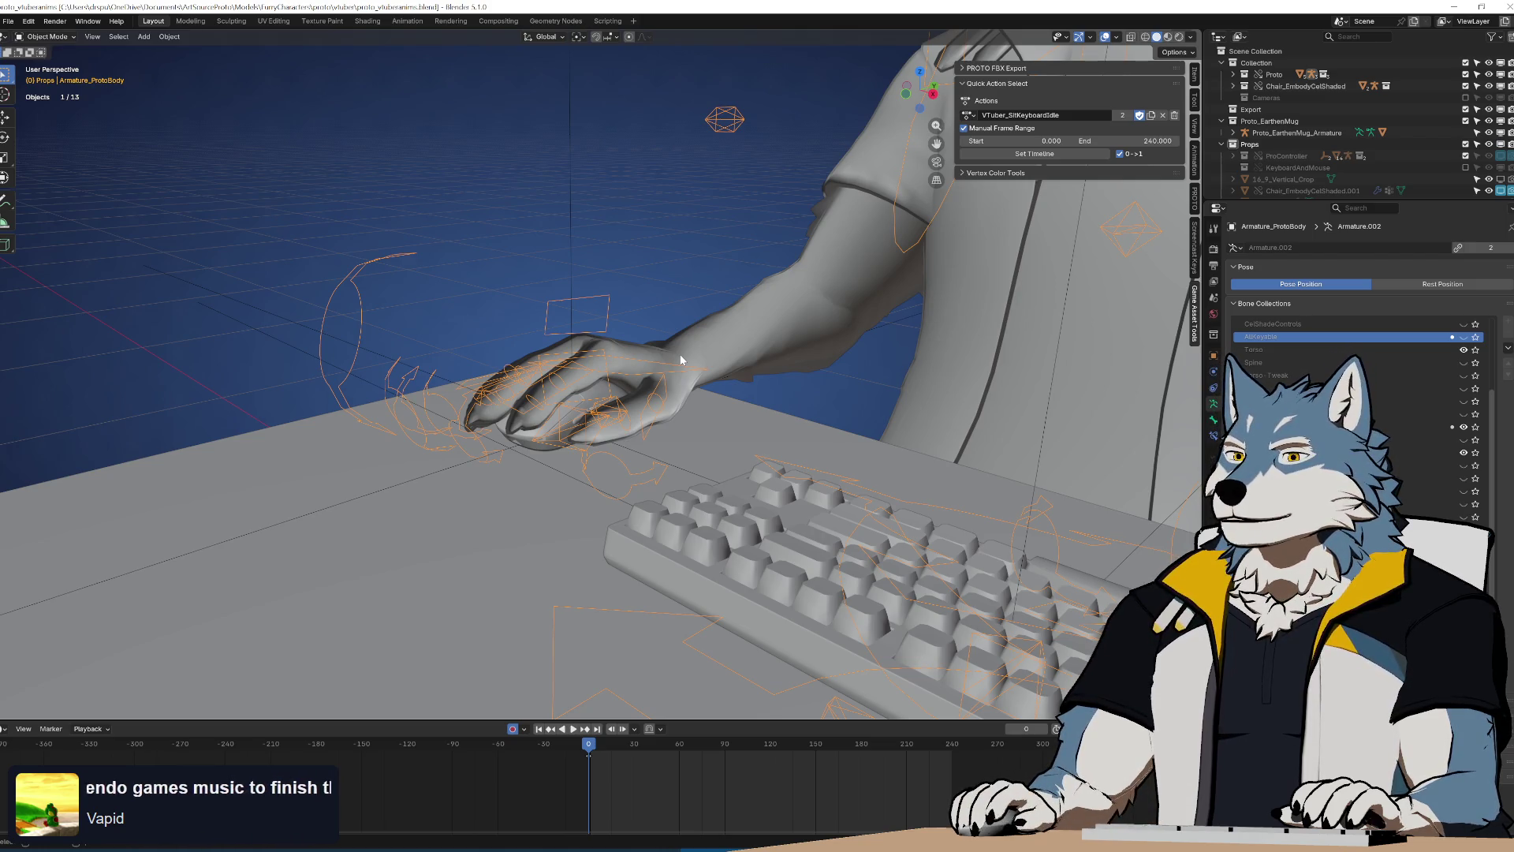
{"action": "middle_click_drag", "start_coordinate": [680, 360], "coordinate": [675, 491]}
{"action": "scroll", "coordinate": [675, 491], "scroll_direction": "up", "scroll_amount": 5}
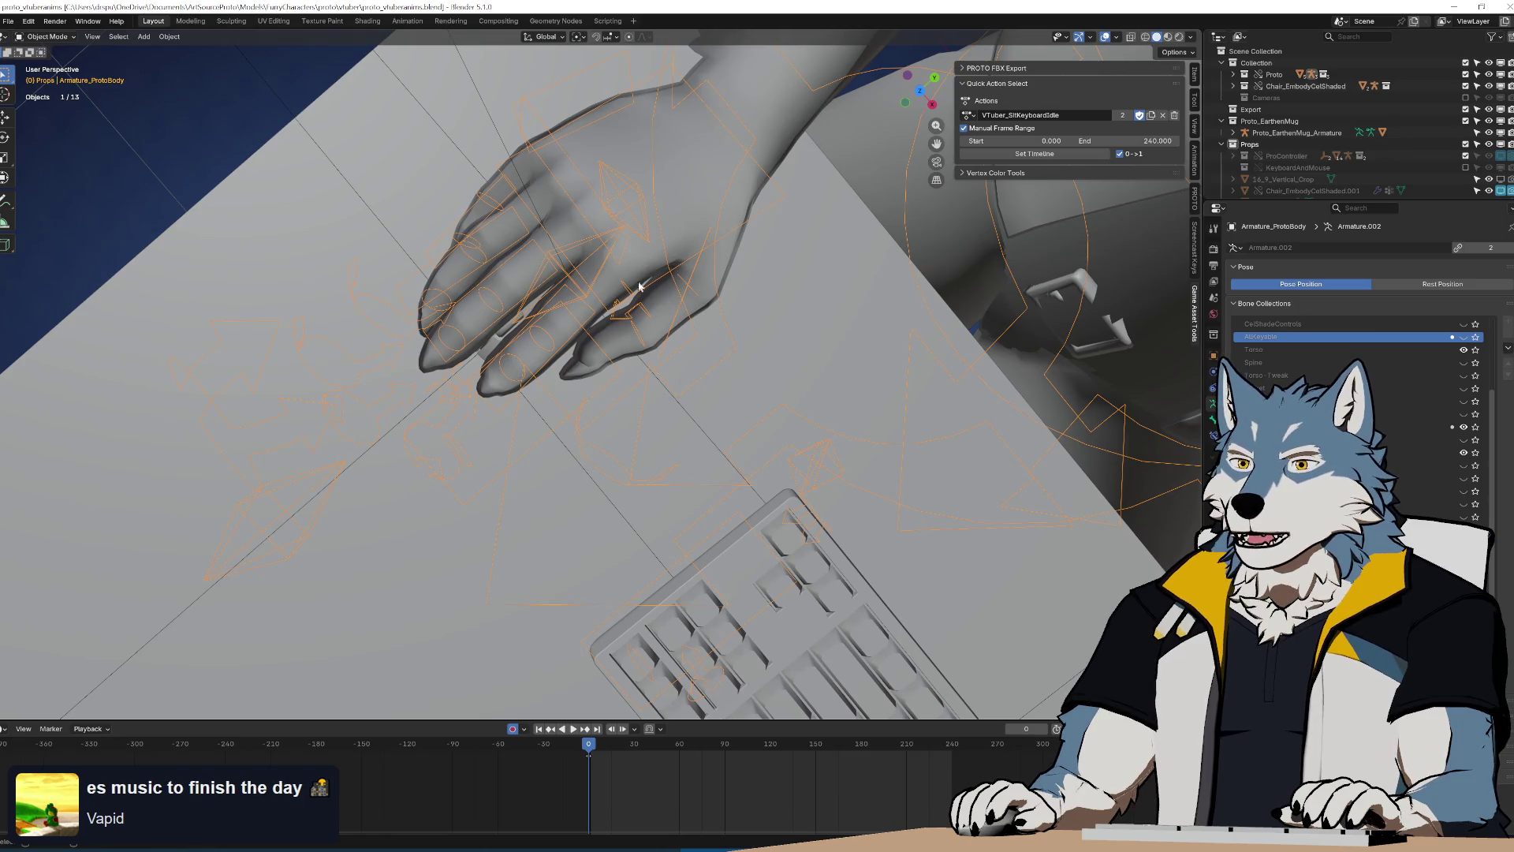
{"action": "key", "text": "ctrl+Tab"}
From top view, reposition and rotate the right hand and forearm IK controls, keying them at frame 22
{"action": "key", "text": "space"}
{"action": "key", "text": "space"}
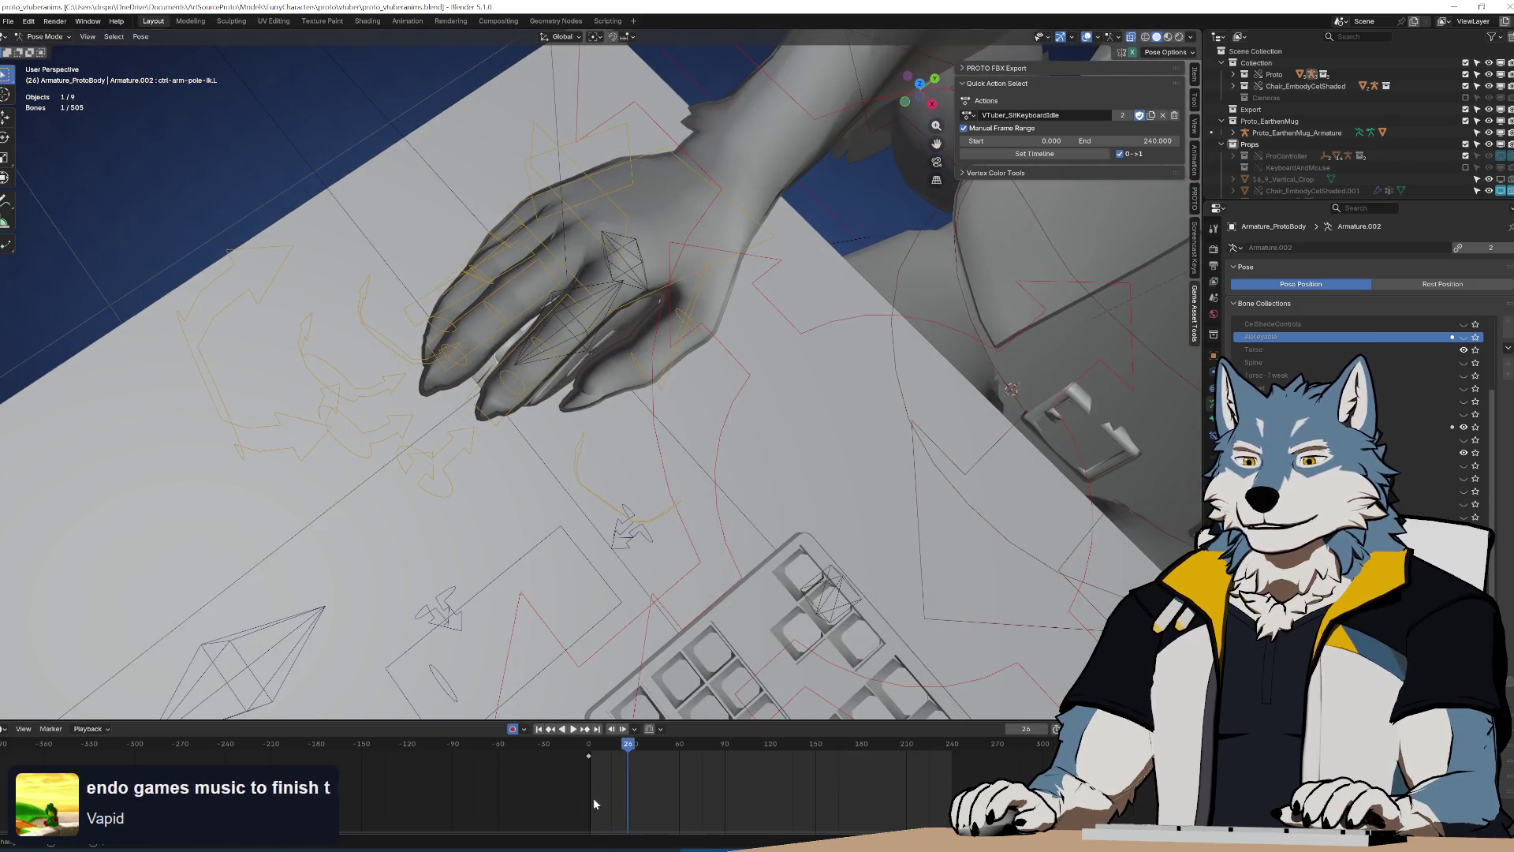
{"action": "mouse_move", "coordinate": [612, 333]}
{"action": "middle_mouse_down"}
{"action": "mouse_move", "coordinate": [603, 243]}
{"action": "mouse_move", "coordinate": [590, 303]}
{"action": "middle_mouse_up"}
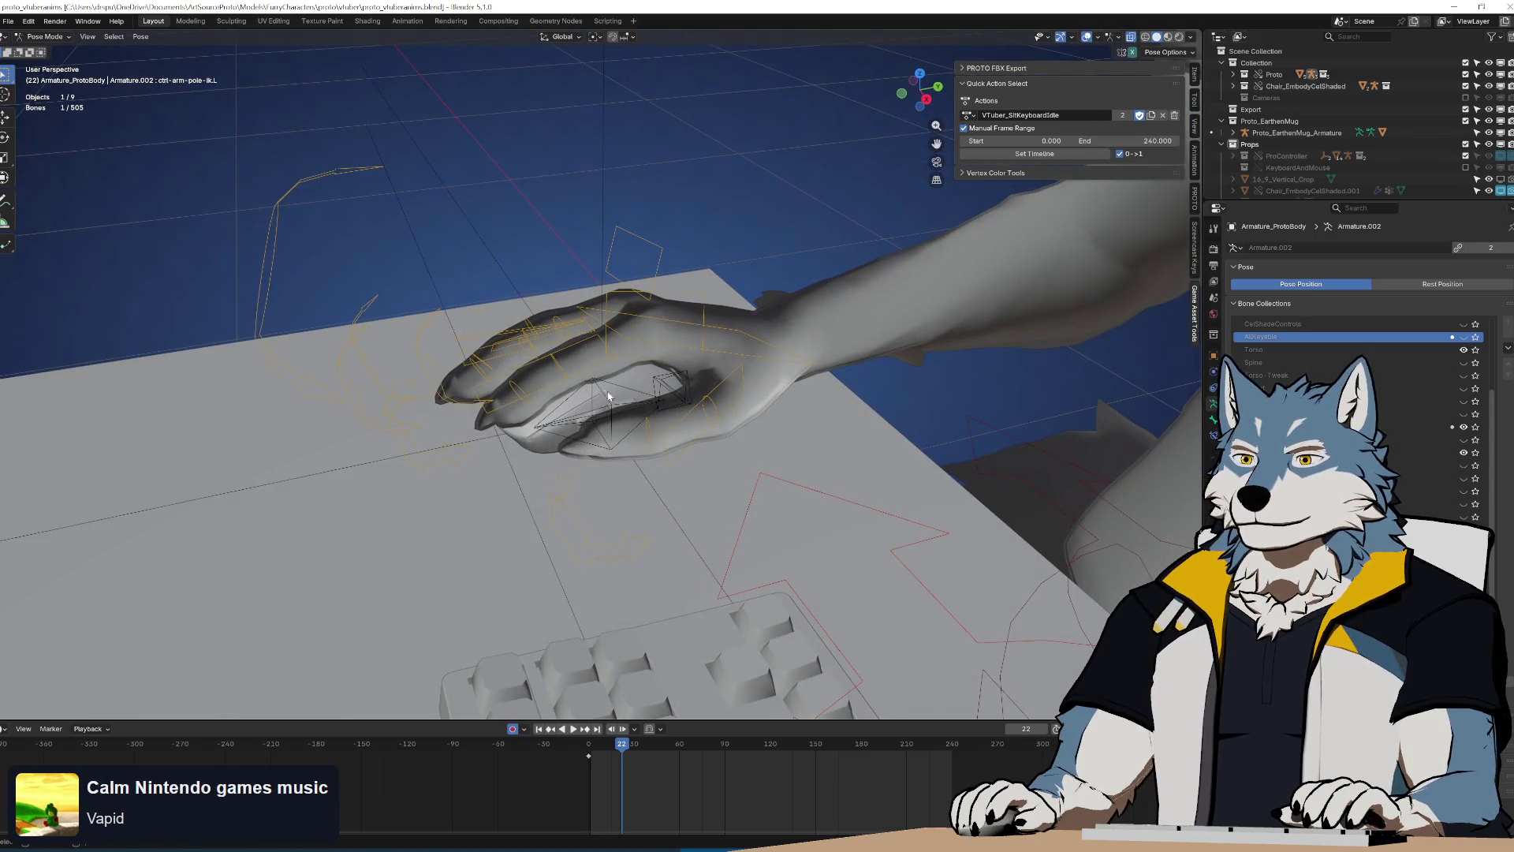
{"action": "left_click", "coordinate": [745, 368], "text": "shift"}
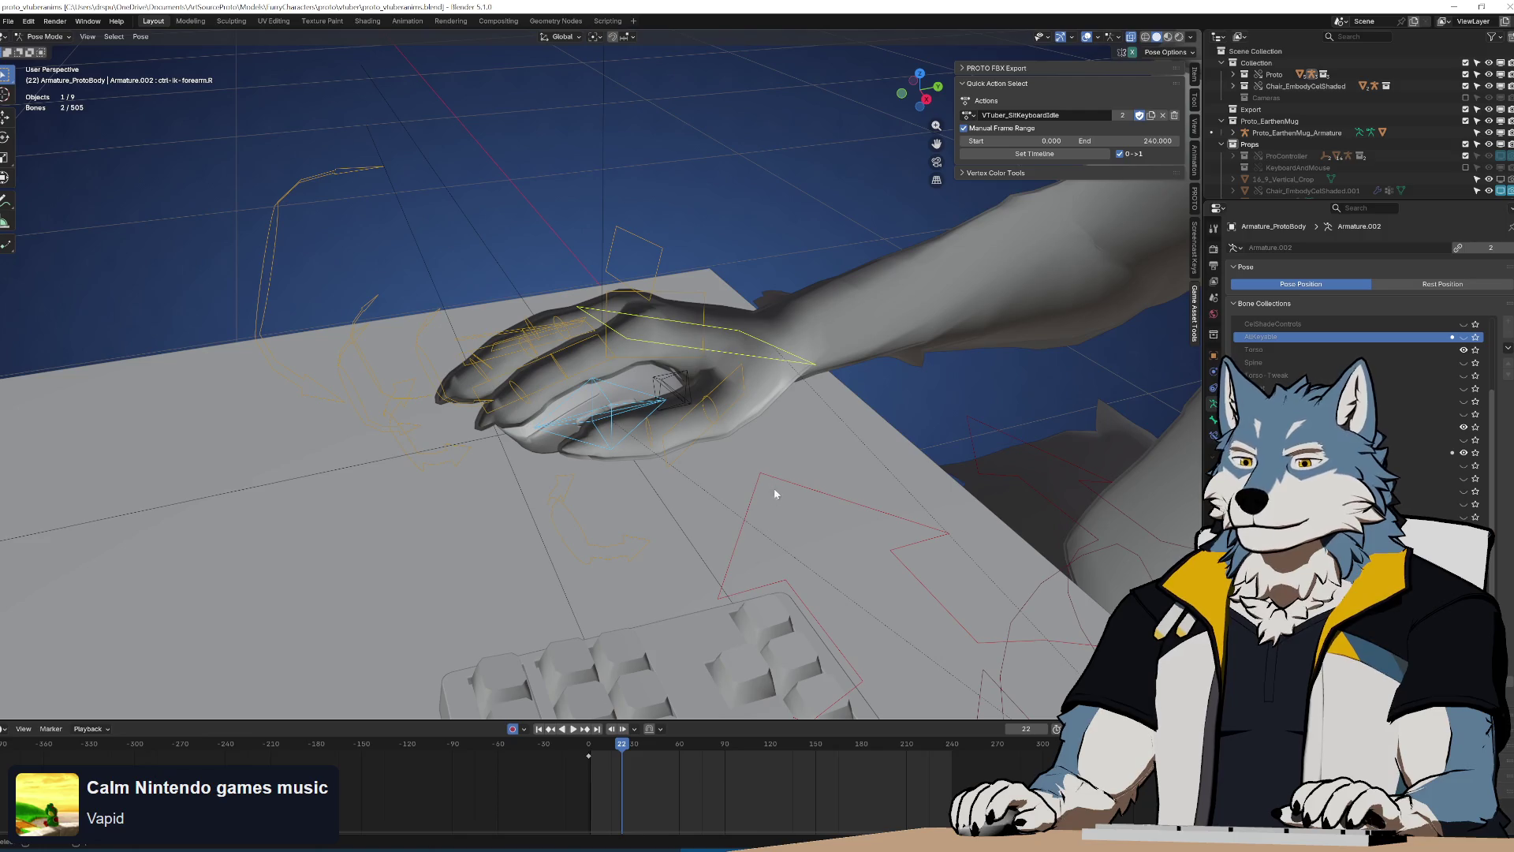
{"action": "key", "text": "KP_7"}
{"action": "key", "text": "KP_Decimal"}
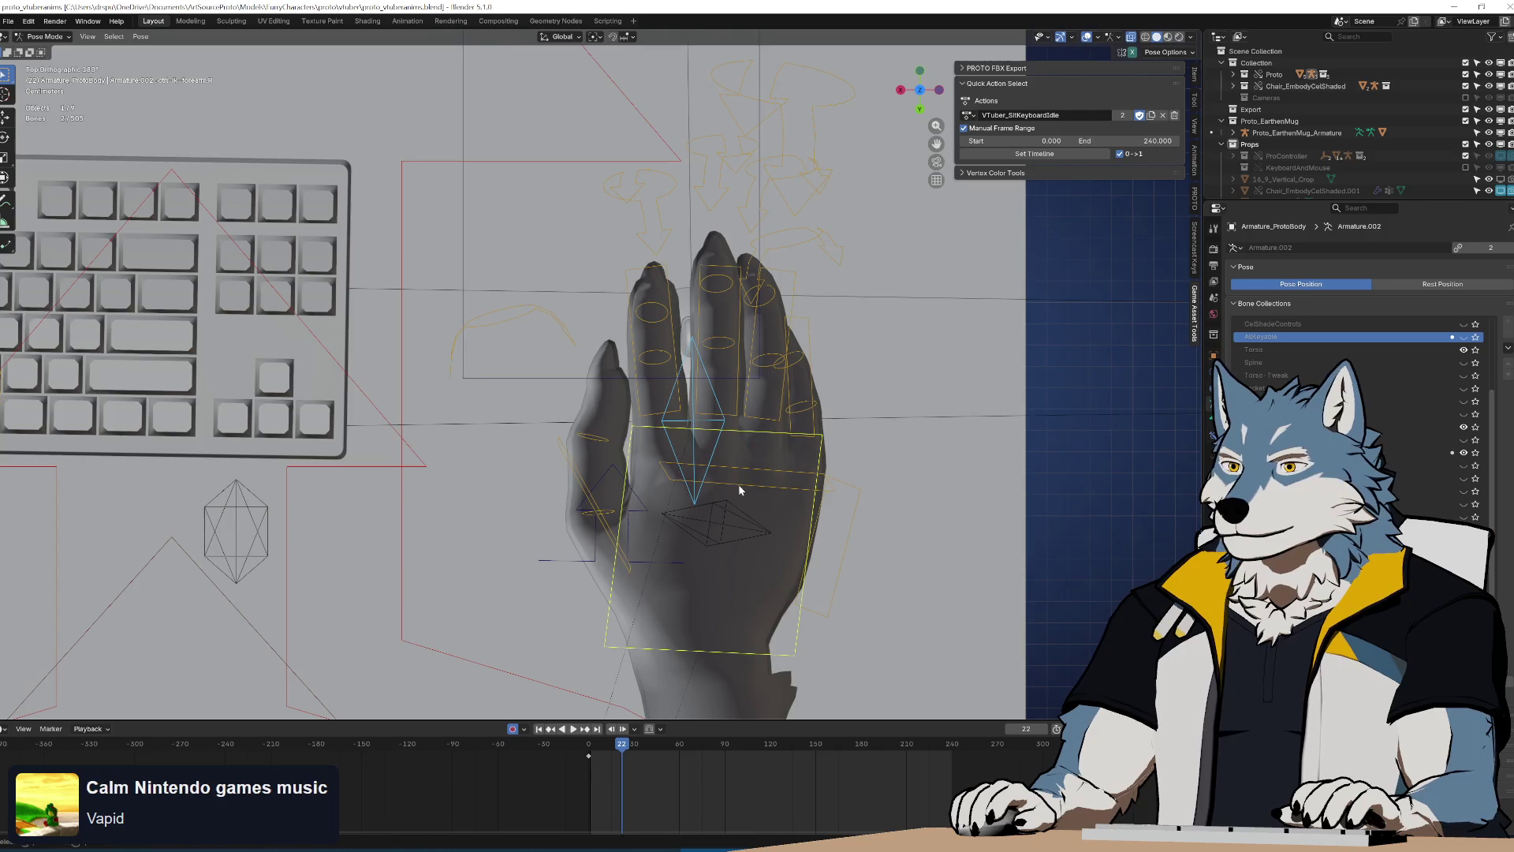
{"action": "key", "text": "g"}
{"action": "left_click", "coordinate": [764, 454]}
{"action": "key", "text": "r"}
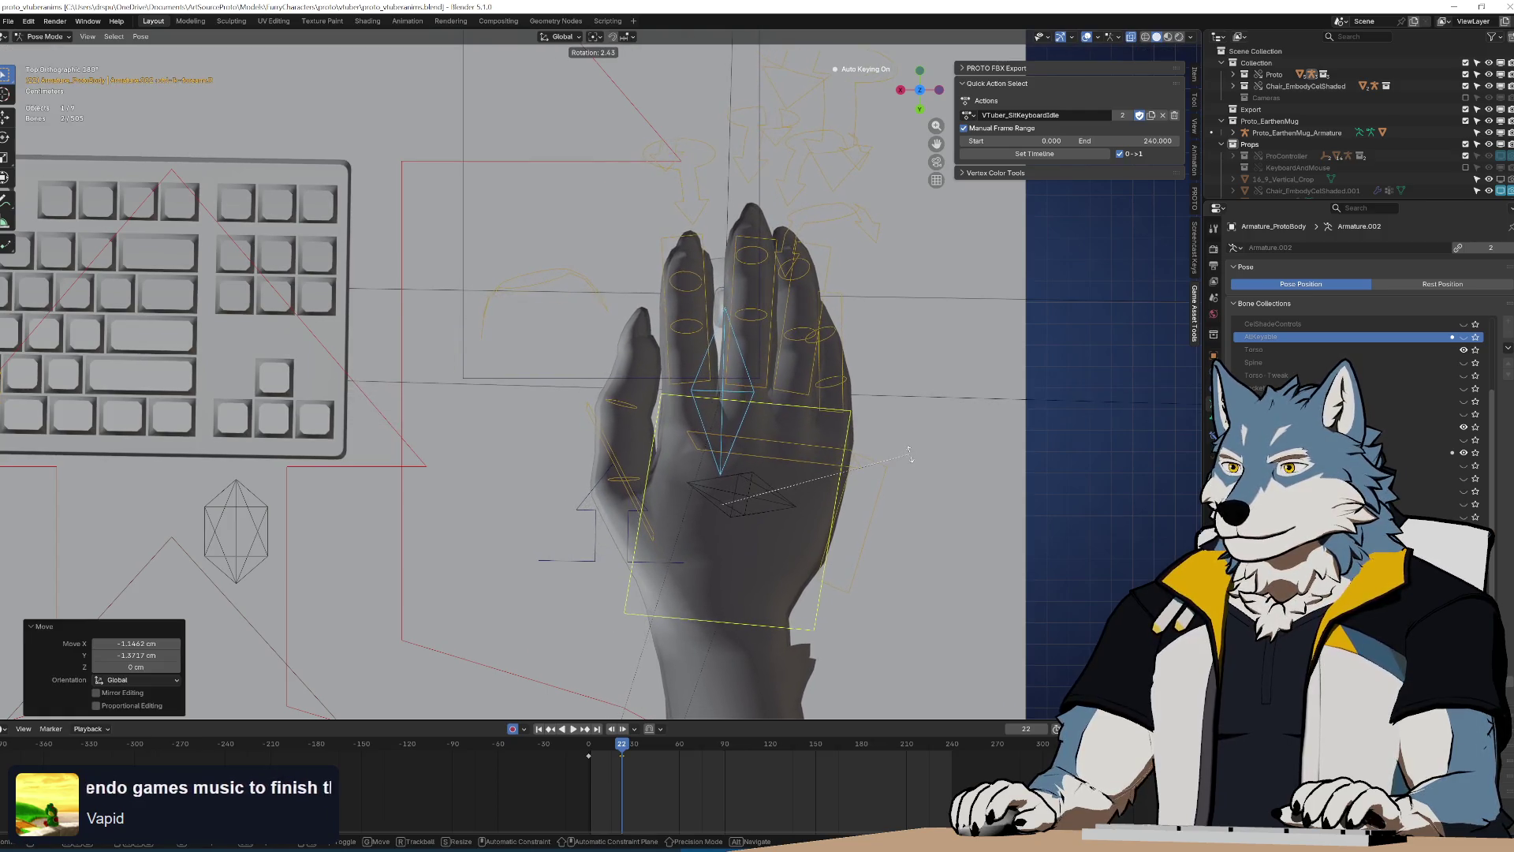
{"action": "left_click", "coordinate": [909, 452]}
{"action": "key", "text": "i"}
Slide the right-forearm keyframe to a later frame and play the animation back
{"action": "key", "text": "space"}
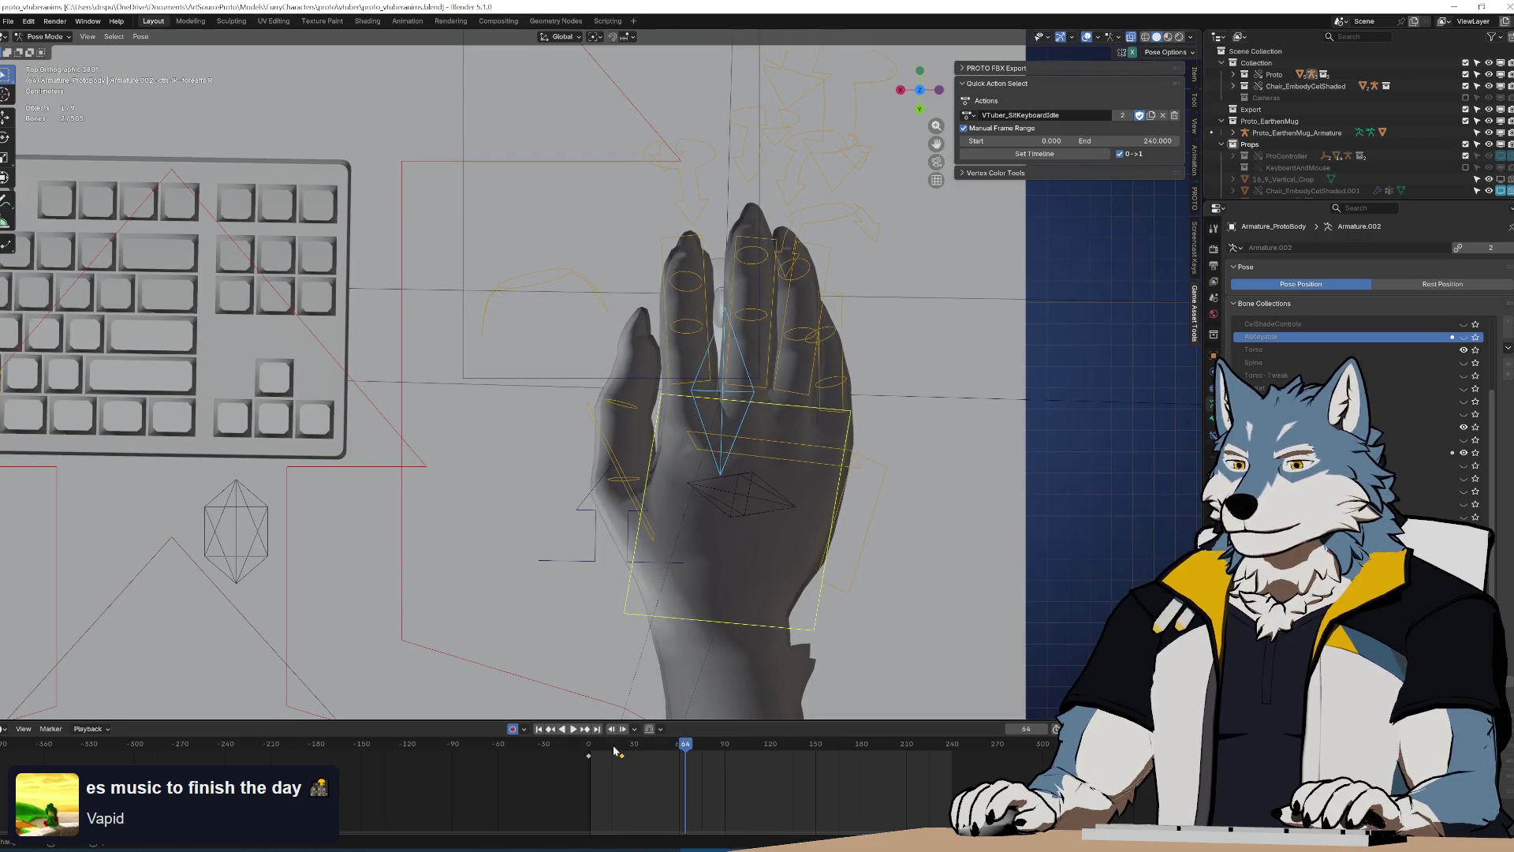
{"action": "mouse_move", "coordinate": [608, 741]}
{"action": "left_mouse_down"}
{"action": "mouse_move", "coordinate": [580, 749]}
{"action": "mouse_move", "coordinate": [593, 756]}
{"action": "left_mouse_up"}
{"action": "key", "text": "space"}
{"action": "key", "text": "g"}
{"action": "left_click", "coordinate": [621, 774]}
{"action": "key", "text": "g"}
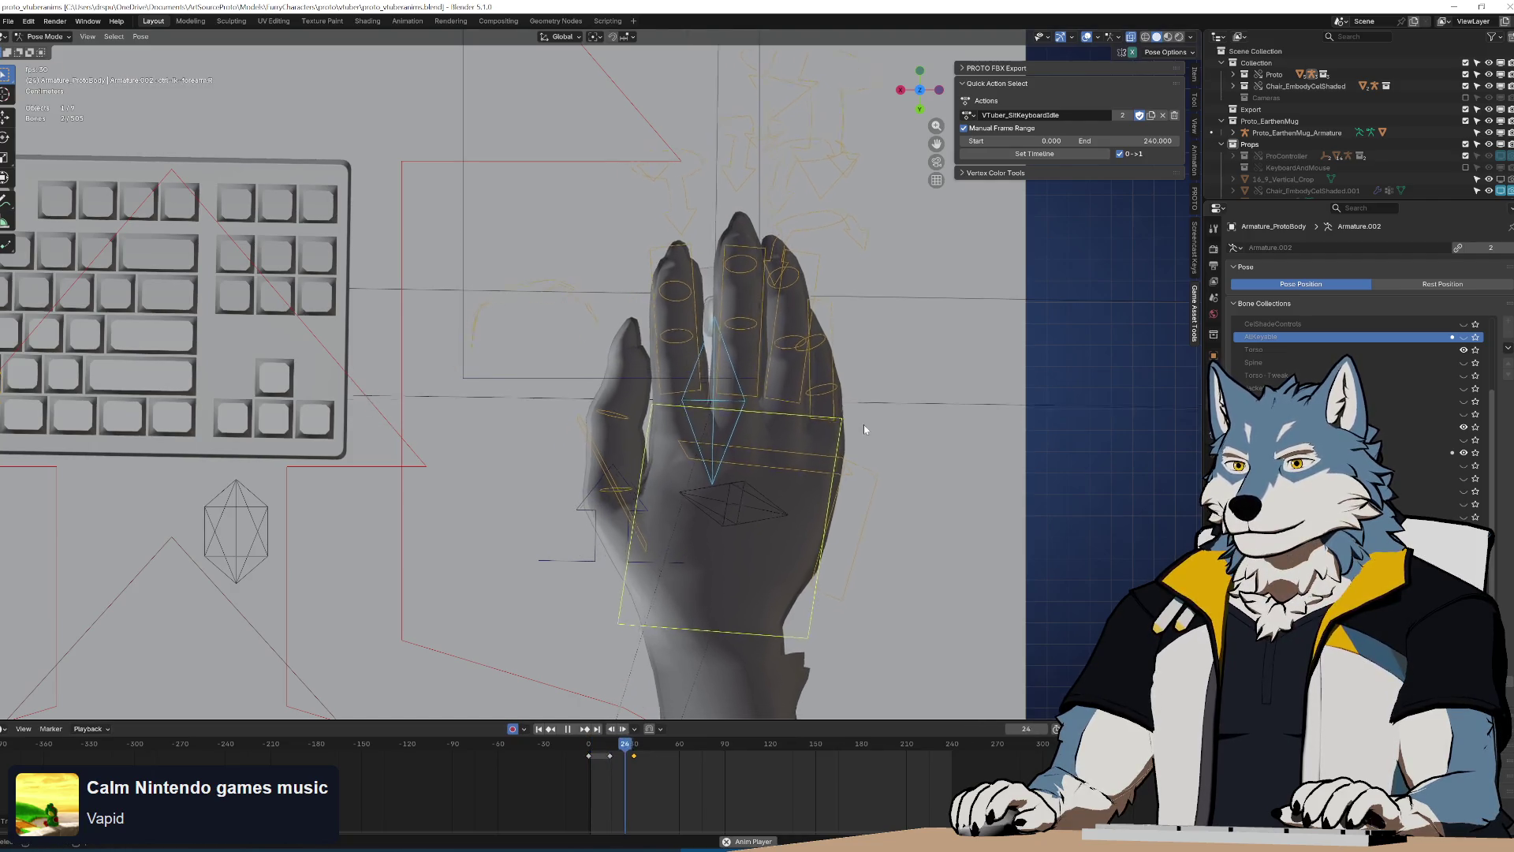
{"action": "middle_click_drag", "start_coordinate": [745, 473], "coordinate": [712, 405]}
{"action": "scroll", "coordinate": [712, 405], "scroll_direction": "up", "scroll_amount": 2}
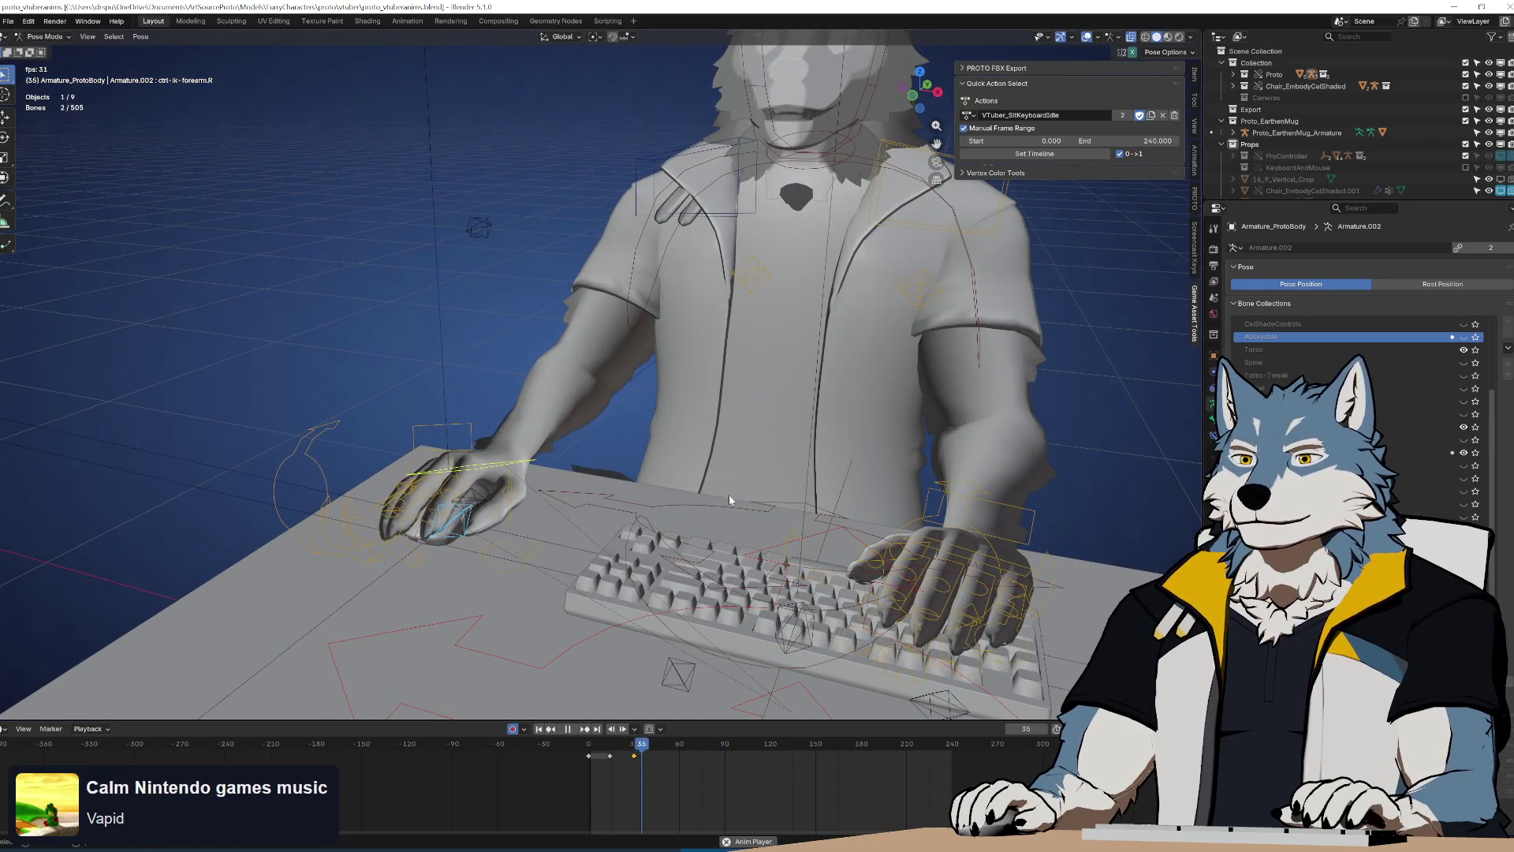
{"action": "left_click_drag", "start_coordinate": [631, 749], "coordinate": [586, 762]}
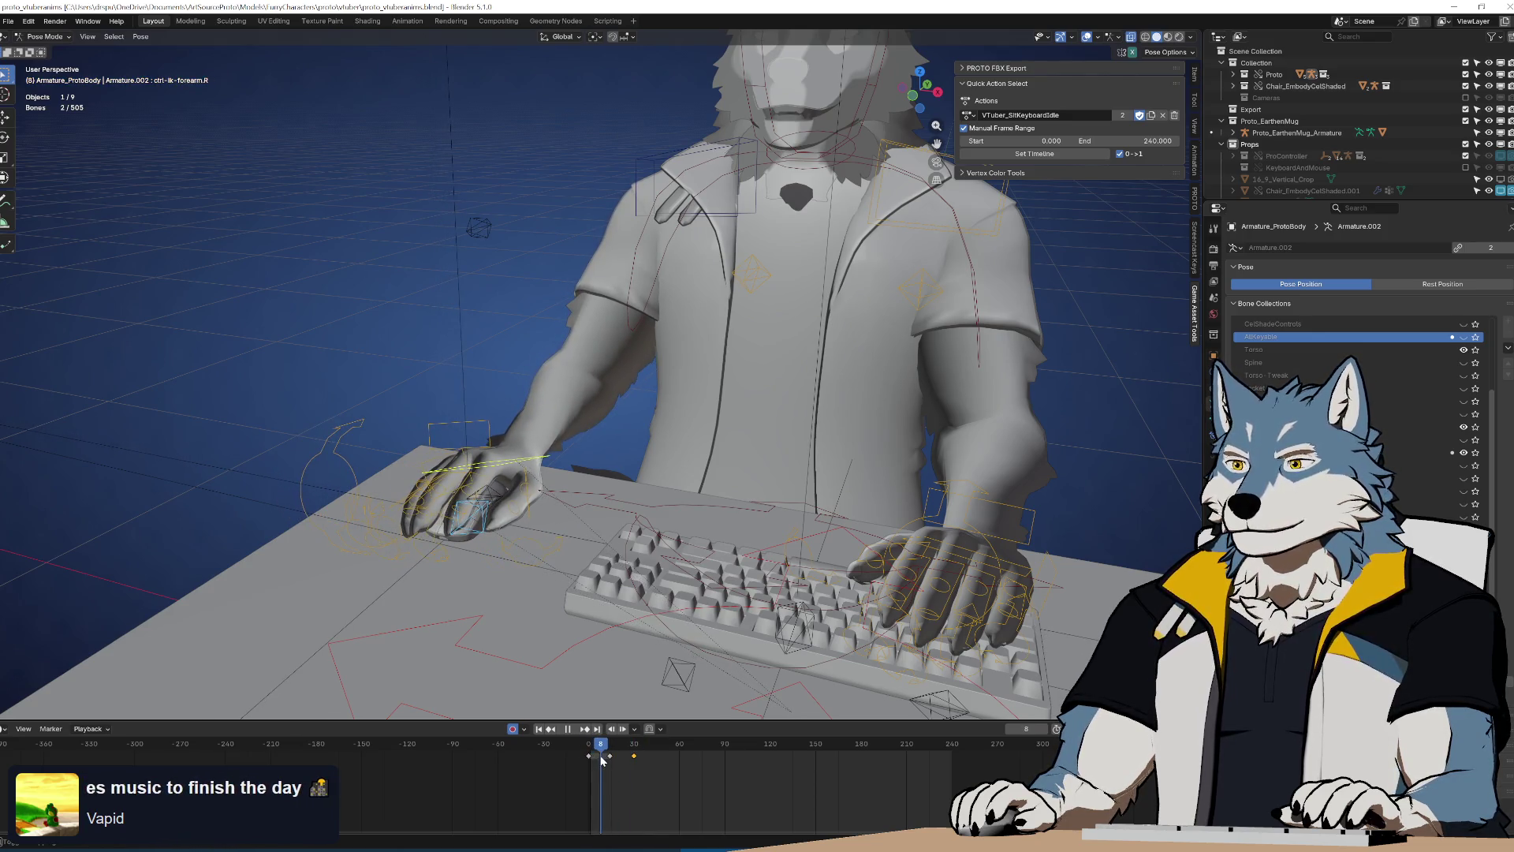
{"action": "left_click", "coordinate": [797, 749]}
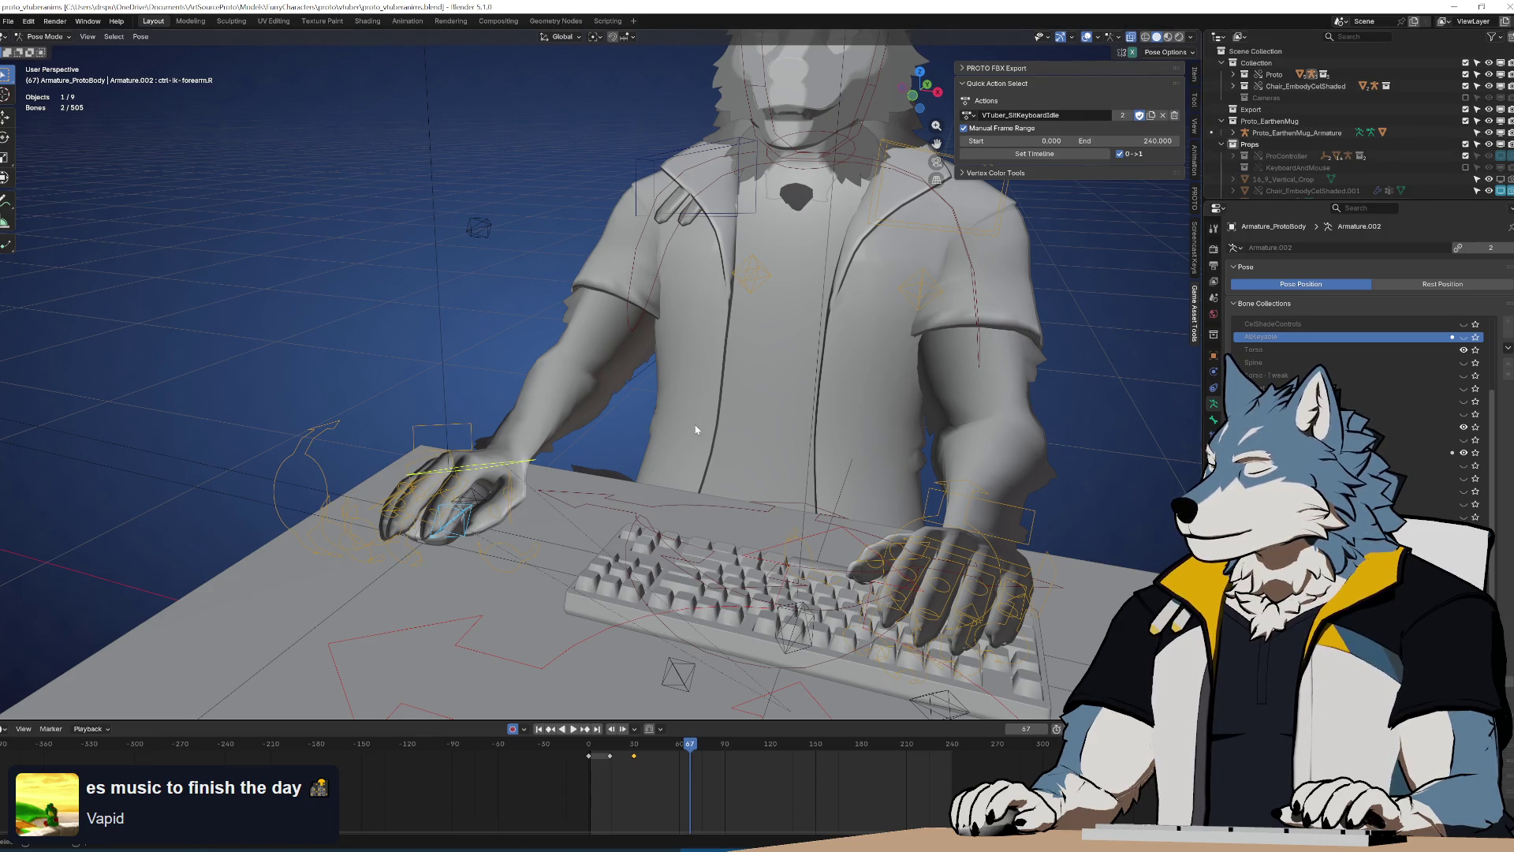
{"action": "key", "text": "space"}
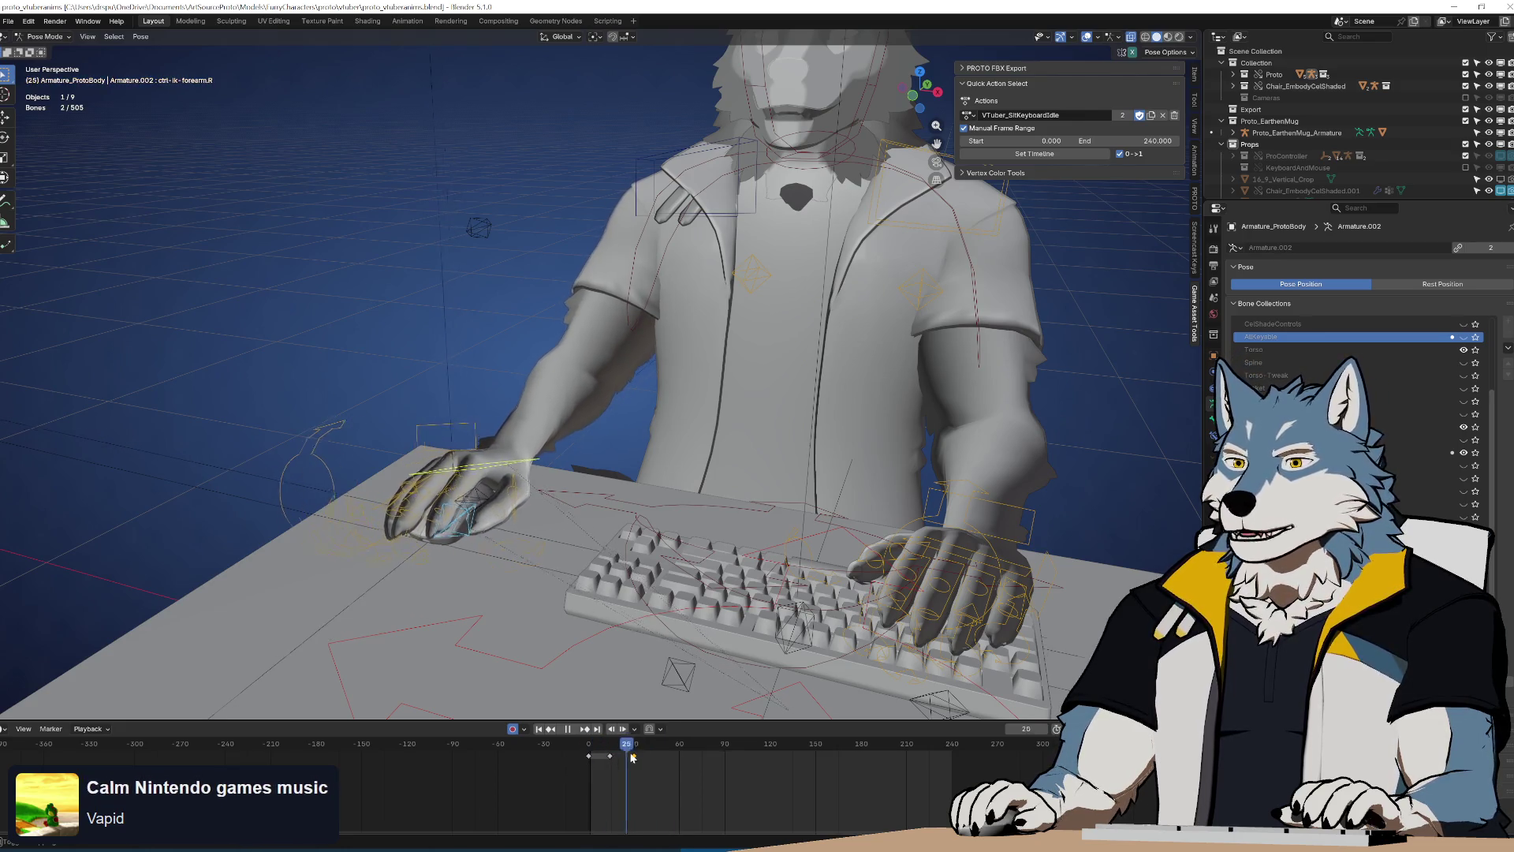
{"action": "mouse_move", "coordinate": [594, 748]}
{"action": "left_mouse_down"}
{"action": "mouse_move", "coordinate": [671, 744]}
{"action": "mouse_move", "coordinate": [562, 755]}
{"action": "left_mouse_up"}
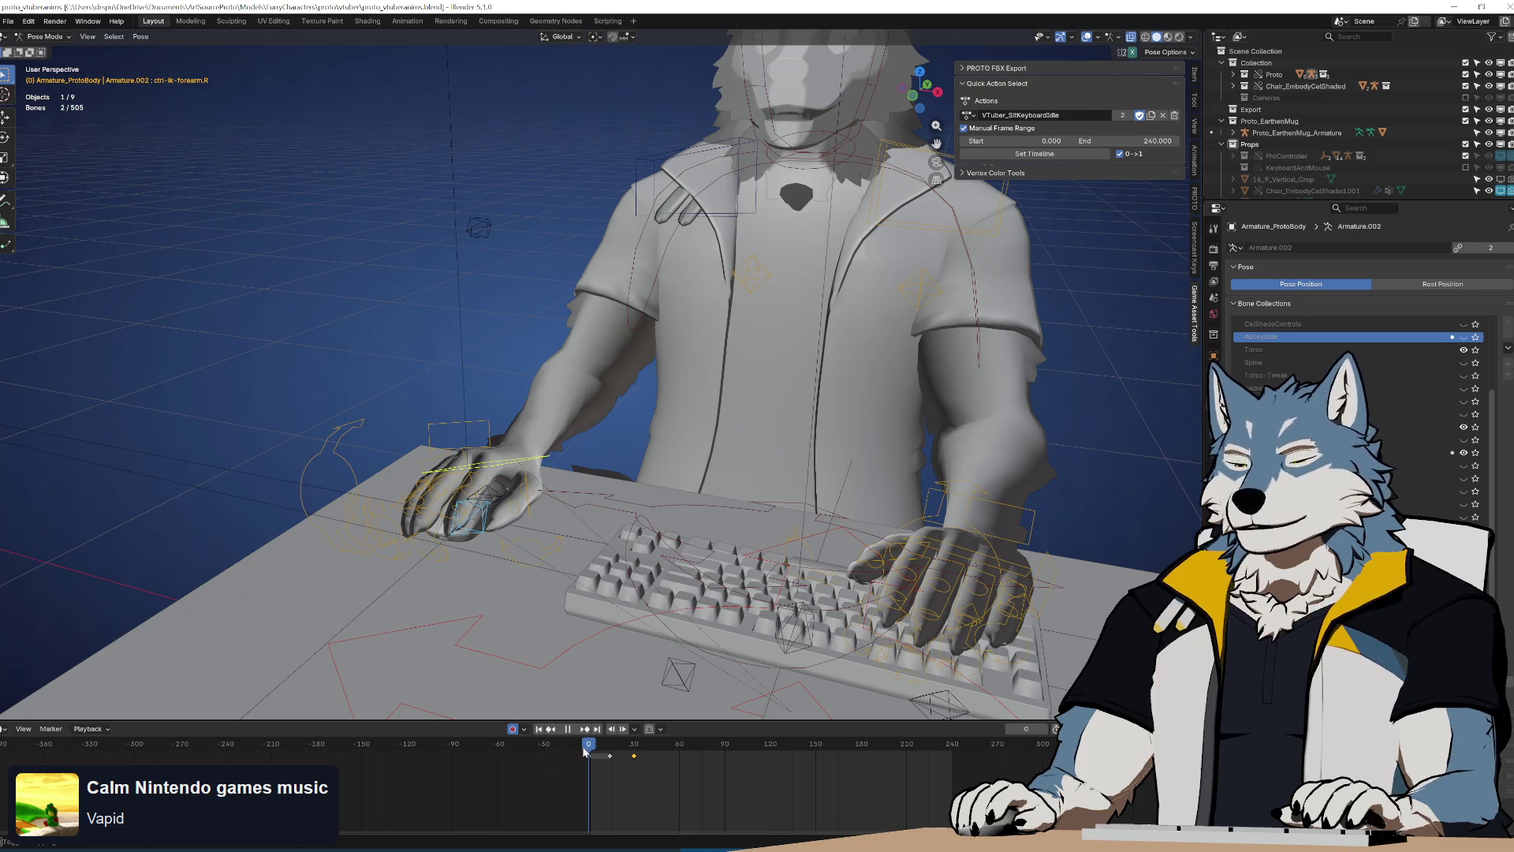
{"action": "left_click", "coordinate": [607, 732]}
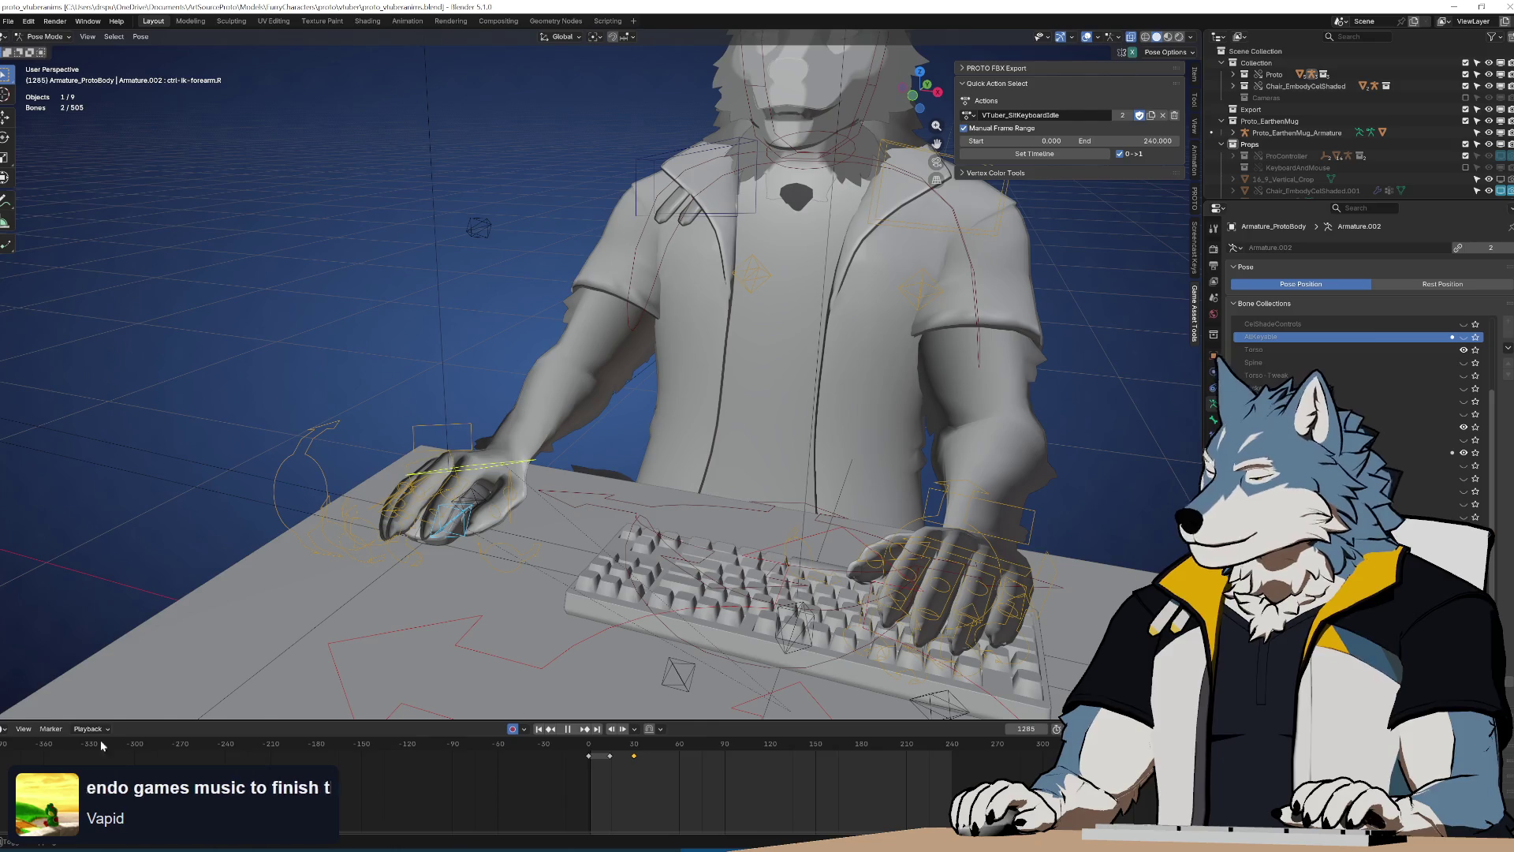
{"action": "key", "text": "space"}
{"action": "middle_click_drag", "start_coordinate": [588, 385], "coordinate": [584, 452]}
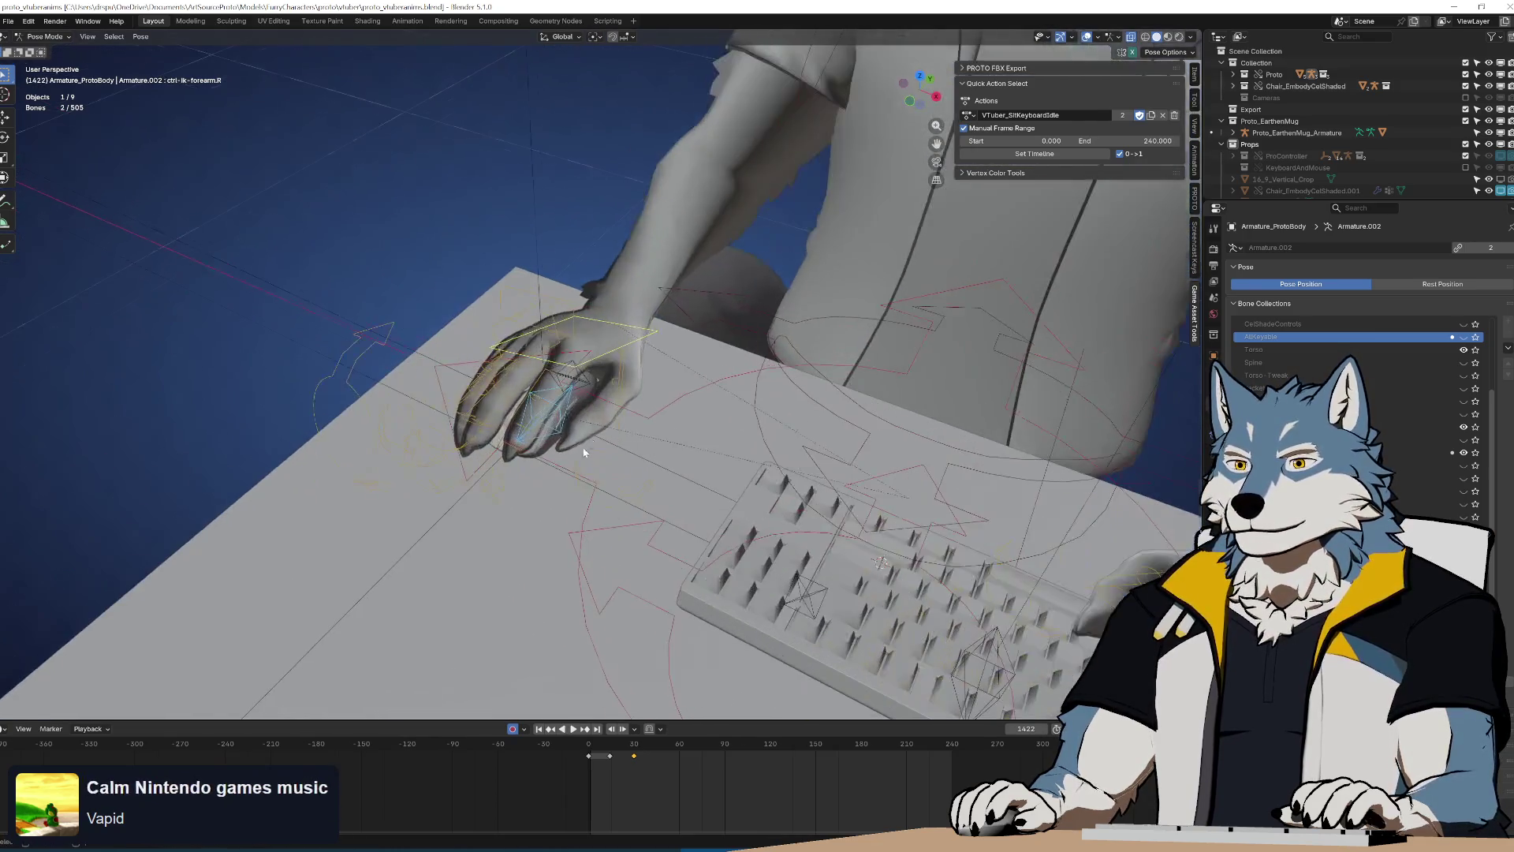
{"action": "key", "text": "space"}
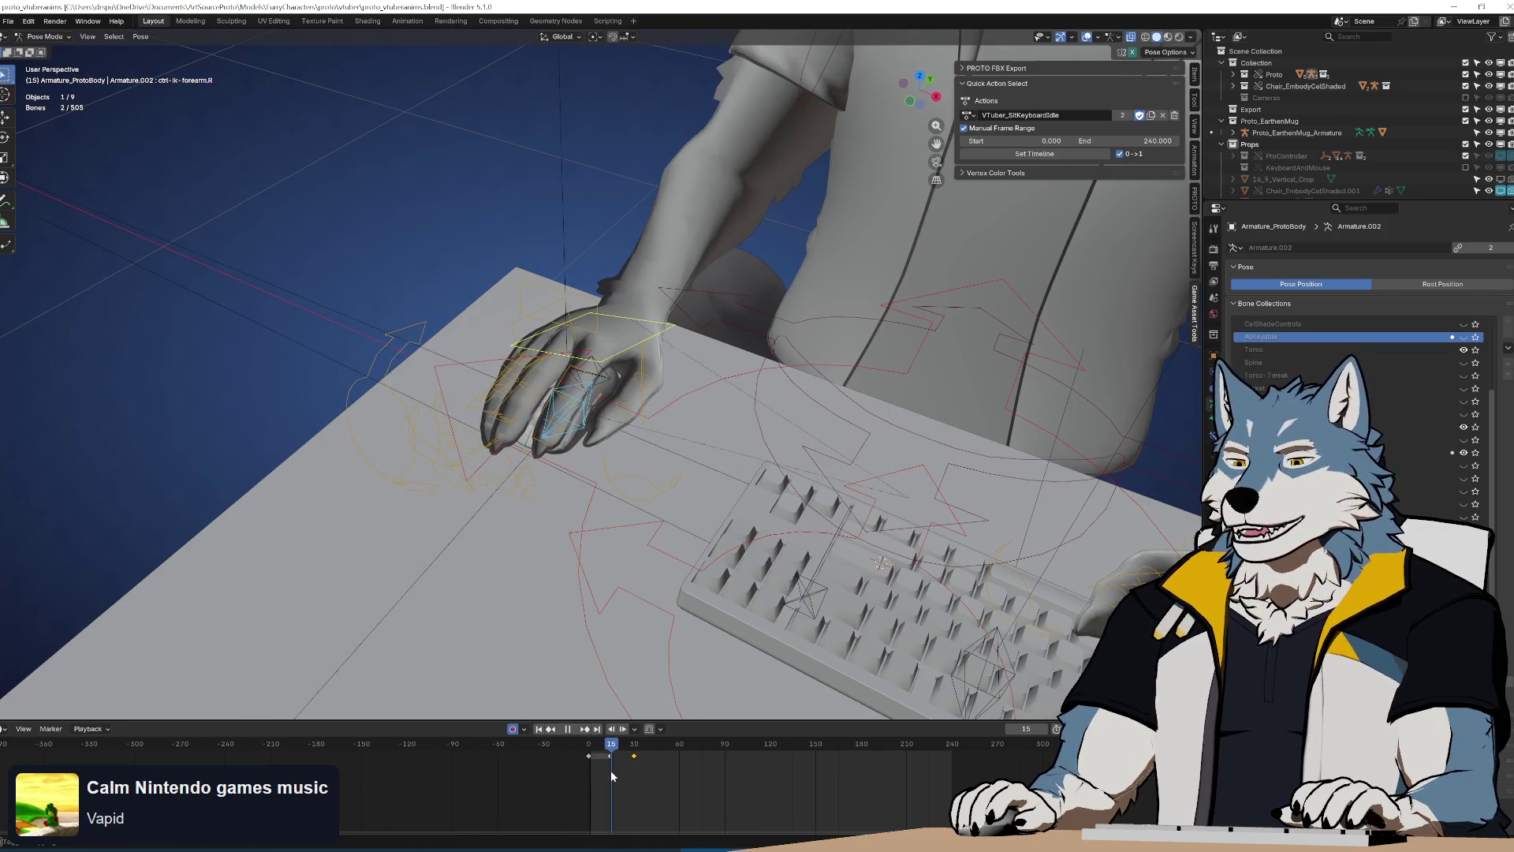
{"action": "left_click_drag", "start_coordinate": [612, 771], "coordinate": [636, 773]}
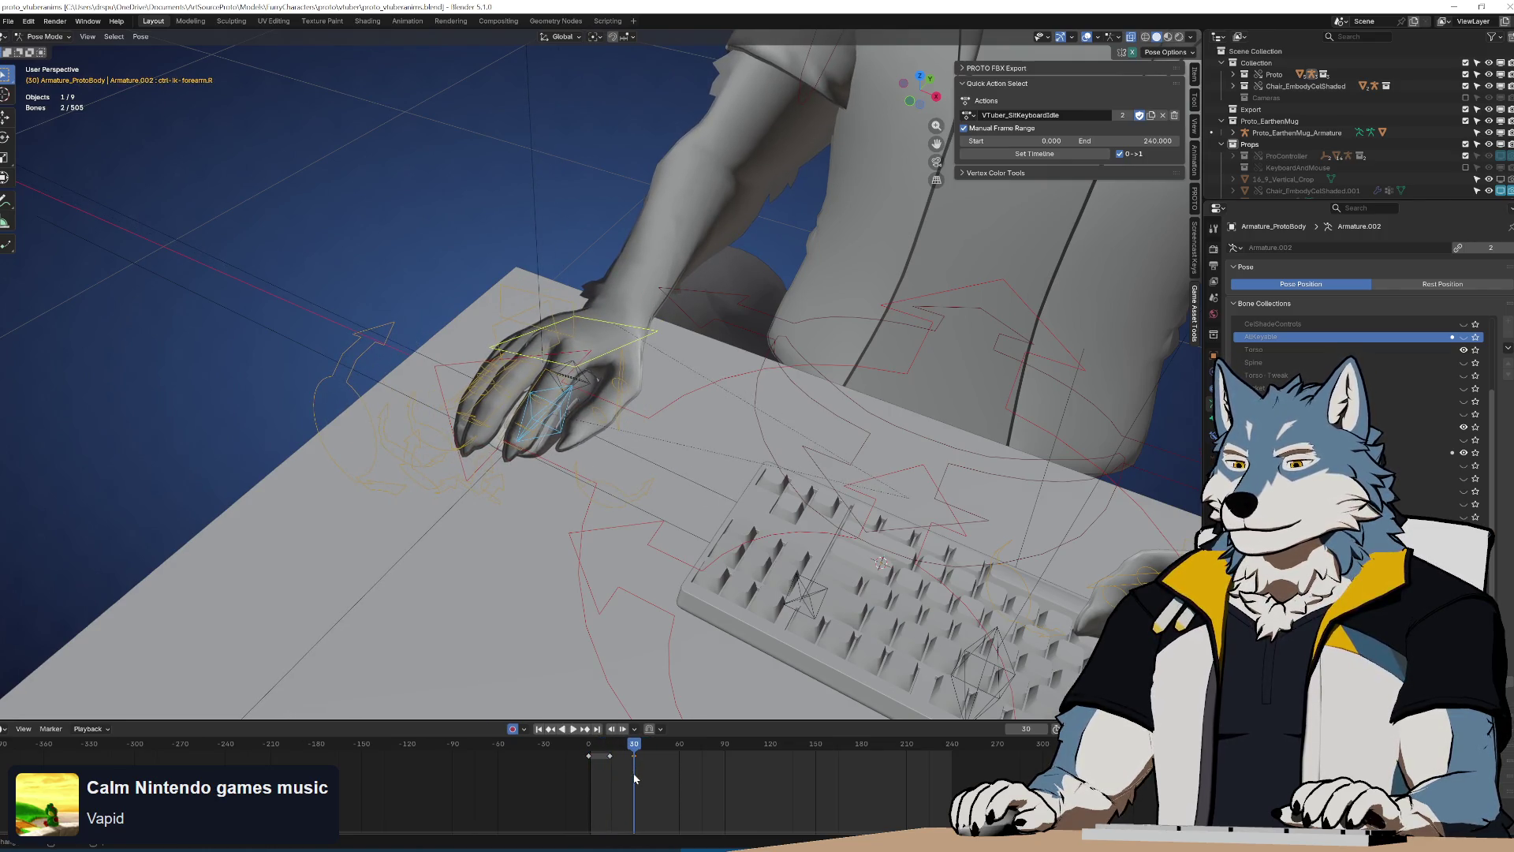
In top view, move and turn the right hand IK control for the frame-30 pose
{"action": "scroll", "coordinate": [628, 776], "scroll_direction": "up", "scroll_amount": 3}
{"action": "key", "text": "KP_7"}
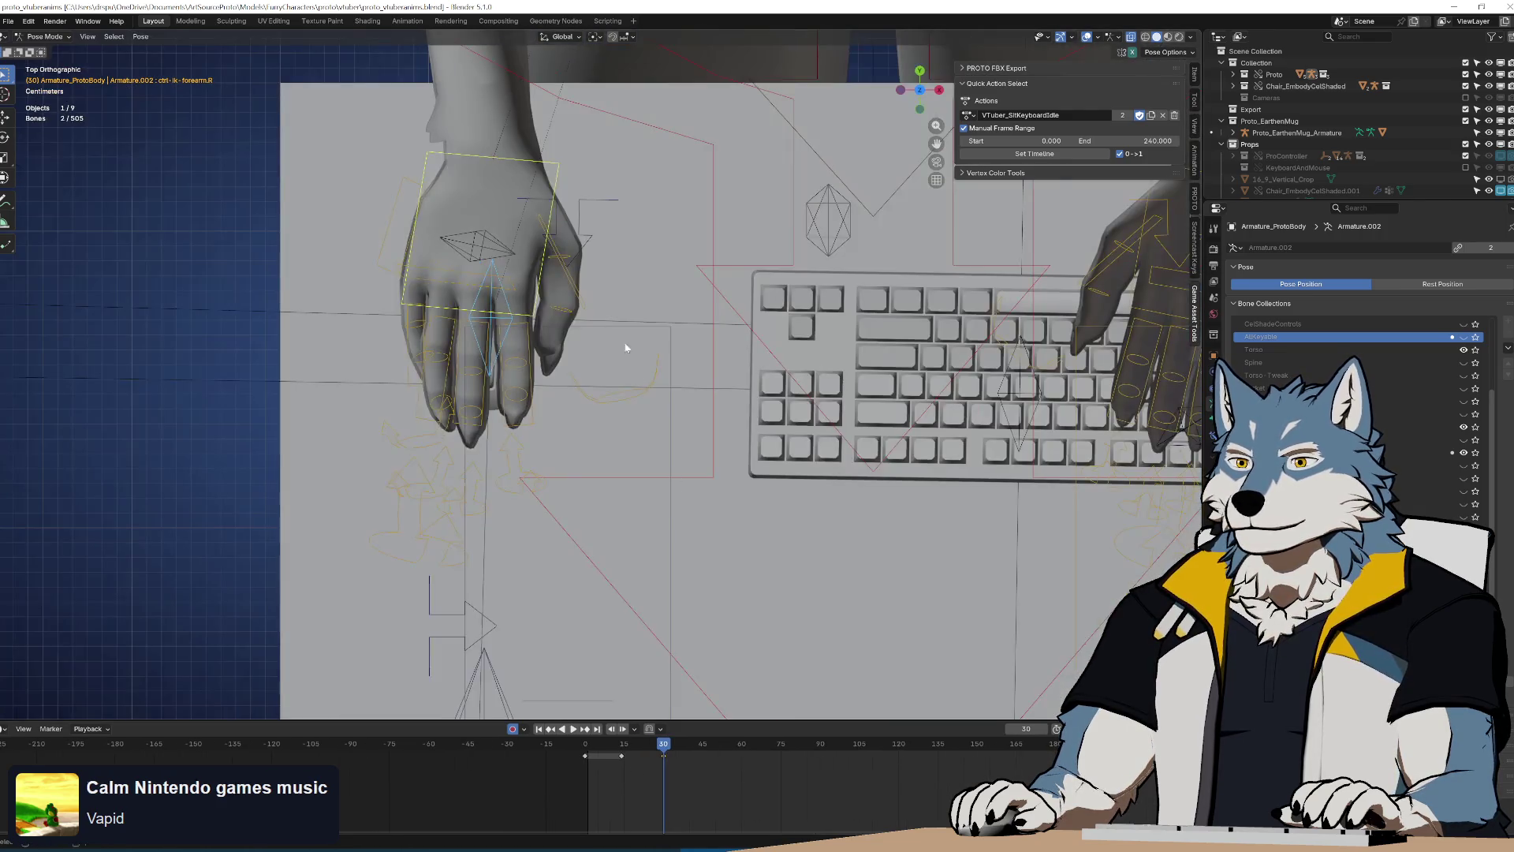
{"action": "key", "text": "g"}
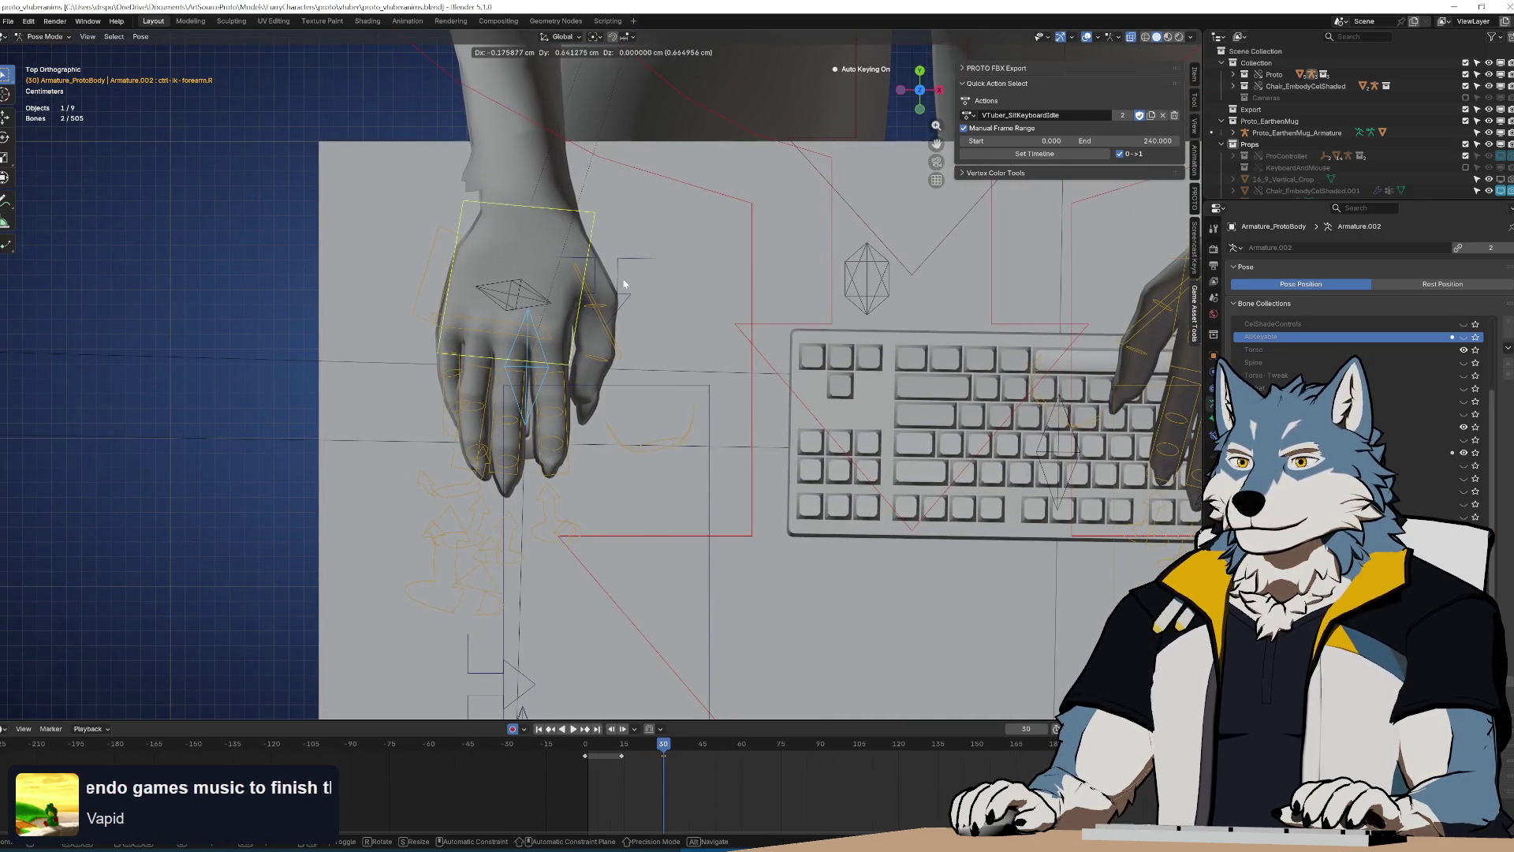
{"action": "left_click", "coordinate": [640, 359]}
{"action": "key", "text": "r"}
{"action": "left_click", "coordinate": [664, 416]}
{"action": "key", "text": "g"}
{"action": "left_click", "coordinate": [590, 440]}
Retime the hand key toward frame 56, then back near frame 37, replaying the motion
{"action": "mouse_move", "coordinate": [663, 746]}
{"action": "left_mouse_down"}
{"action": "mouse_move", "coordinate": [615, 763]}
{"action": "mouse_move", "coordinate": [662, 764]}
{"action": "mouse_move", "coordinate": [680, 742]}
{"action": "left_mouse_up"}
{"action": "key", "text": "g"}
{"action": "left_click", "coordinate": [754, 778]}
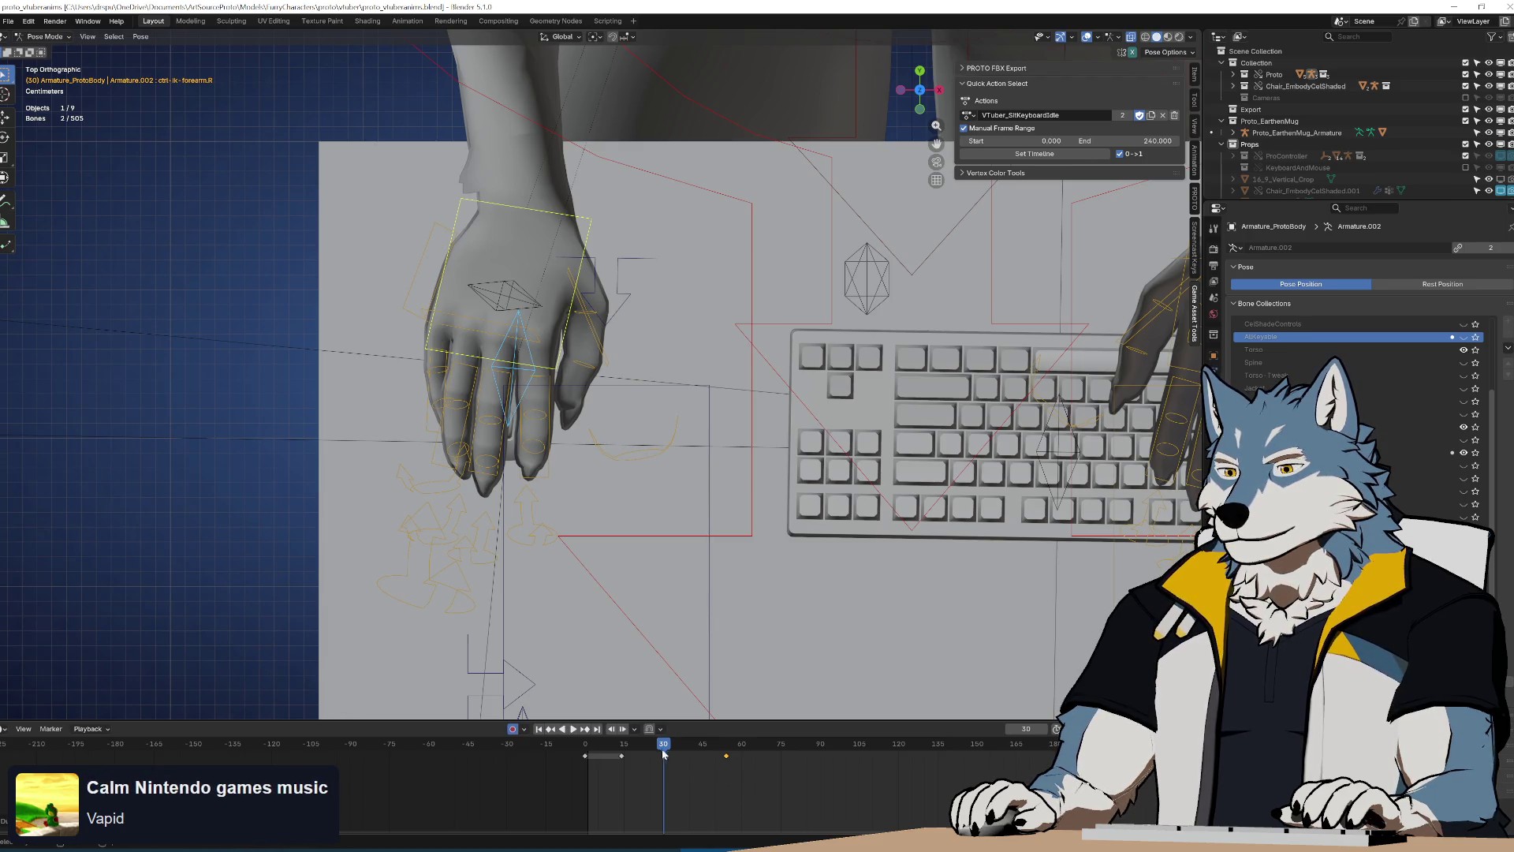
{"action": "left_click", "coordinate": [587, 742]}
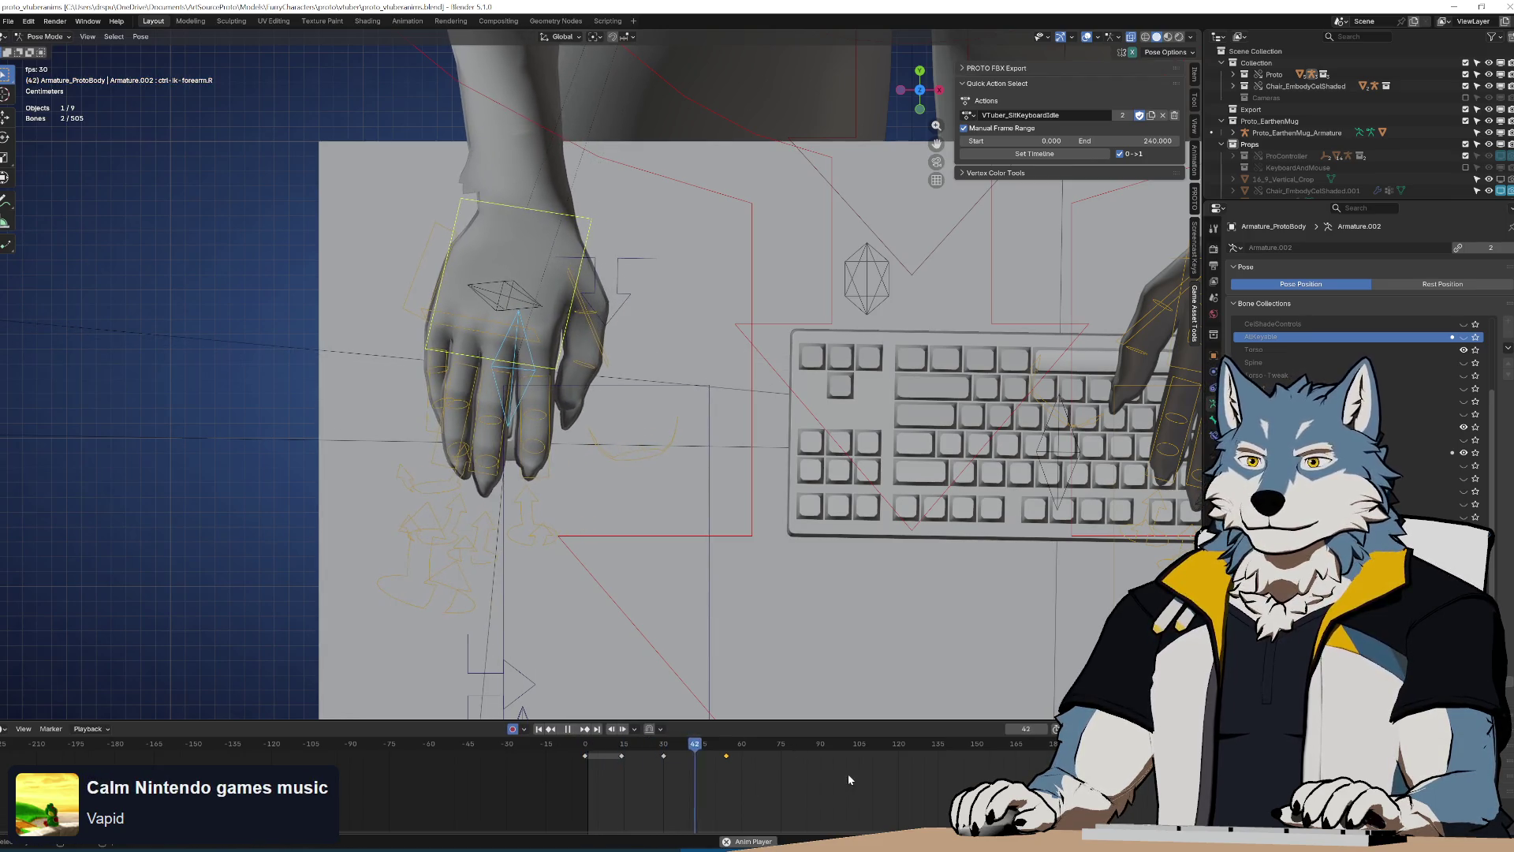
{"action": "key", "text": "space"}
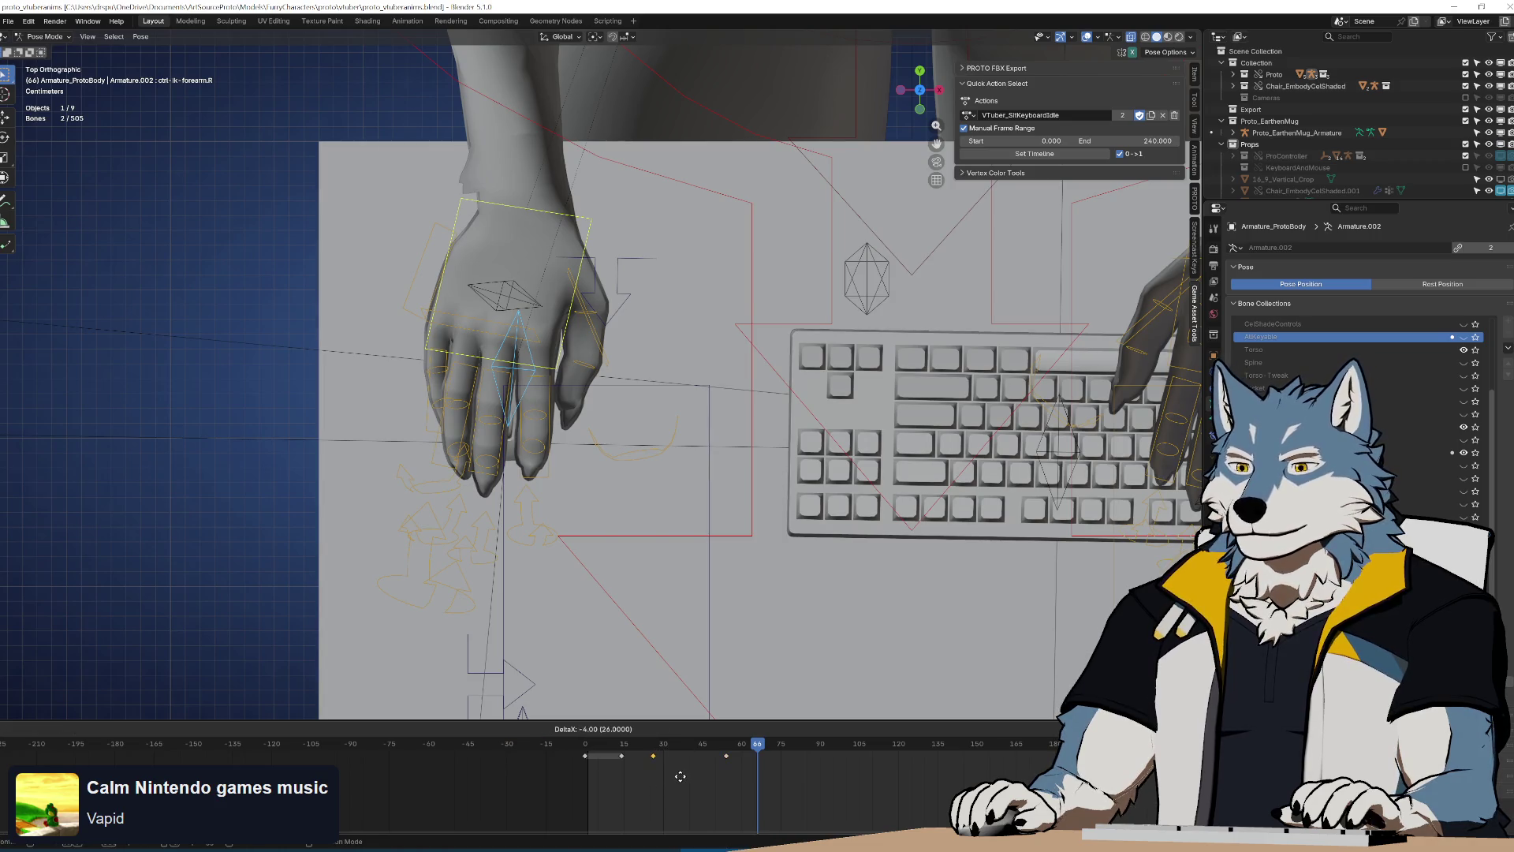
{"action": "key", "text": "space"}
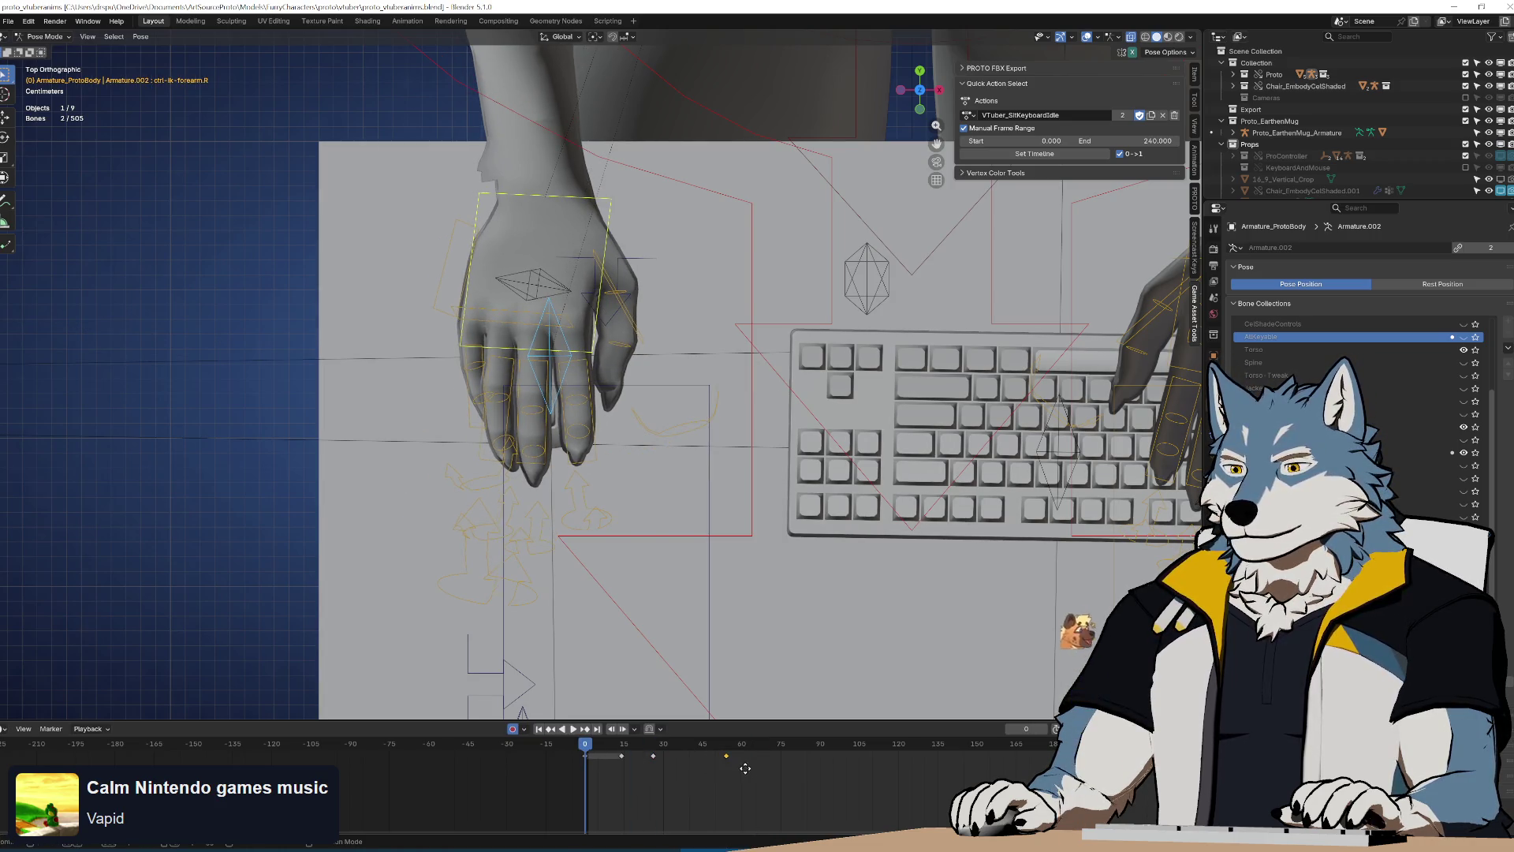
{"action": "left_click", "coordinate": [754, 773]}
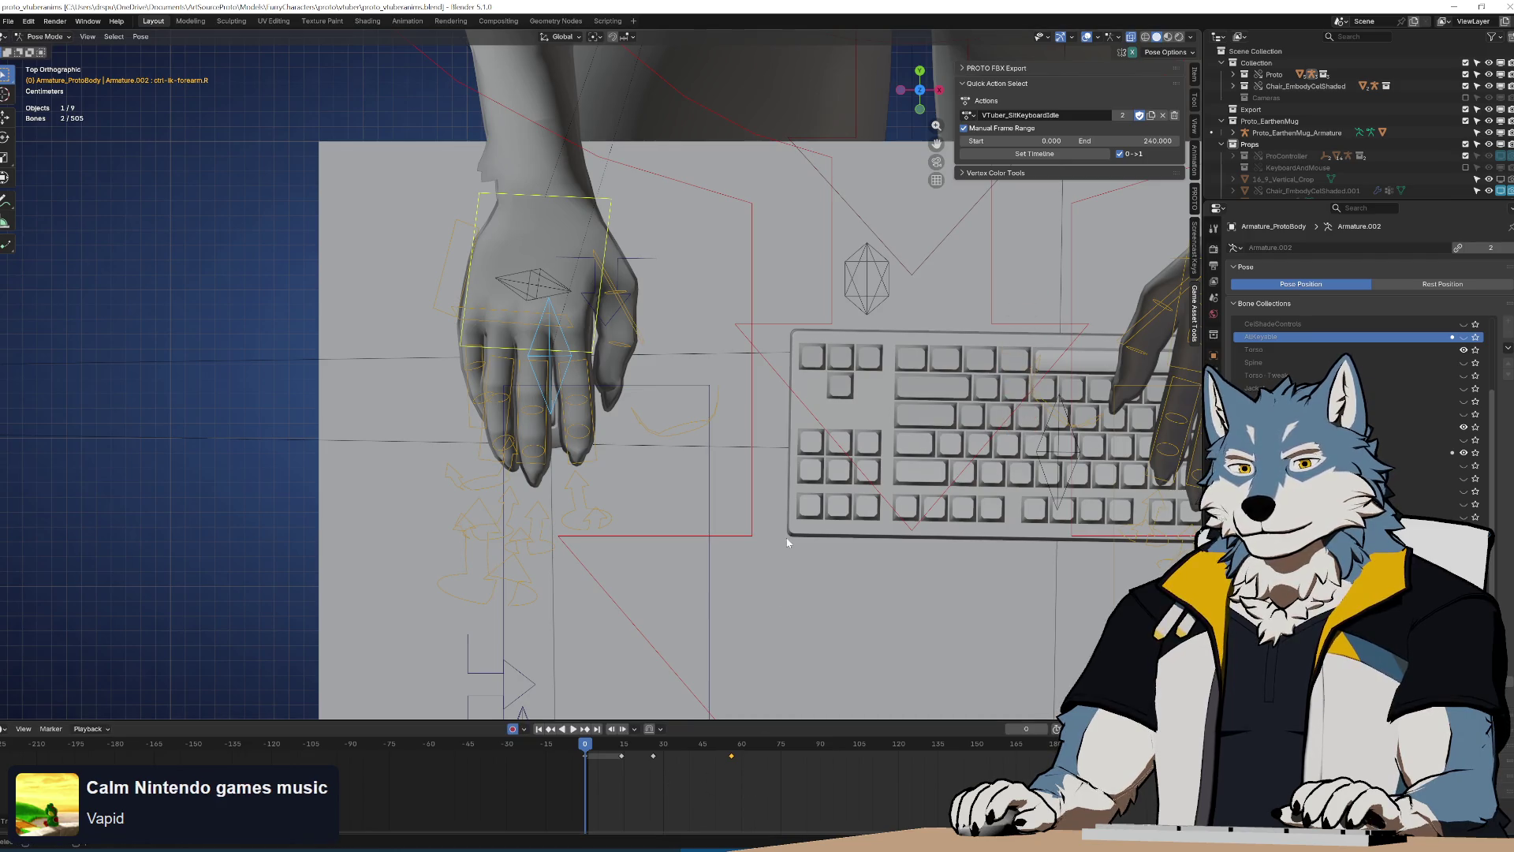
{"action": "key", "text": "space"}
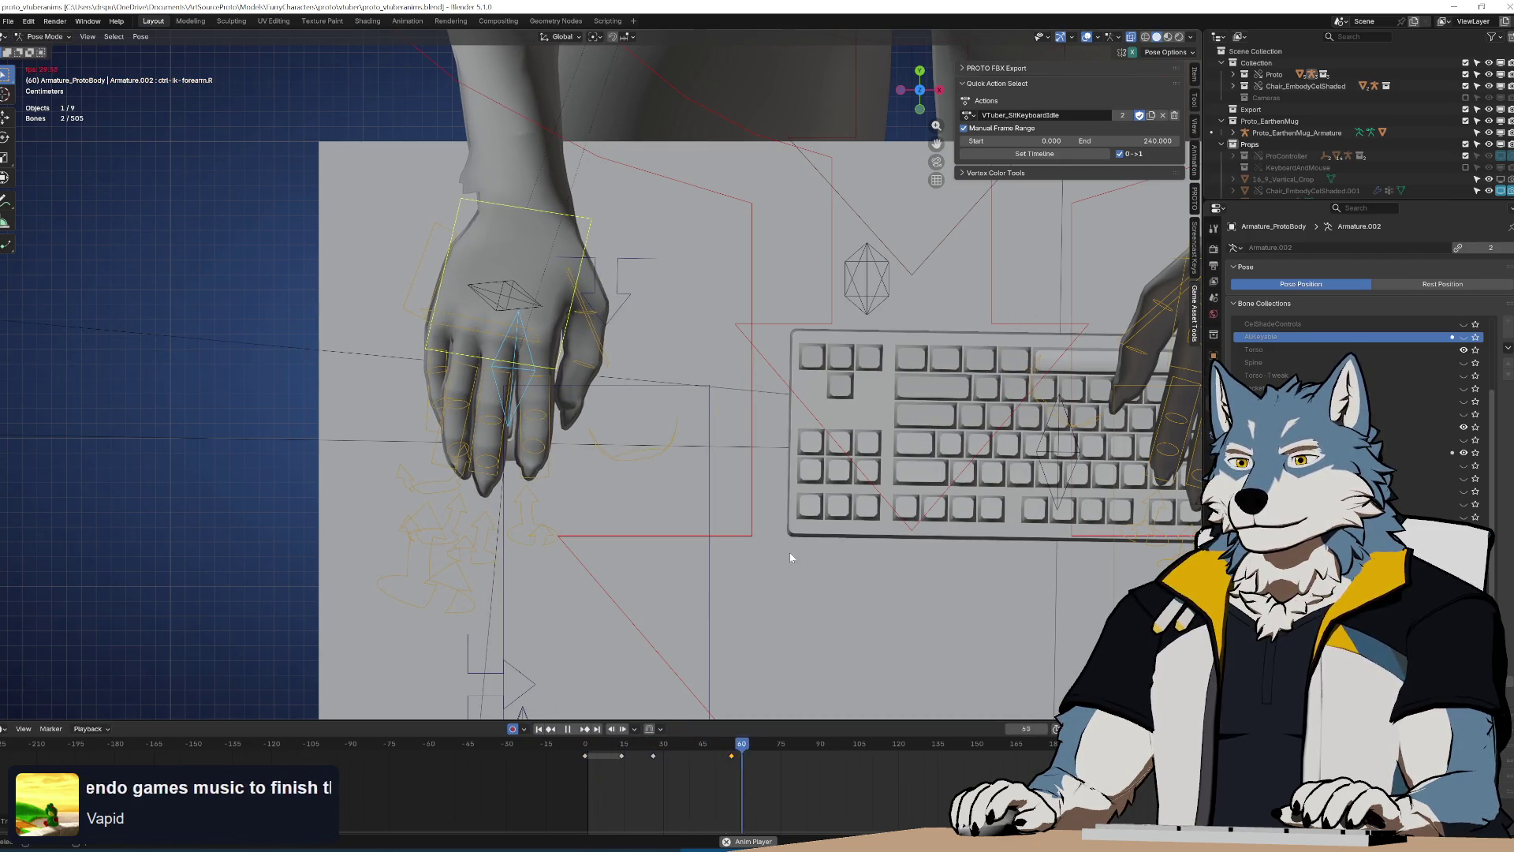
{"action": "key", "text": "space"}
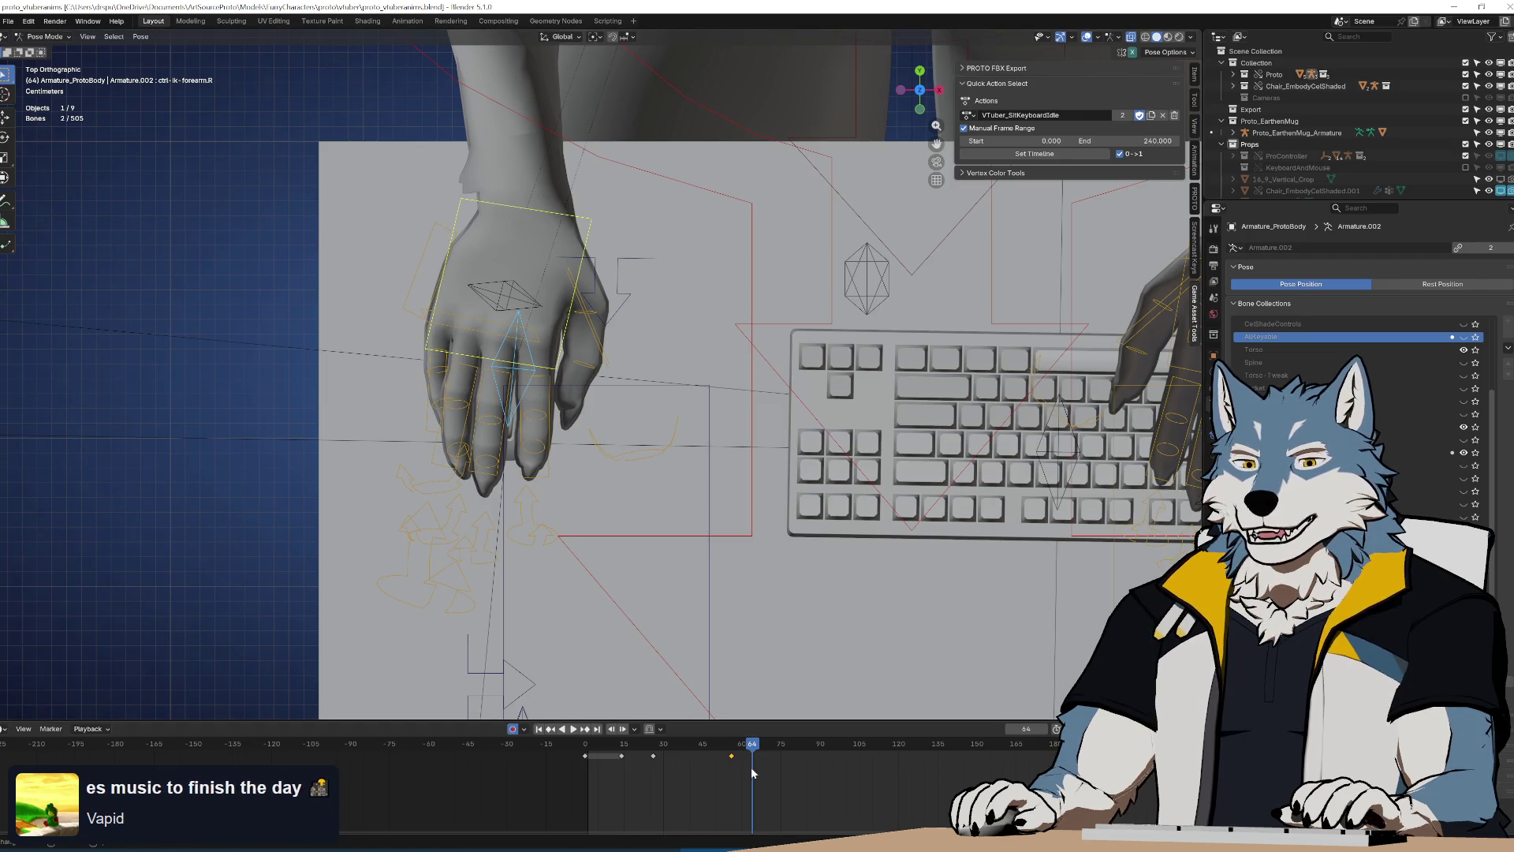
{"action": "key", "text": "g"}
{"action": "left_click", "coordinate": [685, 774]}
{"action": "mouse_move", "coordinate": [713, 745]}
{"action": "left_mouse_down"}
{"action": "mouse_move", "coordinate": [677, 760]}
{"action": "mouse_move", "coordinate": [711, 749]}
{"action": "left_mouse_up"}
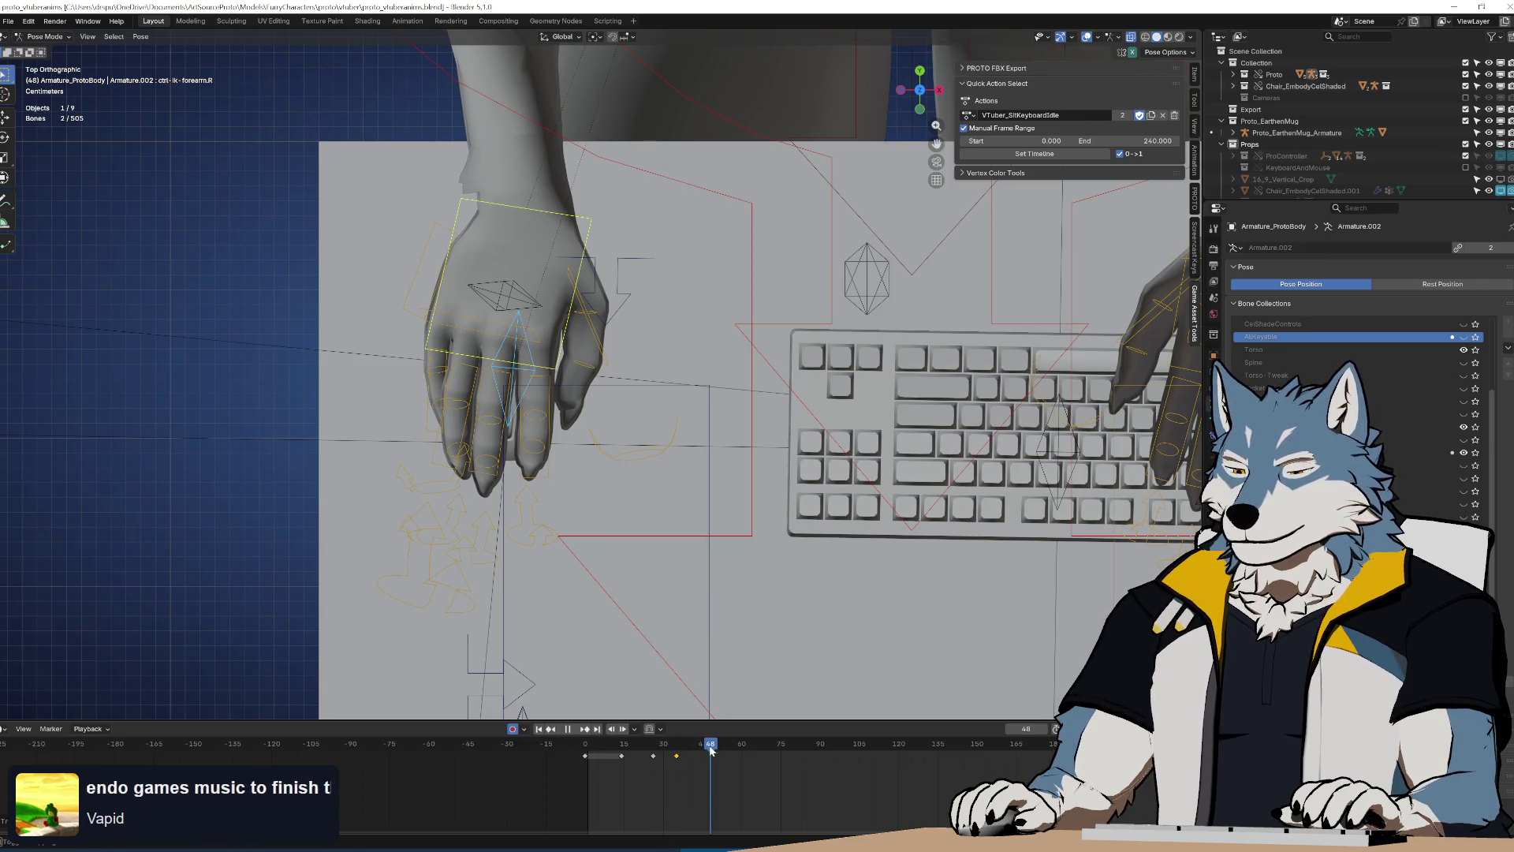
Key the right hand at frame 48, turned -4.48° around Z and moved 2.92 cm X, 2.61 cm Y
{"action": "key", "text": "r"}
{"action": "left_click", "coordinate": [700, 498]}
{"action": "key", "text": "g"}
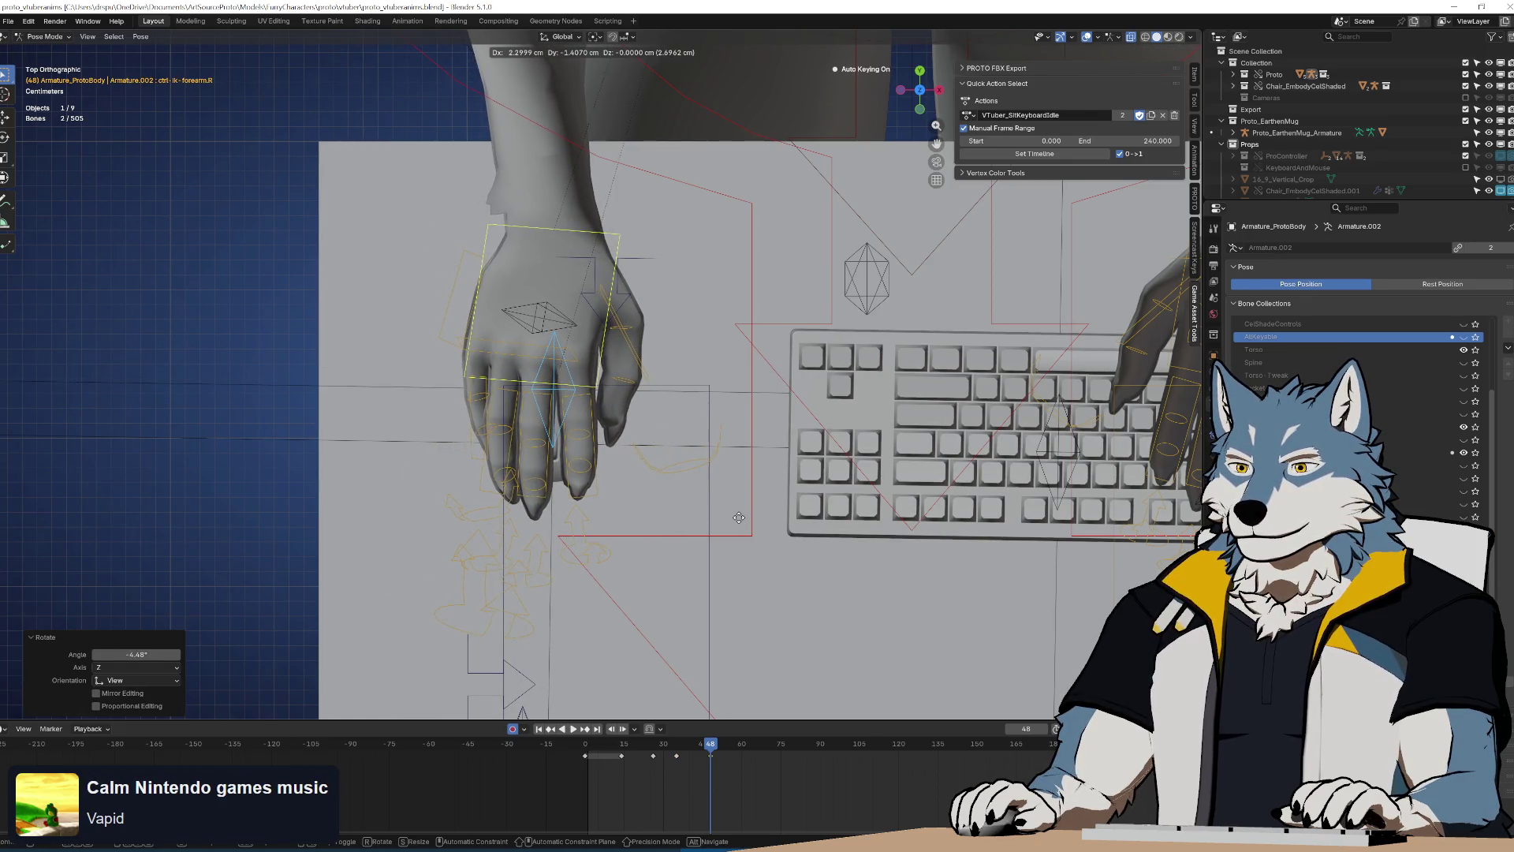
{"action": "left_click", "coordinate": [753, 442]}
{"action": "mouse_move", "coordinate": [770, 701]}
{"action": "middle_mouse_down"}
{"action": "mouse_move", "coordinate": [779, 487]}
{"action": "mouse_move", "coordinate": [753, 704]}
{"action": "middle_mouse_up"}
{"action": "key", "text": "i"}
{"action": "key", "text": "space"}
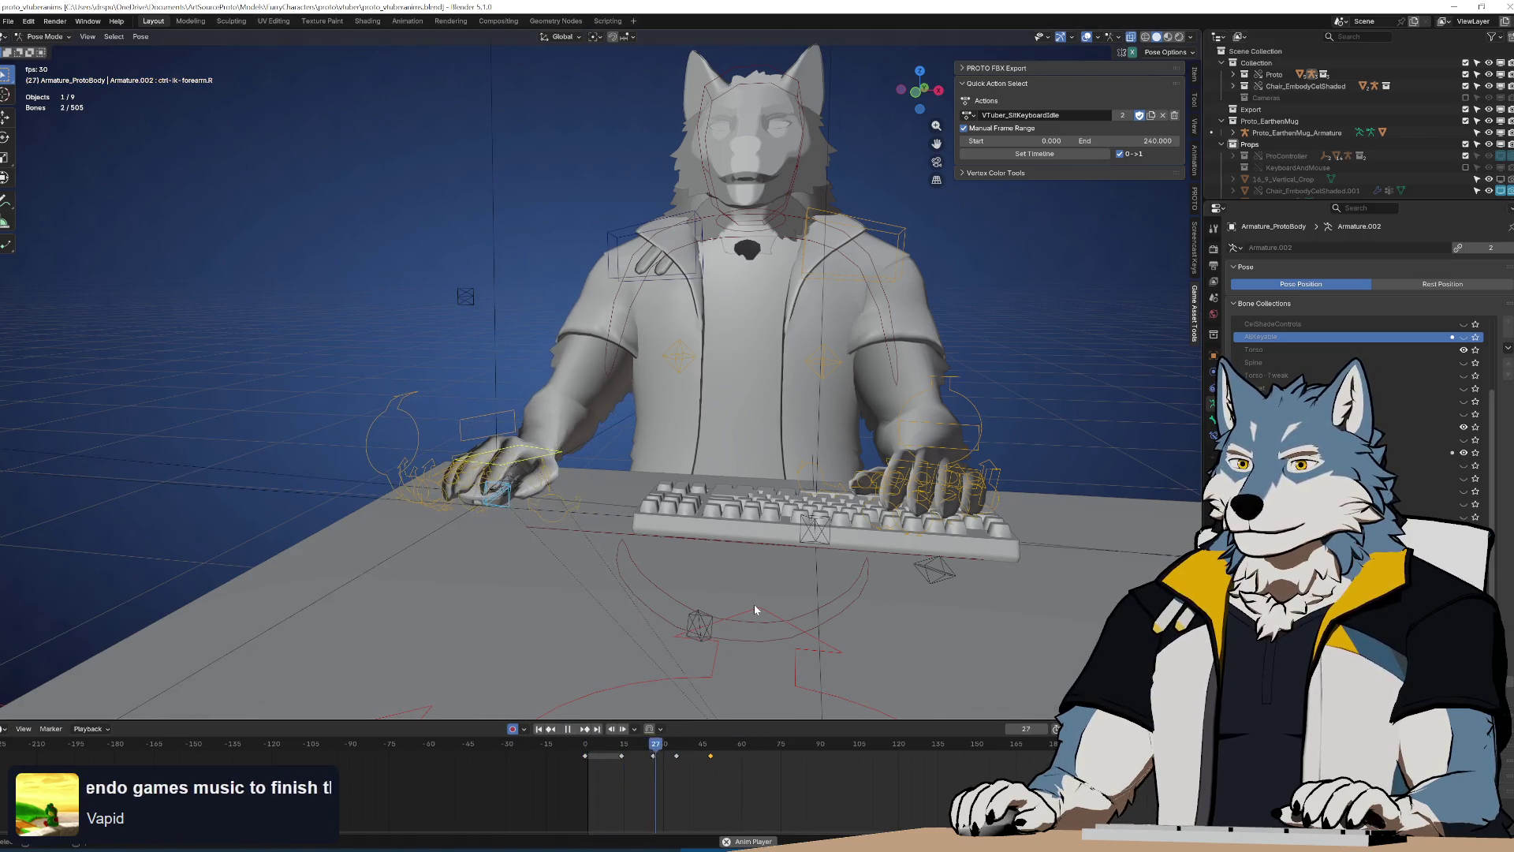
{"action": "left_click_drag", "start_coordinate": [669, 750], "coordinate": [710, 762]}
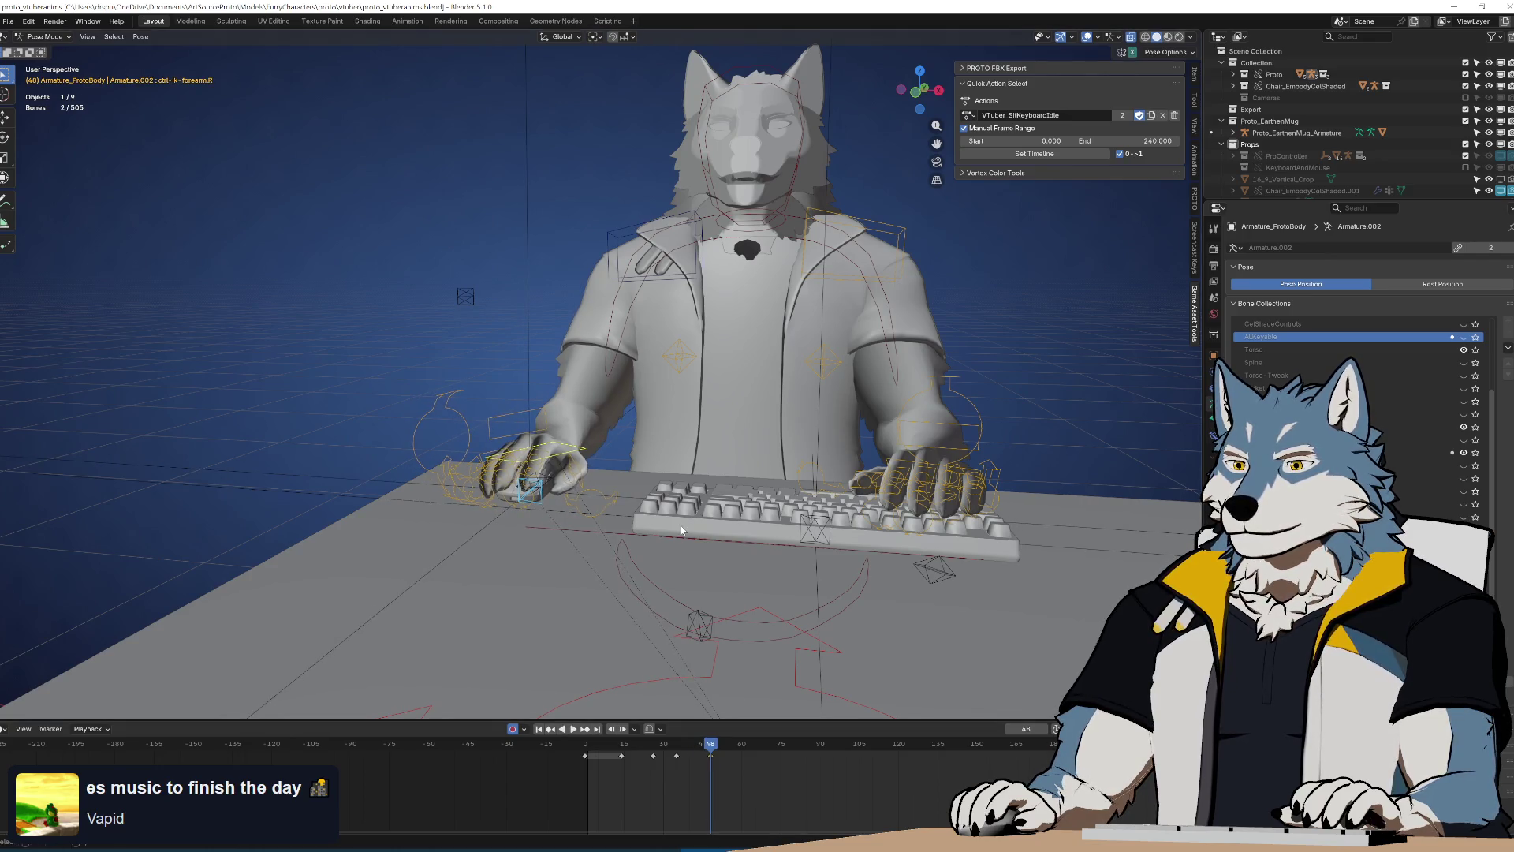
{"action": "key", "text": "KP_7"}
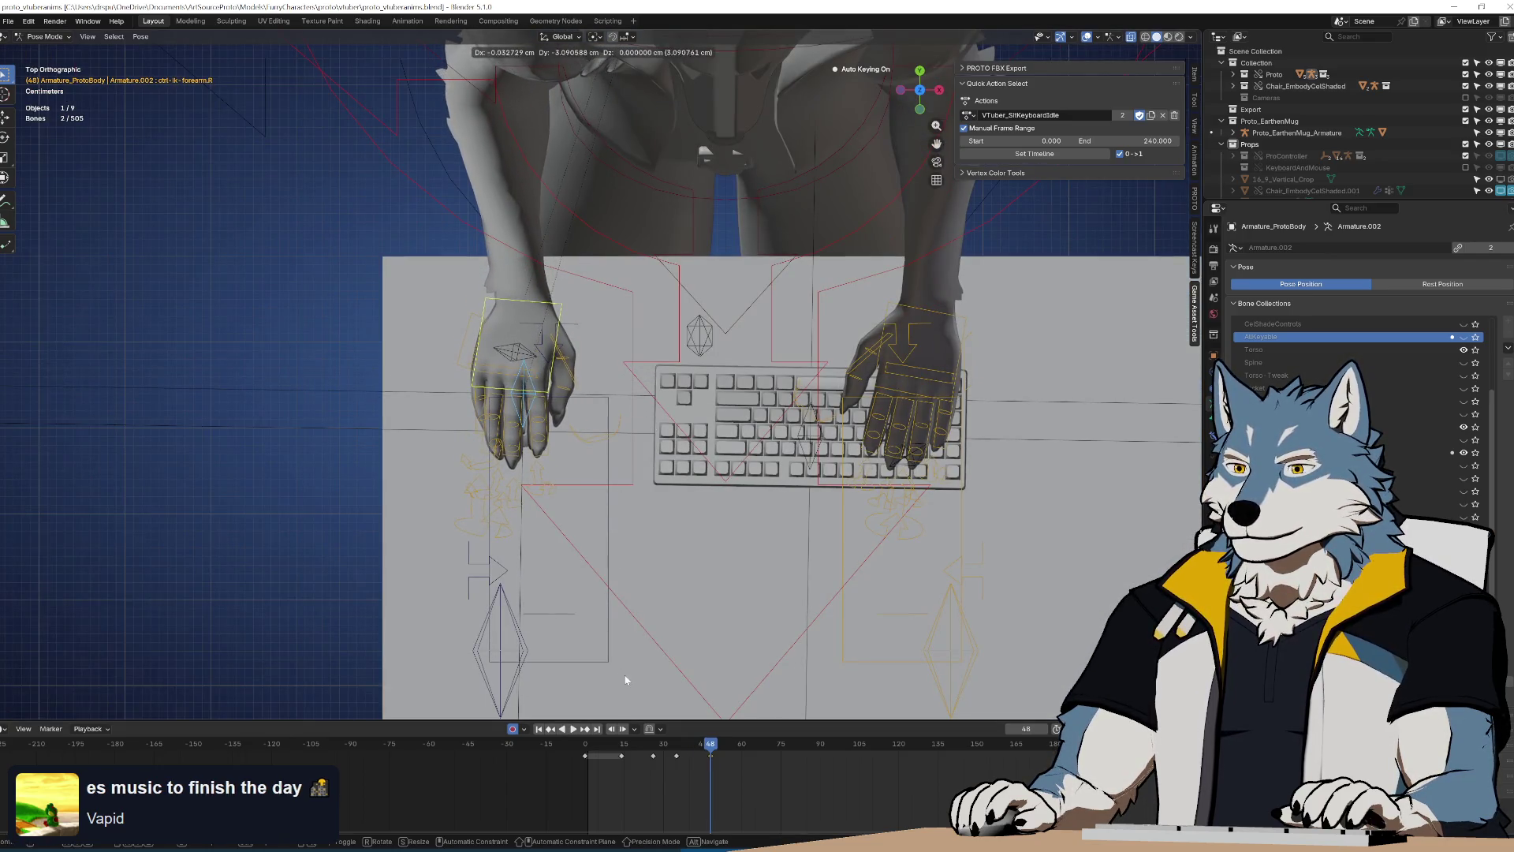
Reposition the right hand at frame 48 and replay the motion through frames 34–47
{"action": "left_click", "coordinate": [622, 673]}
{"action": "left_click", "coordinate": [667, 753]}
{"action": "key", "text": "space"}
{"action": "left_click_drag", "start_coordinate": [666, 754], "coordinate": [711, 757]}
{"action": "key", "text": "space"}
{"action": "key", "text": "g"}
{"action": "left_click", "coordinate": [751, 730]}
{"action": "left_click", "coordinate": [710, 756]}
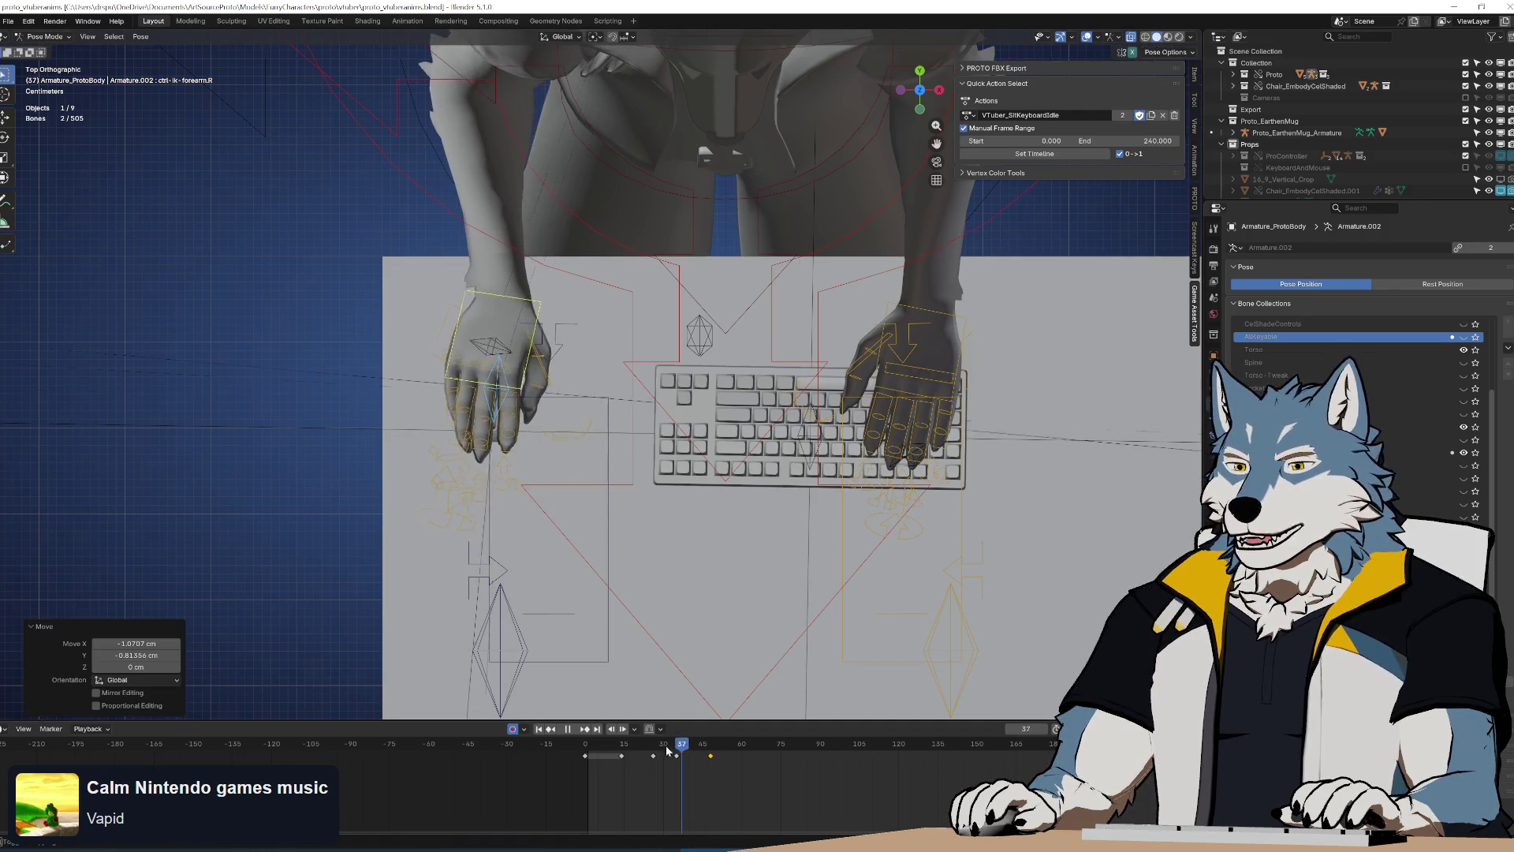
{"action": "key", "text": "shift+Left"}
{"action": "key", "text": "space"}
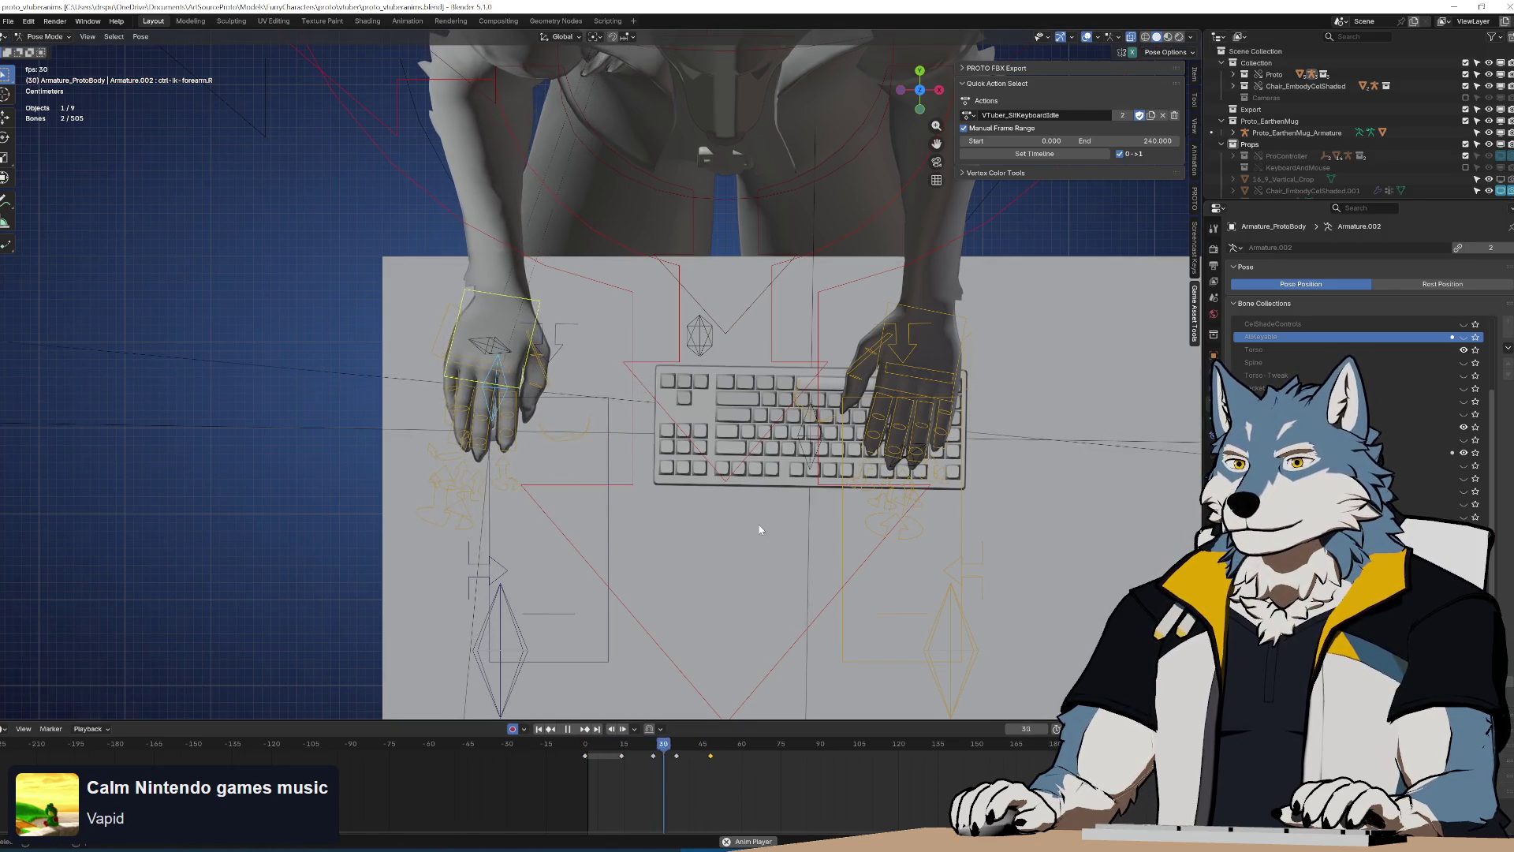
{"action": "left_click", "coordinate": [673, 745]}
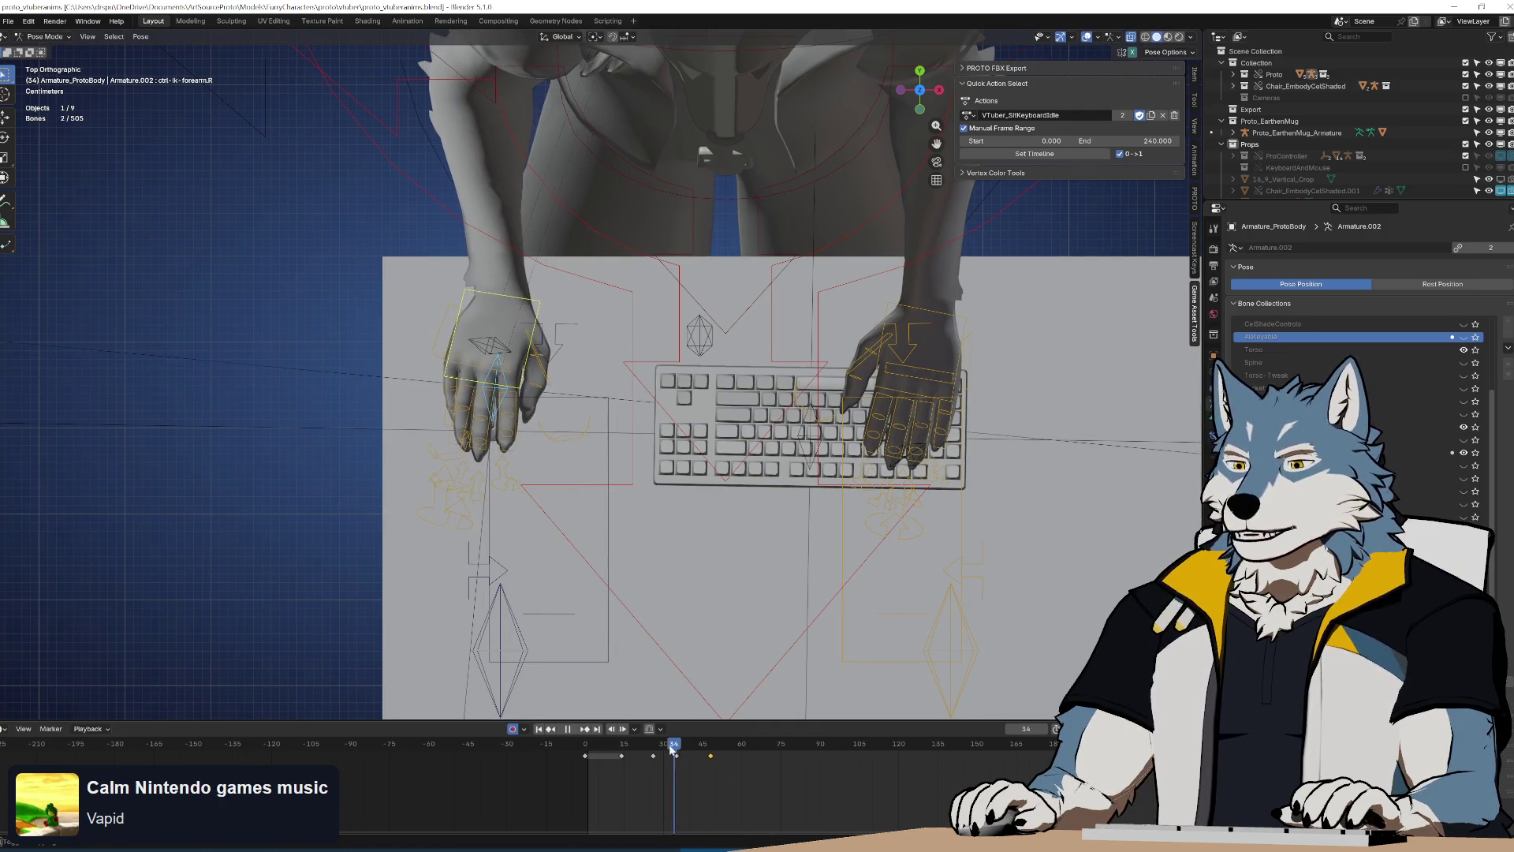
{"action": "left_click_drag", "start_coordinate": [679, 748], "coordinate": [711, 761]}
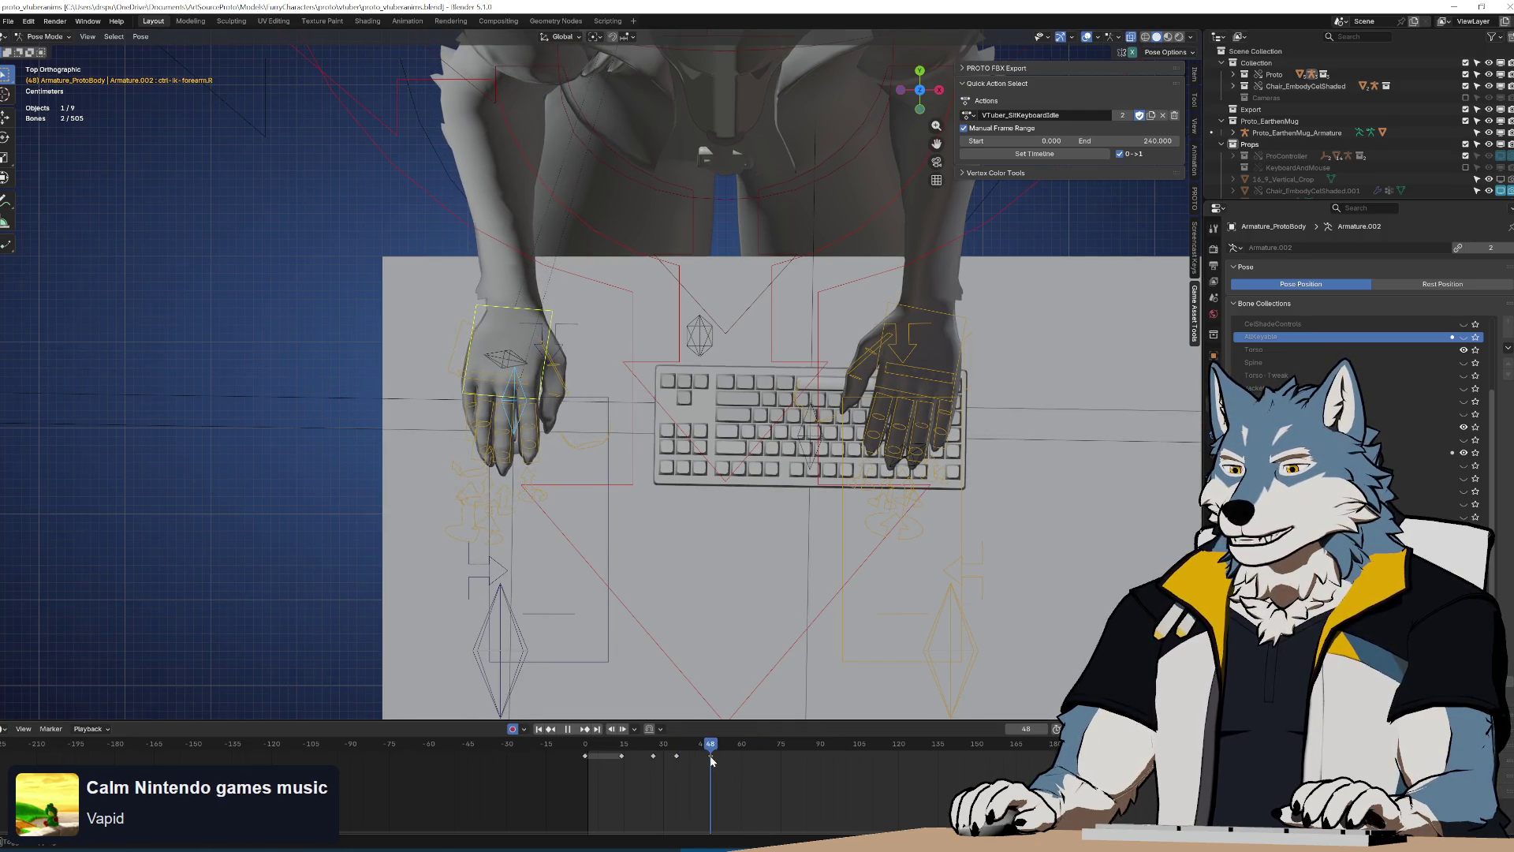
Rotate the hand and slide it left at frame 48, replaying to review the change
{"action": "key", "text": "r"}
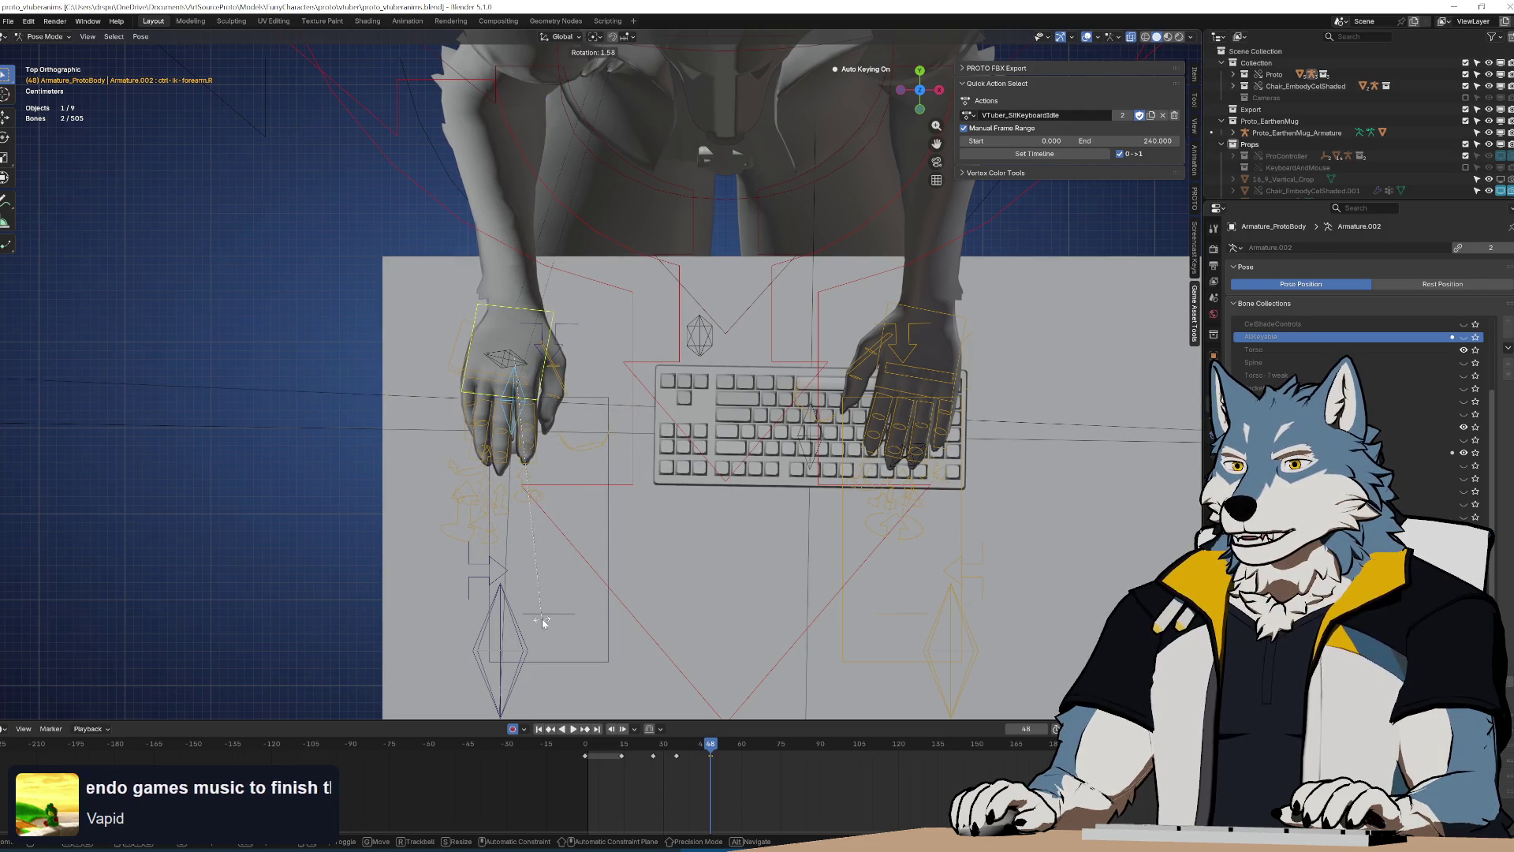
{"action": "left_click", "coordinate": [544, 622]}
{"action": "key", "text": "shift+Left"}
{"action": "key", "text": "space"}
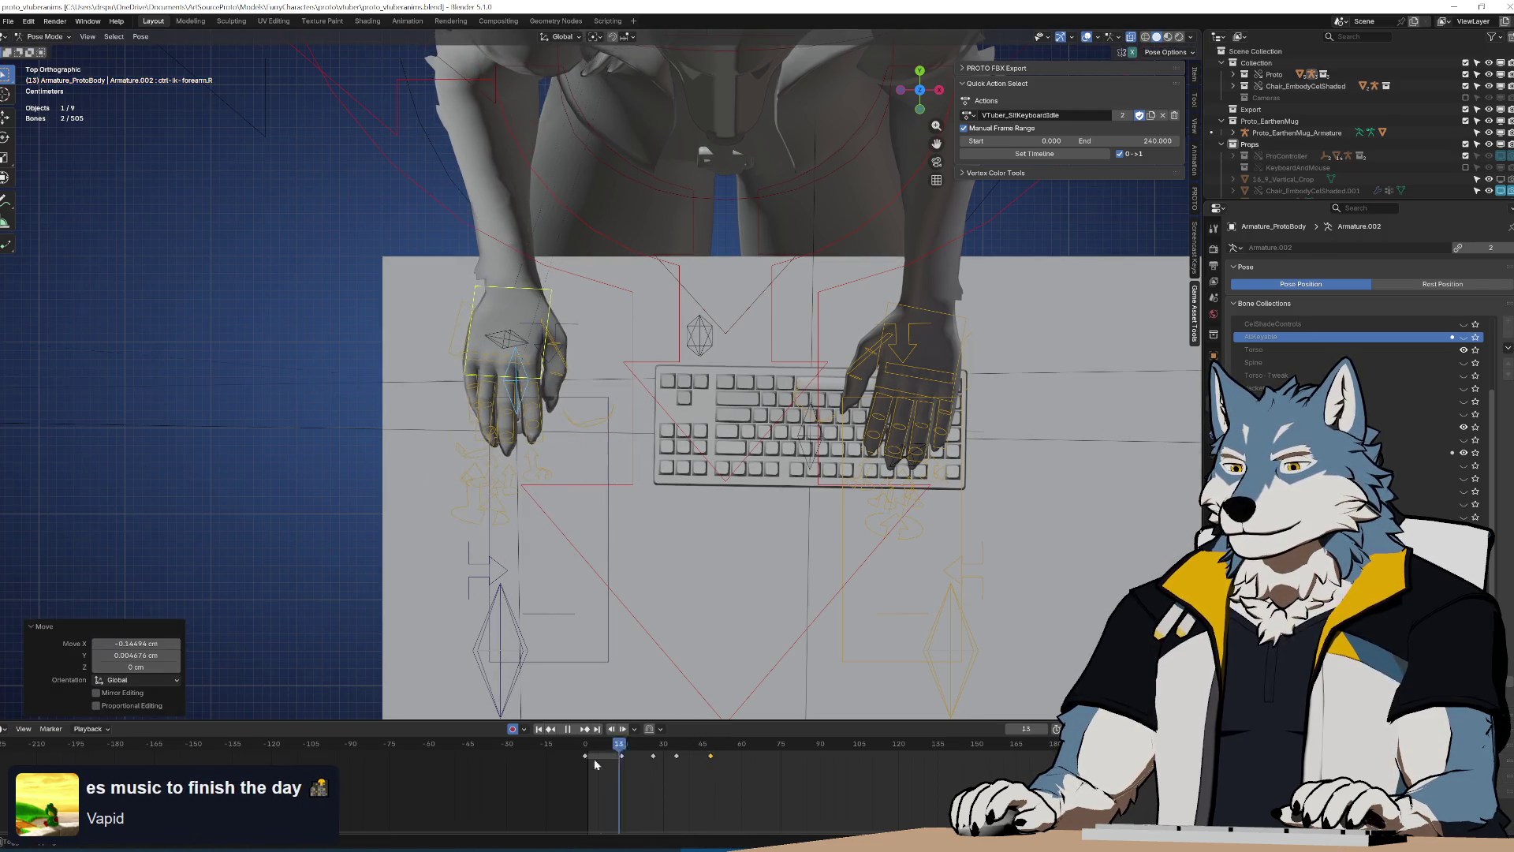
{"action": "left_click_drag", "start_coordinate": [672, 753], "coordinate": [710, 751]}
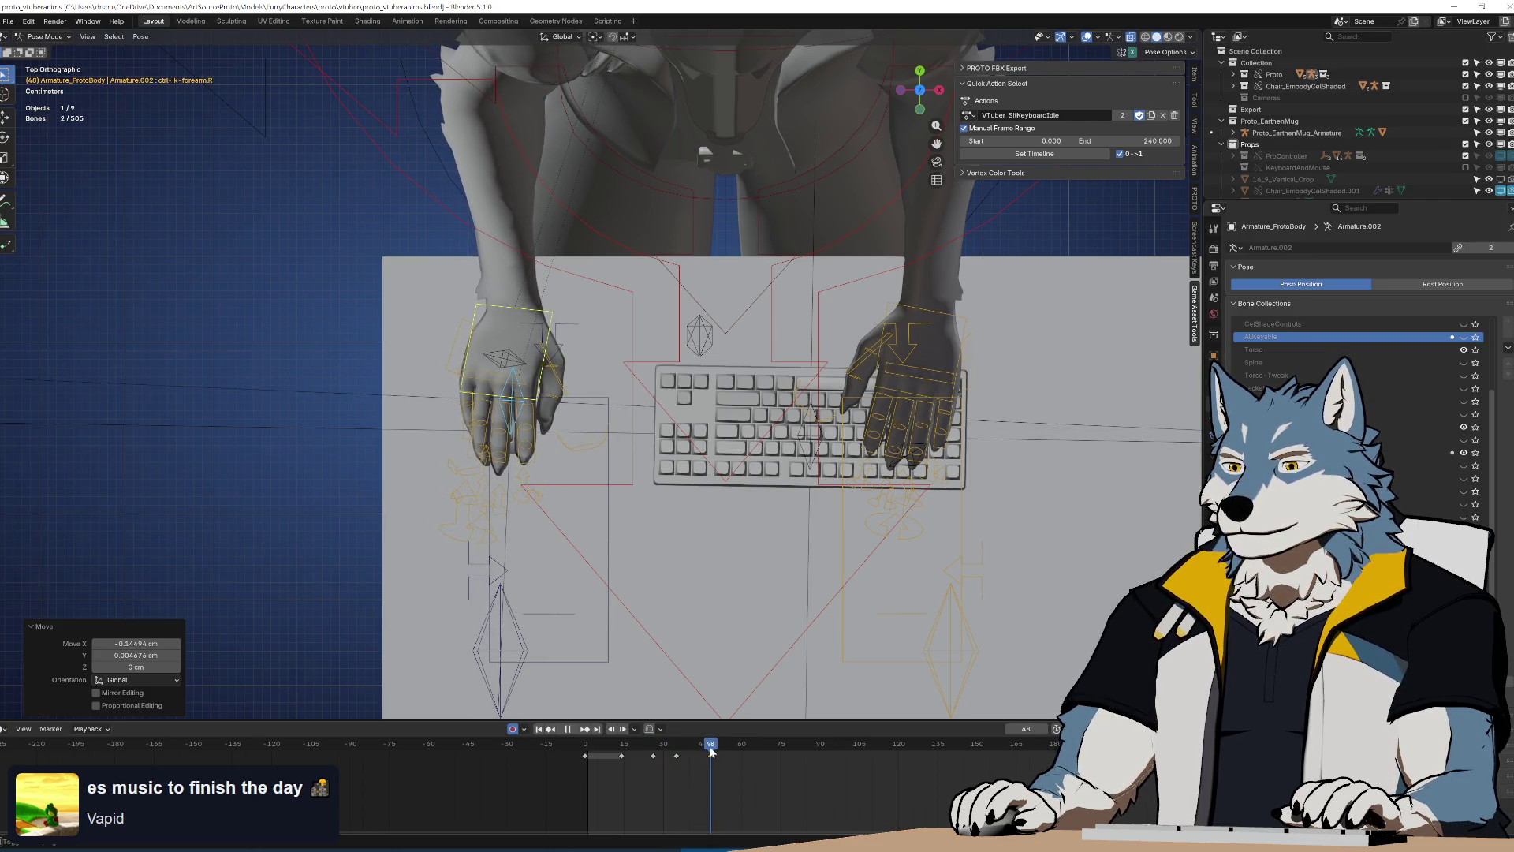
{"action": "key", "text": "space"}
{"action": "key", "text": "g"}
{"action": "left_click", "coordinate": [718, 782]}
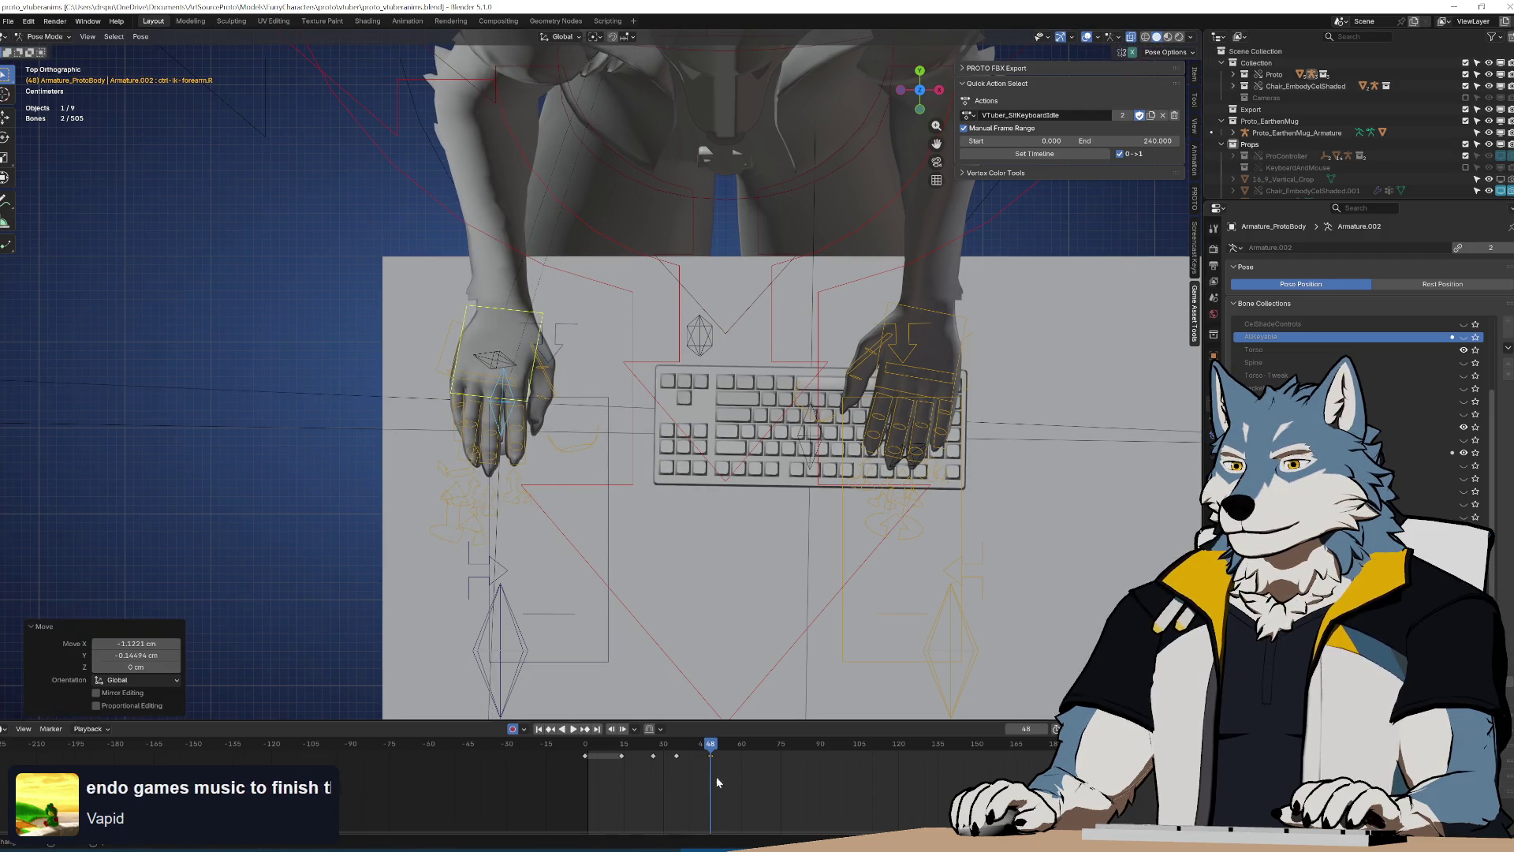
{"action": "key", "text": "space"}
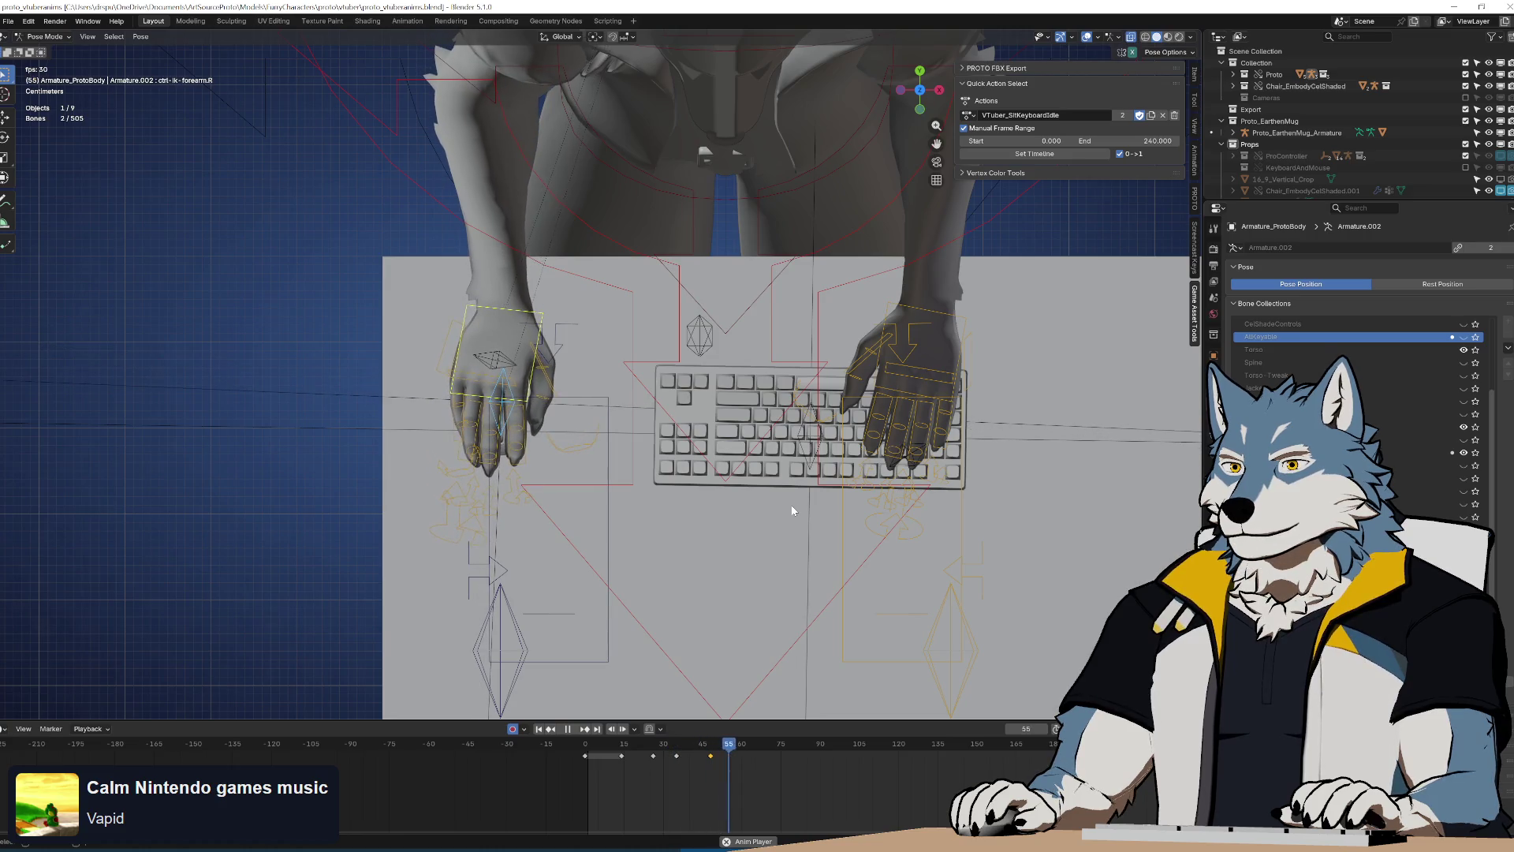
{"action": "key", "text": "space"}
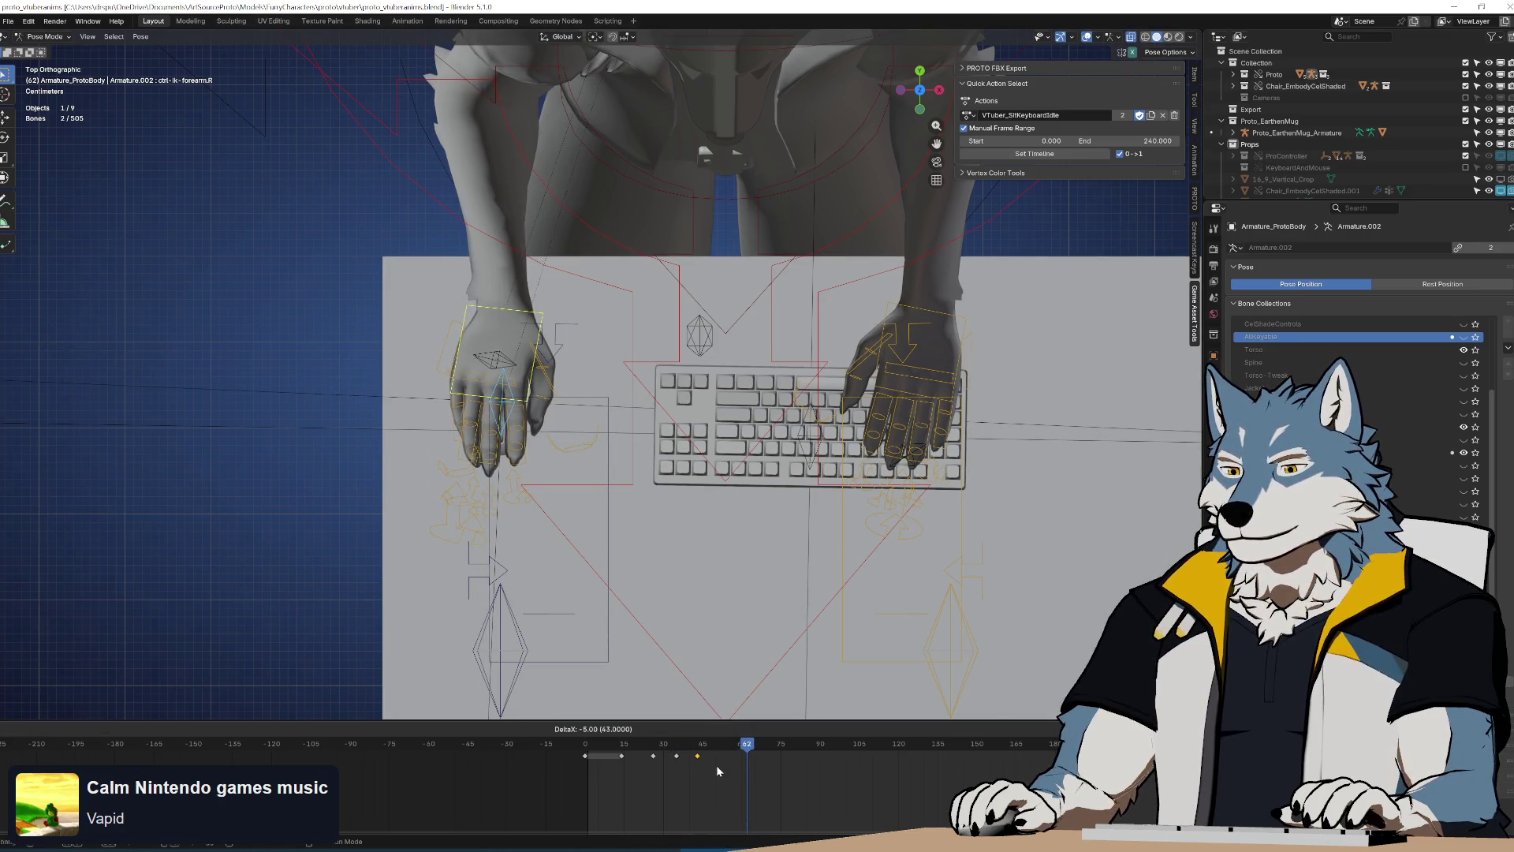
{"action": "key", "text": "space"}
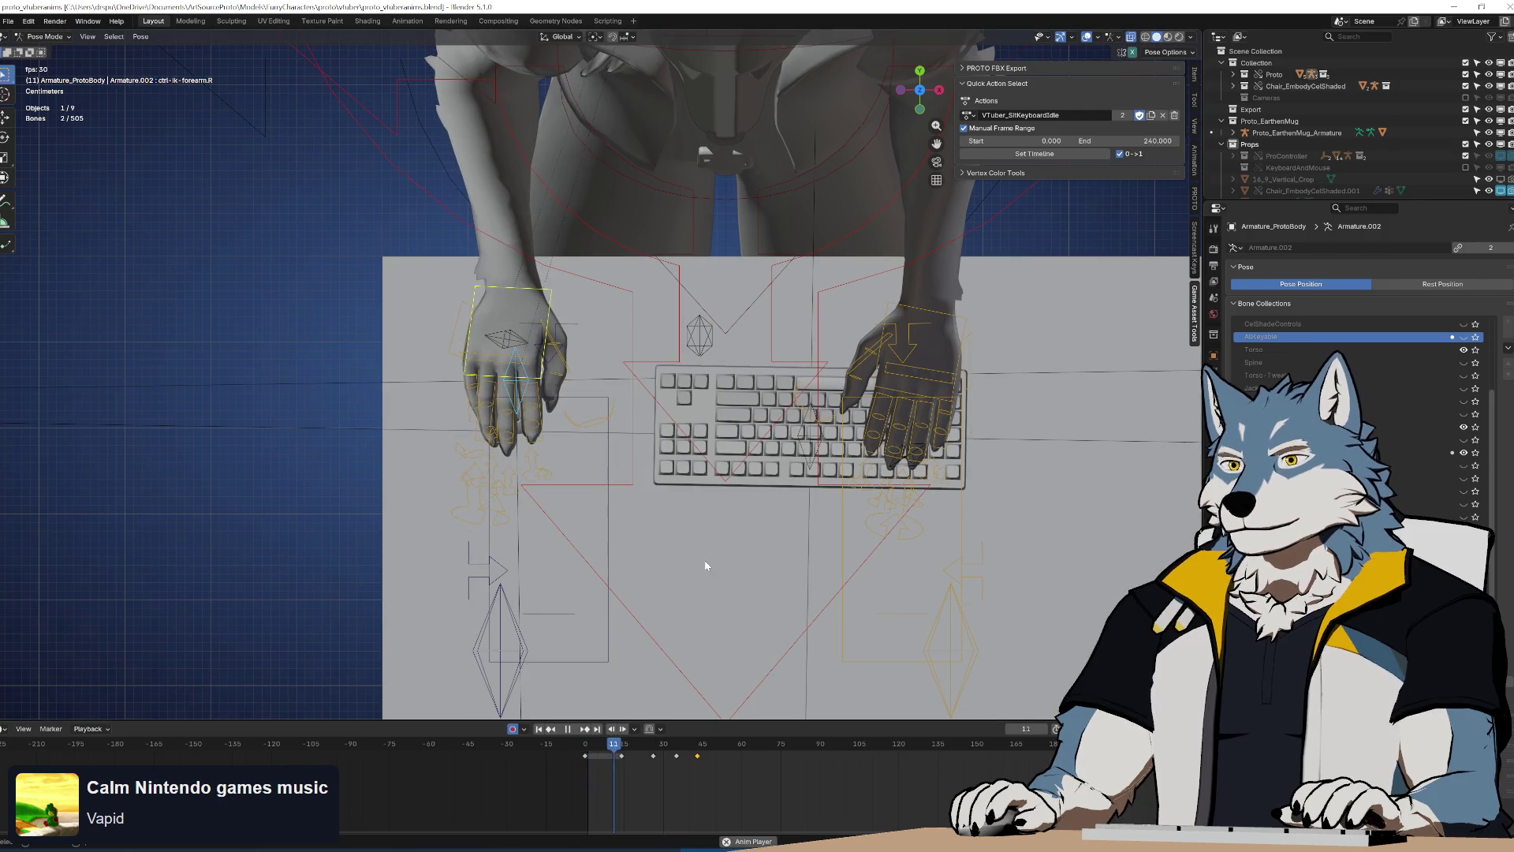
{"action": "key", "text": "space"}
Adjust the hand's position at frame 43 and nudge it slightly up-left at frame 42
{"action": "left_click_drag", "start_coordinate": [700, 748], "coordinate": [698, 755]}
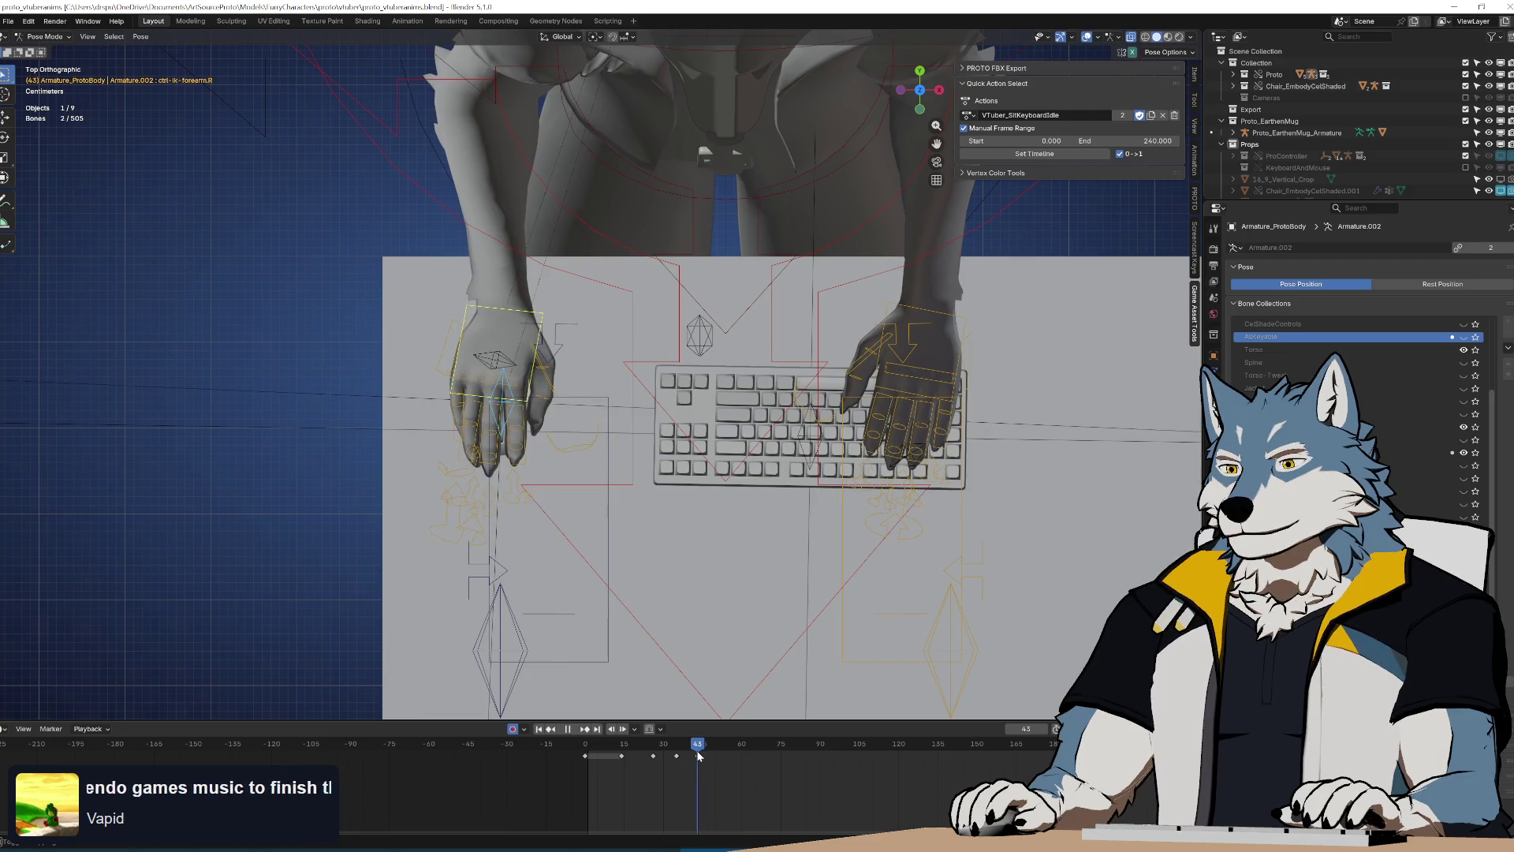
{"action": "key", "text": "g"}
{"action": "left_click", "coordinate": [616, 448]}
{"action": "left_click", "coordinate": [680, 747]}
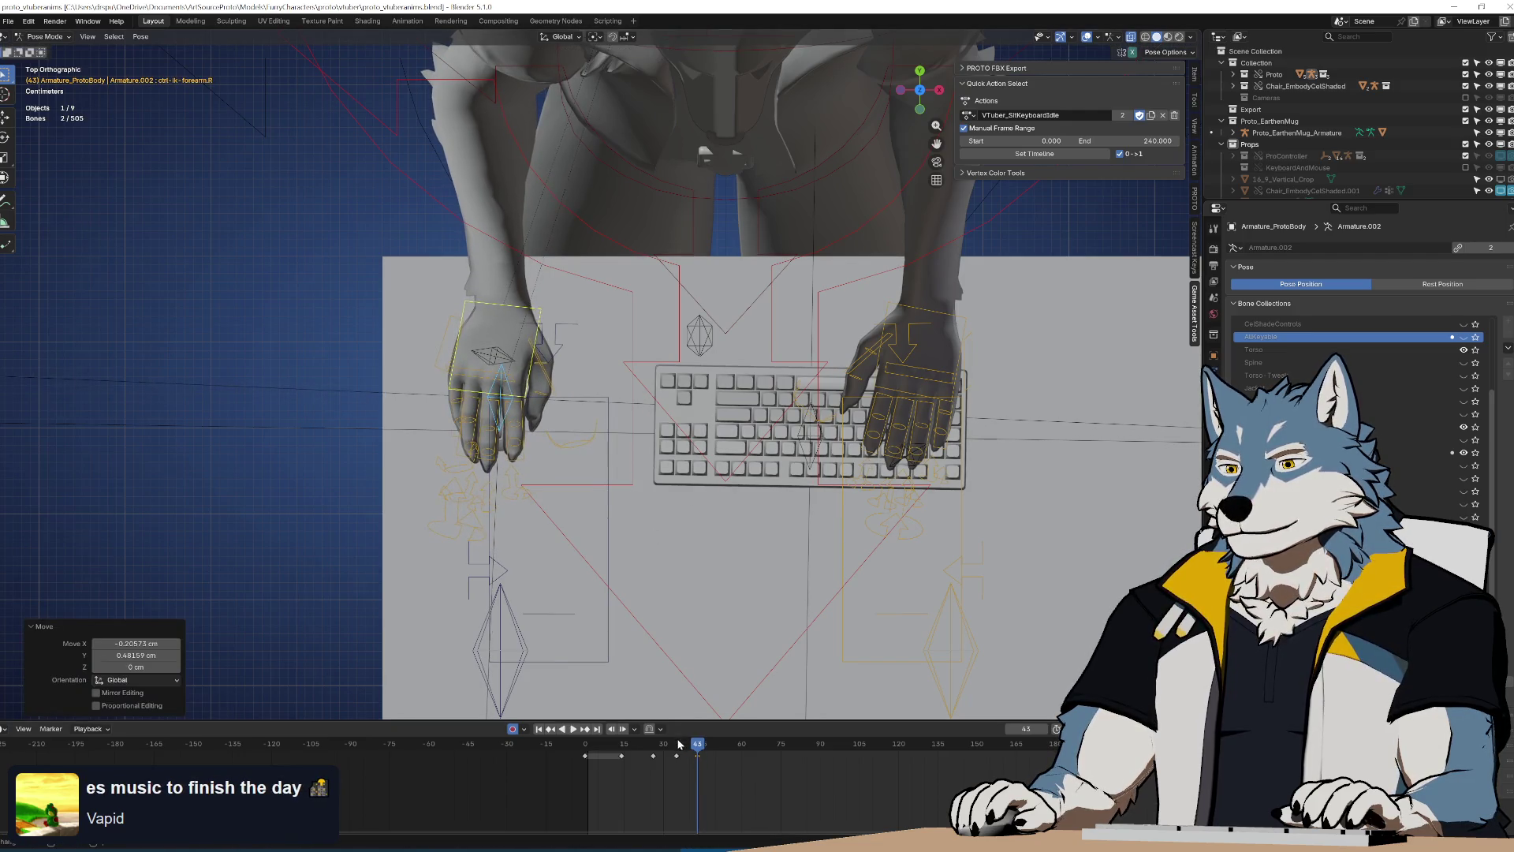
{"action": "key", "text": "space"}
{"action": "left_click_drag", "start_coordinate": [680, 747], "coordinate": [695, 751]}
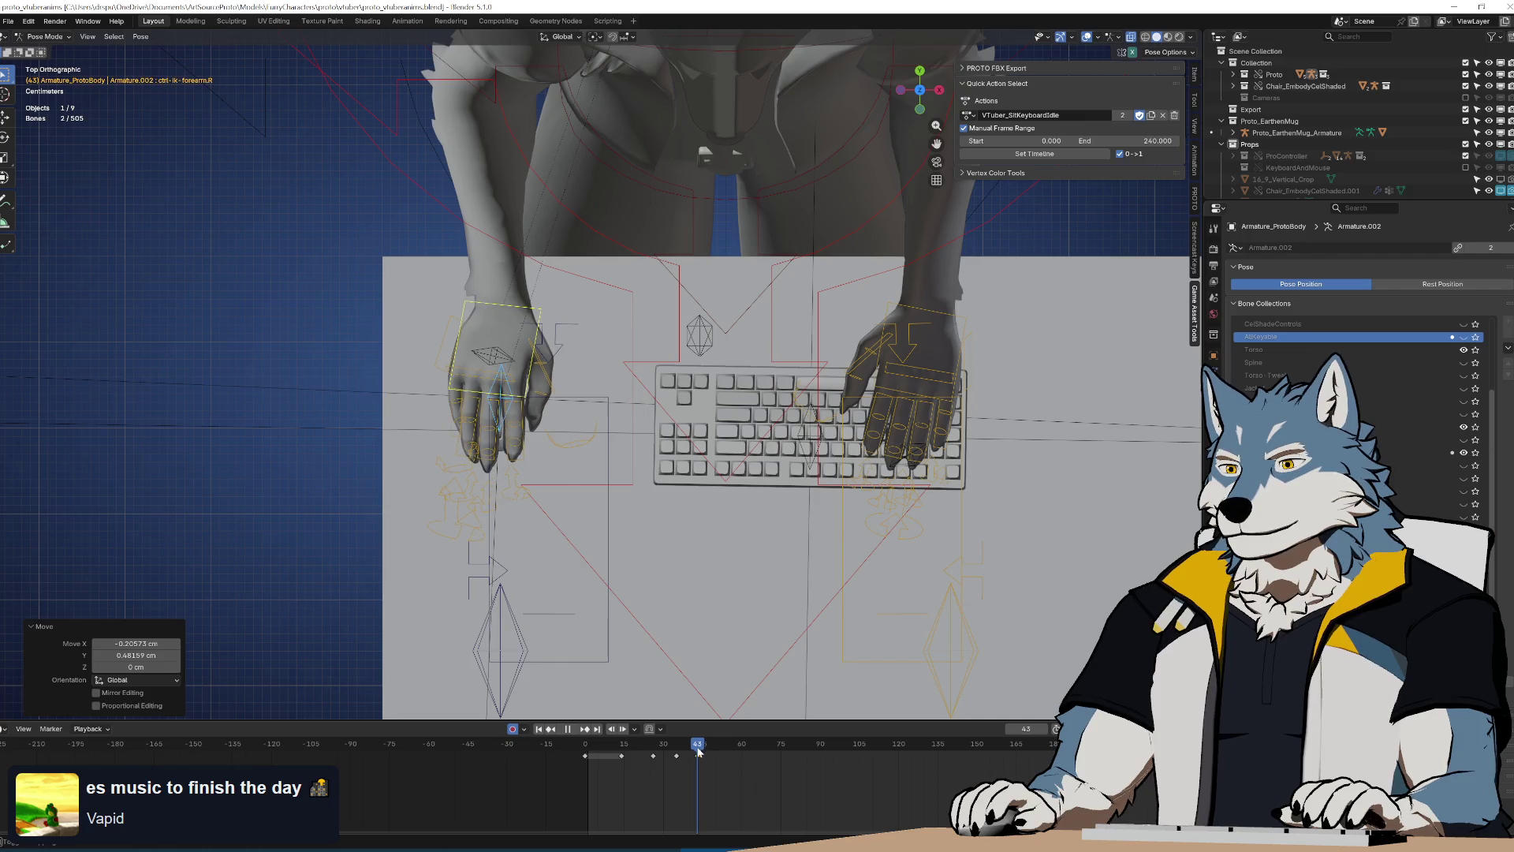
{"action": "key", "text": "g"}
{"action": "left_click", "coordinate": [706, 755]}
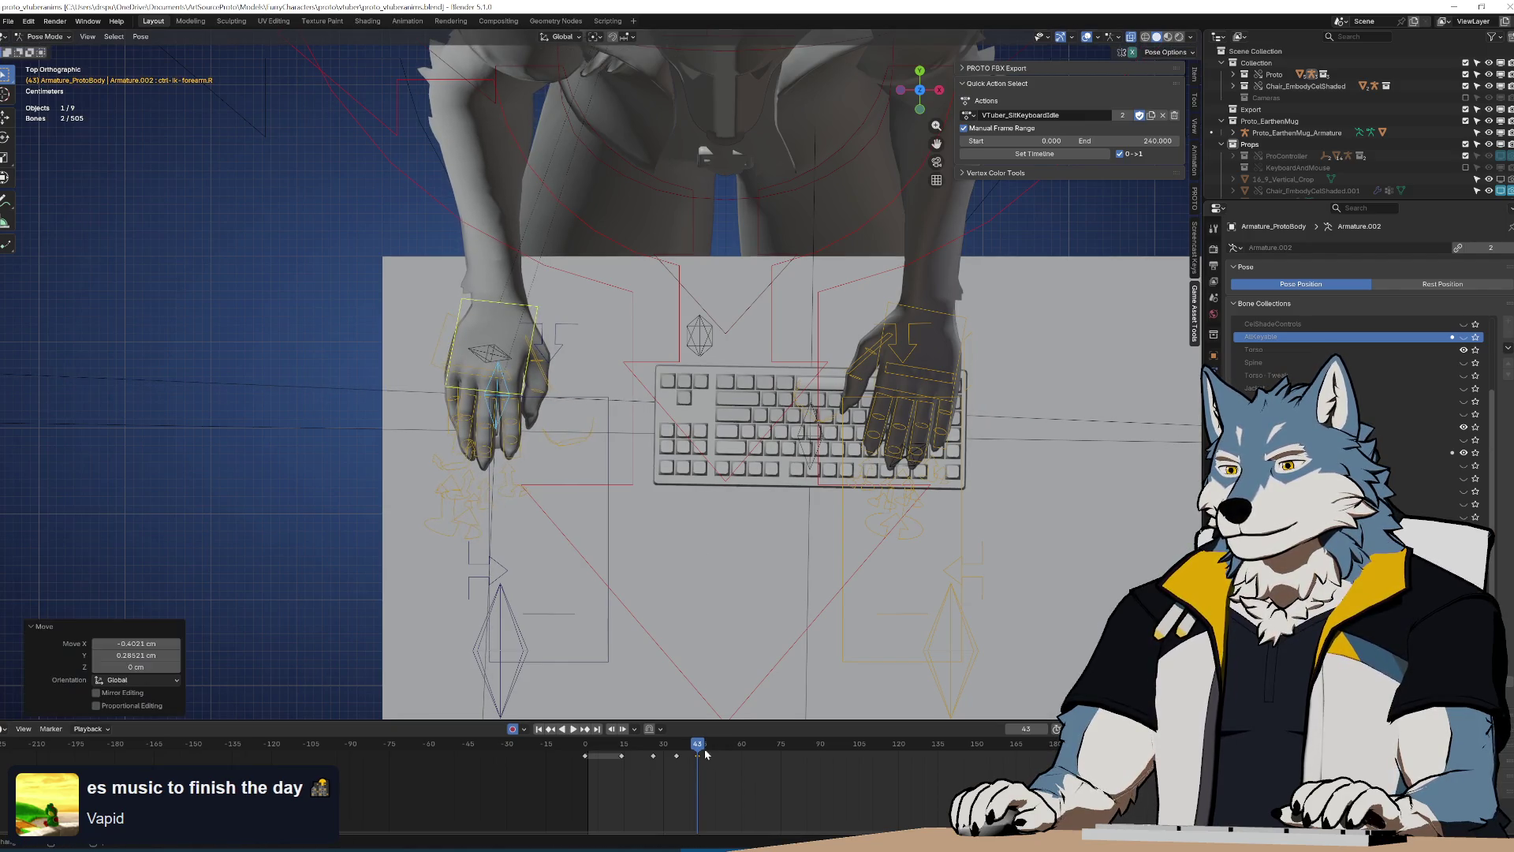
{"action": "key", "text": "space"}
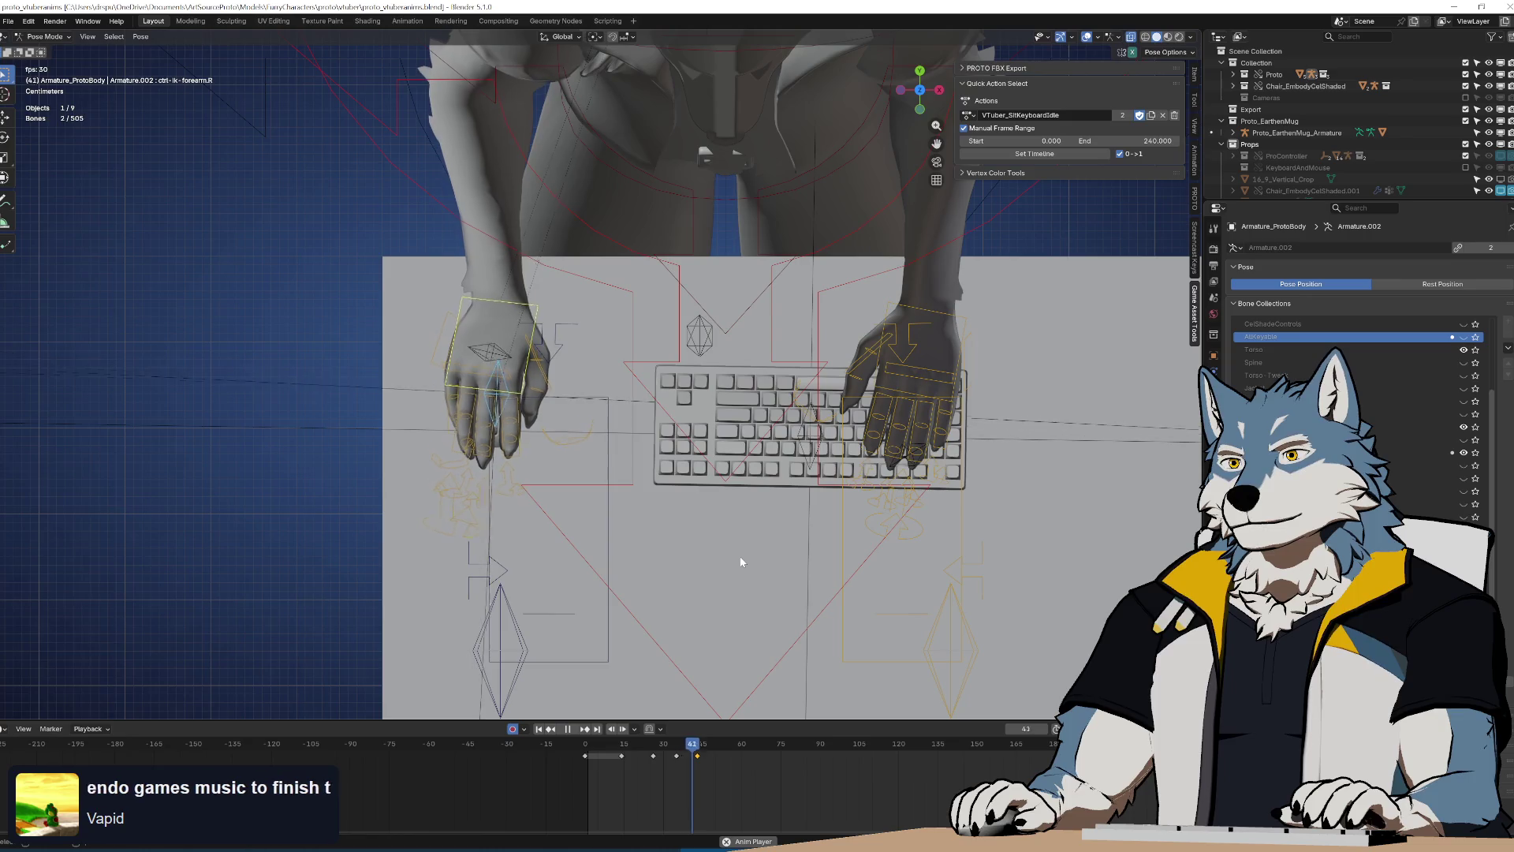
{"action": "key", "text": "space"}
{"action": "left_click", "coordinate": [680, 755]}
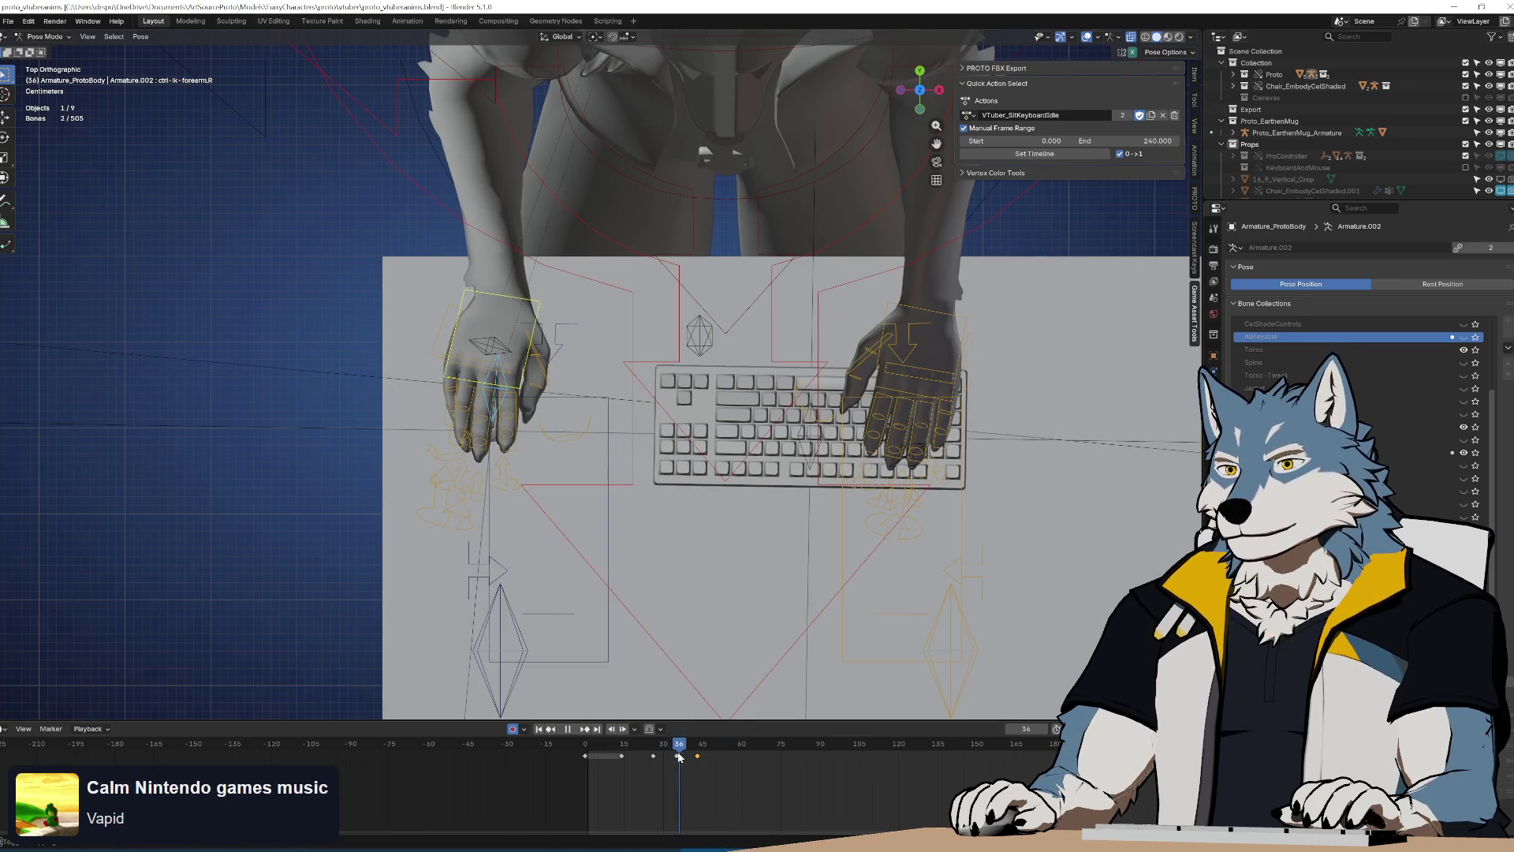
{"action": "left_click_drag", "start_coordinate": [679, 757], "coordinate": [697, 760]}
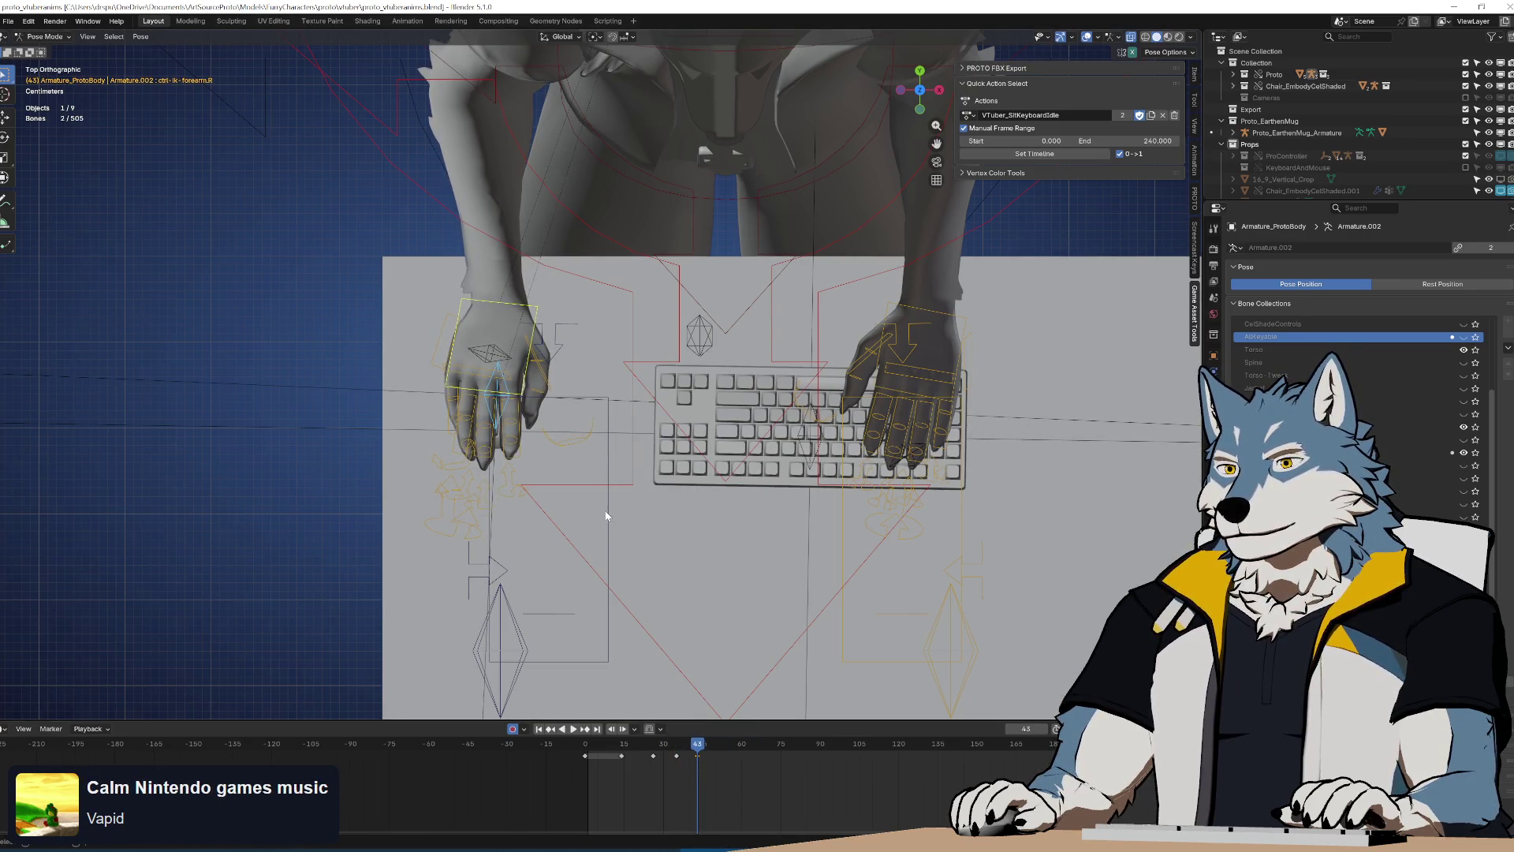
Rotate the hand at frame 43 and shift that keyframe later in time
{"action": "key", "text": "r"}
{"action": "left_click", "coordinate": [498, 580]}
{"action": "key", "text": "space"}
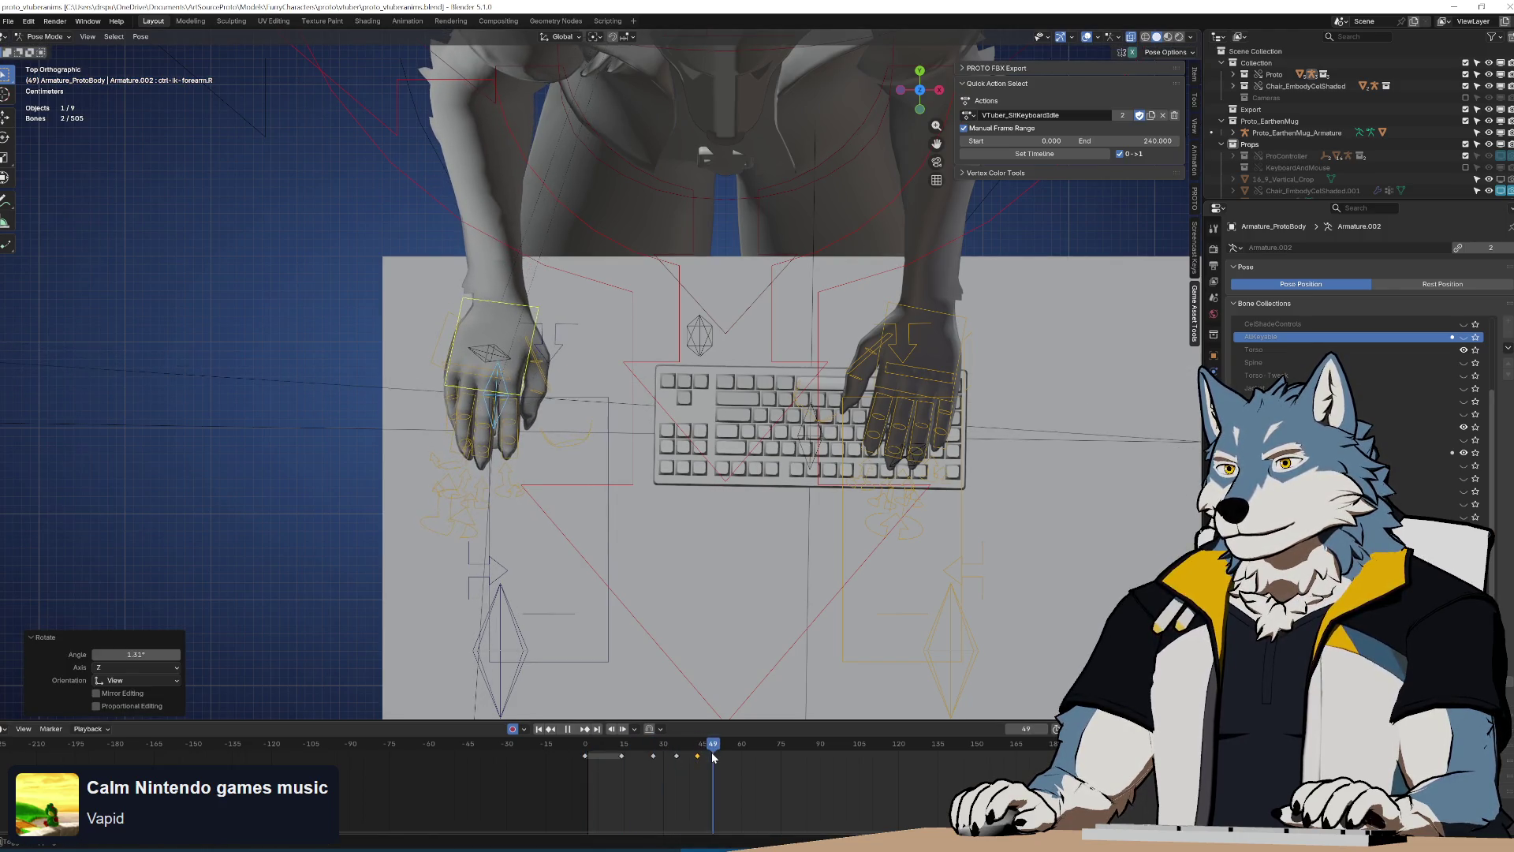
{"action": "key", "text": "g"}
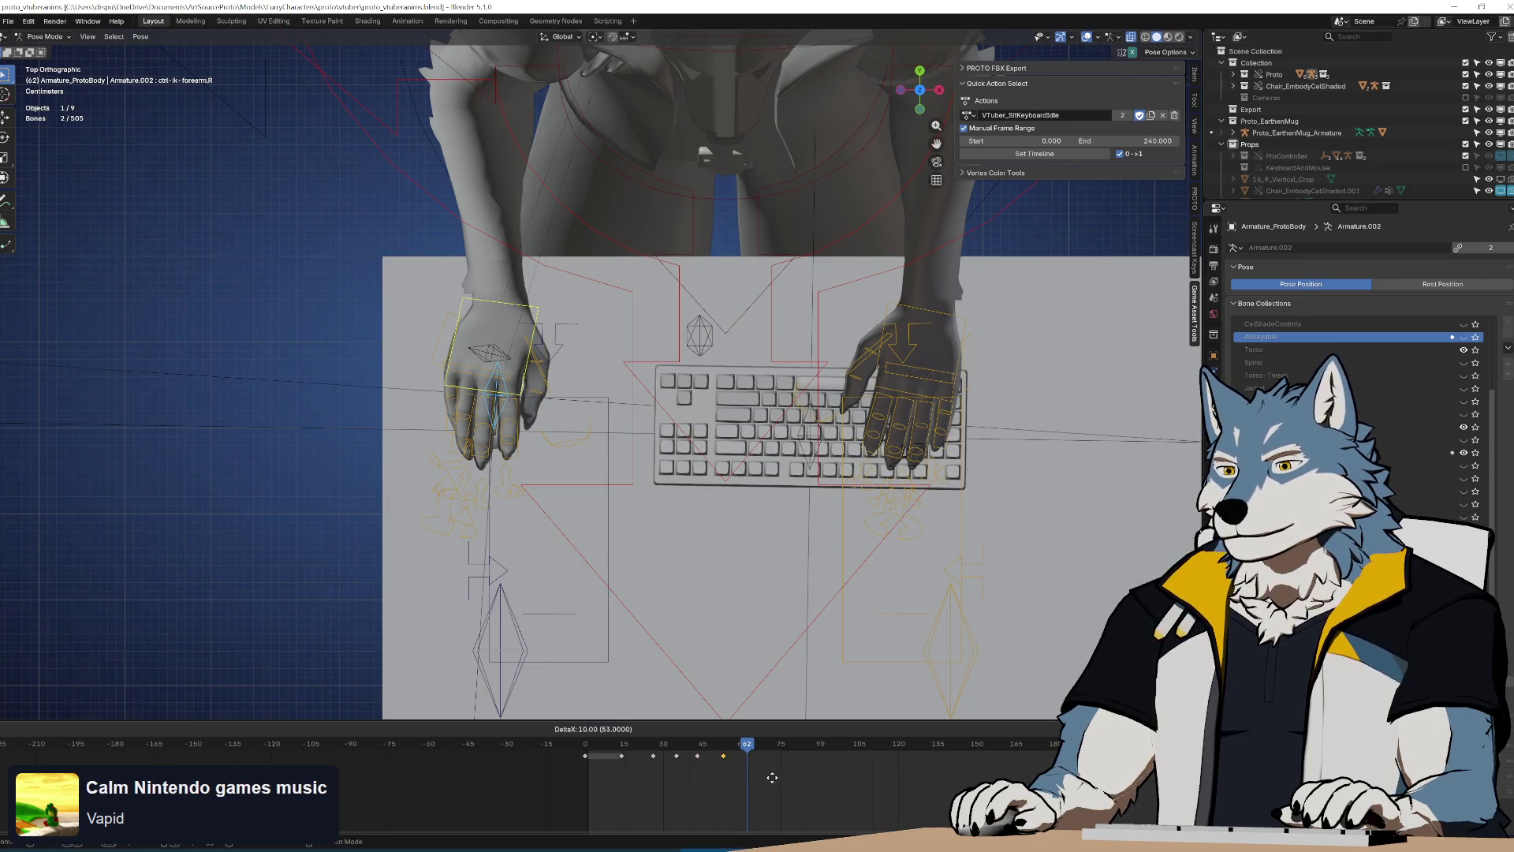
{"action": "left_click", "coordinate": [785, 781]}
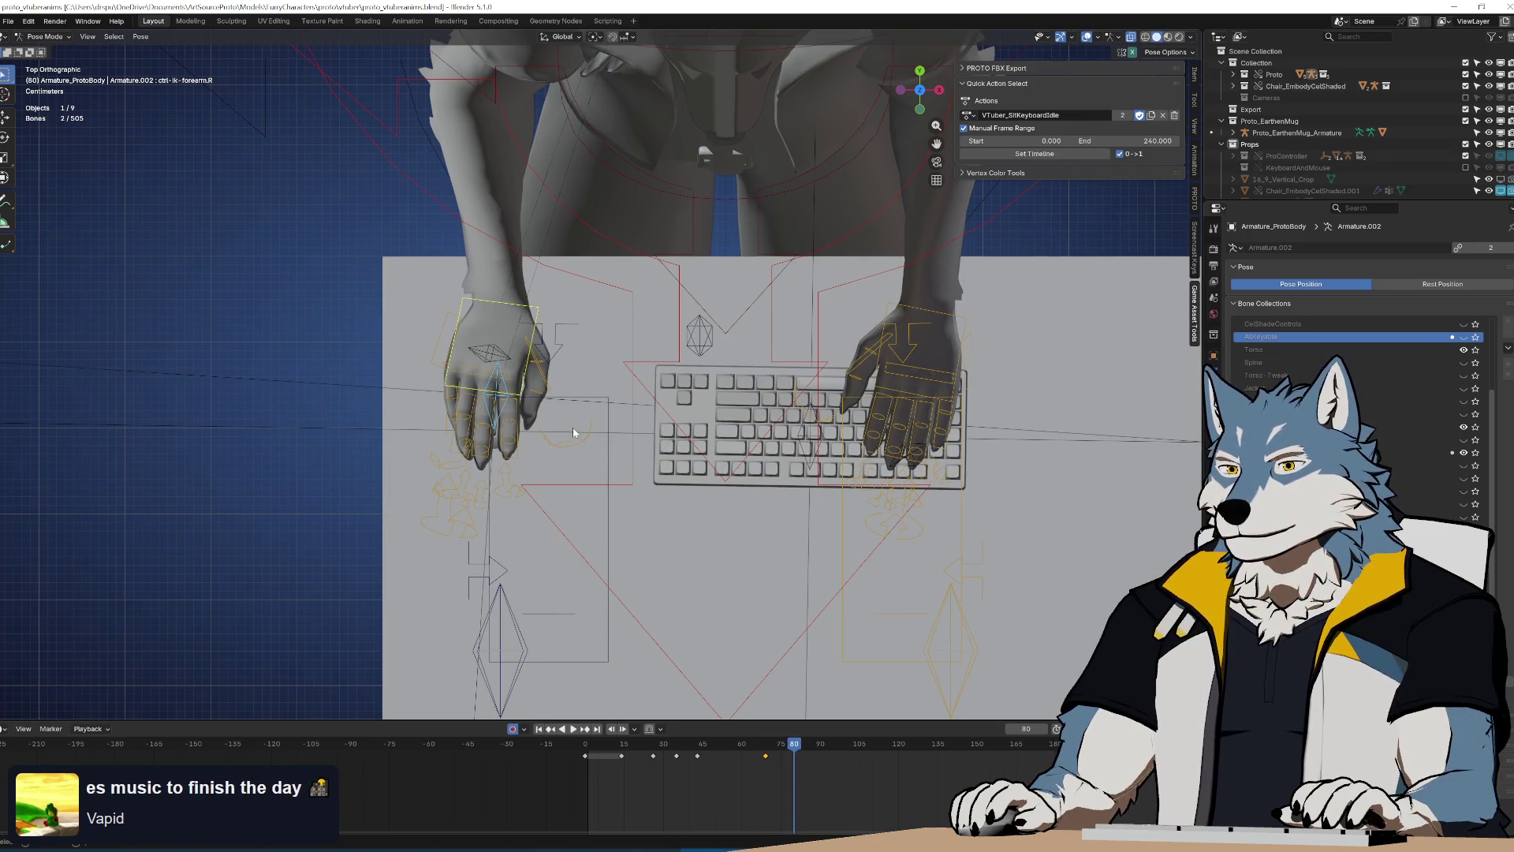
Slide the hand about 3.4 cm right and turn it -18.1°, then view in front perspective
{"action": "key", "text": "g"}
{"action": "left_click", "coordinate": [569, 398]}
{"action": "key", "text": "r"}
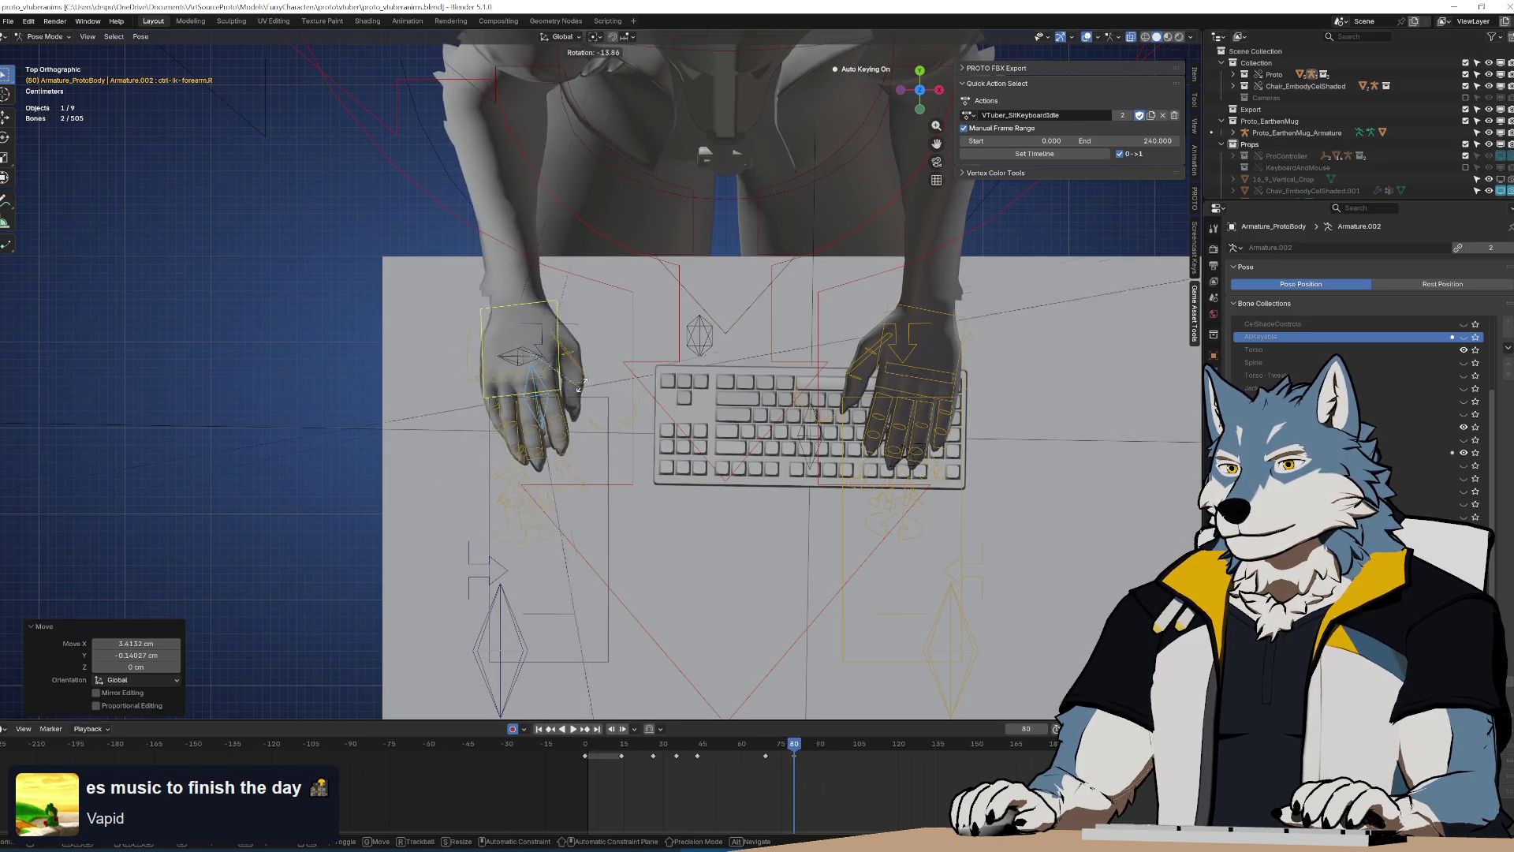
{"action": "left_click", "coordinate": [580, 385]}
{"action": "key", "text": "space"}
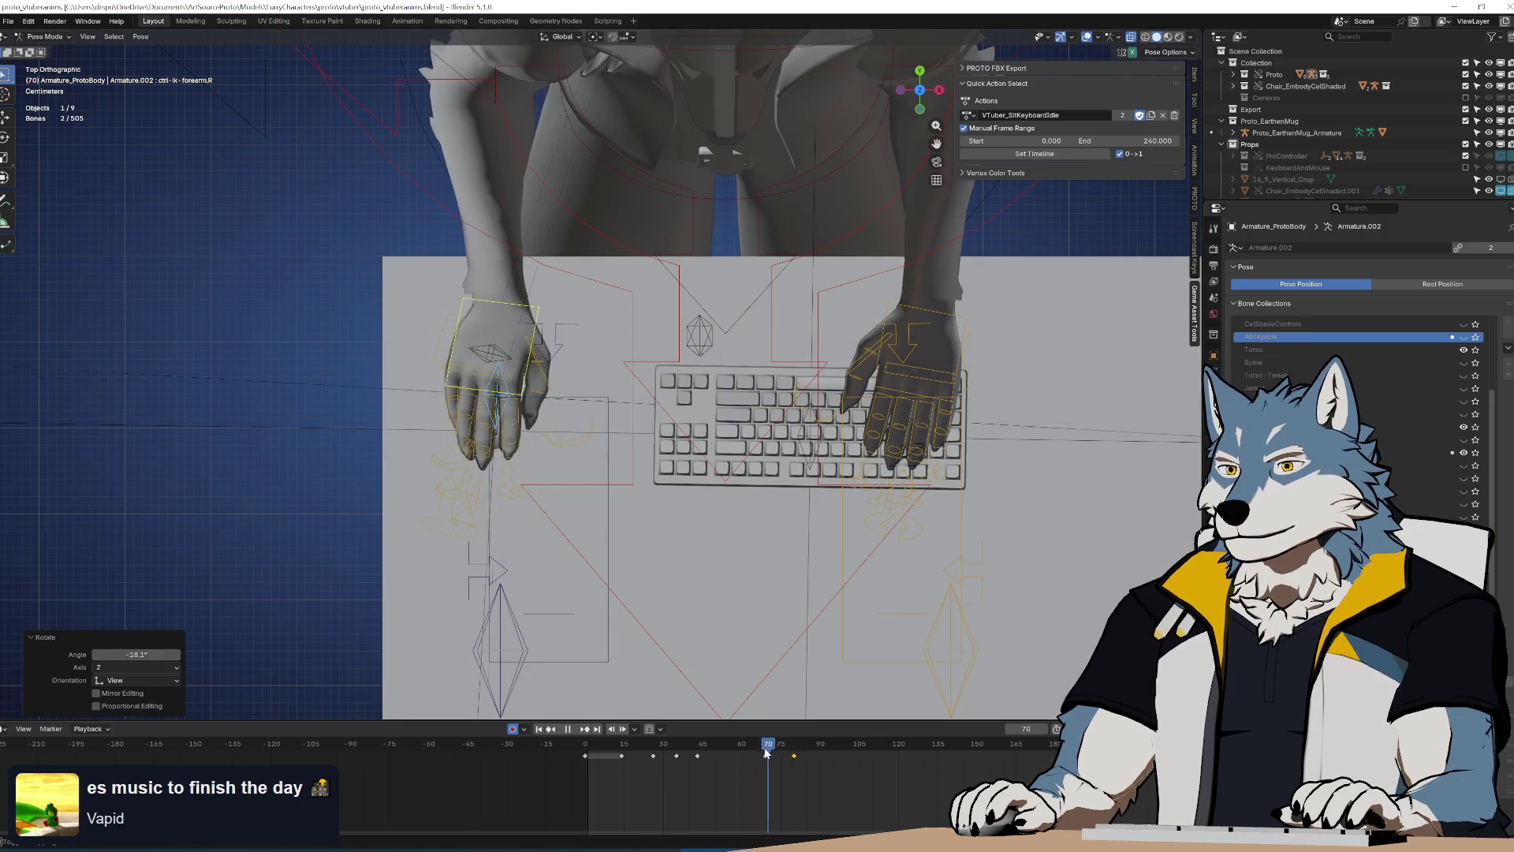
{"action": "middle_click_drag", "start_coordinate": [584, 679], "coordinate": [679, 436]}
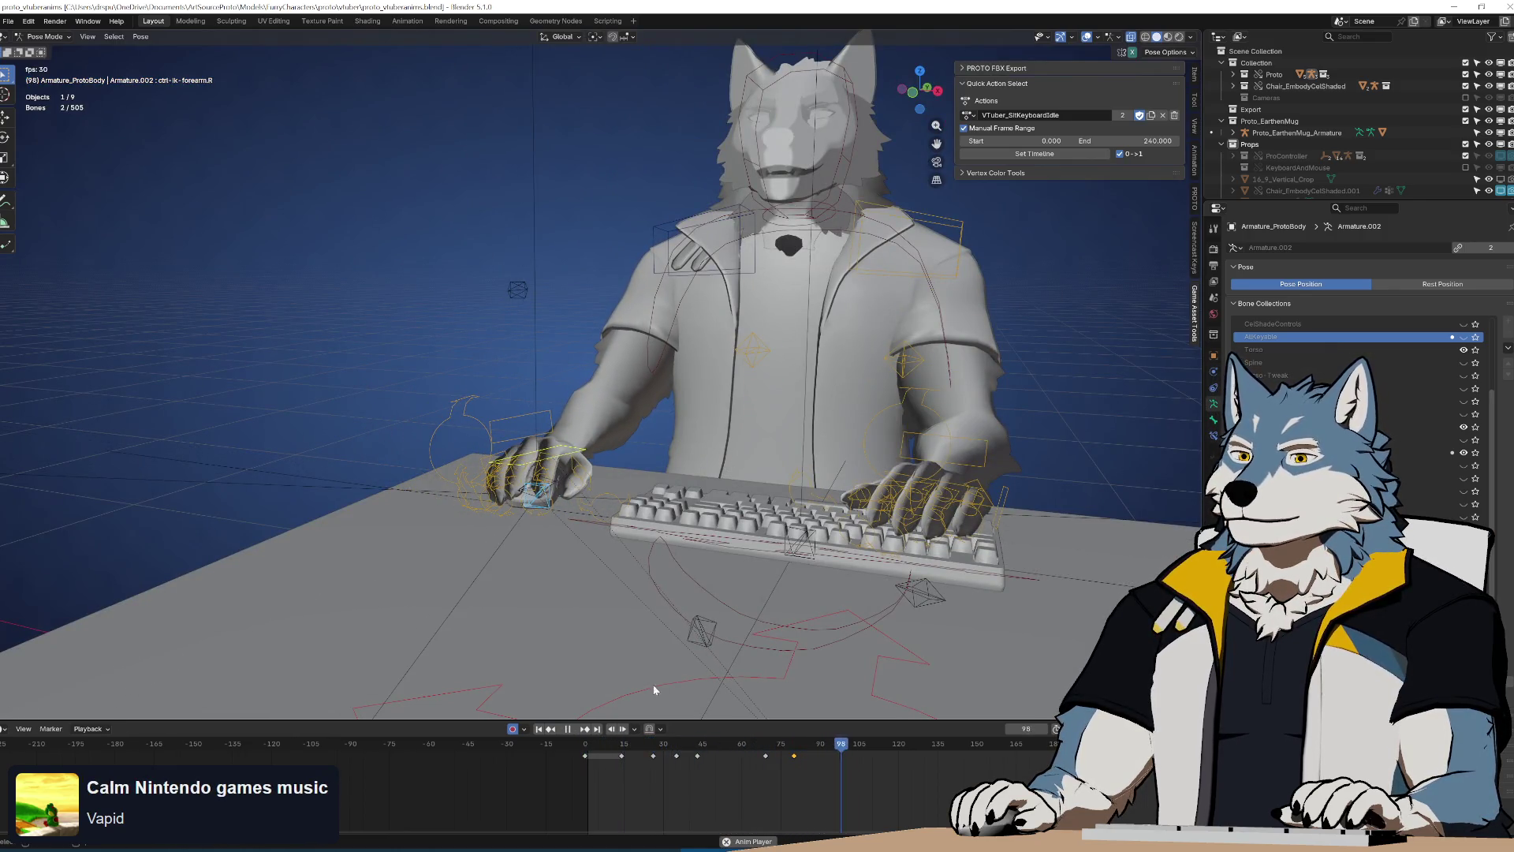
Slide the hand key near frame 40 five frames later to land at frame 48
{"action": "left_click", "coordinate": [668, 746]}
{"action": "left_click_drag", "start_coordinate": [718, 767], "coordinate": [719, 767]}
{"action": "key", "text": "g"}
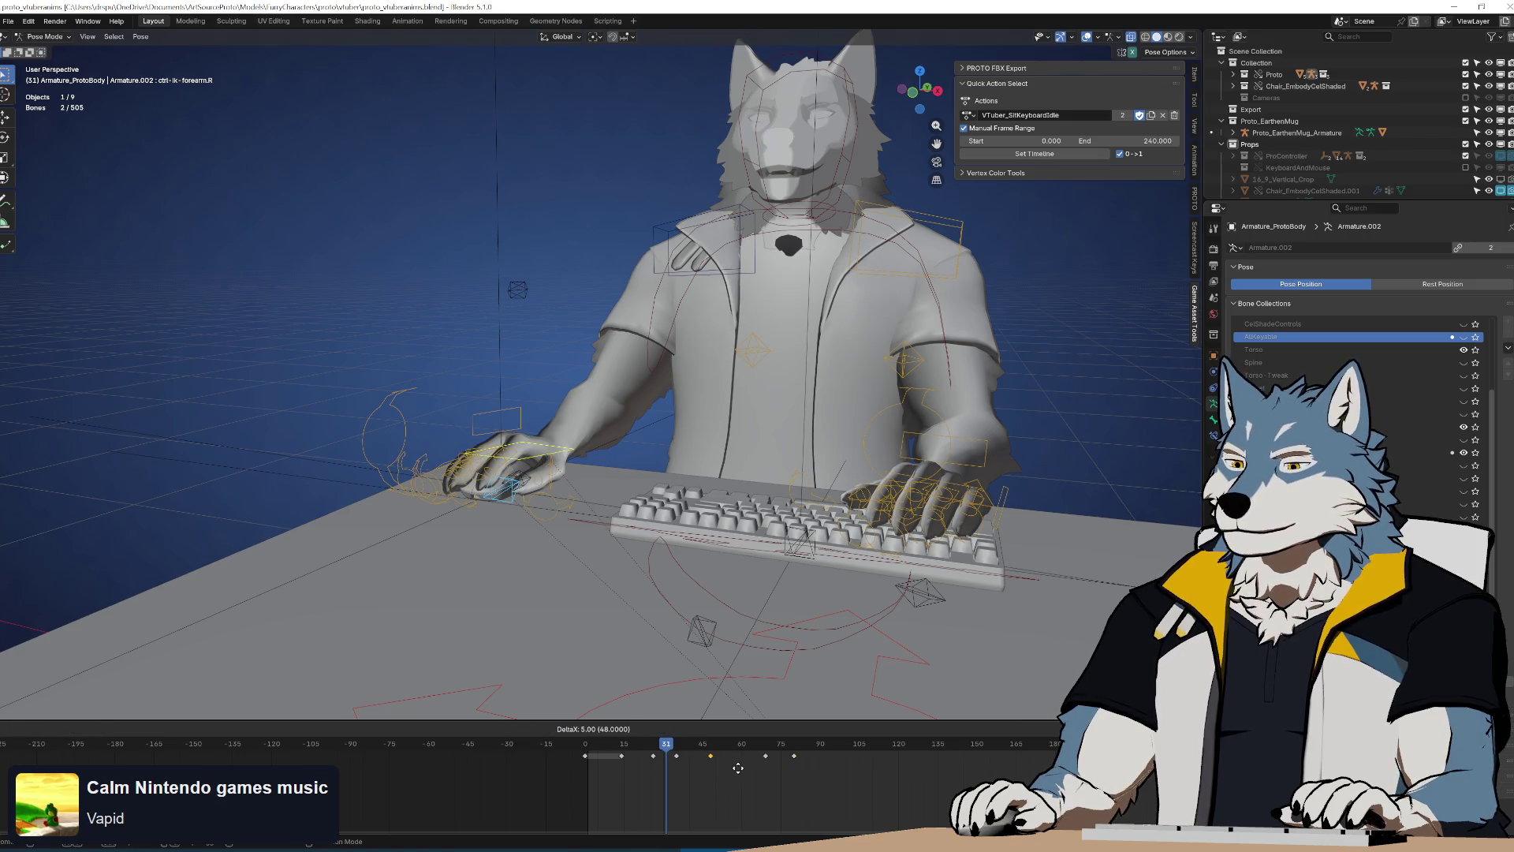
{"action": "key", "text": "shift+Left"}
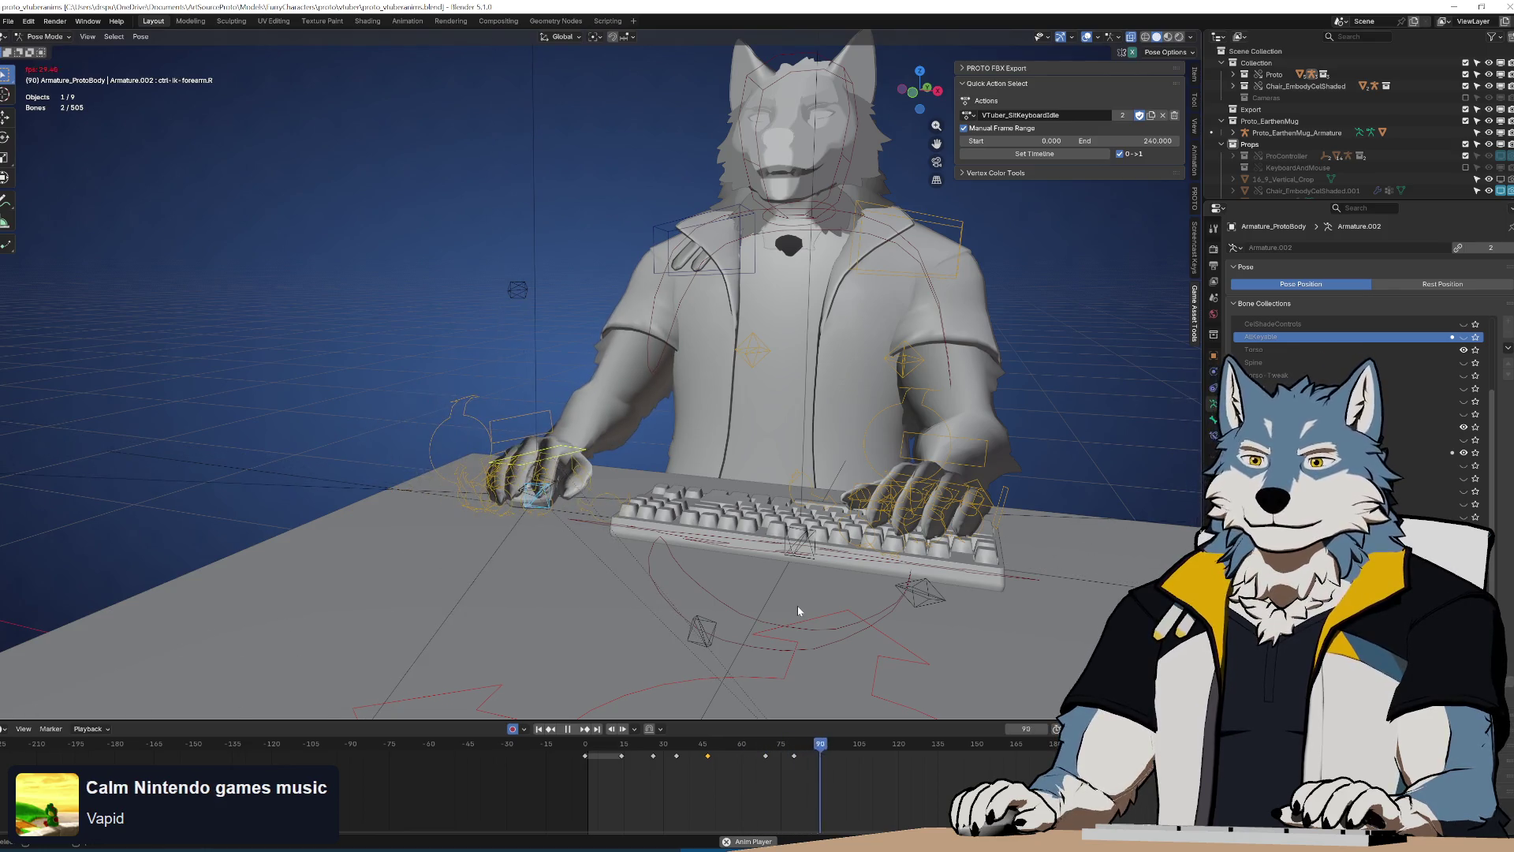
{"action": "key", "text": "space"}
Move the frame-80 hand key past frame 90 and play back the retimed animation
{"action": "left_click", "coordinate": [794, 756]}
{"action": "key", "text": "g"}
{"action": "left_click", "coordinate": [842, 772]}
{"action": "key", "text": "space"}
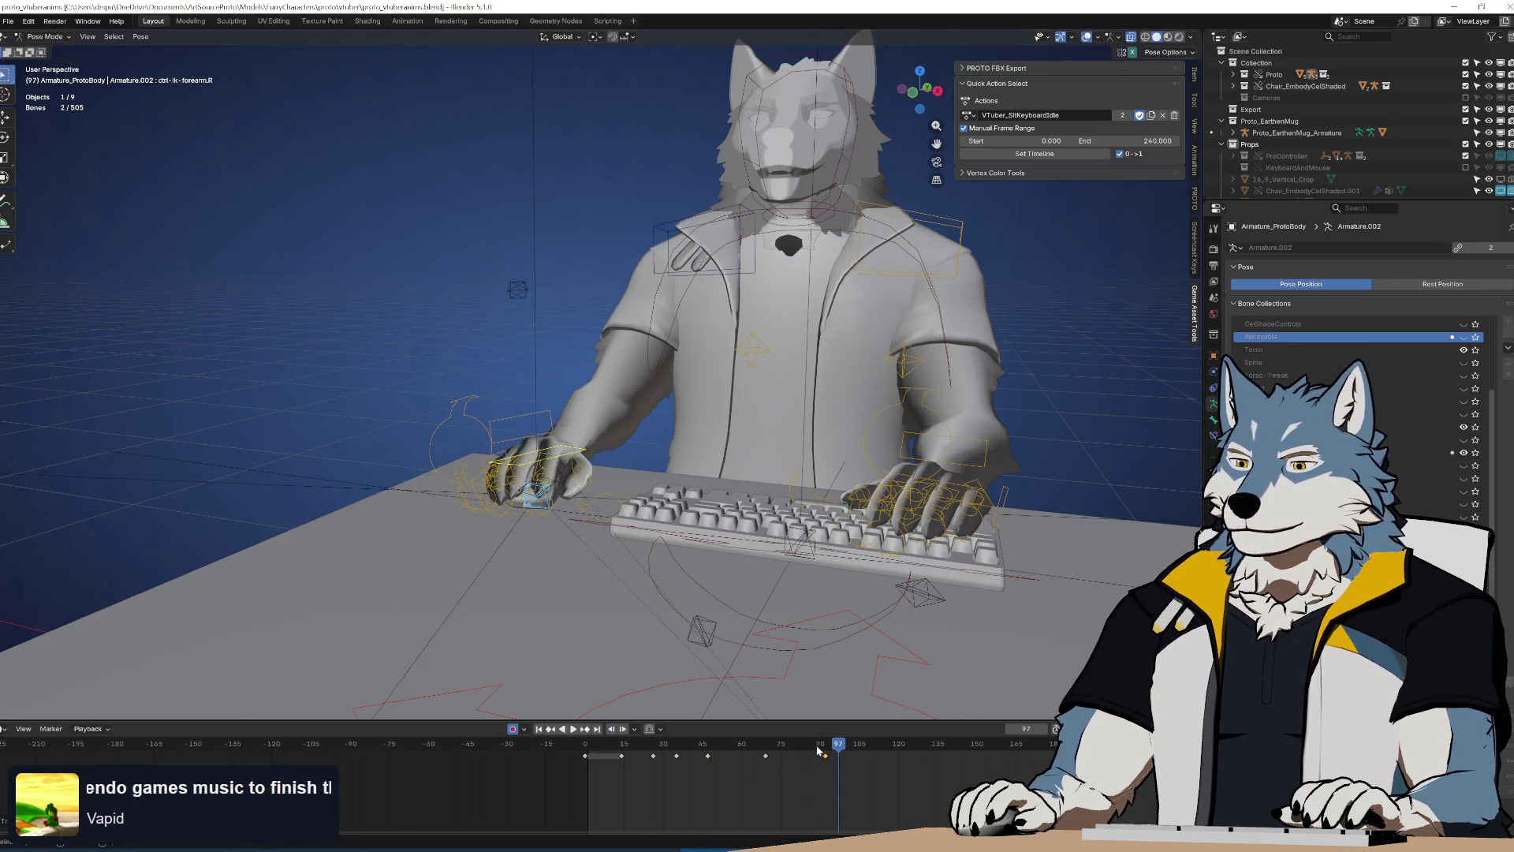
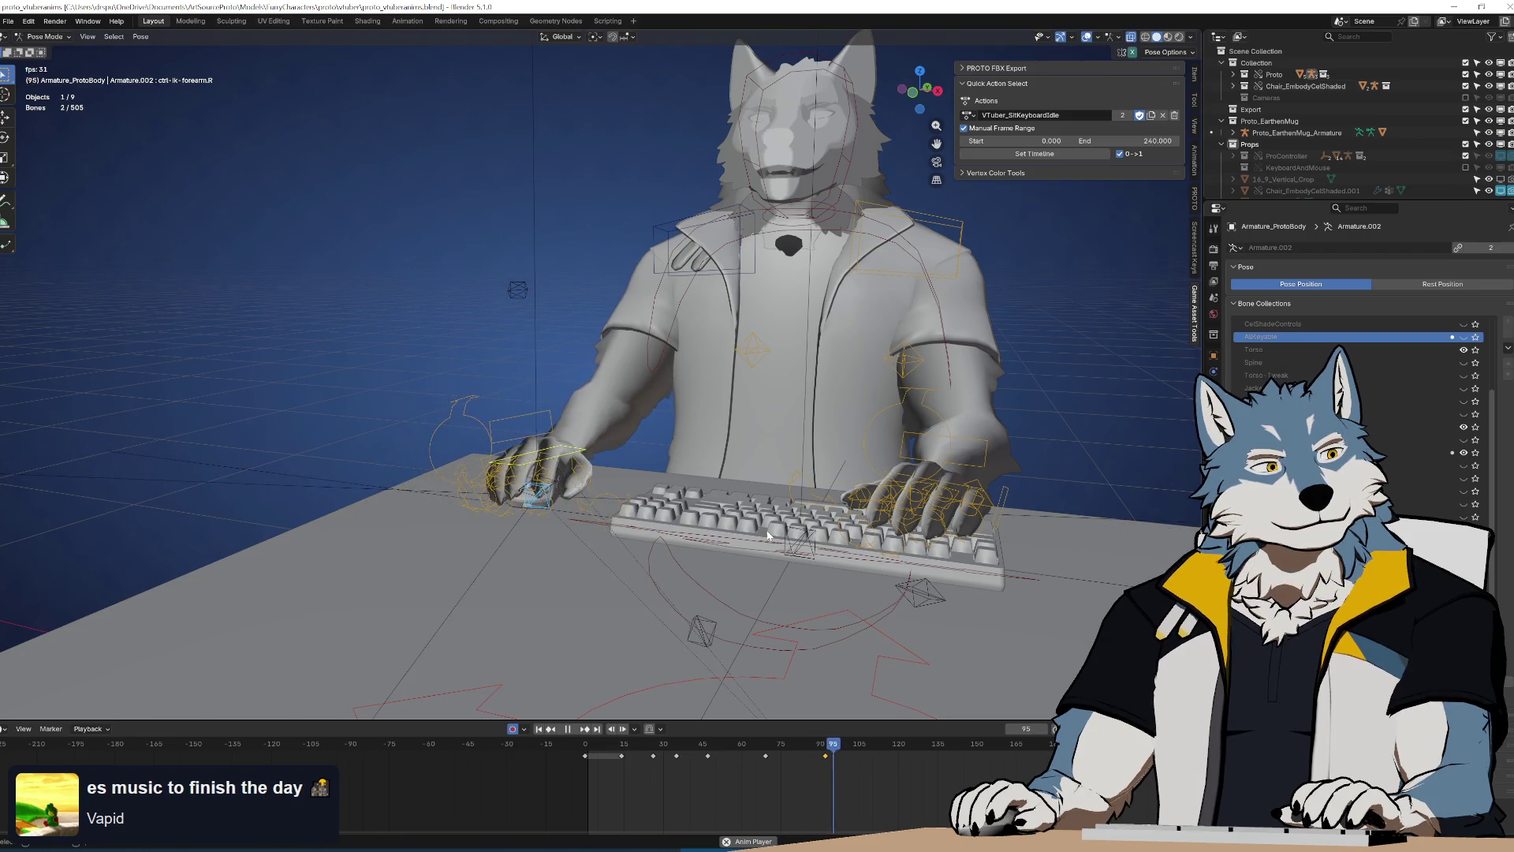
Replay the loop from frame 70 and stop at frame 92 to review the right arm's bend
{"action": "key", "text": "space"}
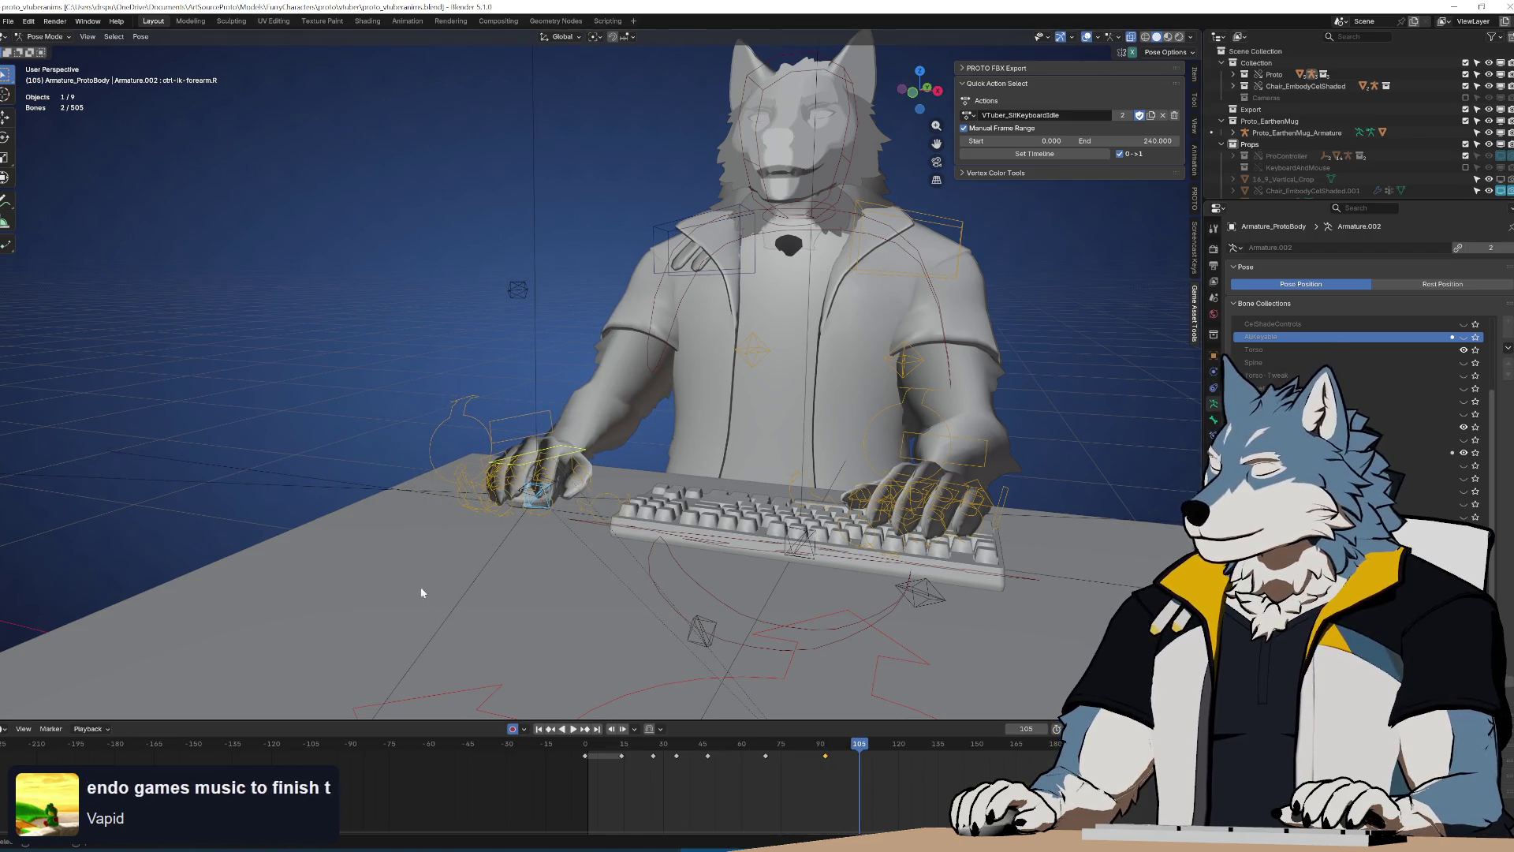
{"action": "left_click", "coordinate": [765, 750]}
{"action": "key", "text": "space"}
{"action": "left_click", "coordinate": [770, 750]}
{"action": "key", "text": "space"}
{"action": "middle_click_drag", "start_coordinate": [647, 355], "coordinate": [741, 371]}
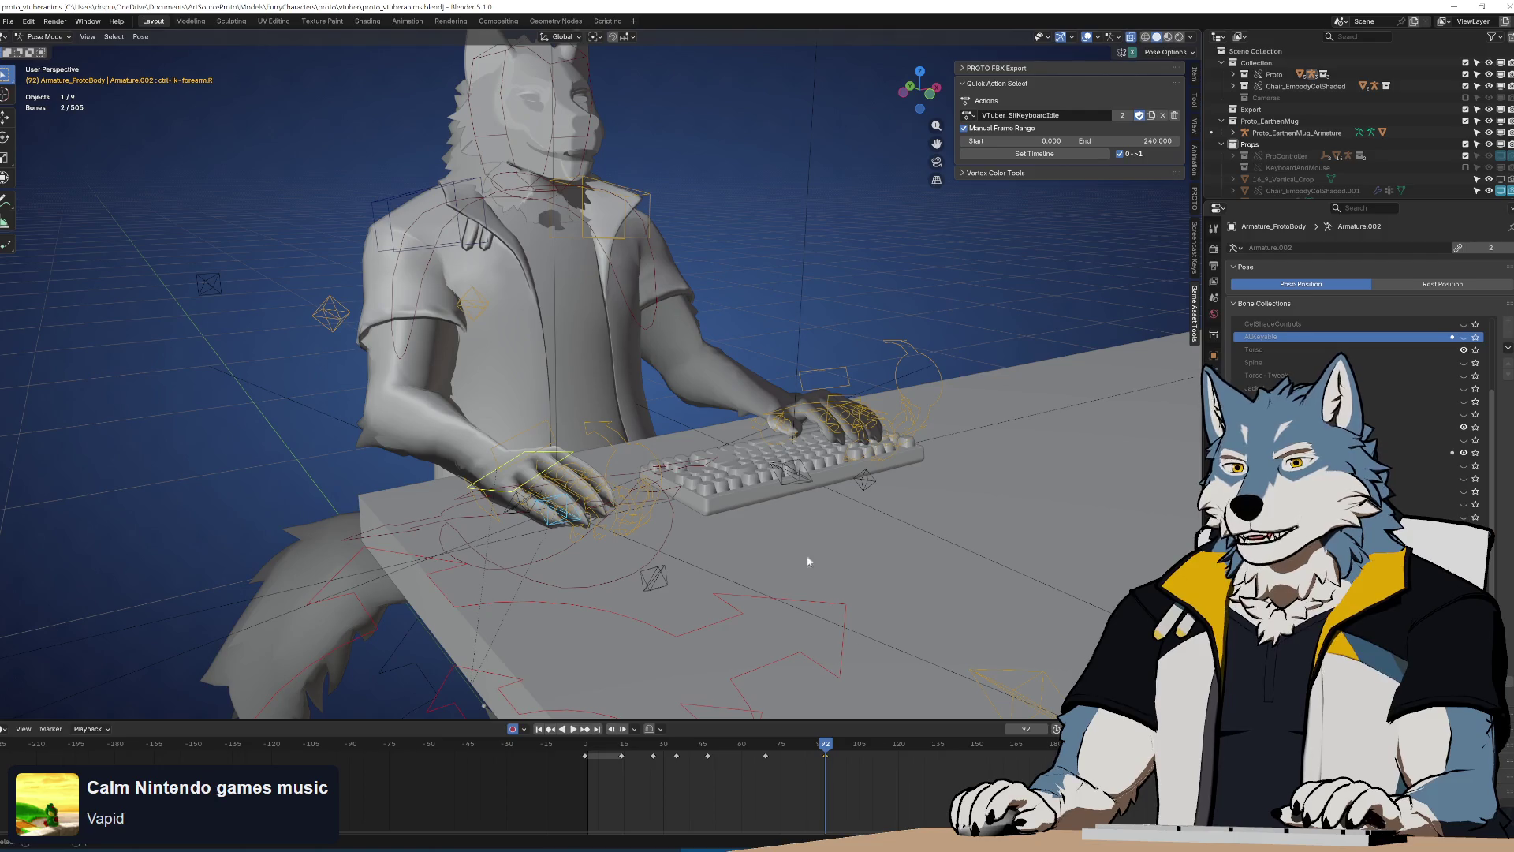
{"action": "left_click", "coordinate": [768, 753]}
{"action": "key", "text": "space"}
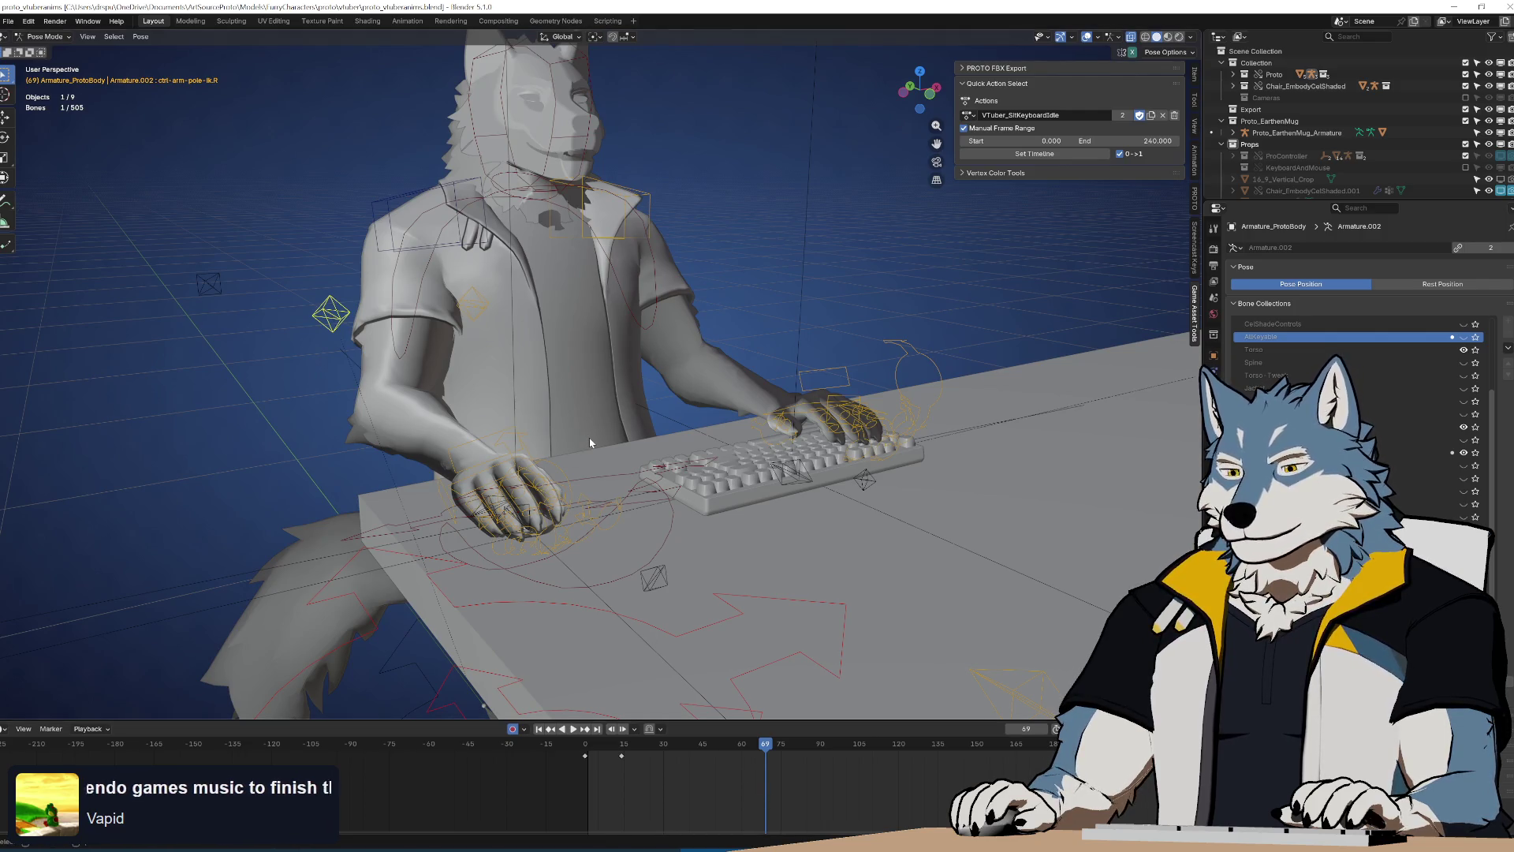
{"action": "key", "text": "space"}
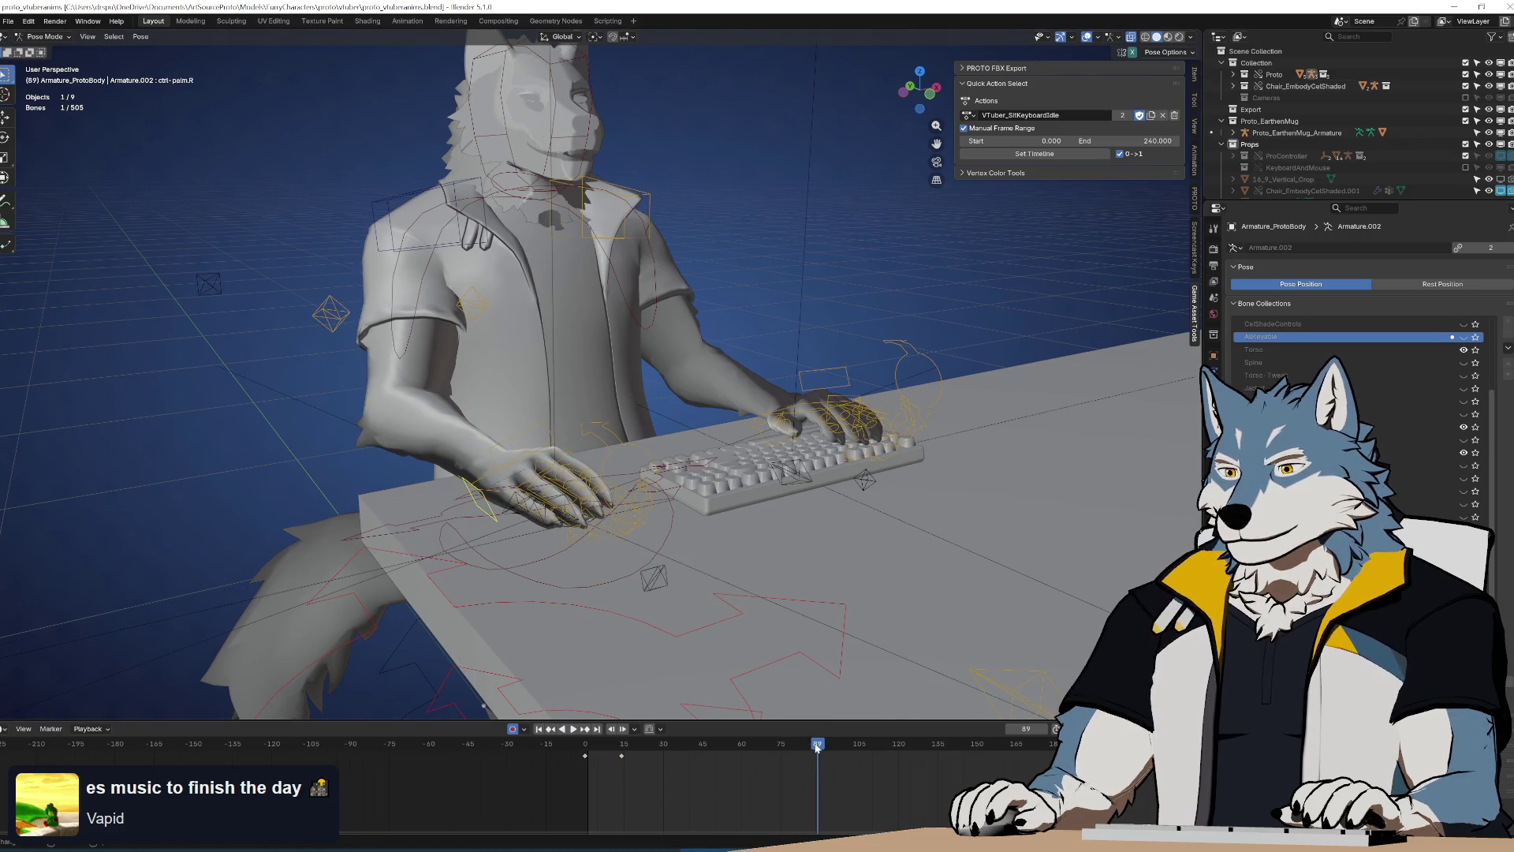
{"action": "left_click_drag", "start_coordinate": [815, 747], "coordinate": [825, 747]}
Move the right elbow pole control (ctrl-arm-pole-ik.R) at frame 92, auto-keying its new position
{"action": "left_click", "coordinate": [338, 325]}
{"action": "middle_click_drag", "start_coordinate": [622, 440], "coordinate": [442, 445]}
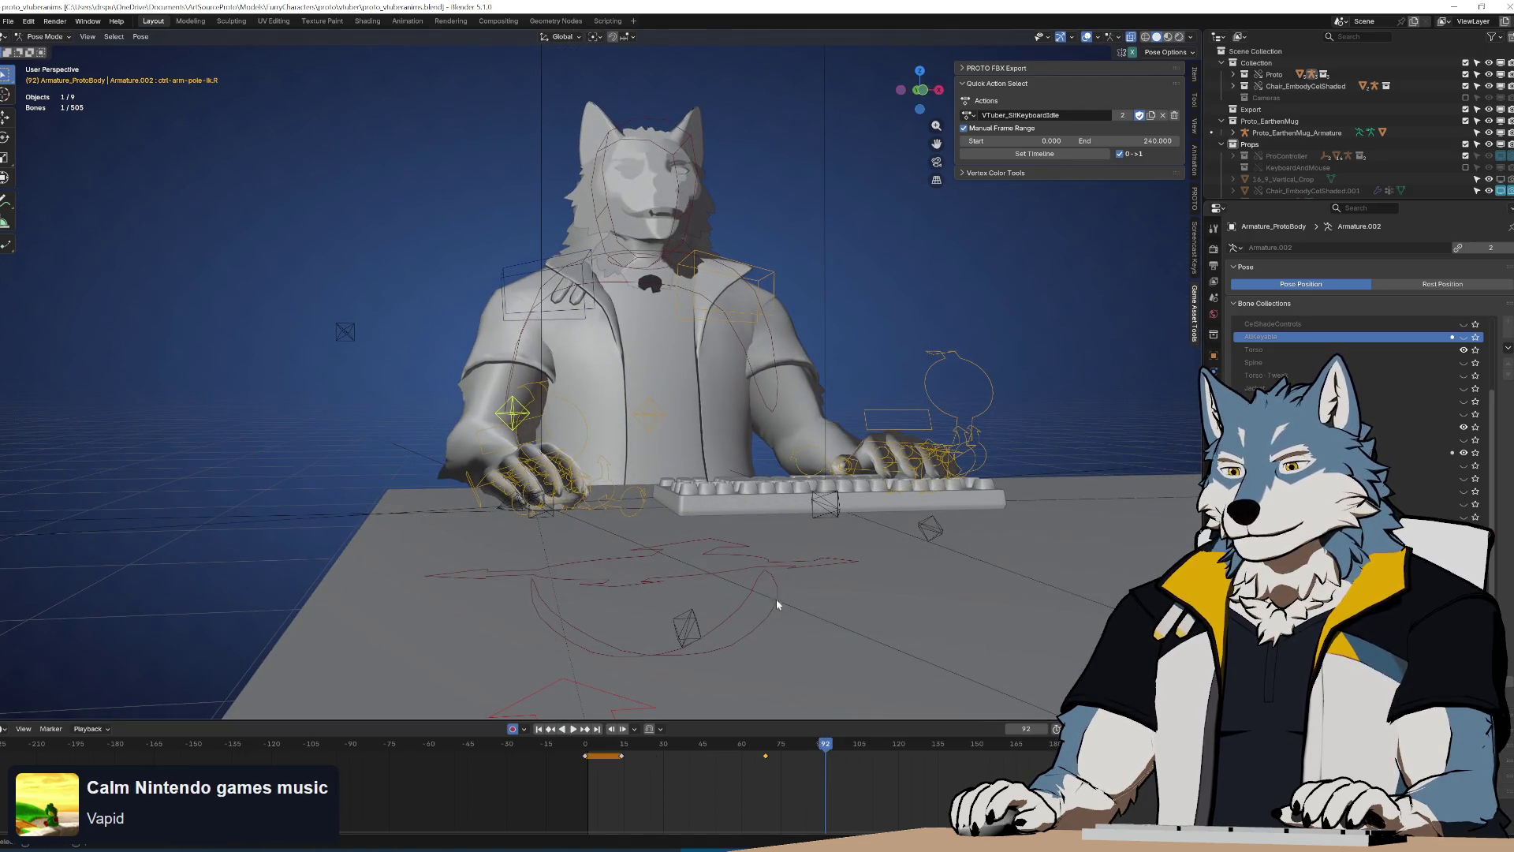
{"action": "key", "text": "g"}
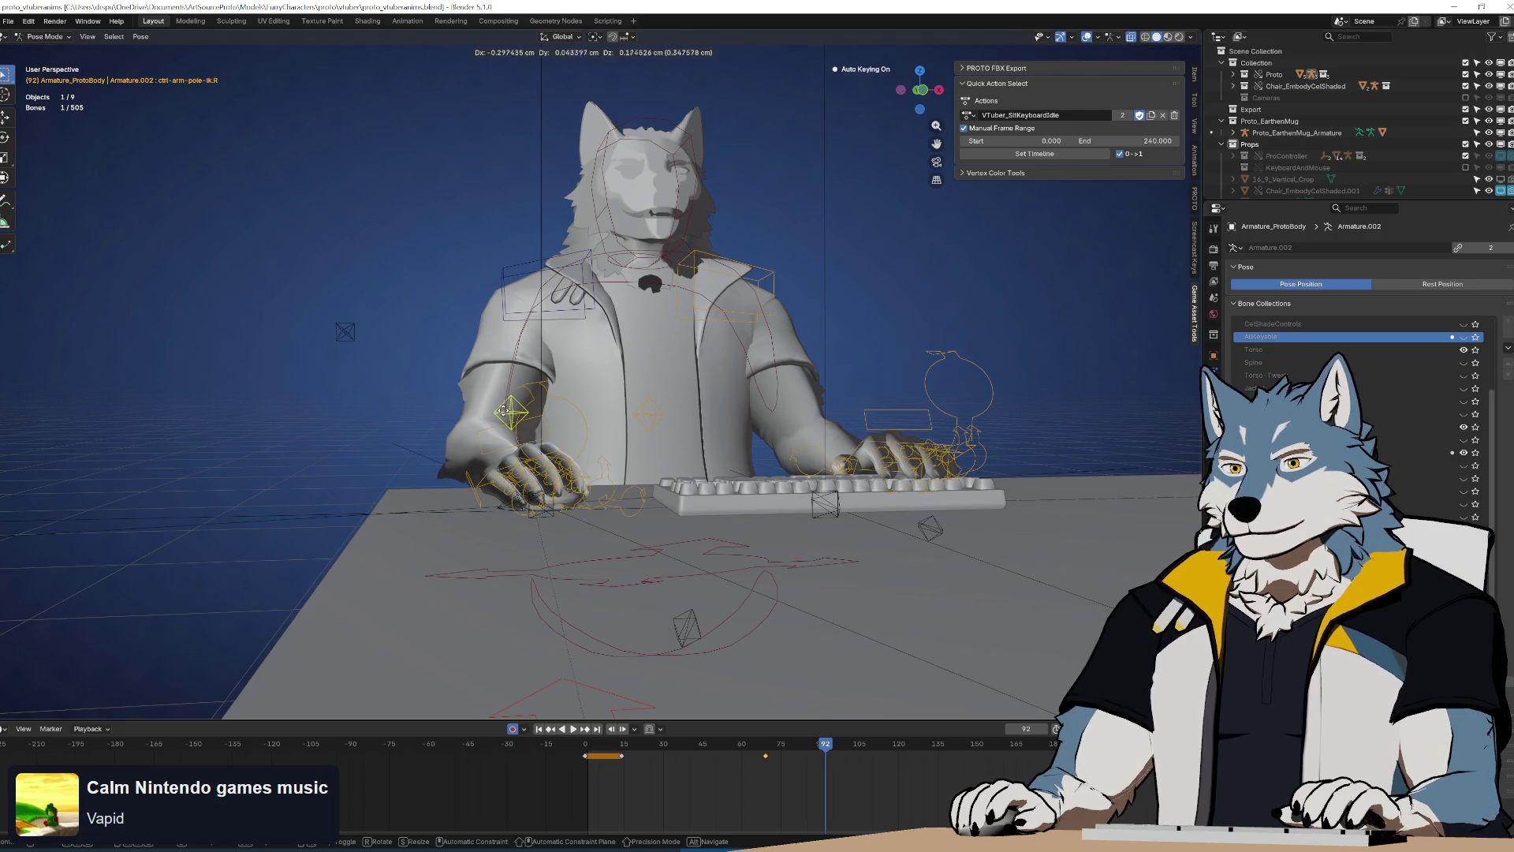
{"action": "left_click", "coordinate": [504, 411]}
Readjust the pole at frame 92 to about −1.51 cm X, 0.22 cm Y, 0.80 cm Z
{"action": "key", "text": "space"}
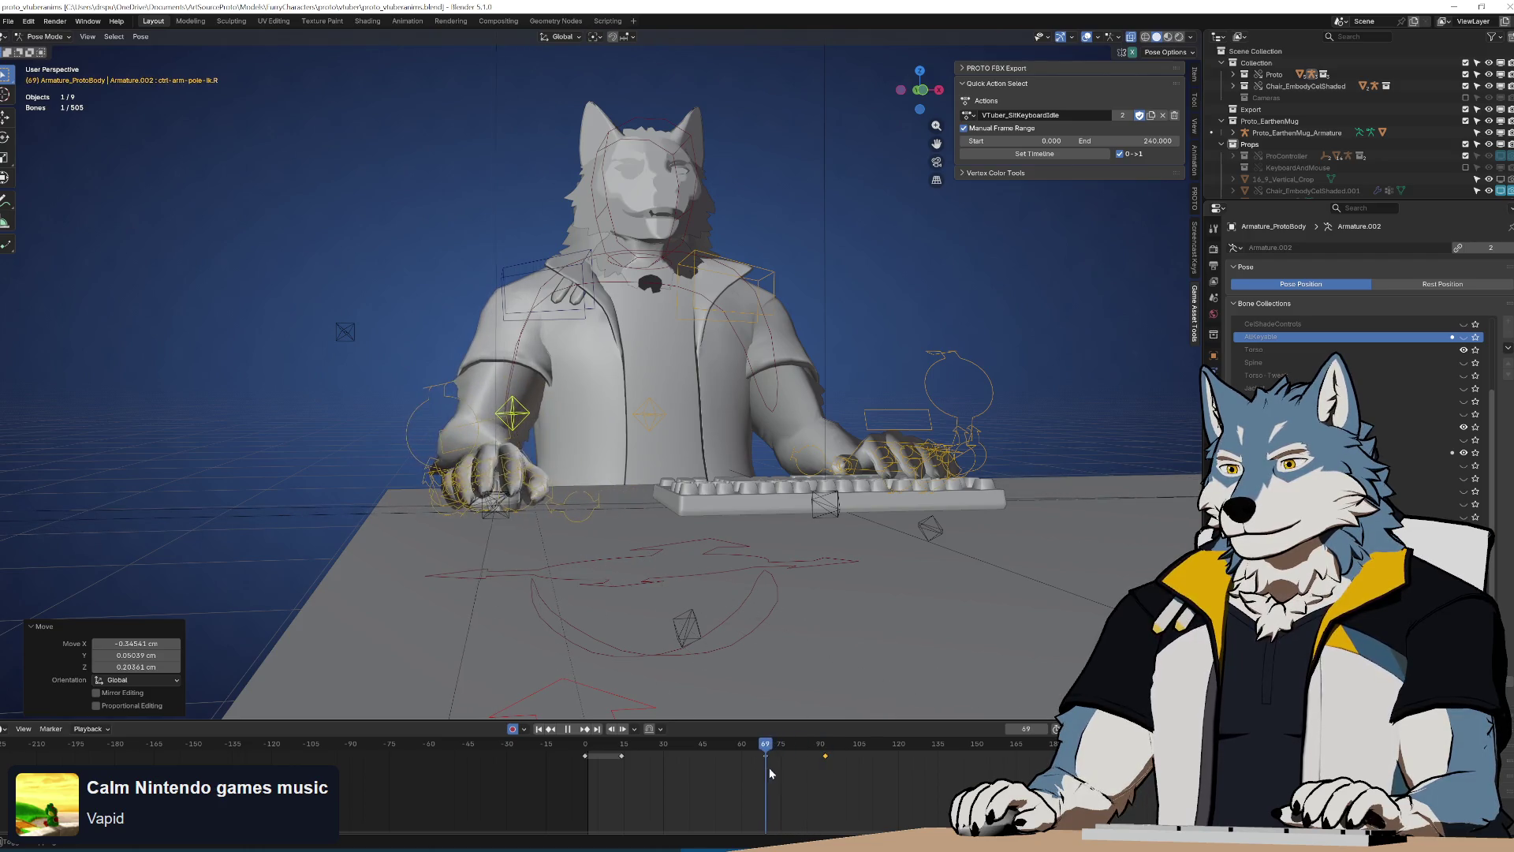
{"action": "key", "text": "space"}
{"action": "key", "text": "g"}
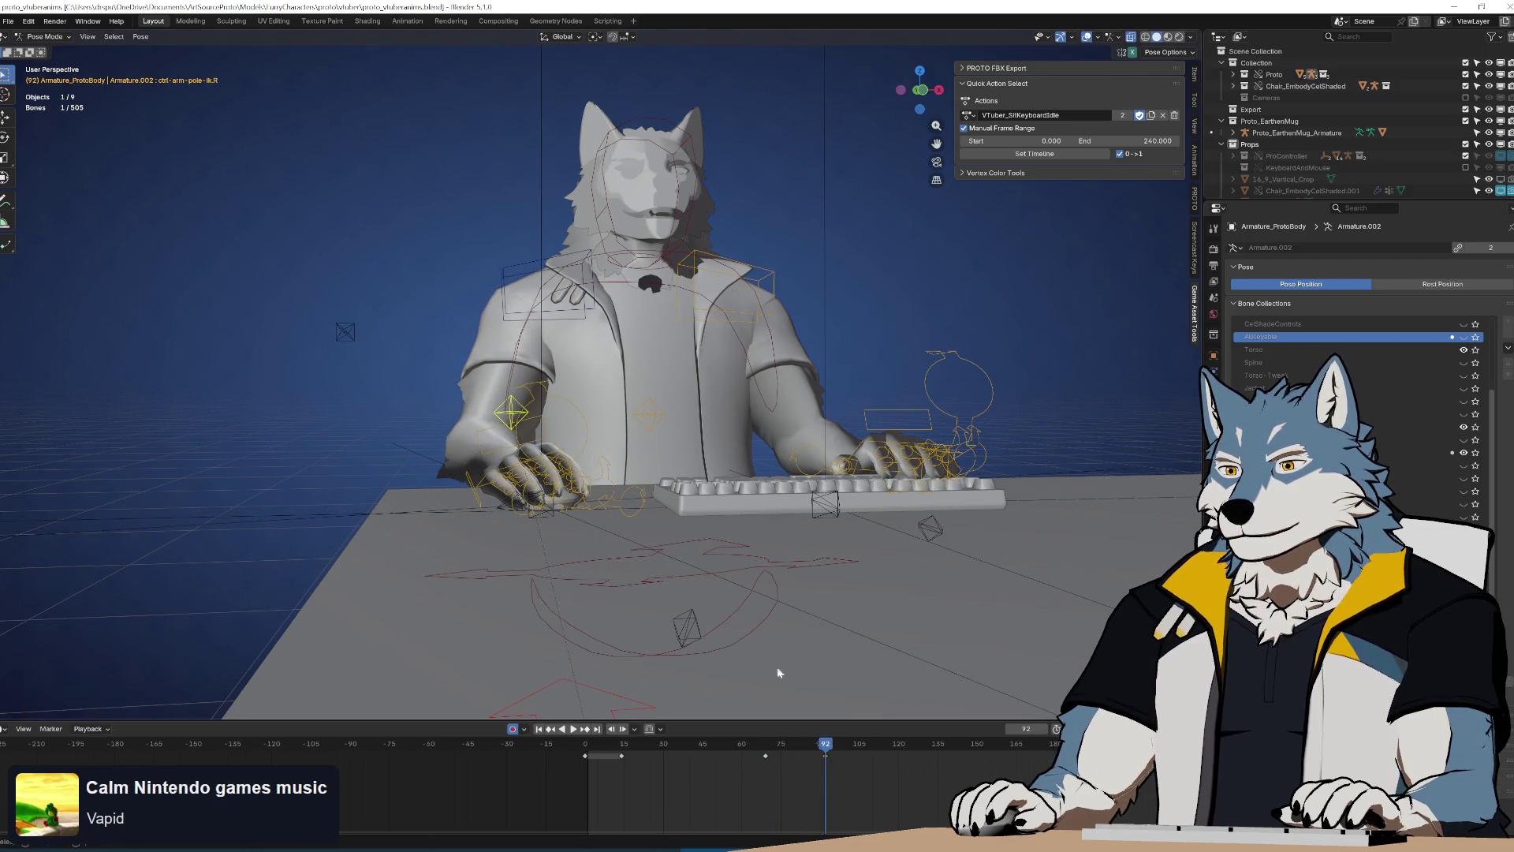
{"action": "left_click", "coordinate": [527, 418]}
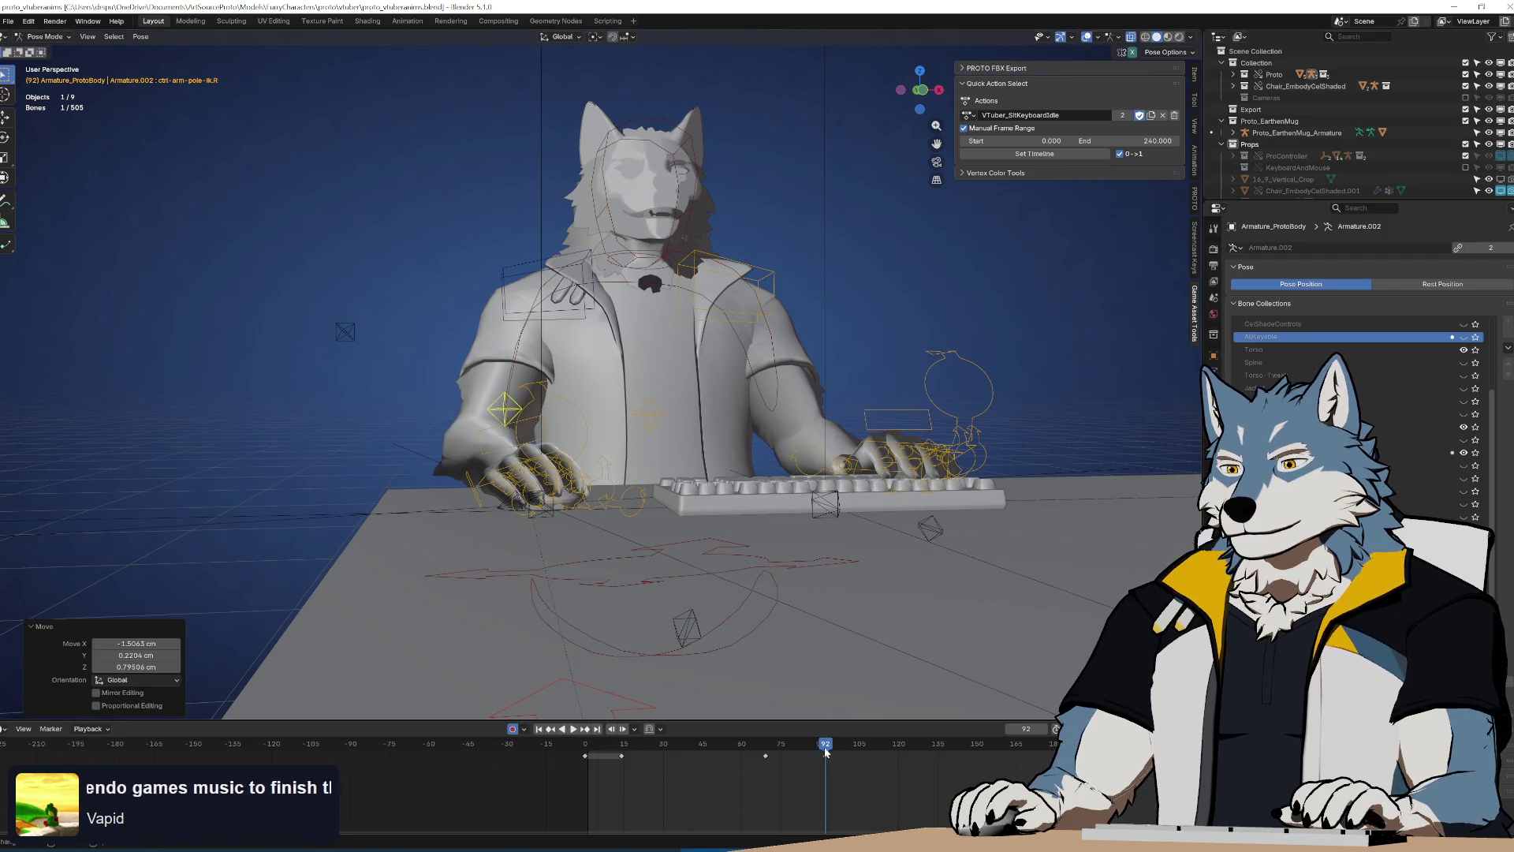
Replay from the first frame, then select the right forearm control at frame 46
{"action": "key", "text": "space"}
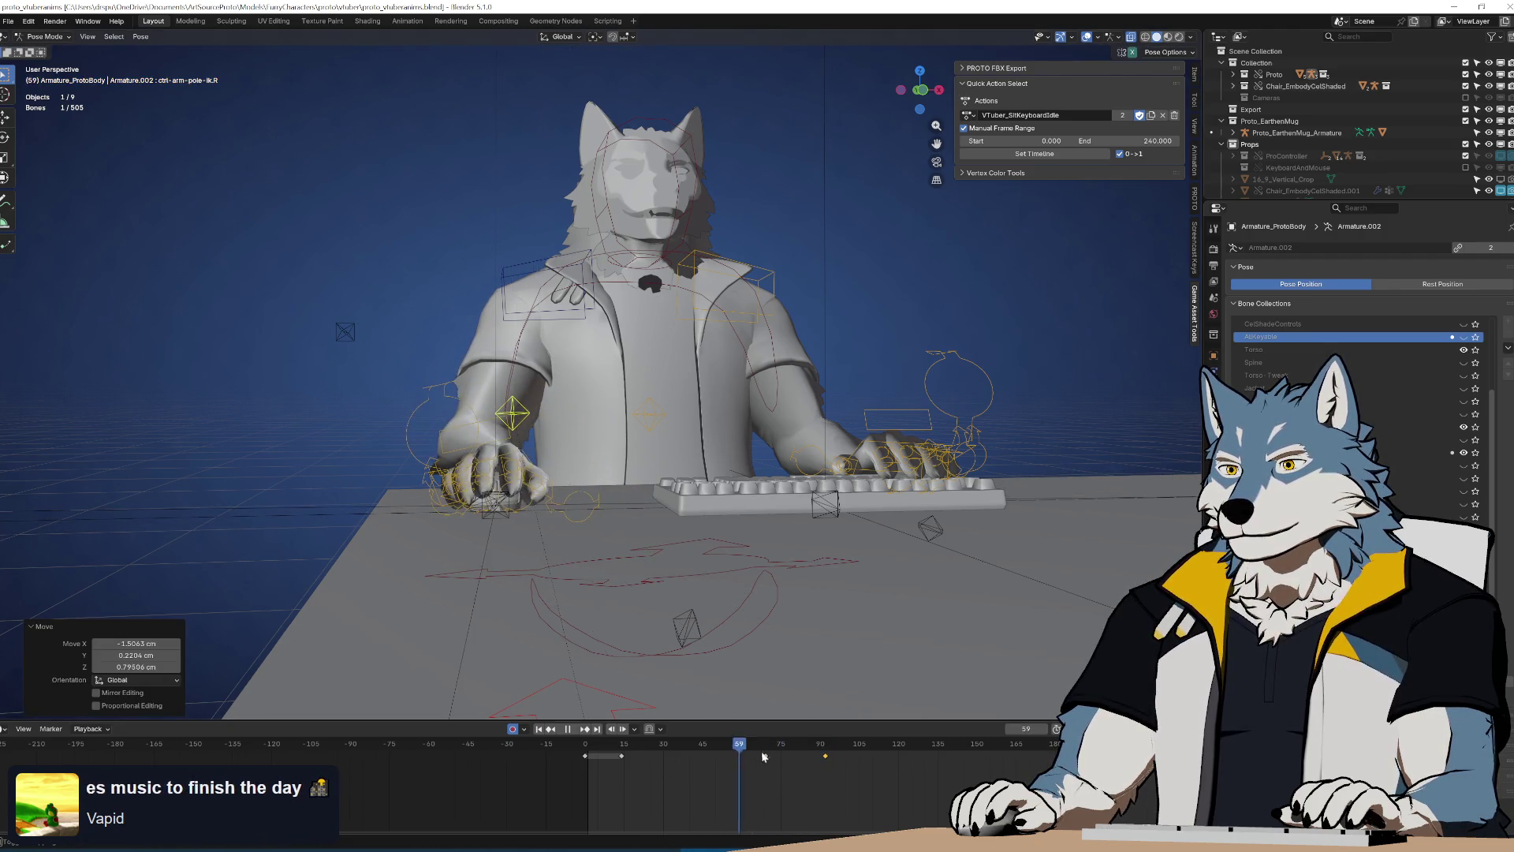
{"action": "key", "text": "space"}
{"action": "key", "text": "shift+Left"}
{"action": "middle_click_drag", "start_coordinate": [769, 489], "coordinate": [765, 428]}
{"action": "key", "text": "Right"}
{"action": "key", "text": "space"}
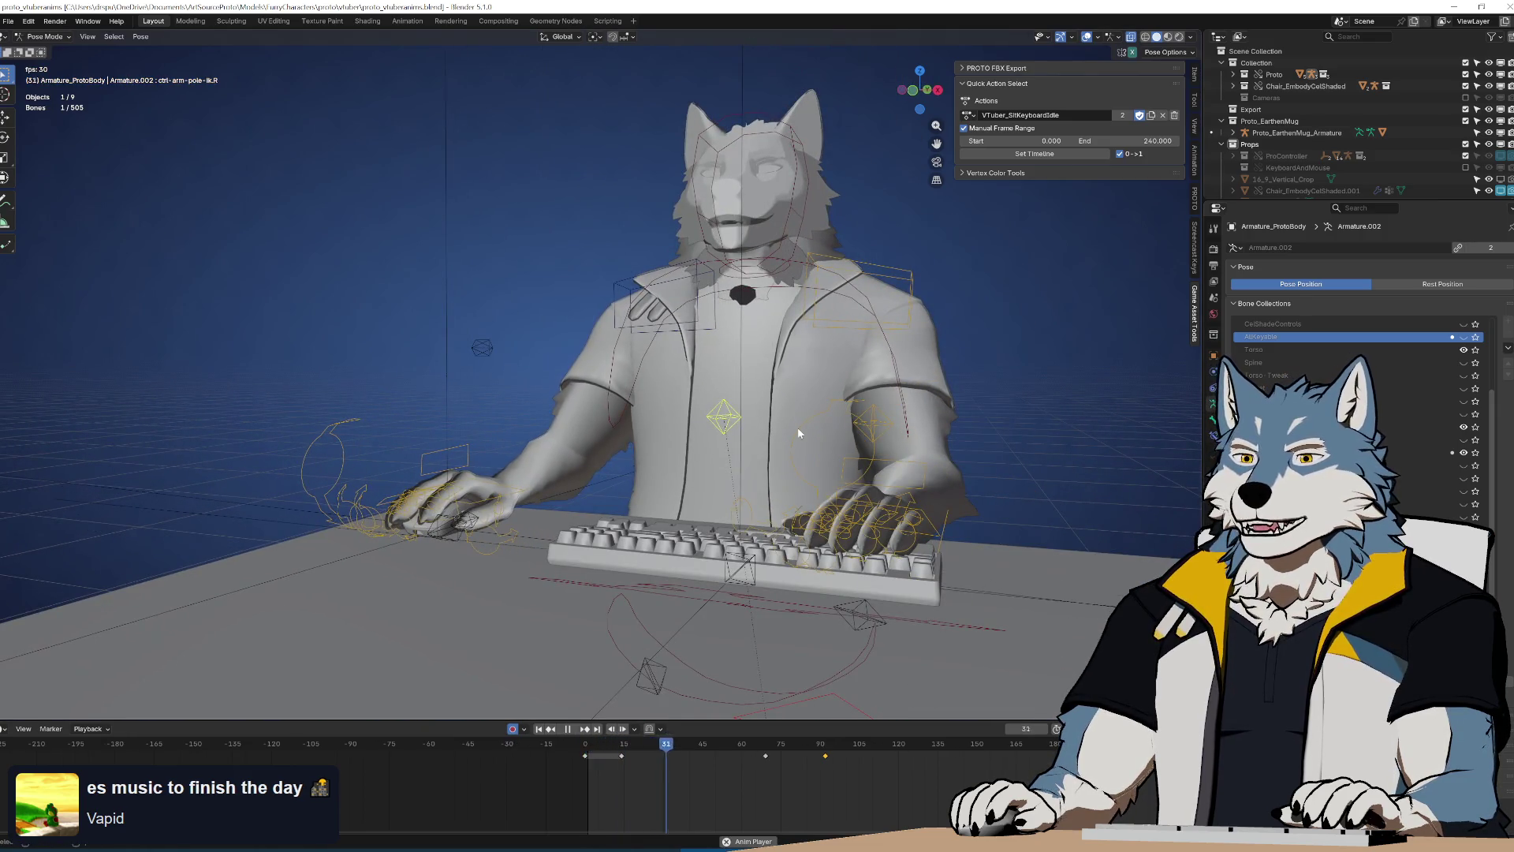
{"action": "mouse_move", "coordinate": [769, 754]}
{"action": "left_mouse_down"}
{"action": "mouse_move", "coordinate": [712, 757]}
{"action": "mouse_move", "coordinate": [734, 756]}
{"action": "left_mouse_up"}
{"action": "left_click", "coordinate": [483, 507]}
{"action": "middle_click_drag", "start_coordinate": [483, 507], "coordinate": [497, 469]}
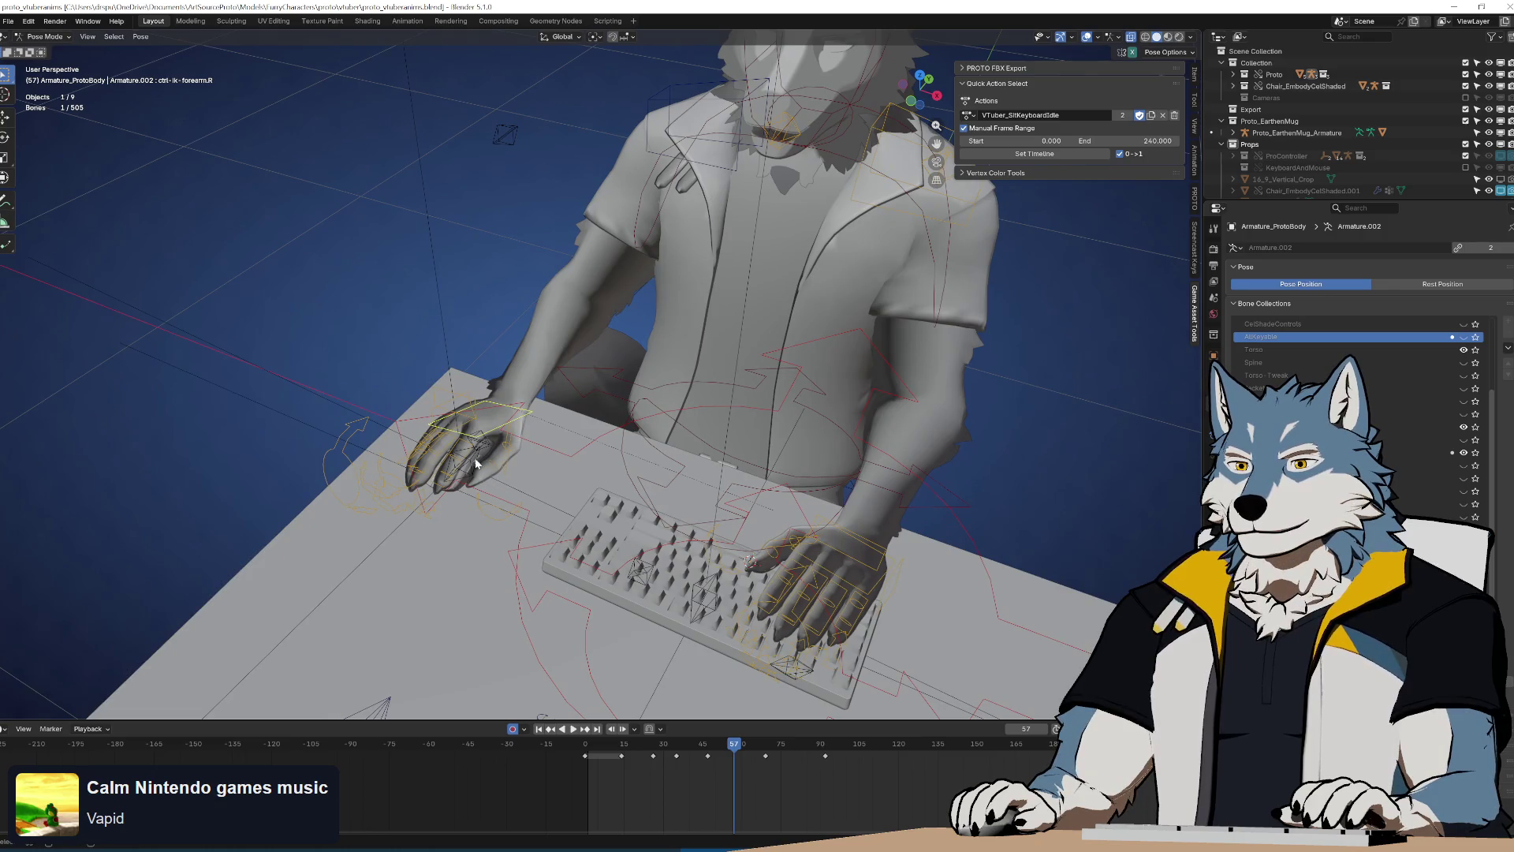
In Top Ortho view, shift the right hand's mouse control about −0.57 cm X, 0.09 cm Y at frame 47, keying it
{"action": "mouse_move", "coordinate": [720, 747]}
{"action": "left_mouse_down"}
{"action": "mouse_move", "coordinate": [675, 753]}
{"action": "mouse_move", "coordinate": [712, 755]}
{"action": "left_mouse_up"}
{"action": "middle_click_drag", "start_coordinate": [695, 410], "coordinate": [689, 368]}
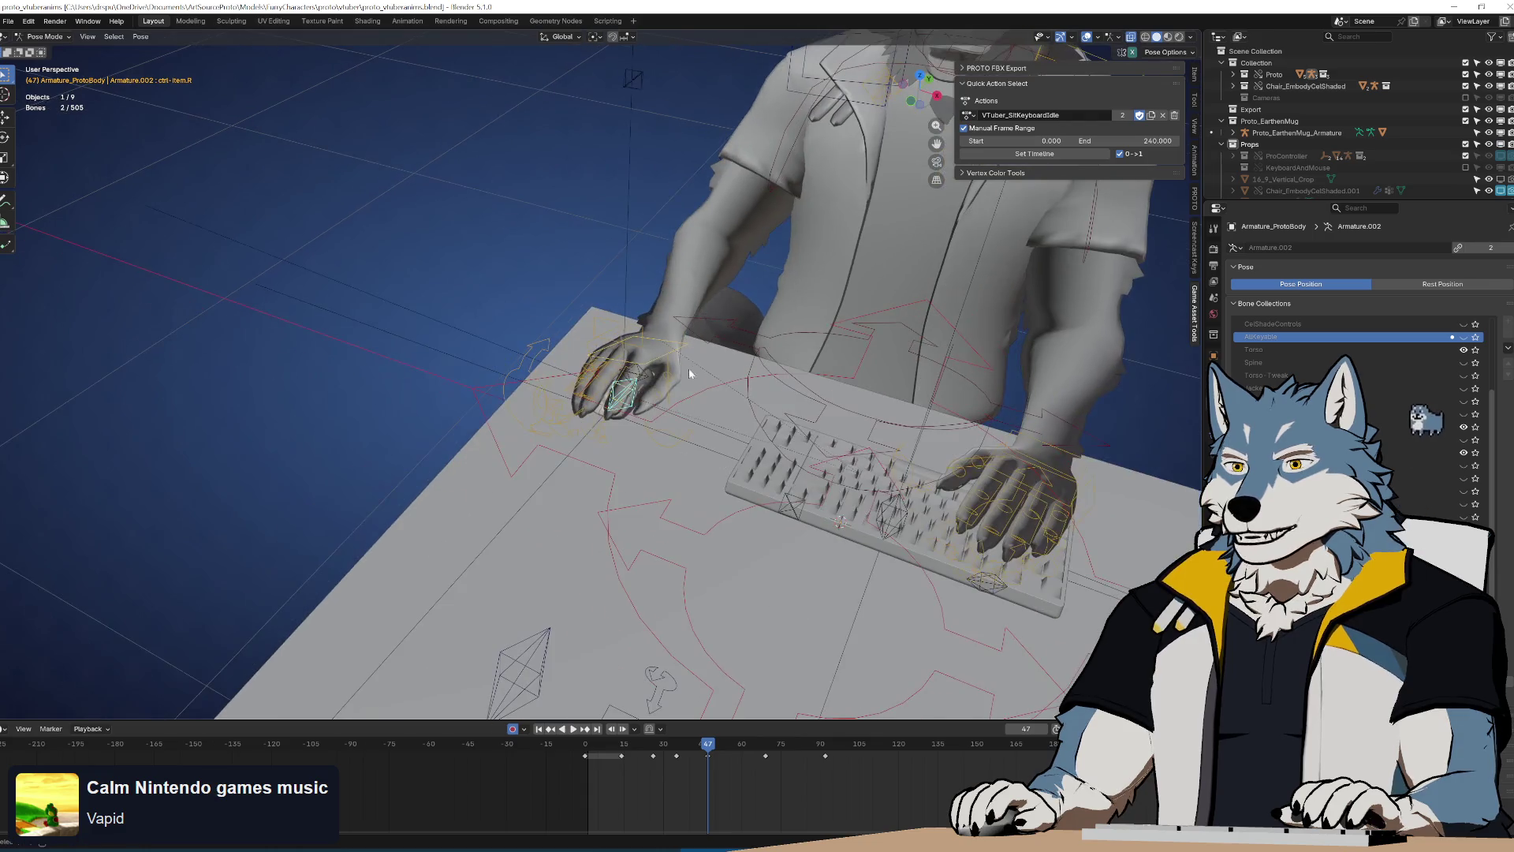
{"action": "key", "text": "KP_7"}
{"action": "scroll", "coordinate": [608, 312], "scroll_direction": "up", "scroll_amount": 5}
{"action": "middle_click_drag", "start_coordinate": [608, 312], "coordinate": [617, 497], "text": "shift"}
{"action": "key", "text": "g"}
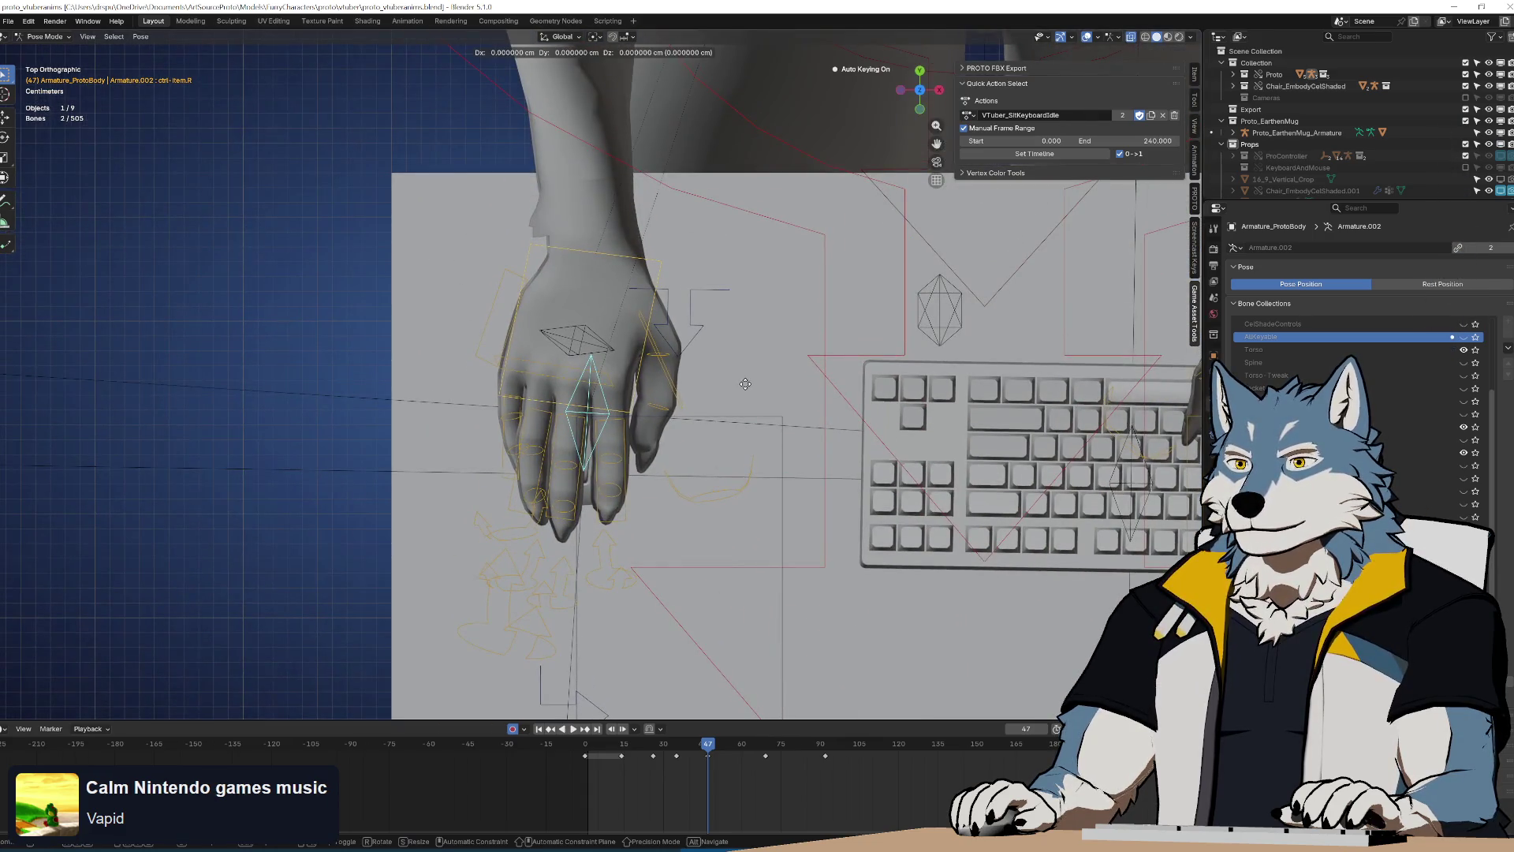
{"action": "left_click", "coordinate": [668, 386]}
{"action": "key", "text": "space"}
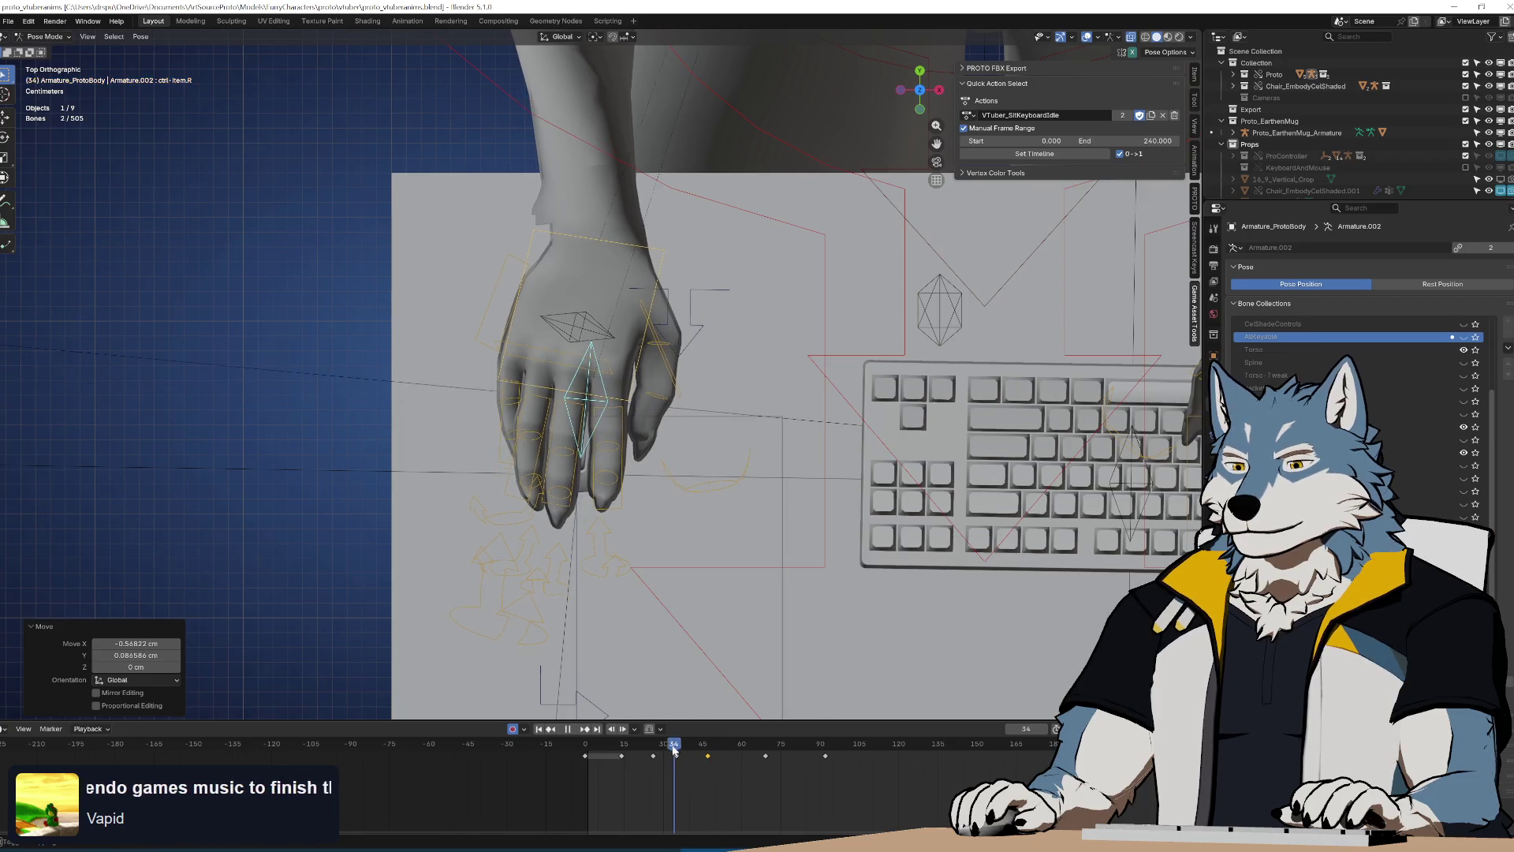
{"action": "key", "text": "Escape"}
{"action": "mouse_move", "coordinate": [678, 442]}
{"action": "middle_mouse_down"}
{"action": "mouse_move", "coordinate": [734, 385]}
{"action": "mouse_move", "coordinate": [740, 422]}
{"action": "middle_mouse_up"}
{"action": "scroll", "coordinate": [694, 418], "scroll_direction": "down", "scroll_amount": 3}
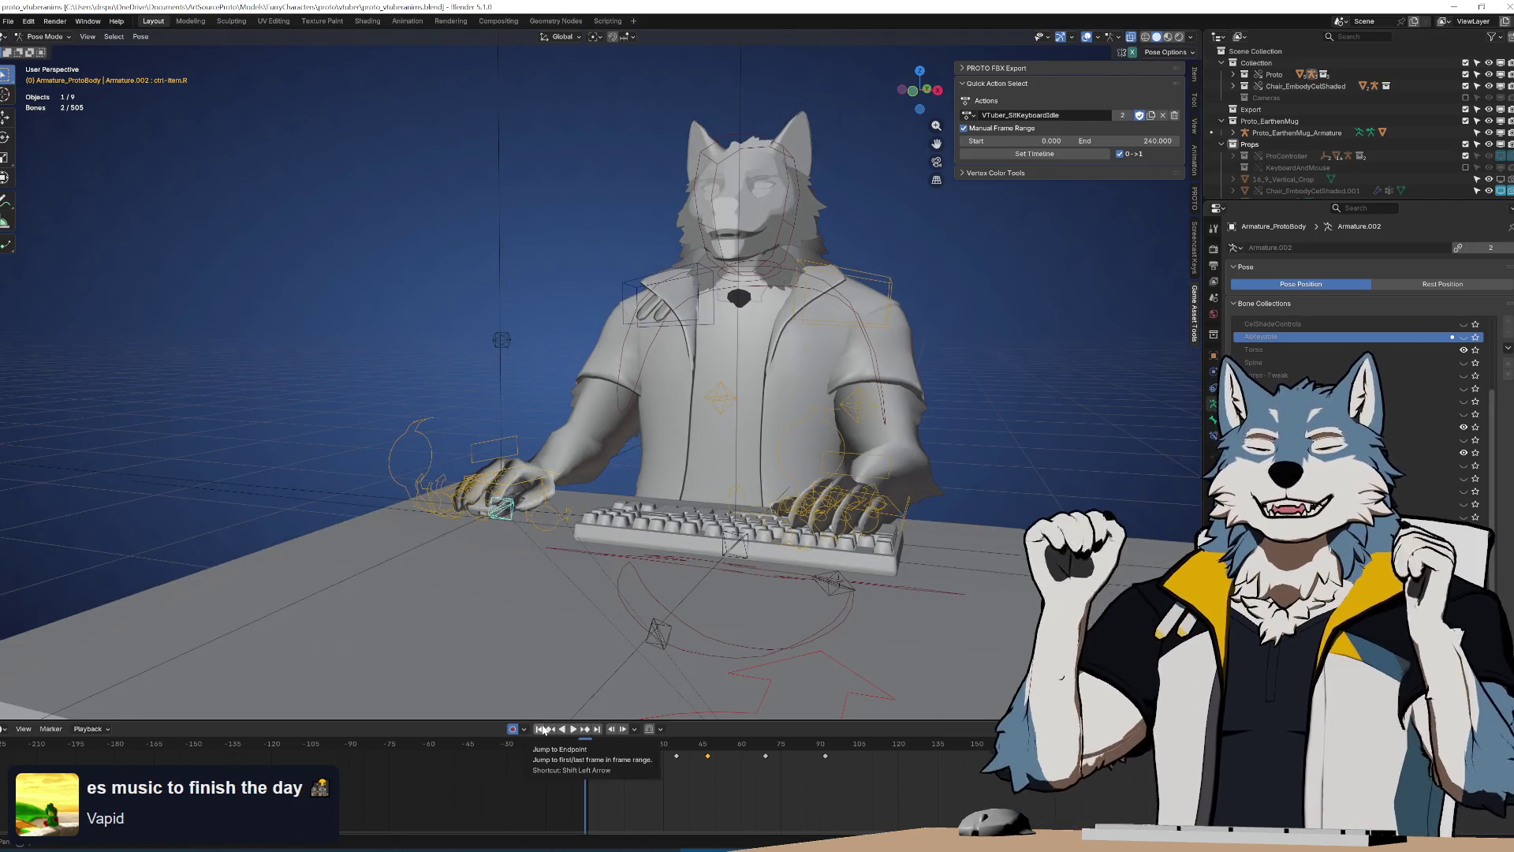
Duplicate a mouse-hand keyframe and slide the copy to about frame 97
{"action": "key", "text": "space"}
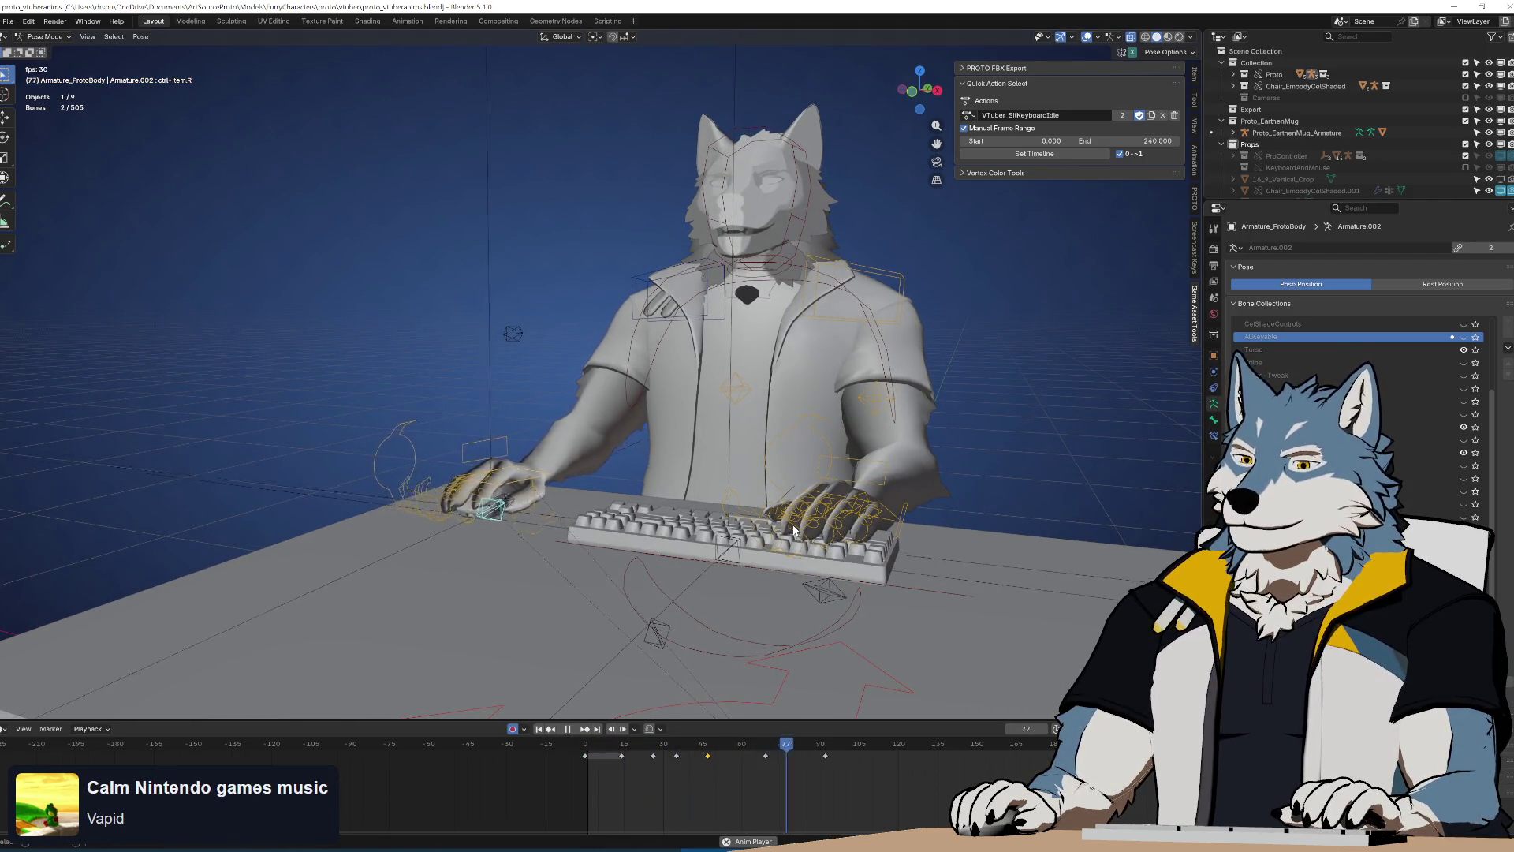
{"action": "mouse_move", "coordinate": [759, 744]}
{"action": "left_mouse_down"}
{"action": "mouse_move", "coordinate": [702, 749]}
{"action": "mouse_move", "coordinate": [745, 753]}
{"action": "mouse_move", "coordinate": [708, 761]}
{"action": "left_mouse_up"}
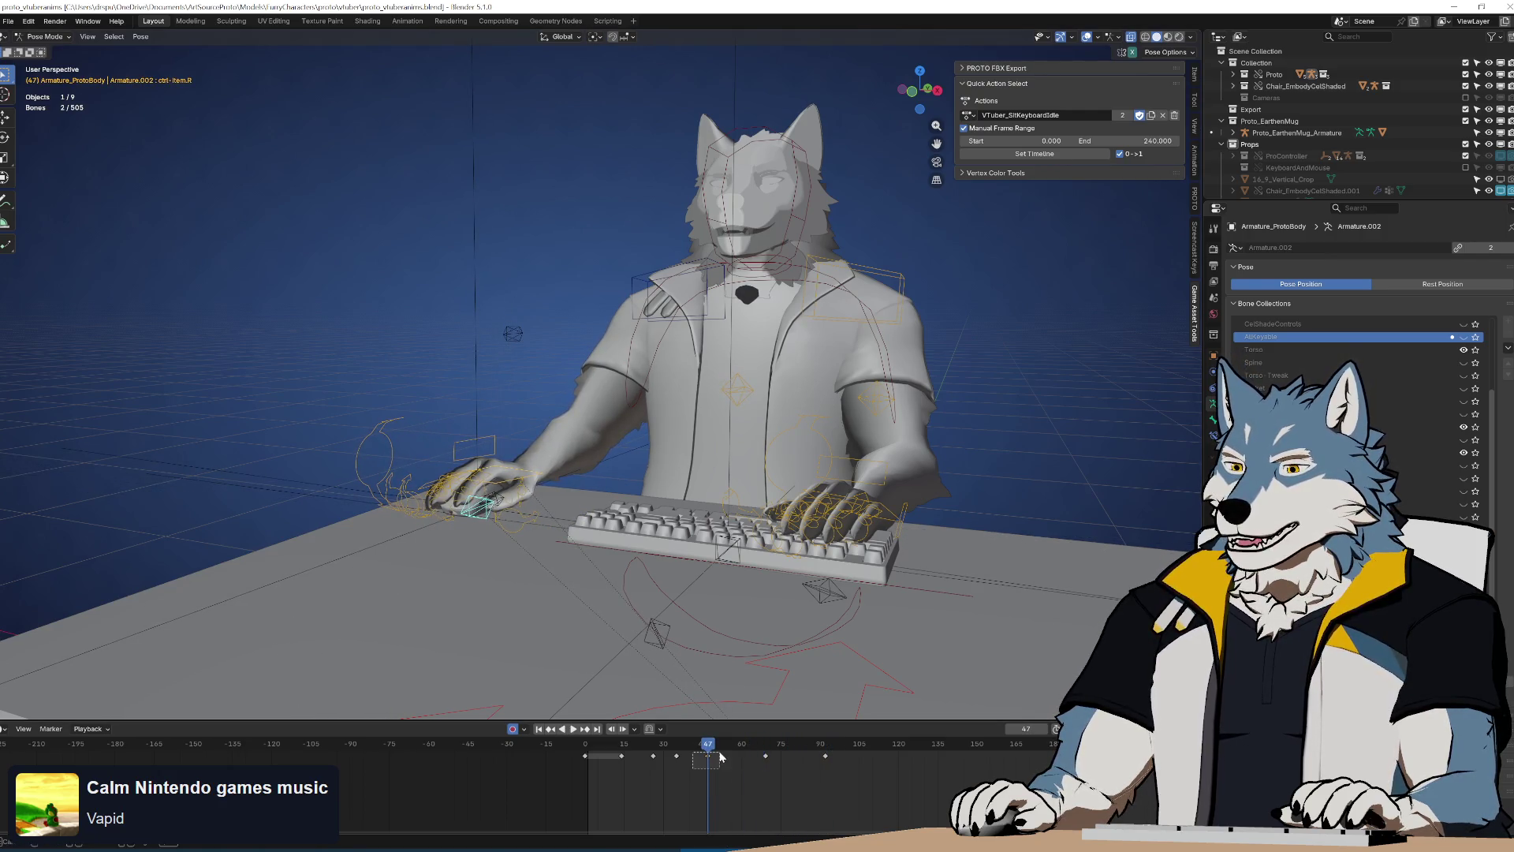
{"action": "key", "text": "space"}
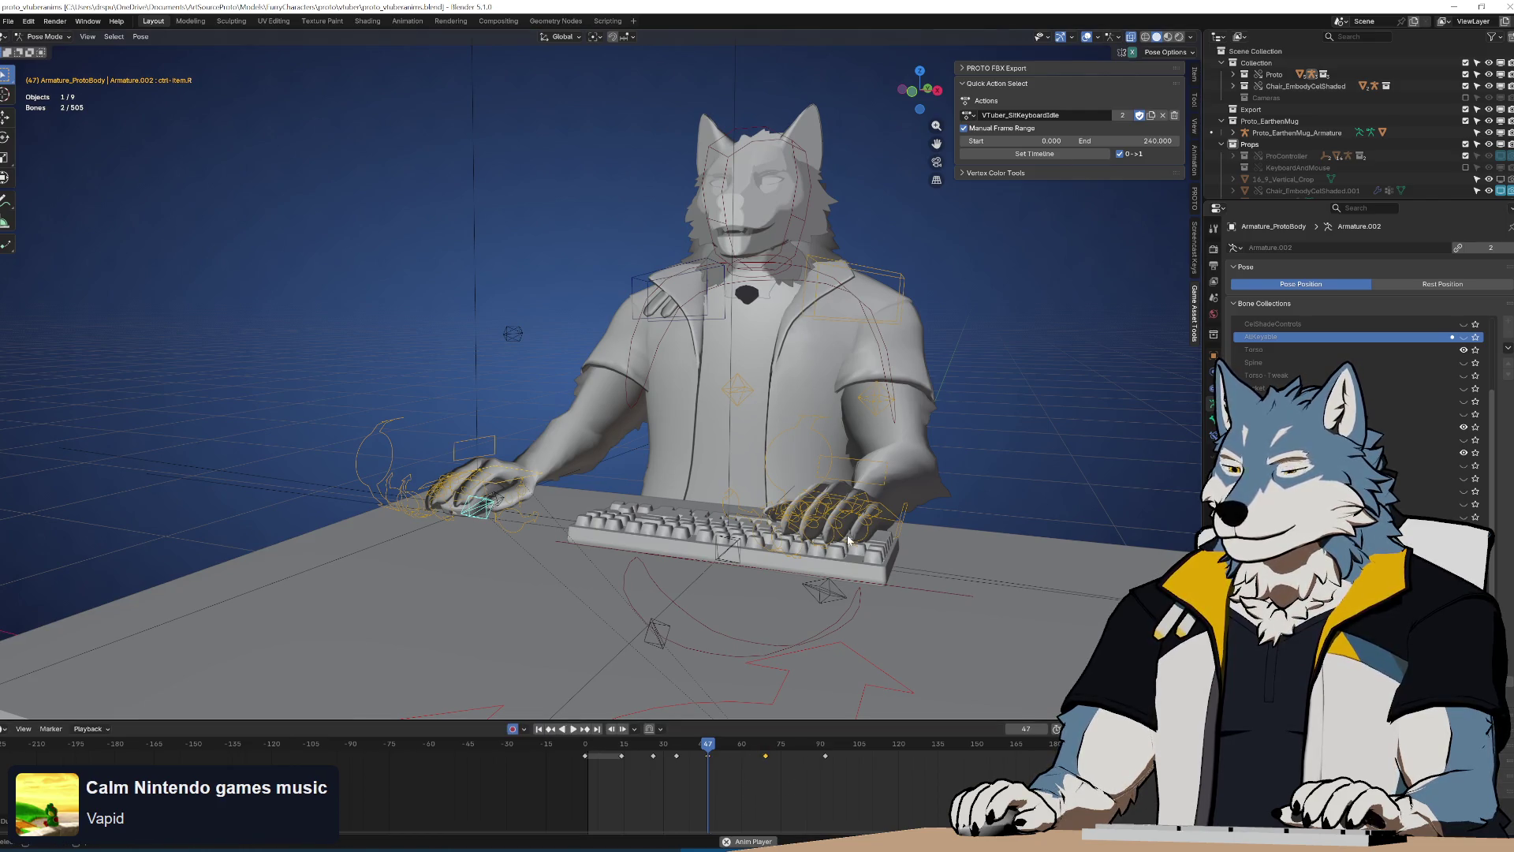
{"action": "key", "text": "i"}
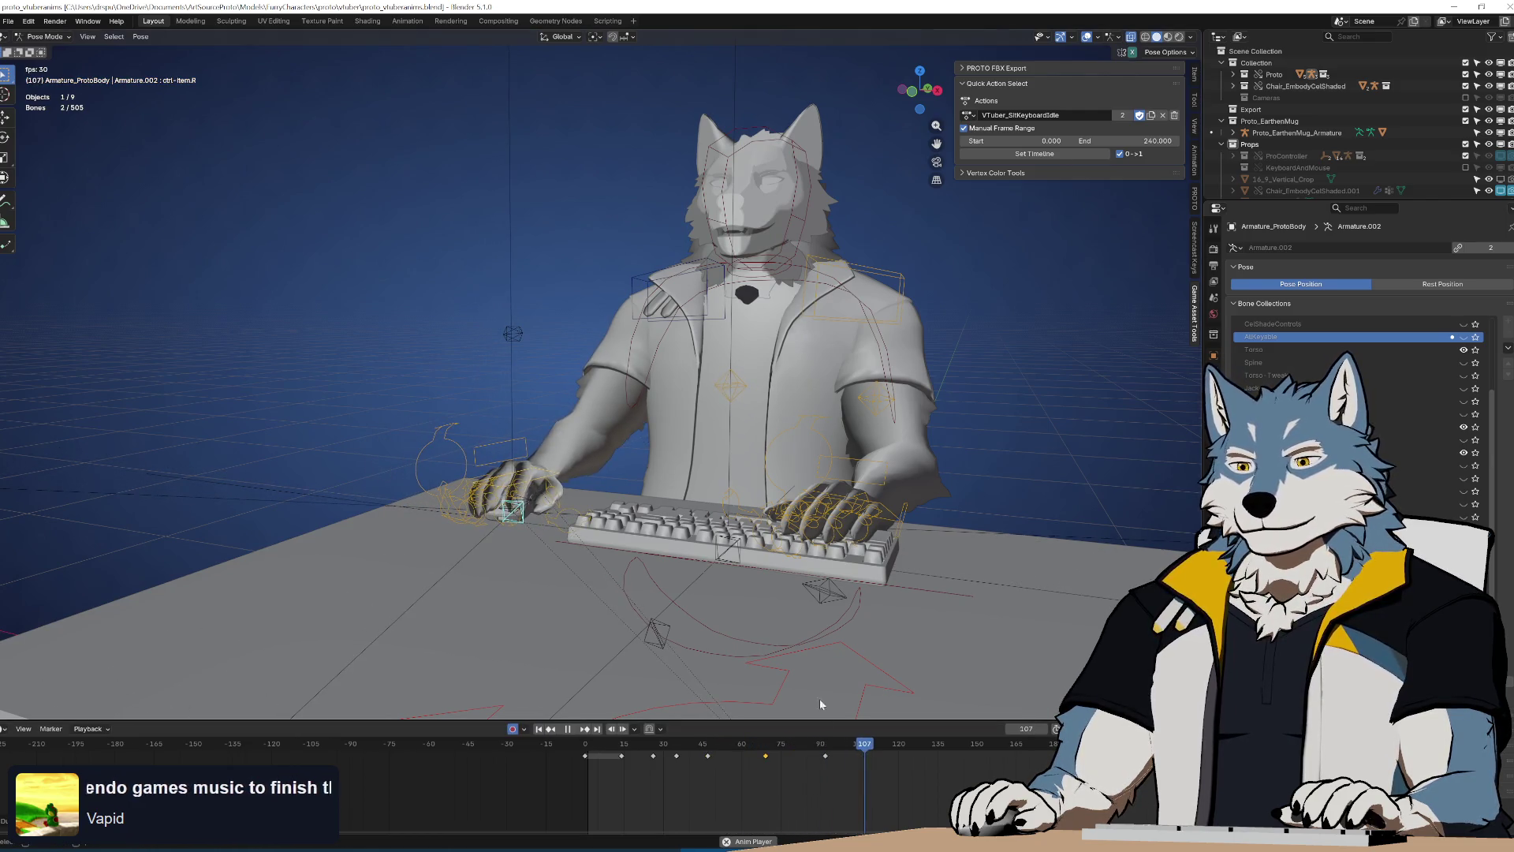
{"action": "key", "text": "space"}
{"action": "key", "text": "g"}
{"action": "left_click", "coordinate": [866, 766]}
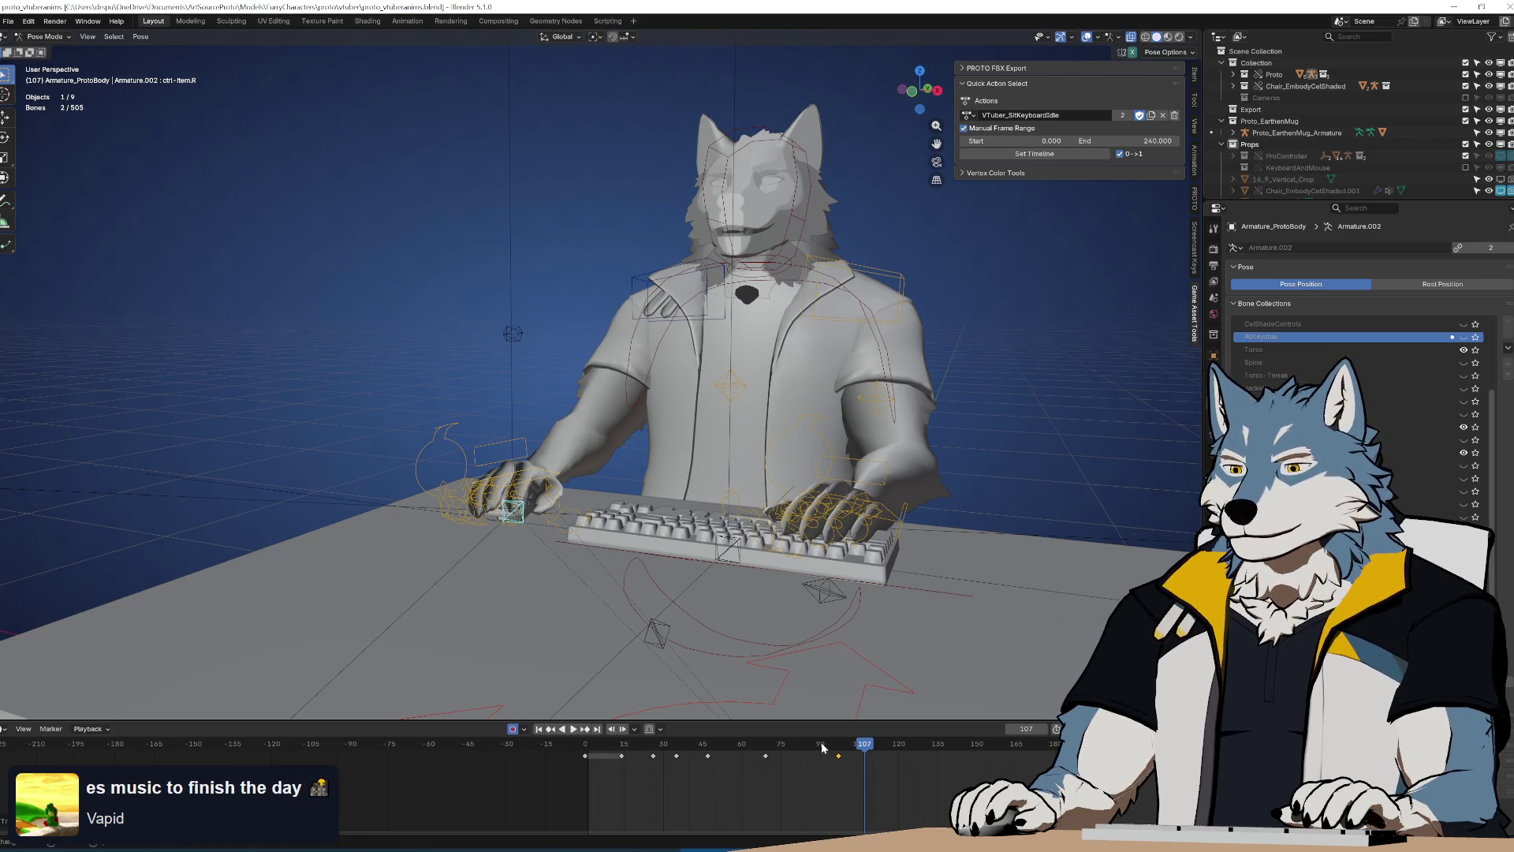
{"action": "key", "text": "space"}
Move one keyframe six frames earlier and shift two keyframes about 16 frames later
{"action": "key", "text": "space"}
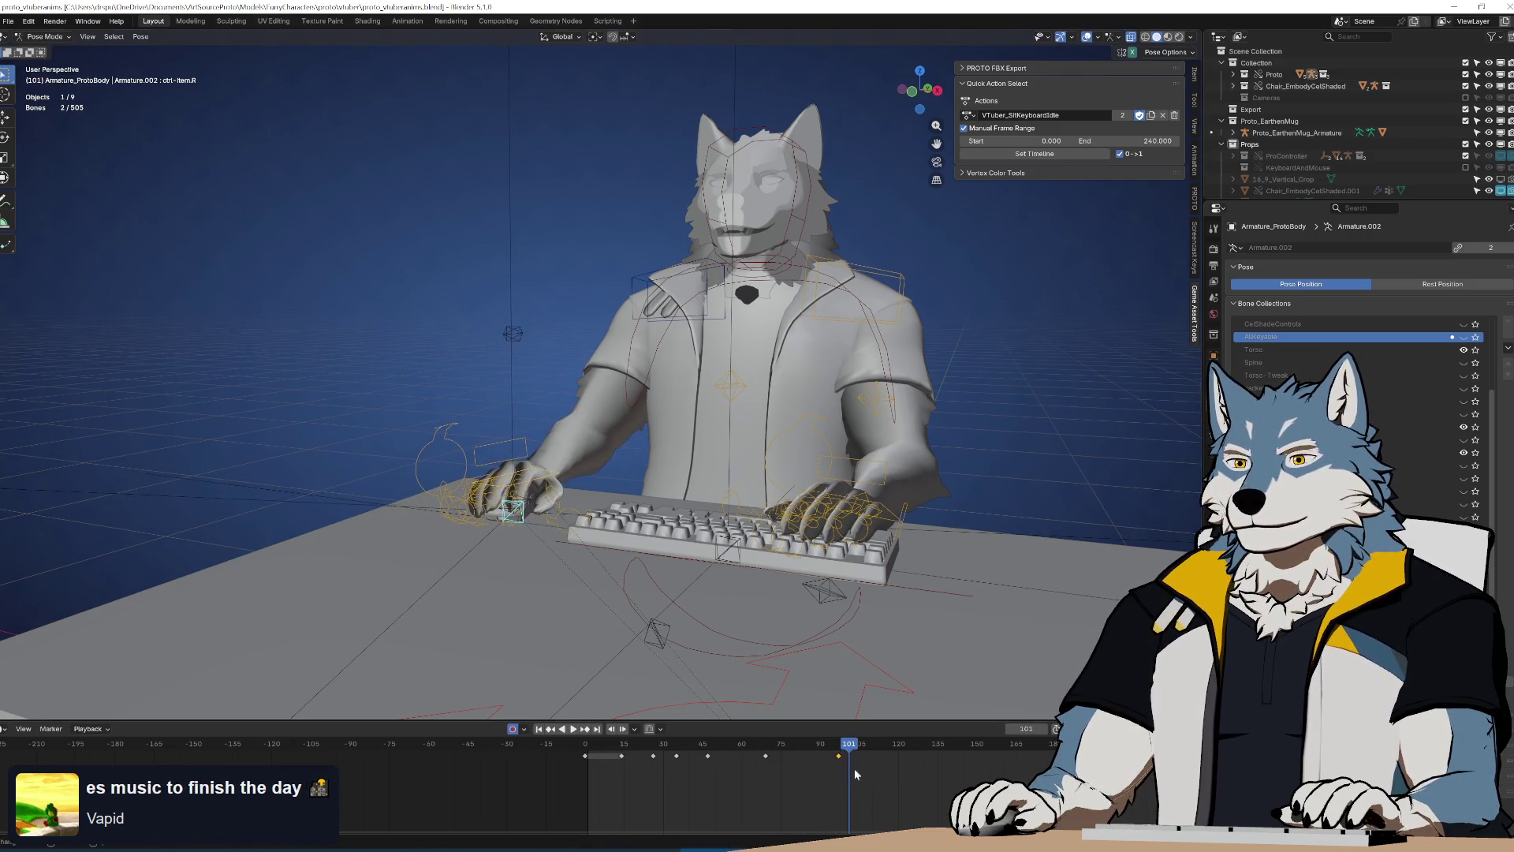
{"action": "left_click_drag", "start_coordinate": [873, 748], "coordinate": [873, 750]}
{"action": "key", "text": "g"}
{"action": "key", "text": "space"}
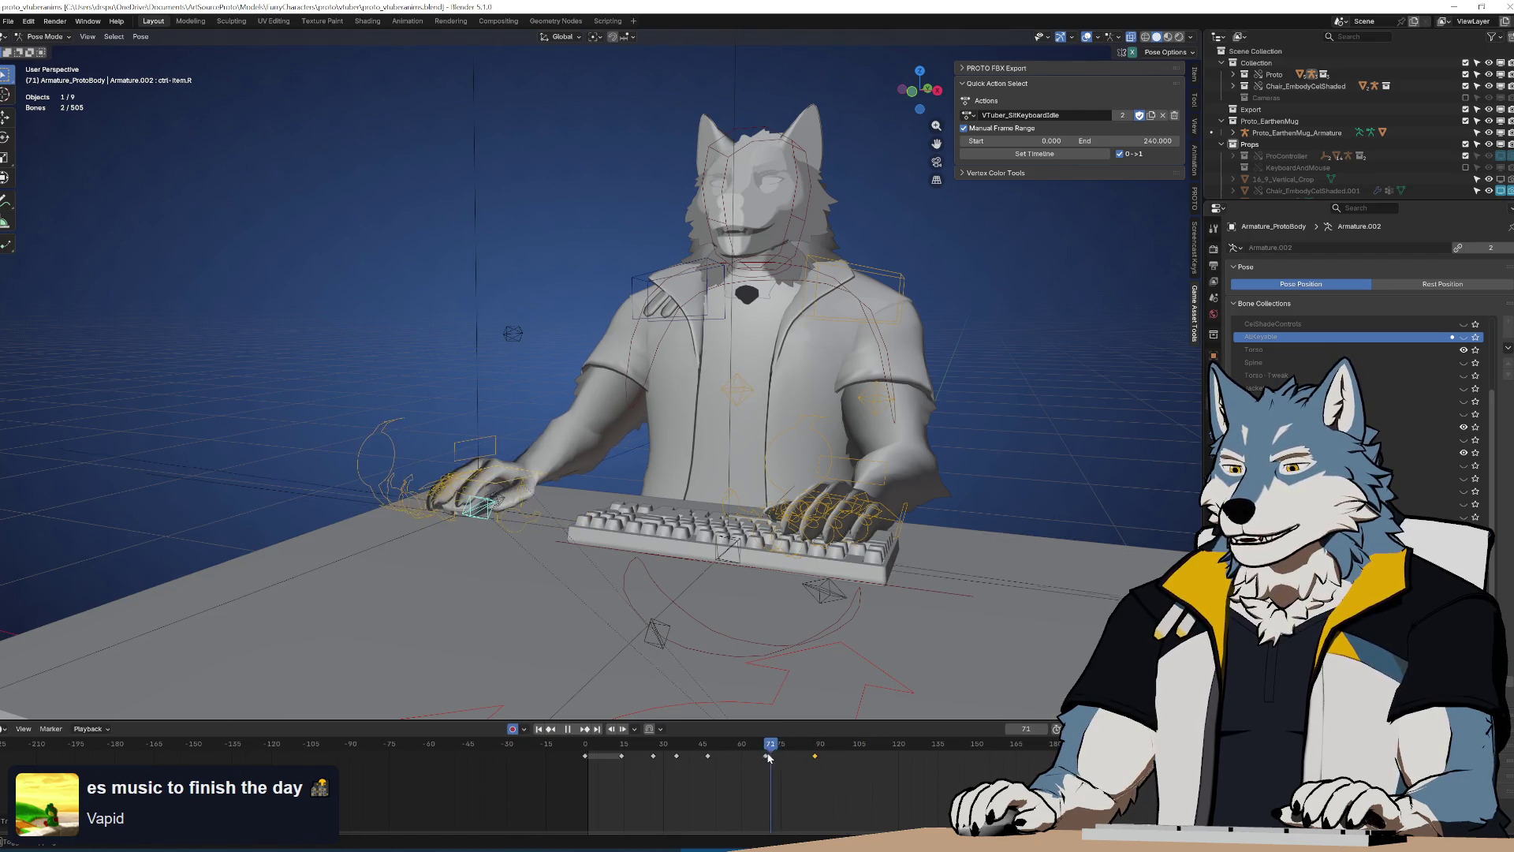
{"action": "left_click", "coordinate": [812, 760]}
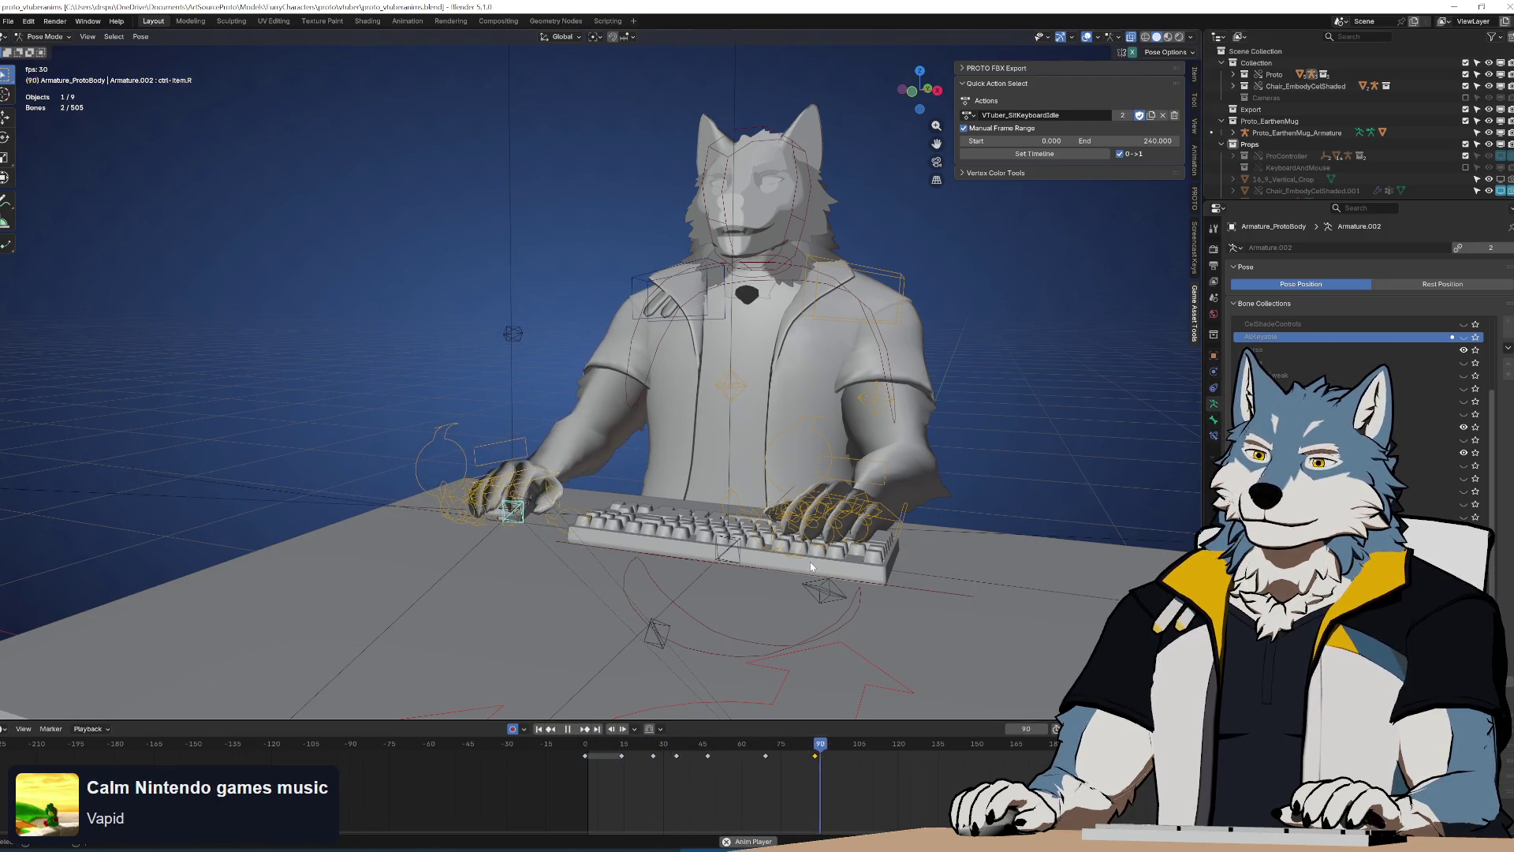
{"action": "left_click_drag", "start_coordinate": [822, 758], "coordinate": [864, 759]}
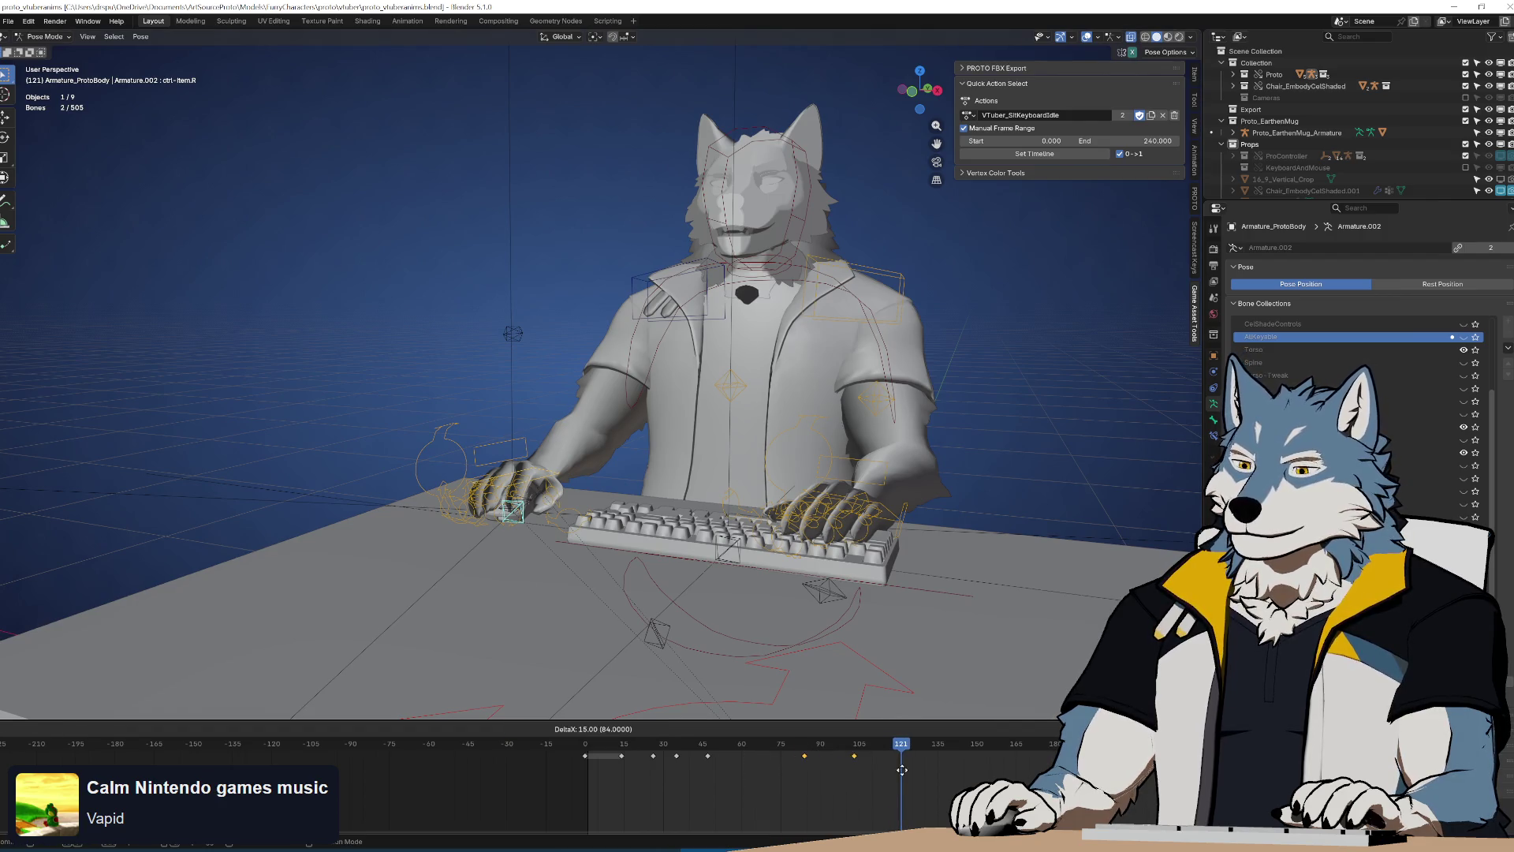
{"action": "key", "text": "space"}
{"action": "key", "text": "space"}
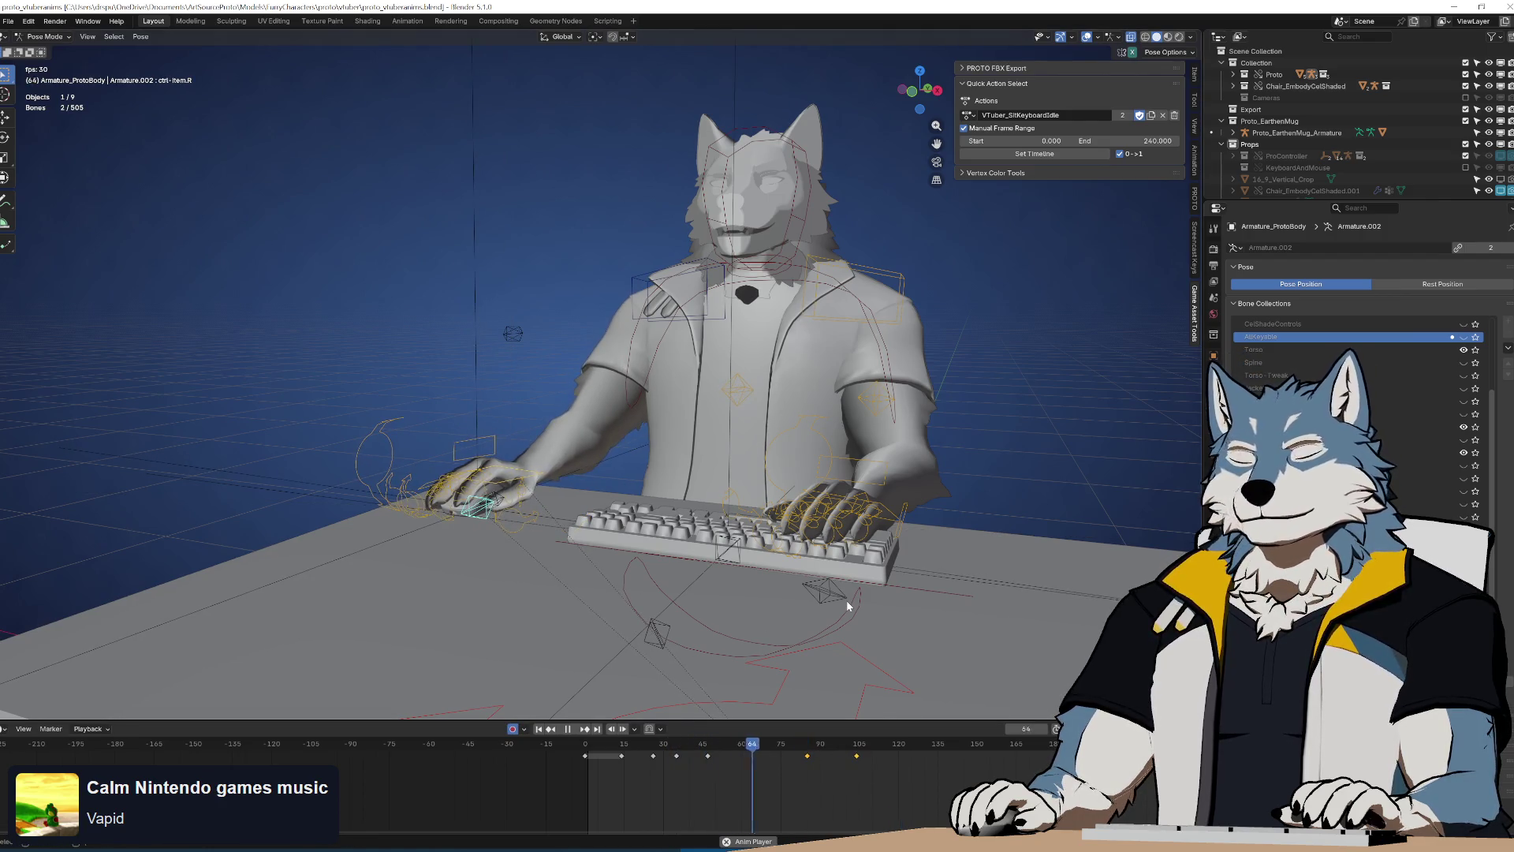
{"action": "key", "text": "space"}
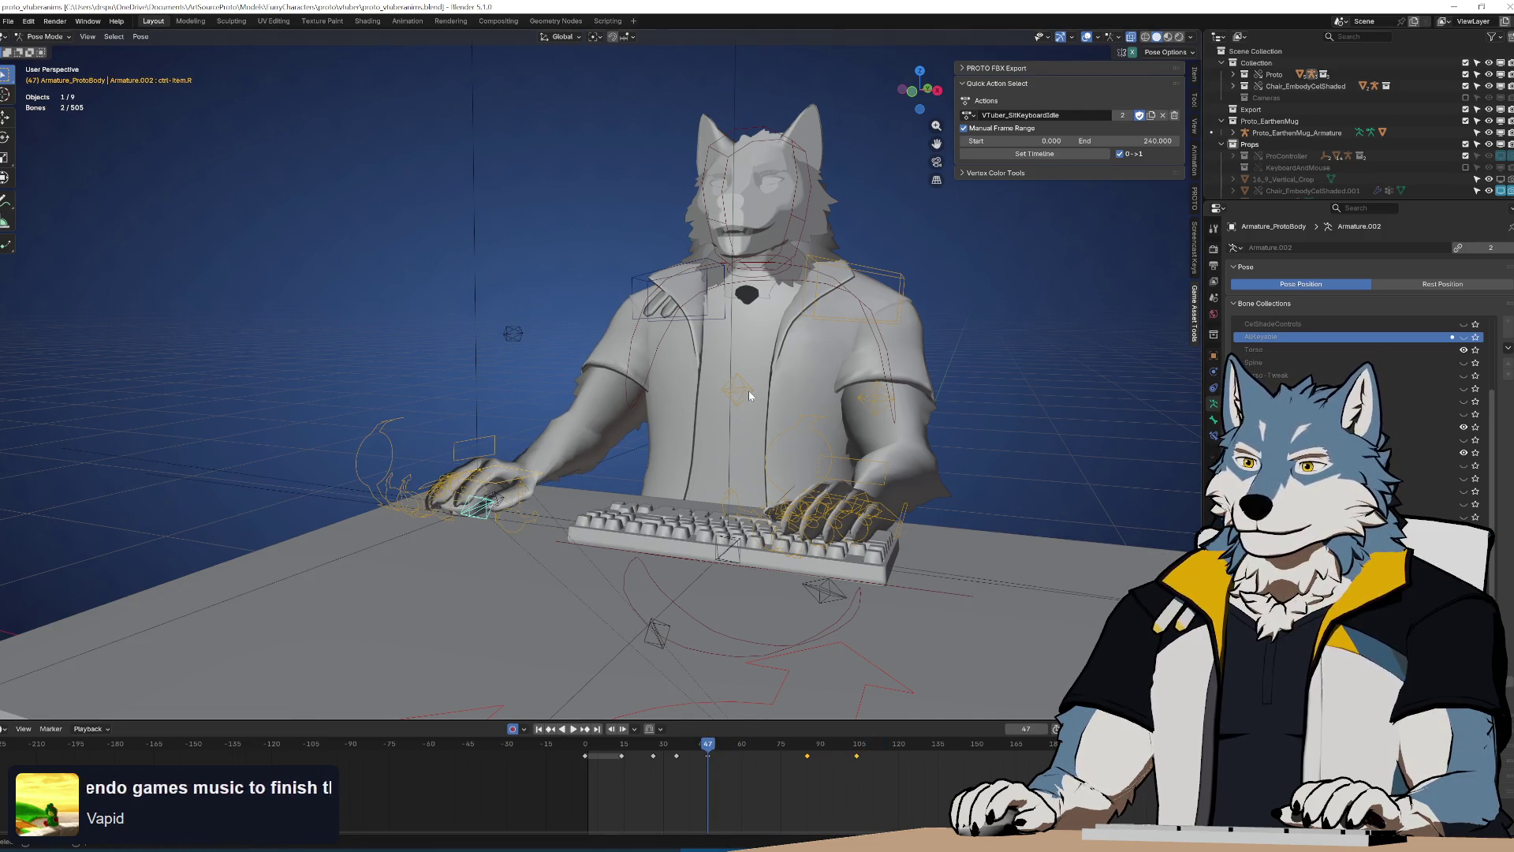
Select the right elbow pole control and box-select its keyframes in the timeline
{"action": "left_click", "coordinate": [749, 390]}
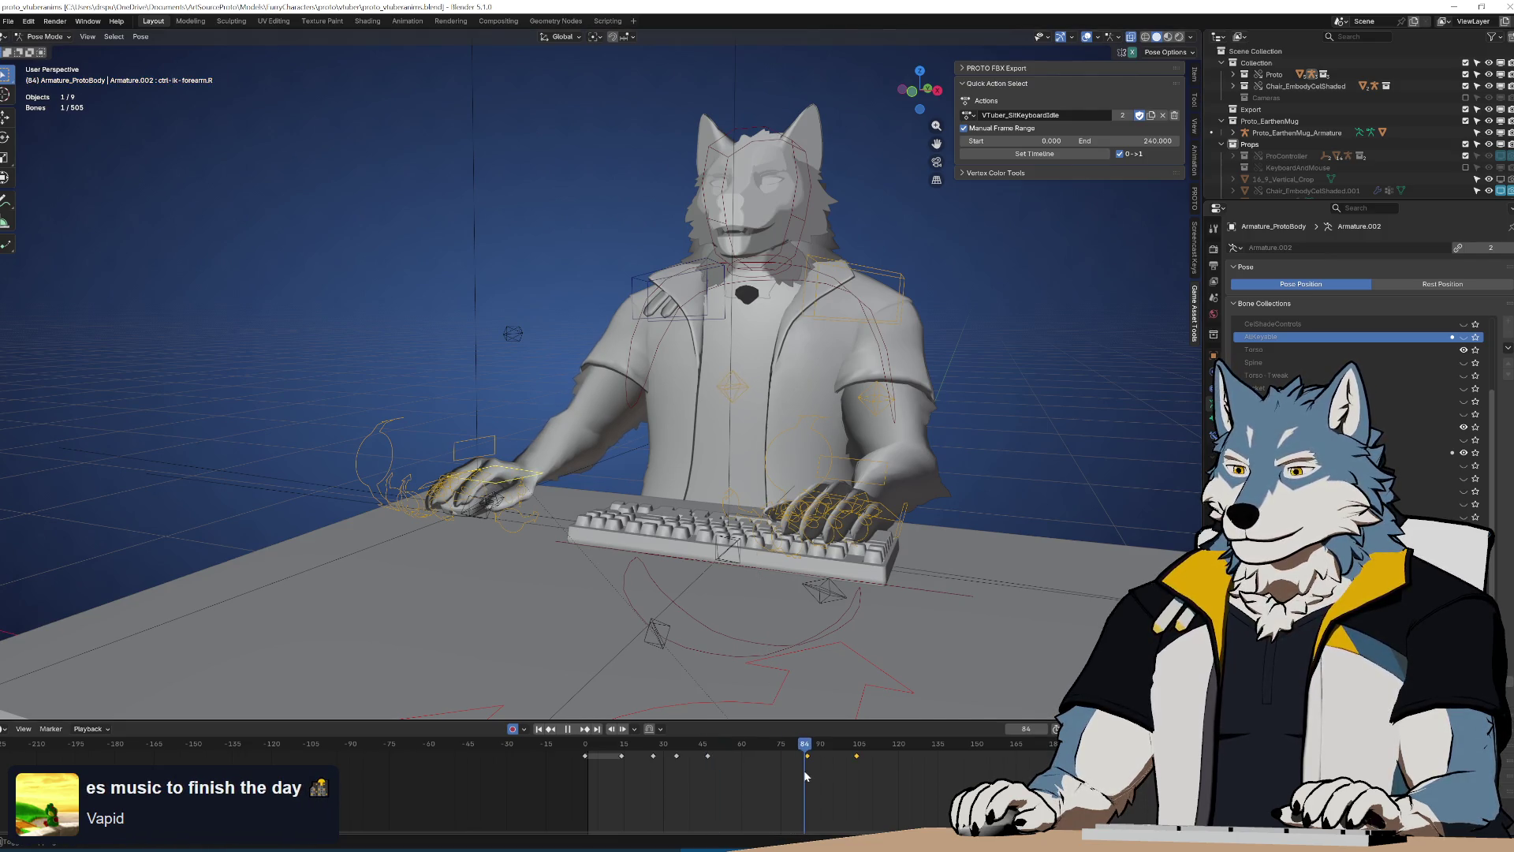
{"action": "key", "text": "space"}
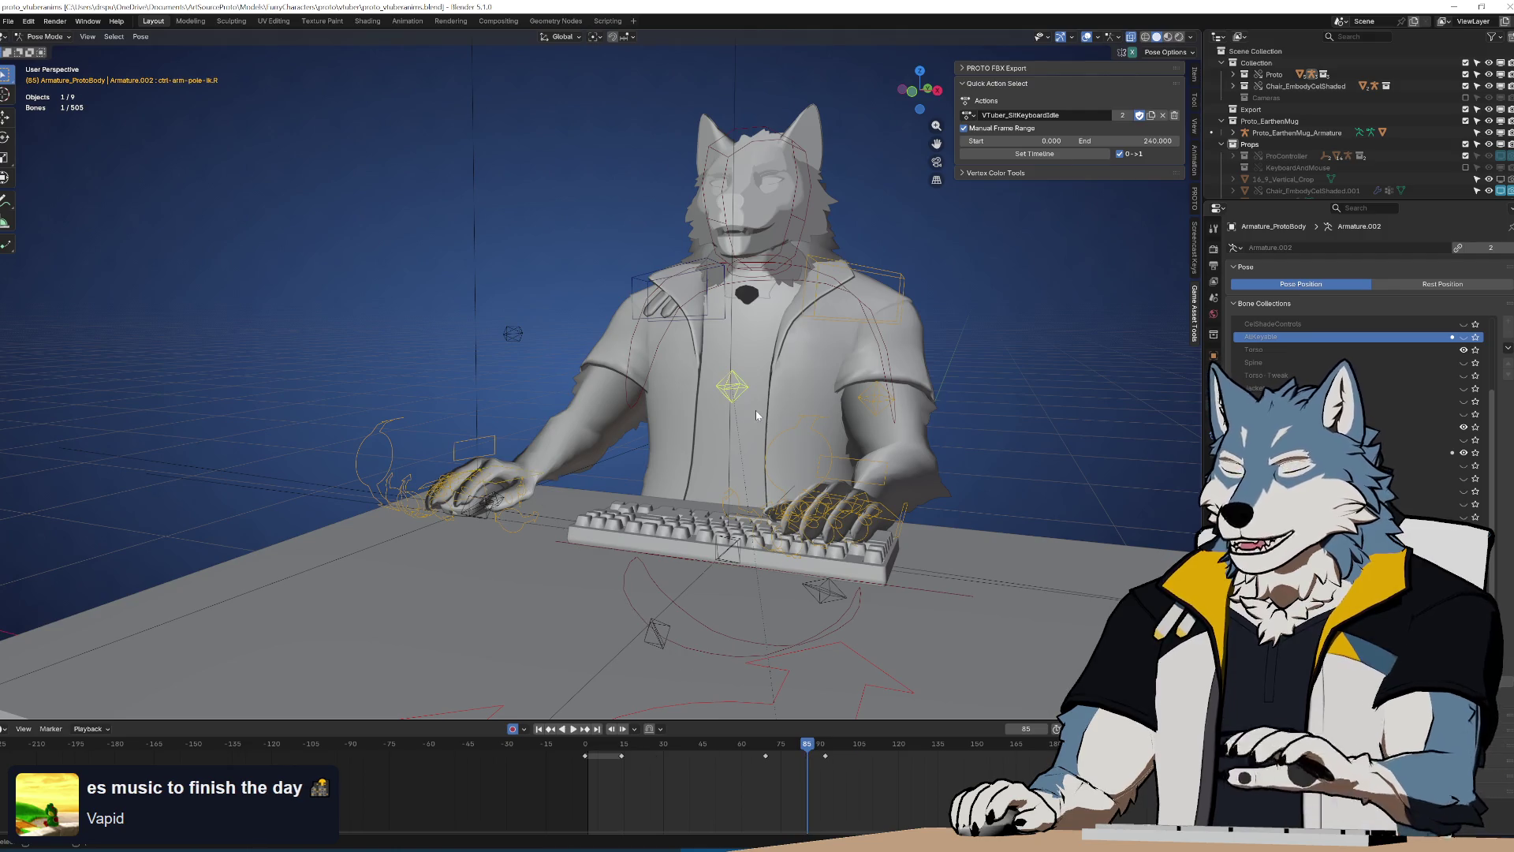
{"action": "left_click_drag", "start_coordinate": [593, 787], "coordinate": [955, 745]}
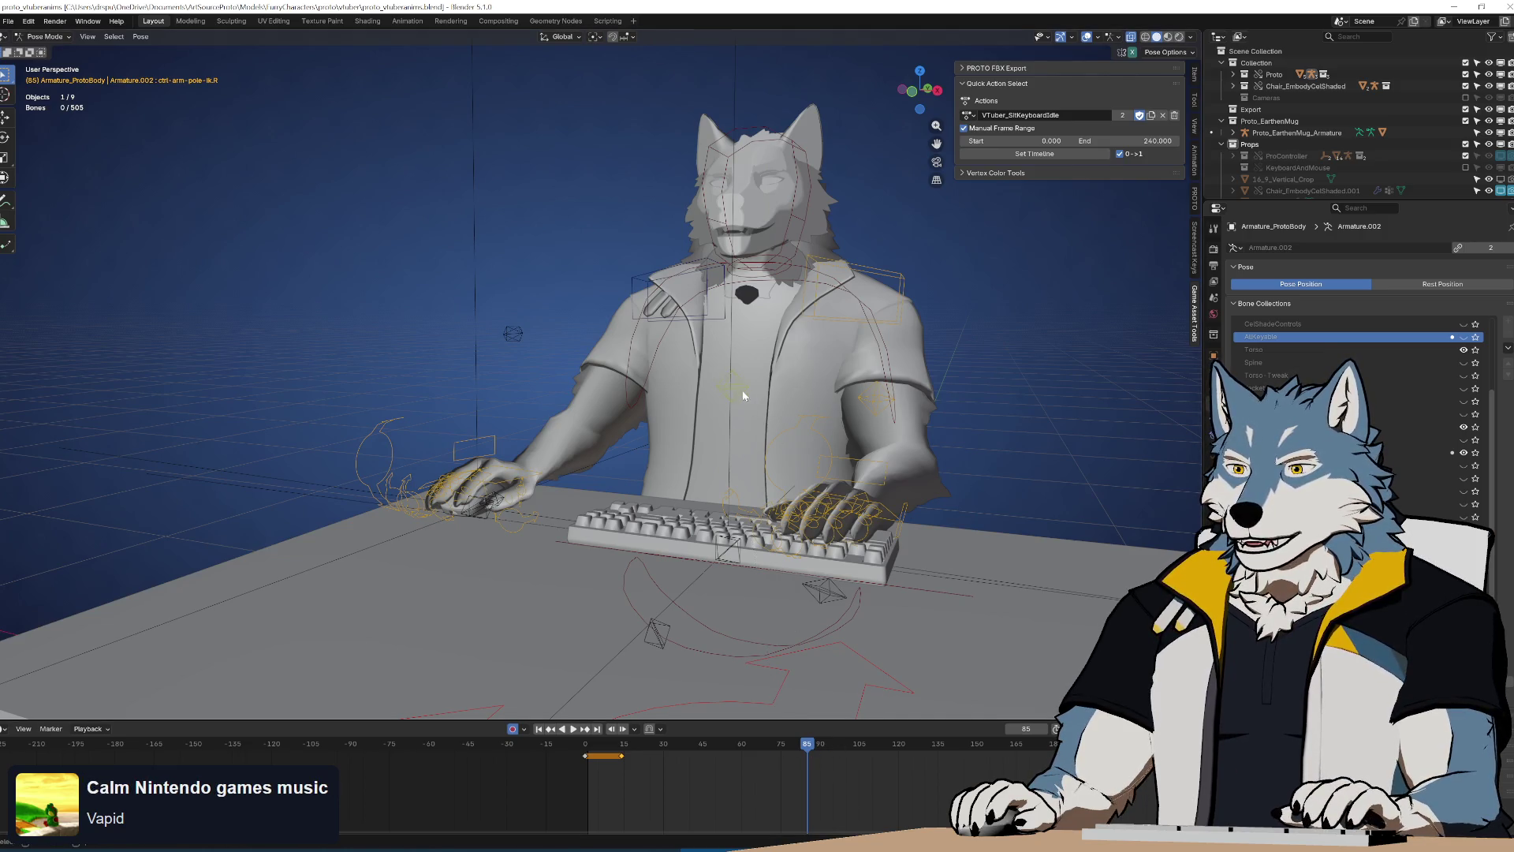
Delete the elbow pole's keyframes at frames 70 and 85 and replay the loop
{"action": "left_click_drag", "start_coordinate": [907, 758], "coordinate": [907, 762]}
{"action": "key", "text": "Delete"}
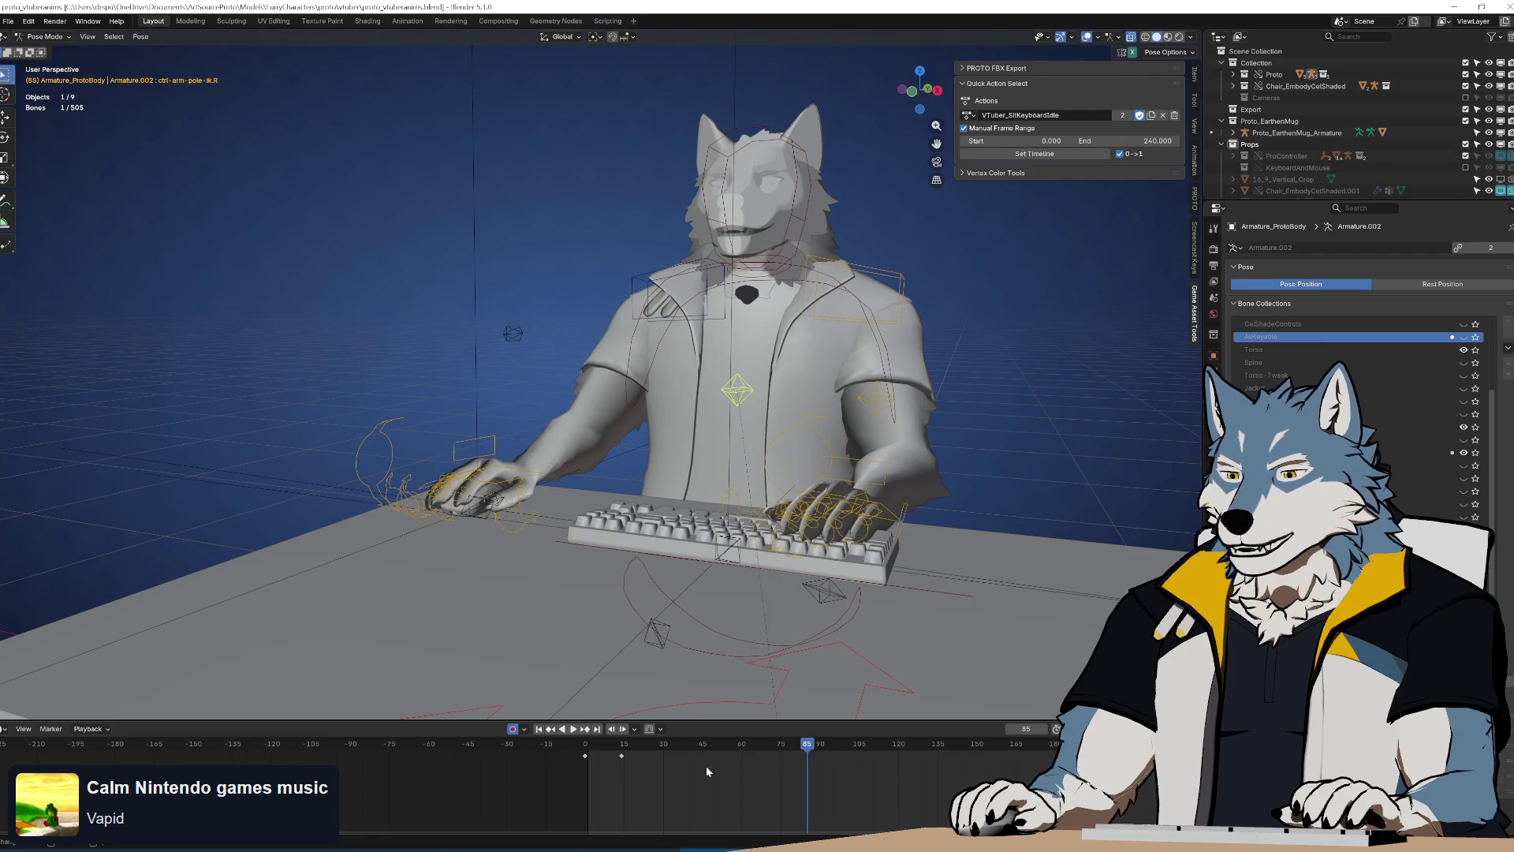
{"action": "key", "text": "space"}
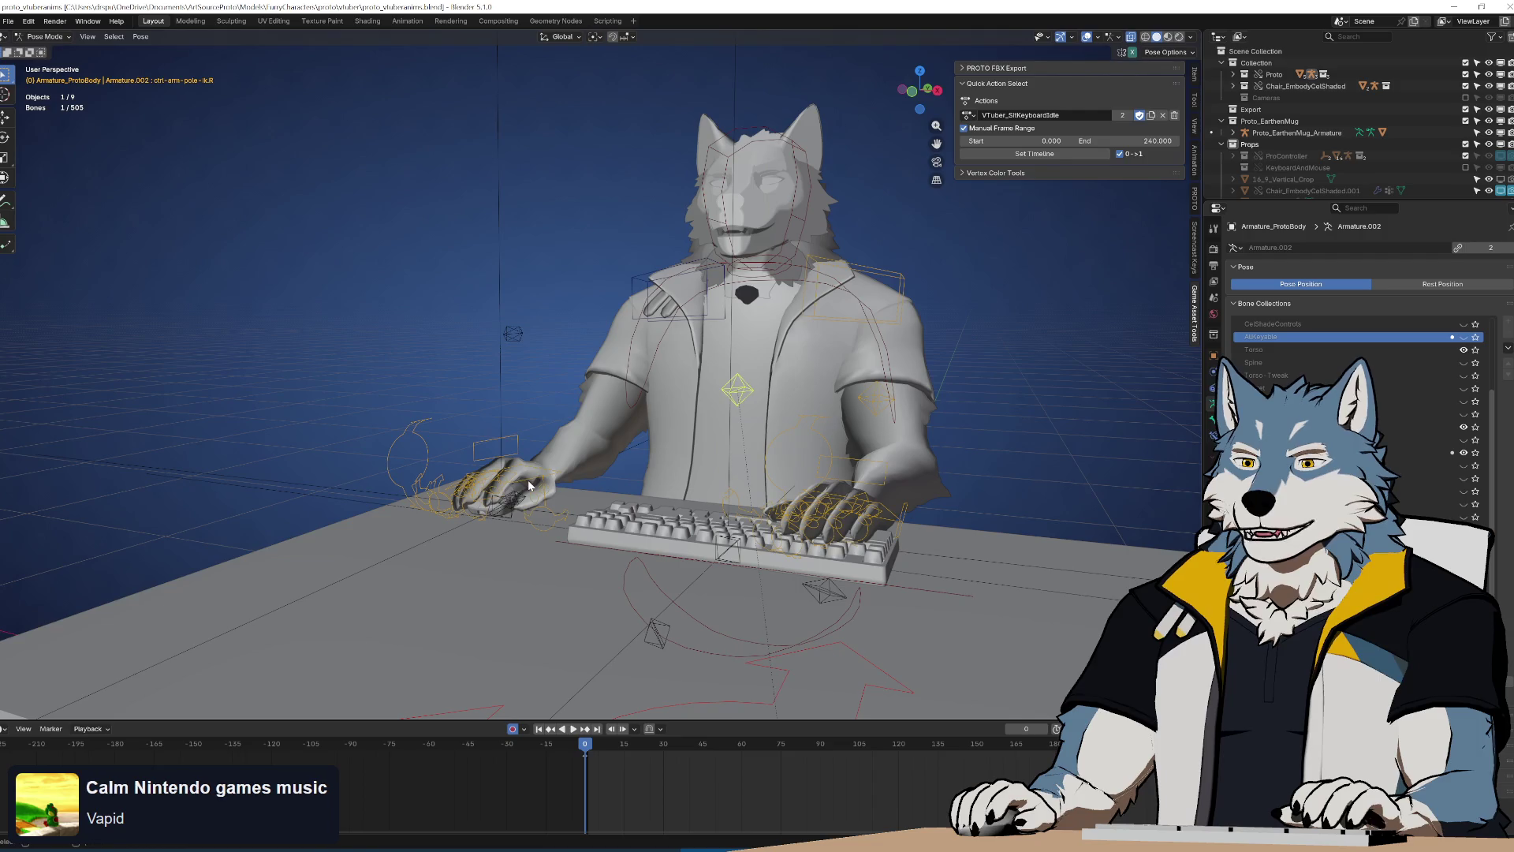
Add ctrl-itemHand.R to the bone selection and save the blend file
{"action": "left_click", "coordinate": [523, 507], "text": "shift"}
{"action": "mouse_move", "coordinate": [527, 507]}
{"action": "middle_mouse_down"}
{"action": "mouse_move", "coordinate": [707, 521]}
{"action": "mouse_move", "coordinate": [746, 489]}
{"action": "mouse_move", "coordinate": [741, 473]}
{"action": "middle_mouse_up"}
{"action": "key", "text": "ctrl+s"}
{"action": "scroll", "coordinate": [759, 456], "scroll_direction": "up", "scroll_amount": 2}
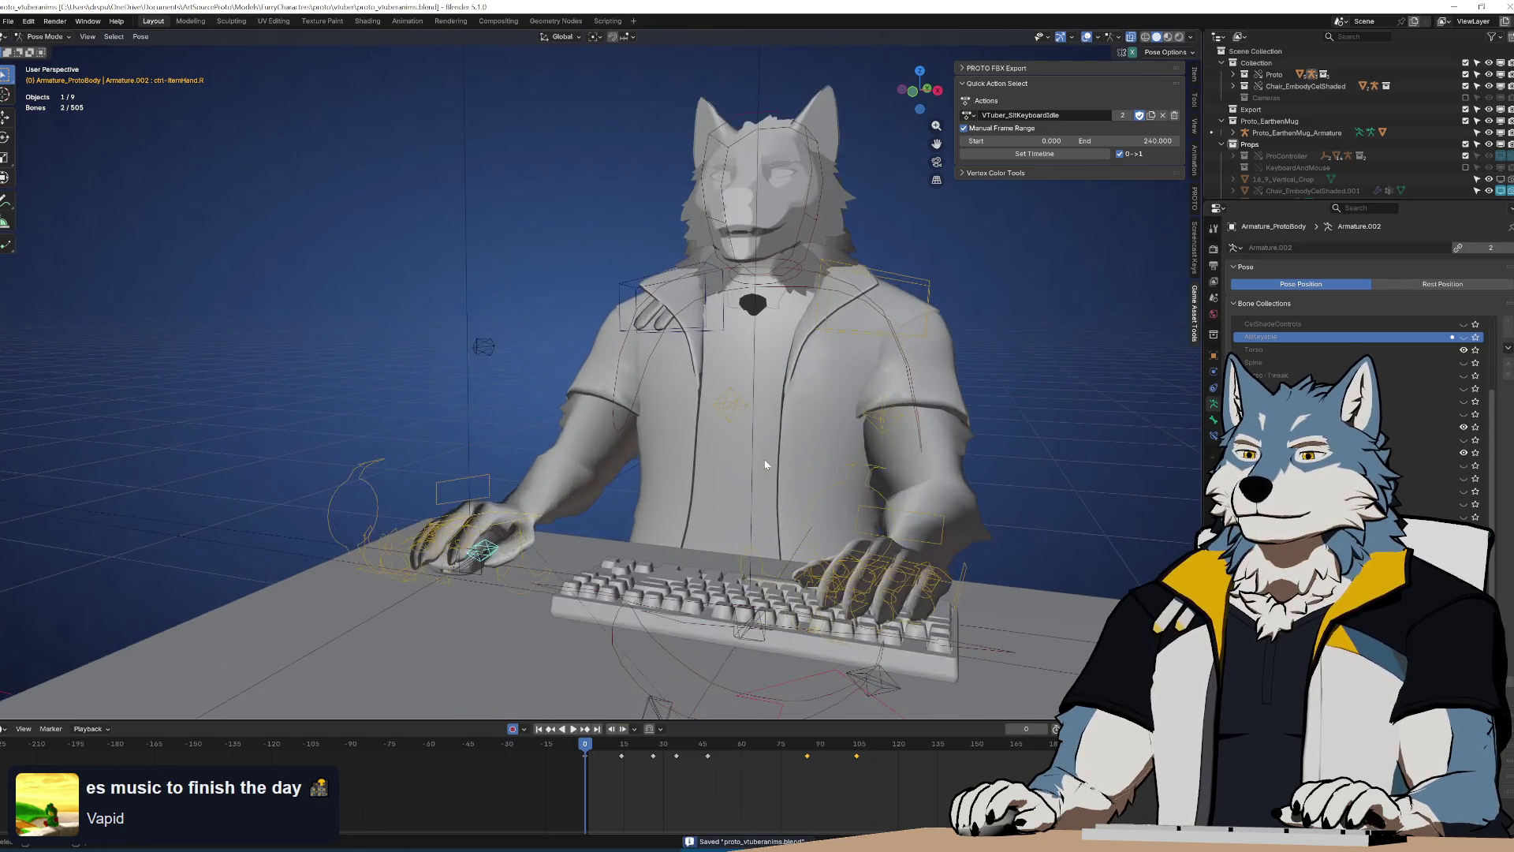
Box-select the keyframes around frames 85 and 105, then undo twice
{"action": "key", "text": "space"}
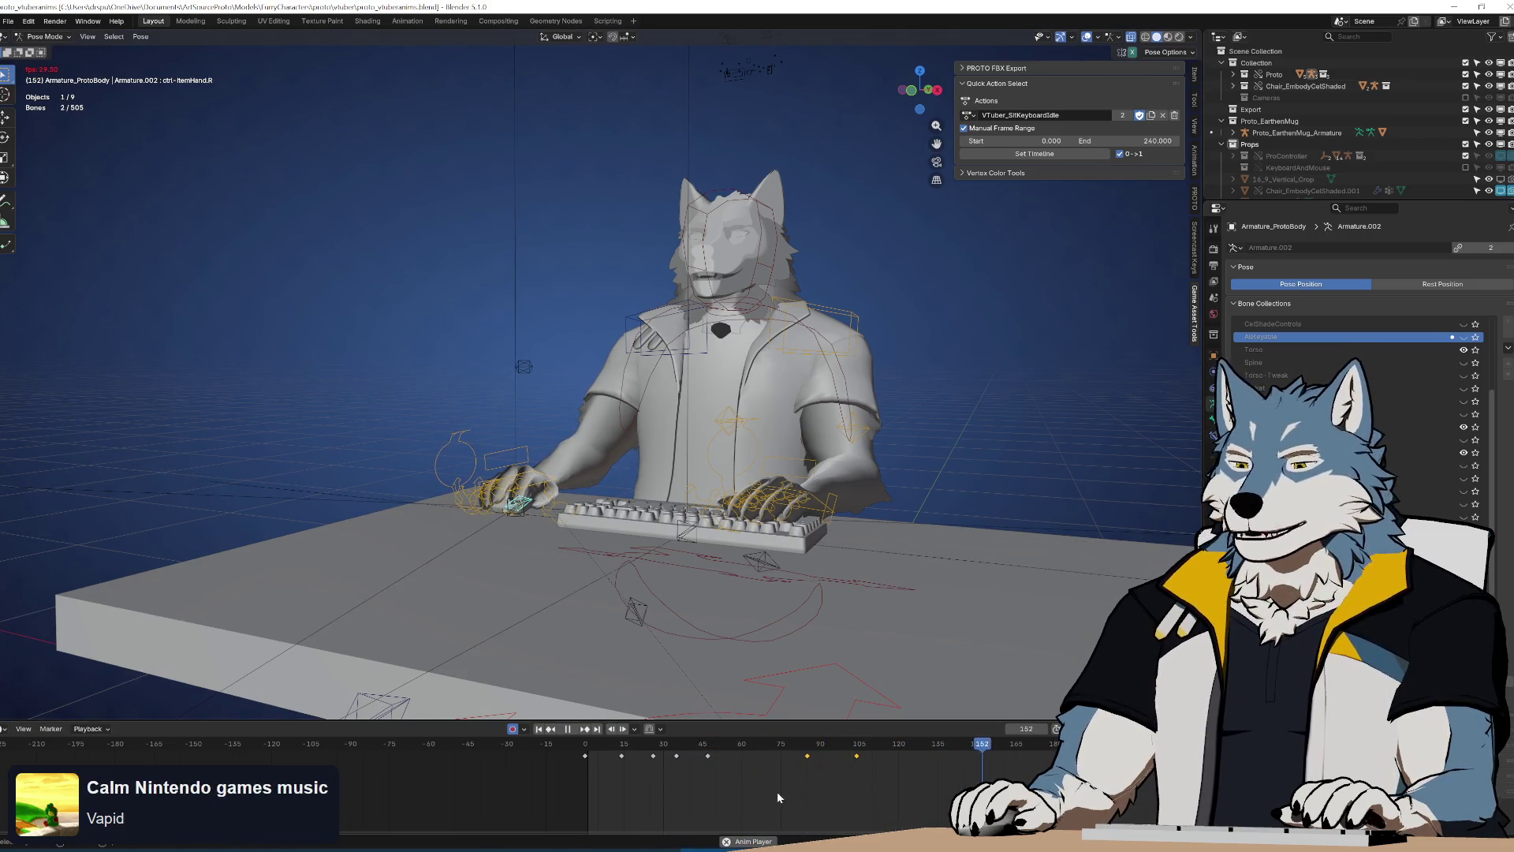
{"action": "mouse_move", "coordinate": [771, 788]}
{"action": "left_mouse_down"}
{"action": "mouse_move", "coordinate": [896, 746]}
{"action": "mouse_move", "coordinate": [710, 757]}
{"action": "mouse_move", "coordinate": [835, 761]}
{"action": "mouse_move", "coordinate": [721, 771]}
{"action": "left_mouse_up"}
{"action": "key", "text": "ctrl+z"}
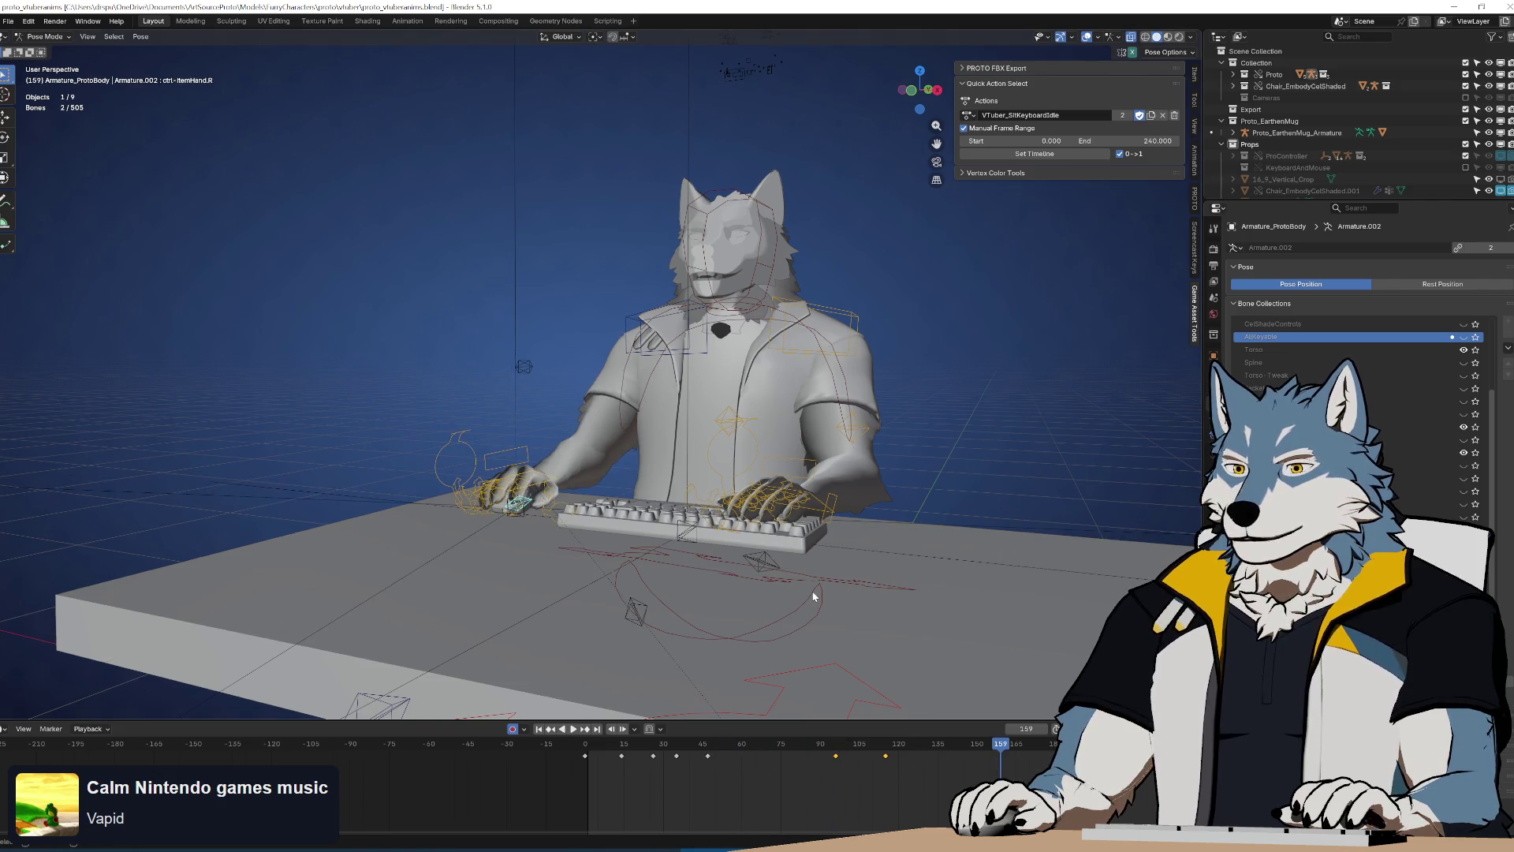
{"action": "key", "text": "ctrl+z"}
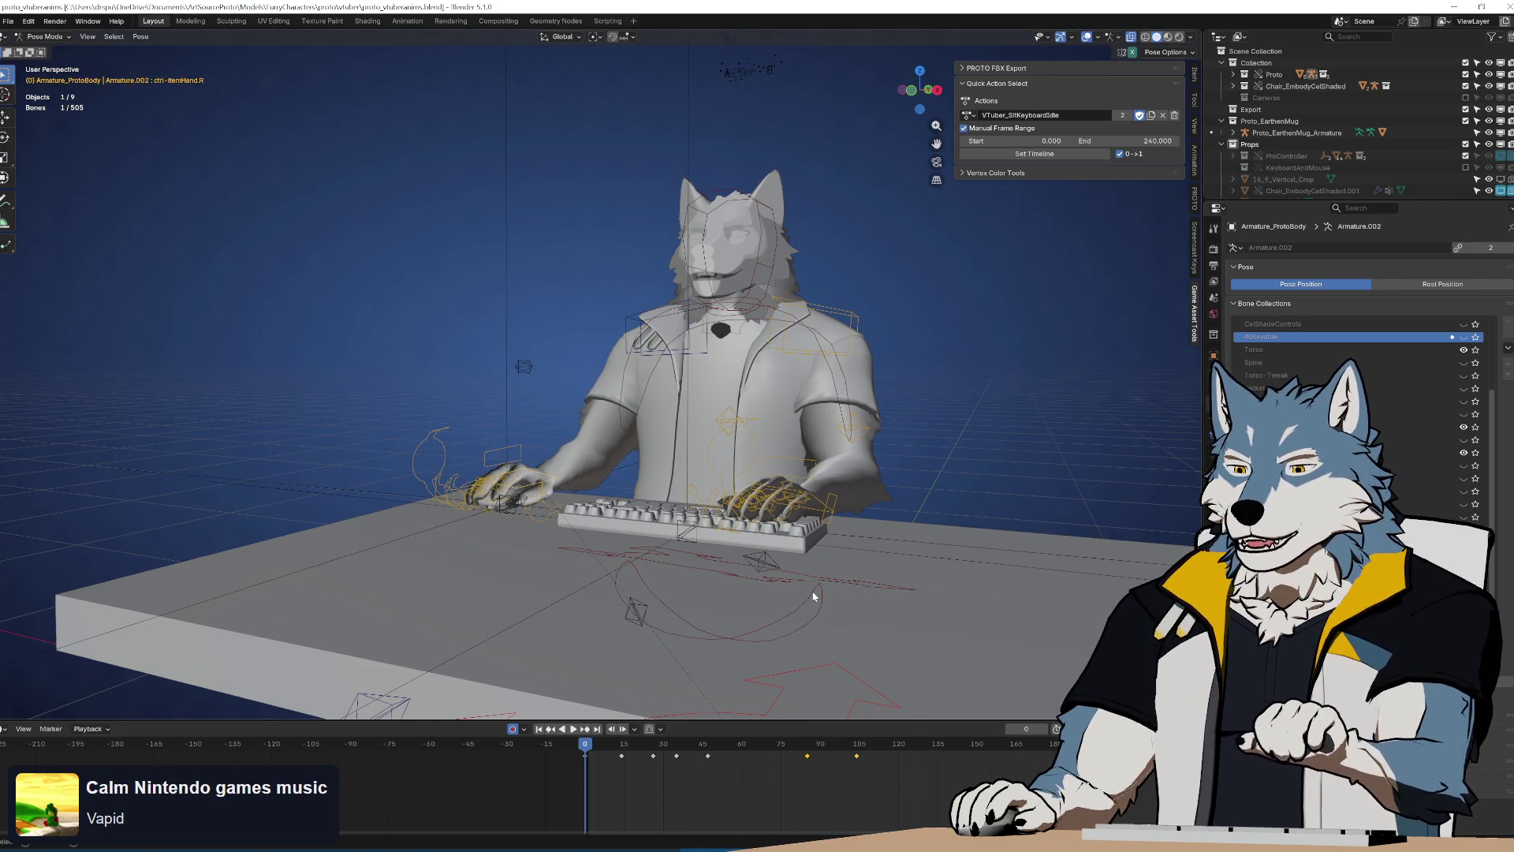
{"action": "scroll", "coordinate": [565, 543], "scroll_direction": "up", "scroll_amount": 3}
{"action": "middle_click_drag", "start_coordinate": [569, 557], "coordinate": [511, 559]}
Shift the right forearm IK control's selected keyframes about six frames later in the loop
{"action": "left_click", "coordinate": [513, 498], "text": "shift"}
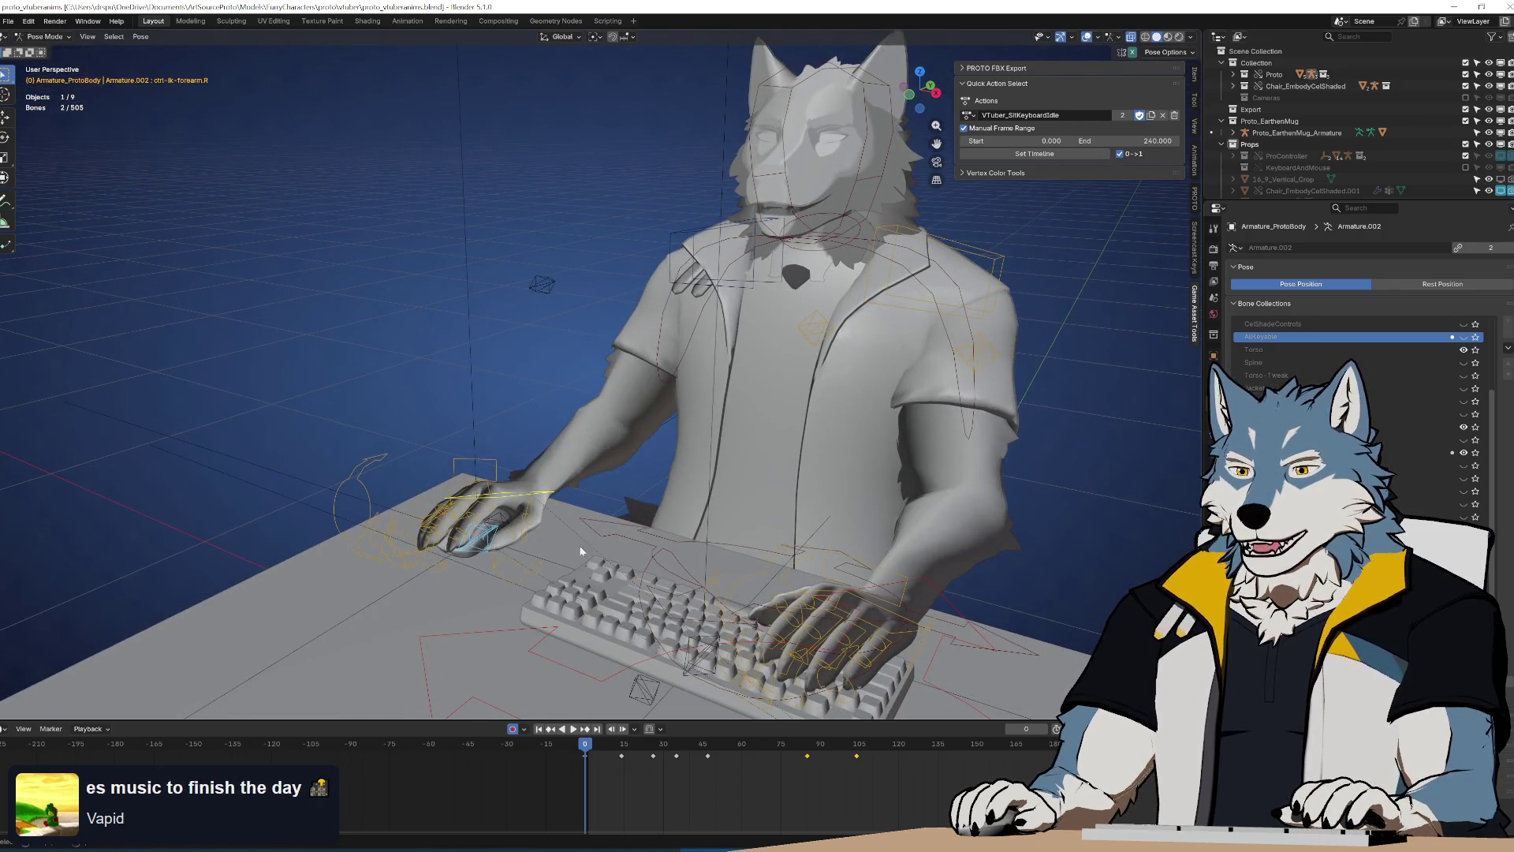
{"action": "left_click_drag", "start_coordinate": [593, 757], "coordinate": [873, 760]}
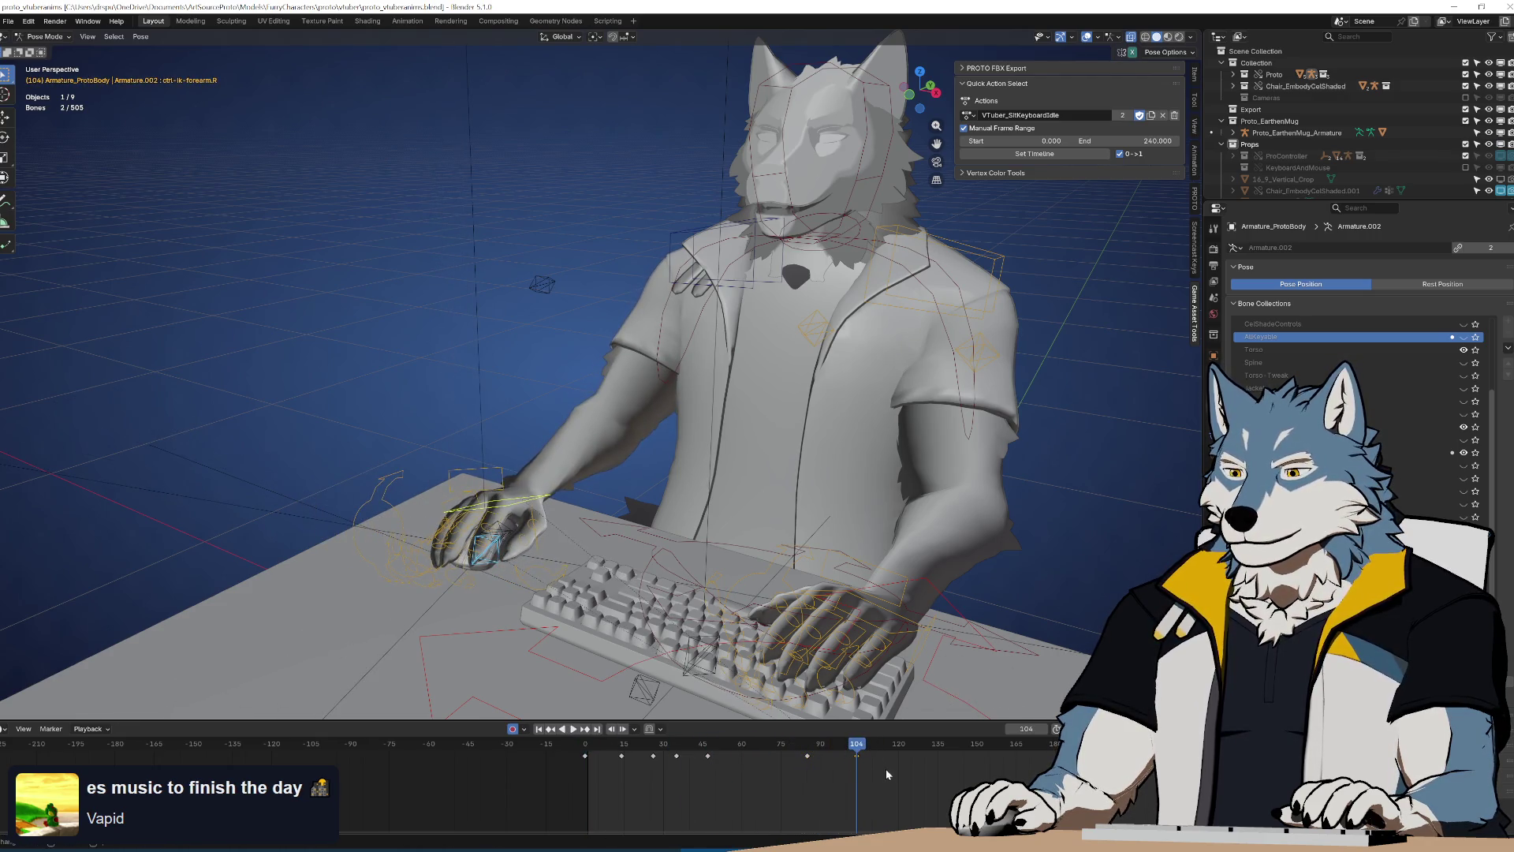
{"action": "key", "text": "g"}
{"action": "left_click", "coordinate": [937, 761]}
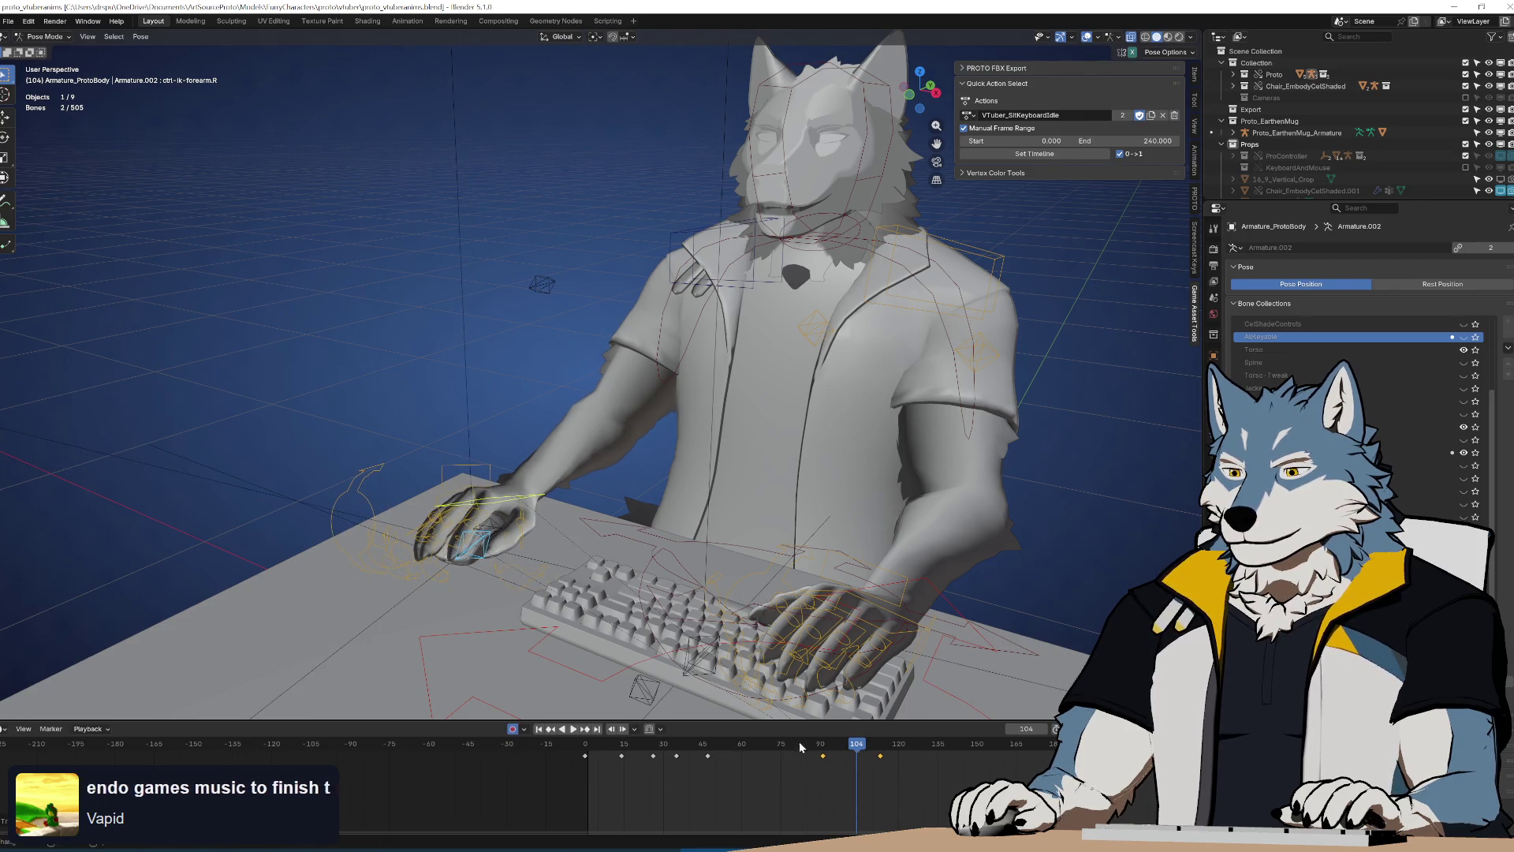
{"action": "key", "text": "shift+Left"}
{"action": "key", "text": "KP_0"}
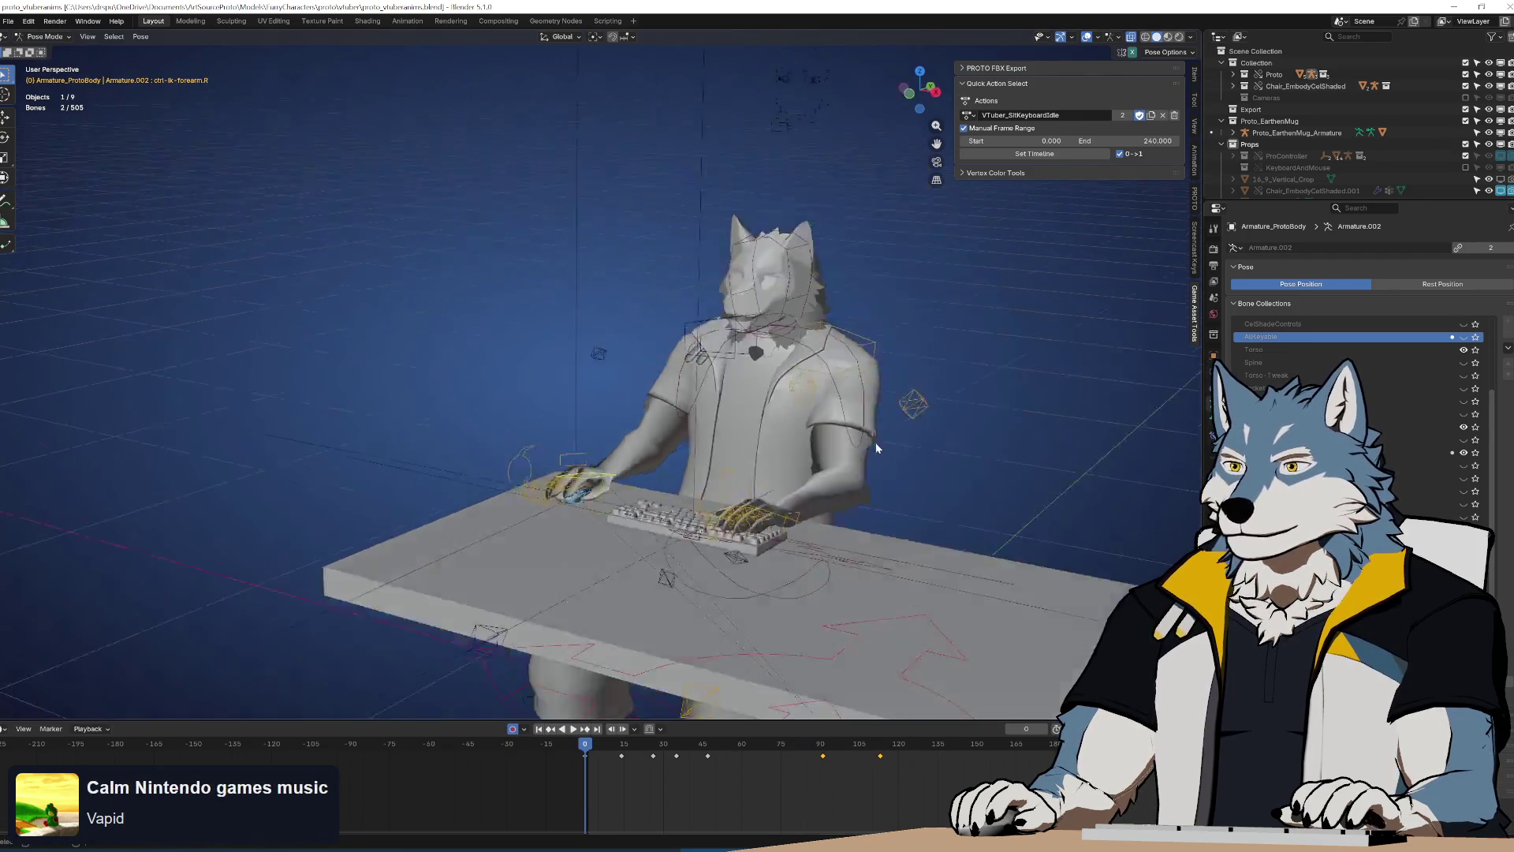
{"action": "key", "text": "space"}
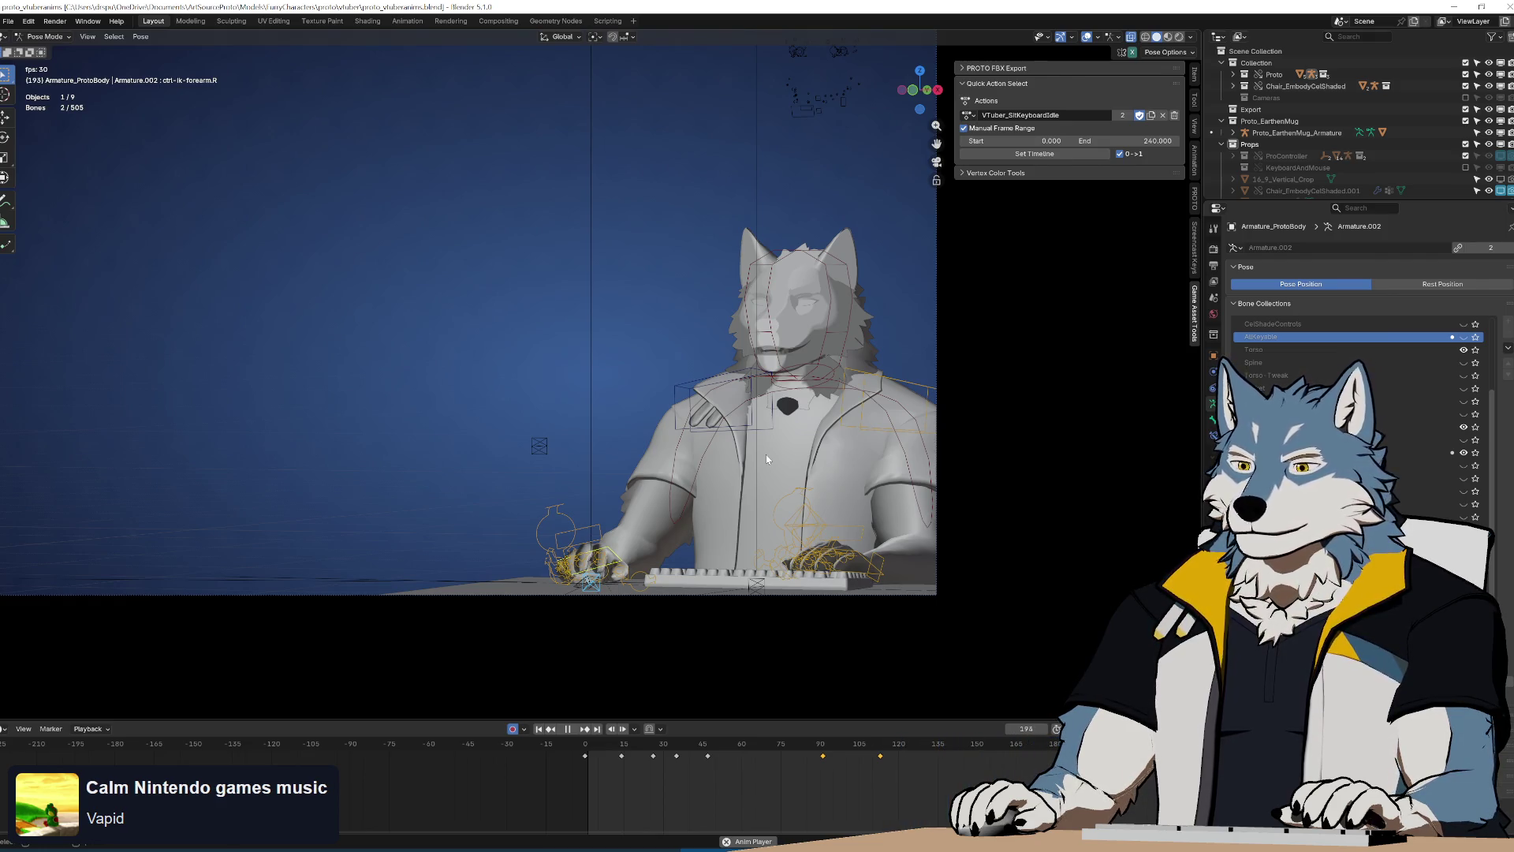
{"action": "left_click_drag", "start_coordinate": [733, 746], "coordinate": [802, 753]}
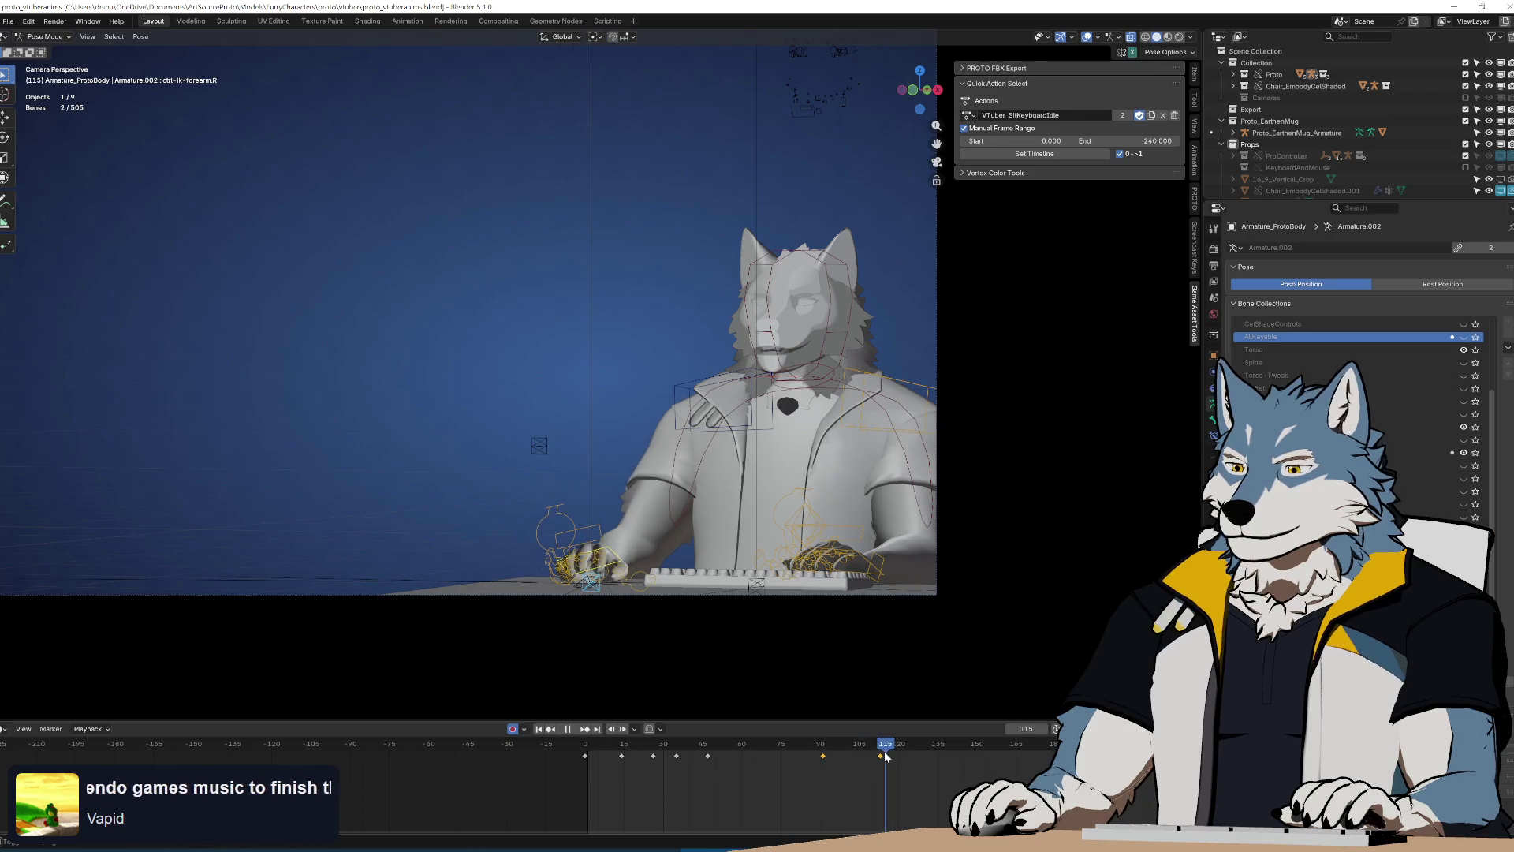
{"action": "key", "text": "space"}
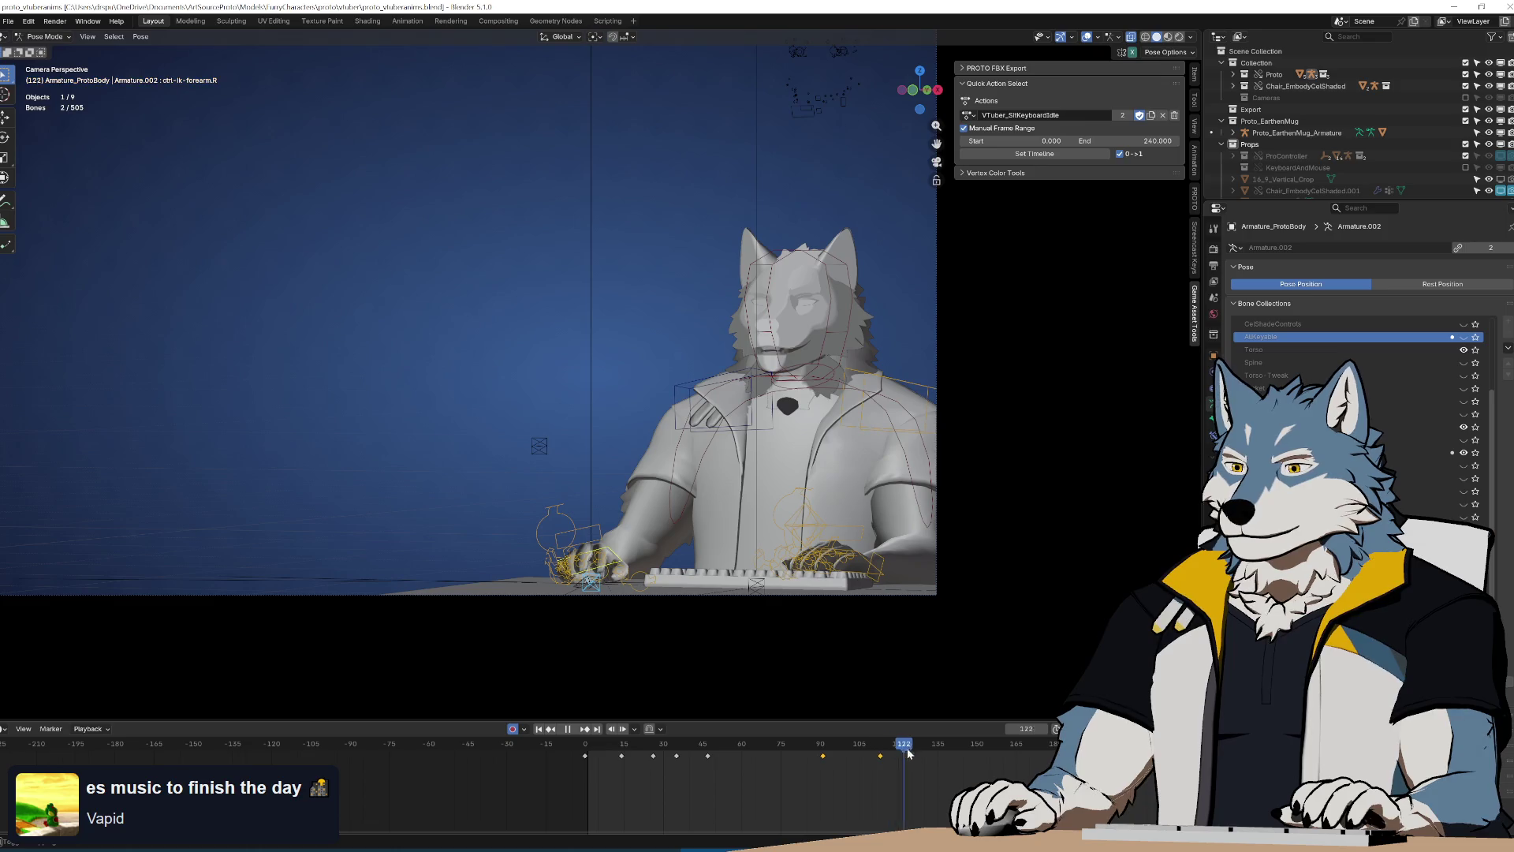
{"action": "mouse_move", "coordinate": [941, 756]}
{"action": "left_mouse_down"}
{"action": "mouse_move", "coordinate": [781, 756]}
{"action": "mouse_move", "coordinate": [881, 773]}
{"action": "left_mouse_up"}
{"action": "key", "text": "KP_7"}
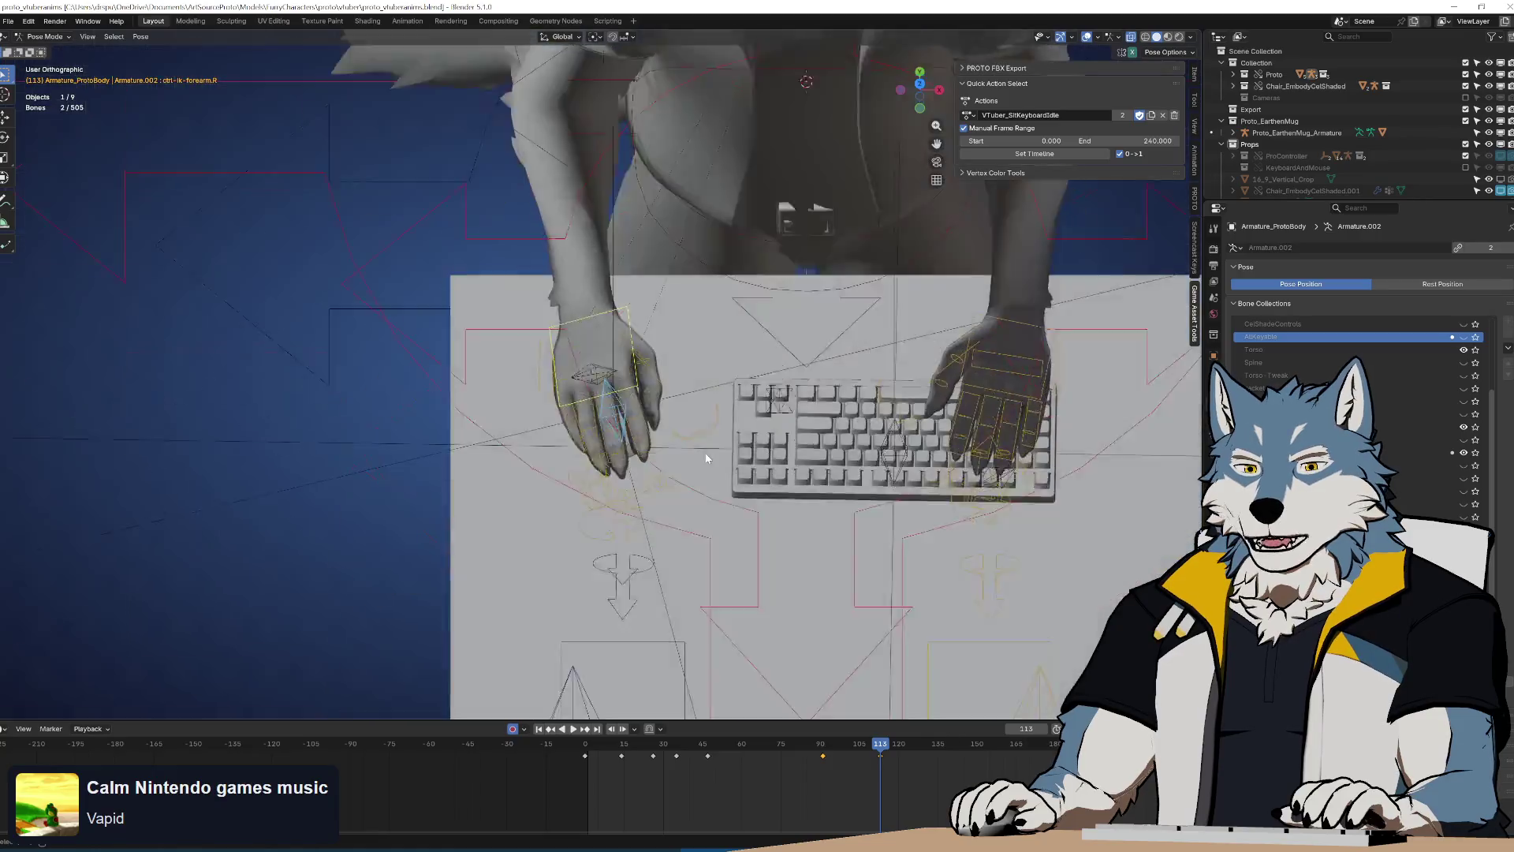
Move the right forearm control (ctrl-ik-forearm.R) about 1.8 cm left and replay to review
{"action": "key", "text": "KP_Decimal"}
{"action": "key", "text": "g"}
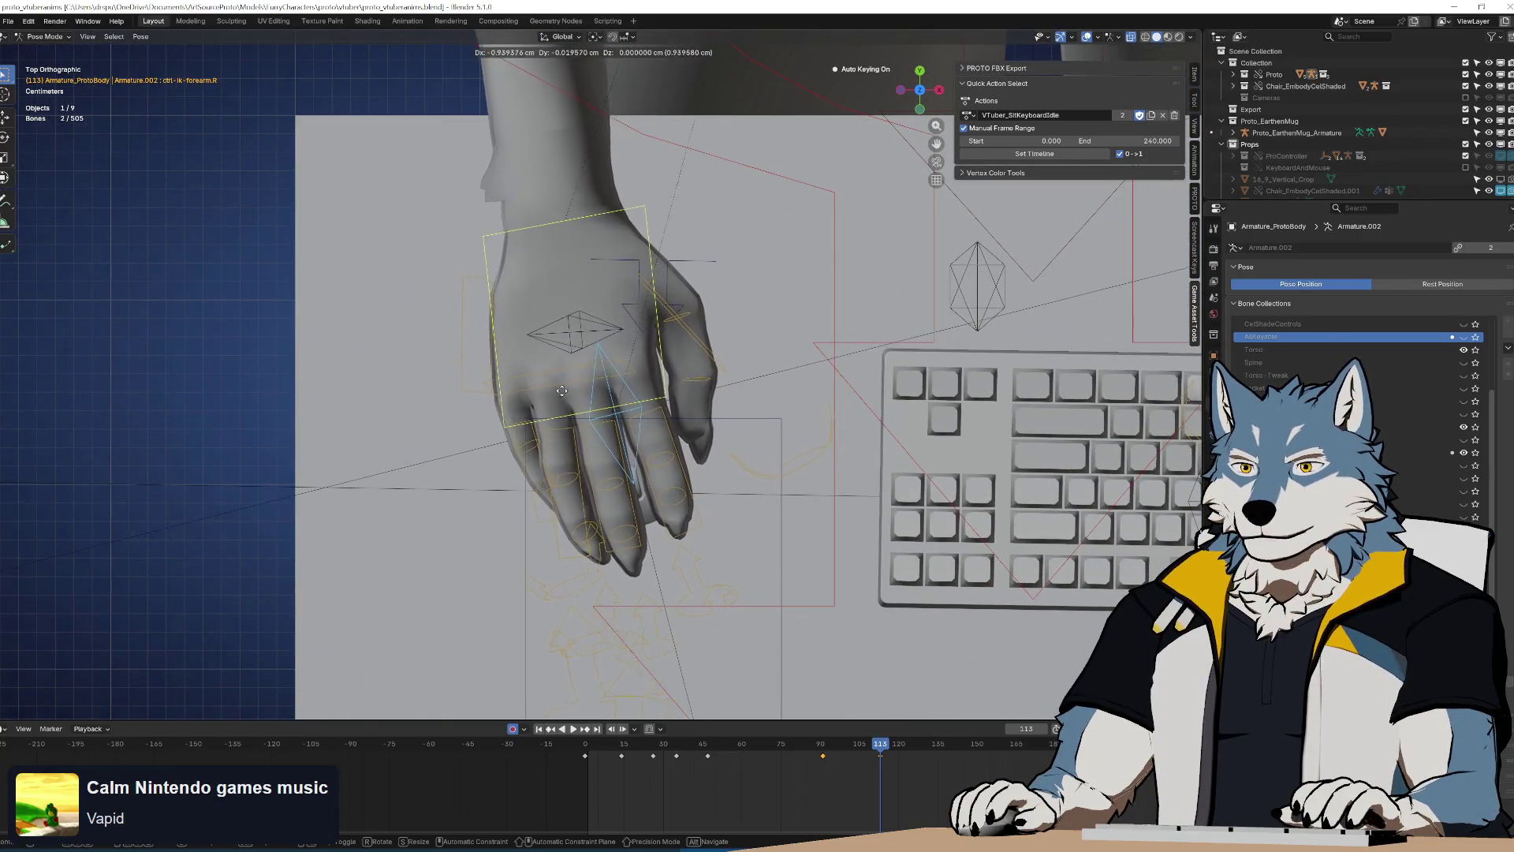
{"action": "left_click", "coordinate": [448, 391]}
{"action": "left_click", "coordinate": [829, 756]}
{"action": "mouse_move", "coordinate": [829, 756]}
{"action": "left_mouse_down"}
{"action": "mouse_move", "coordinate": [873, 763]}
{"action": "mouse_move", "coordinate": [741, 762]}
{"action": "left_mouse_up"}
{"action": "mouse_move", "coordinate": [710, 553]}
{"action": "middle_mouse_down"}
{"action": "mouse_move", "coordinate": [694, 459]}
{"action": "mouse_move", "coordinate": [661, 451]}
{"action": "mouse_move", "coordinate": [703, 405]}
{"action": "middle_mouse_up"}
{"action": "scroll", "coordinate": [694, 458], "scroll_direction": "down", "scroll_amount": 4}
{"action": "key", "text": "space"}
{"action": "scroll", "coordinate": [684, 428], "scroll_direction": "down", "scroll_amount": 3}
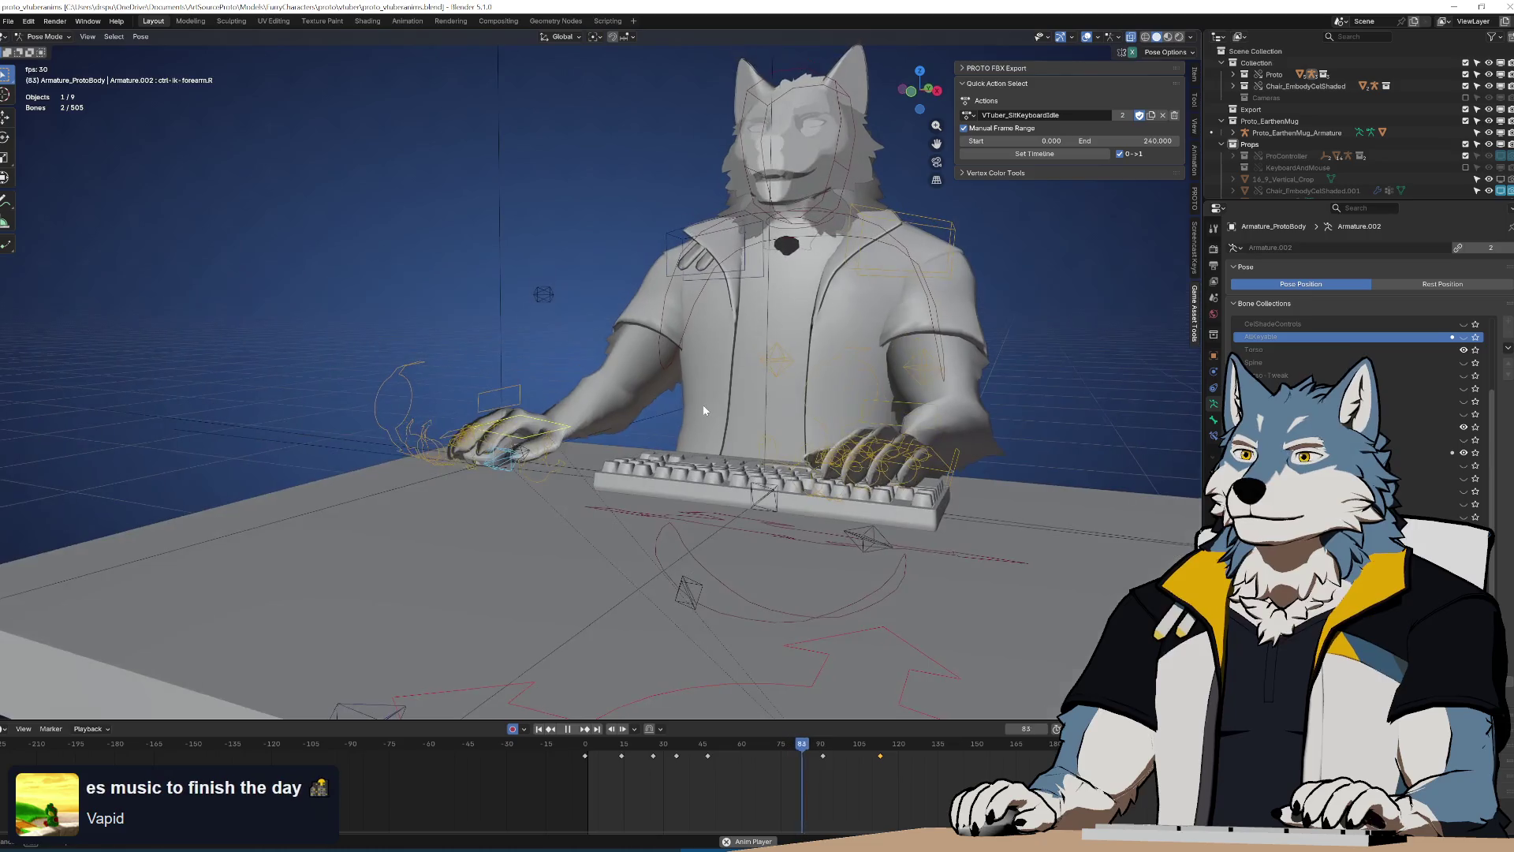
Near frame 97, rotate the forearm control 3.19° in top view and reposition it
{"action": "left_click_drag", "start_coordinate": [882, 747], "coordinate": [896, 763]}
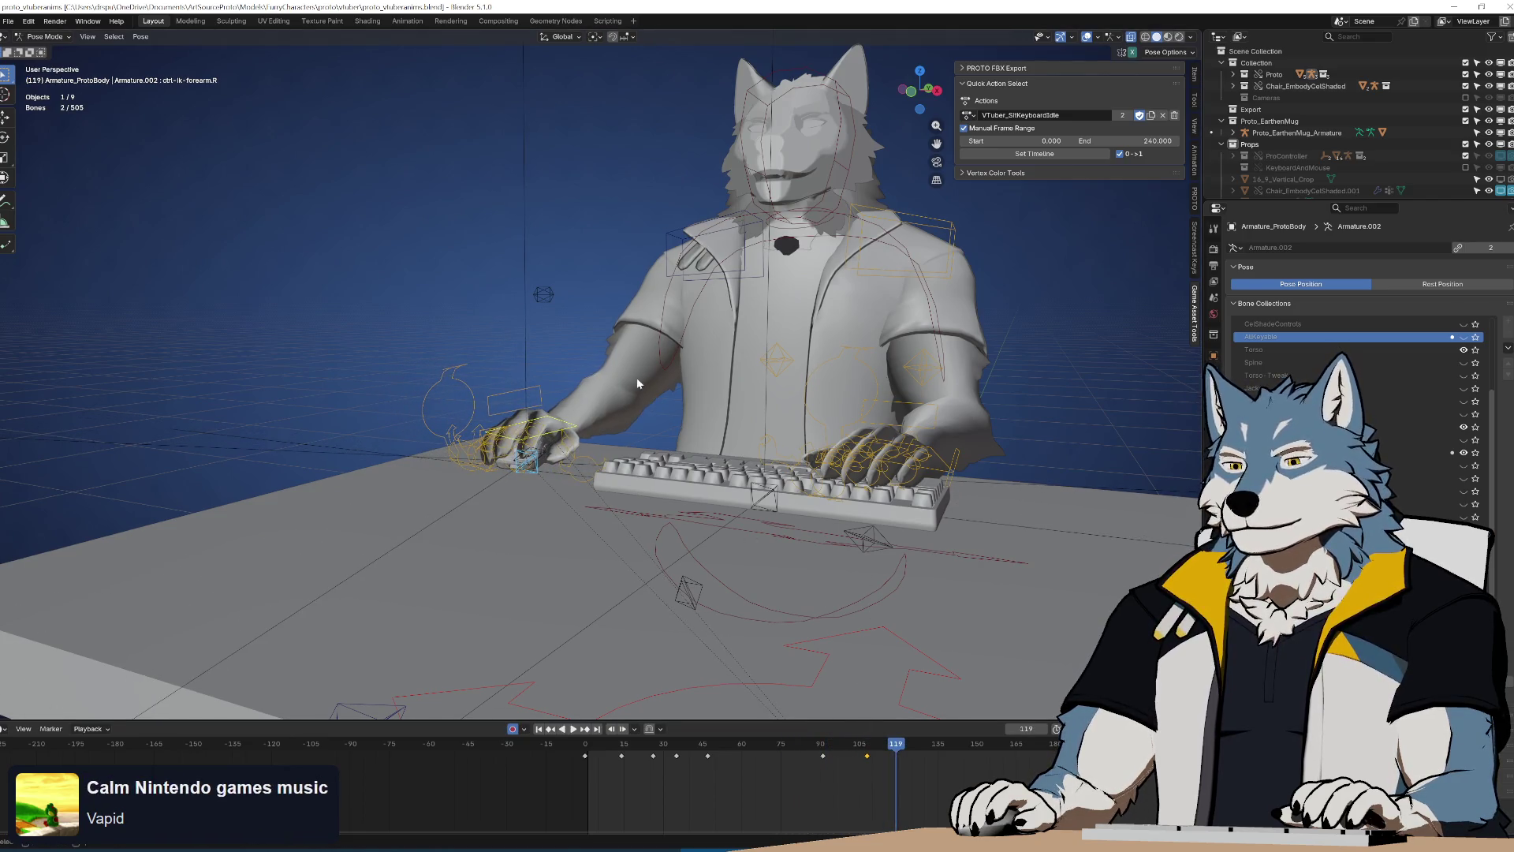
{"action": "middle_click_drag", "start_coordinate": [638, 383], "coordinate": [826, 657]}
{"action": "mouse_move", "coordinate": [886, 749]}
{"action": "left_mouse_down"}
{"action": "mouse_move", "coordinate": [821, 758]}
{"action": "mouse_move", "coordinate": [866, 766]}
{"action": "left_mouse_up"}
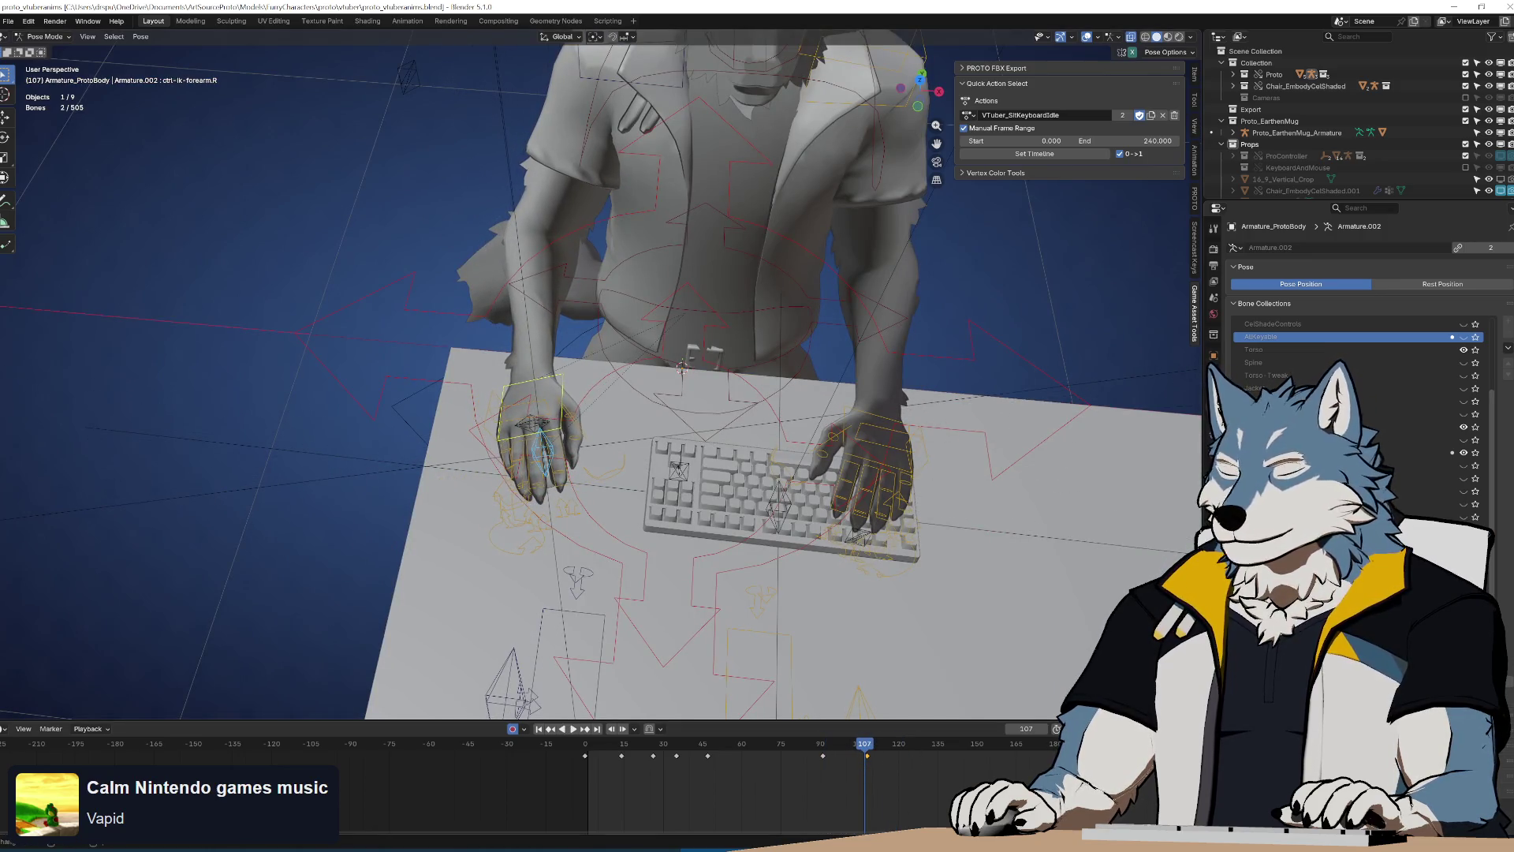
{"action": "key", "text": "space"}
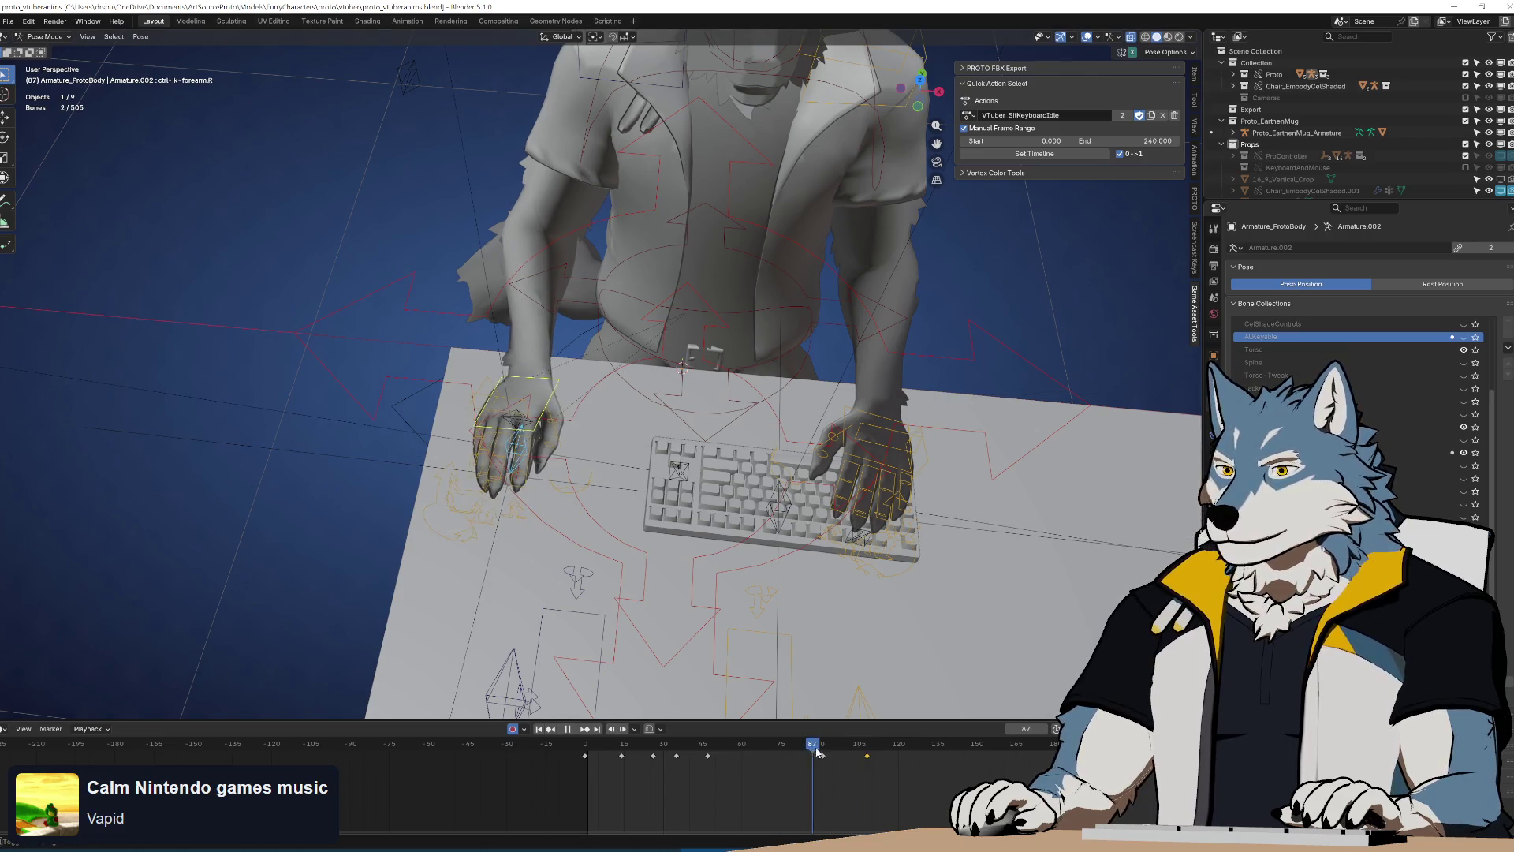
{"action": "key", "text": "KP_7"}
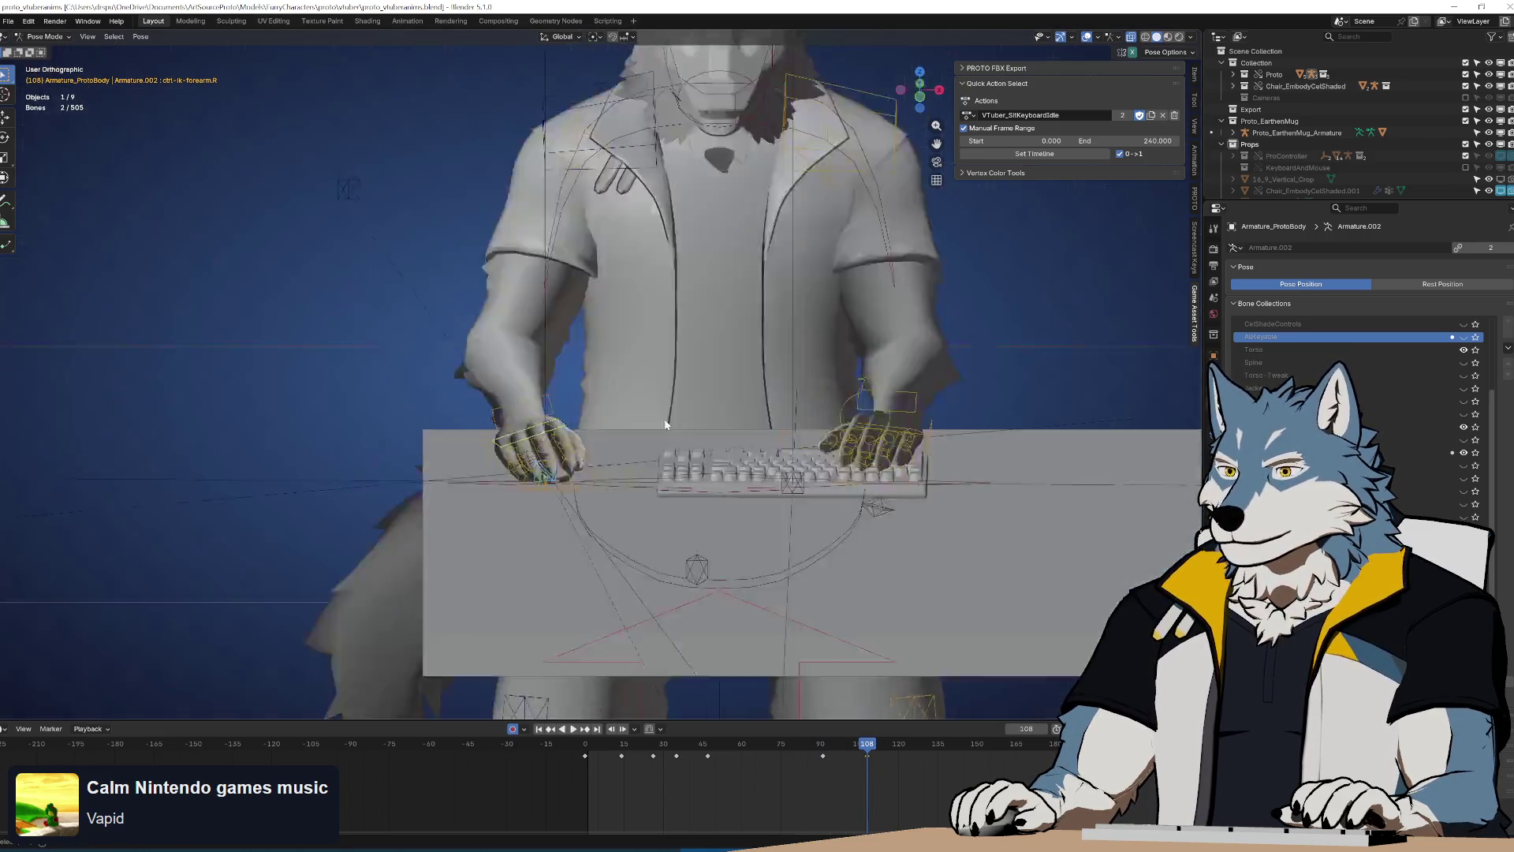
{"action": "key", "text": "r"}
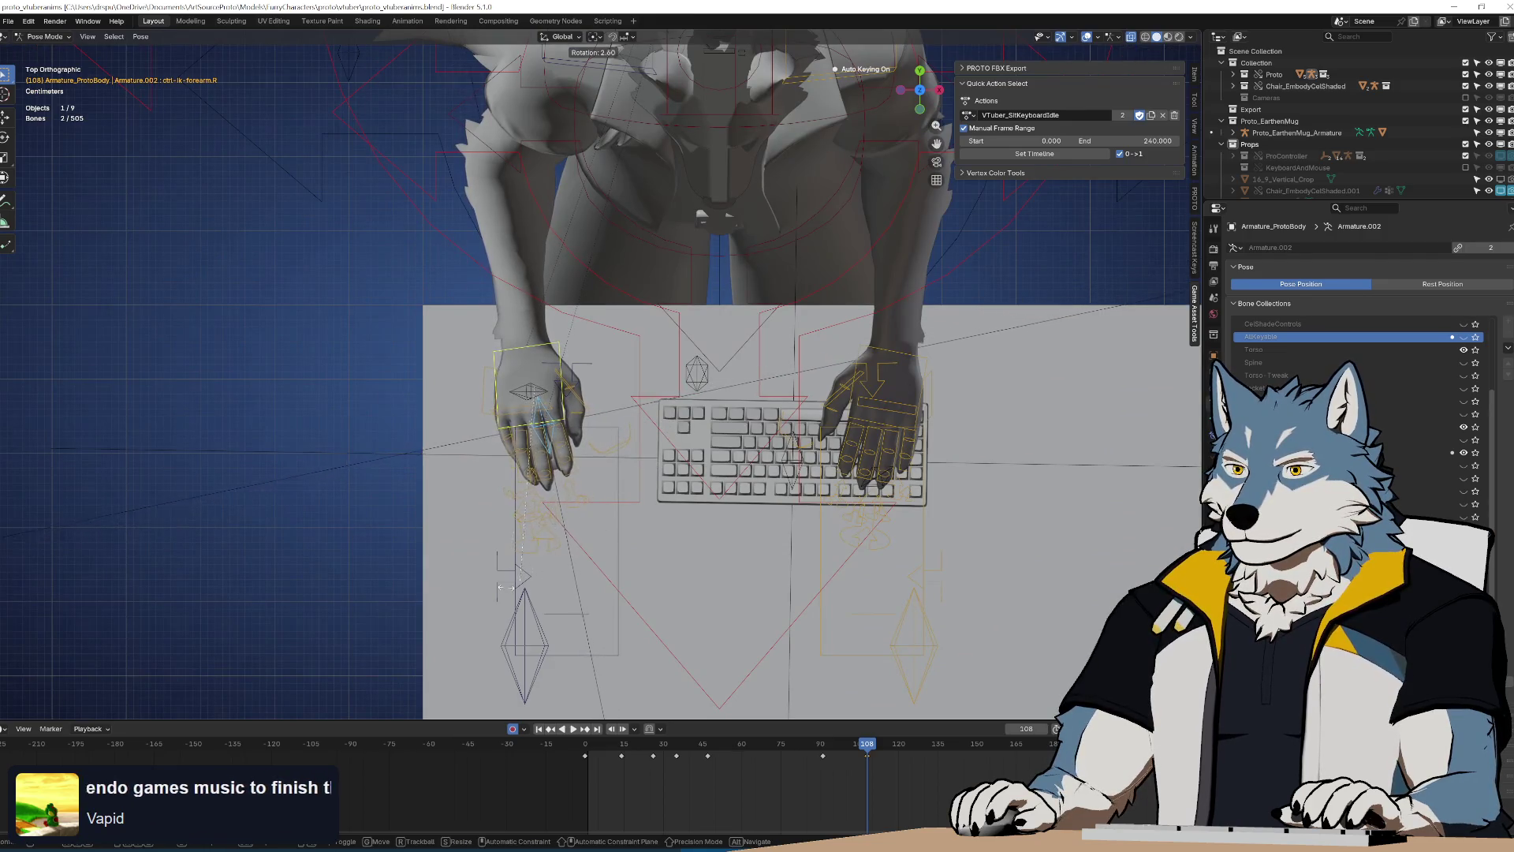
{"action": "left_click", "coordinate": [440, 625]}
{"action": "key", "text": "g"}
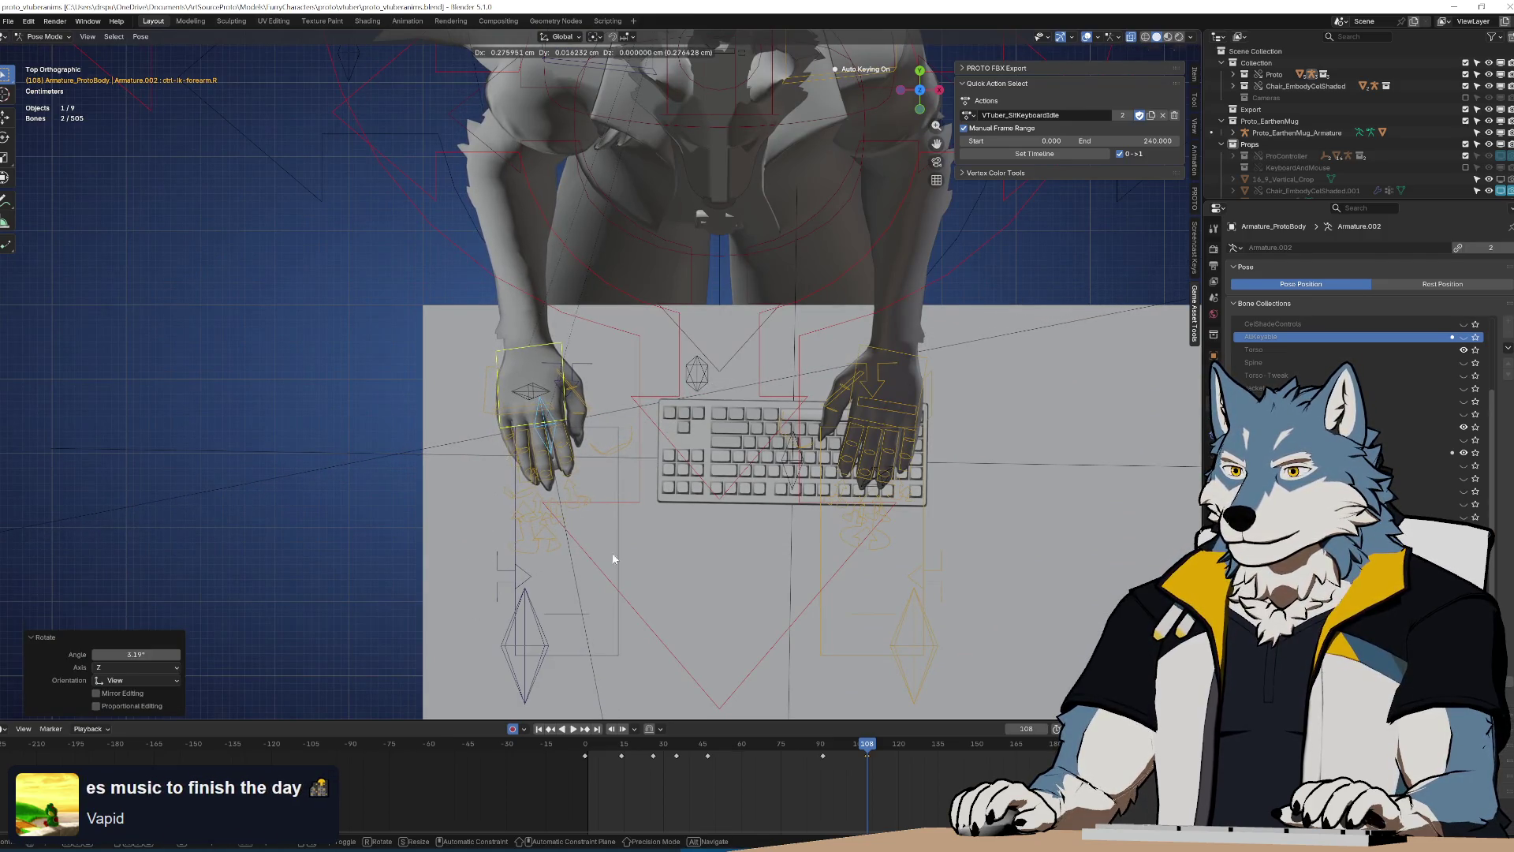
{"action": "left_click", "coordinate": [600, 548]}
{"action": "key", "text": "space"}
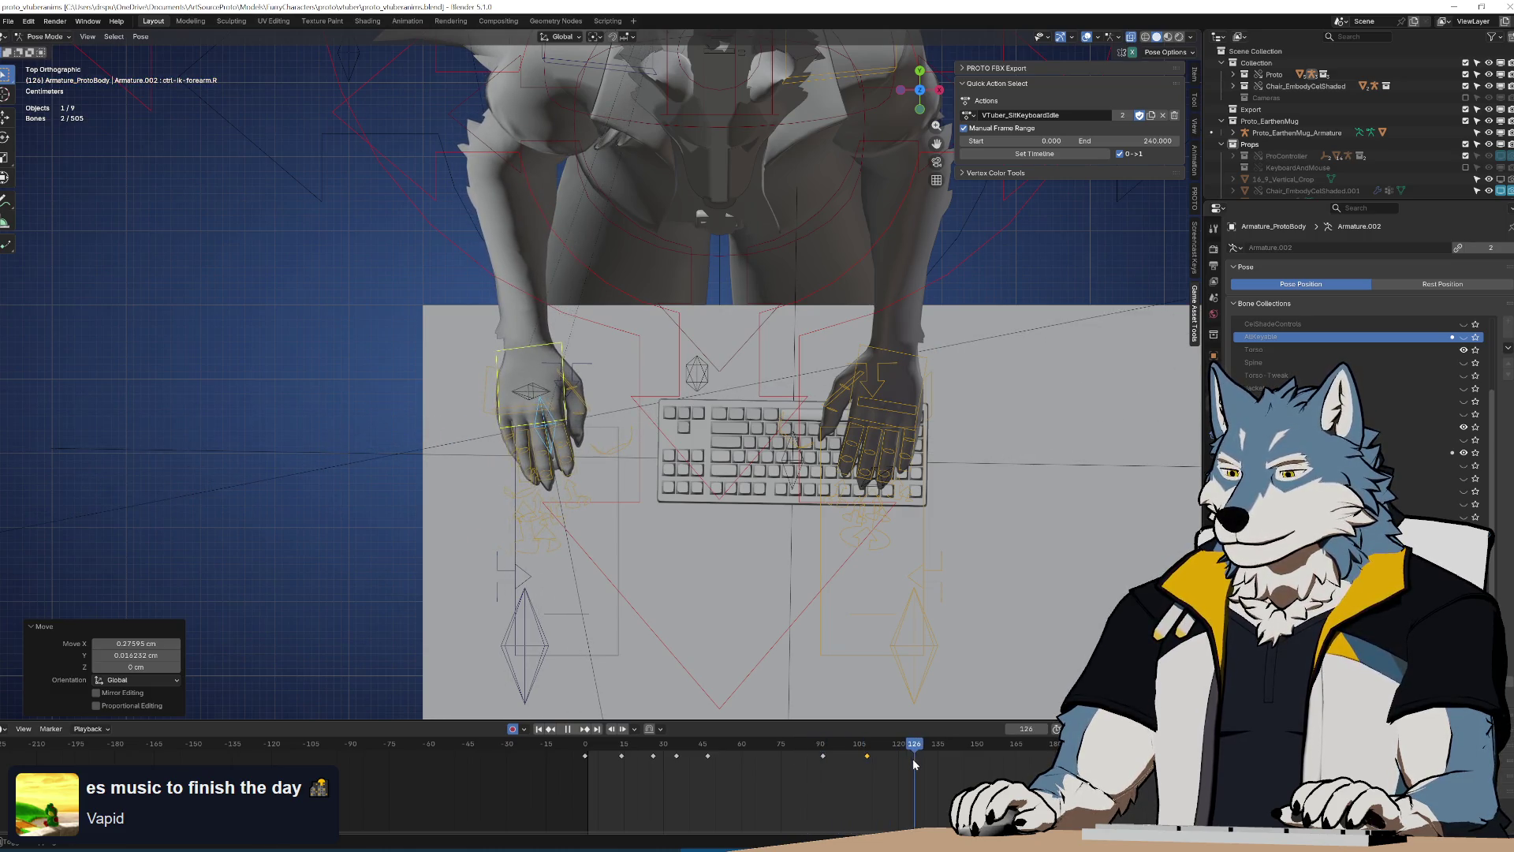
Move the selected later keyframe from frame 133 to frame 132
{"action": "mouse_move", "coordinate": [913, 759]}
{"action": "left_mouse_down"}
{"action": "mouse_move", "coordinate": [930, 759]}
{"action": "mouse_move", "coordinate": [888, 772]}
{"action": "left_mouse_up"}
{"action": "key", "text": "space"}
{"action": "key", "text": "g"}
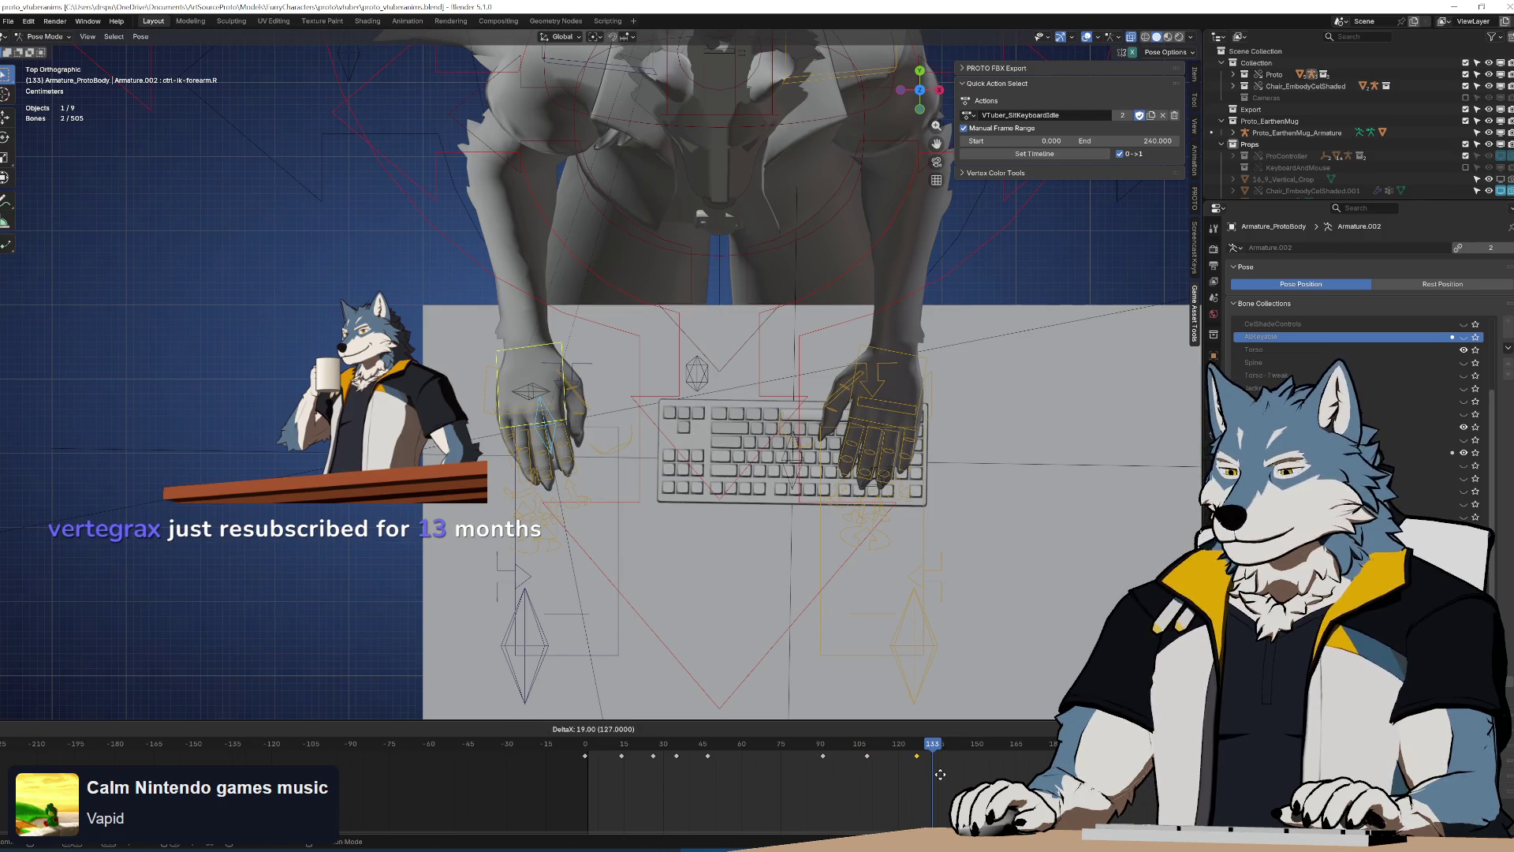
{"action": "left_click", "coordinate": [953, 775]}
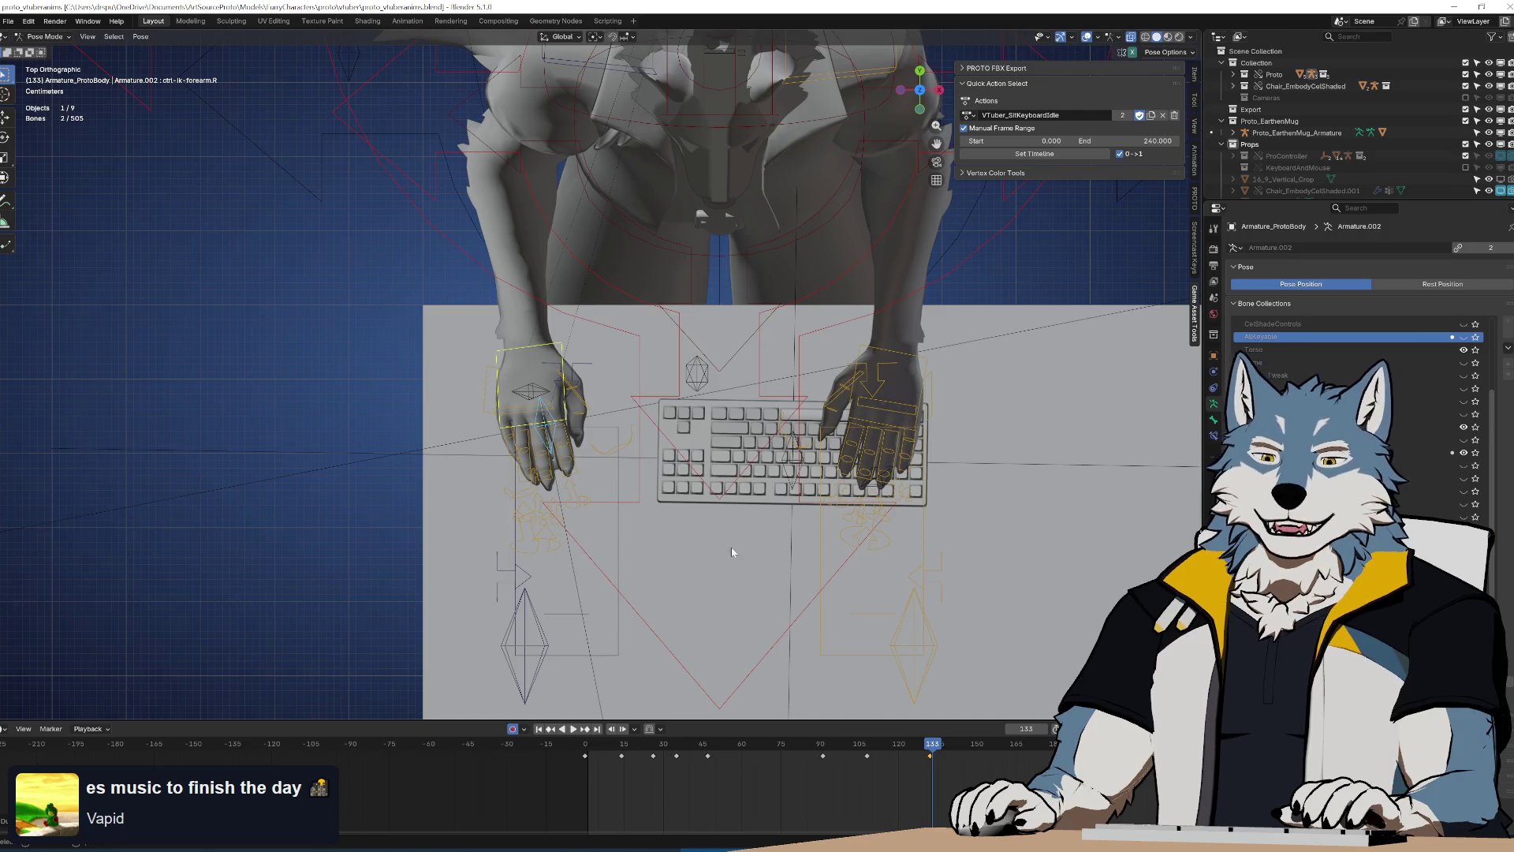
Replay the loop from frame 0, checking frames 108 and 146
{"action": "left_click_drag", "start_coordinate": [943, 756], "coordinate": [586, 776]}
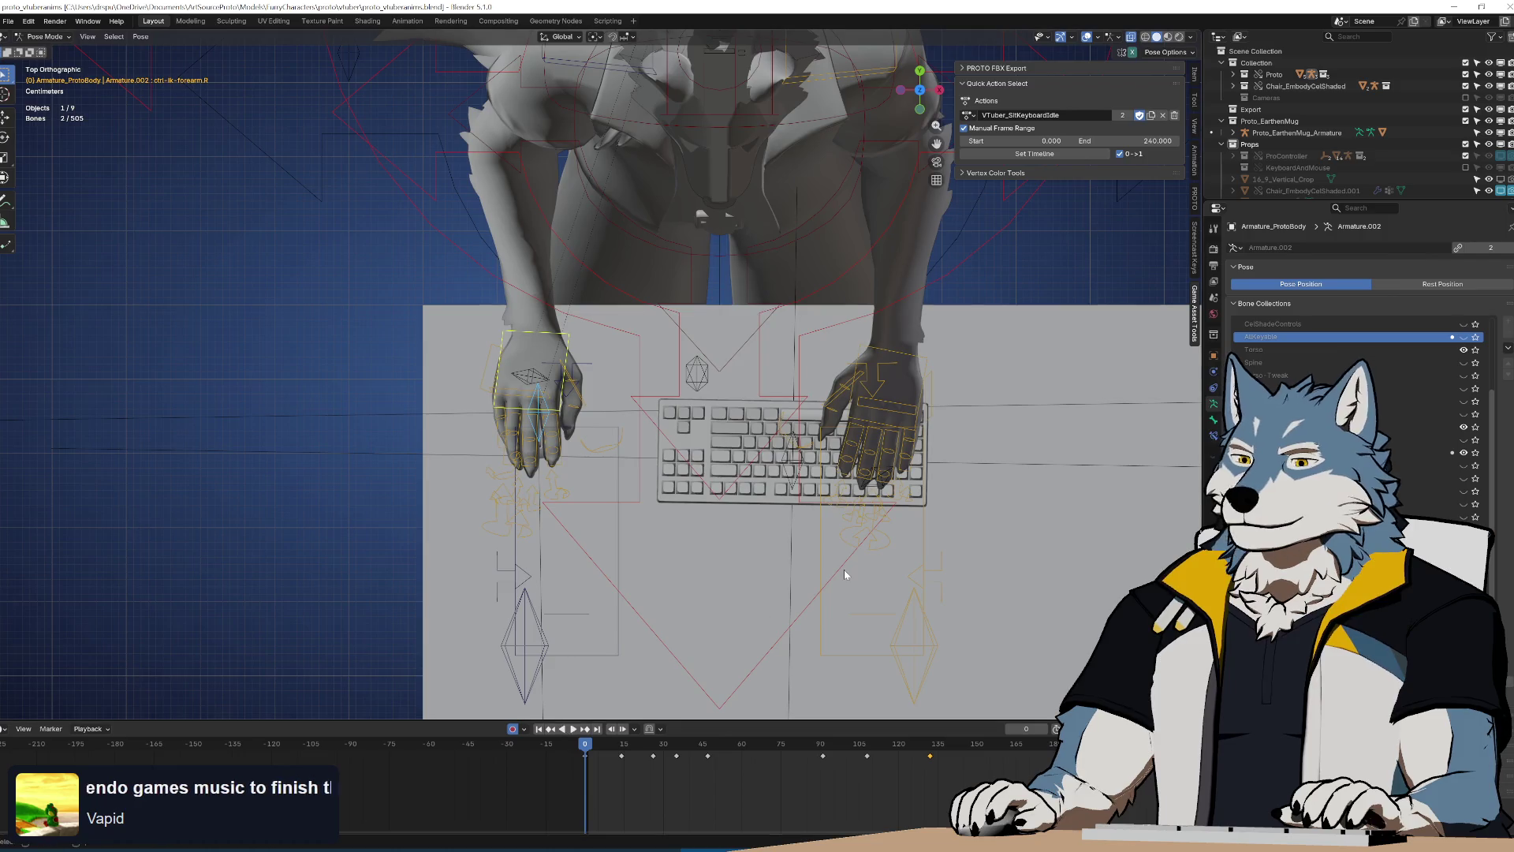
{"action": "key", "text": "space"}
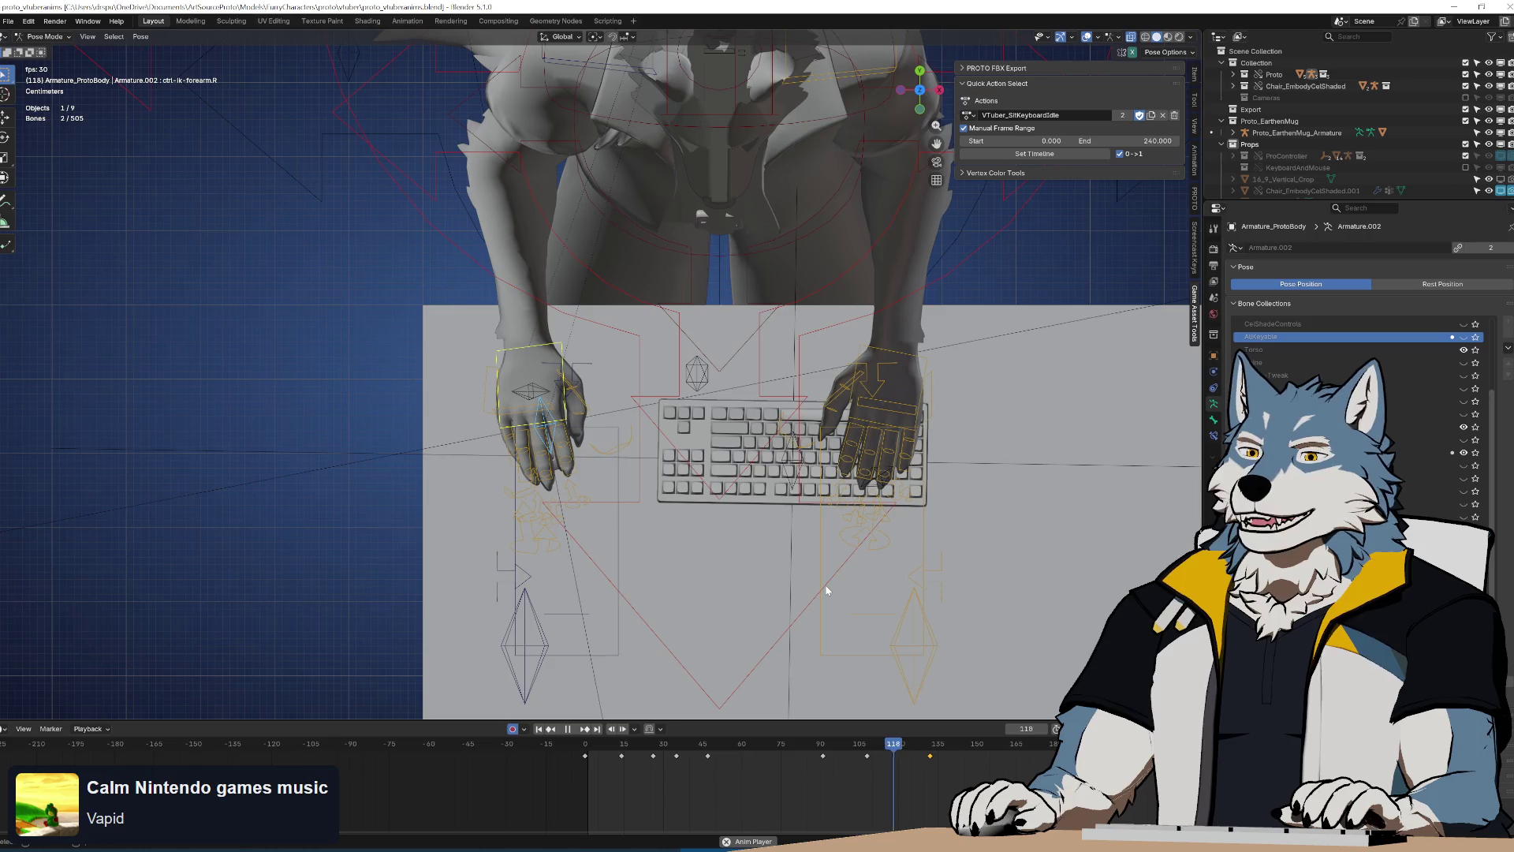
{"action": "key", "text": "space"}
{"action": "left_click", "coordinate": [867, 748]}
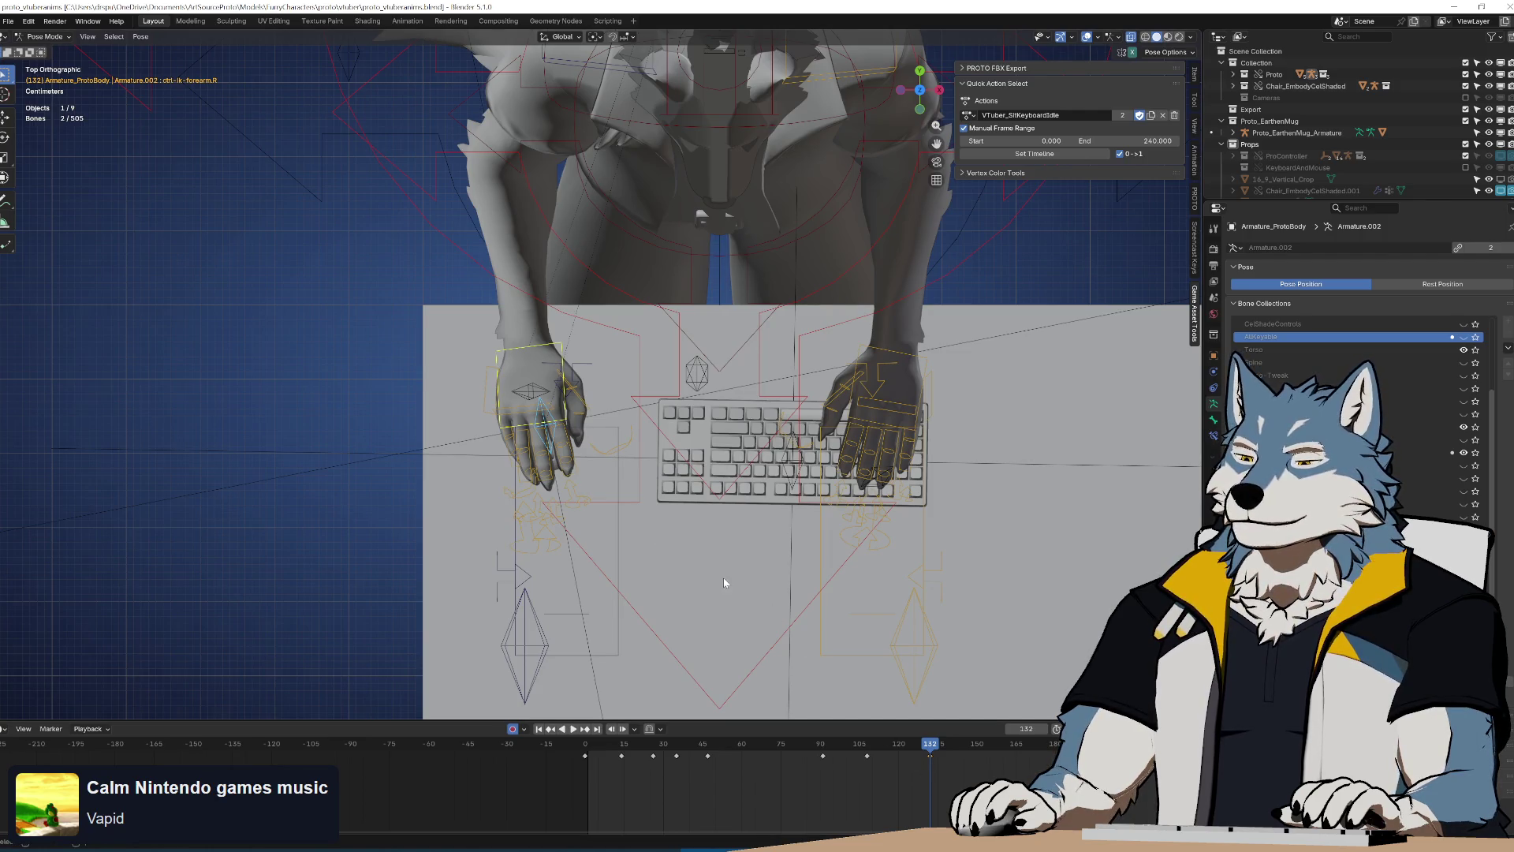
{"action": "left_click_drag", "start_coordinate": [920, 751], "coordinate": [966, 751]}
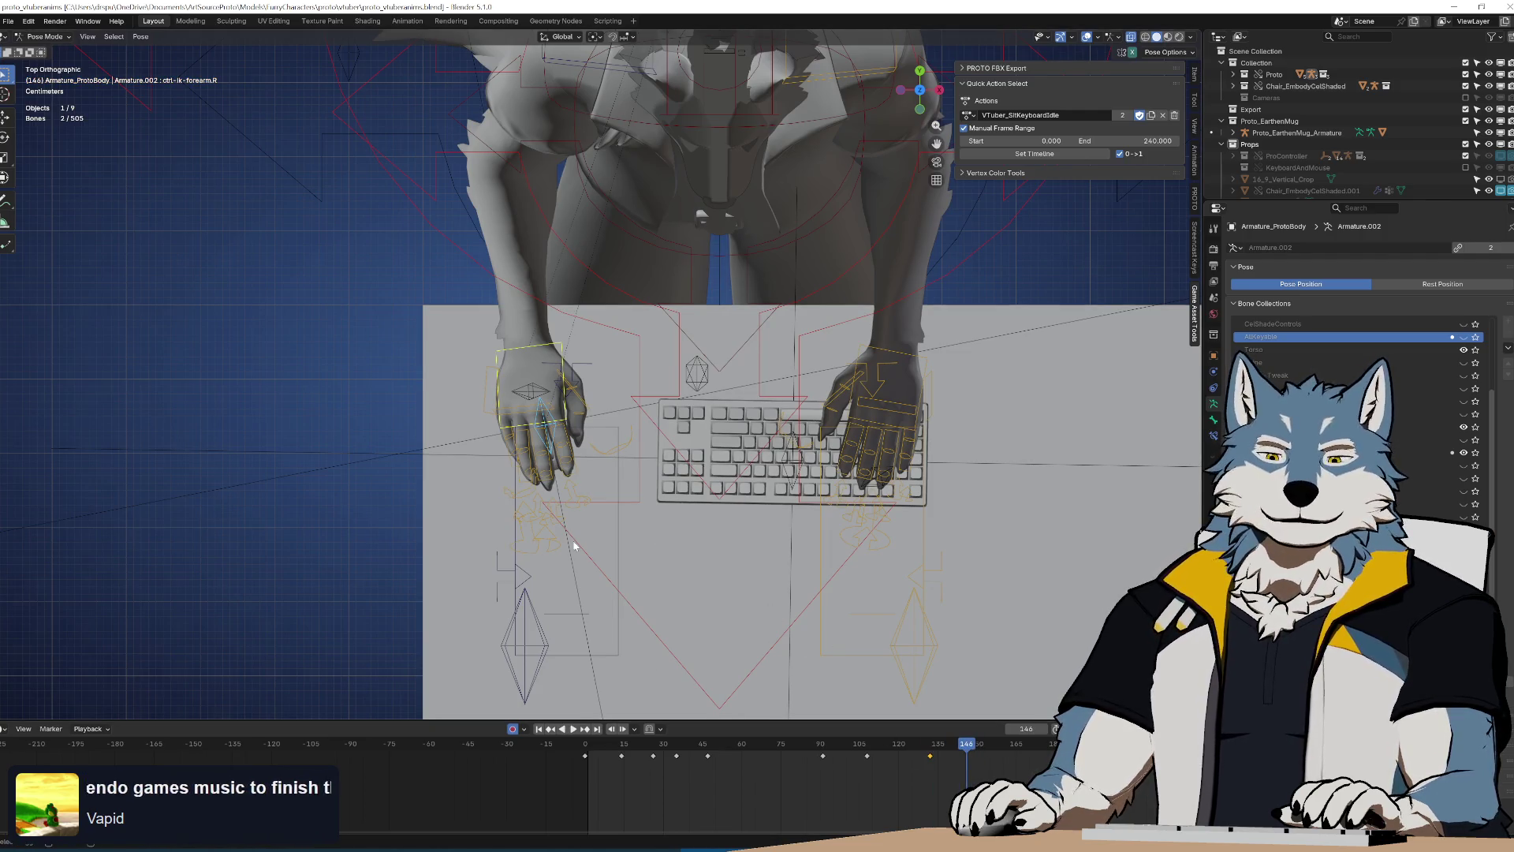
Pan closer to the hand and replay the loop, scrubbing to frame 109
{"action": "middle_click_drag", "start_coordinate": [608, 513], "coordinate": [687, 482], "text": "shift"}
{"action": "scroll", "coordinate": [686, 484], "scroll_direction": "up", "scroll_amount": 1}
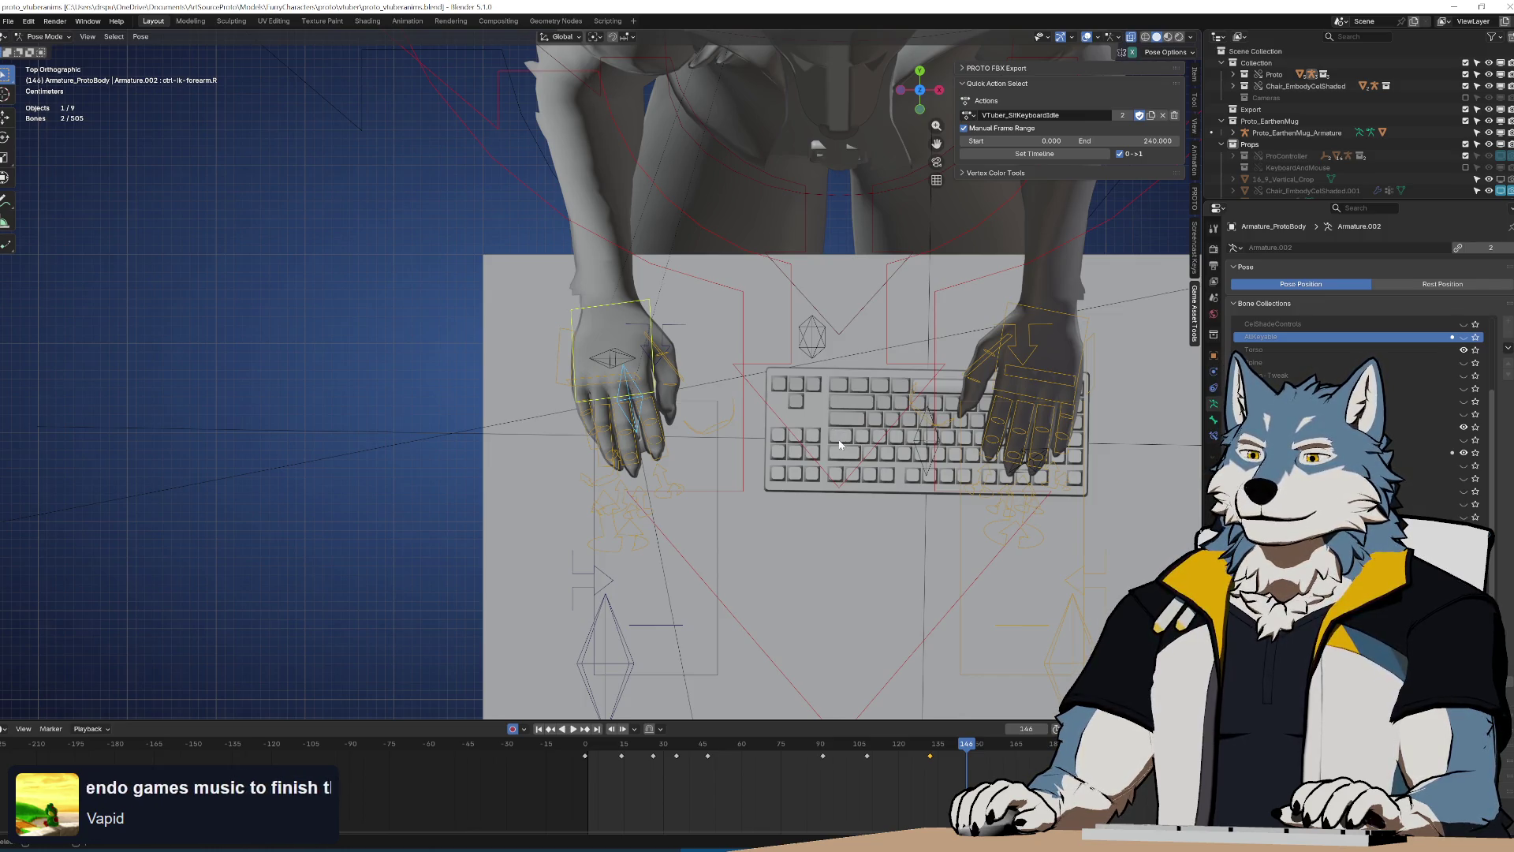
{"action": "key", "text": "shift+Left"}
{"action": "key", "text": "space"}
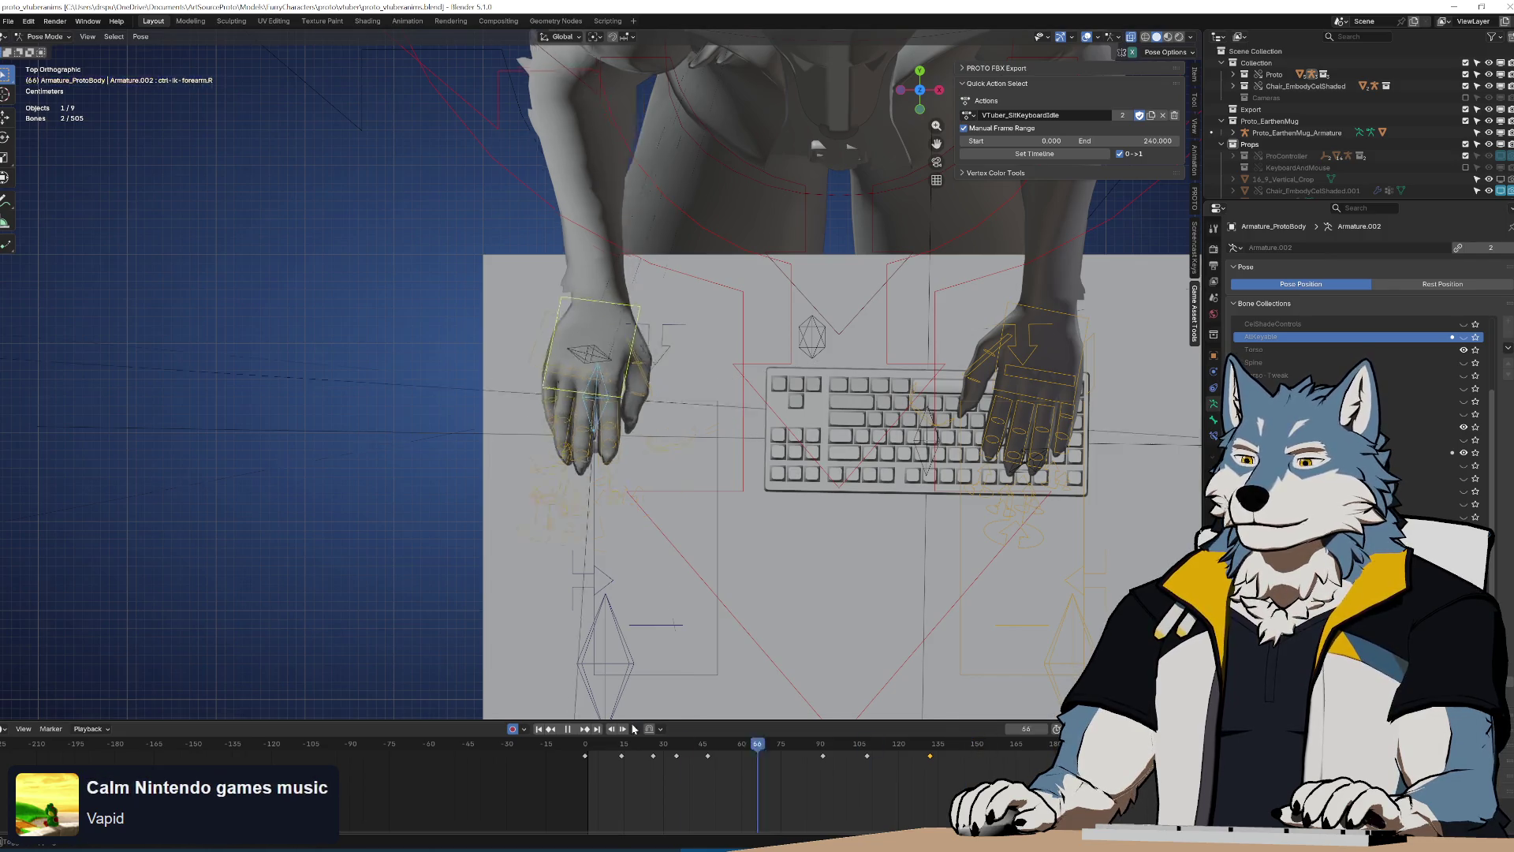
{"action": "mouse_move", "coordinate": [666, 744]}
{"action": "left_mouse_down"}
{"action": "mouse_move", "coordinate": [882, 747]}
{"action": "mouse_move", "coordinate": [787, 761]}
{"action": "mouse_move", "coordinate": [930, 784]}
{"action": "left_mouse_up"}
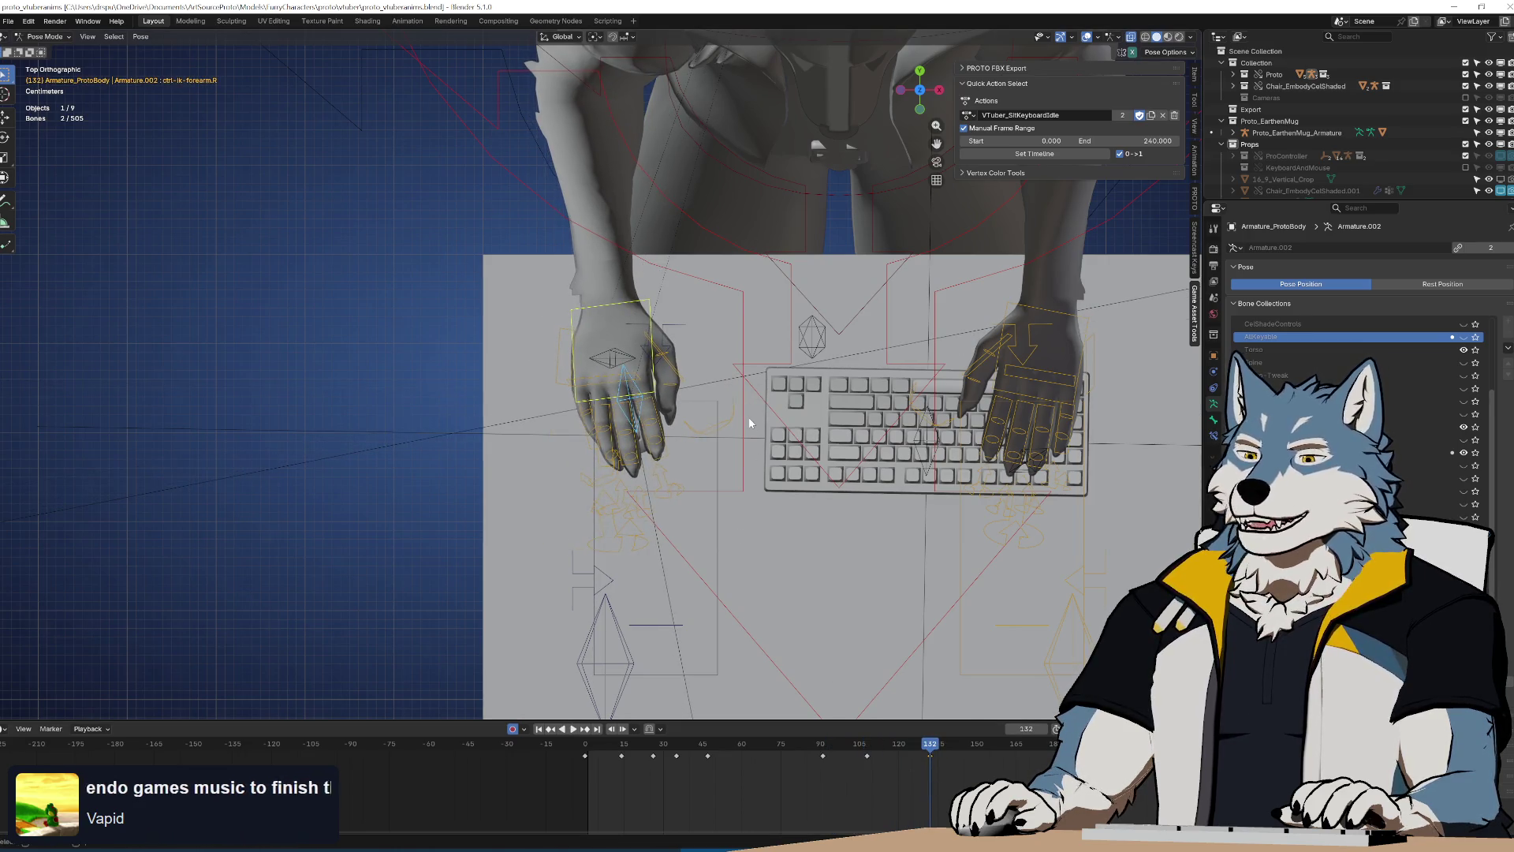
Inspect the mouse hand in front, then top orthographic view, zoomed in close
{"action": "key", "text": "KP_1"}
{"action": "scroll", "coordinate": [696, 412], "scroll_direction": "up", "scroll_amount": 6}
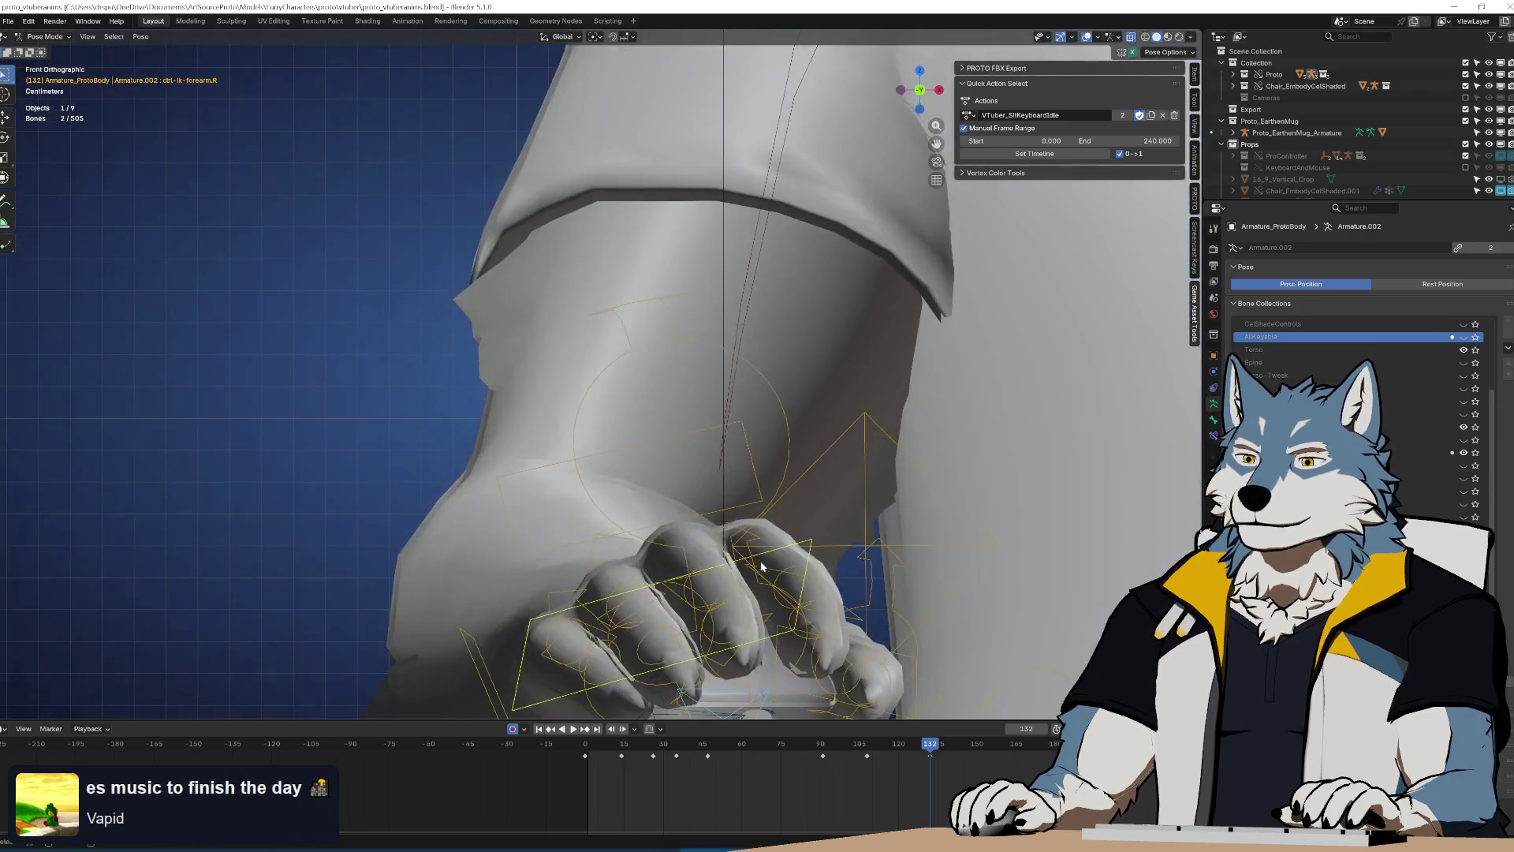
{"action": "middle_click_drag", "start_coordinate": [696, 412], "coordinate": [677, 407], "text": "shift"}
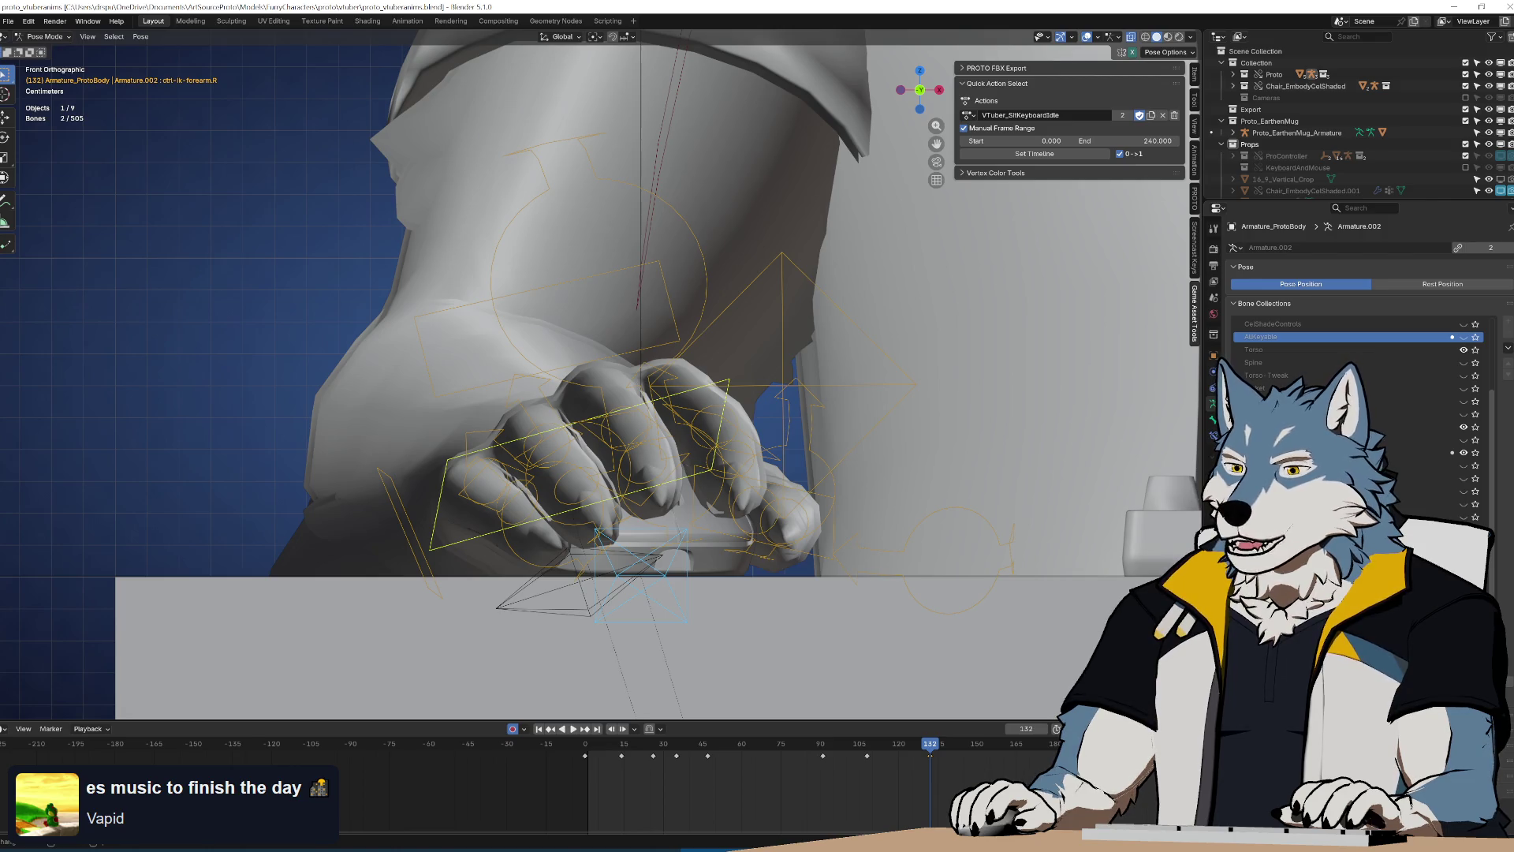
{"action": "scroll", "coordinate": [677, 407], "scroll_direction": "down", "scroll_amount": 8}
{"action": "middle_click_drag", "start_coordinate": [677, 407], "coordinate": [710, 489]}
{"action": "mouse_move", "coordinate": [931, 781]}
{"action": "left_mouse_down"}
{"action": "mouse_move", "coordinate": [778, 747]}
{"action": "mouse_move", "coordinate": [931, 757]}
{"action": "left_mouse_up"}
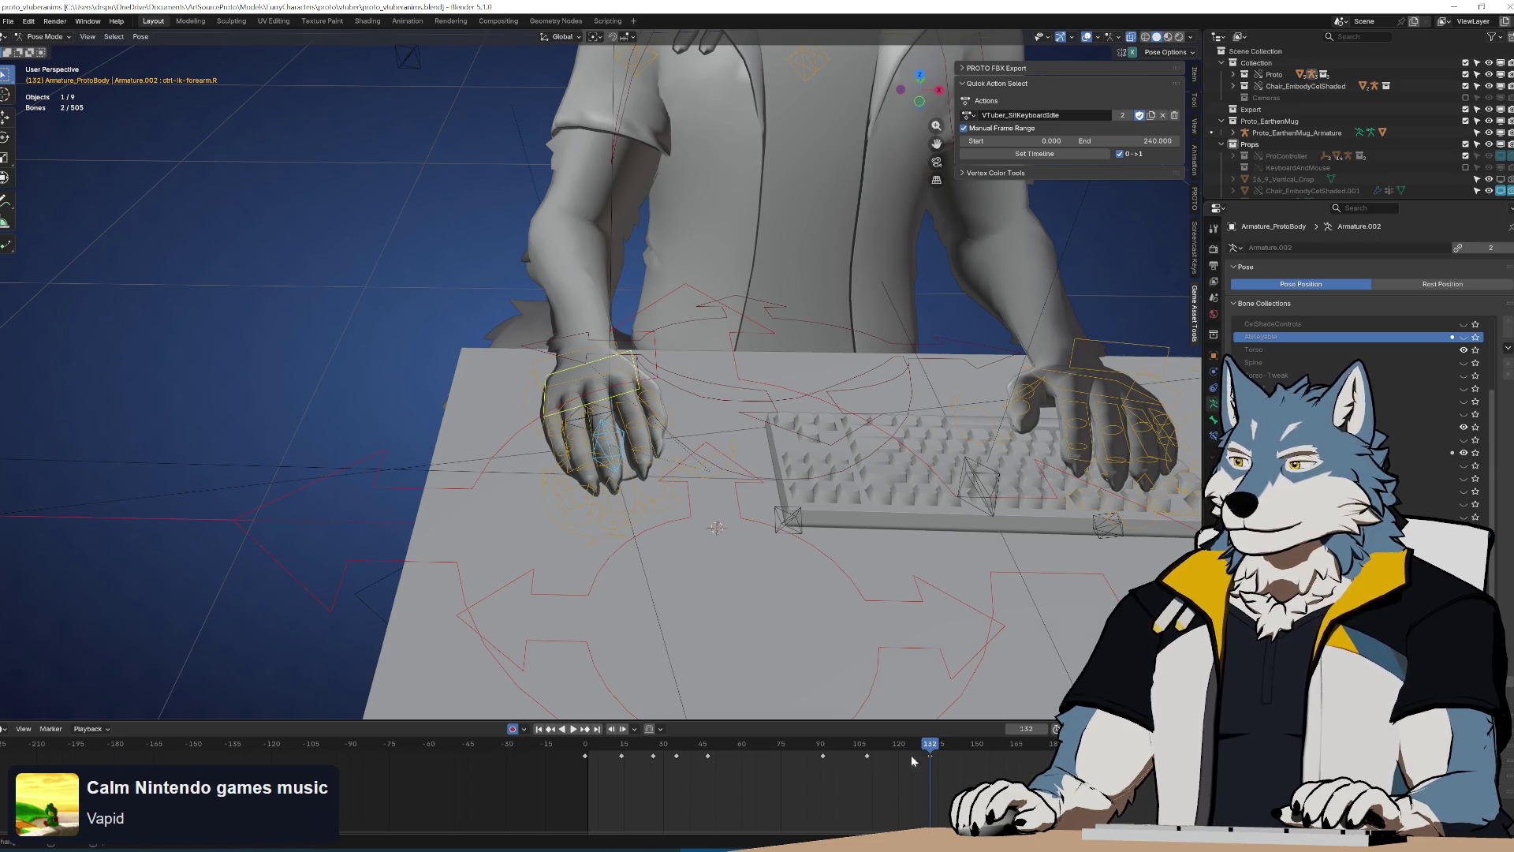
{"action": "key", "text": "KP_7"}
{"action": "scroll", "coordinate": [675, 518], "scroll_direction": "up", "scroll_amount": 2}
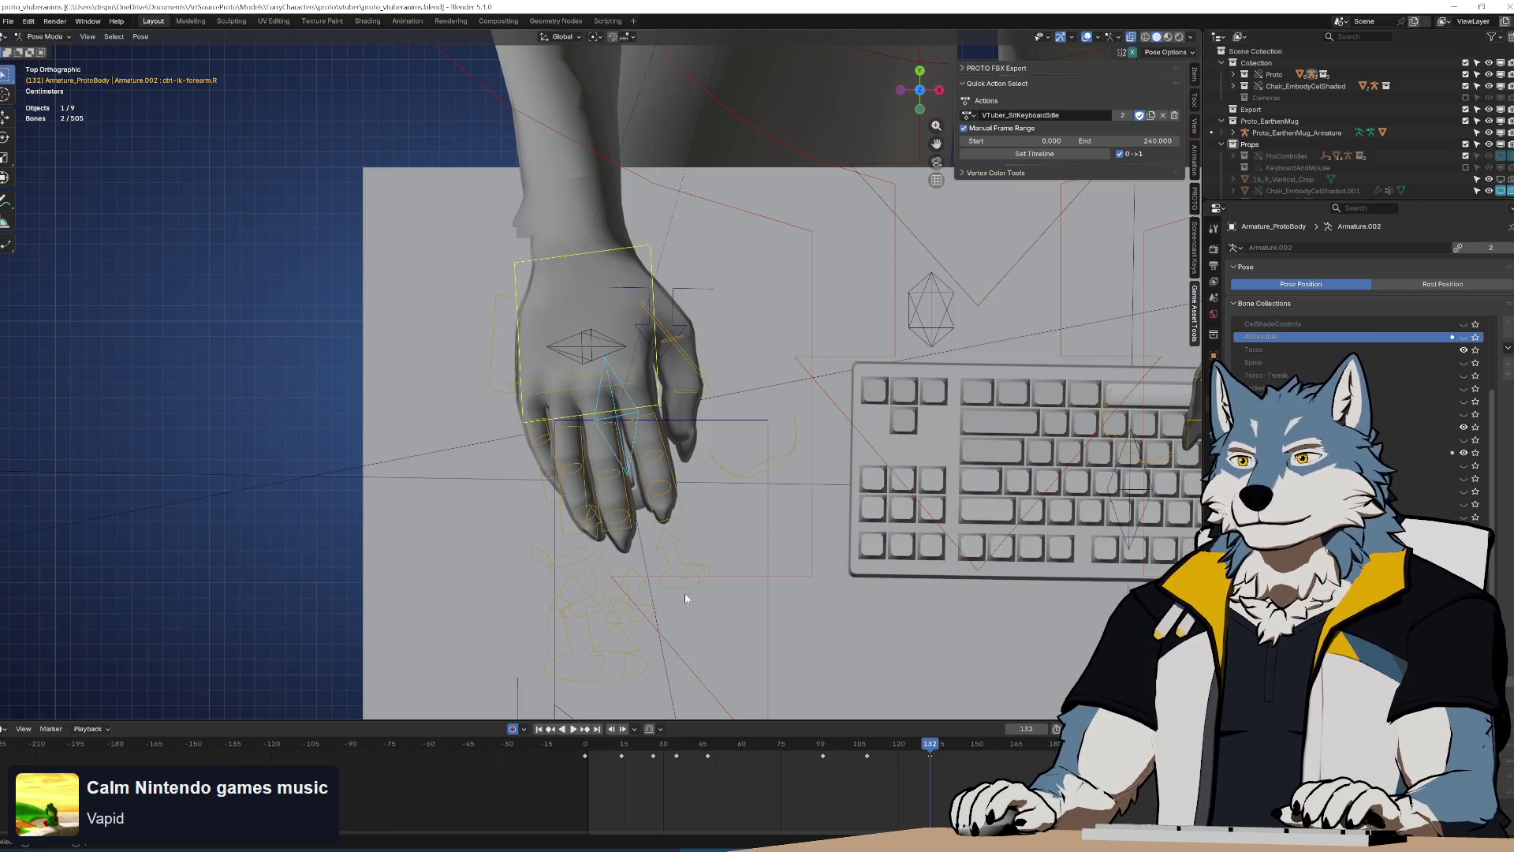
Shift and slightly rotate the mouse hand, then key its pose at frame 147
{"action": "mouse_move", "coordinate": [917, 745]}
{"action": "left_mouse_down"}
{"action": "mouse_move", "coordinate": [866, 747]}
{"action": "mouse_move", "coordinate": [917, 747]}
{"action": "left_mouse_up"}
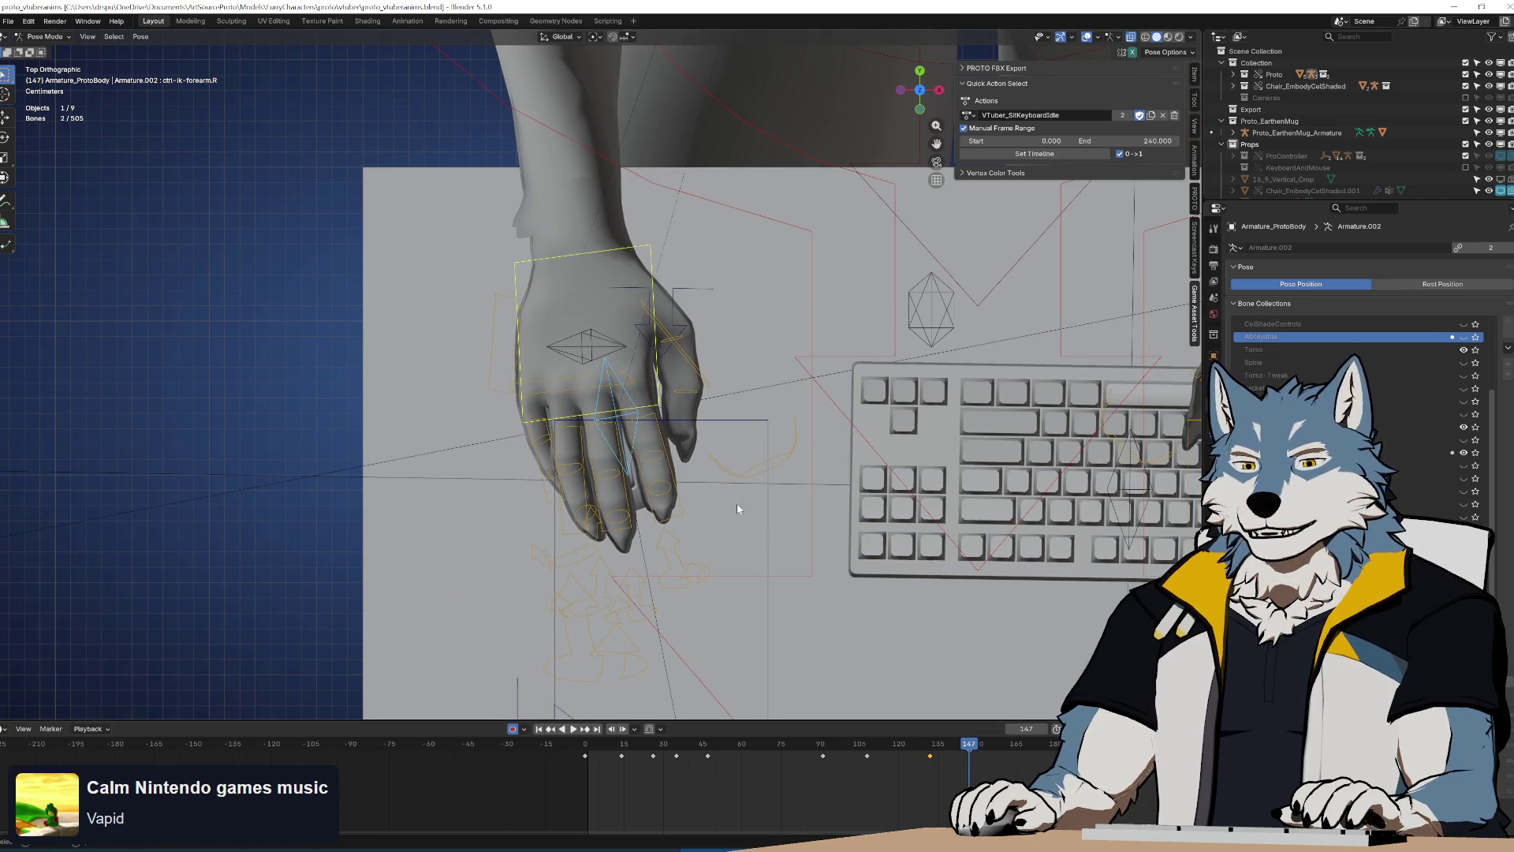
{"action": "key", "text": "KP_1"}
{"action": "key", "text": "KP_7"}
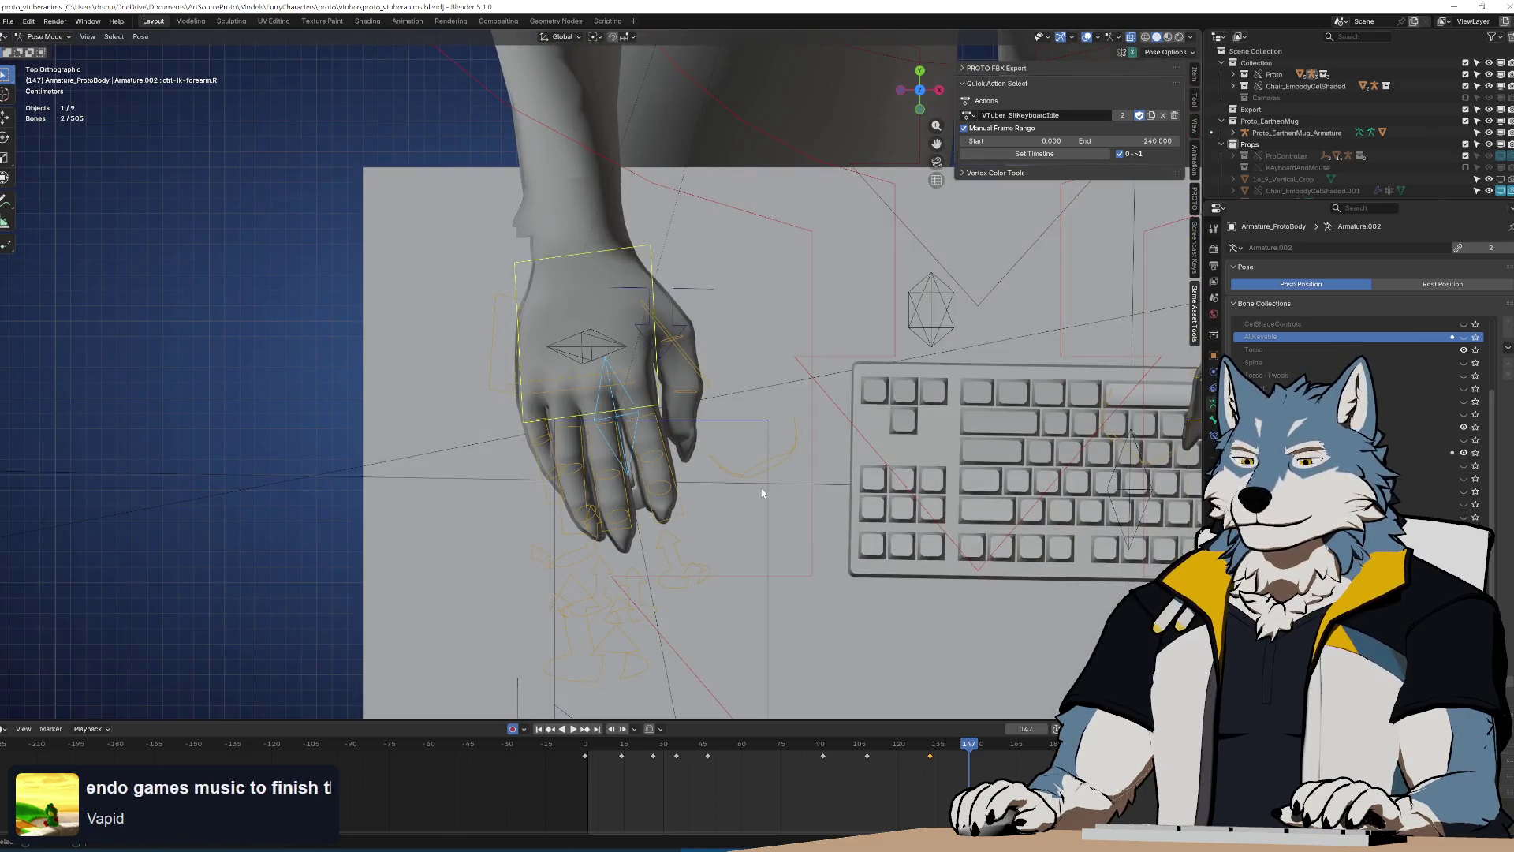
{"action": "key", "text": "g"}
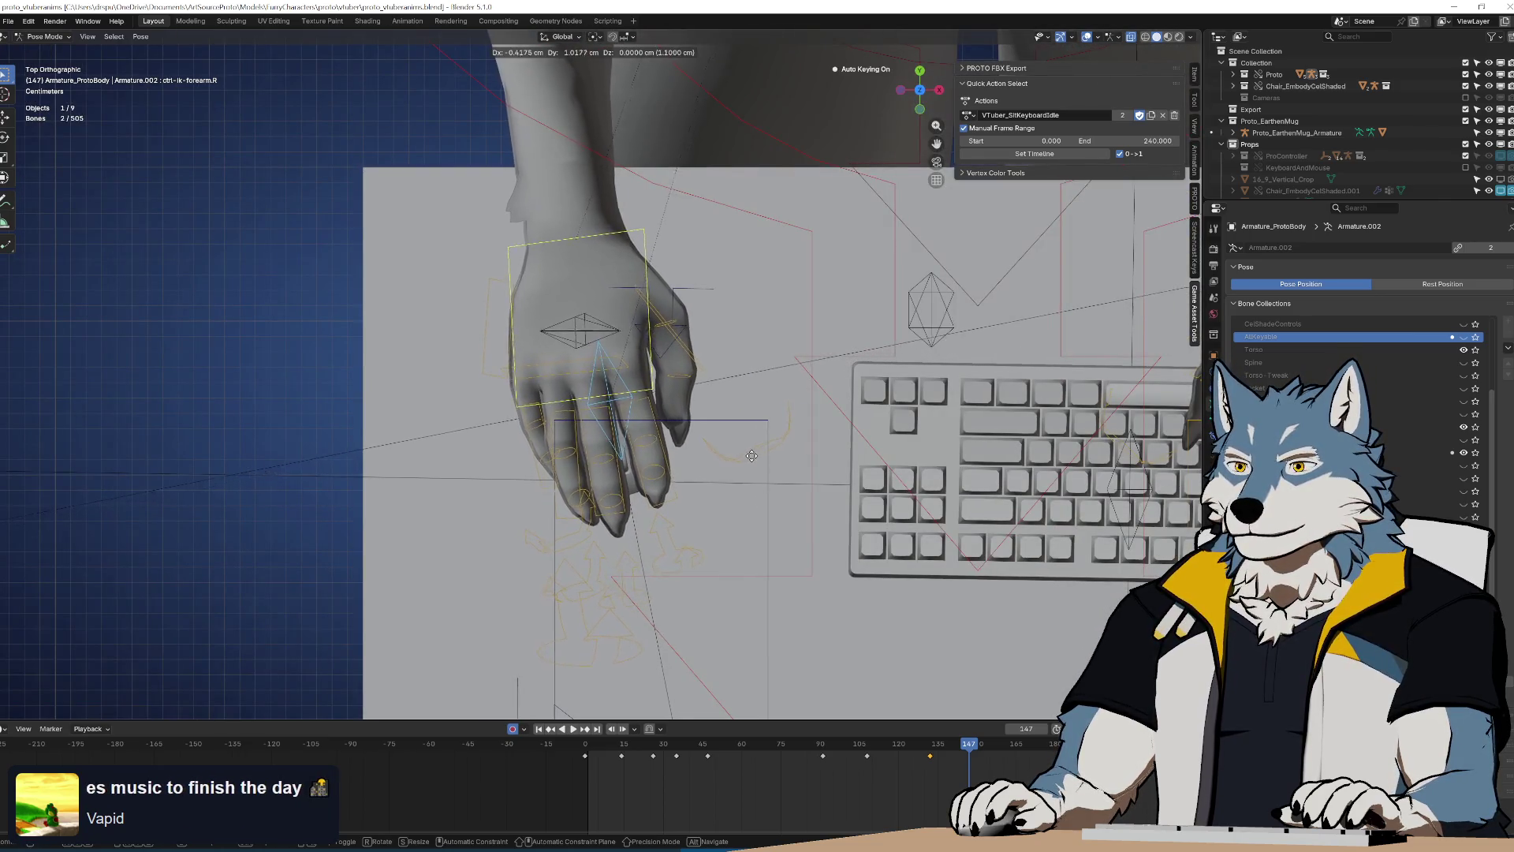
{"action": "left_click", "coordinate": [746, 444]}
{"action": "key", "text": "r"}
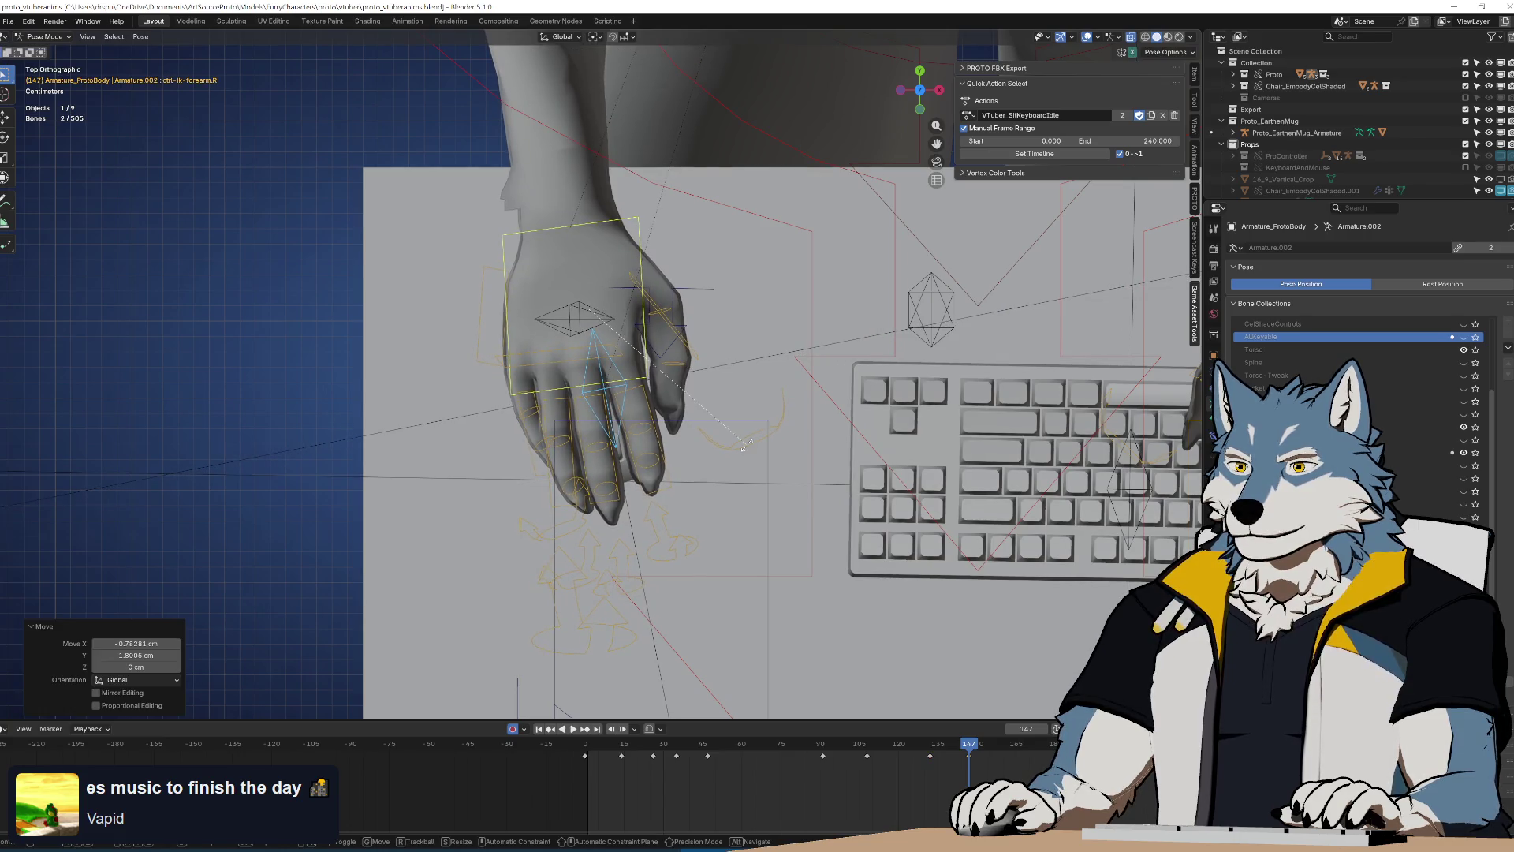
{"action": "left_click", "coordinate": [560, 651]}
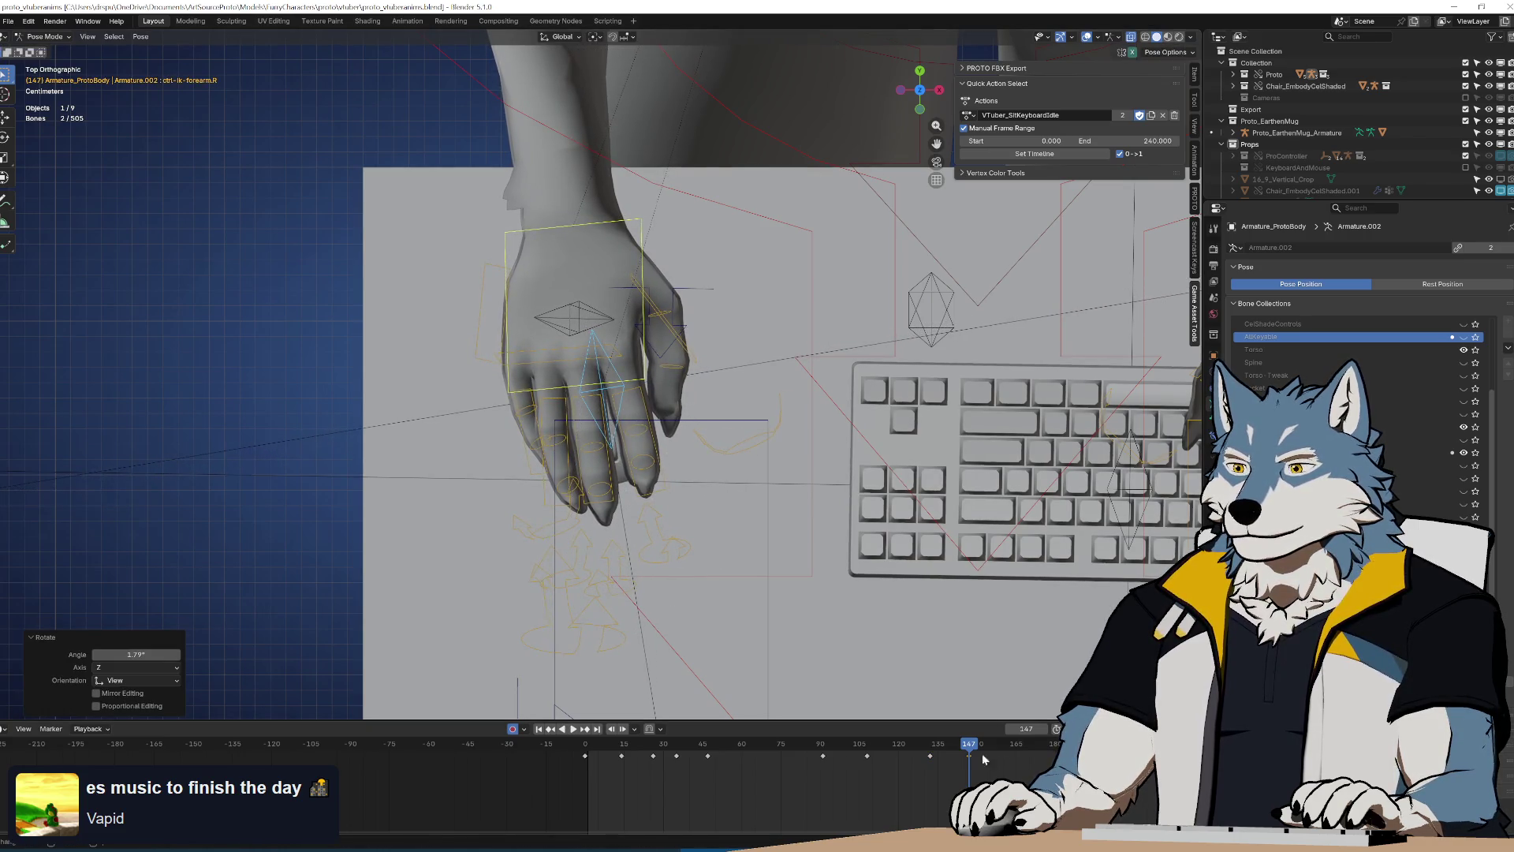
{"action": "key", "text": "space"}
{"action": "left_click", "coordinate": [856, 755]}
Retime a hand key to frame 176, then nudge the hand left with a slight rotation
{"action": "left_click_drag", "start_coordinate": [856, 756], "coordinate": [1046, 762]}
{"action": "key", "text": "g"}
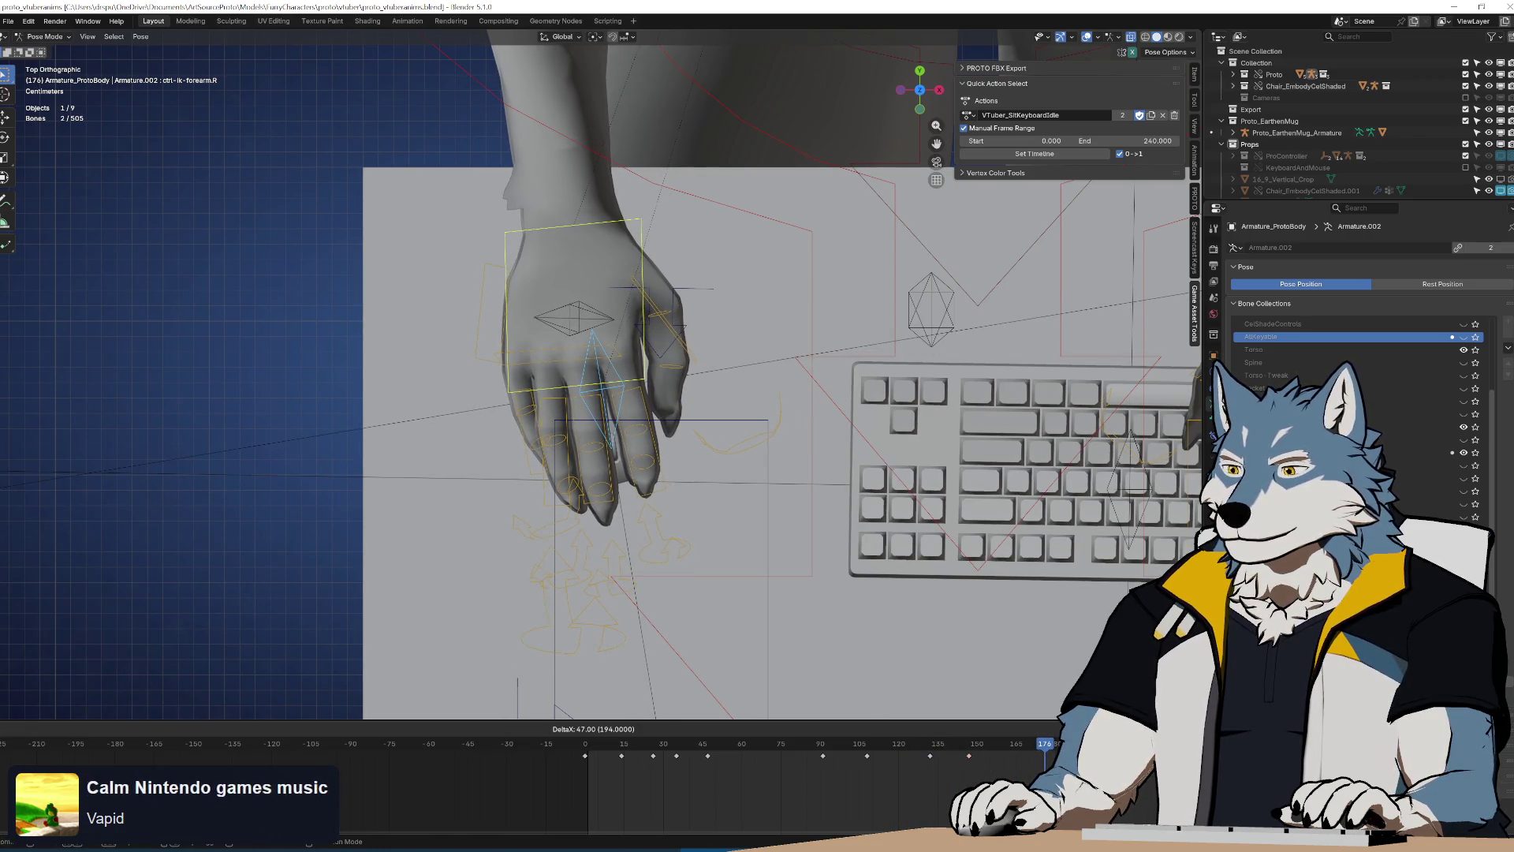
{"action": "key", "text": "Return"}
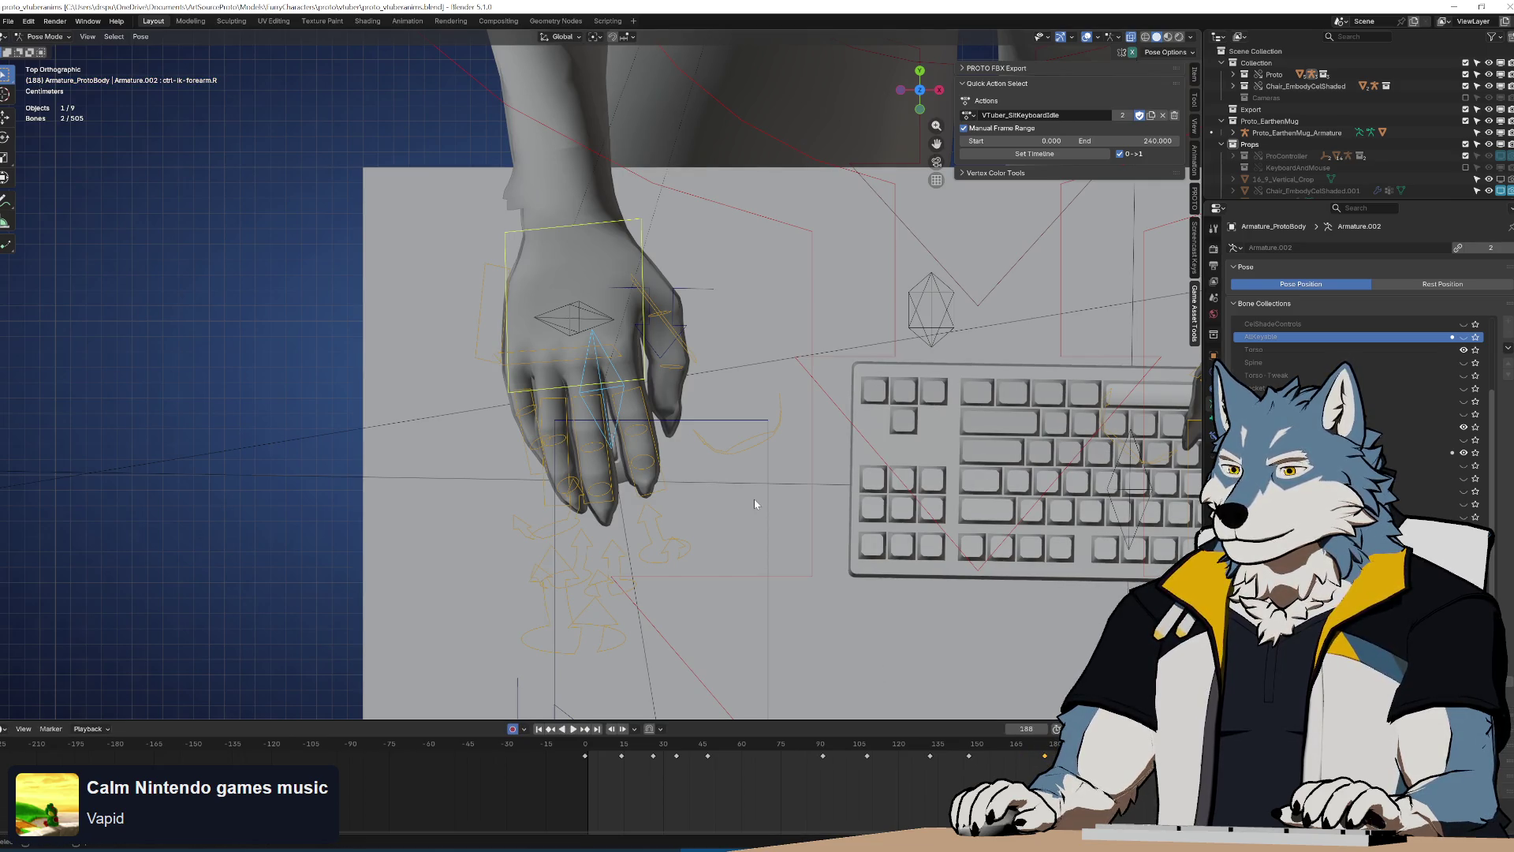
{"action": "key", "text": "g"}
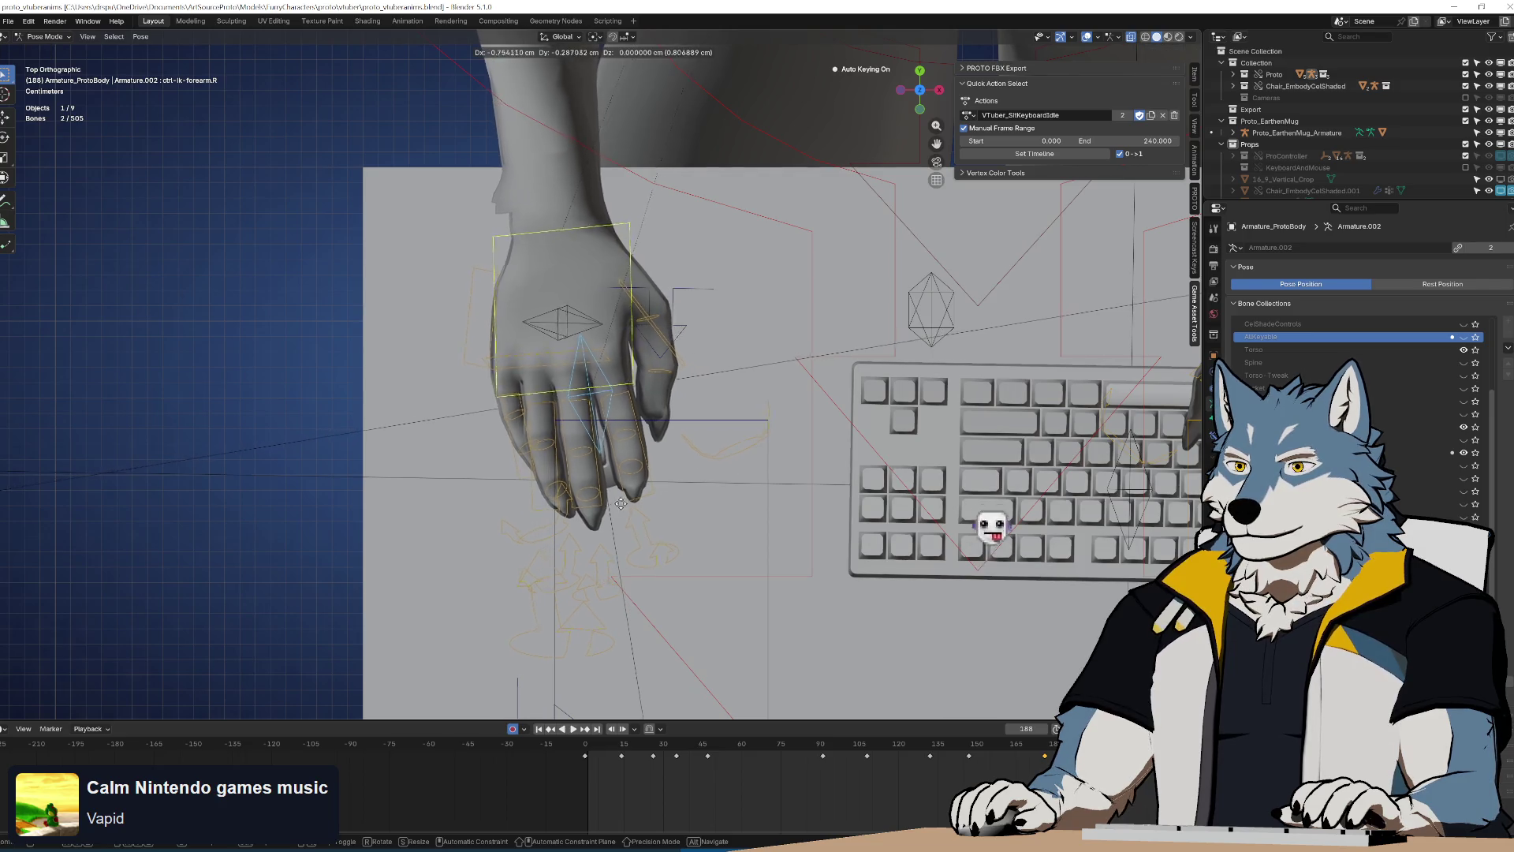
{"action": "left_click", "coordinate": [715, 470]}
{"action": "key", "text": "r"}
{"action": "left_click", "coordinate": [994, 688]}
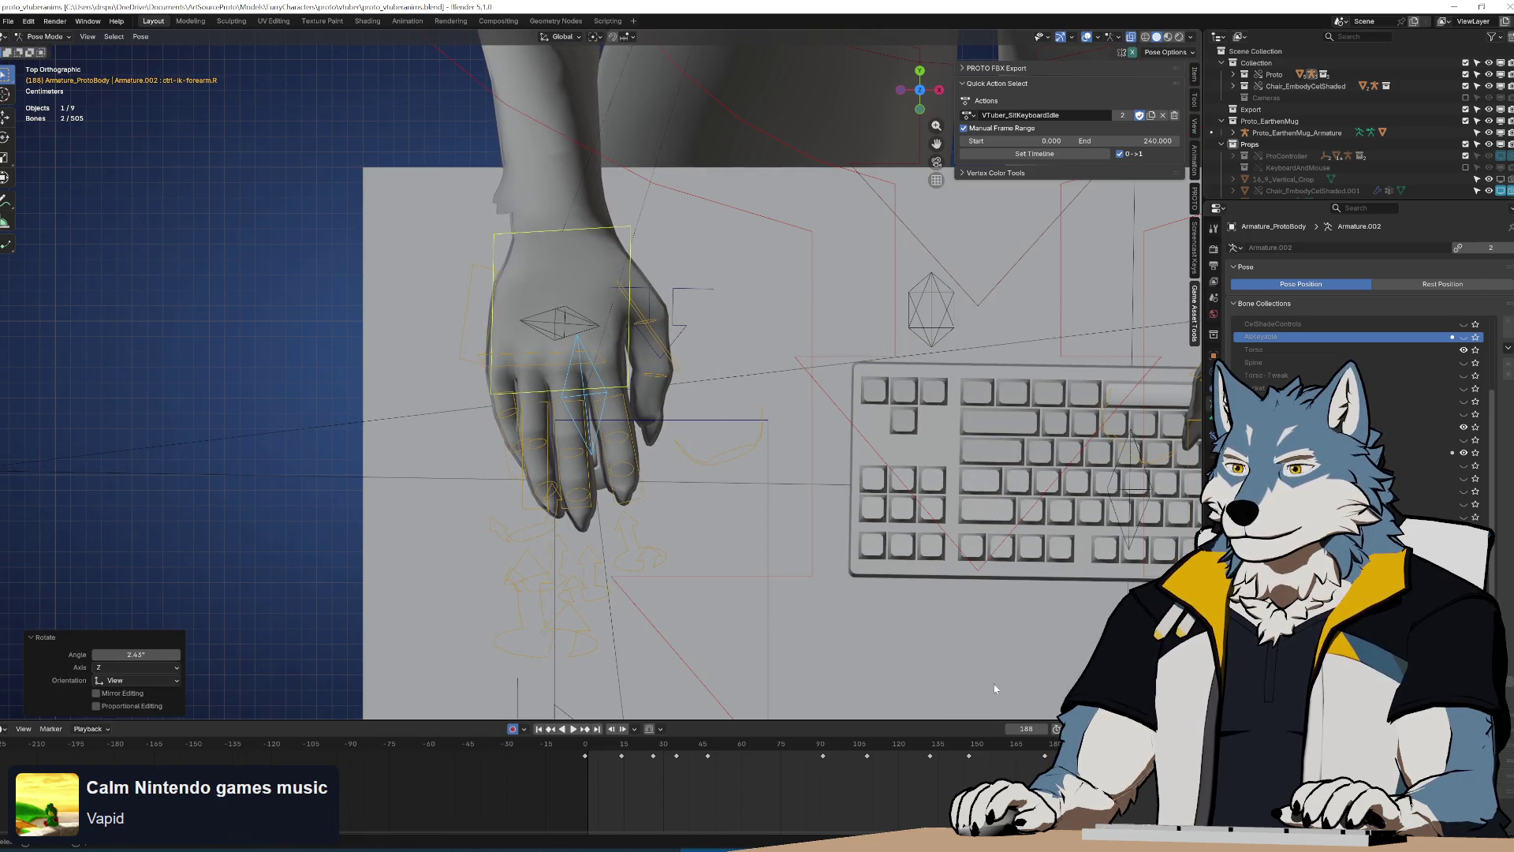
{"action": "key", "text": "space"}
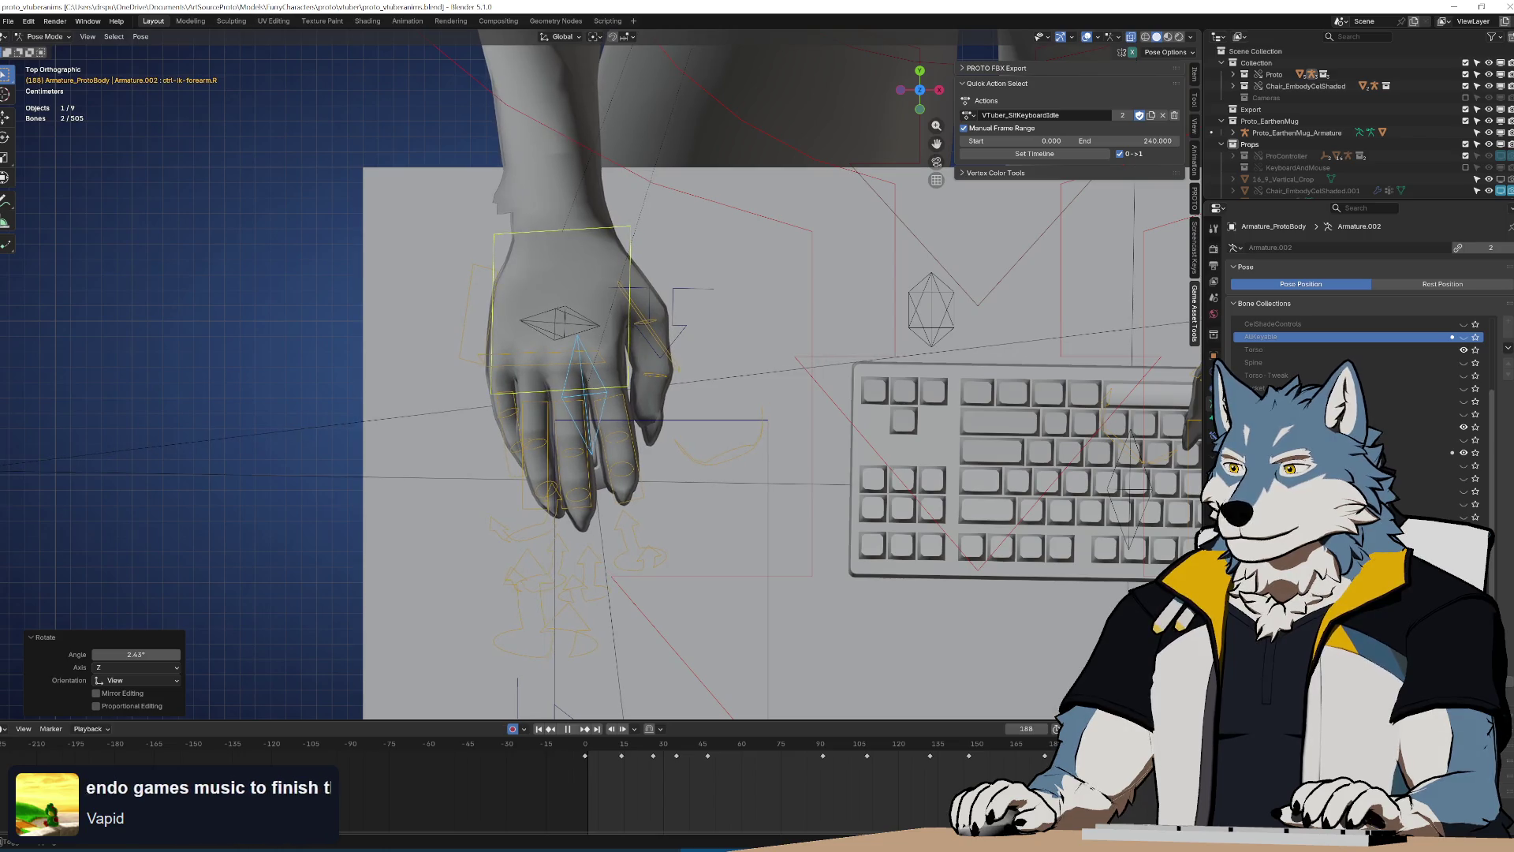
Retime another key and shift the hand about −0.90 cm X, −0.53 cm Y at frame 215
{"action": "key", "text": "g"}
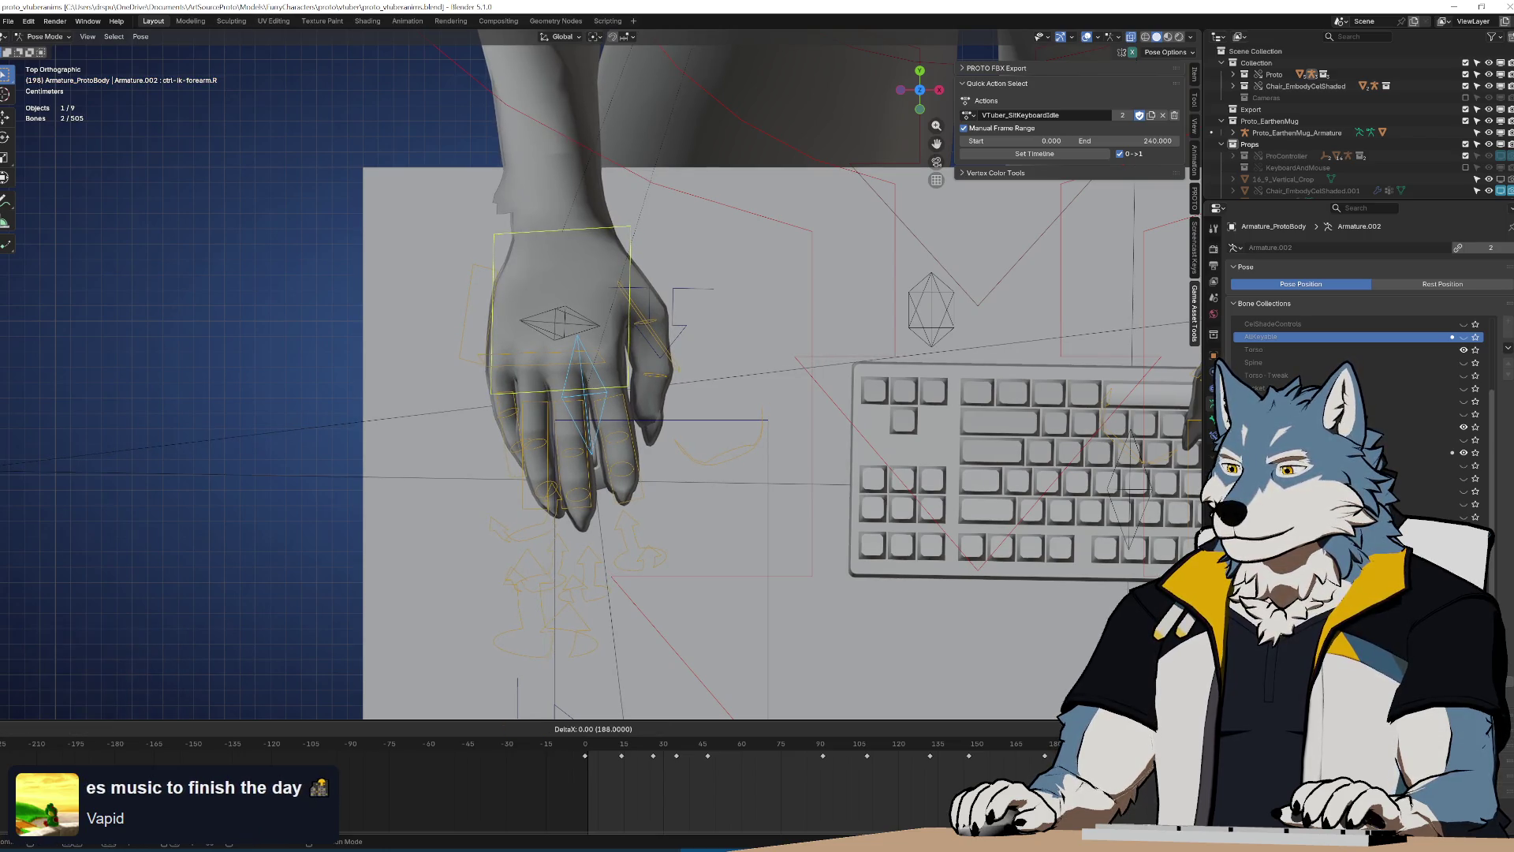
{"action": "key", "text": "Return"}
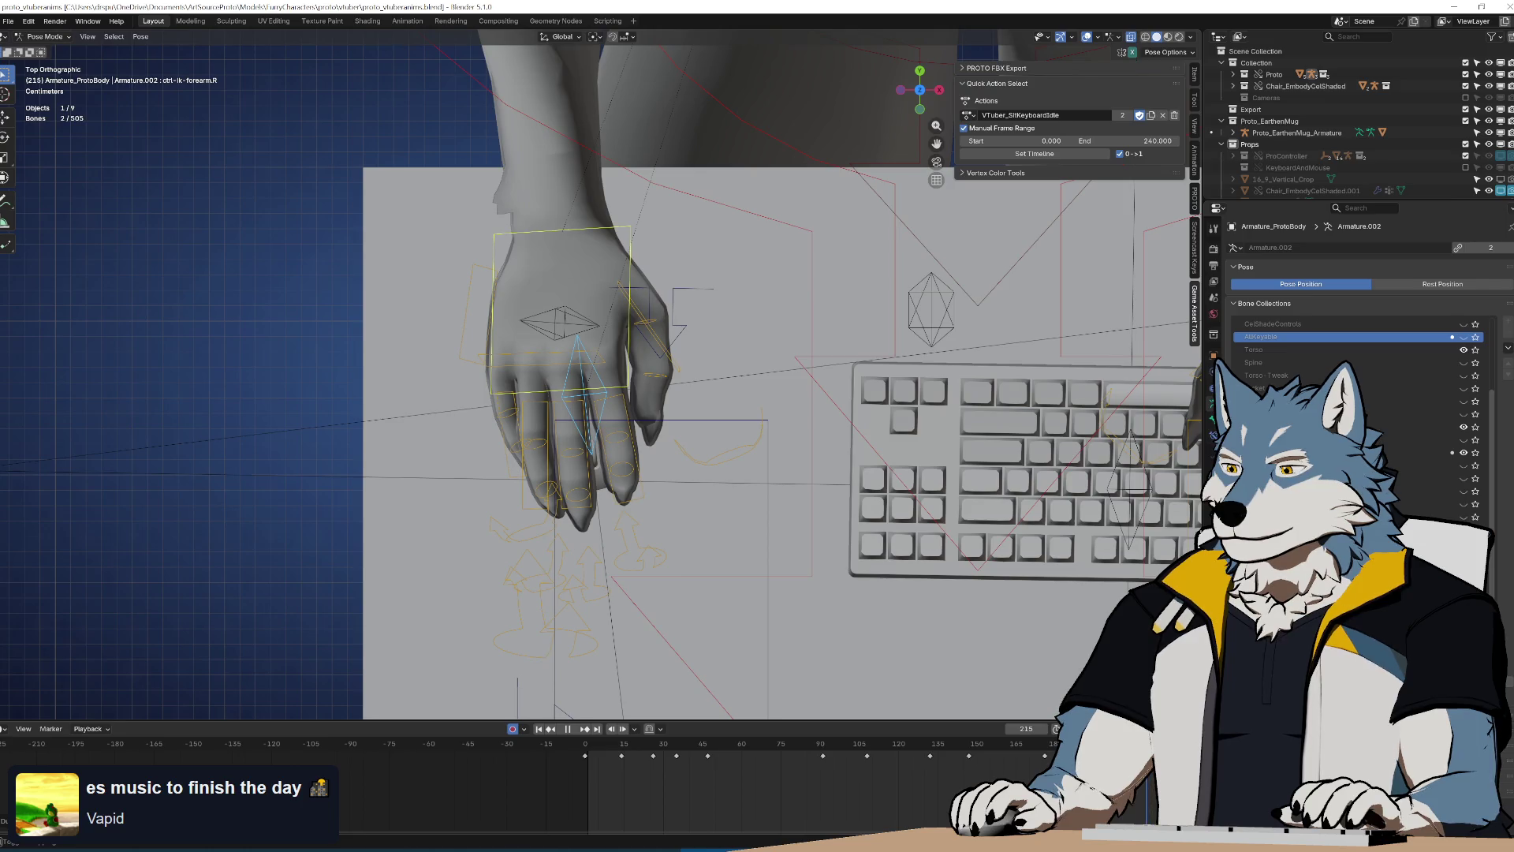
{"action": "key", "text": "r"}
{"action": "key", "text": "Return"}
{"action": "key", "text": "g"}
{"action": "key", "text": "Return"}
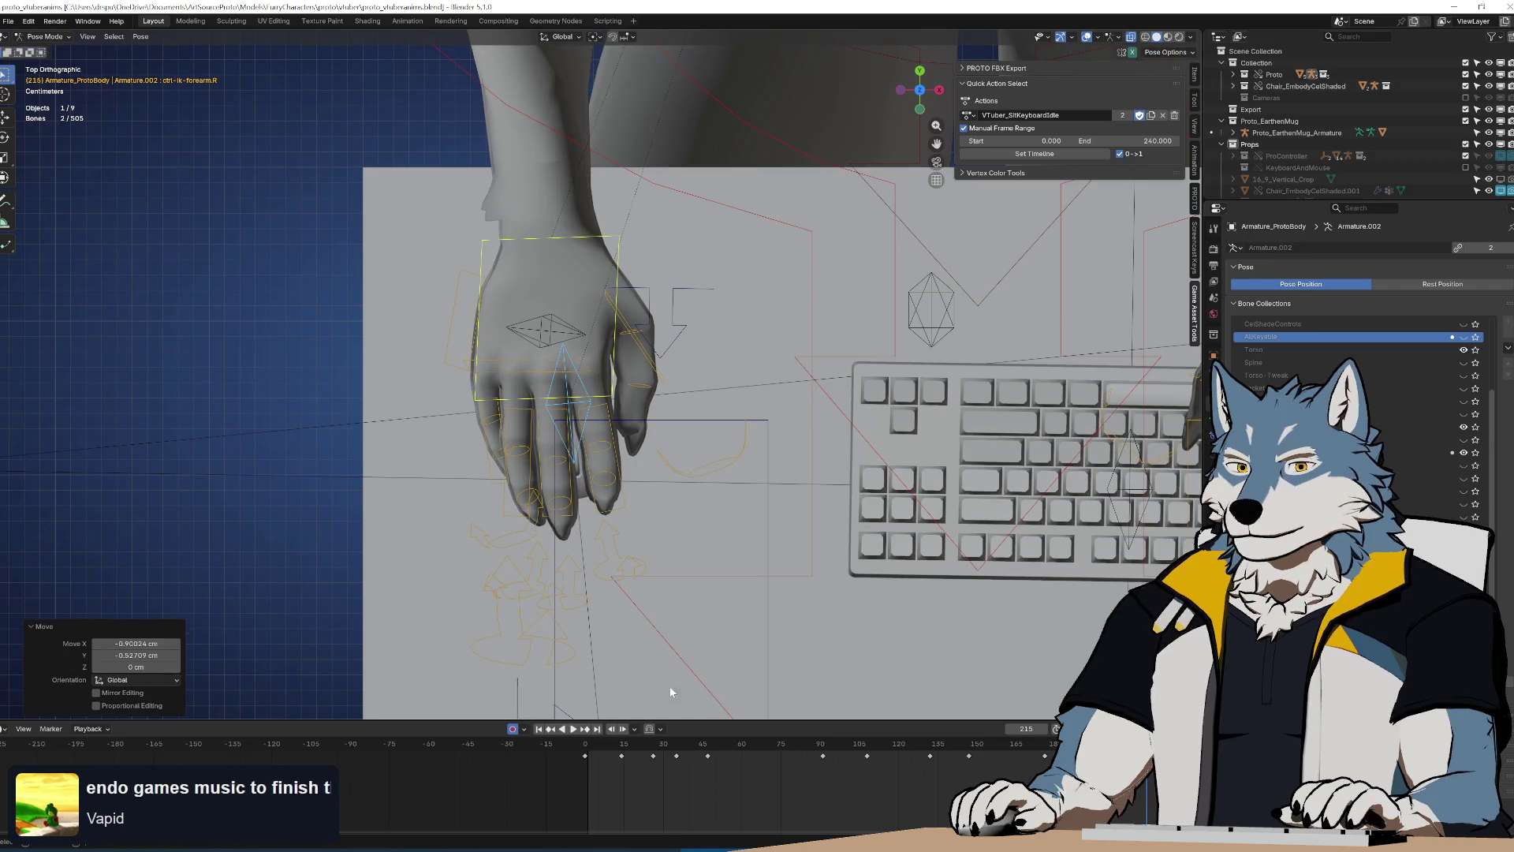
{"action": "scroll", "coordinate": [628, 505], "scroll_direction": "down", "scroll_amount": 3}
{"action": "mouse_move", "coordinate": [628, 506]}
{"action": "middle_mouse_down"}
{"action": "mouse_move", "coordinate": [654, 385]}
{"action": "mouse_move", "coordinate": [634, 409]}
{"action": "mouse_move", "coordinate": [647, 401]}
{"action": "middle_mouse_up"}
{"action": "scroll", "coordinate": [647, 406], "scroll_direction": "up", "scroll_amount": 2}
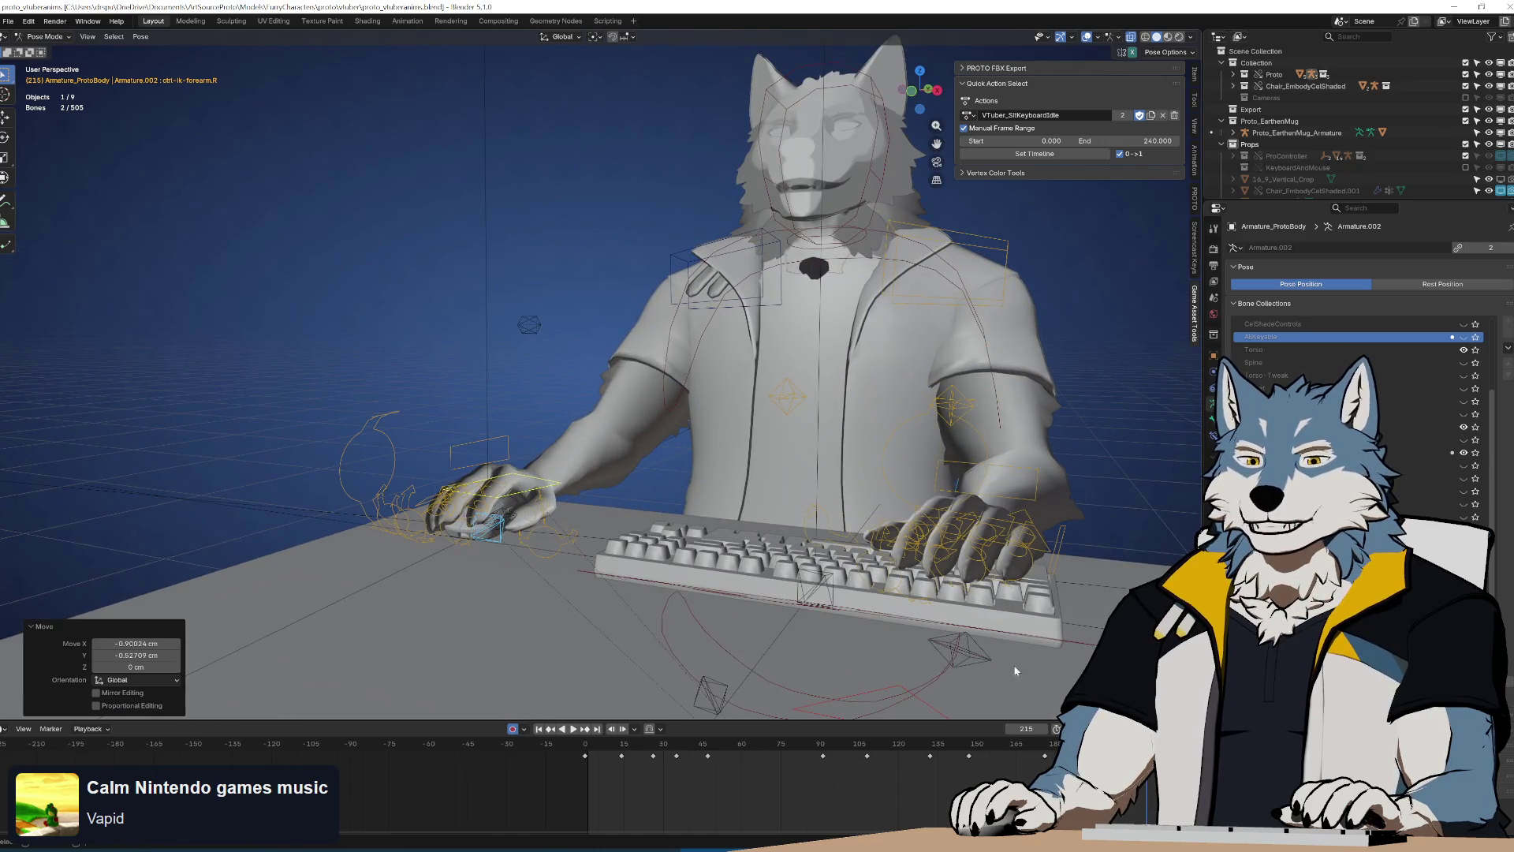
Play the typing loop, stop at frame 142 and scrub back to around frame 90
{"action": "scroll", "coordinate": [759, 770], "scroll_direction": "down", "scroll_amount": 1}
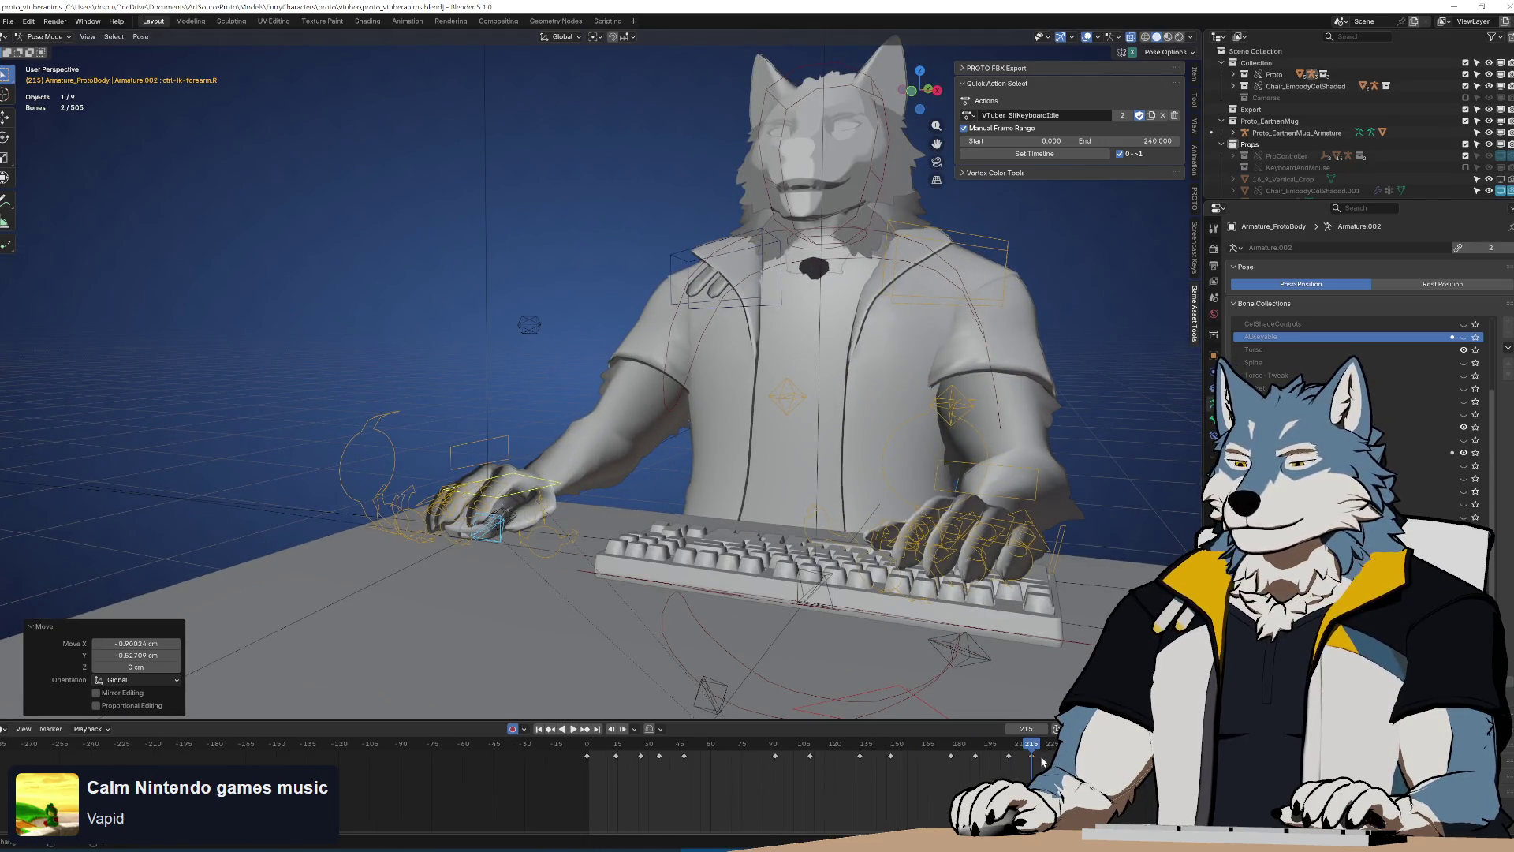
{"action": "key", "text": "space"}
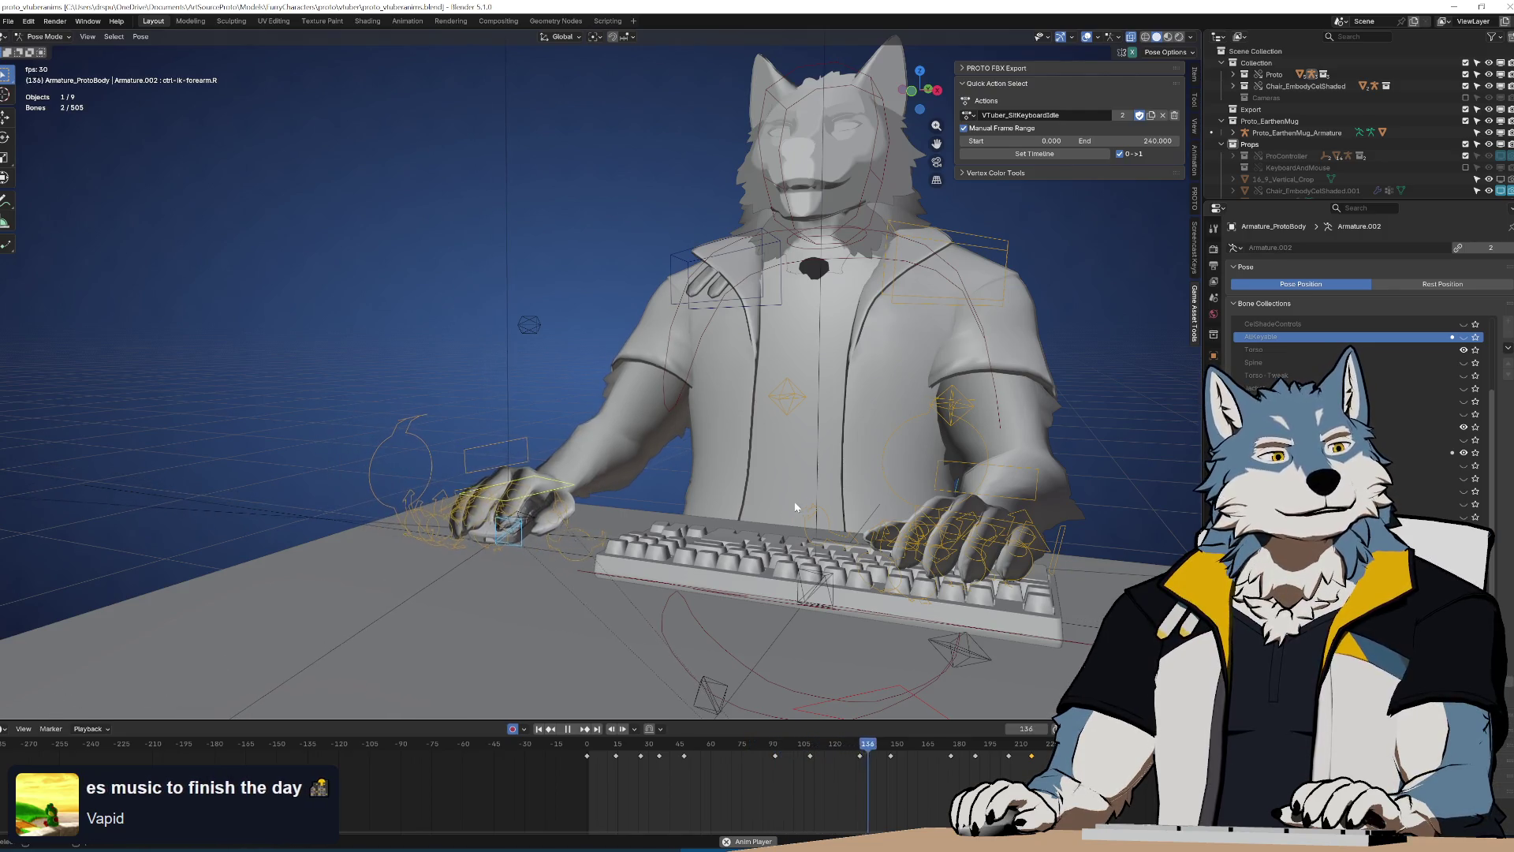
{"action": "key", "text": "space"}
{"action": "mouse_move", "coordinate": [890, 748]}
{"action": "left_mouse_down"}
{"action": "mouse_move", "coordinate": [773, 753]}
{"action": "mouse_move", "coordinate": [803, 754]}
{"action": "left_mouse_up"}
Slide the frame-108 hand key to about frame 111 and replay to check timing
{"action": "left_click", "coordinate": [811, 756]}
{"action": "key", "text": "g"}
{"action": "left_click", "coordinate": [838, 758]}
{"action": "key", "text": "space"}
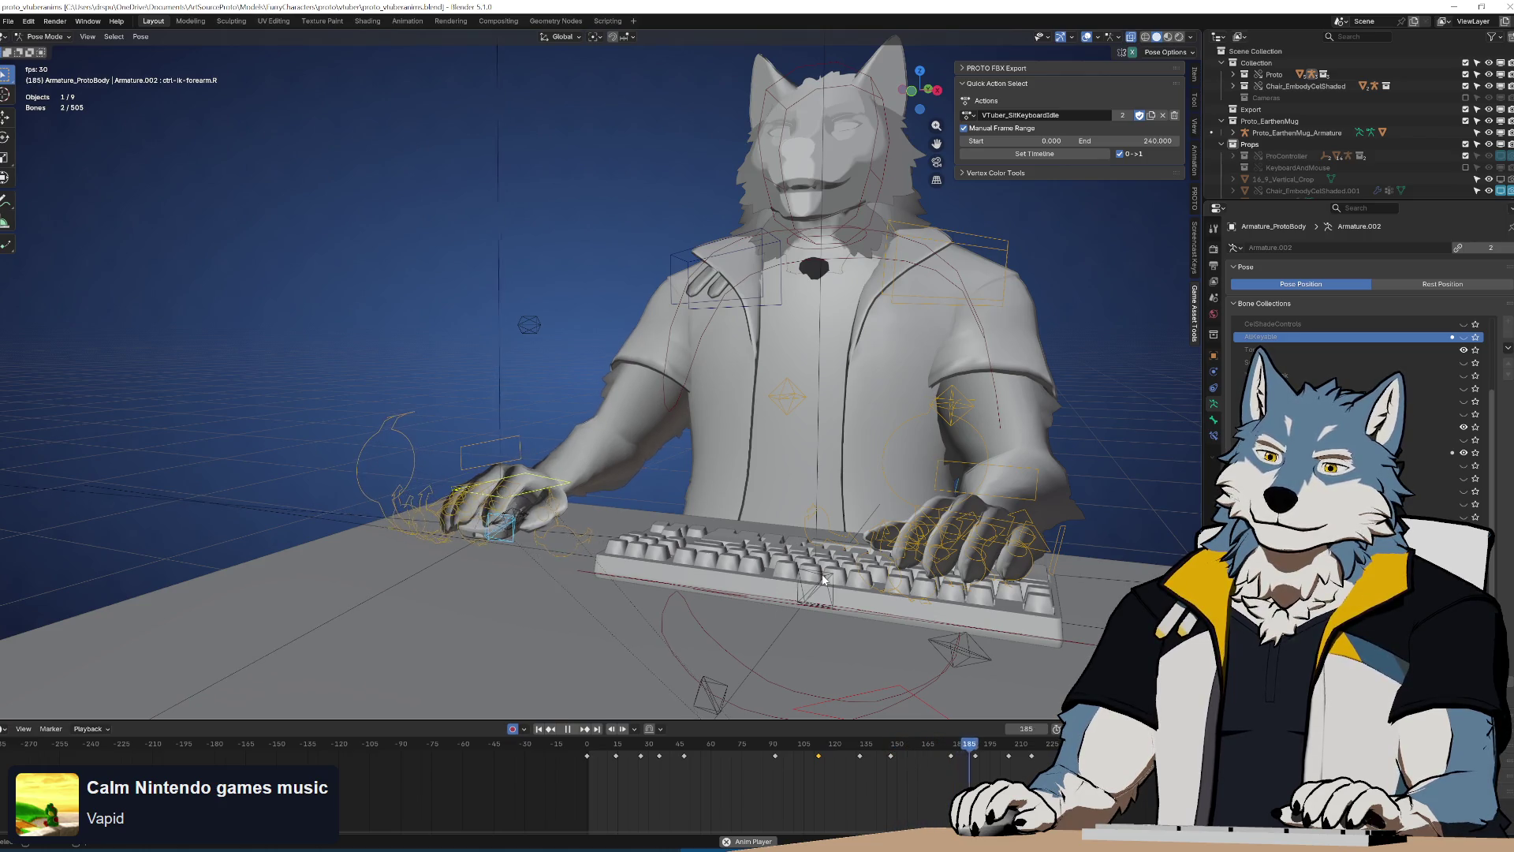
{"action": "key", "text": "space"}
{"action": "left_click", "coordinate": [659, 749]}
{"action": "left_click_drag", "start_coordinate": [659, 749], "coordinate": [802, 759]}
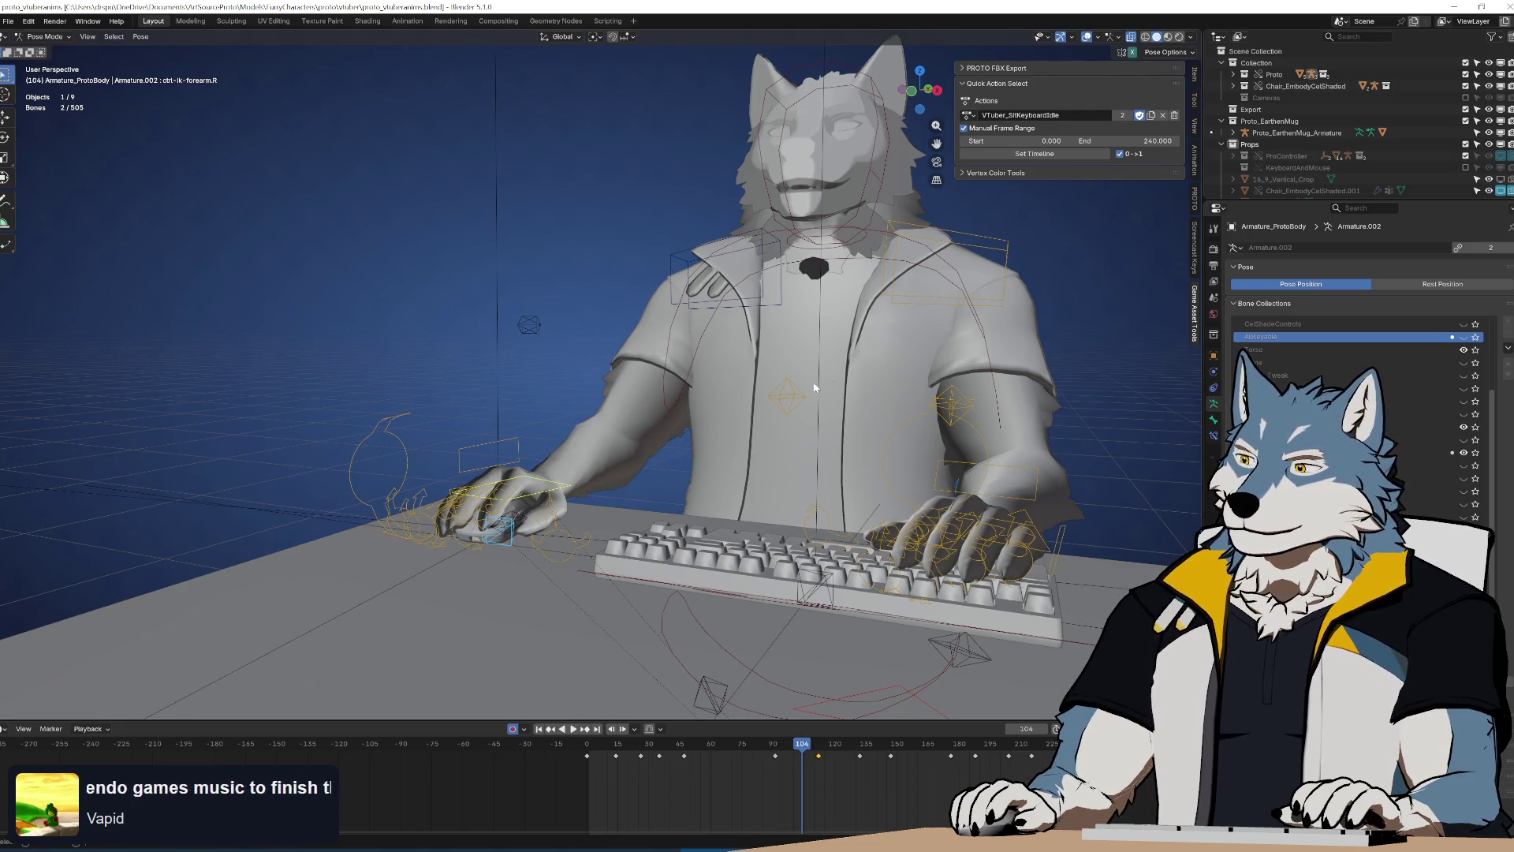
{"action": "key", "text": "ctrl+KP_7"}
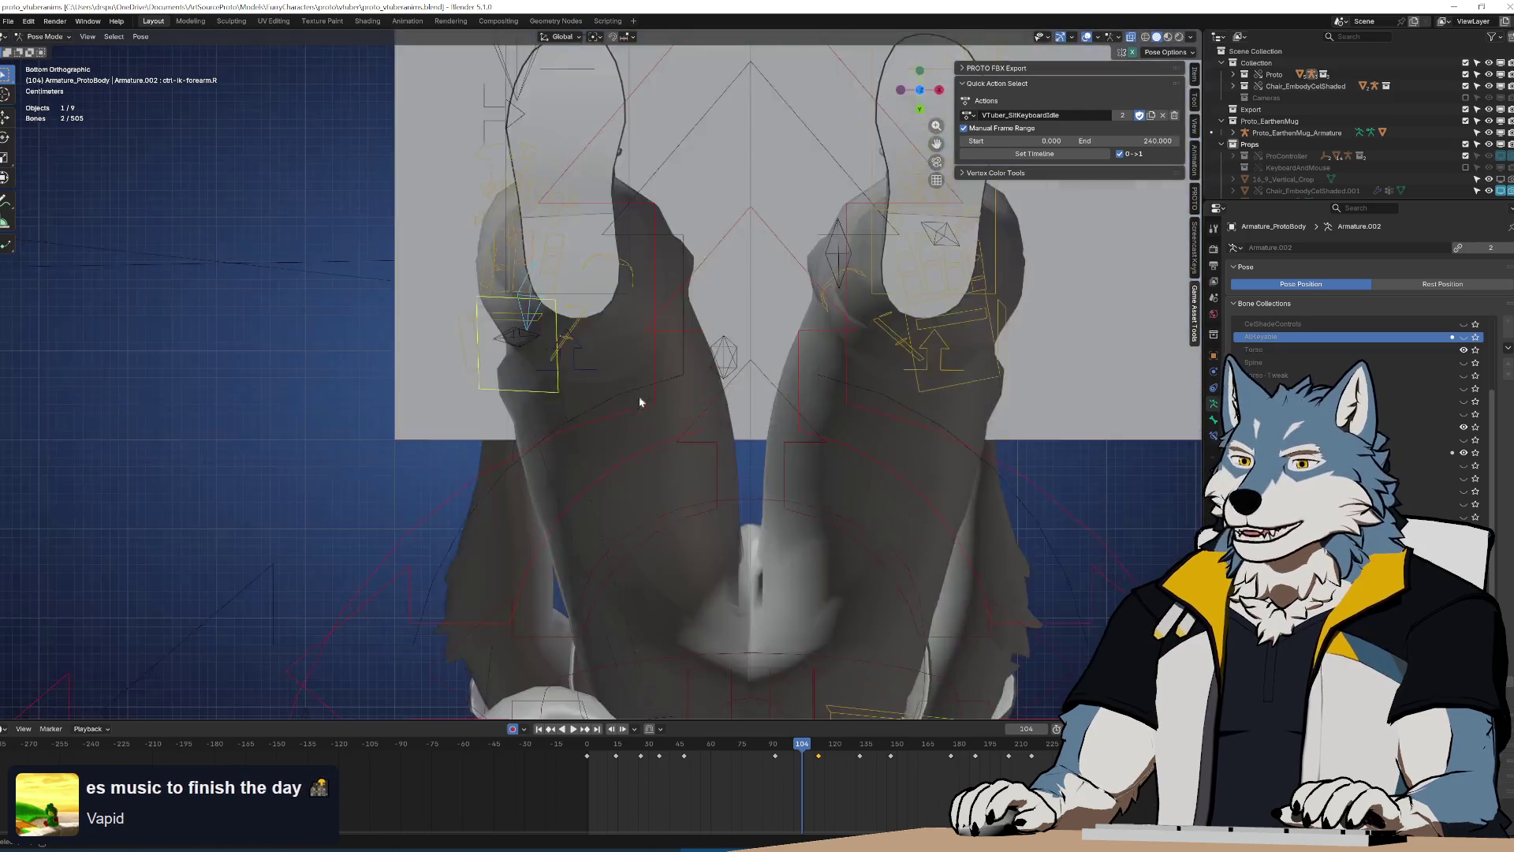
Switch to a top orthographic view and nudge the hand right and down at frame 102
{"action": "key", "text": "KP_1"}
{"action": "key", "text": "KP_7"}
{"action": "left_click_drag", "start_coordinate": [802, 755], "coordinate": [798, 755]}
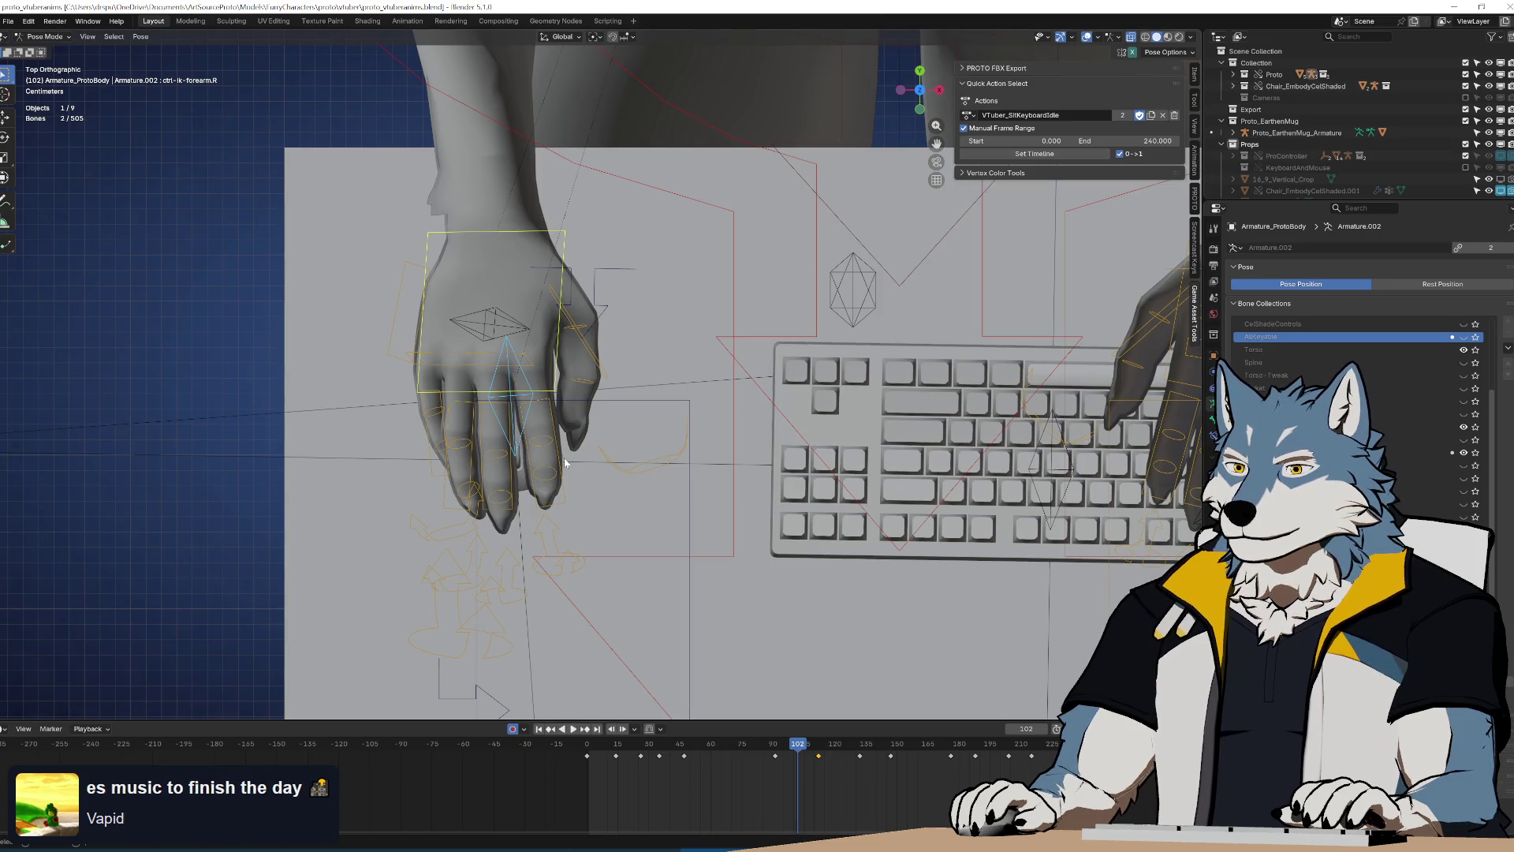
{"action": "key", "text": "g"}
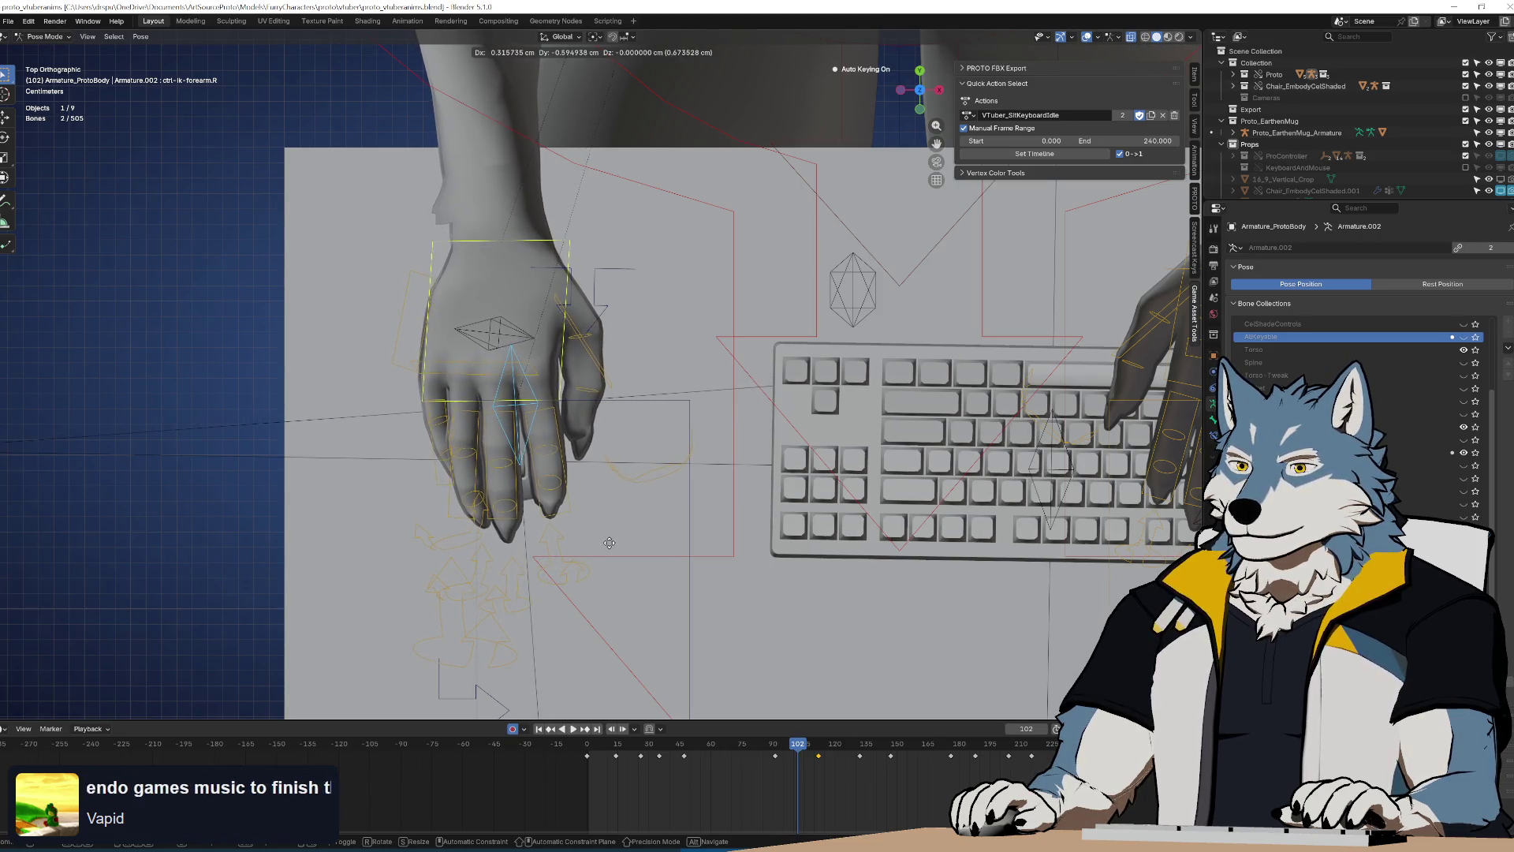
{"action": "left_click", "coordinate": [564, 471]}
Shift the hand keys after frame 113 later and preview the change
{"action": "left_click", "coordinate": [821, 765]}
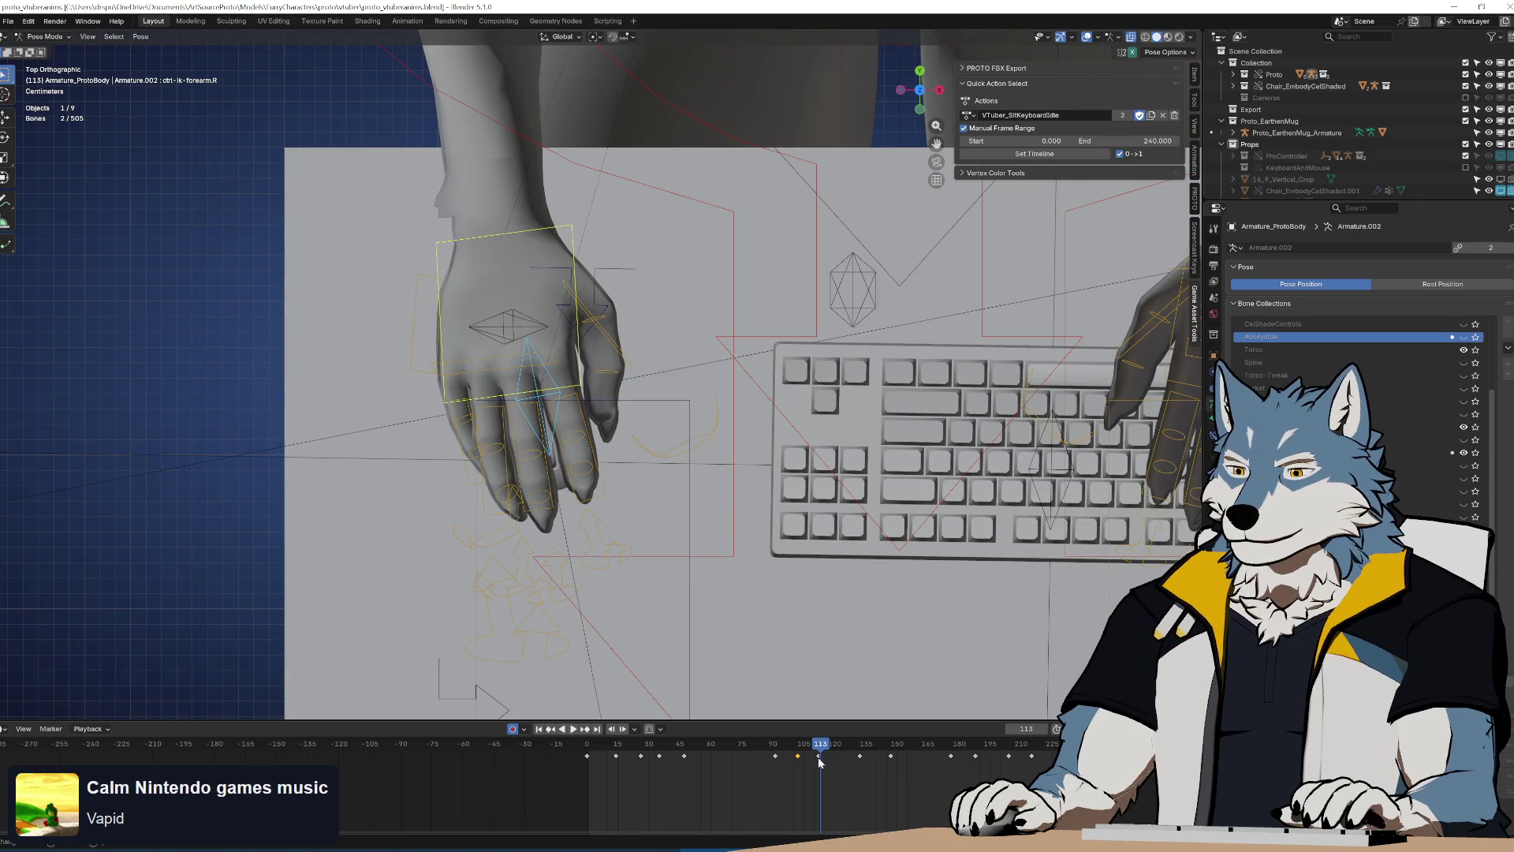
{"action": "left_click", "coordinate": [833, 761]}
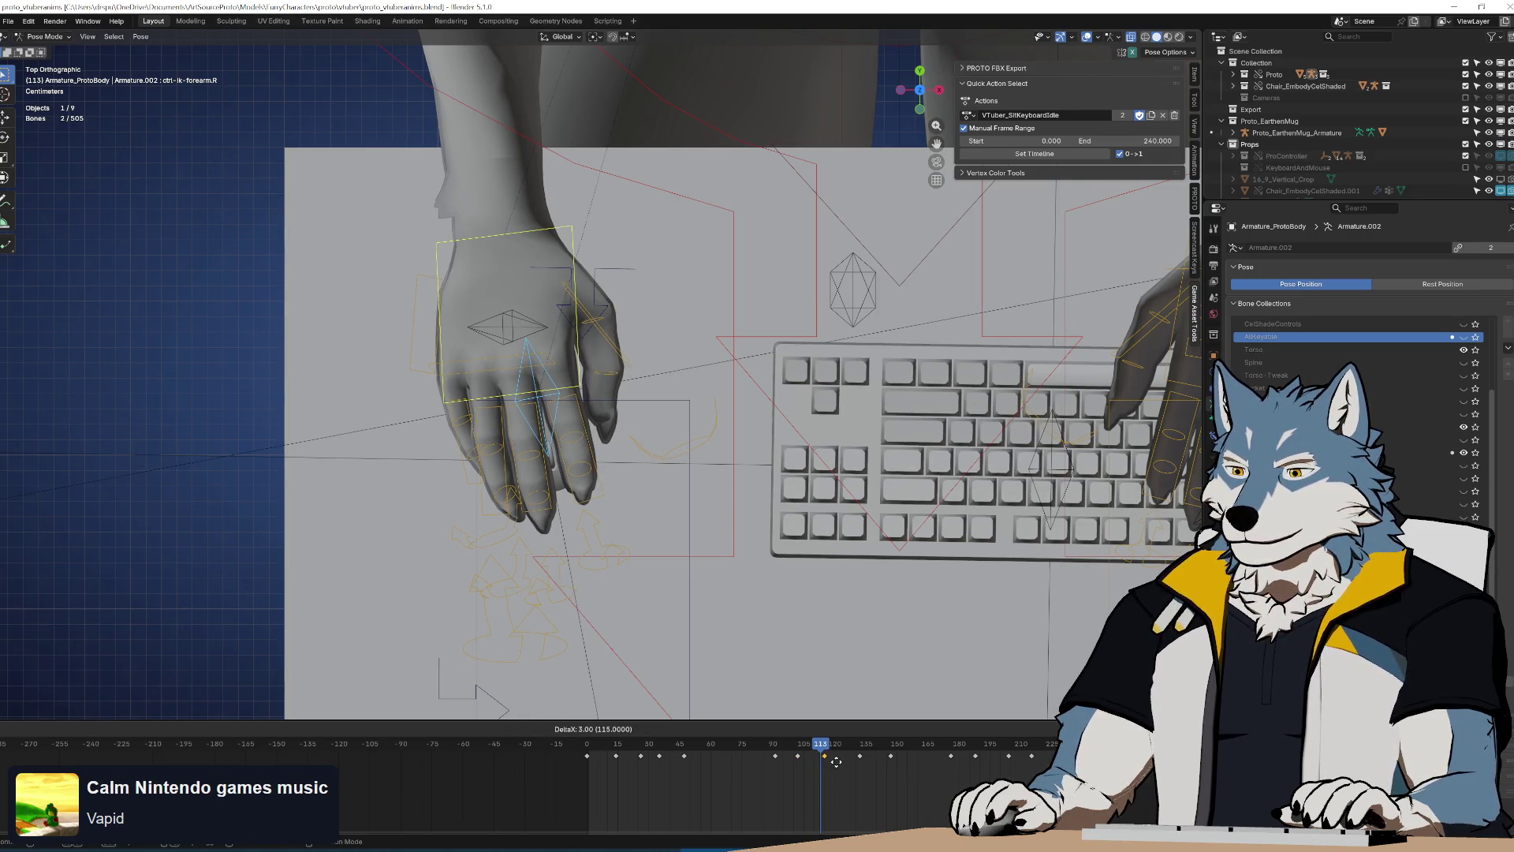
{"action": "left_click_drag", "start_coordinate": [845, 765], "coordinate": [1057, 749]}
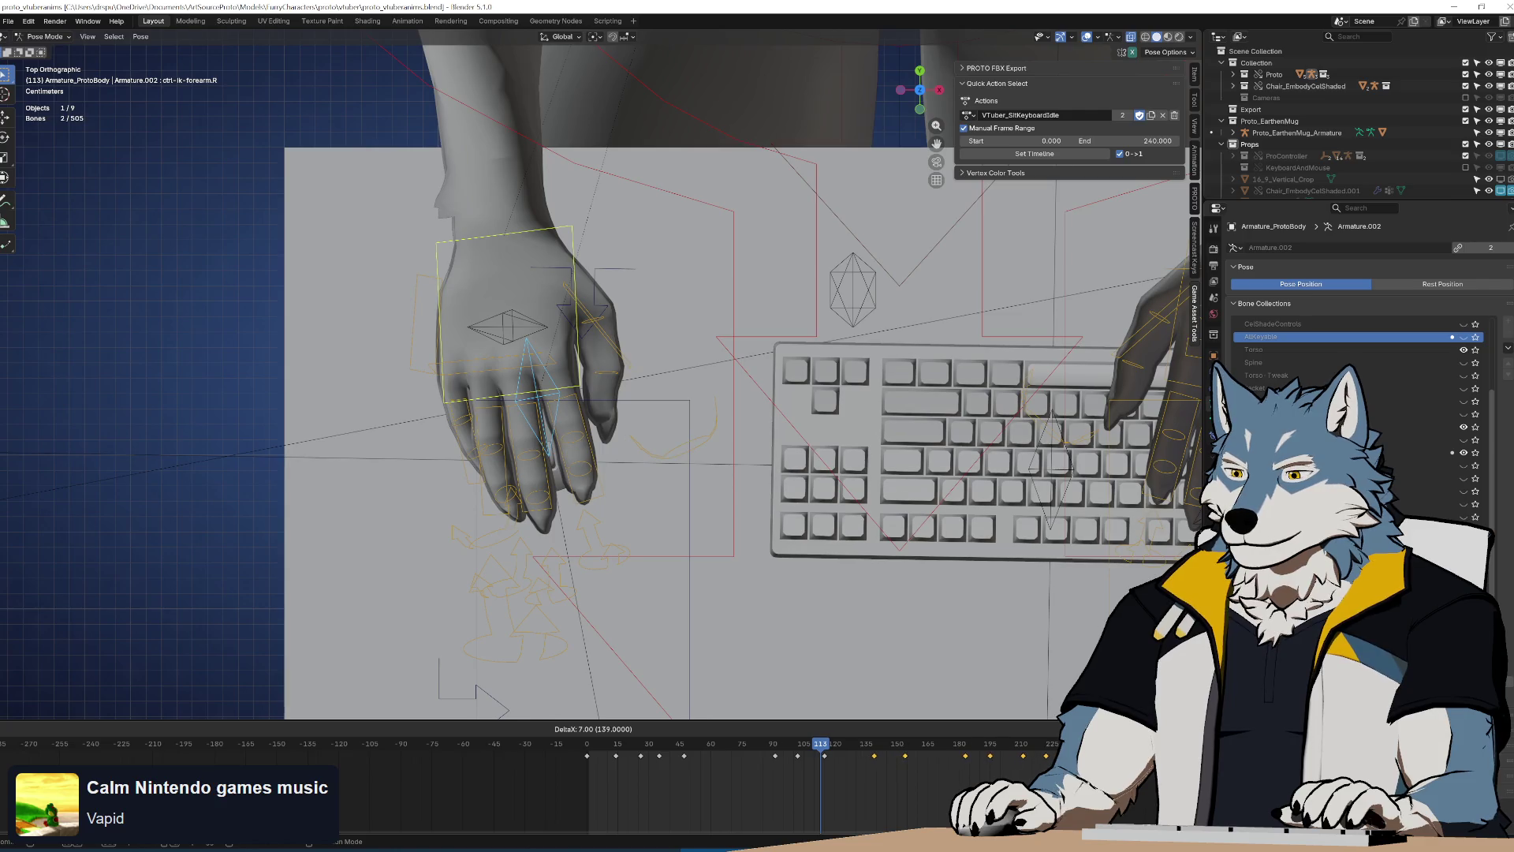
{"action": "key", "text": "space"}
Reposition the mouse hand and key its pose at frame 115, checking frames around 113
{"action": "key", "text": "g"}
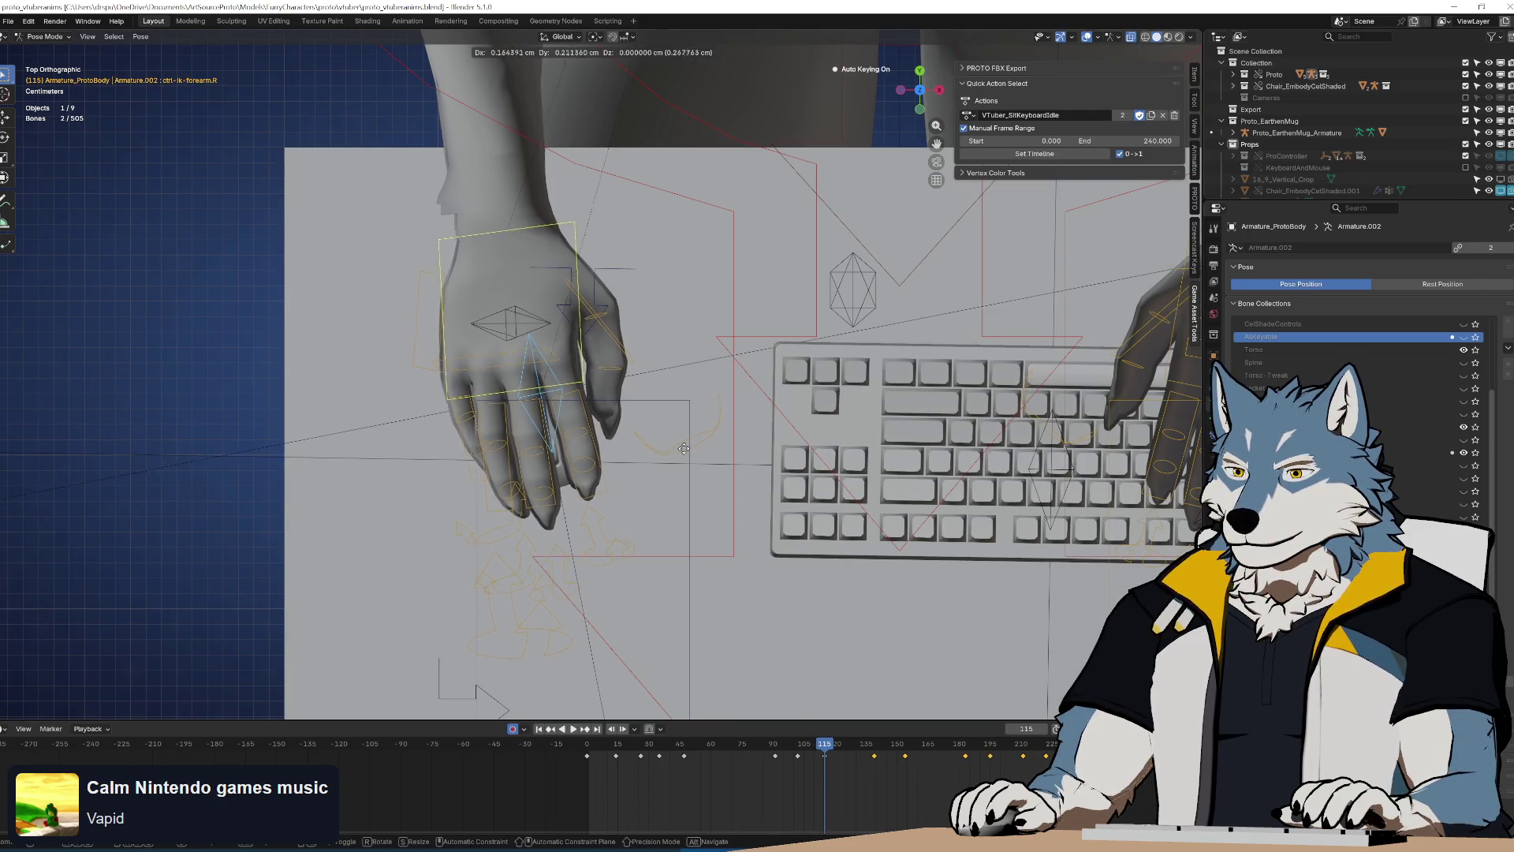
{"action": "left_click", "coordinate": [720, 443]}
{"action": "left_click", "coordinate": [778, 755]}
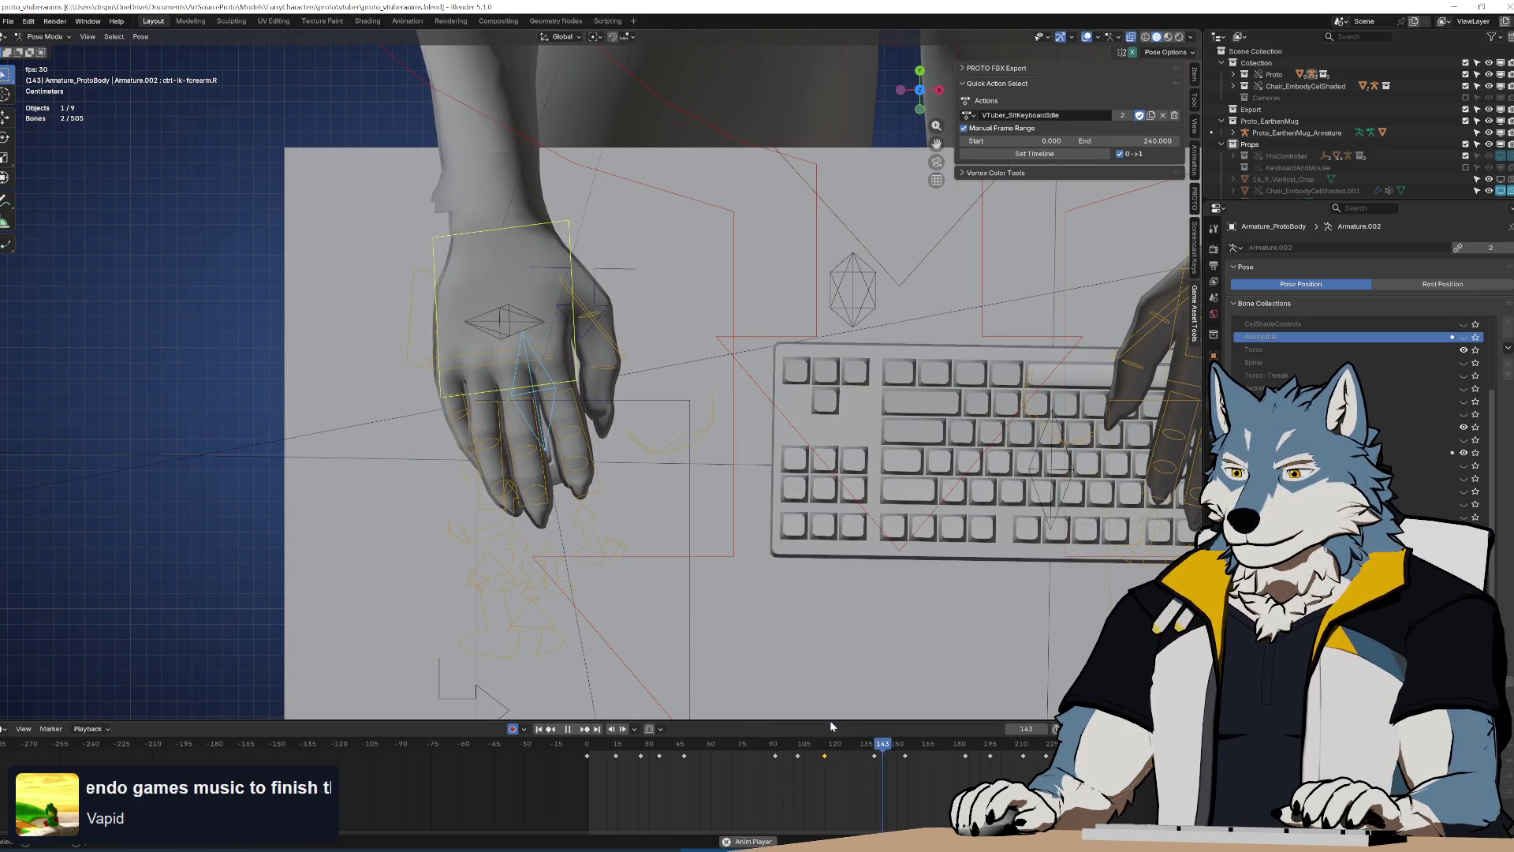
{"action": "left_click", "coordinate": [812, 758]}
{"action": "left_click_drag", "start_coordinate": [813, 759], "coordinate": [763, 751]}
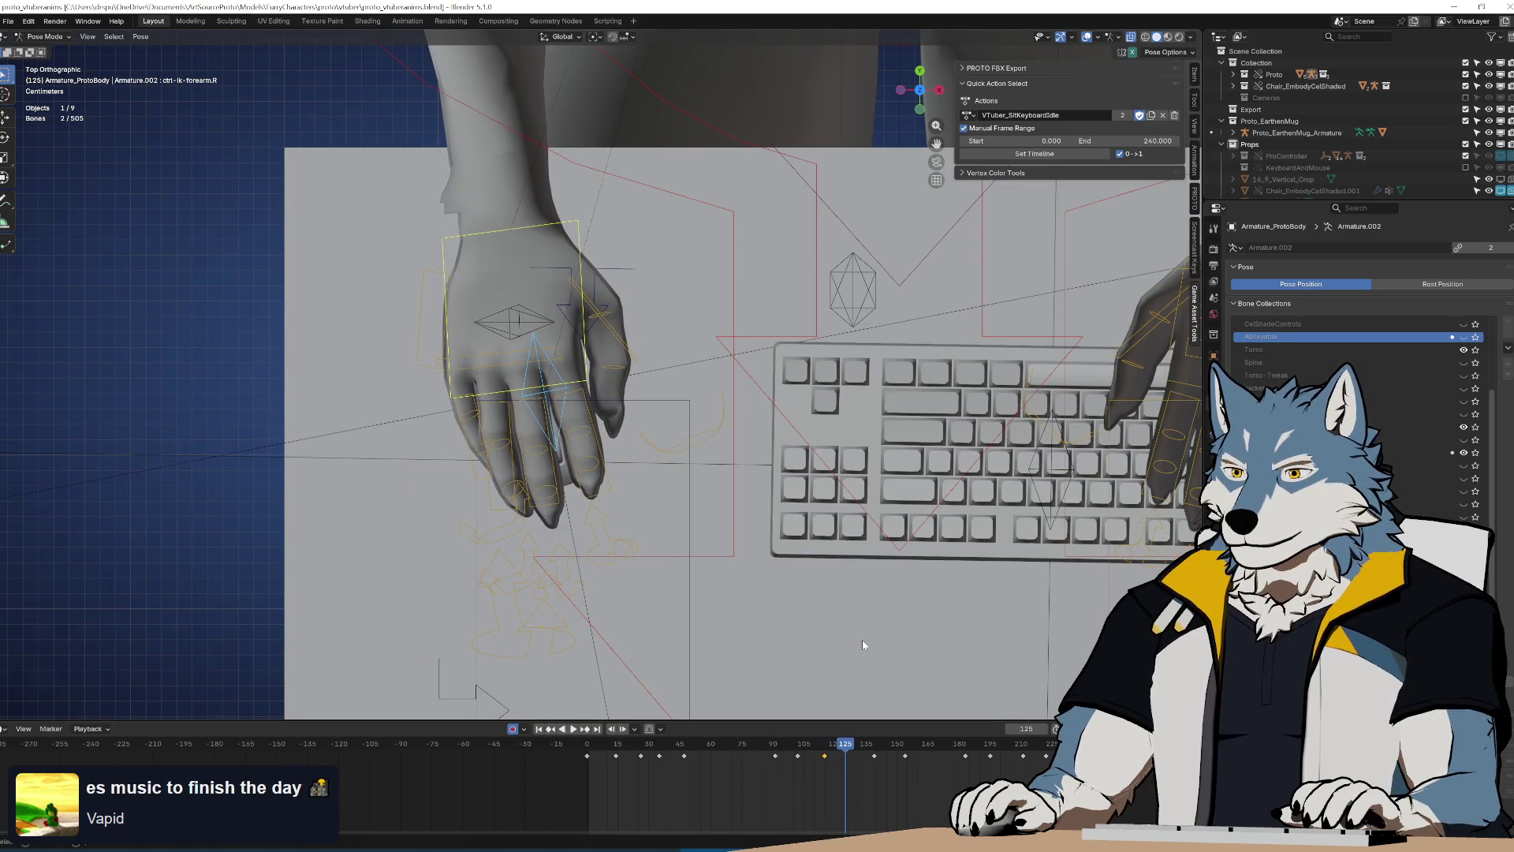
{"action": "left_click", "coordinate": [823, 753]}
Slide the frame-115 hand key 23 frames later to about 138 and replay the loop
{"action": "key", "text": "space"}
{"action": "key", "text": "g"}
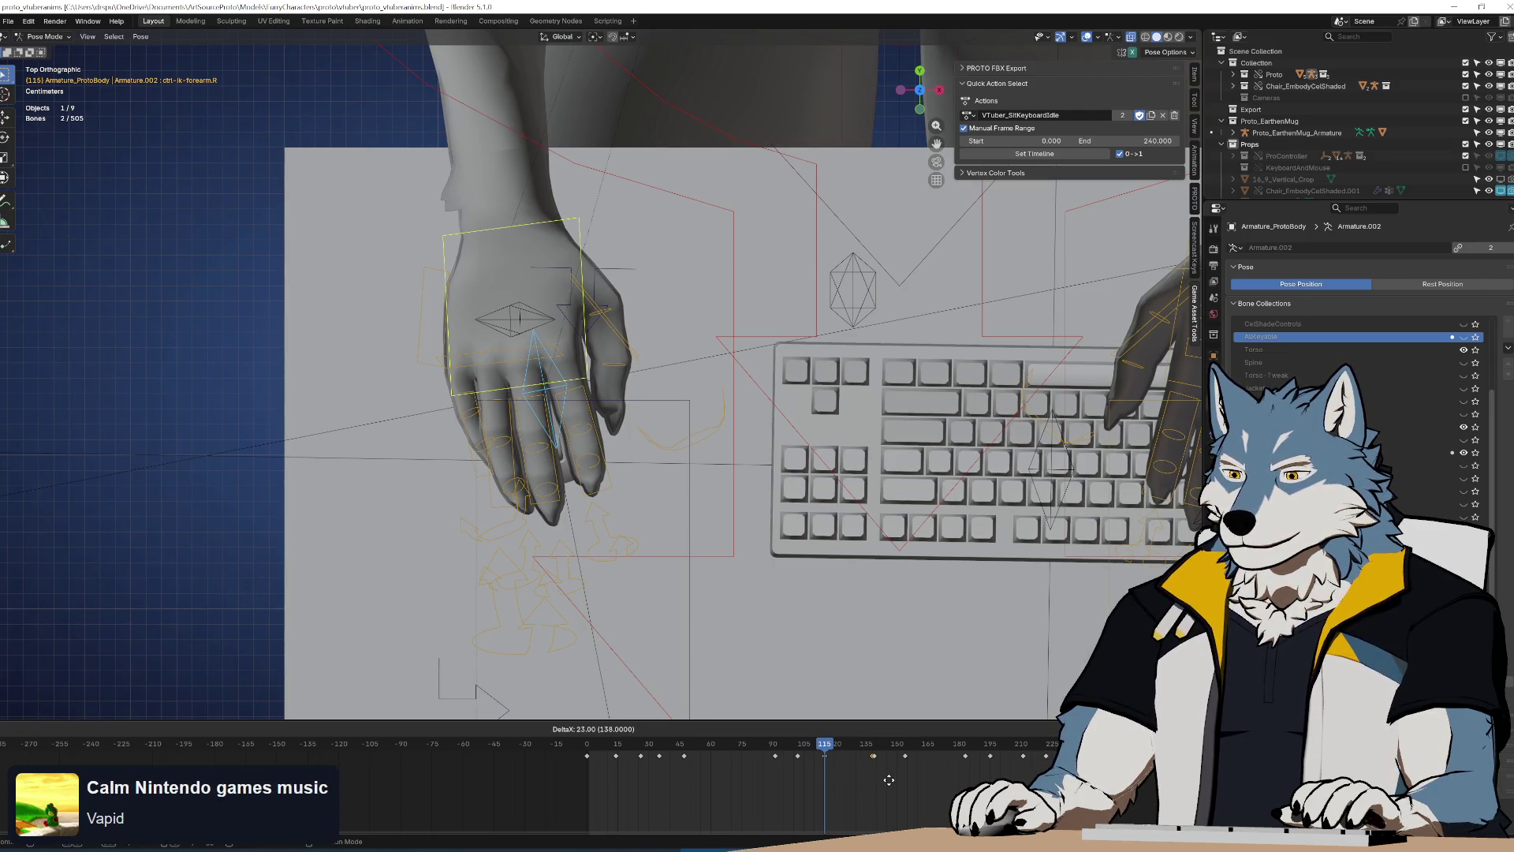
{"action": "key", "text": "space"}
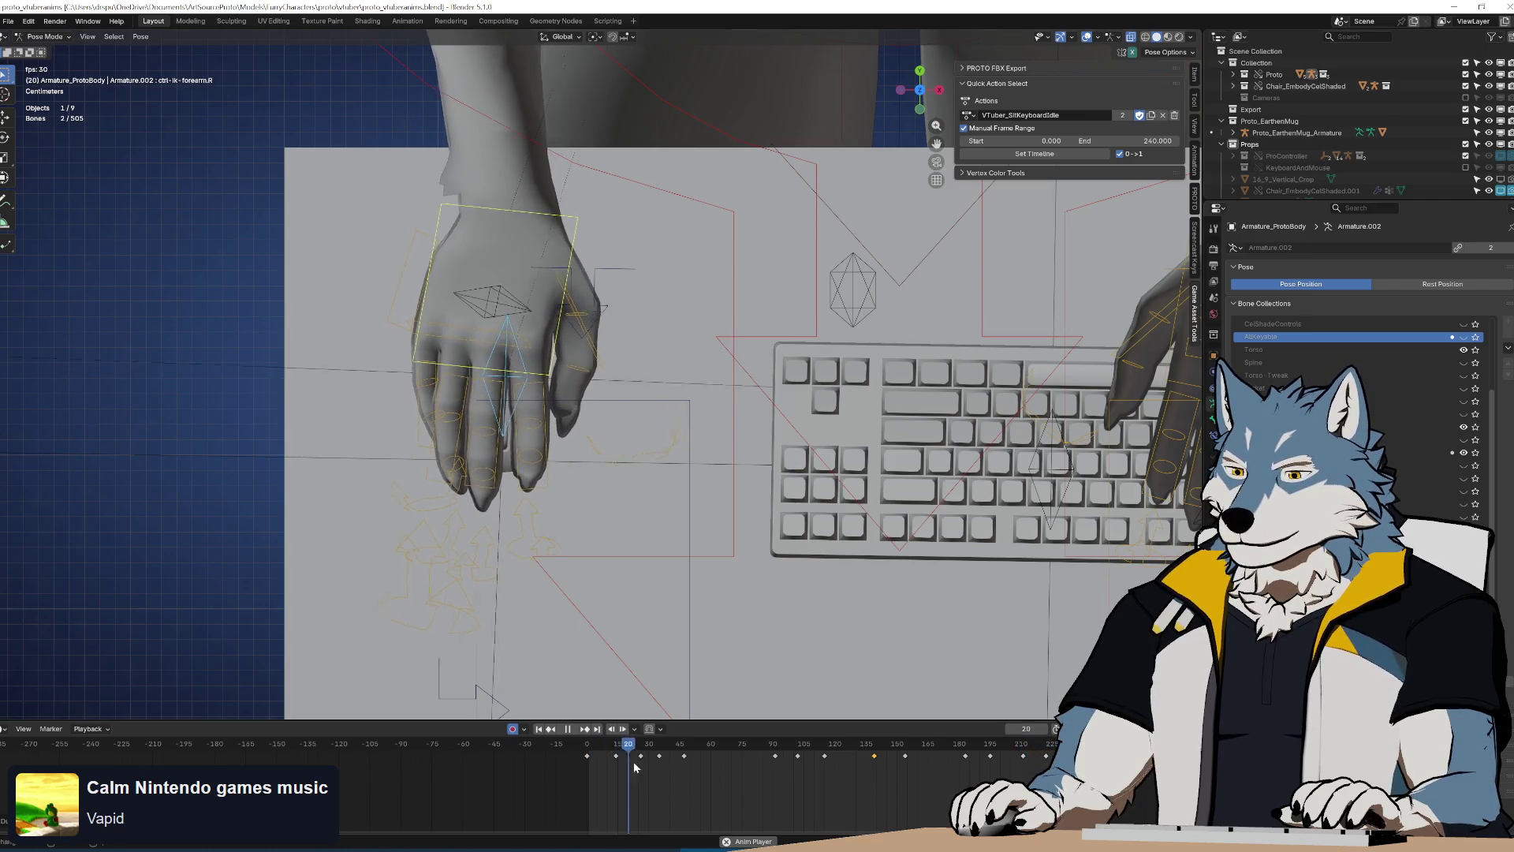
{"action": "left_click", "coordinate": [585, 749]}
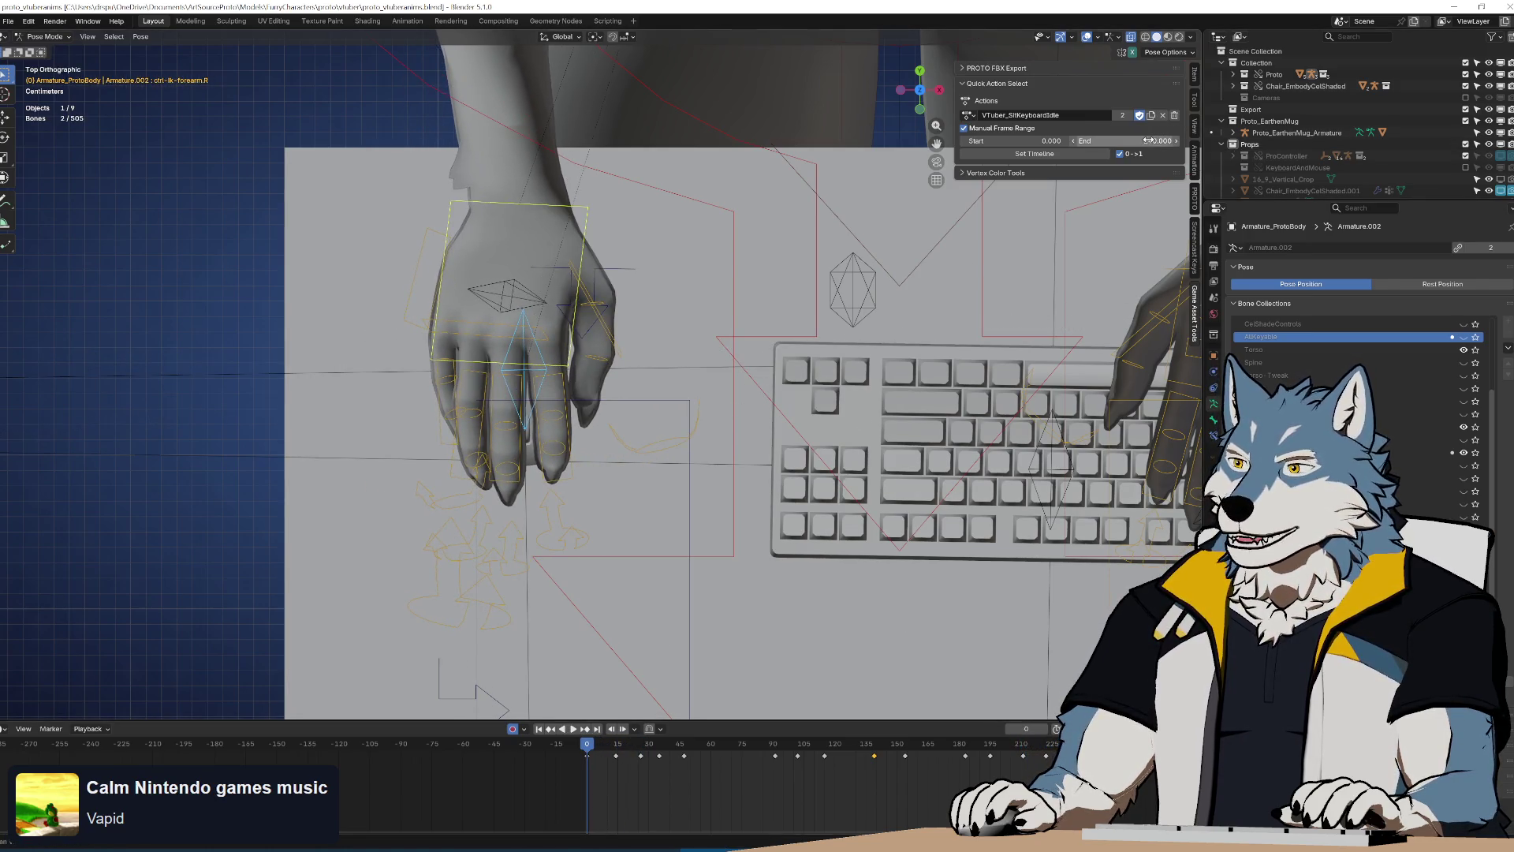
Set the action end frame to 300 and copy the frame-0 hand key to frame 300
{"action": "type", "text": "30"}
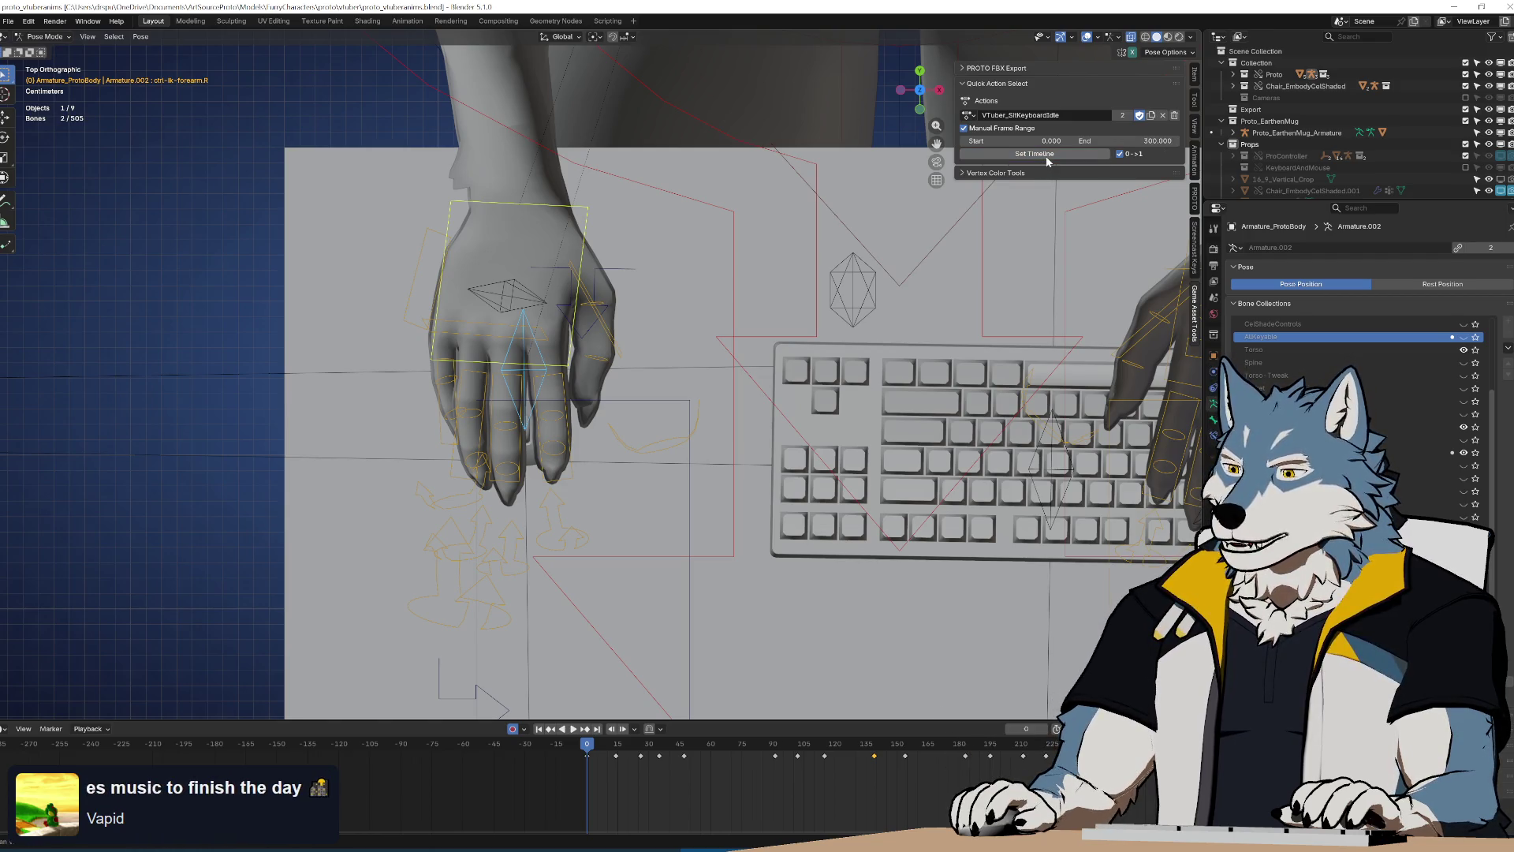
{"action": "scroll", "coordinate": [655, 672], "scroll_direction": "down", "scroll_amount": 3}
{"action": "scroll", "coordinate": [672, 670], "scroll_direction": "up", "scroll_amount": 3}
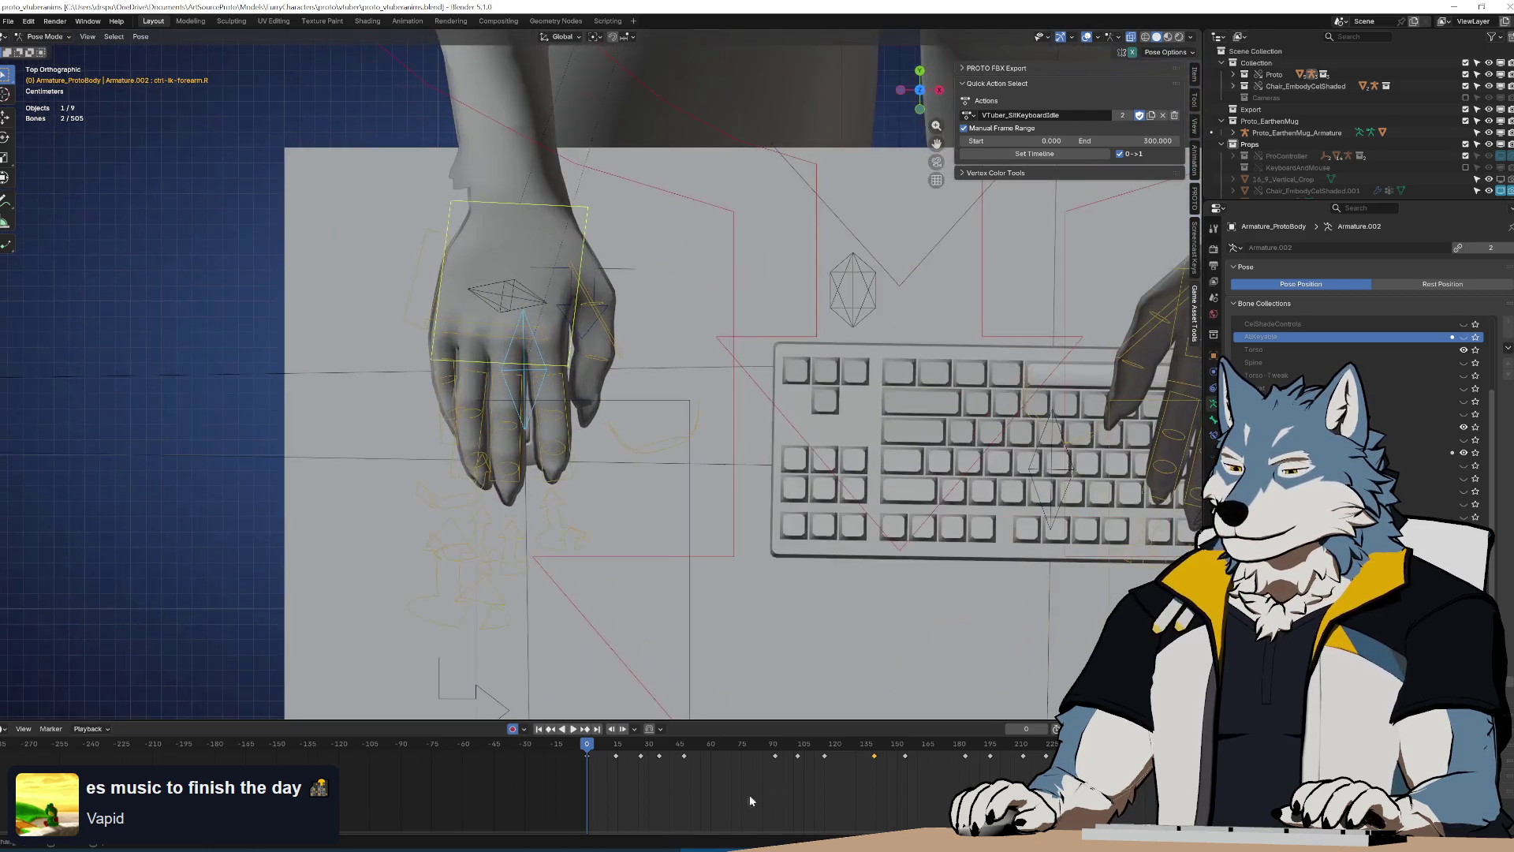
{"action": "scroll", "coordinate": [773, 787], "scroll_direction": "up", "scroll_amount": 2}
{"action": "left_click_drag", "start_coordinate": [479, 785], "coordinate": [512, 757]}
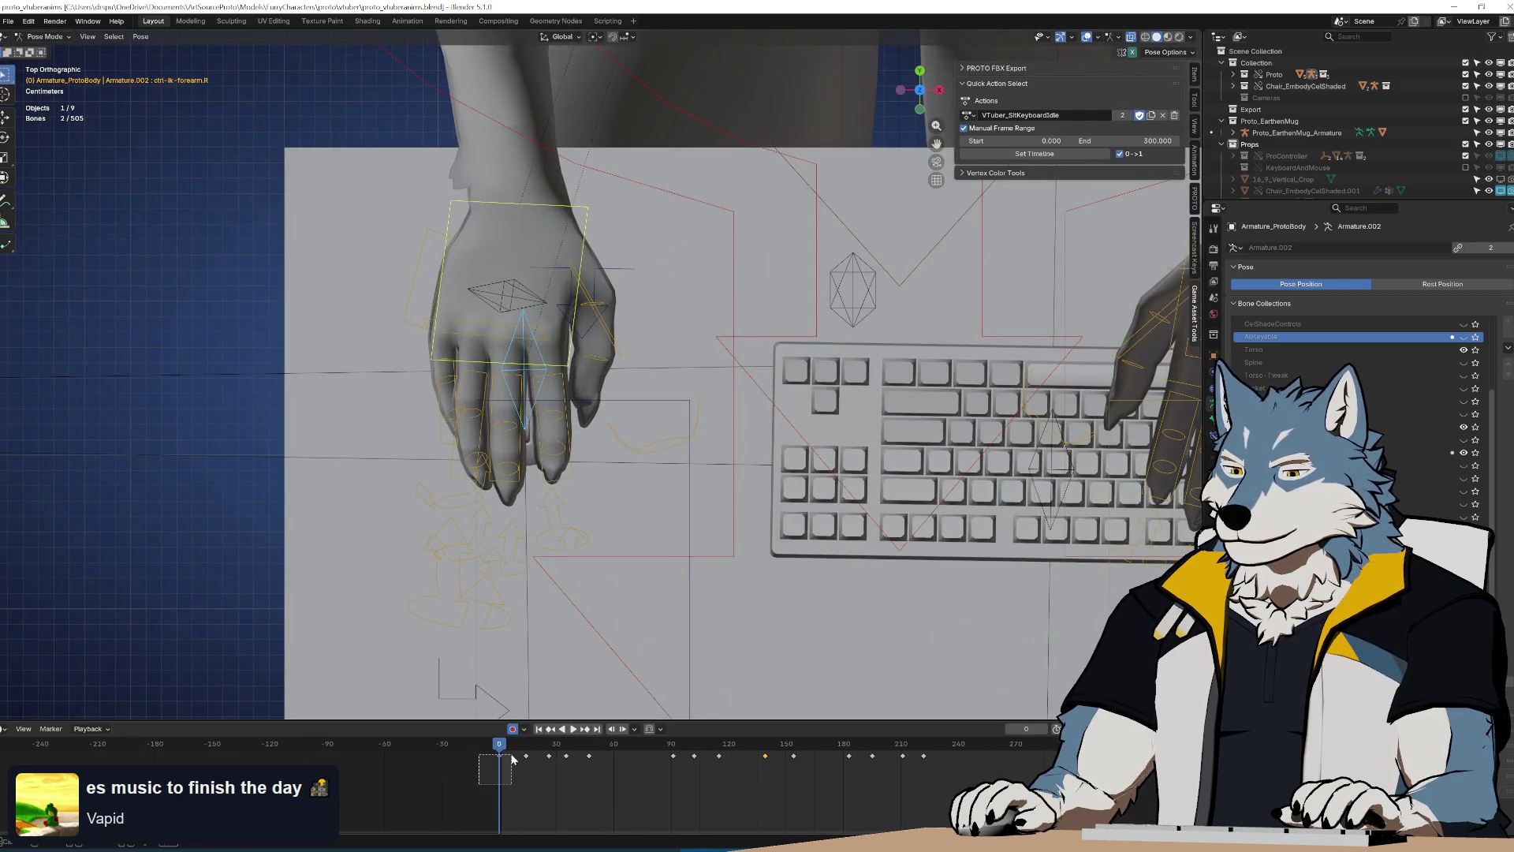
{"action": "key", "text": "g"}
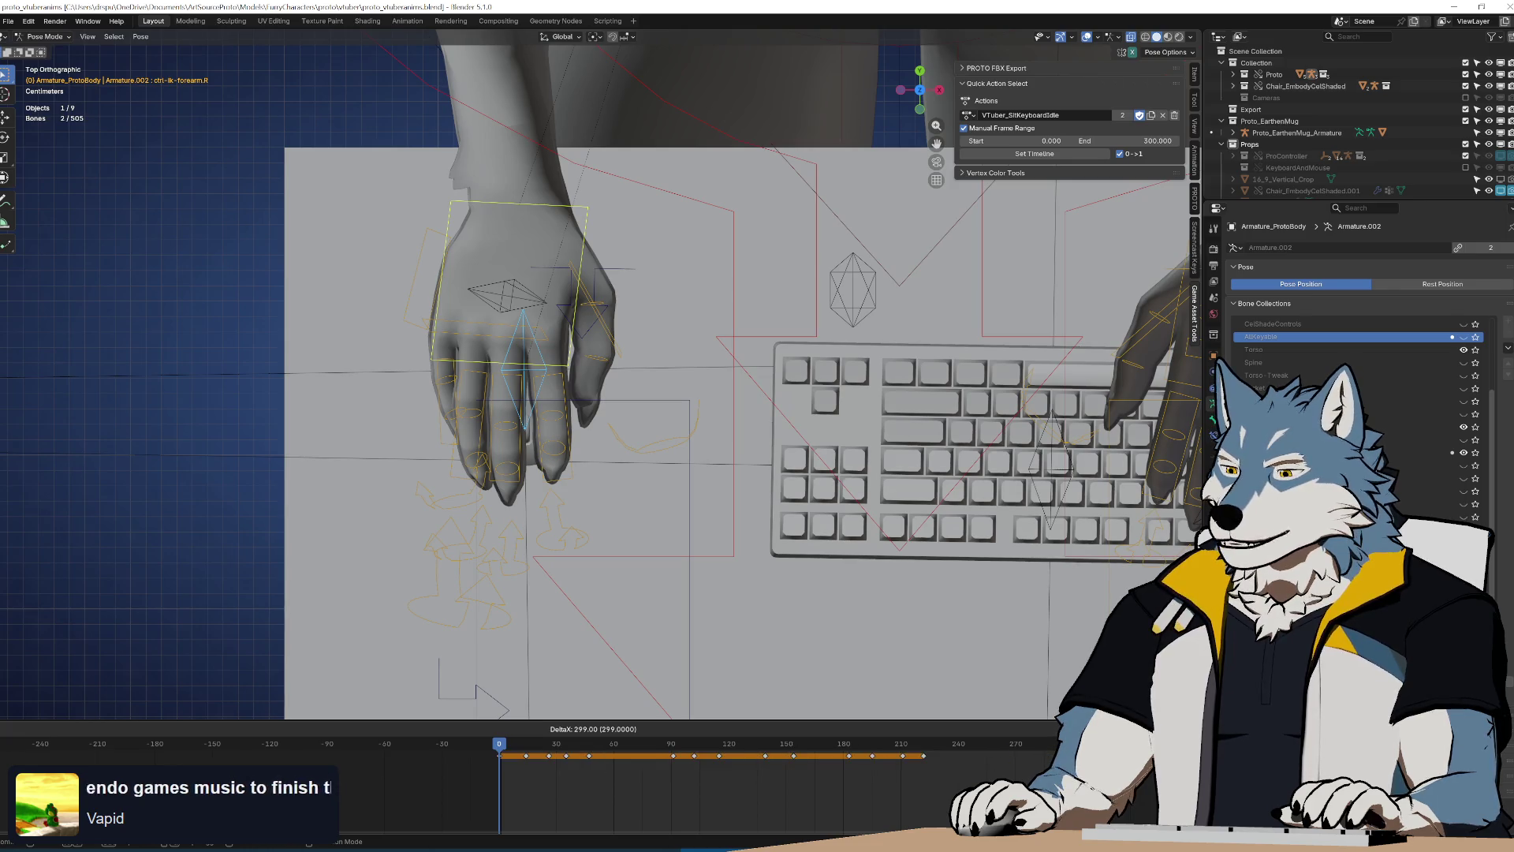
{"action": "key", "text": "Return"}
Play the extended loop and scrub the hand motion around frames 198–210
{"action": "scroll", "coordinate": [934, 774], "scroll_direction": "up", "scroll_amount": 4}
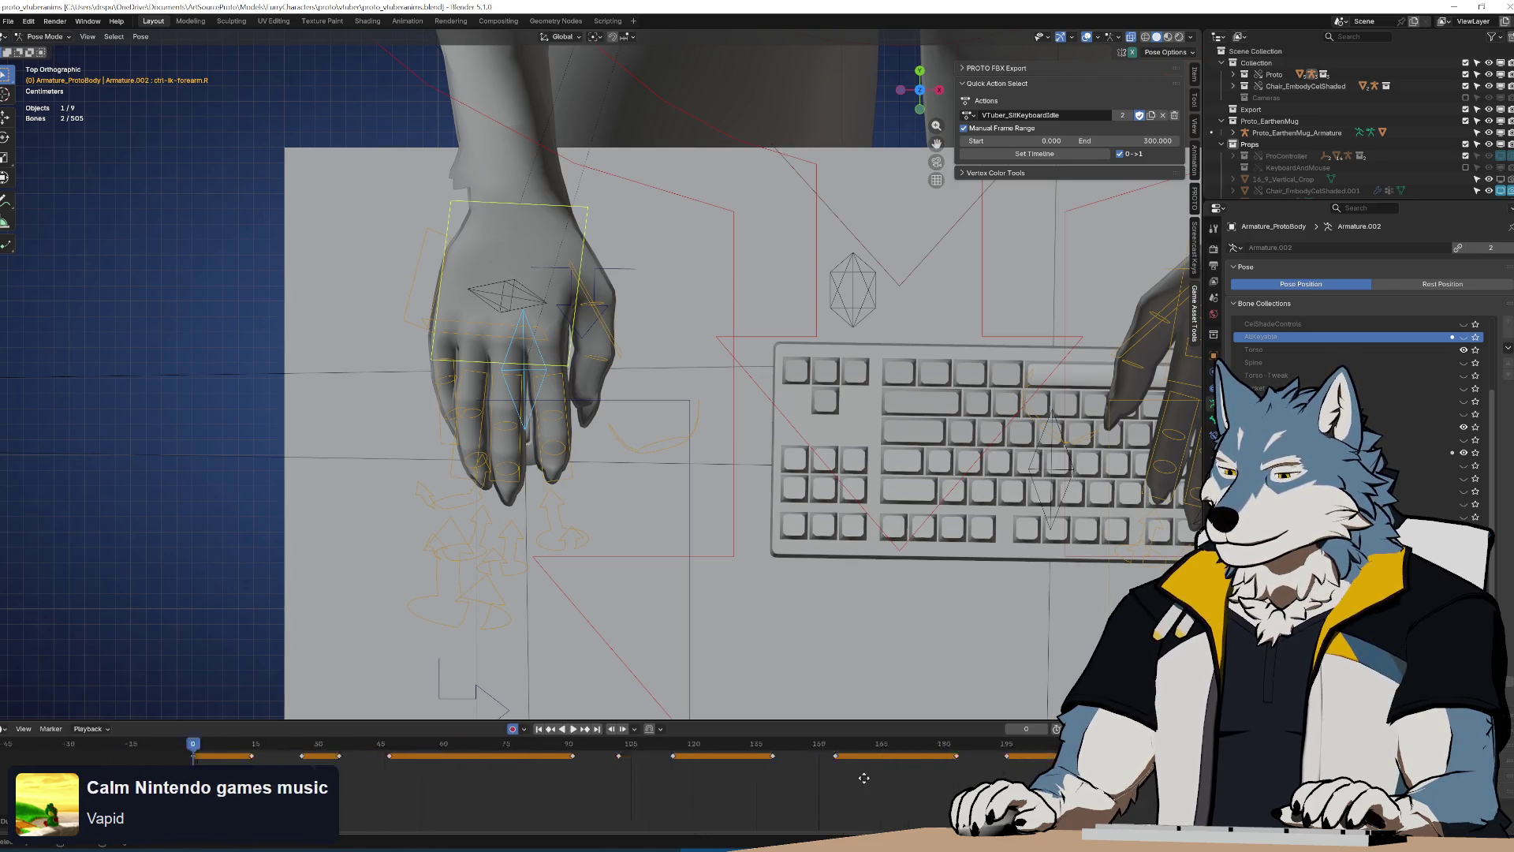
{"action": "scroll", "coordinate": [987, 775], "scroll_direction": "down", "scroll_amount": 3}
{"action": "middle_click_drag", "start_coordinate": [916, 773], "coordinate": [760, 795]}
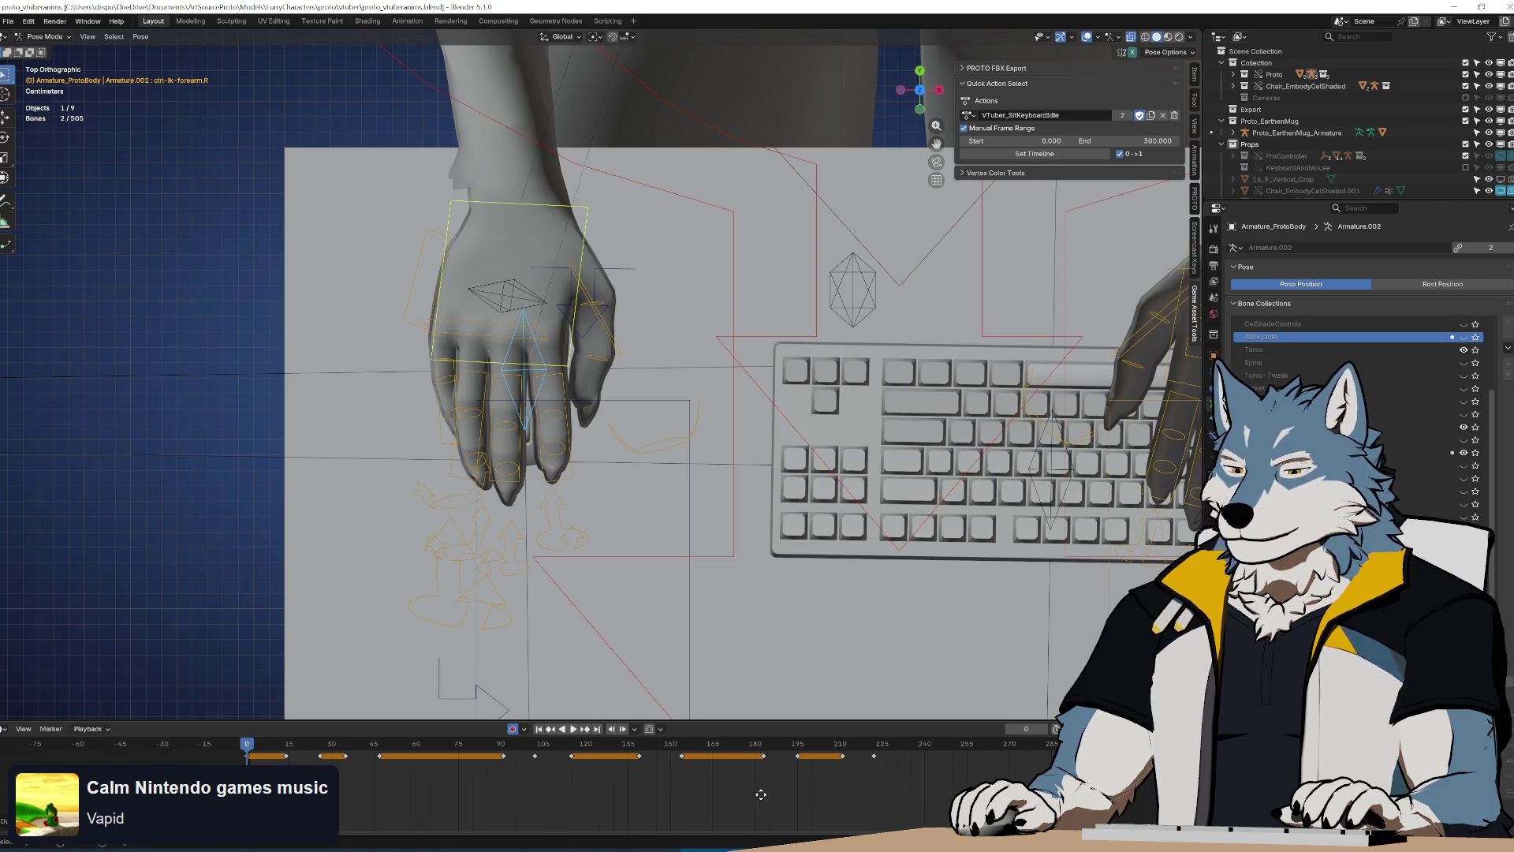
{"action": "key", "text": "space"}
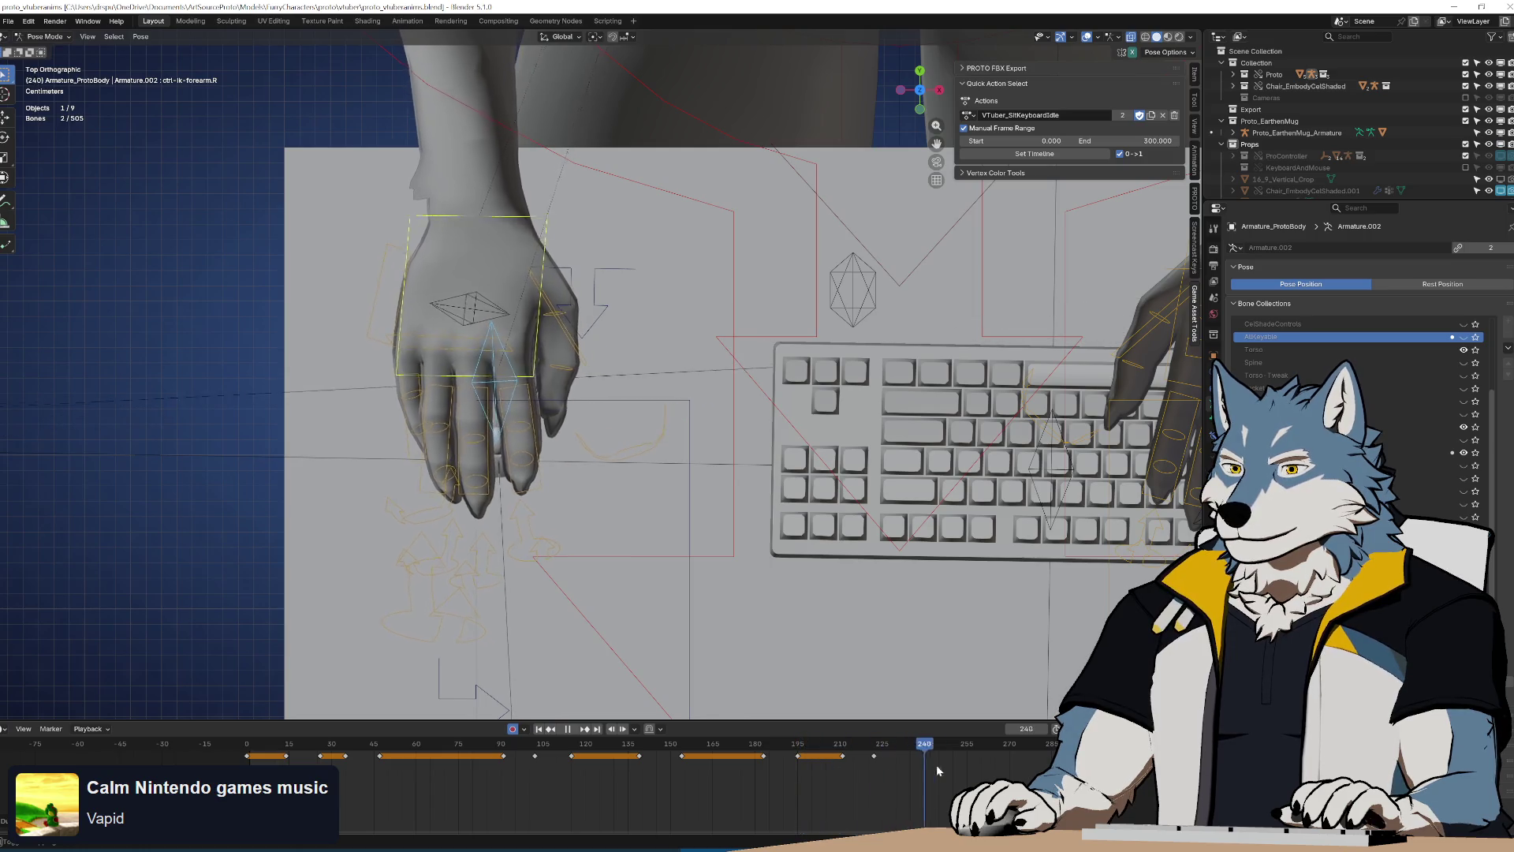
{"action": "left_click", "coordinate": [817, 772]}
{"action": "mouse_move", "coordinate": [840, 768]}
{"action": "left_mouse_down"}
{"action": "mouse_move", "coordinate": [945, 769]}
{"action": "mouse_move", "coordinate": [247, 770]}
{"action": "left_mouse_up"}
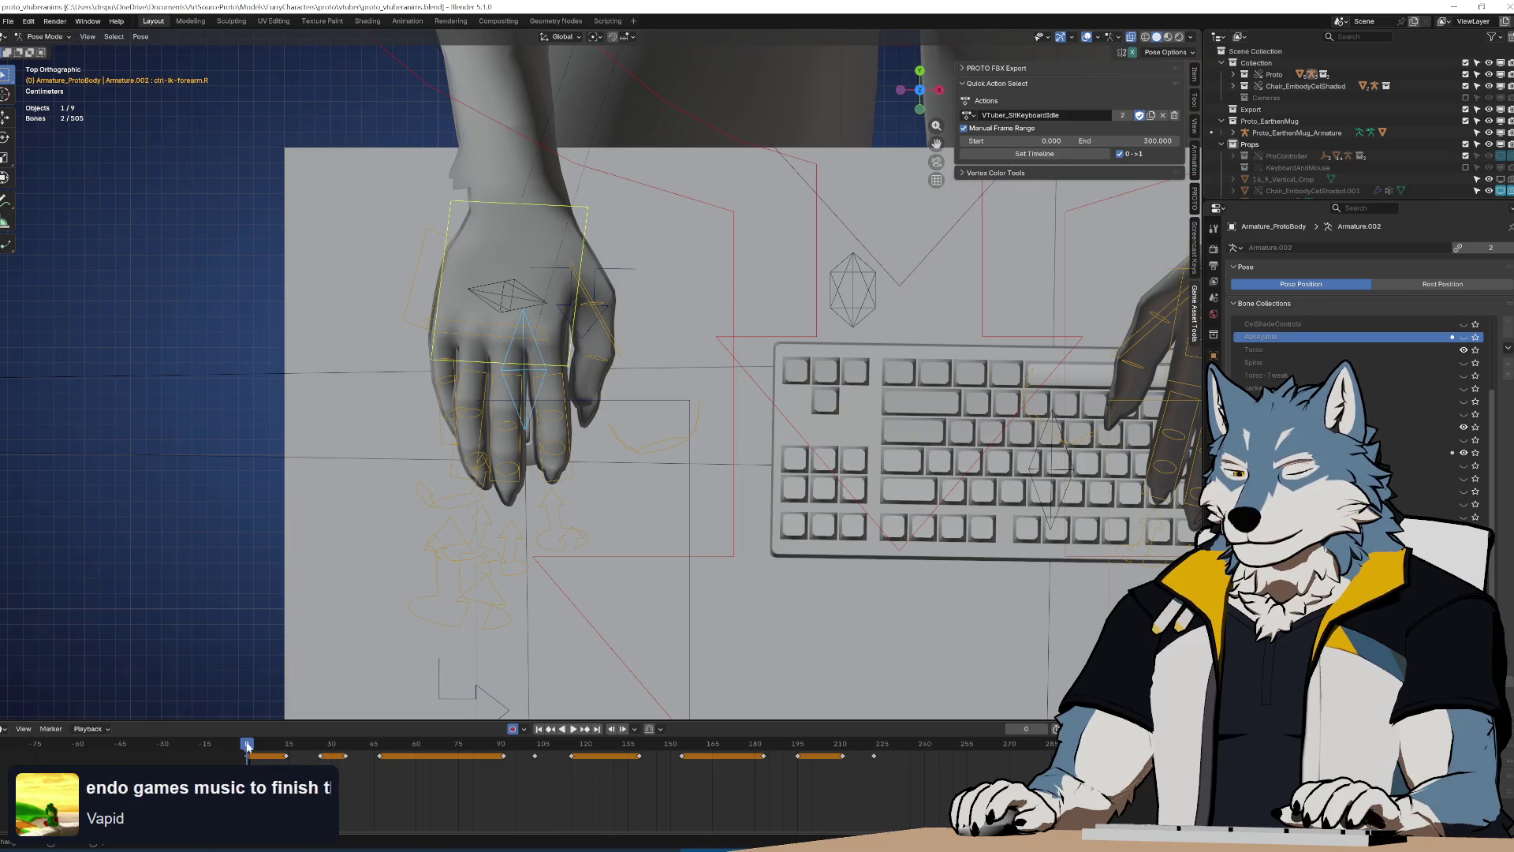
{"action": "key", "text": "space"}
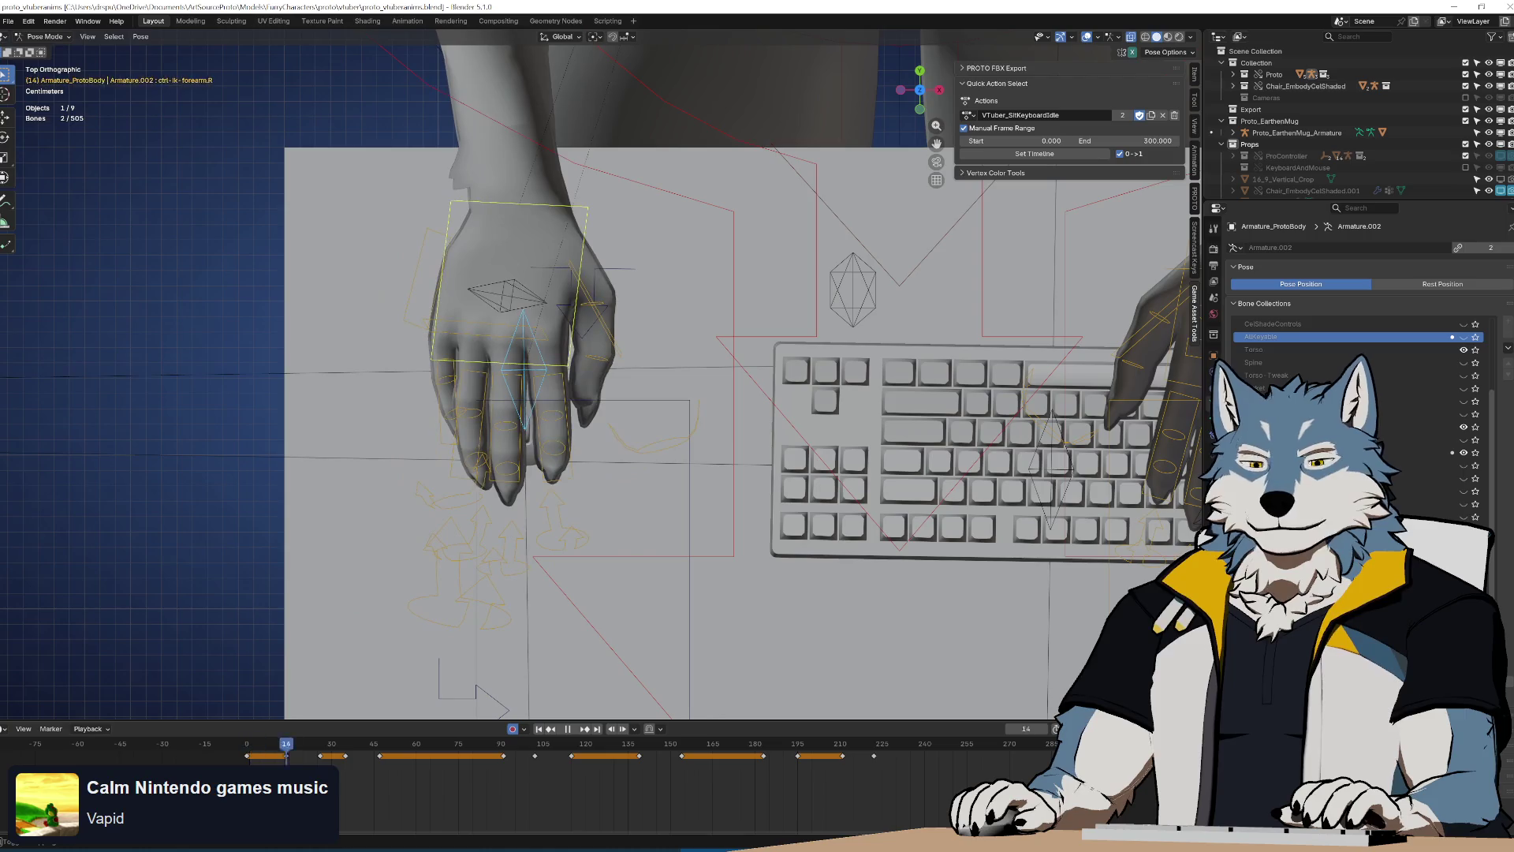
{"action": "left_click", "coordinate": [807, 764]}
Inspect frames 211–228 and insert a hand key at frame 222
{"action": "mouse_move", "coordinate": [844, 764]}
{"action": "left_mouse_down"}
{"action": "mouse_move", "coordinate": [873, 761]}
{"action": "mouse_move", "coordinate": [841, 766]}
{"action": "left_mouse_up"}
{"action": "key", "text": "space"}
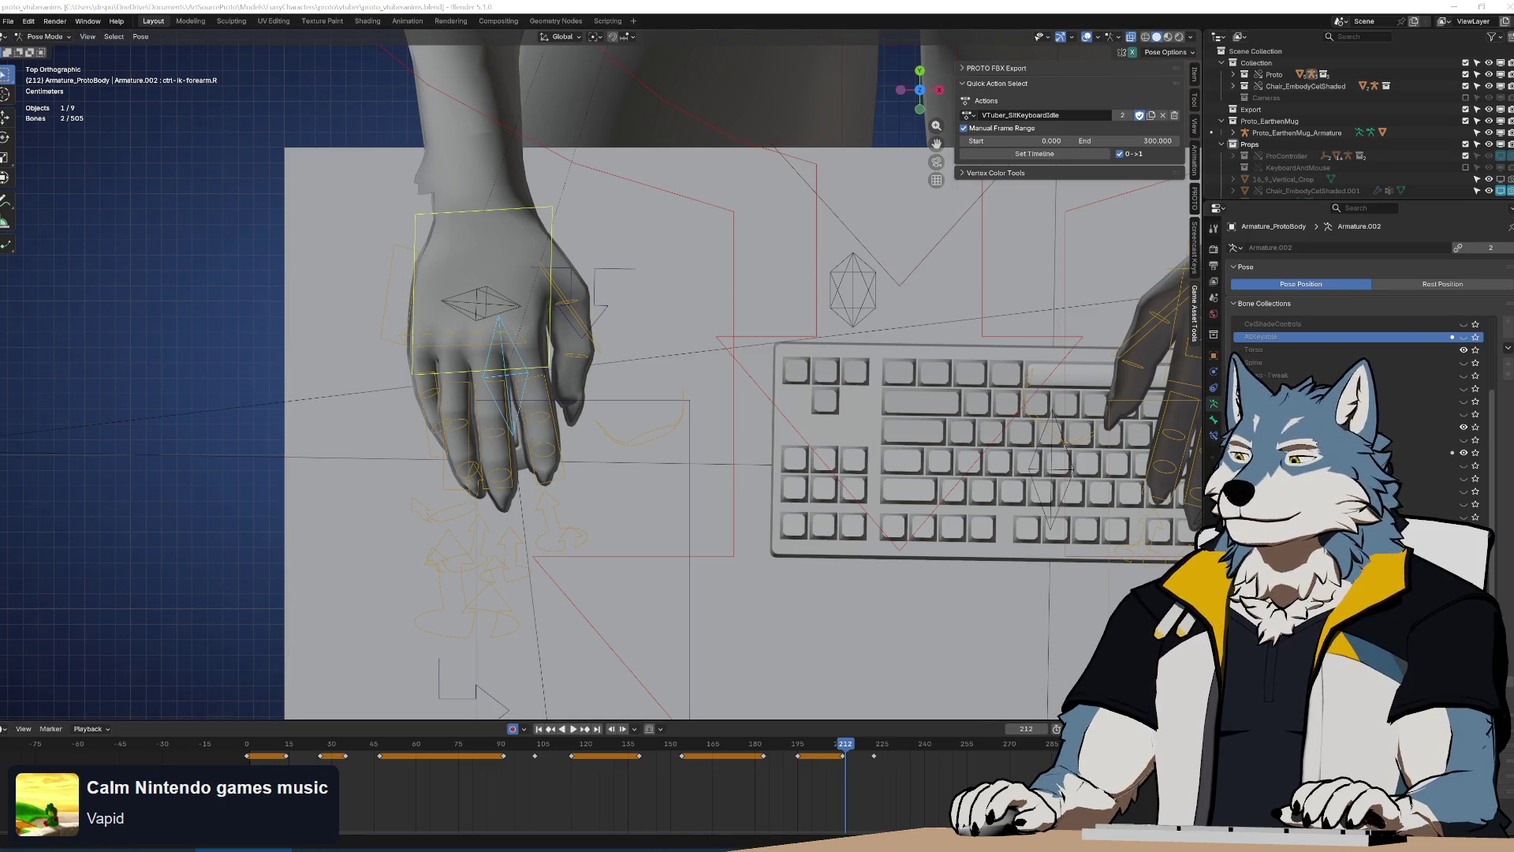
{"action": "mouse_move", "coordinate": [848, 745]}
{"action": "left_mouse_down"}
{"action": "mouse_move", "coordinate": [956, 753]}
{"action": "mouse_move", "coordinate": [838, 768]}
{"action": "mouse_move", "coordinate": [873, 763]}
{"action": "left_mouse_up"}
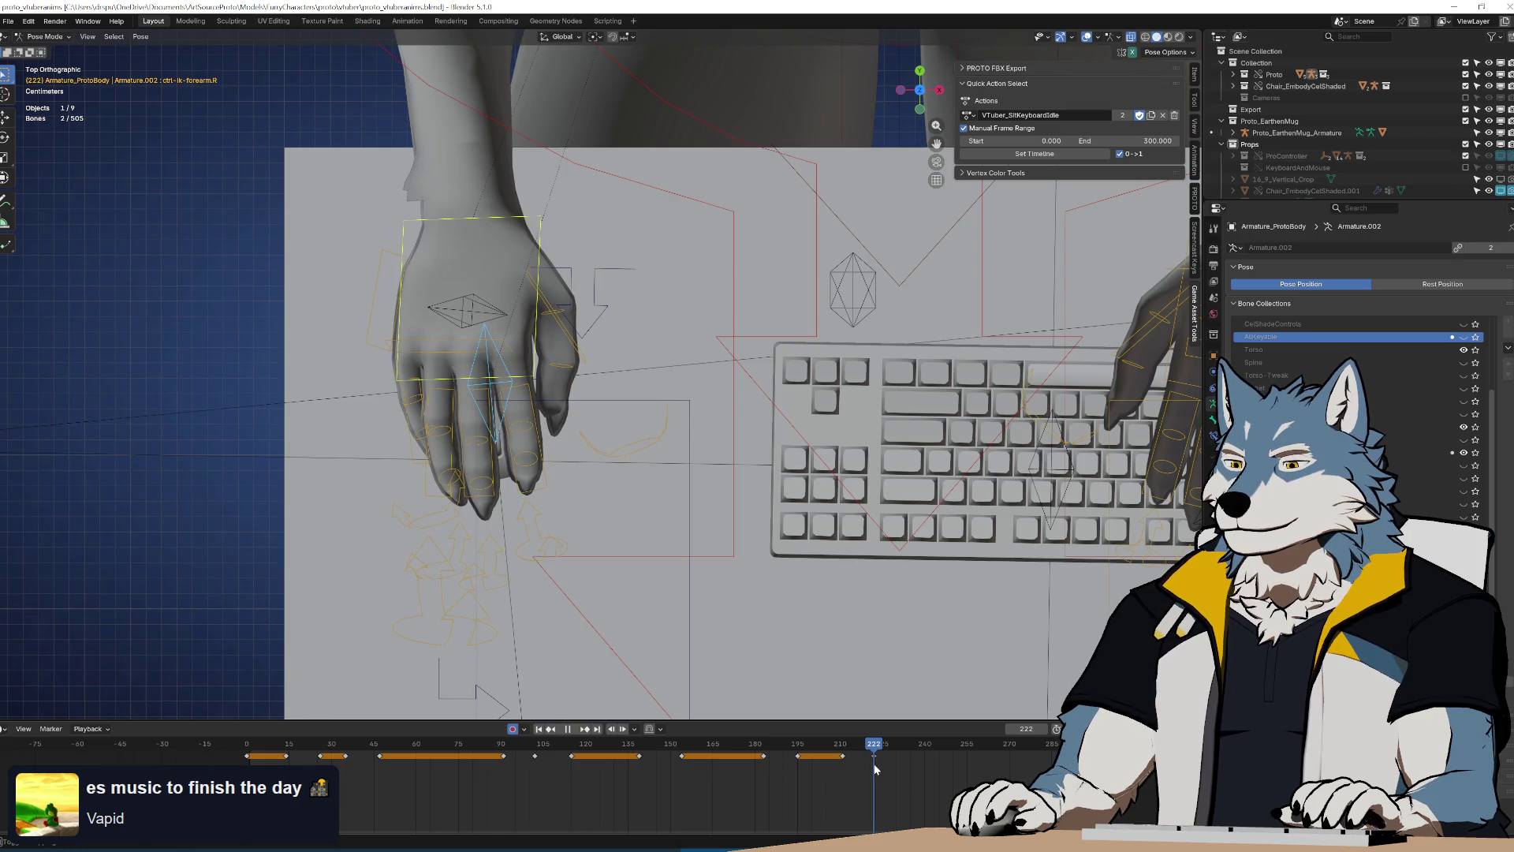
{"action": "key", "text": "ctrl+v"}
{"action": "mouse_move", "coordinate": [876, 750]}
{"action": "left_mouse_down"}
{"action": "mouse_move", "coordinate": [998, 757]}
{"action": "mouse_move", "coordinate": [563, 766]}
{"action": "left_mouse_up"}
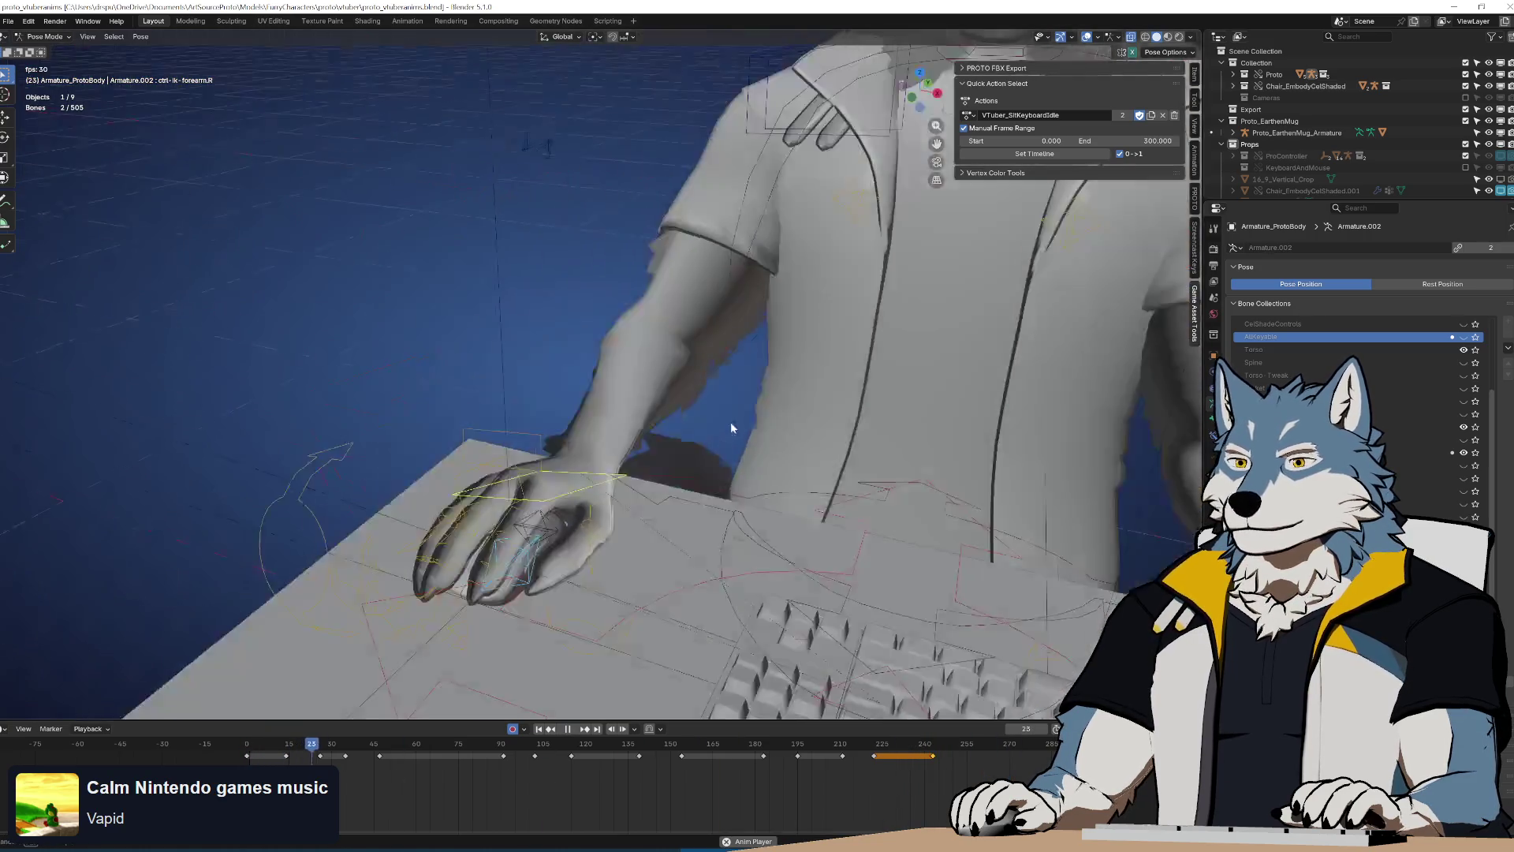
{"action": "scroll", "coordinate": [736, 432], "scroll_direction": "down", "scroll_amount": 4}
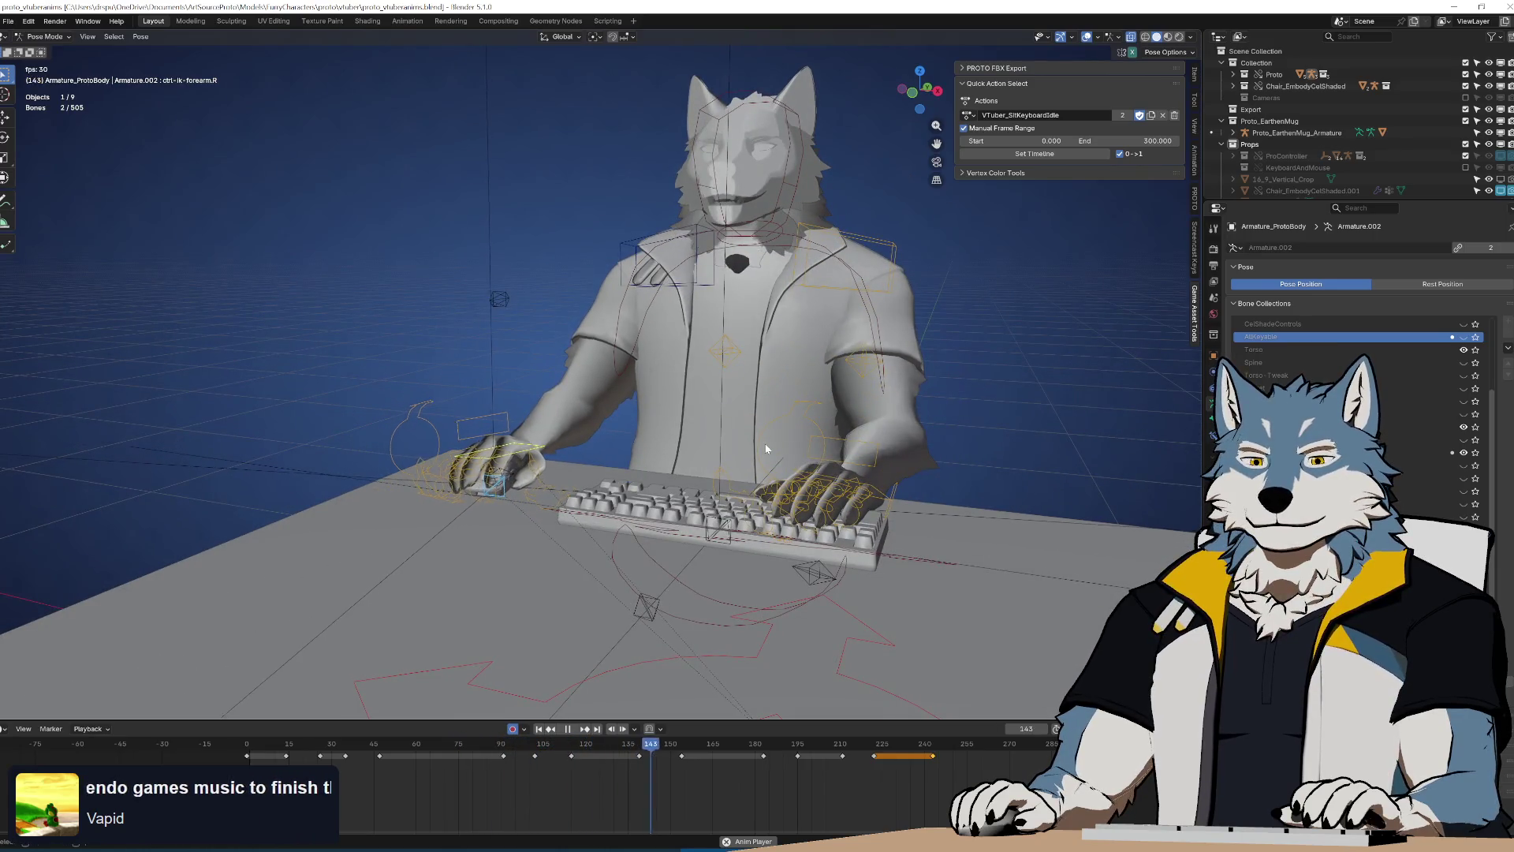
{"action": "key", "text": "space"}
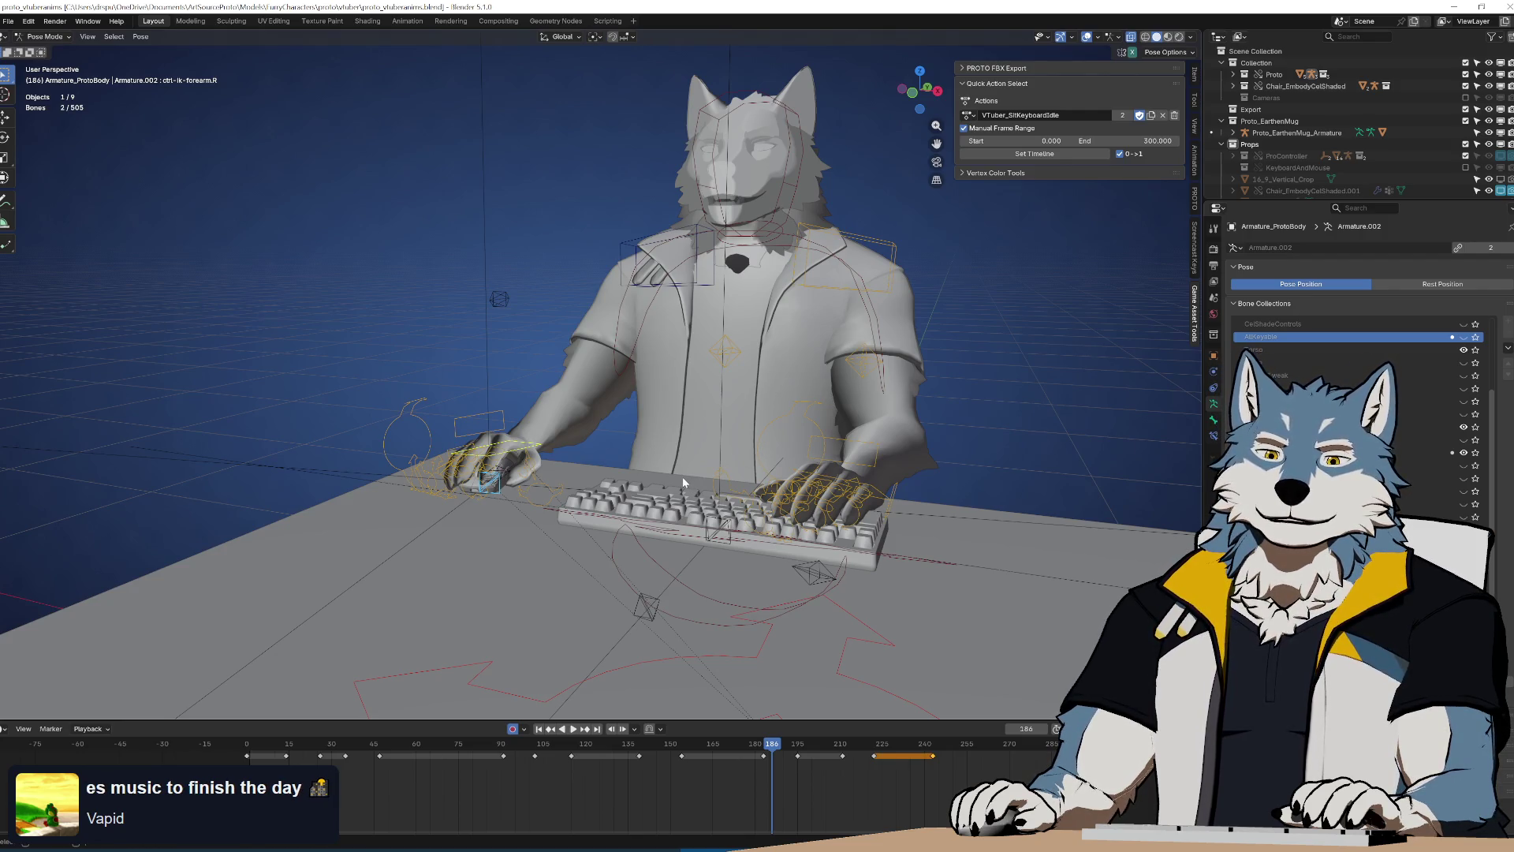
{"action": "key", "text": "space"}
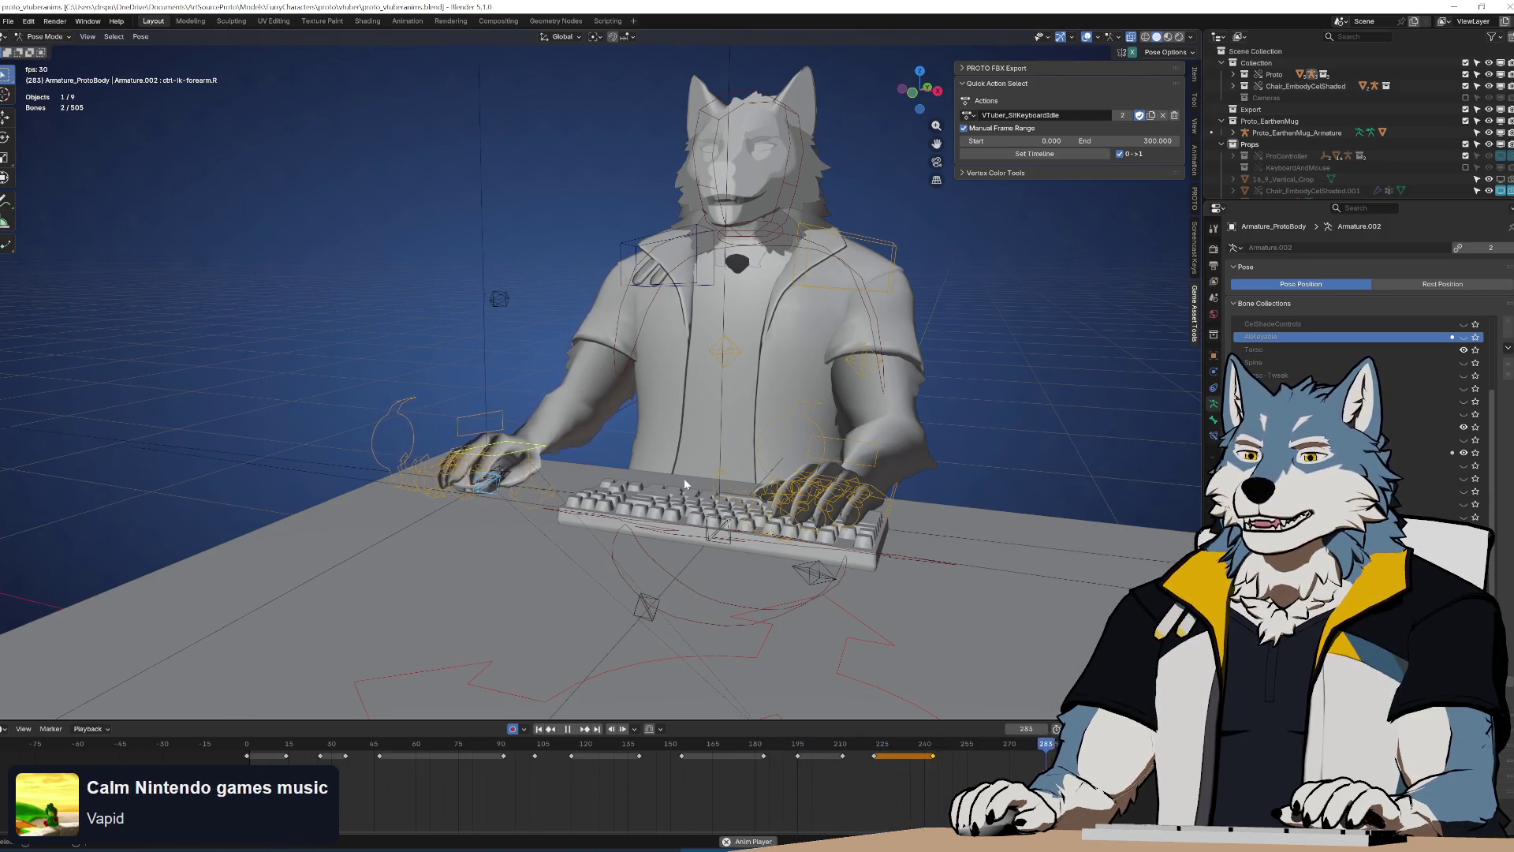
{"action": "left_click_drag", "start_coordinate": [609, 745], "coordinate": [247, 744]}
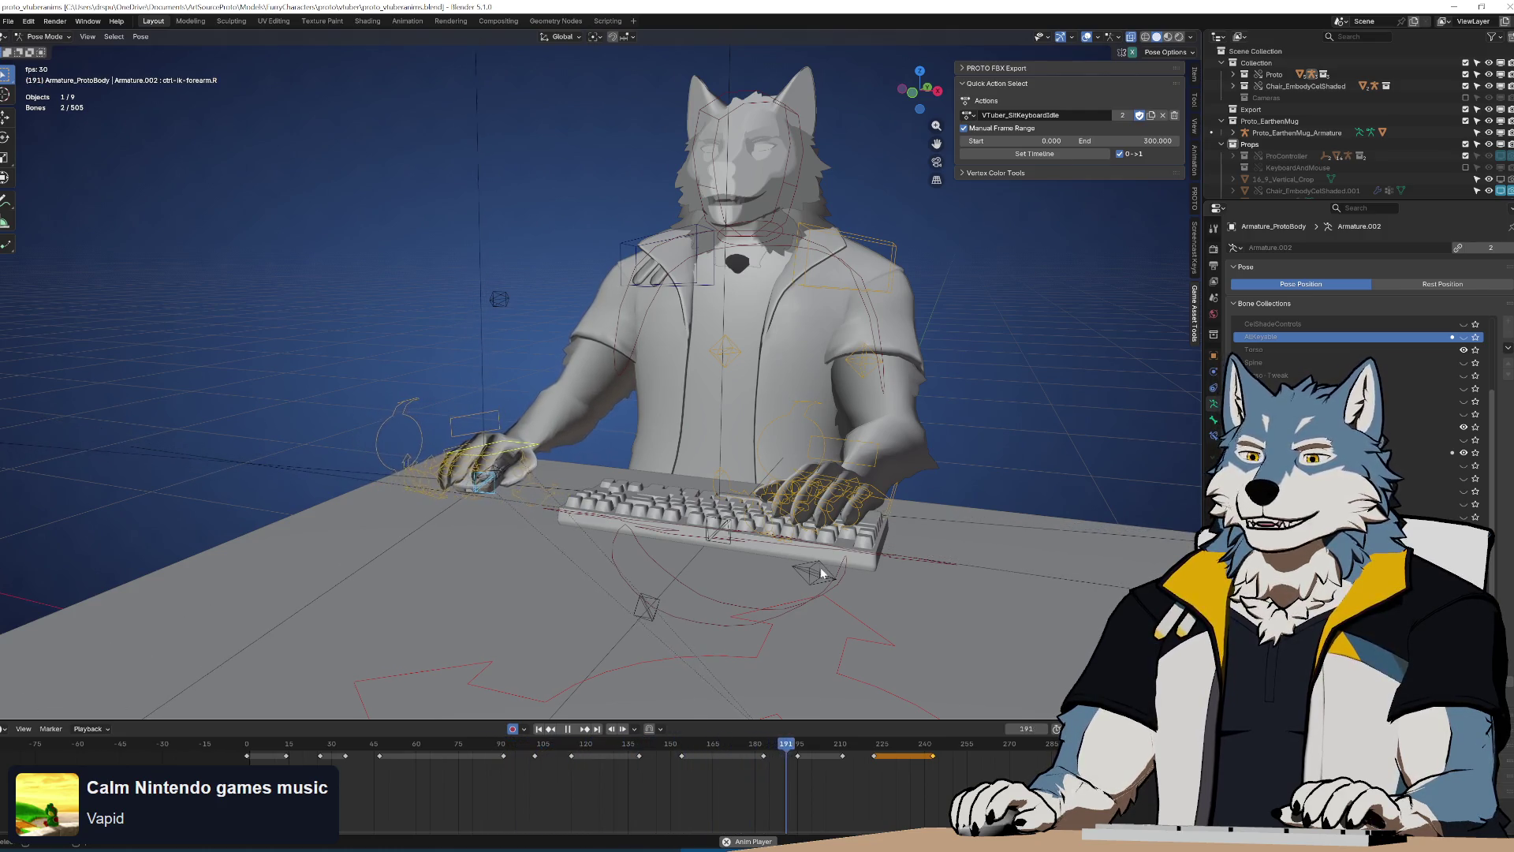
{"action": "key", "text": "space"}
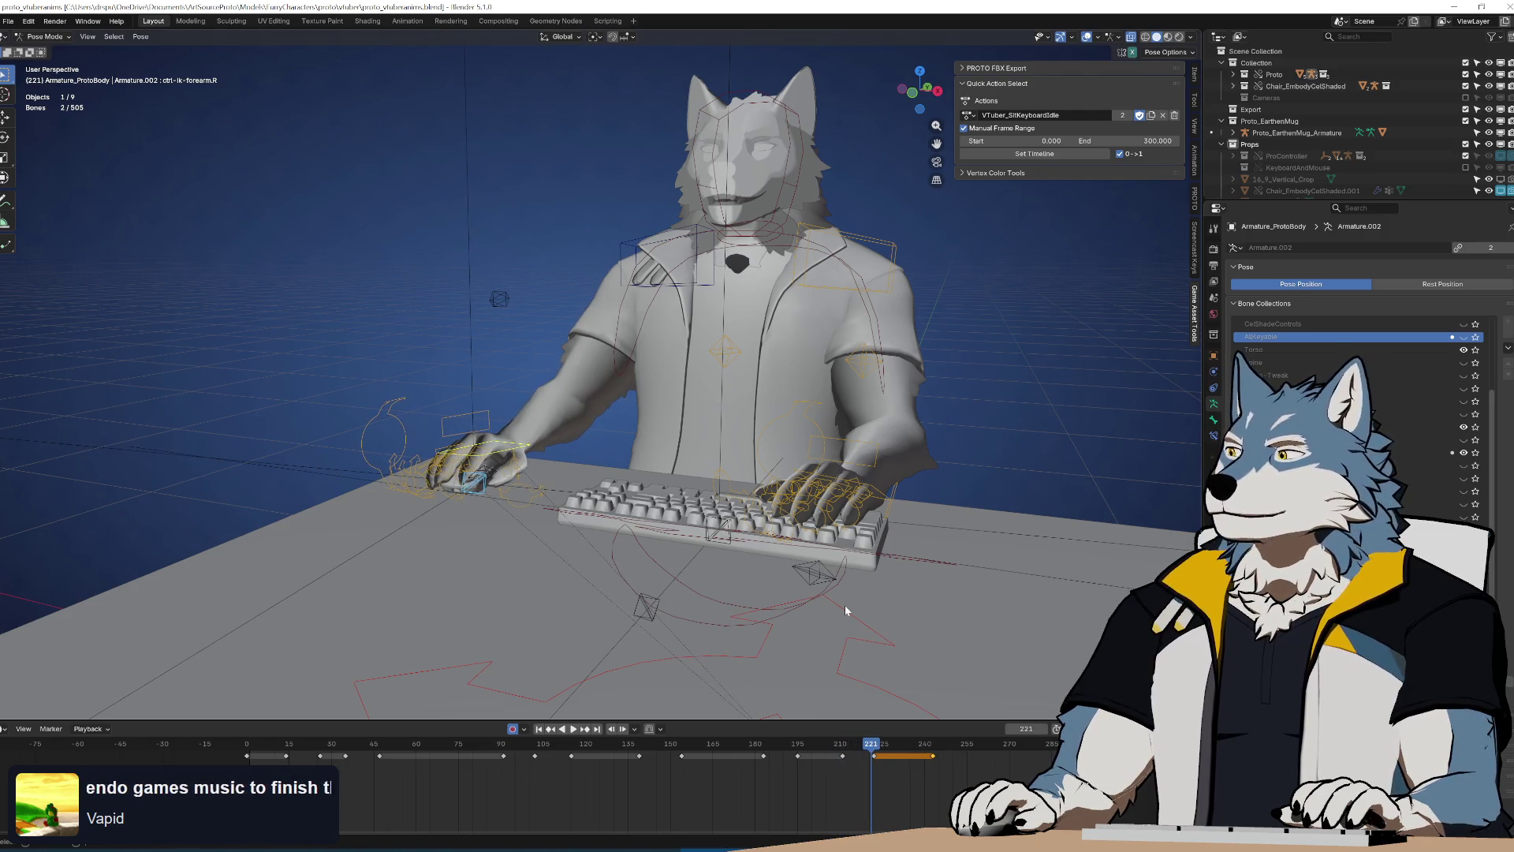
{"action": "key", "text": "space"}
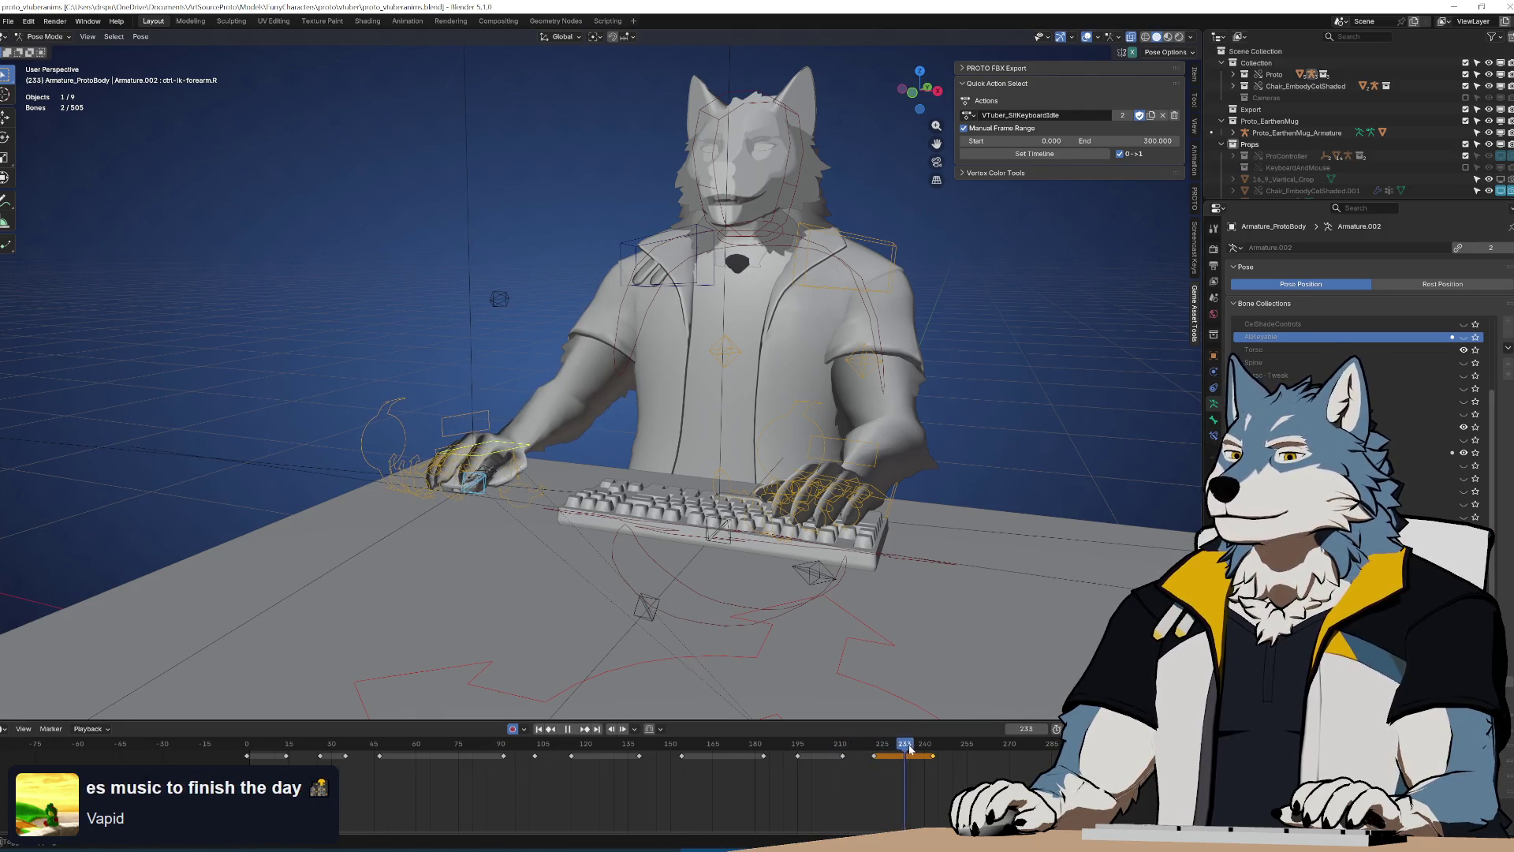
{"action": "left_click", "coordinate": [727, 755]}
{"action": "key", "text": "Escape"}
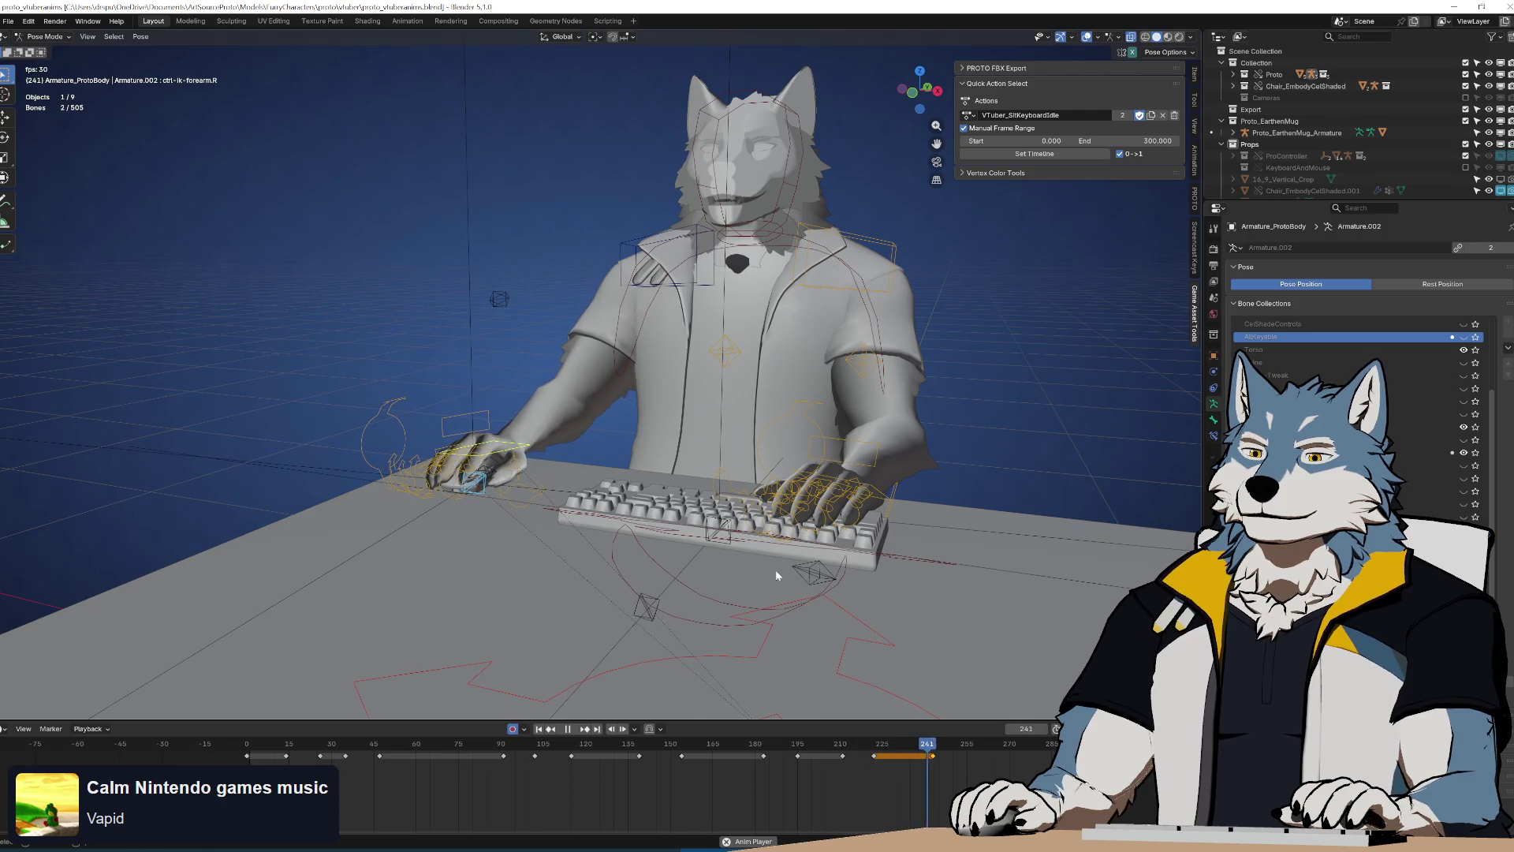
{"action": "left_click", "coordinate": [912, 746]}
{"action": "mouse_move", "coordinate": [913, 747]}
{"action": "left_mouse_down"}
{"action": "mouse_move", "coordinate": [844, 751]}
{"action": "mouse_move", "coordinate": [960, 765]}
{"action": "left_mouse_up"}
{"action": "key", "text": "space"}
{"action": "key", "text": "space"}
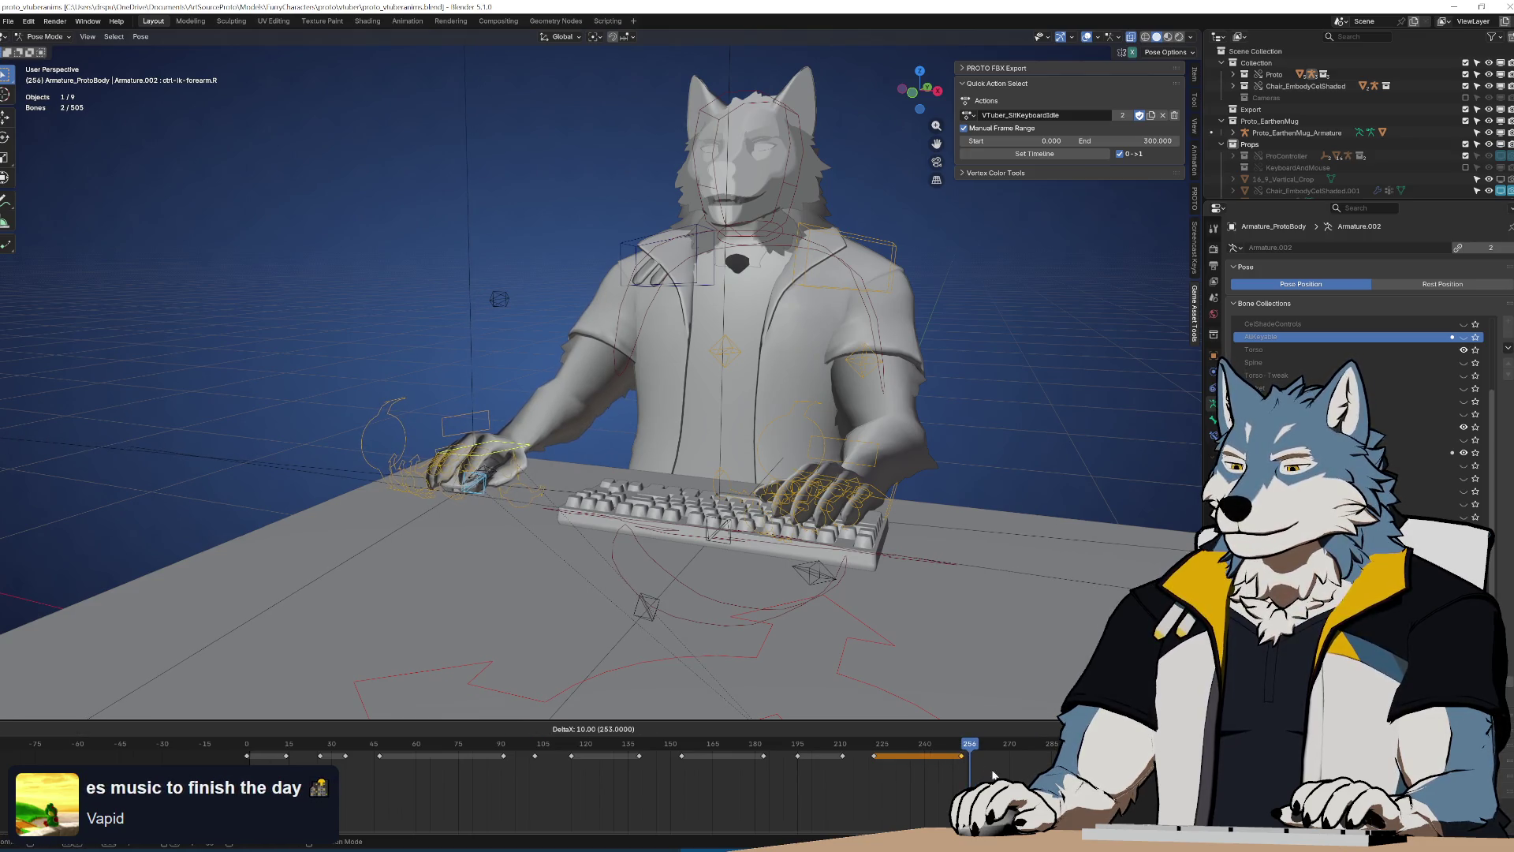
{"action": "key", "text": "shift+Left"}
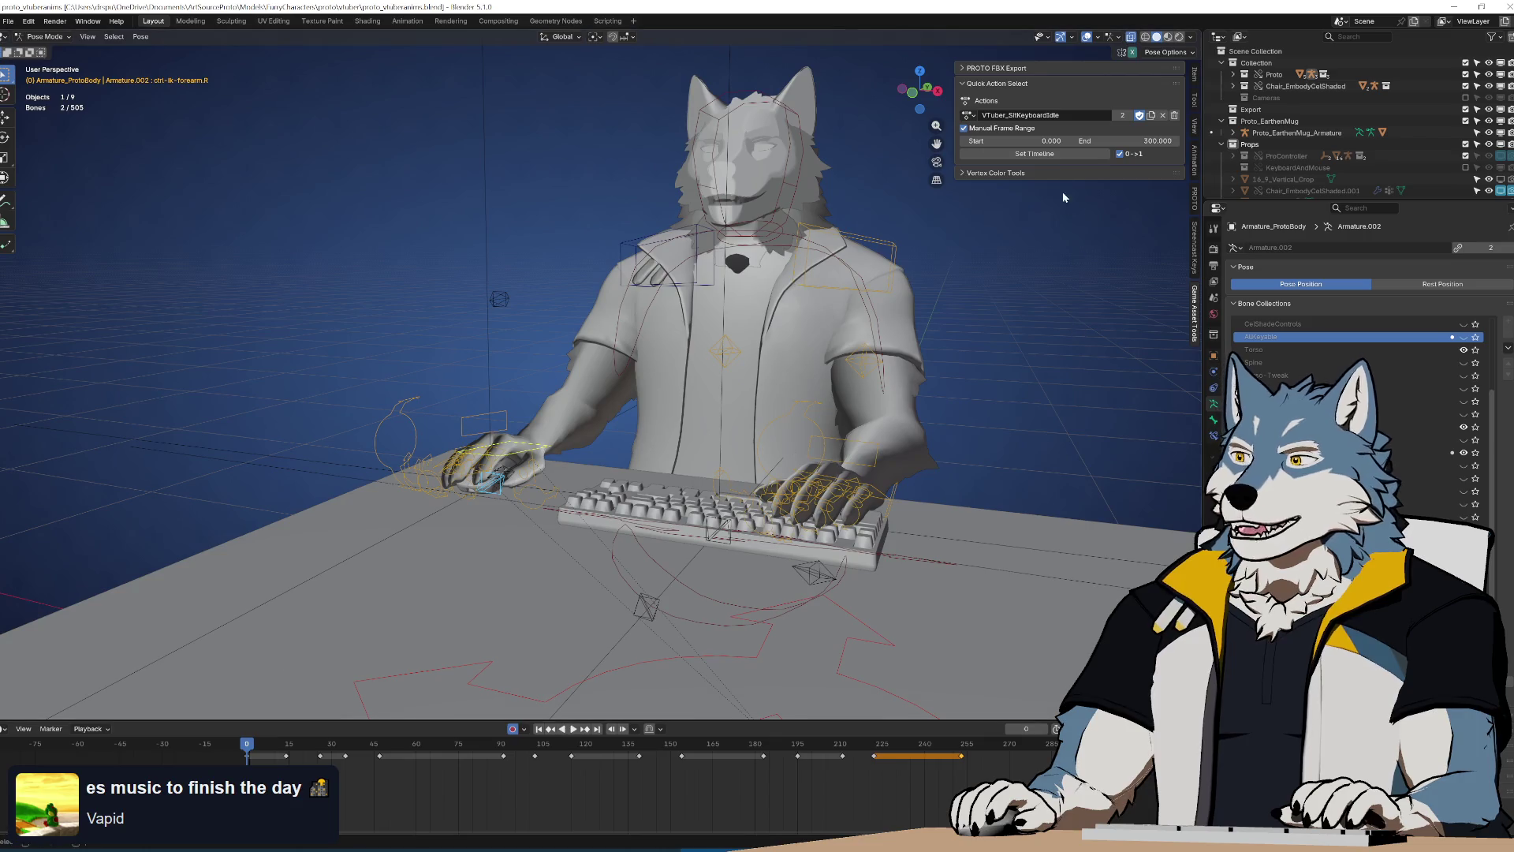
Set the action end frame to 400 and apply the range to the timeline
{"action": "type", "text": "400"}
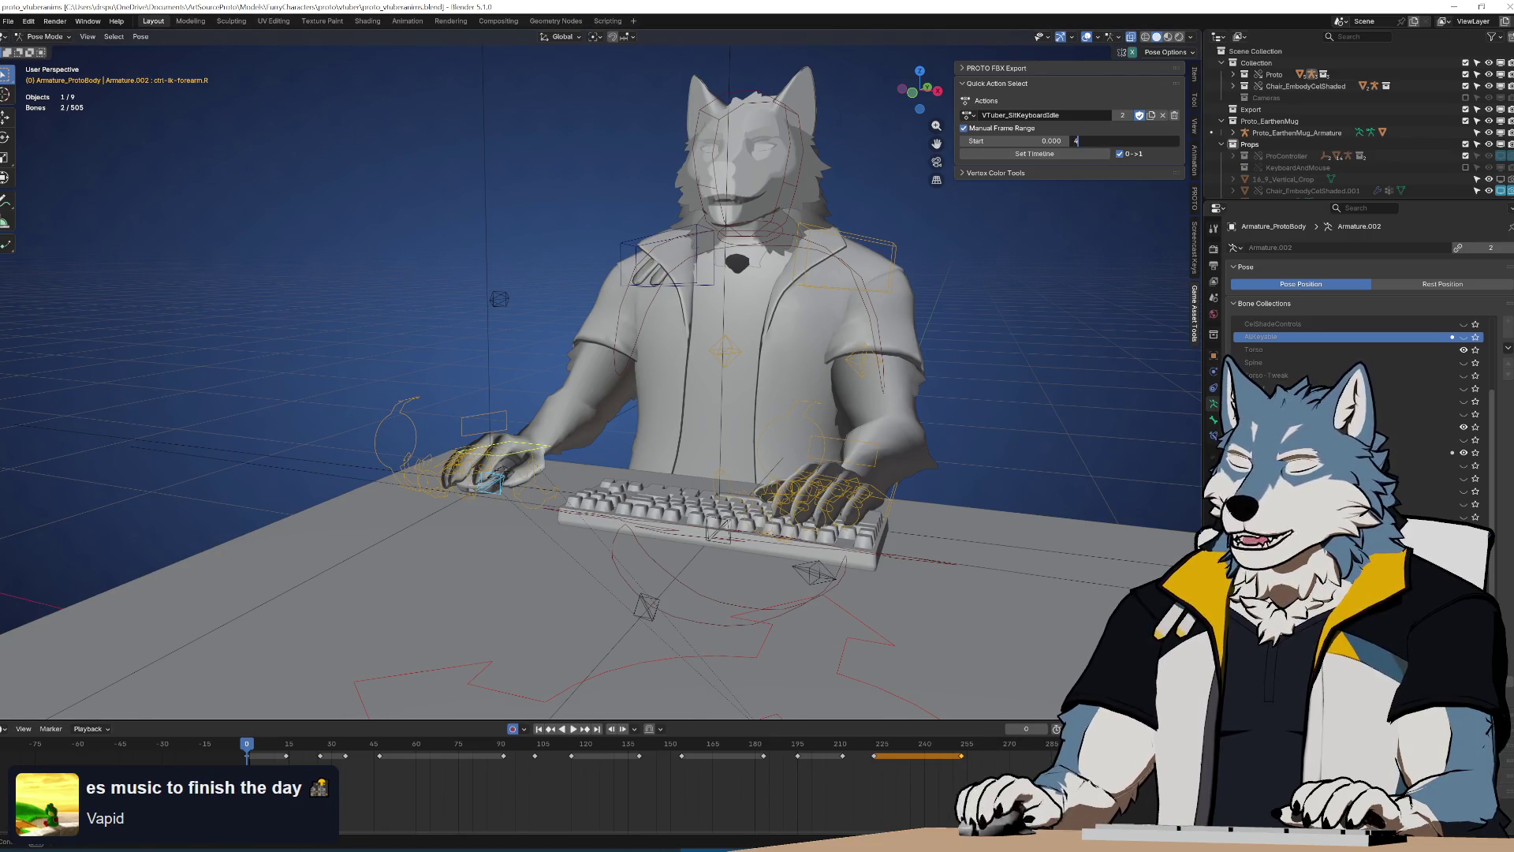
{"action": "key", "text": "Return"}
{"action": "left_click", "coordinate": [1057, 155]}
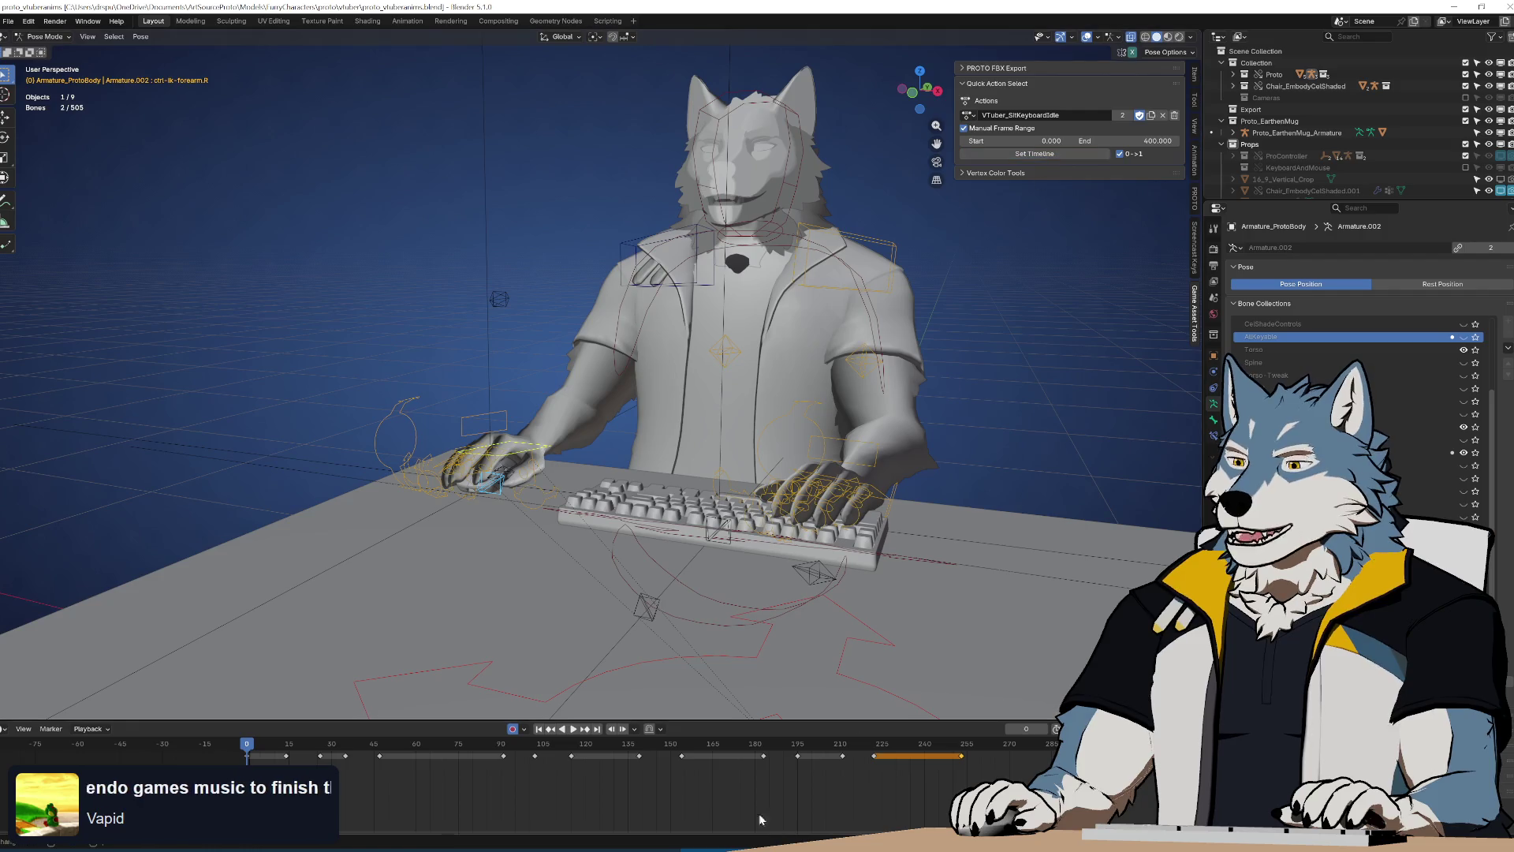
{"action": "scroll", "coordinate": [601, 798], "scroll_direction": "down", "scroll_amount": 1}
{"action": "scroll", "coordinate": [623, 785], "scroll_direction": "down", "scroll_amount": 1}
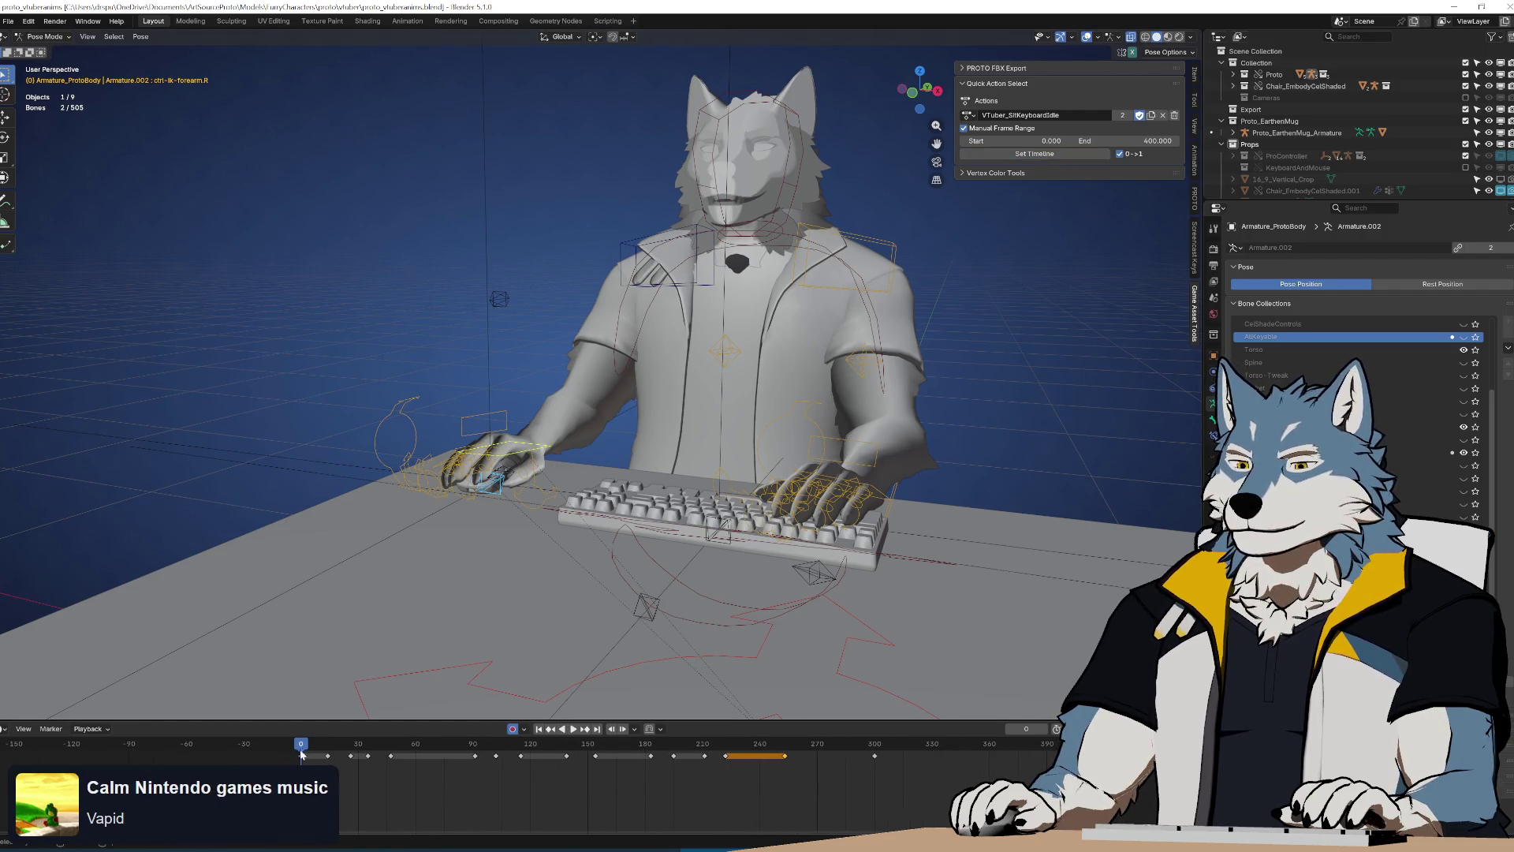
Move the closing loop key from frame 300 to frame 400
{"action": "key", "text": "space"}
{"action": "key", "text": "space"}
{"action": "key", "text": "a"}
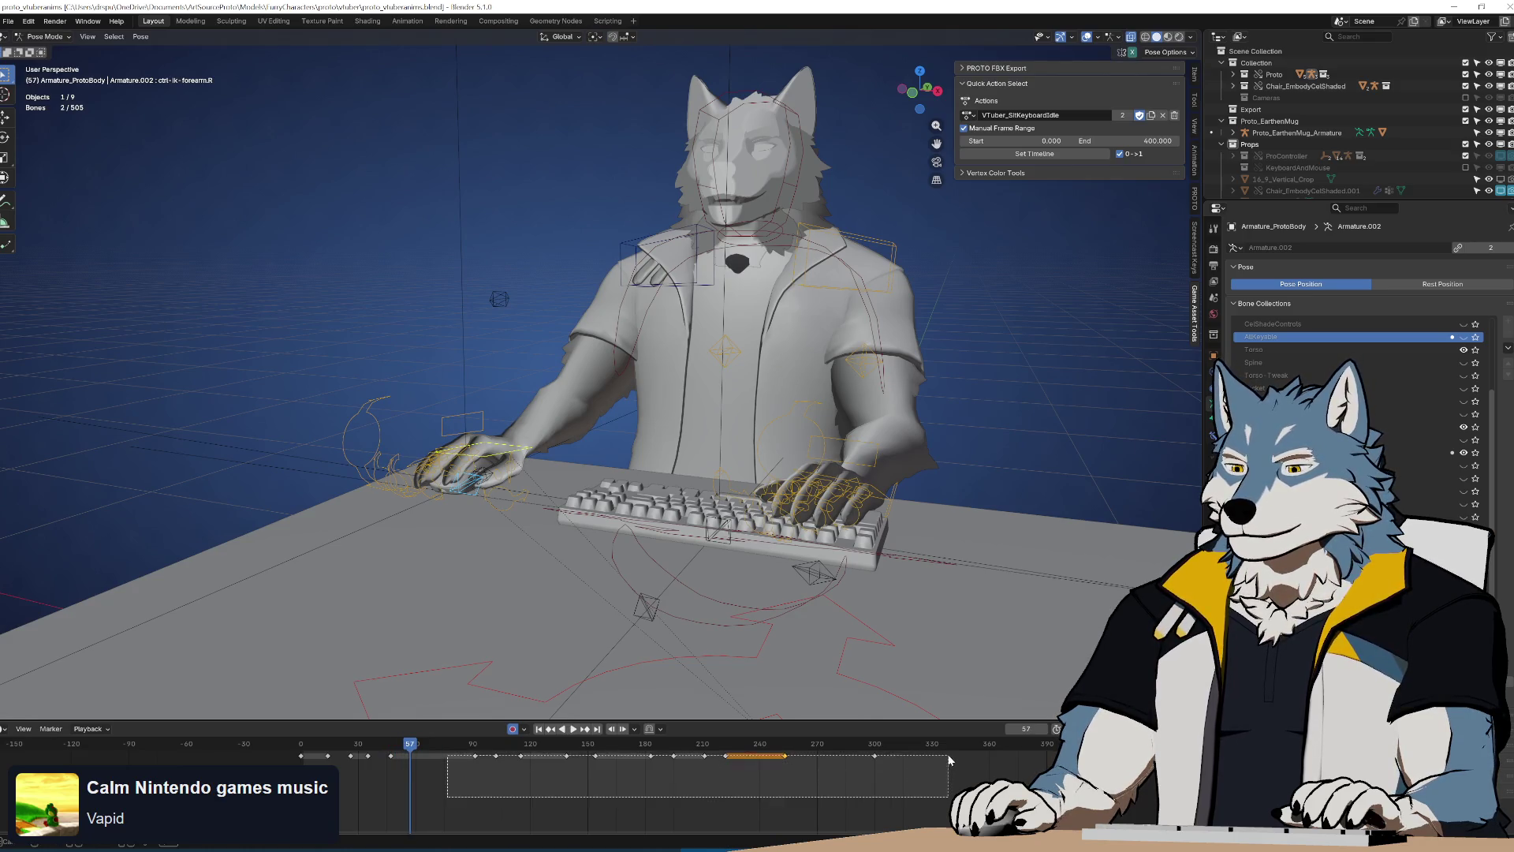
{"action": "key", "text": "g"}
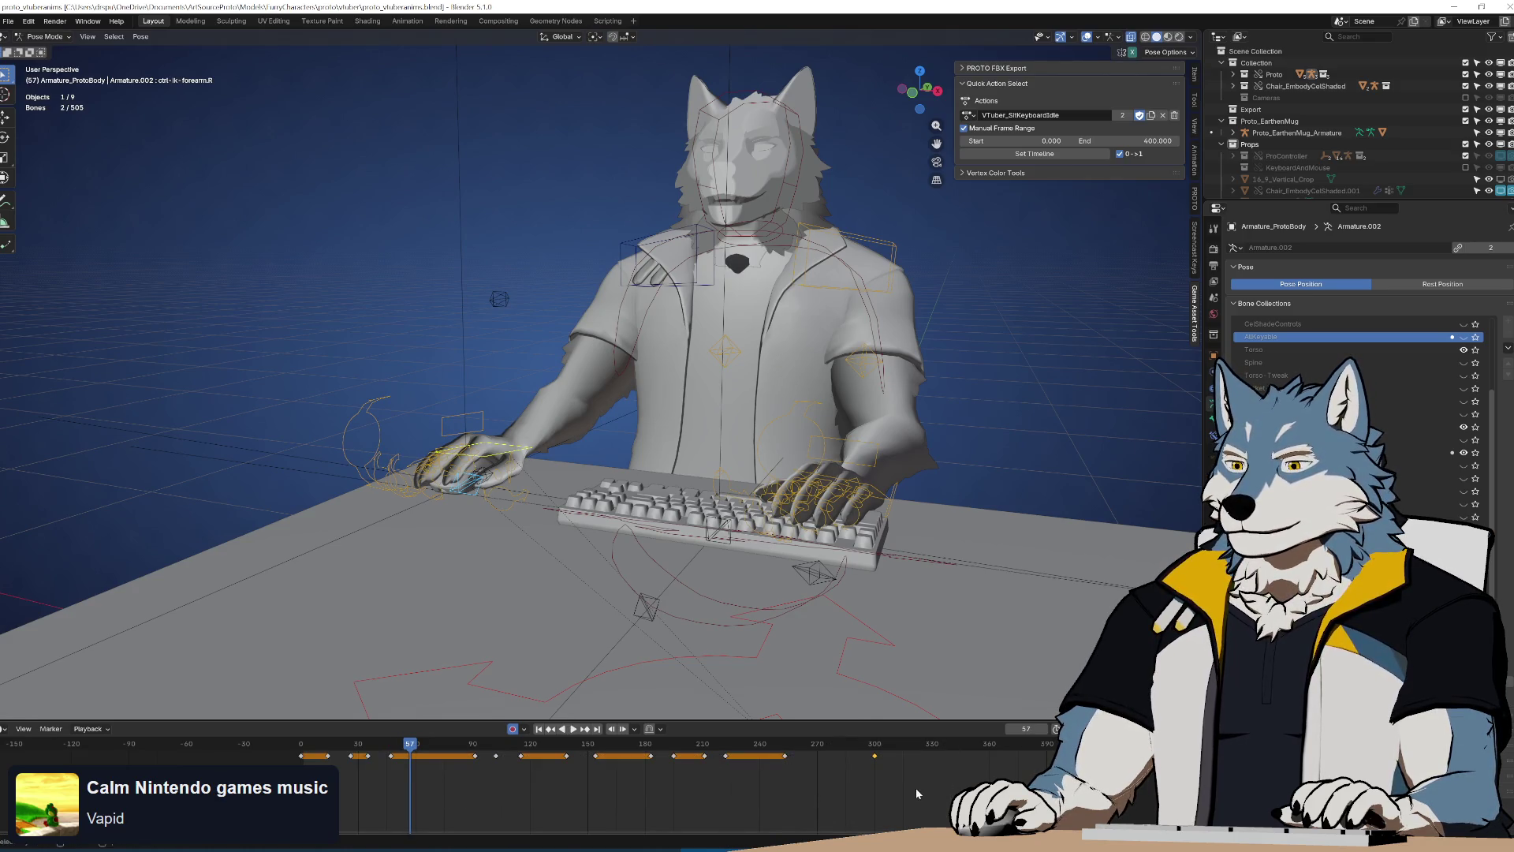
{"action": "left_click", "coordinate": [689, 778]}
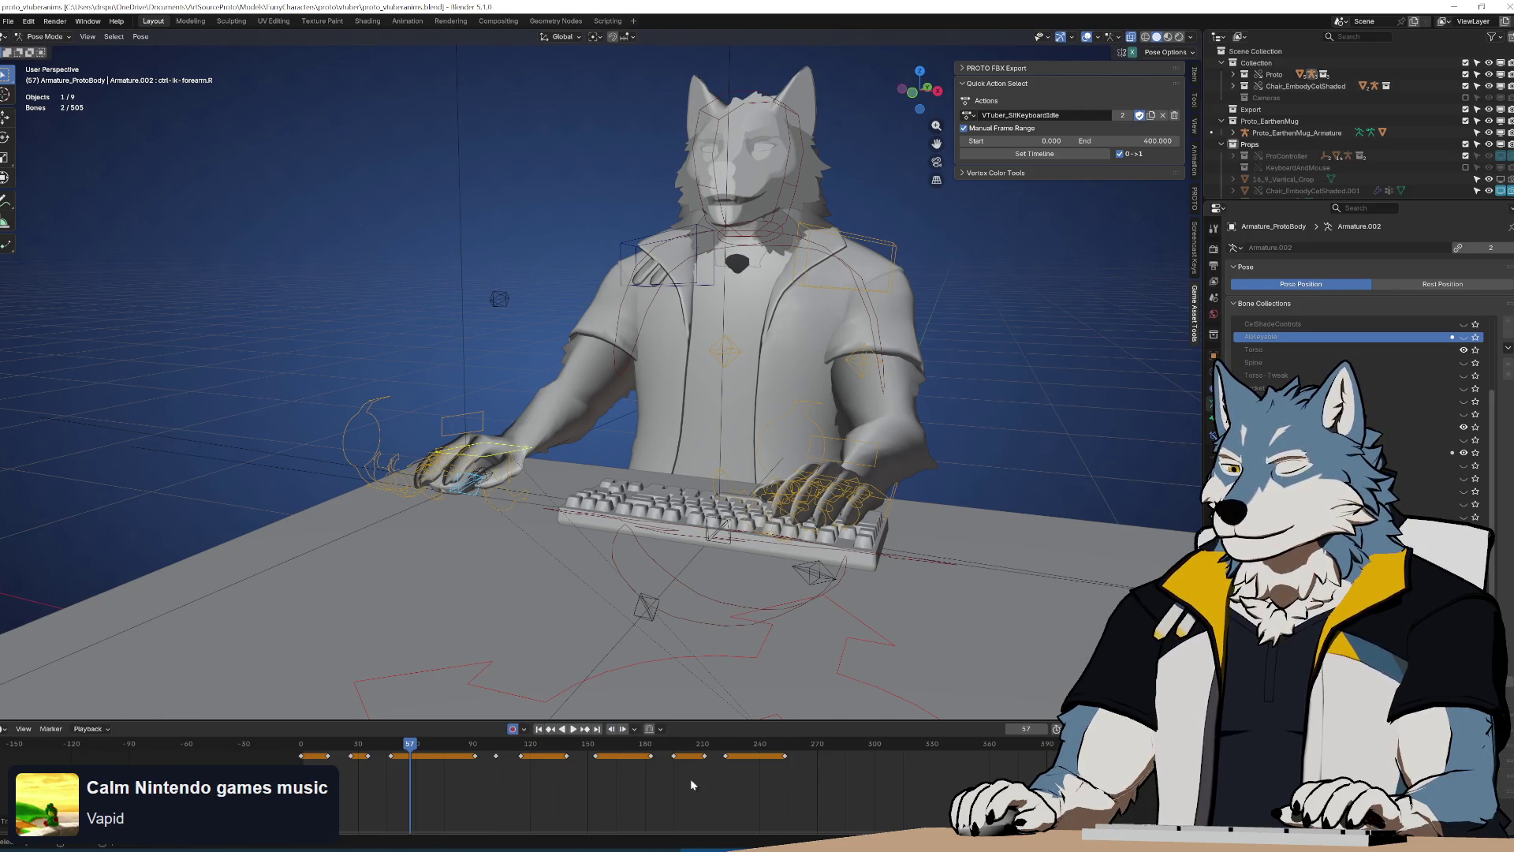
Shift the later mouse-hand keys 15 frames later, the last landing near frame 299
{"action": "mouse_move", "coordinate": [510, 798]}
{"action": "left_mouse_down"}
{"action": "mouse_move", "coordinate": [910, 745]}
{"action": "mouse_move", "coordinate": [869, 771]}
{"action": "left_mouse_up"}
{"action": "key", "text": "g"}
{"action": "left_click", "coordinate": [902, 771]}
{"action": "mouse_move", "coordinate": [670, 798]}
{"action": "left_mouse_down"}
{"action": "mouse_move", "coordinate": [895, 736]}
{"action": "mouse_move", "coordinate": [933, 747]}
{"action": "left_mouse_up"}
{"action": "key", "text": "g"}
{"action": "left_click", "coordinate": [943, 777]}
{"action": "key", "text": "g"}
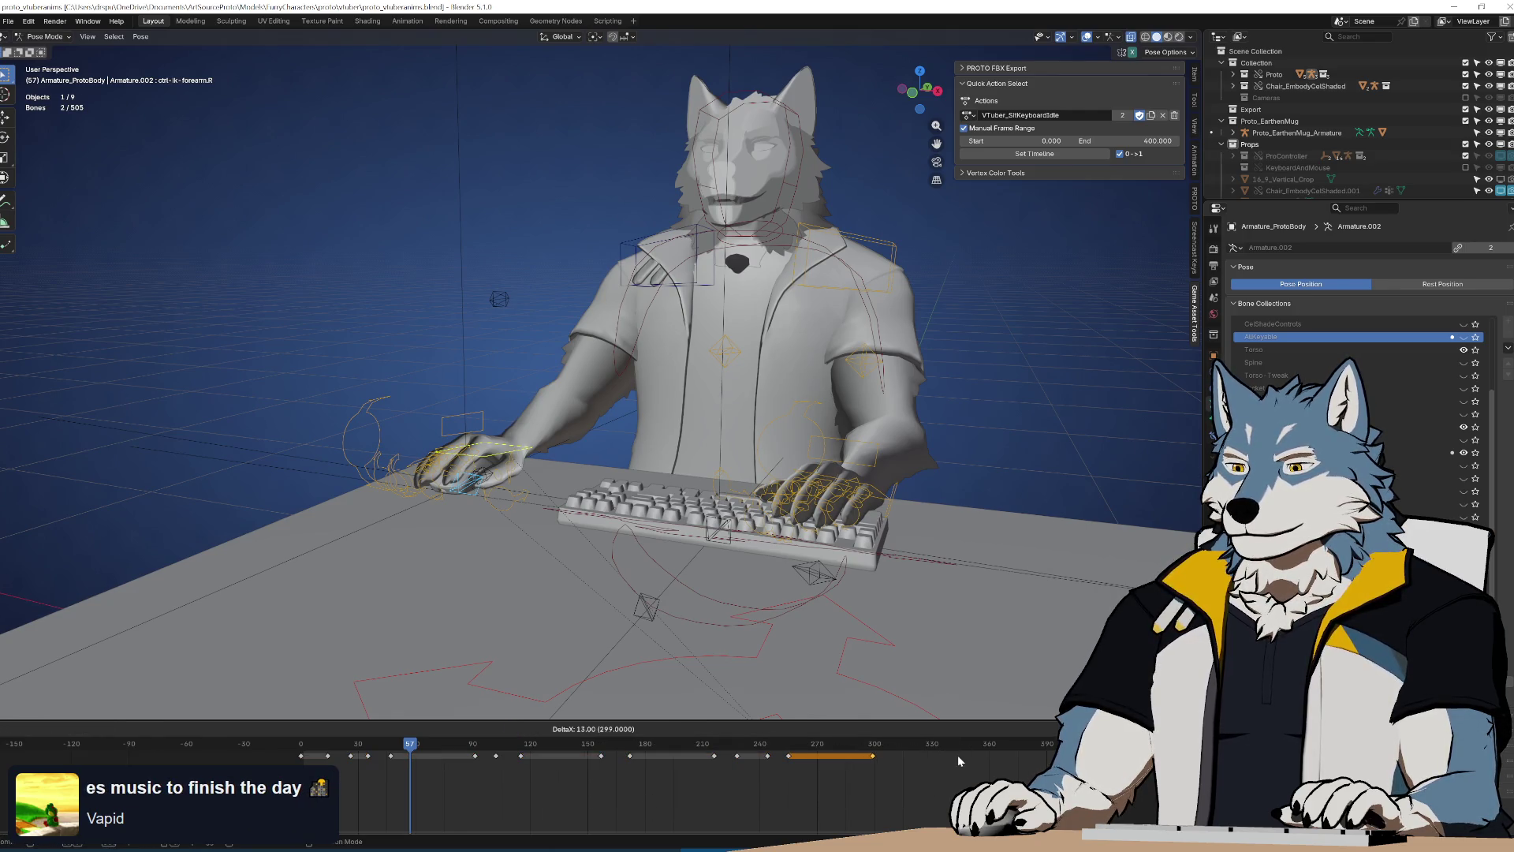
{"action": "key", "text": "shift+Left"}
{"action": "key", "text": "space"}
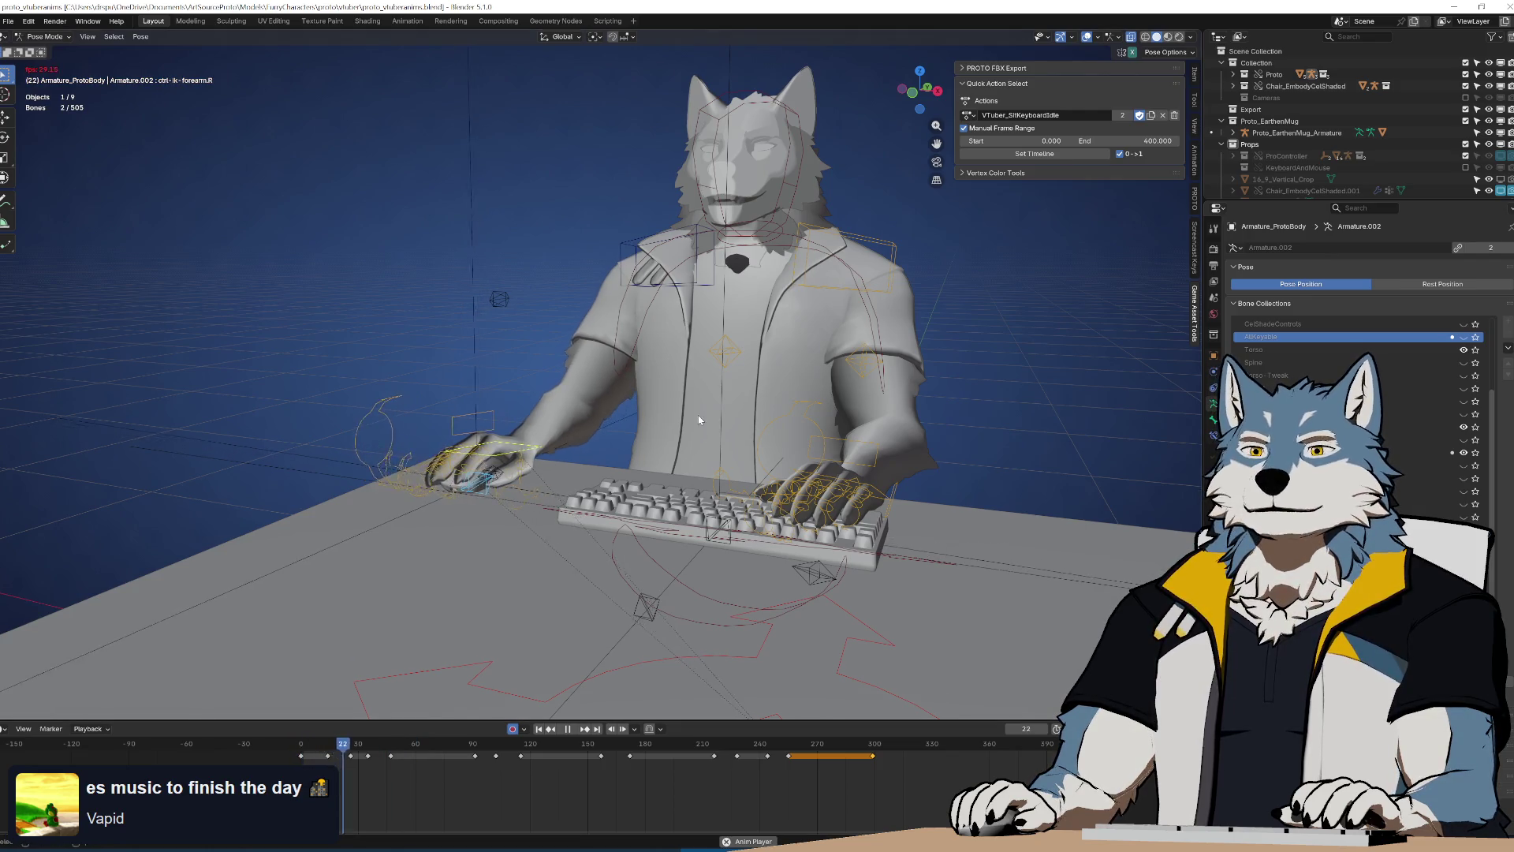
Orbit slightly and play the 400-frame loop, scrubbing back from frame 380 to the start
{"action": "scroll", "coordinate": [732, 424], "scroll_direction": "up", "scroll_amount": 2}
{"action": "middle_click_drag", "start_coordinate": [732, 424], "coordinate": [781, 432]}
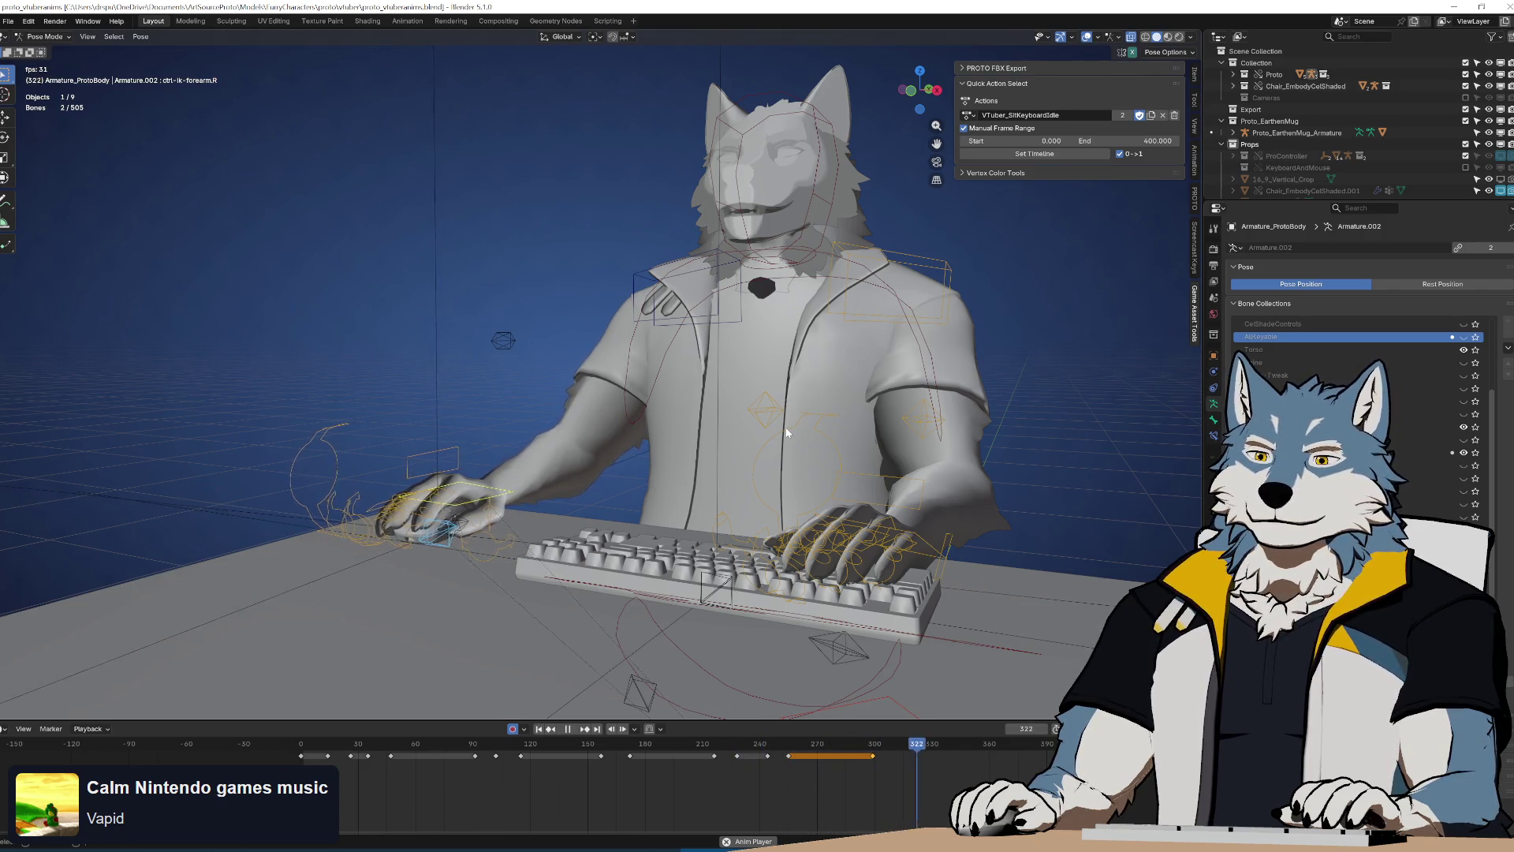
{"action": "key", "text": "space"}
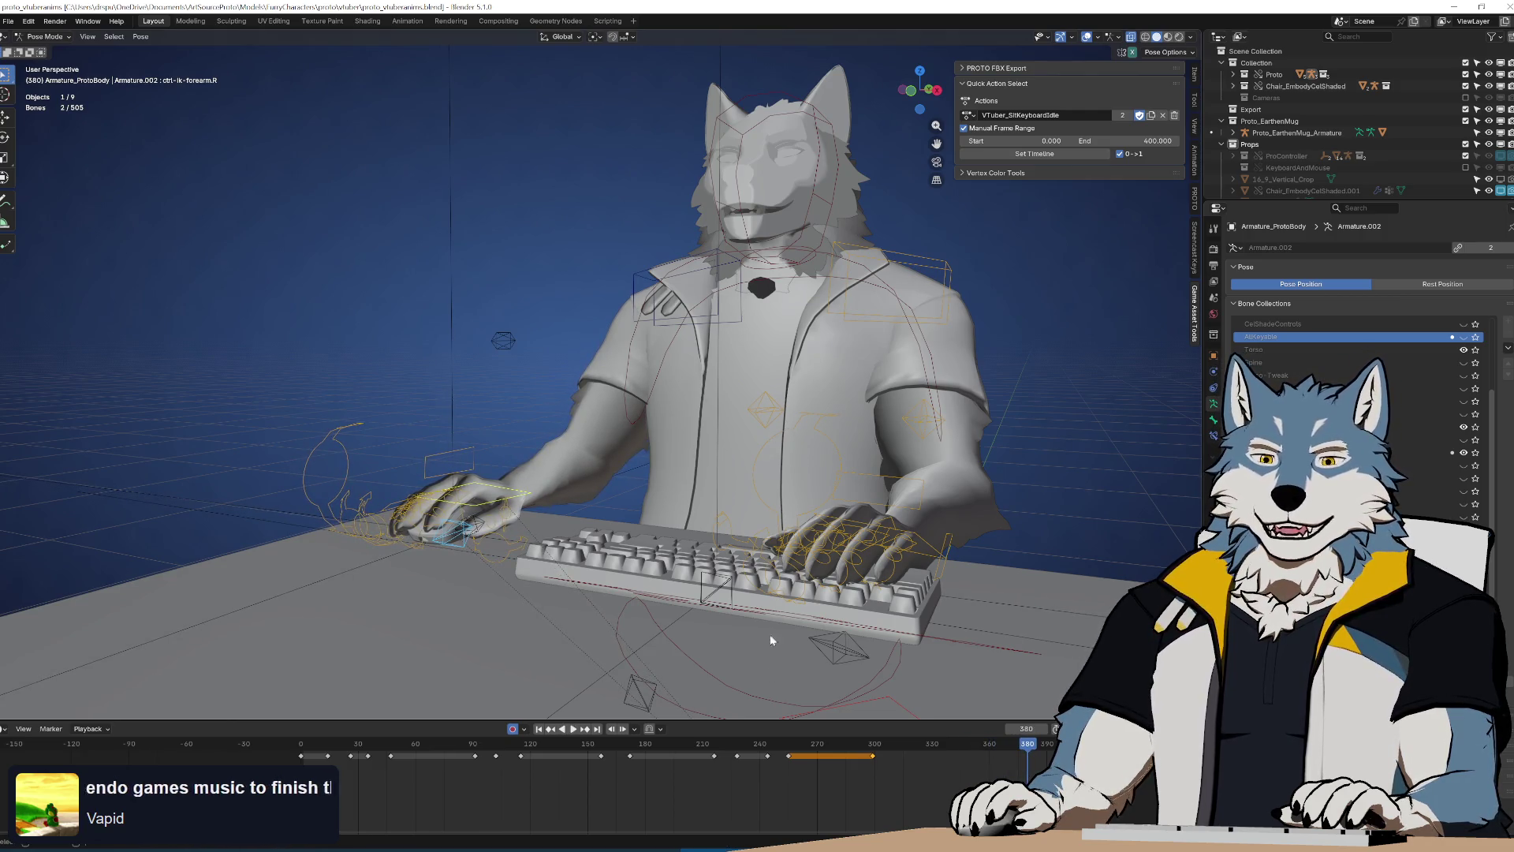
{"action": "key", "text": "space"}
{"action": "left_click_drag", "start_coordinate": [814, 749], "coordinate": [789, 760]}
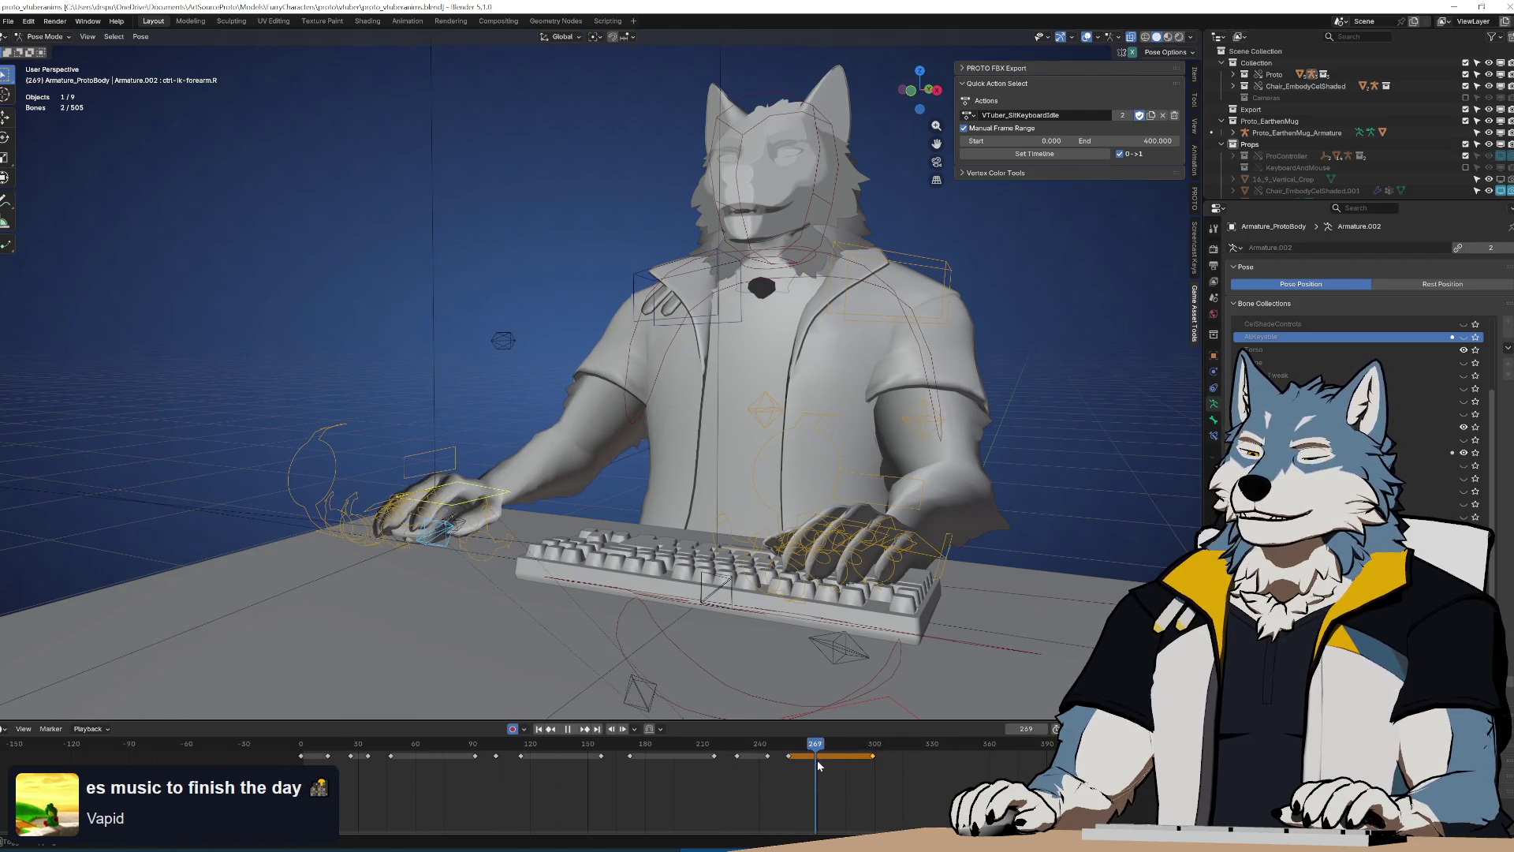
{"action": "mouse_move", "coordinate": [893, 770]}
{"action": "left_mouse_down"}
{"action": "mouse_move", "coordinate": [294, 747]}
{"action": "mouse_move", "coordinate": [565, 765]}
{"action": "mouse_move", "coordinate": [422, 765]}
{"action": "mouse_move", "coordinate": [515, 765]}
{"action": "mouse_move", "coordinate": [436, 753]}
{"action": "left_mouse_up"}
Replay the loop, step through frames 93–115, then orbit around the hands
{"action": "key", "text": "space"}
{"action": "key", "text": "space"}
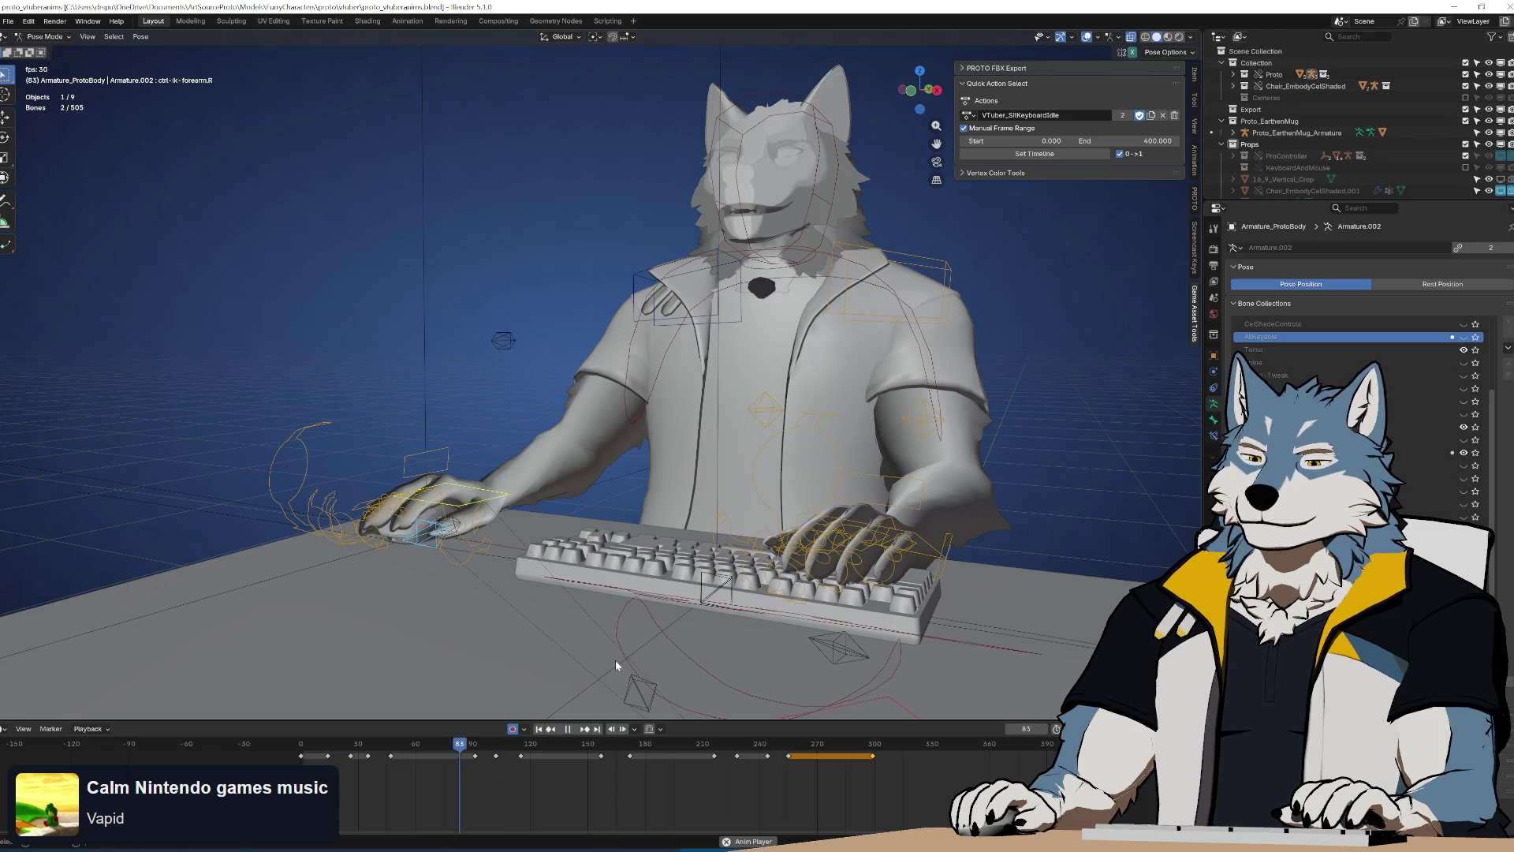
{"action": "key", "text": "space"}
{"action": "left_click", "coordinate": [479, 755]}
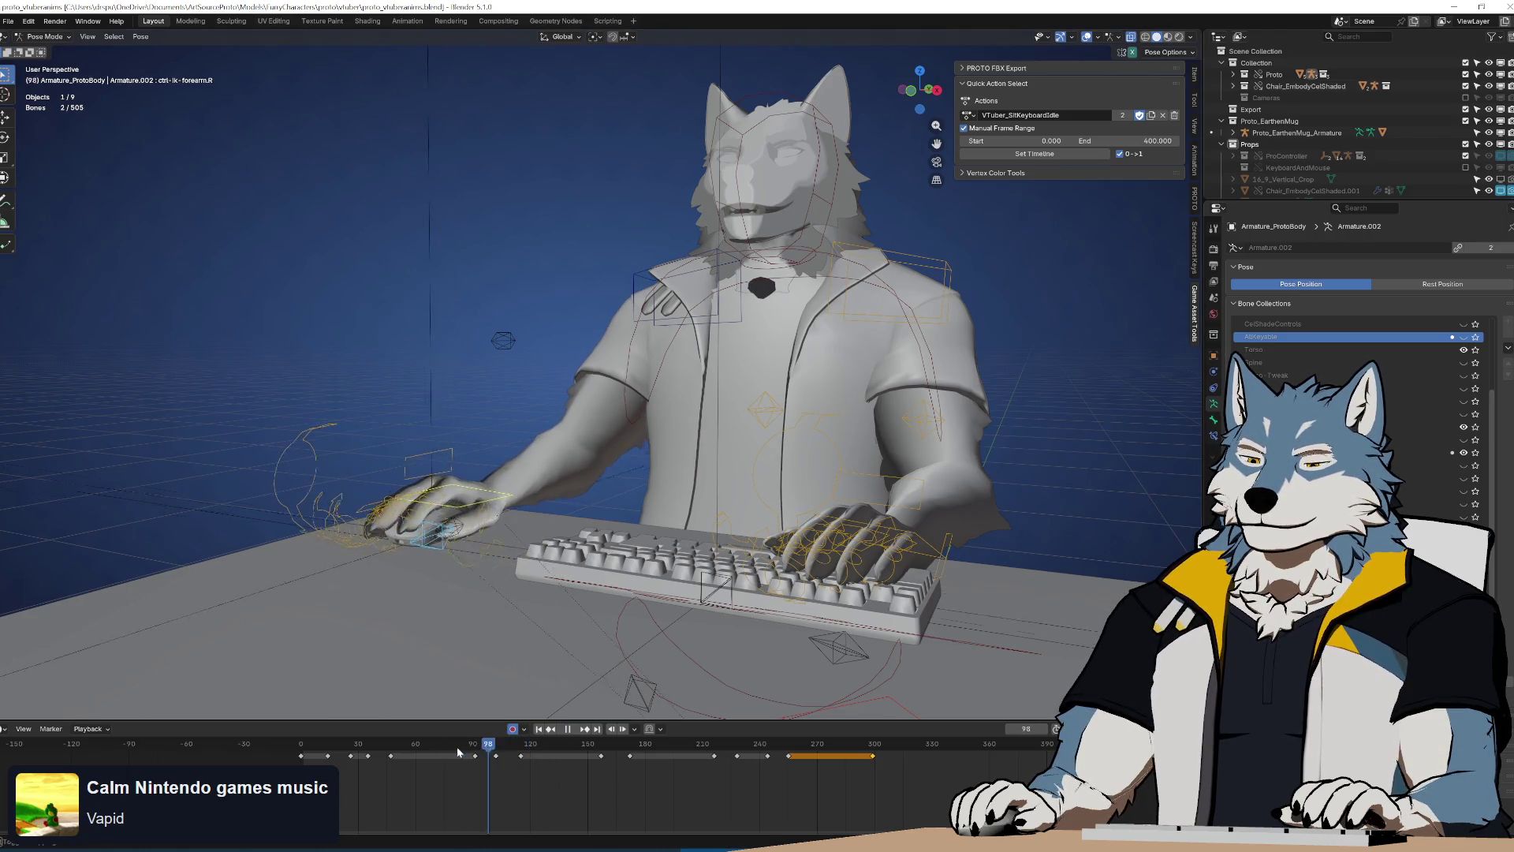
{"action": "left_click_drag", "start_coordinate": [489, 756], "coordinate": [521, 755]}
{"action": "mouse_move", "coordinate": [538, 718]}
{"action": "middle_mouse_down"}
{"action": "mouse_move", "coordinate": [694, 486]}
{"action": "mouse_move", "coordinate": [743, 482]}
{"action": "mouse_move", "coordinate": [718, 536]}
{"action": "middle_mouse_up"}
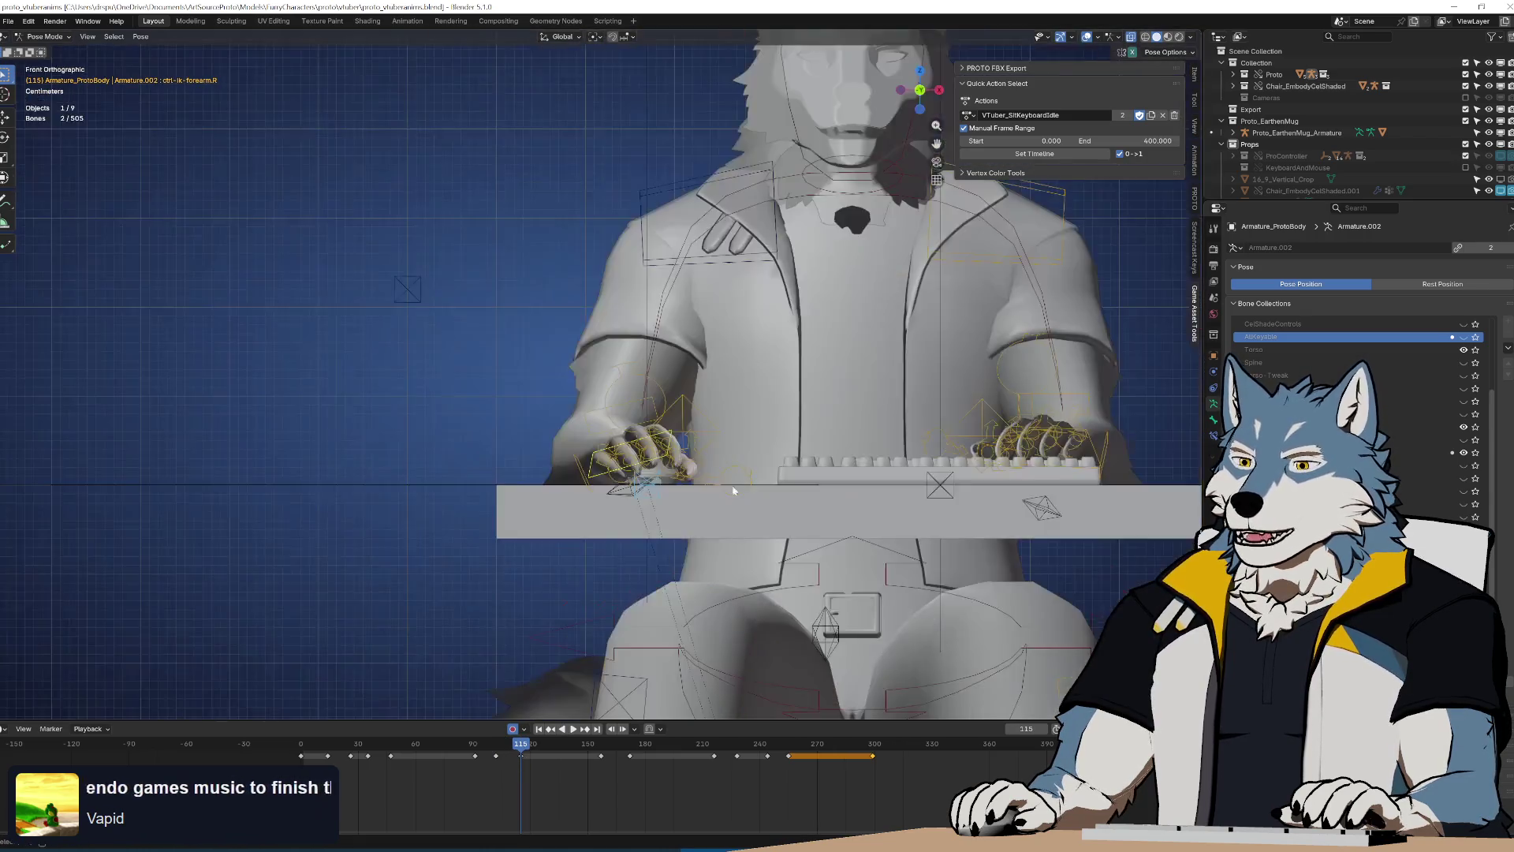
From a top view, reposition the mouse hand at frames 102 and 115
{"action": "key", "text": "KP_7"}
{"action": "scroll", "coordinate": [821, 415], "scroll_direction": "up", "scroll_amount": 5}
{"action": "scroll", "coordinate": [735, 541], "scroll_direction": "up", "scroll_amount": 3}
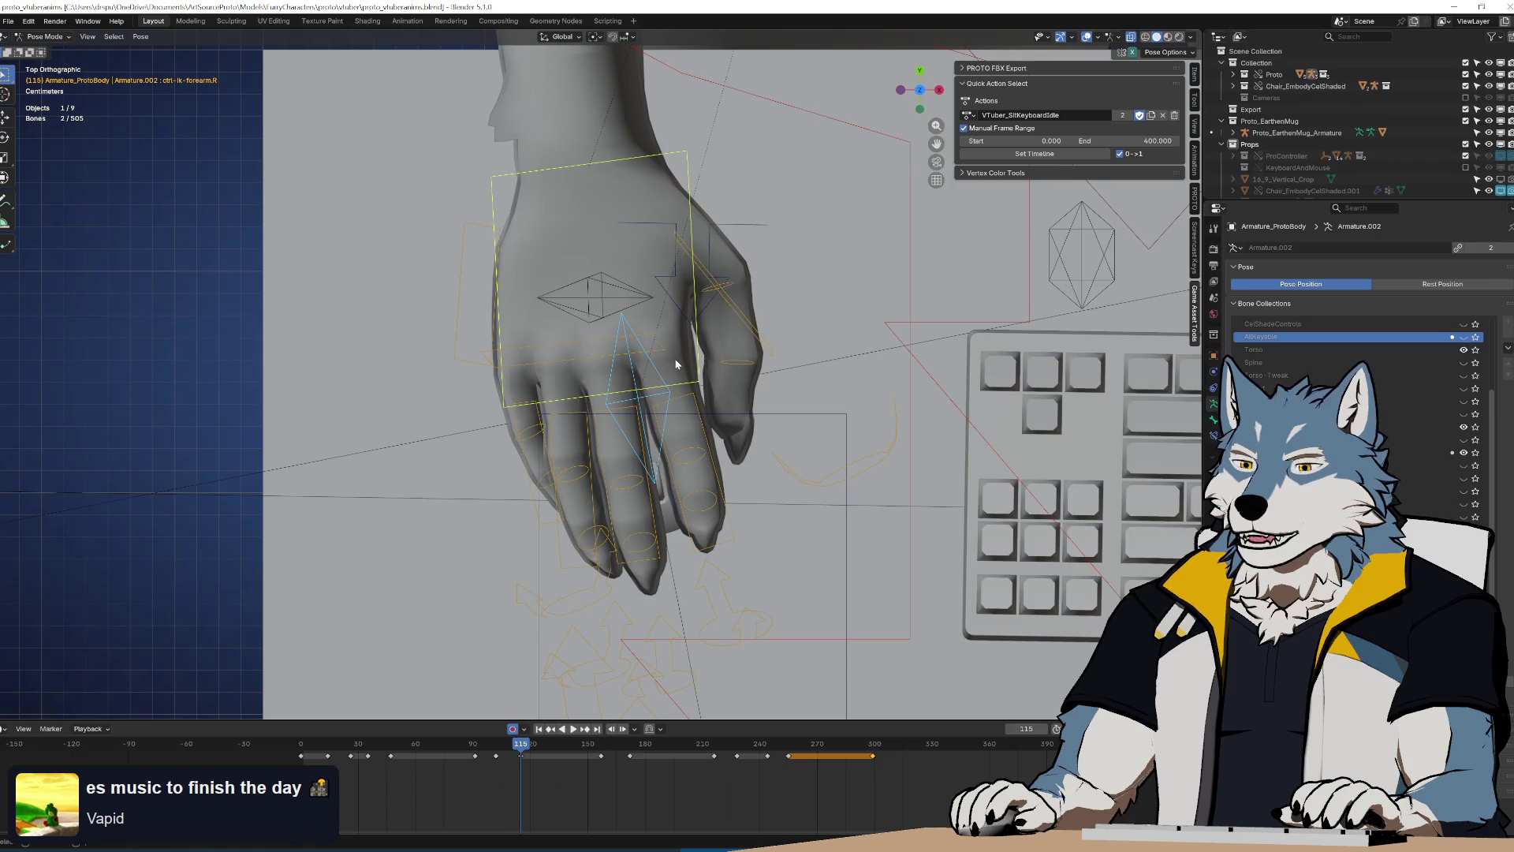
{"action": "mouse_move", "coordinate": [521, 752]}
{"action": "left_mouse_down"}
{"action": "mouse_move", "coordinate": [474, 755]}
{"action": "mouse_move", "coordinate": [497, 745]}
{"action": "left_mouse_up"}
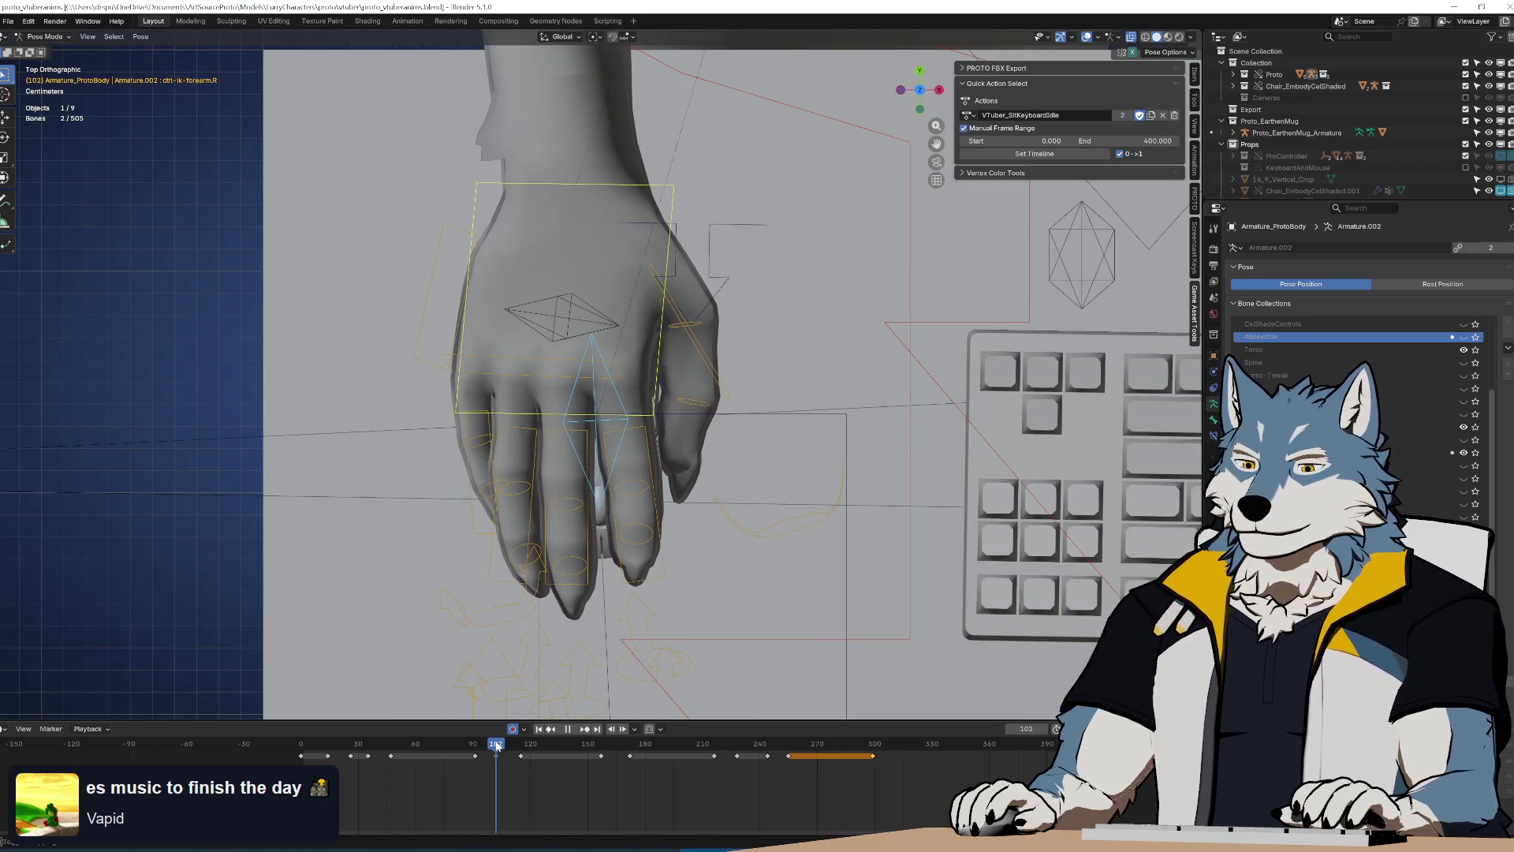
{"action": "key", "text": "g"}
{"action": "left_click", "coordinate": [665, 522]}
{"action": "left_click", "coordinate": [508, 746]}
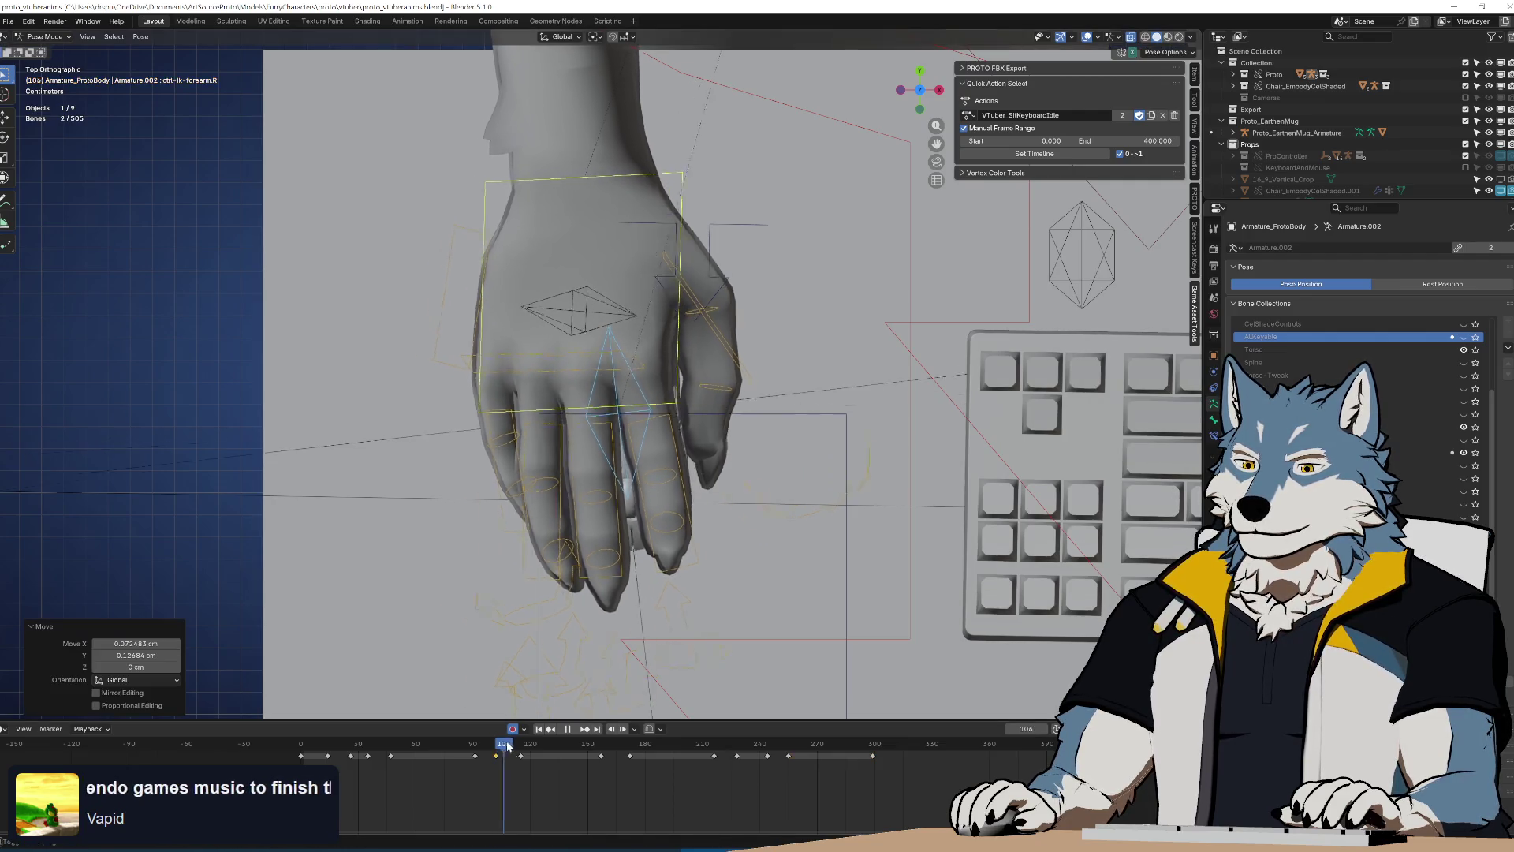
{"action": "left_click_drag", "start_coordinate": [508, 746], "coordinate": [520, 746]}
{"action": "key", "text": "g"}
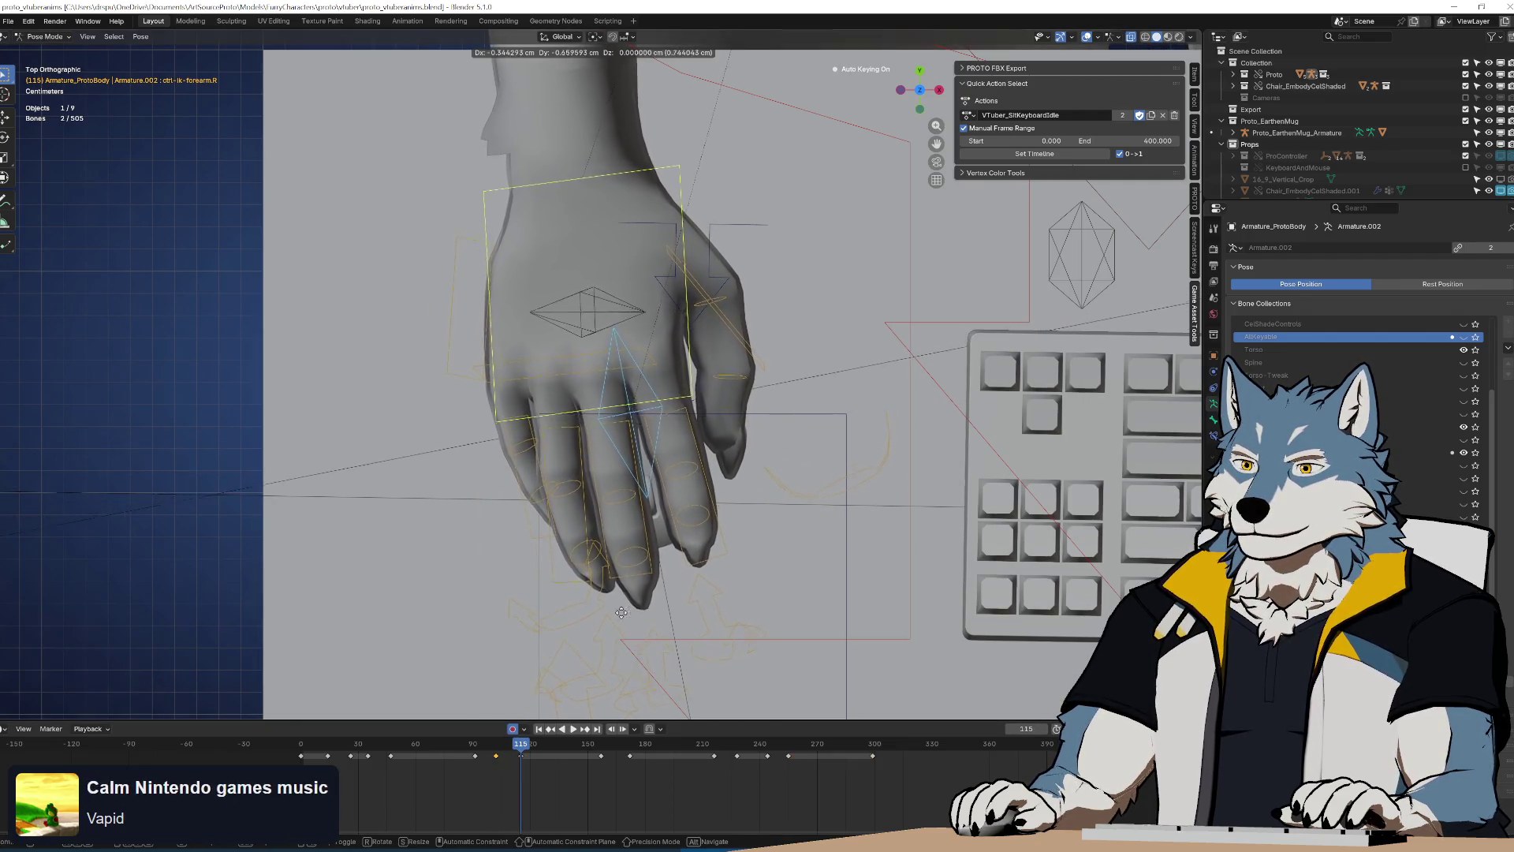
{"action": "left_click", "coordinate": [622, 612]}
Readjust the hand position at frame 102 and replay to check the motion
{"action": "key", "text": "shift+ctrl+space"}
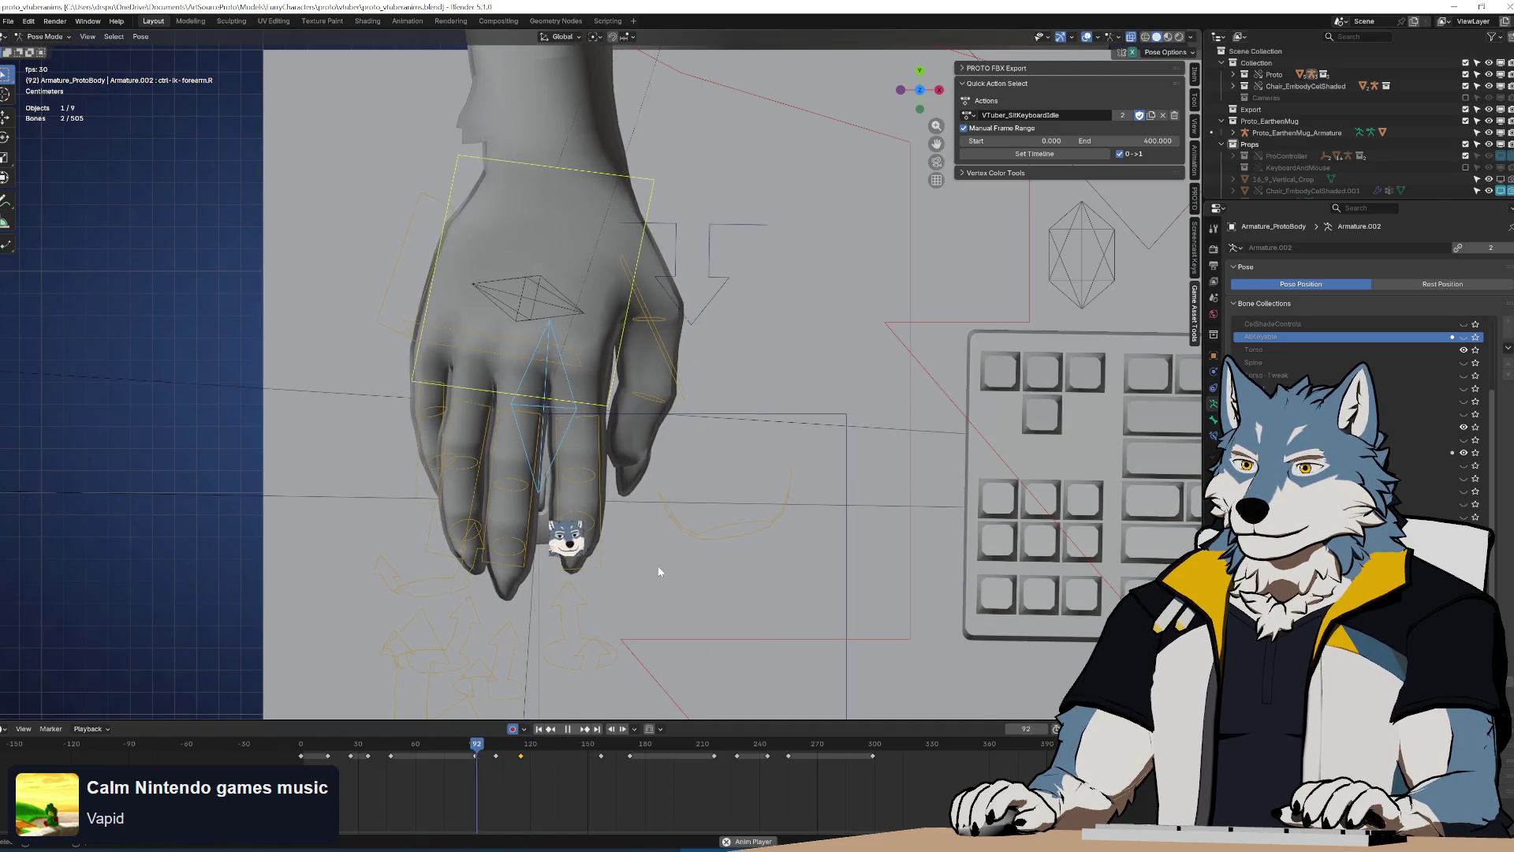
{"action": "key", "text": "space"}
{"action": "left_click", "coordinate": [467, 755]}
{"action": "mouse_move", "coordinate": [469, 759]}
{"action": "left_mouse_down"}
{"action": "mouse_move", "coordinate": [507, 759]}
{"action": "mouse_move", "coordinate": [496, 765]}
{"action": "left_mouse_up"}
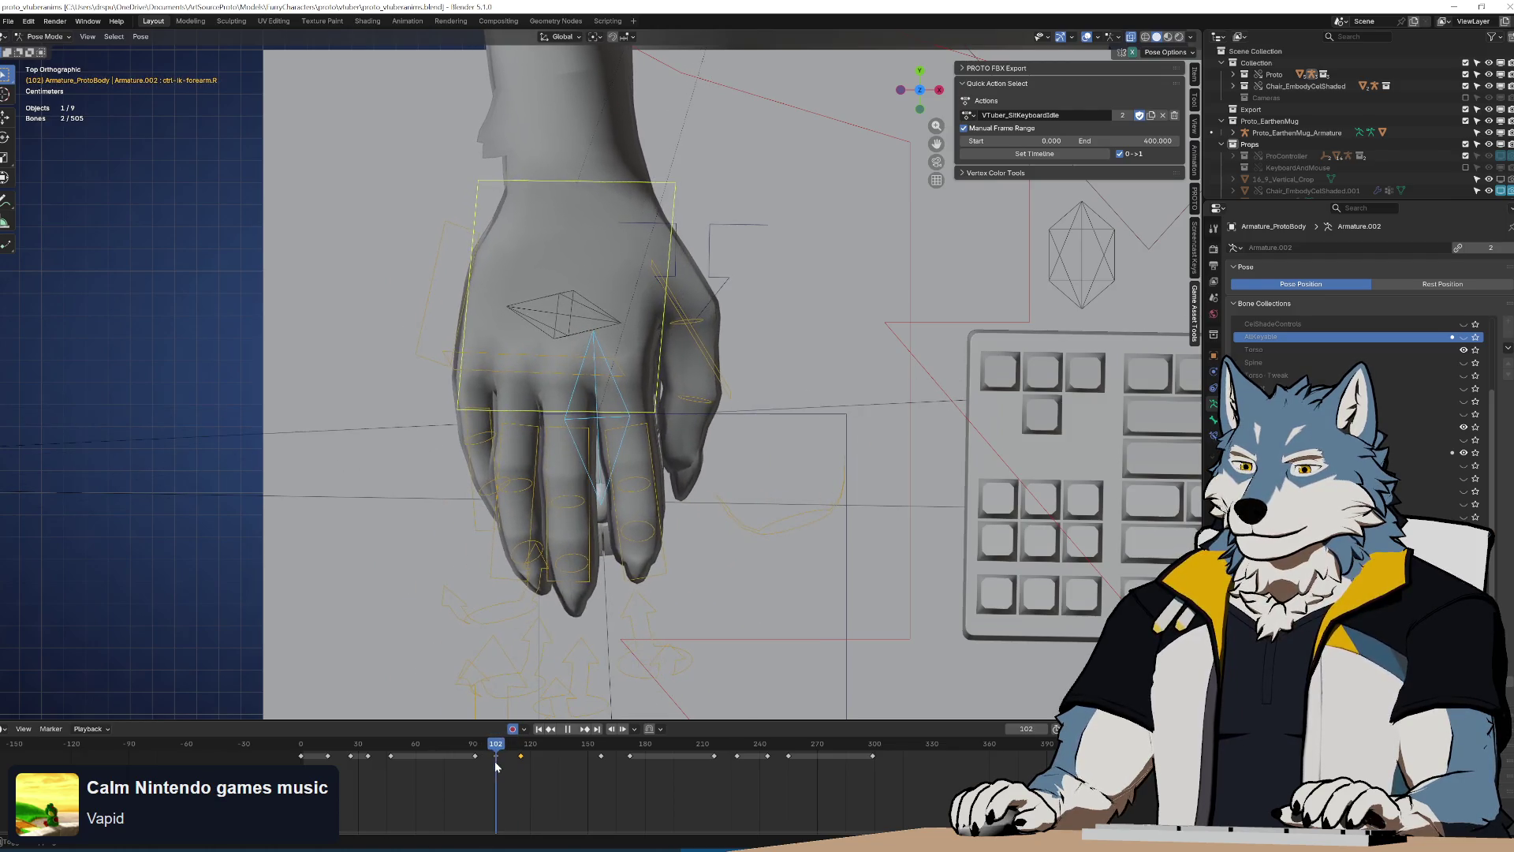
{"action": "key", "text": "g"}
{"action": "left_click", "coordinate": [628, 576]}
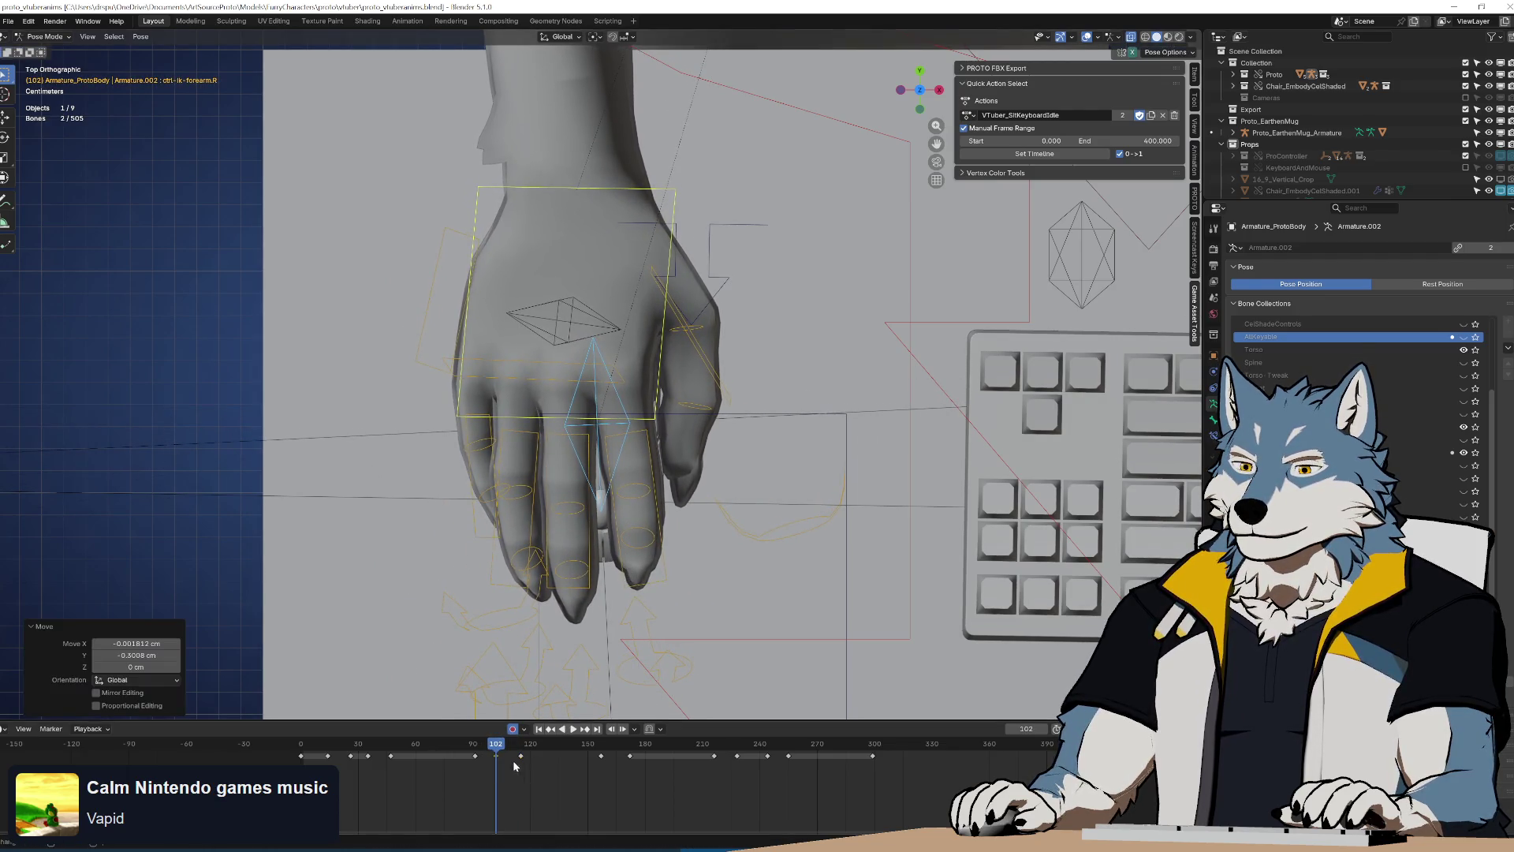
{"action": "key", "text": "space"}
{"action": "key", "text": "space"}
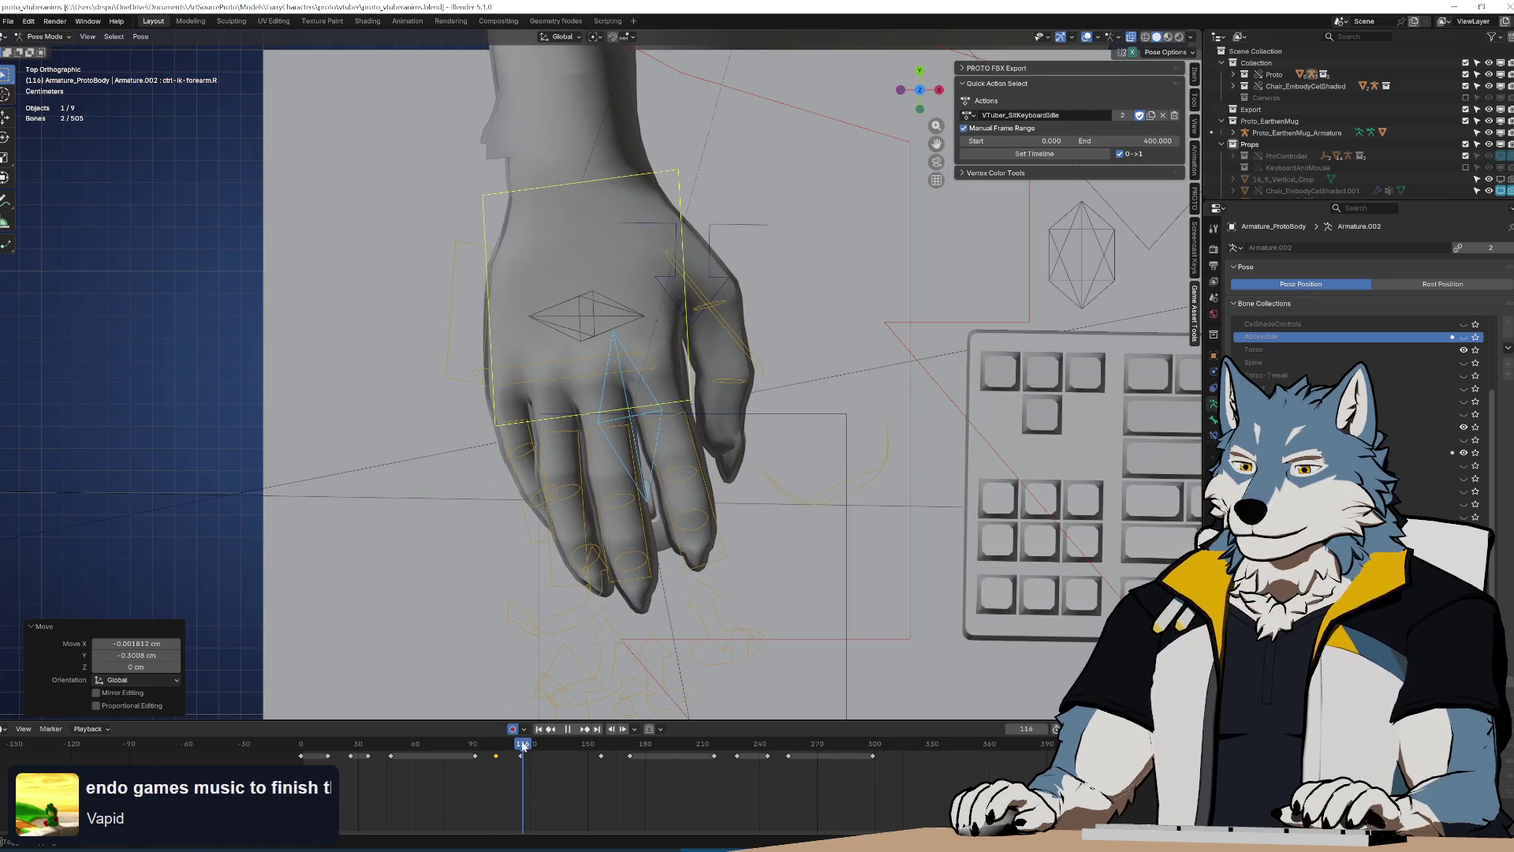
{"action": "left_click", "coordinate": [521, 756]}
Nudge the hand down and right at frame 172, then slide that key toward frame 216
{"action": "key", "text": "g"}
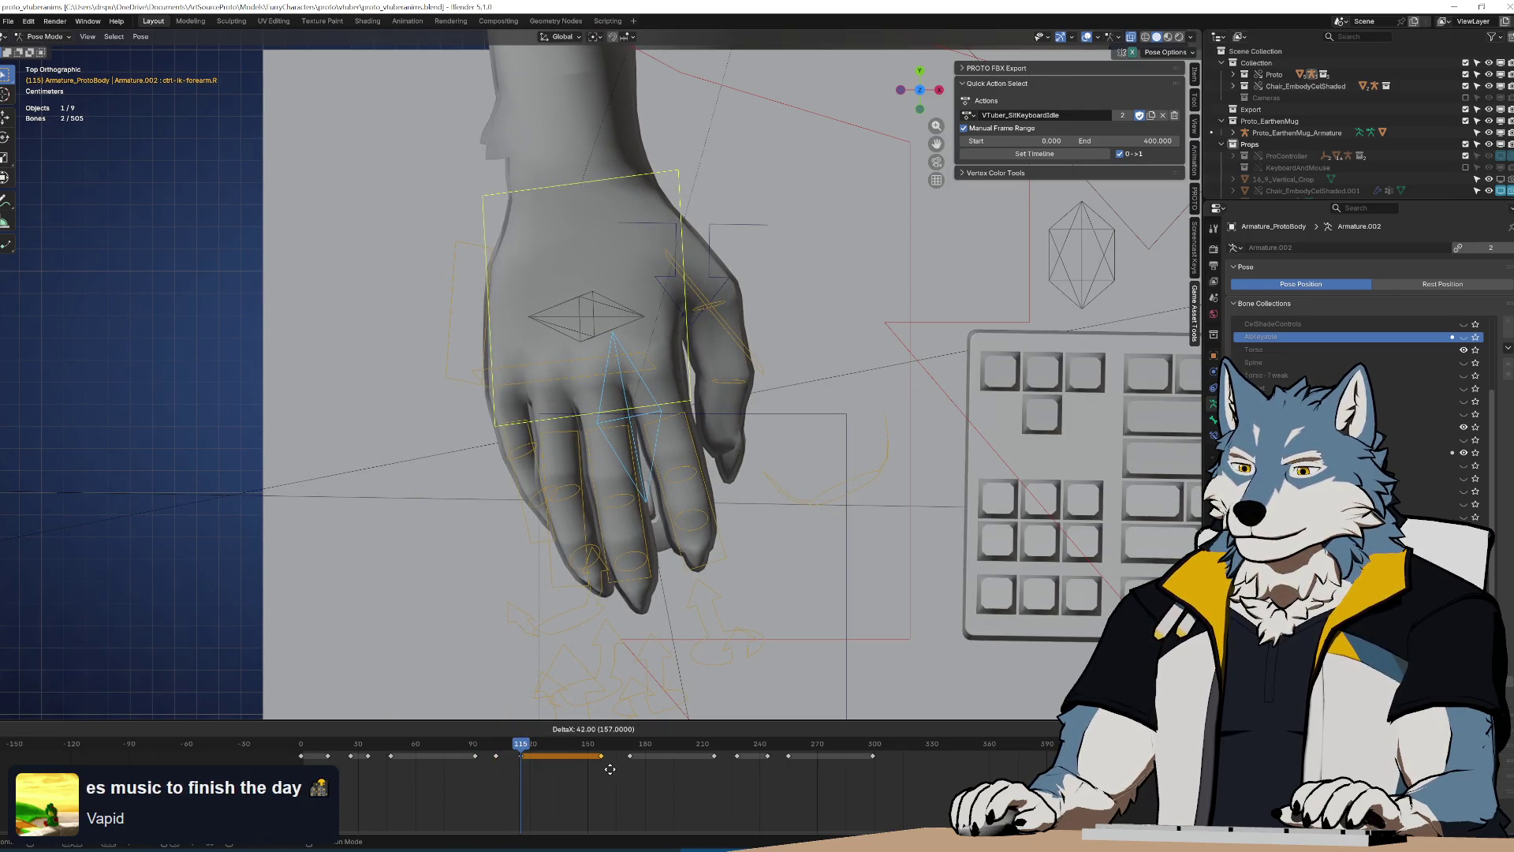
{"action": "left_click_drag", "start_coordinate": [530, 746], "coordinate": [630, 758]}
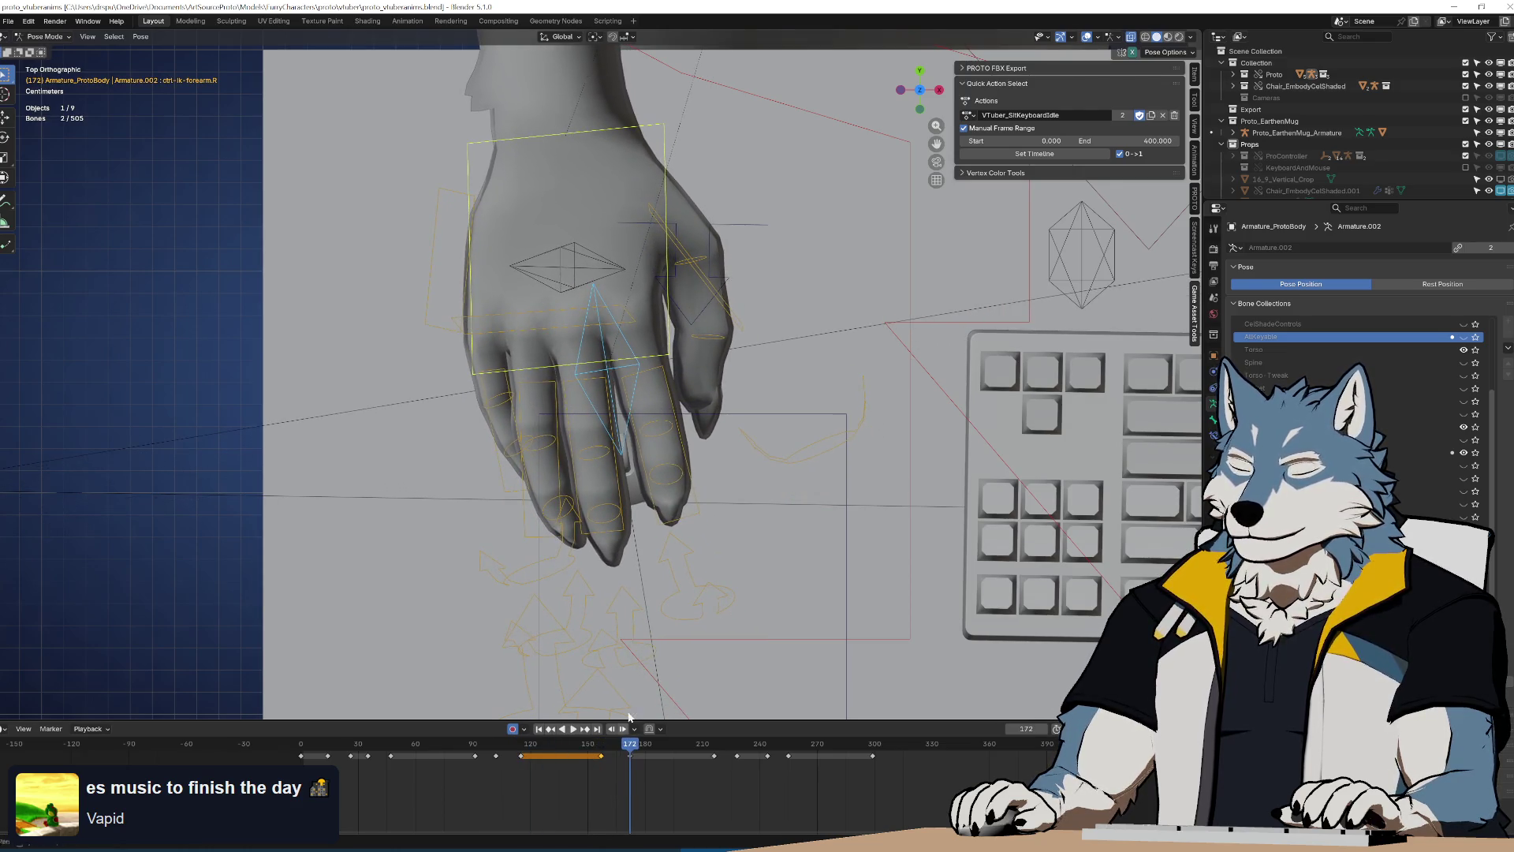
{"action": "key", "text": "g"}
{"action": "left_click", "coordinate": [722, 475]}
{"action": "left_click", "coordinate": [644, 762]}
{"action": "key", "text": "g"}
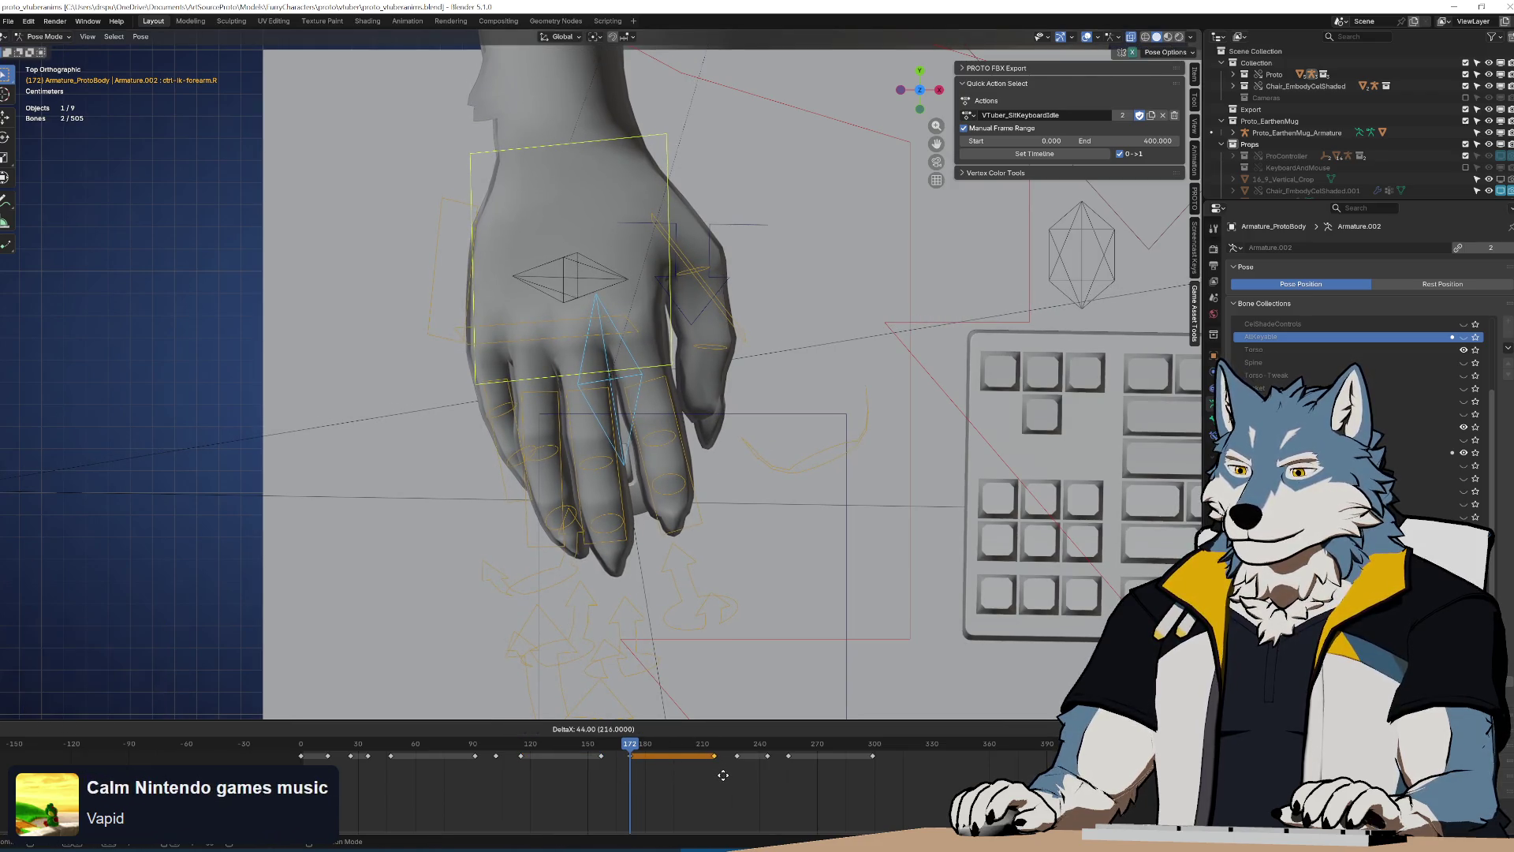
Play the loop from the start to review the hand motion
{"action": "left_click", "coordinate": [368, 743]}
{"action": "key", "text": "space"}
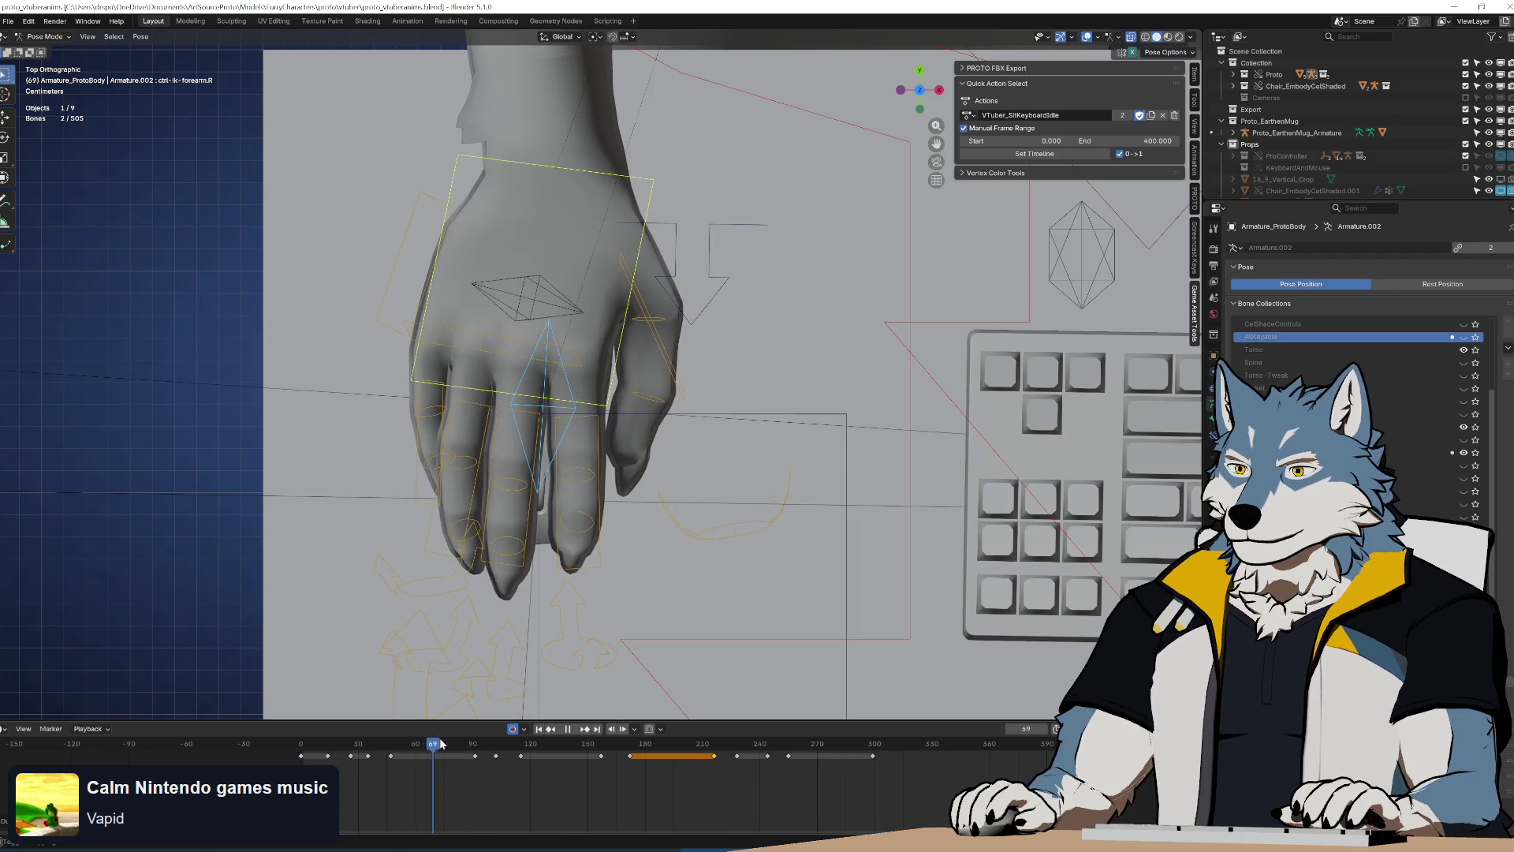
{"action": "key", "text": "shift+Left"}
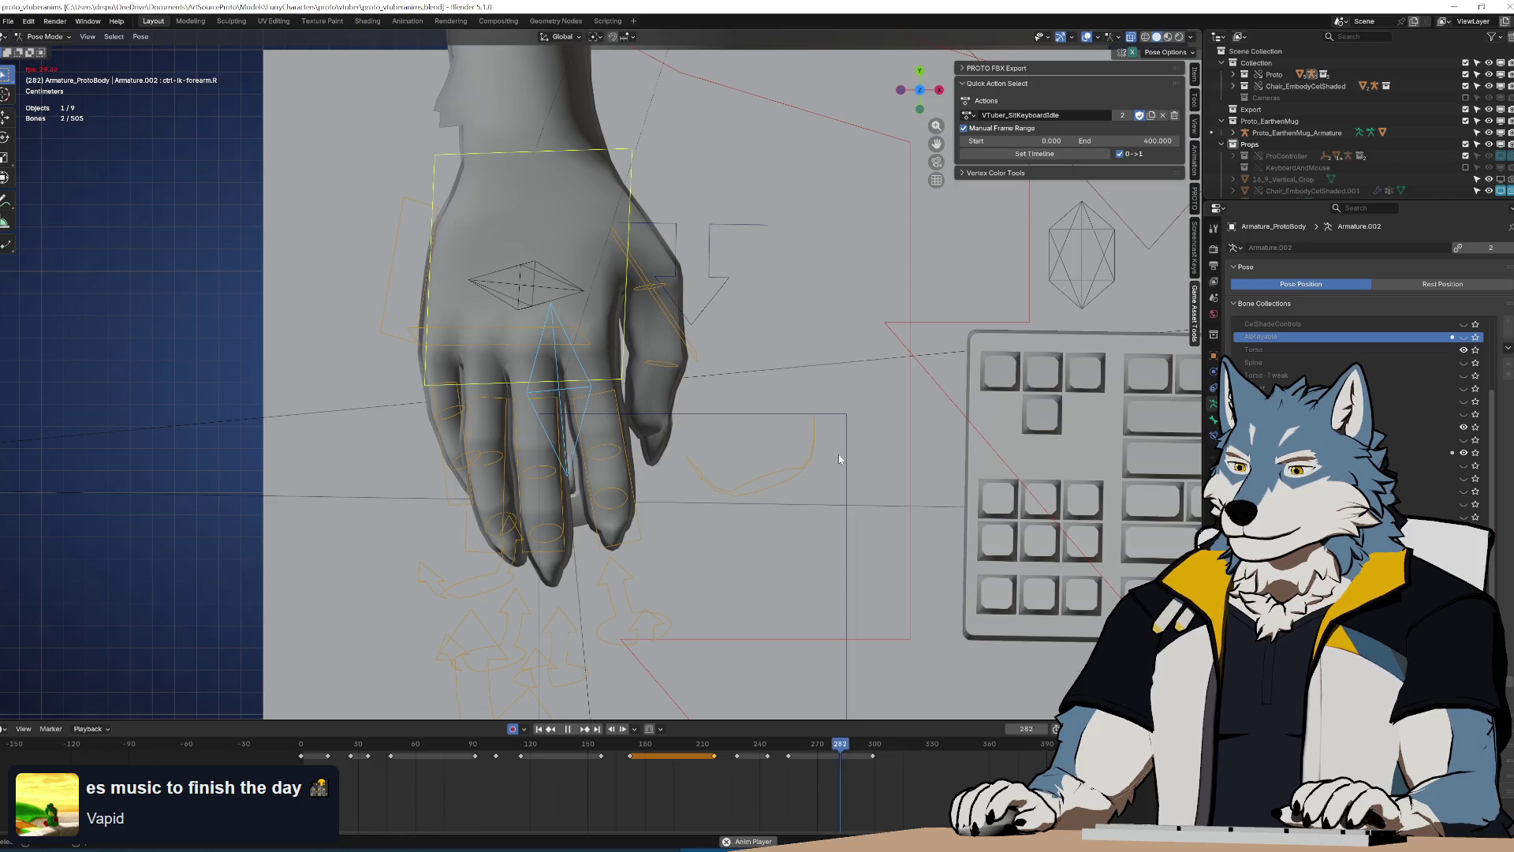
{"action": "key", "text": "space"}
{"action": "key", "text": "shift+Right"}
Rotate and move the hand near frame 315 and key the pose
{"action": "left_click", "coordinate": [873, 755]}
{"action": "left_click_drag", "start_coordinate": [873, 755], "coordinate": [912, 766]}
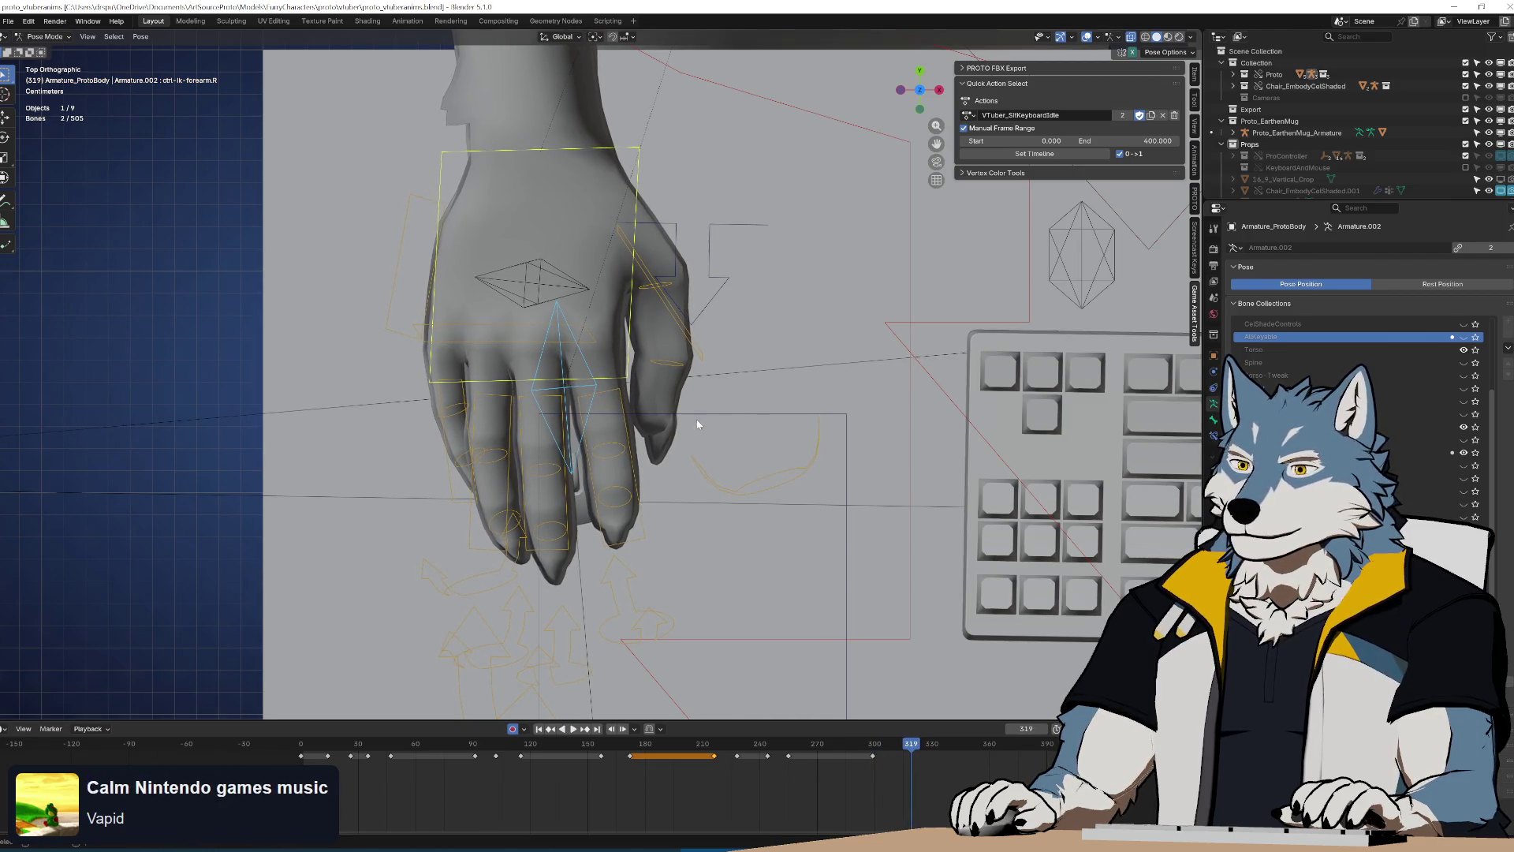
{"action": "mouse_move", "coordinate": [912, 747]}
{"action": "left_mouse_down"}
{"action": "mouse_move", "coordinate": [998, 758]}
{"action": "mouse_move", "coordinate": [850, 754]}
{"action": "mouse_move", "coordinate": [902, 759]}
{"action": "left_mouse_up"}
{"action": "key", "text": "r"}
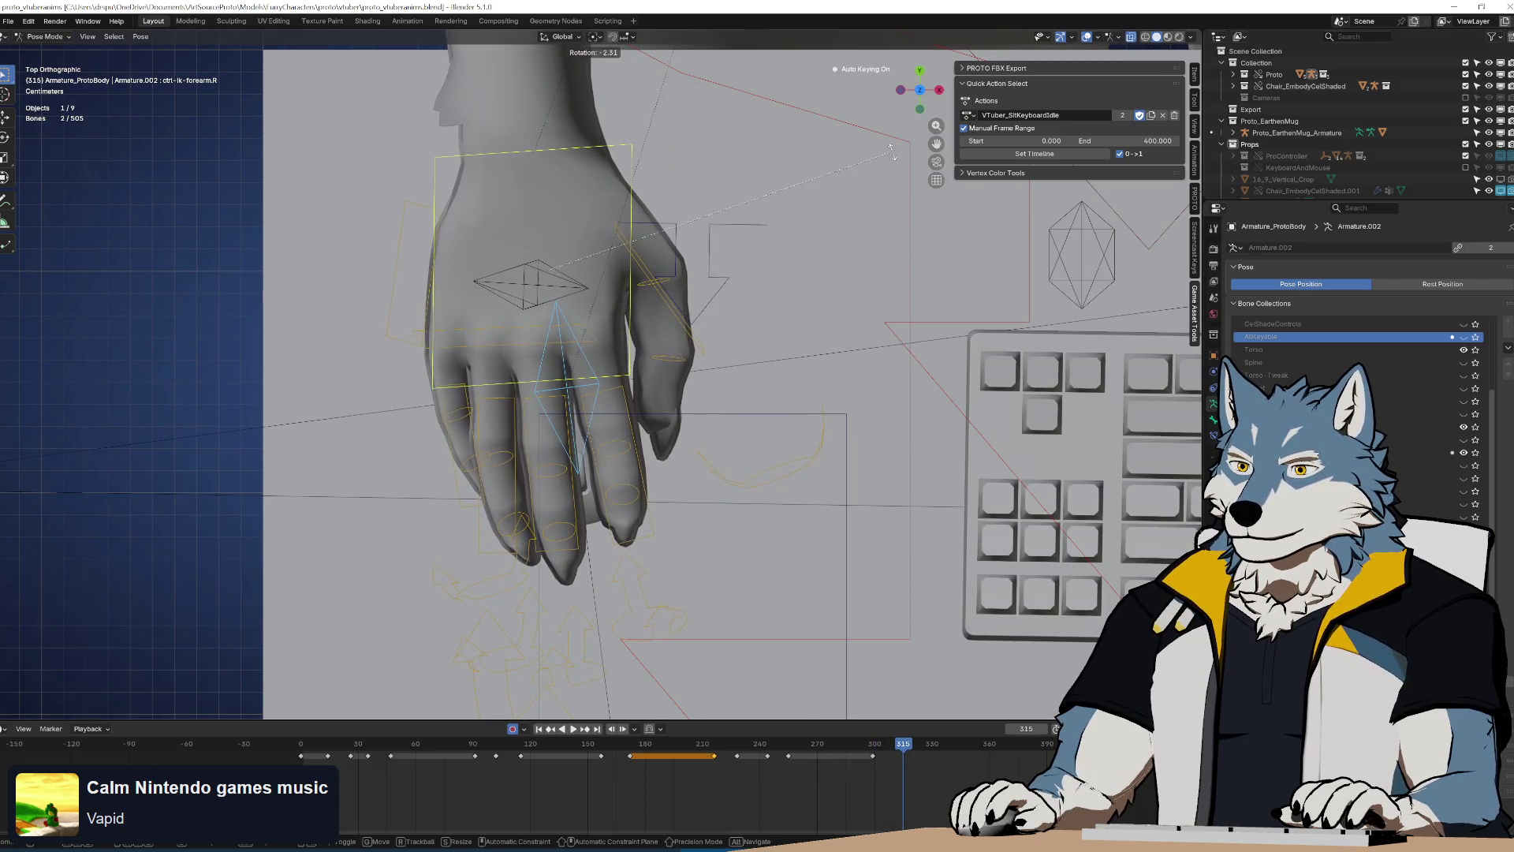
{"action": "left_click", "coordinate": [891, 151]}
{"action": "key", "text": "g"}
{"action": "left_click", "coordinate": [930, 348]}
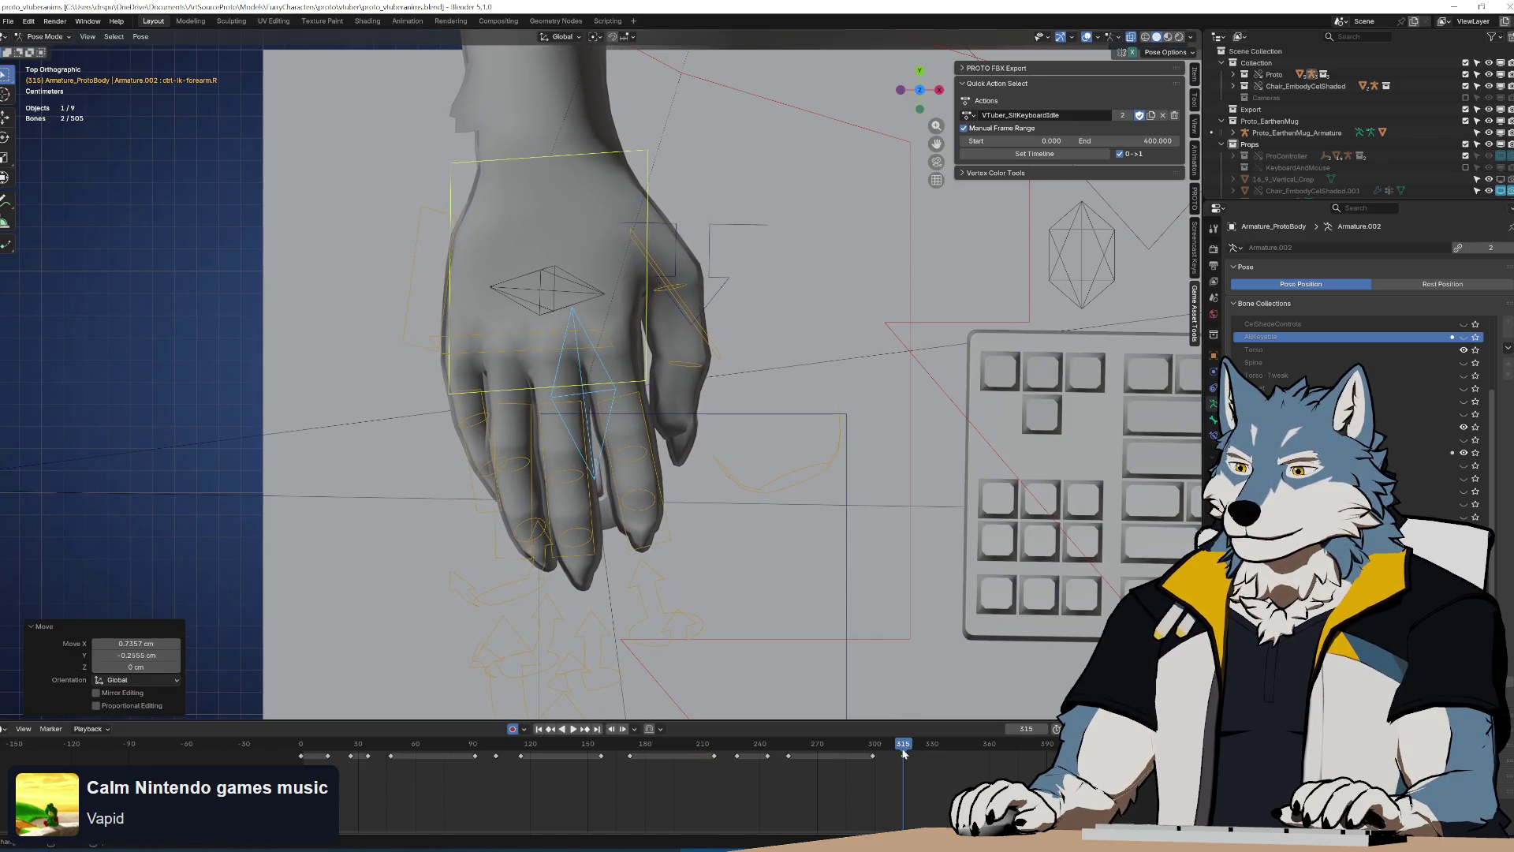
{"action": "key", "text": "i"}
Slide the frame-315 hand key later to frame 337
{"action": "key", "text": "space"}
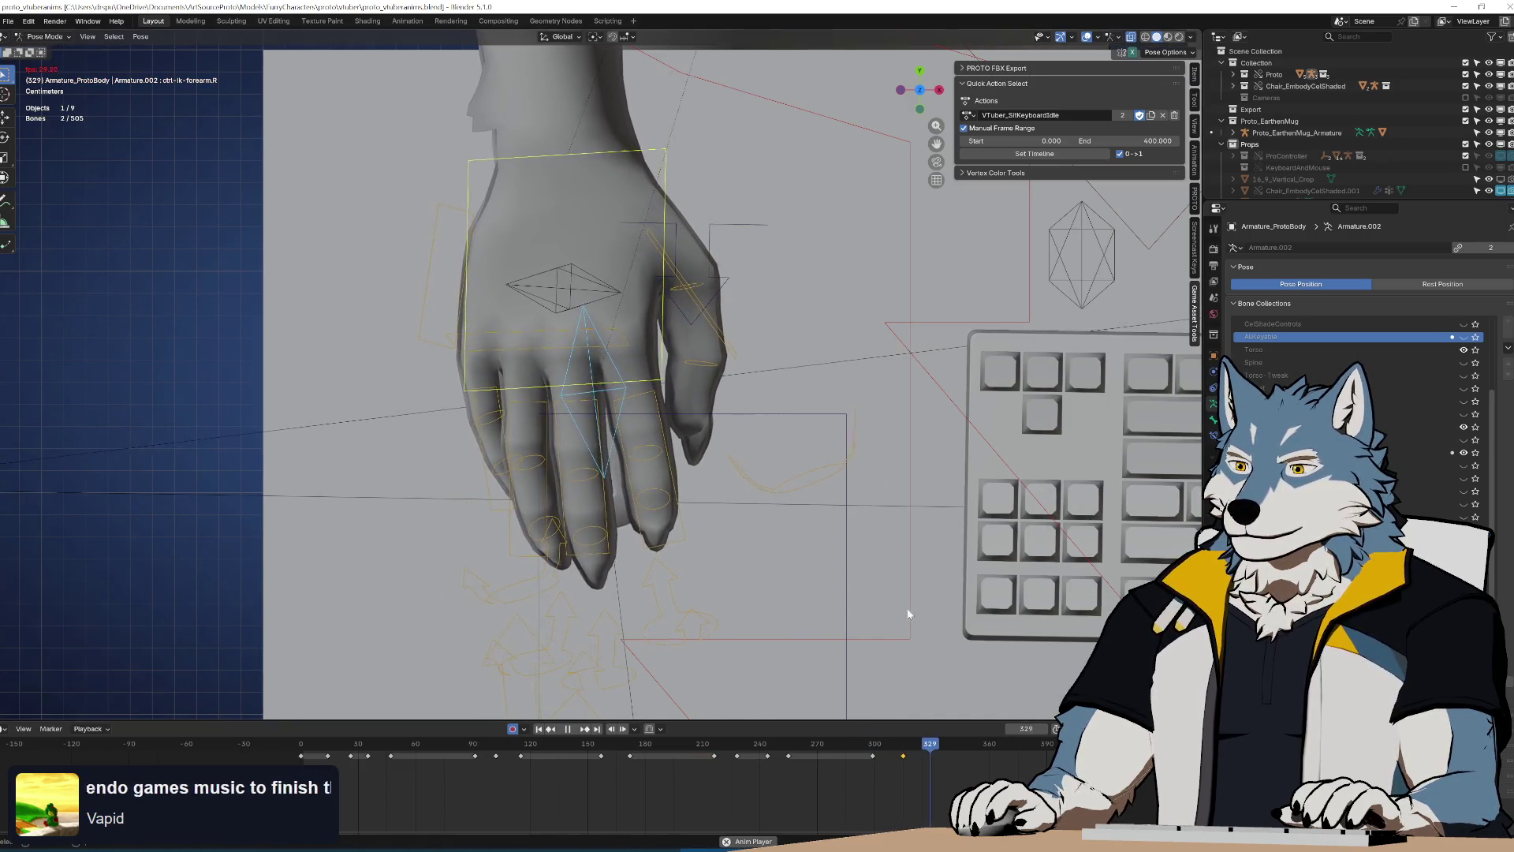
{"action": "key", "text": "space"}
{"action": "left_click", "coordinate": [906, 762]}
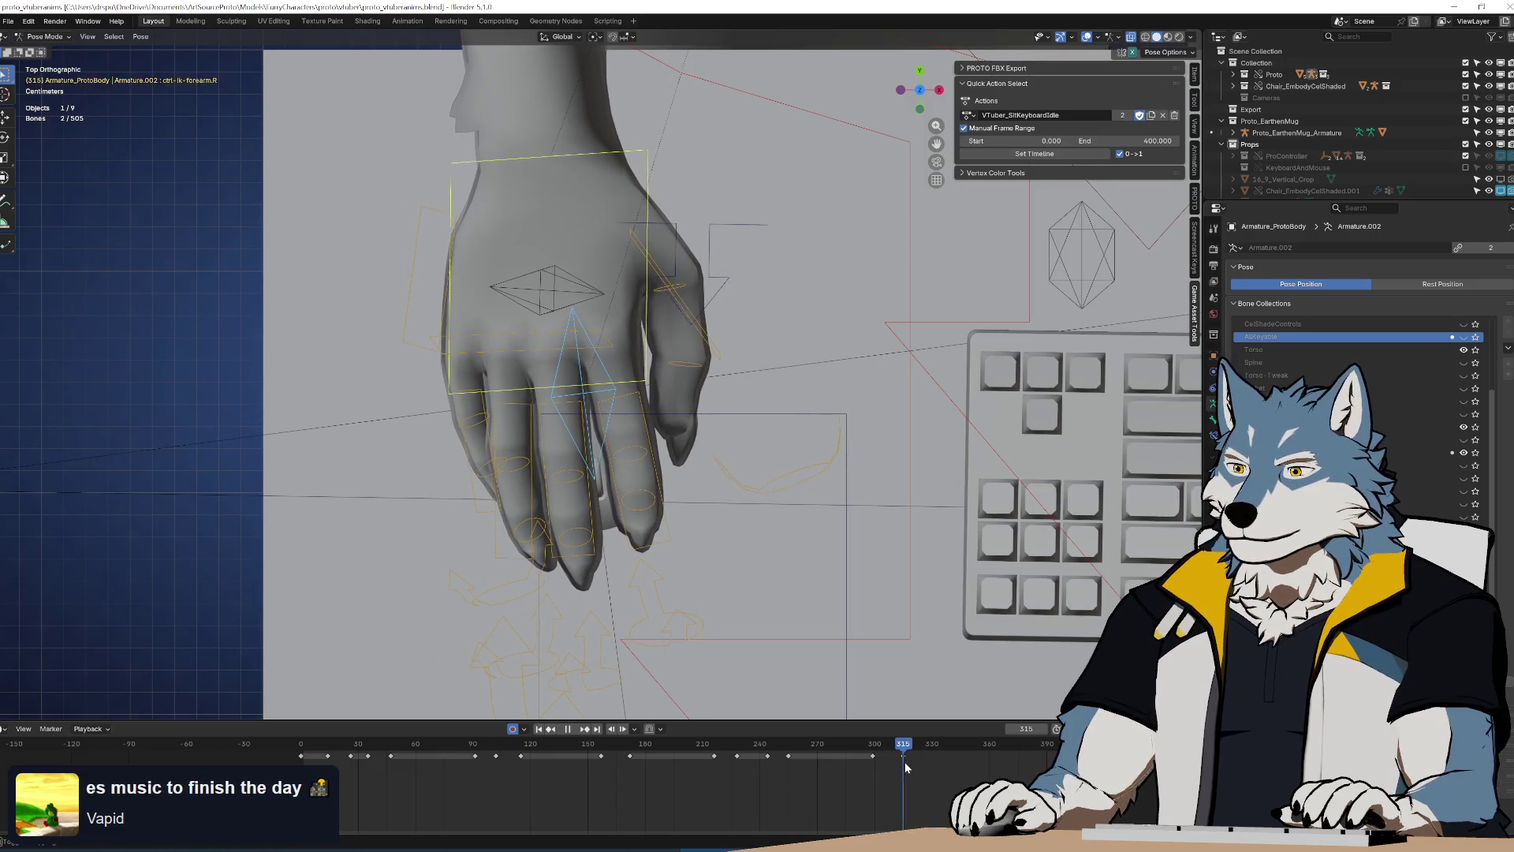
{"action": "key", "text": "g"}
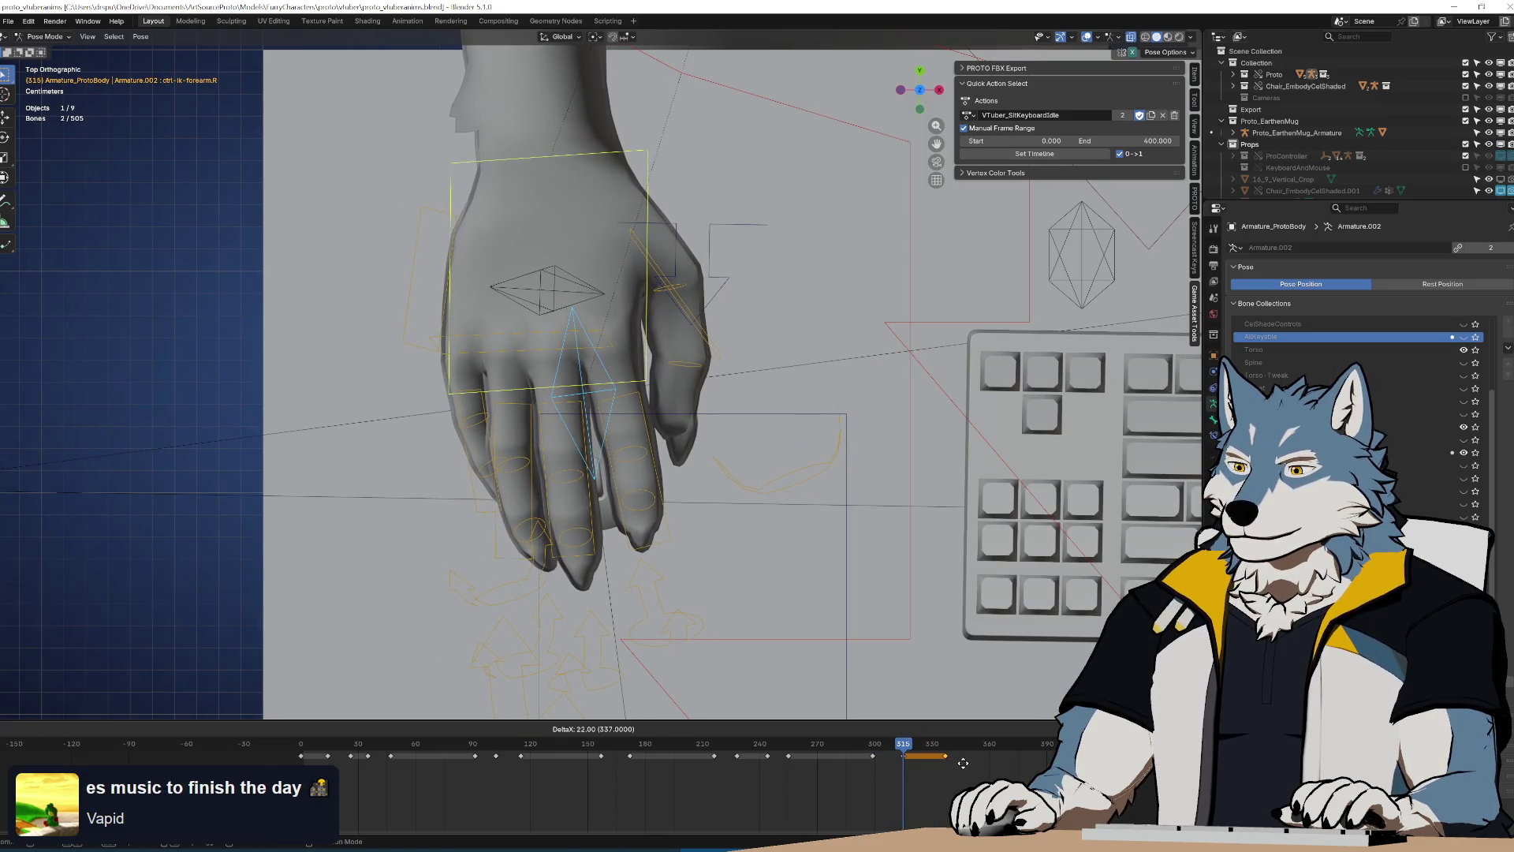
{"action": "left_click", "coordinate": [979, 769]}
At frame 360, rotate the hand and move it up-left, then shift its key from 363 to 366
{"action": "mouse_move", "coordinate": [937, 759]}
{"action": "left_mouse_down"}
{"action": "mouse_move", "coordinate": [1018, 769]}
{"action": "mouse_move", "coordinate": [993, 764]}
{"action": "left_mouse_up"}
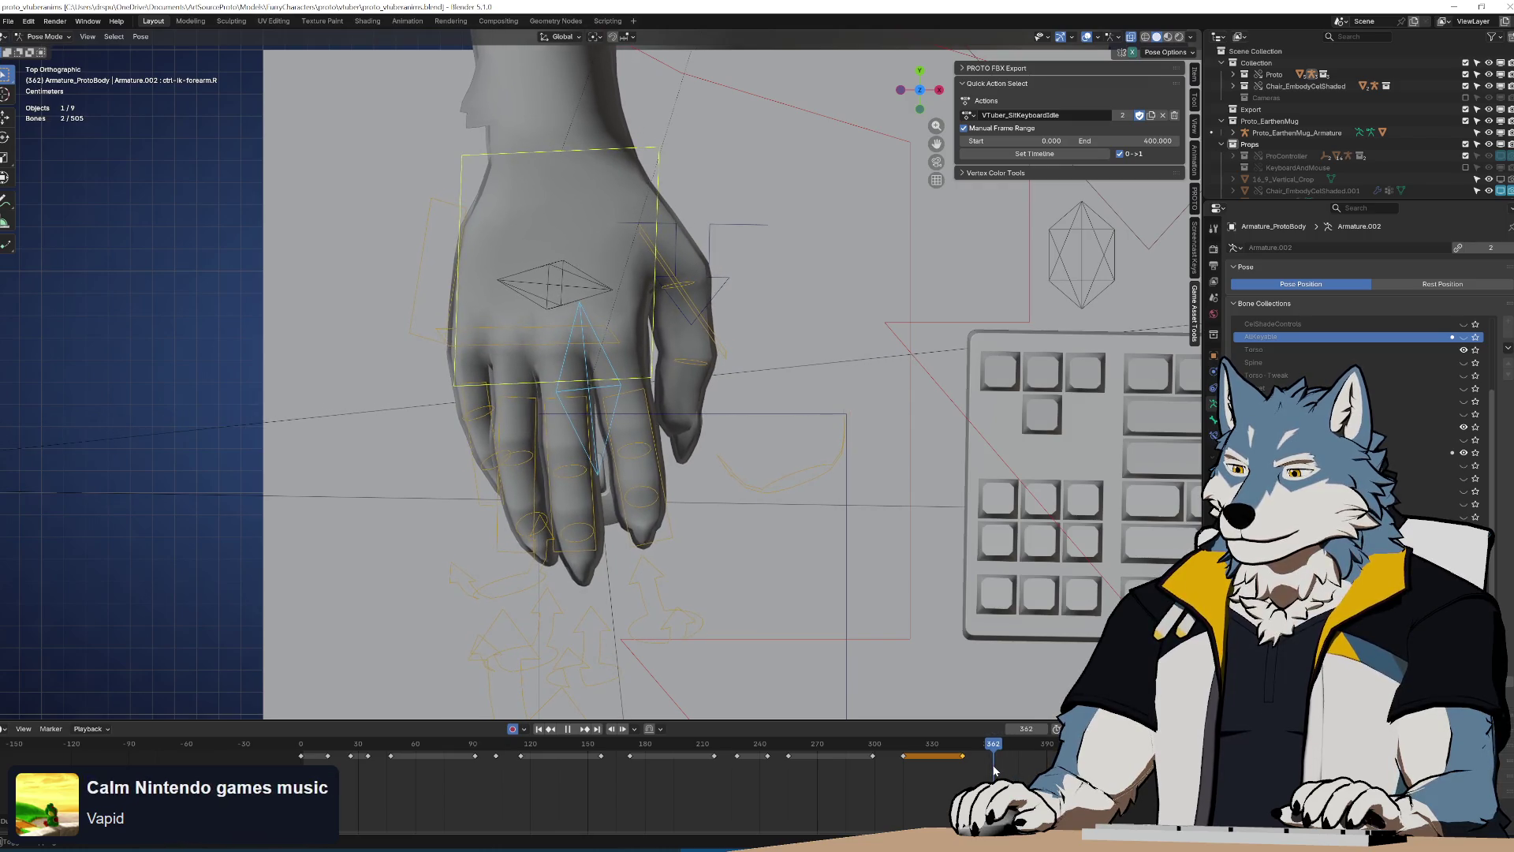
{"action": "key", "text": "r"}
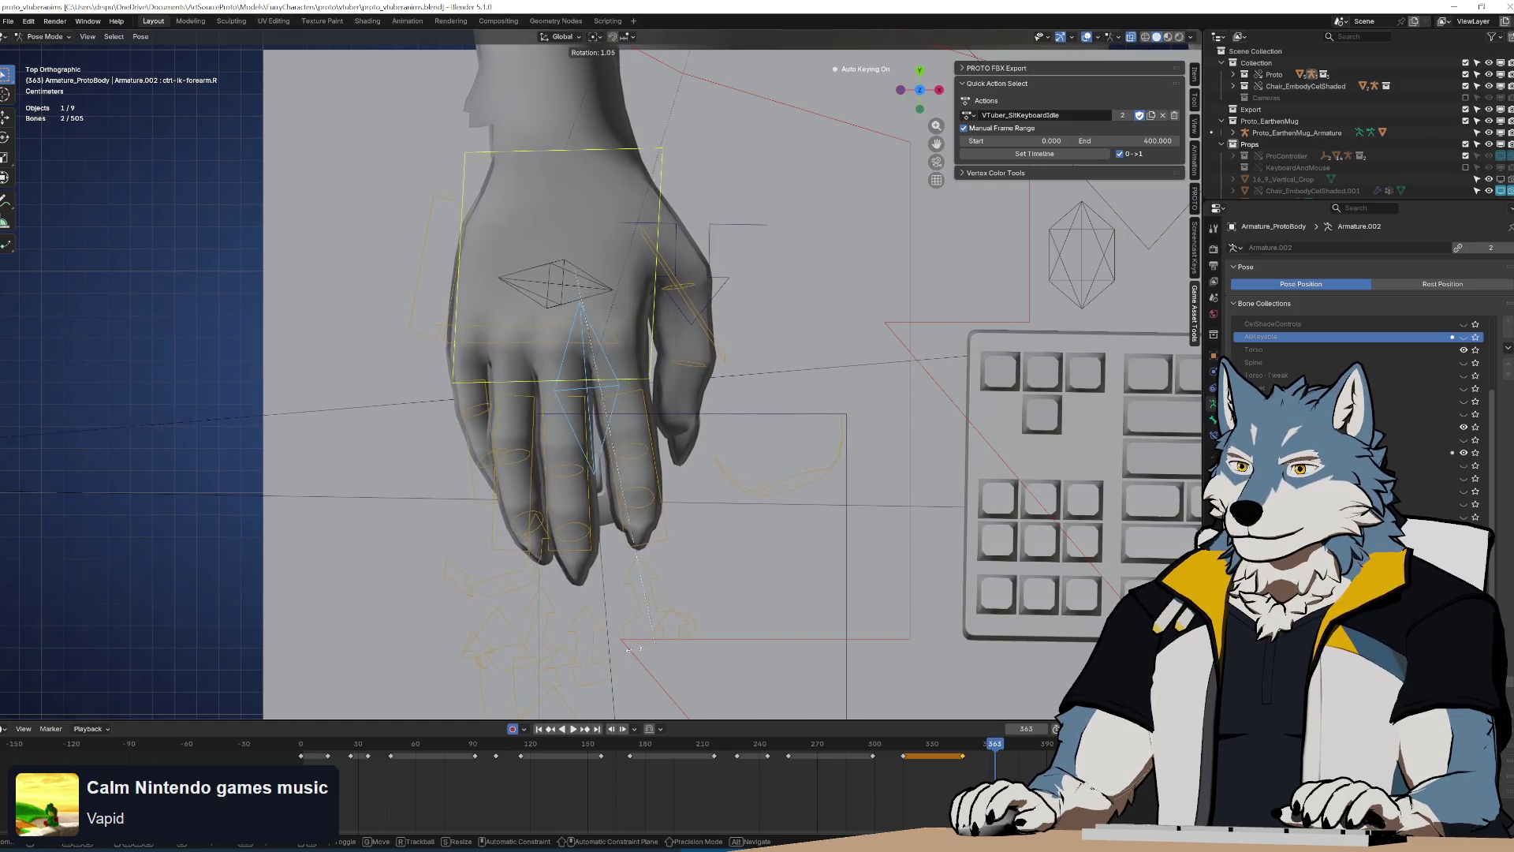
{"action": "left_click", "coordinate": [771, 541]}
{"action": "key", "text": "r"}
{"action": "key", "text": "g"}
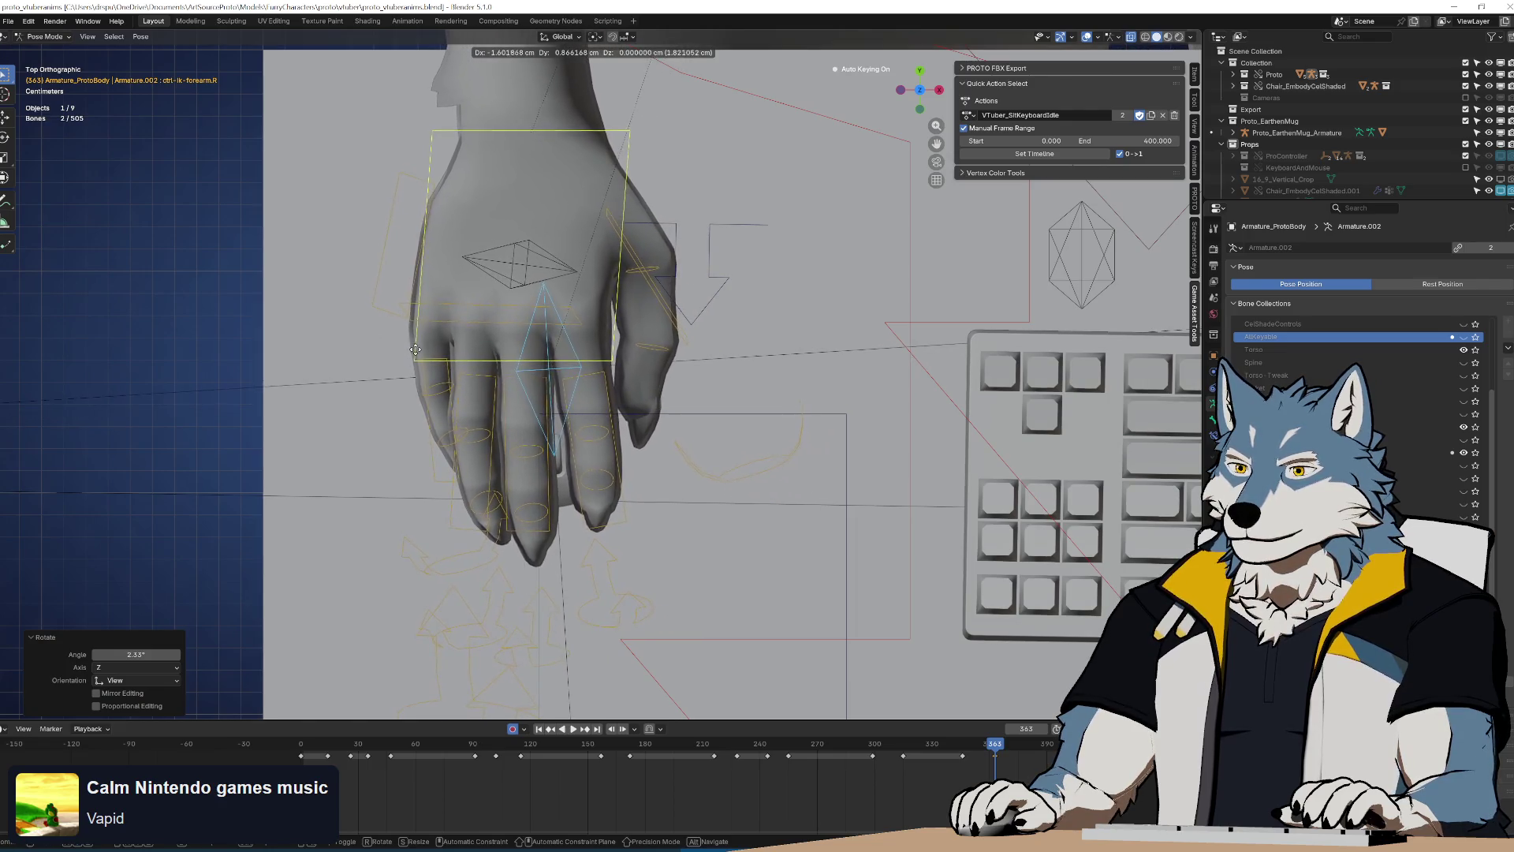
{"action": "left_click", "coordinate": [438, 357]}
{"action": "key", "text": "g"}
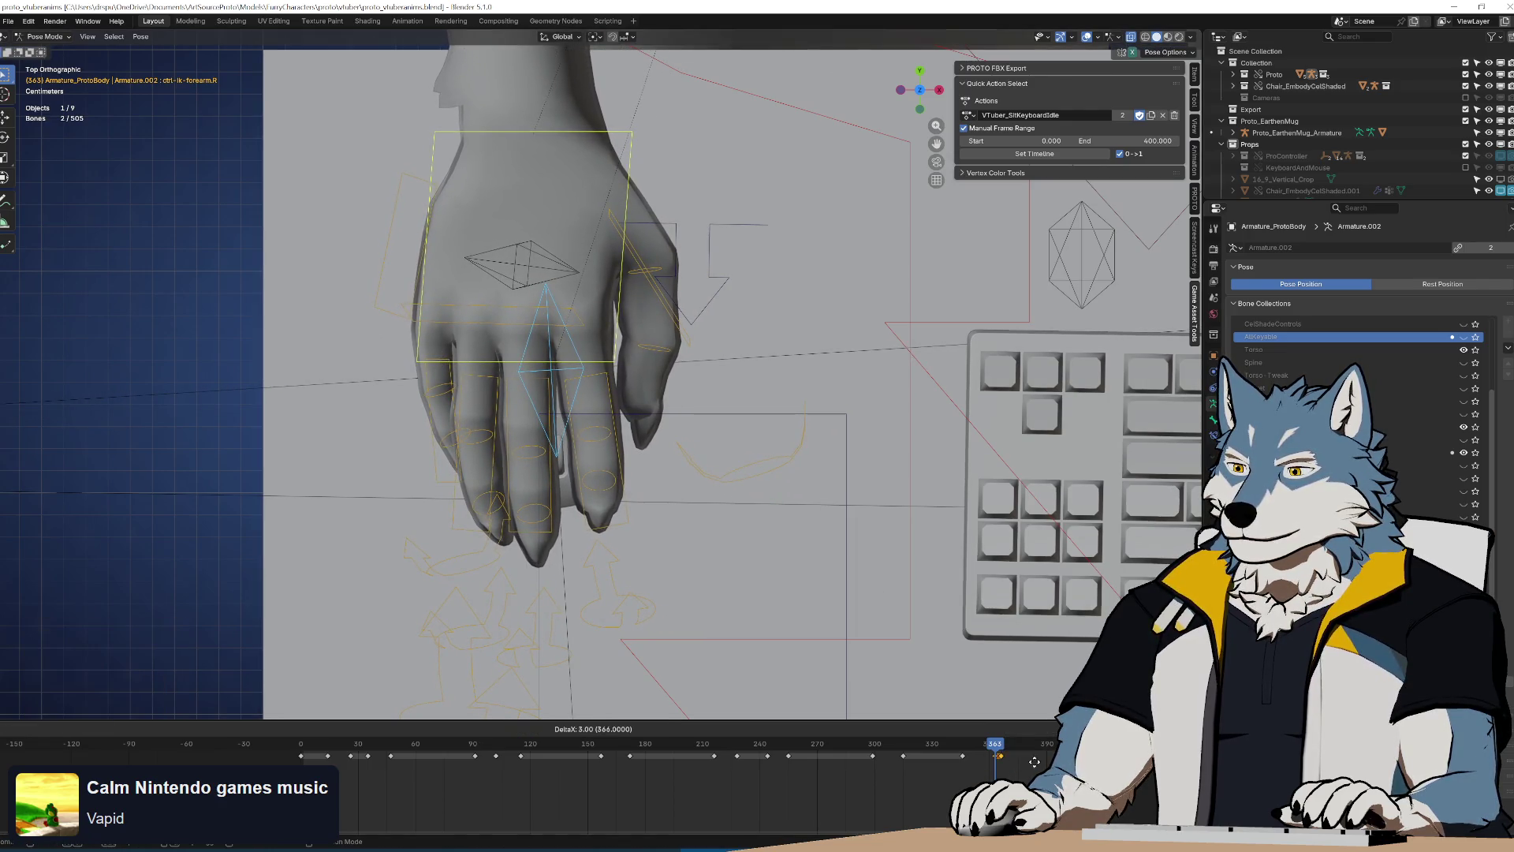
{"action": "left_click", "coordinate": [1030, 763]}
{"action": "key", "text": "space"}
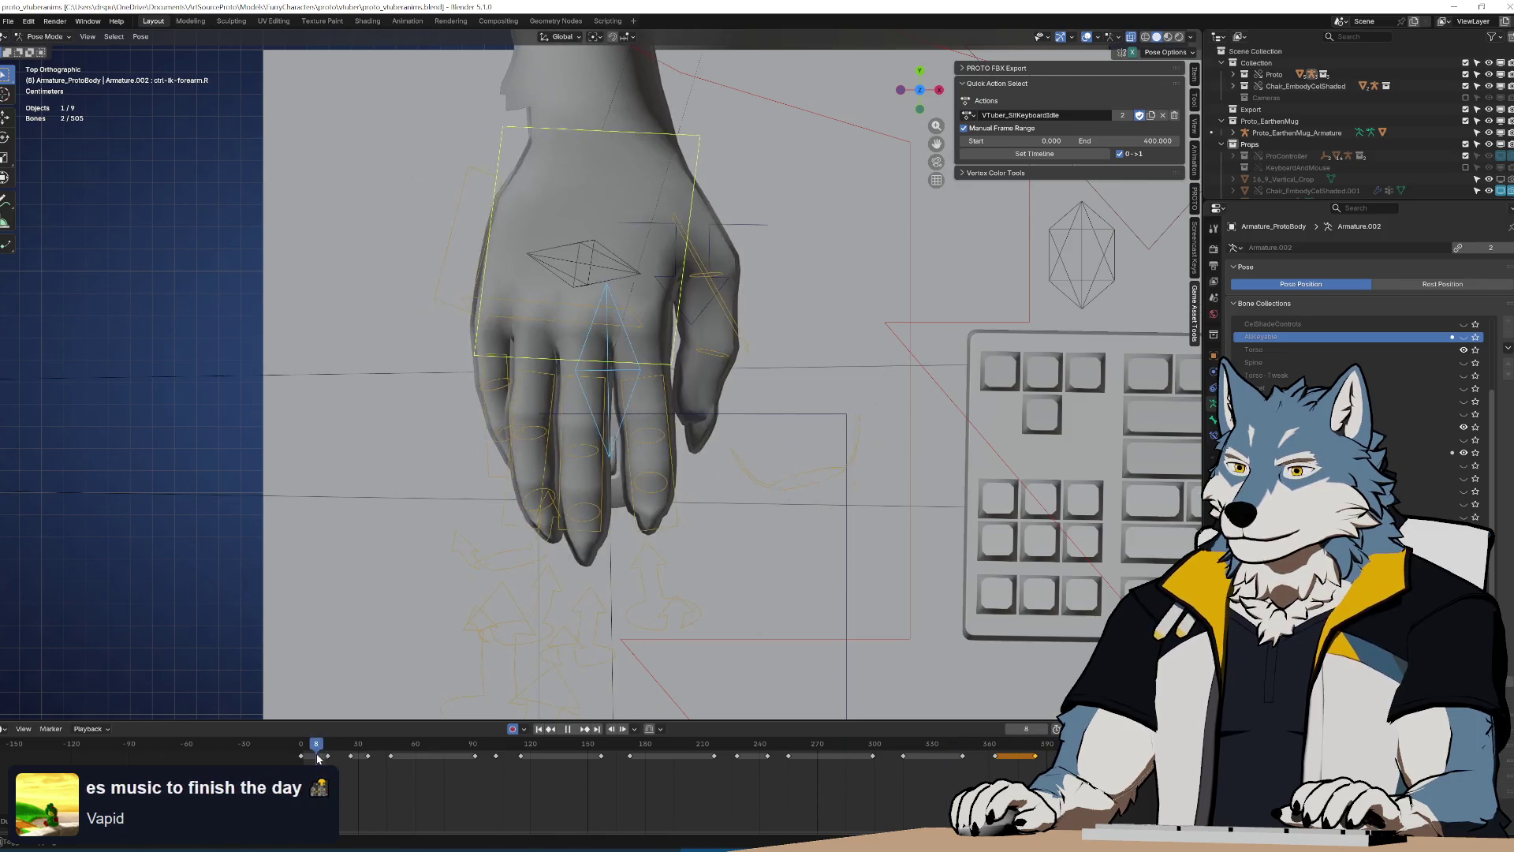
{"action": "mouse_move", "coordinate": [387, 772]}
{"action": "left_mouse_down"}
{"action": "mouse_move", "coordinate": [661, 757]}
{"action": "mouse_move", "coordinate": [605, 764]}
{"action": "mouse_move", "coordinate": [645, 760]}
{"action": "left_mouse_up"}
Tilt the hand slightly at frames 172 and 228, keying the pose at 228
{"action": "key", "text": "r"}
{"action": "left_click", "coordinate": [966, 337]}
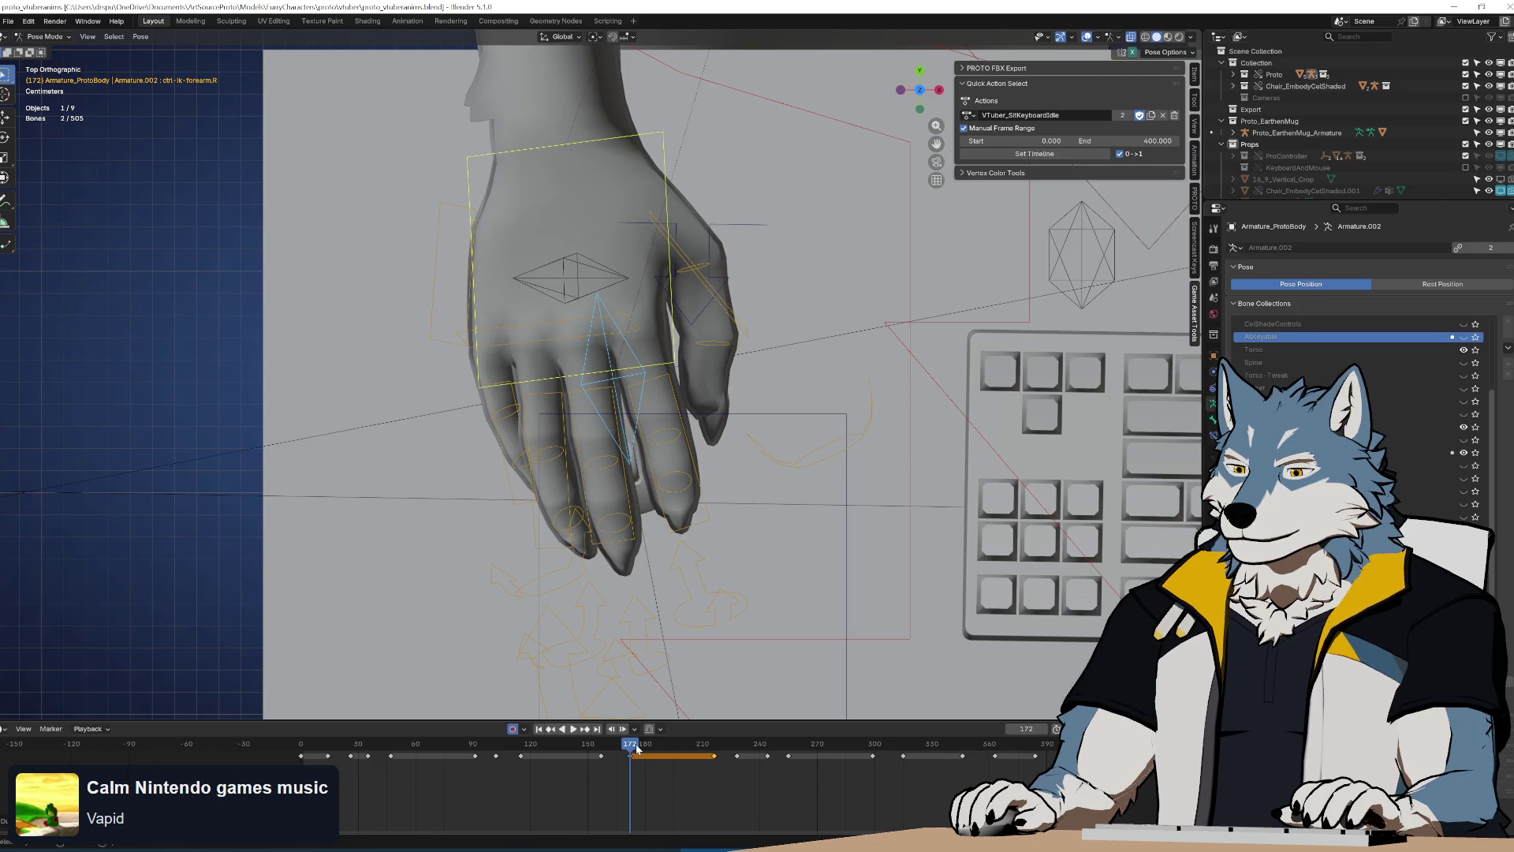
{"action": "key", "text": "space"}
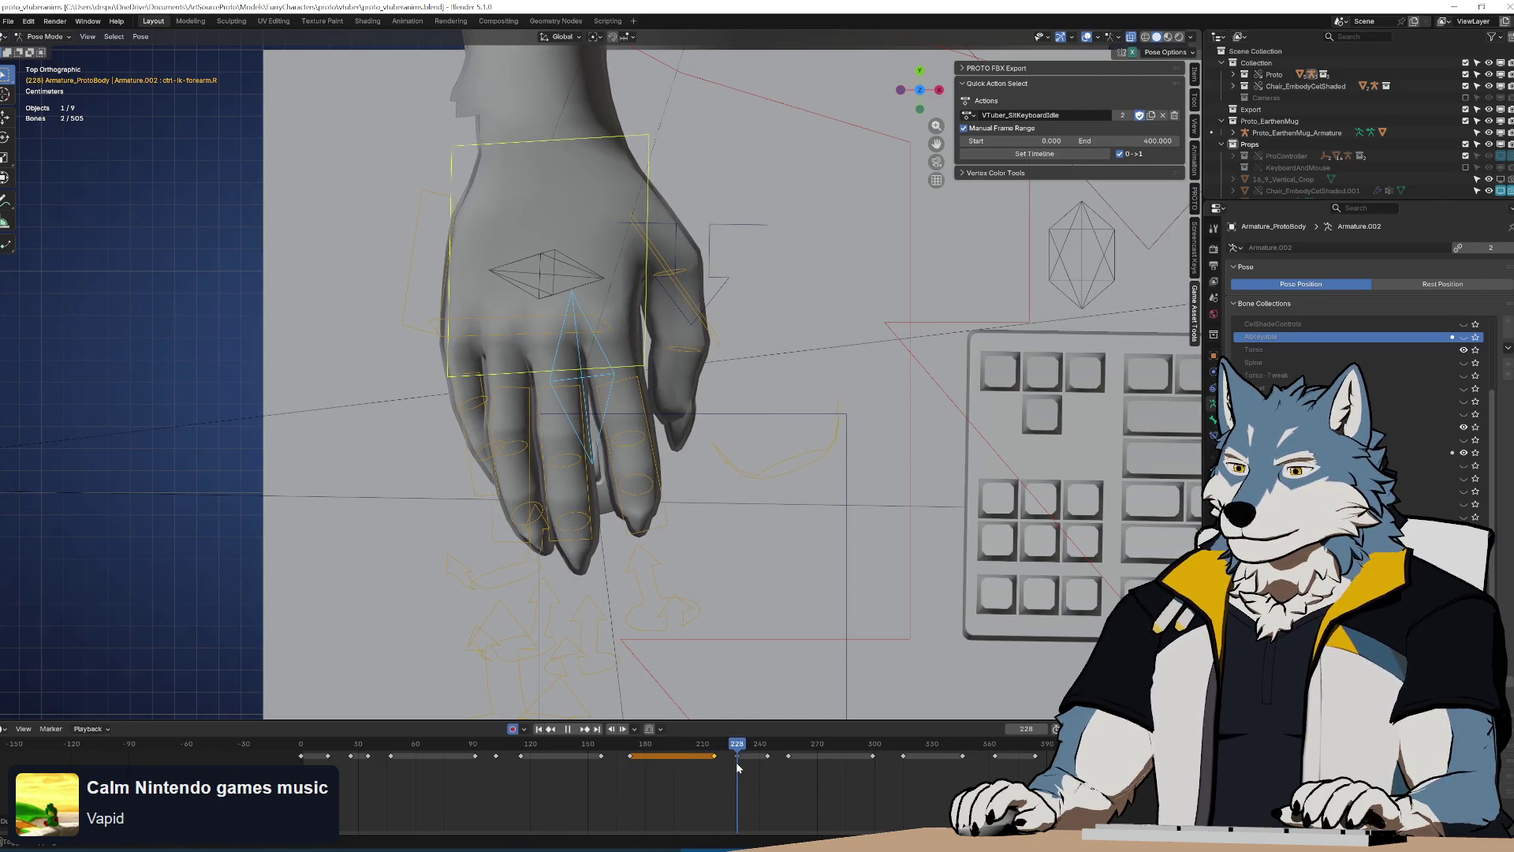
{"action": "scroll", "coordinate": [773, 771], "scroll_direction": "up", "scroll_amount": 2}
{"action": "key", "text": "r"}
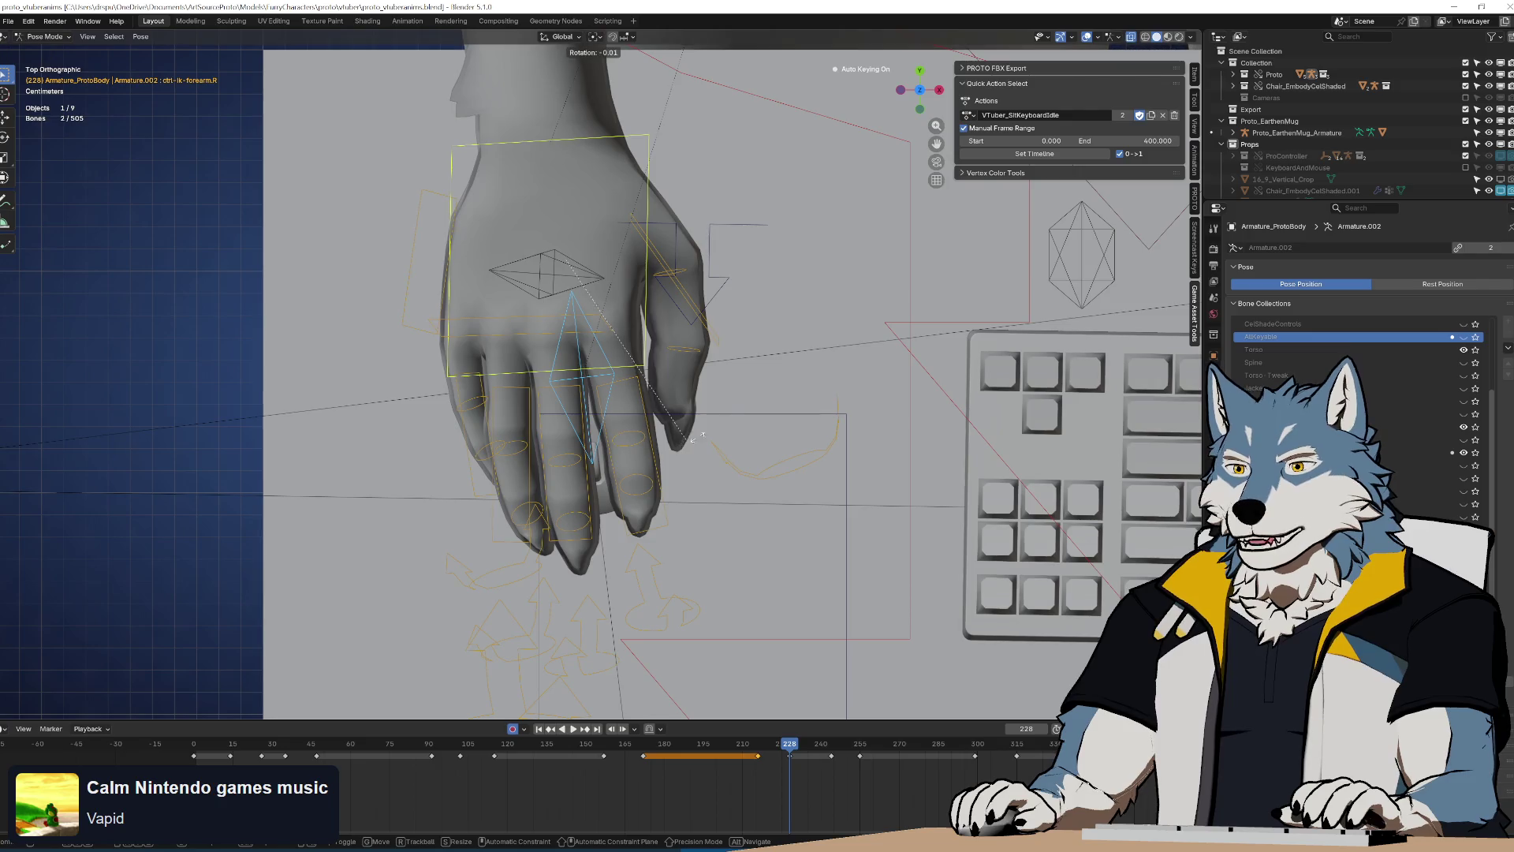
{"action": "left_click", "coordinate": [691, 450]}
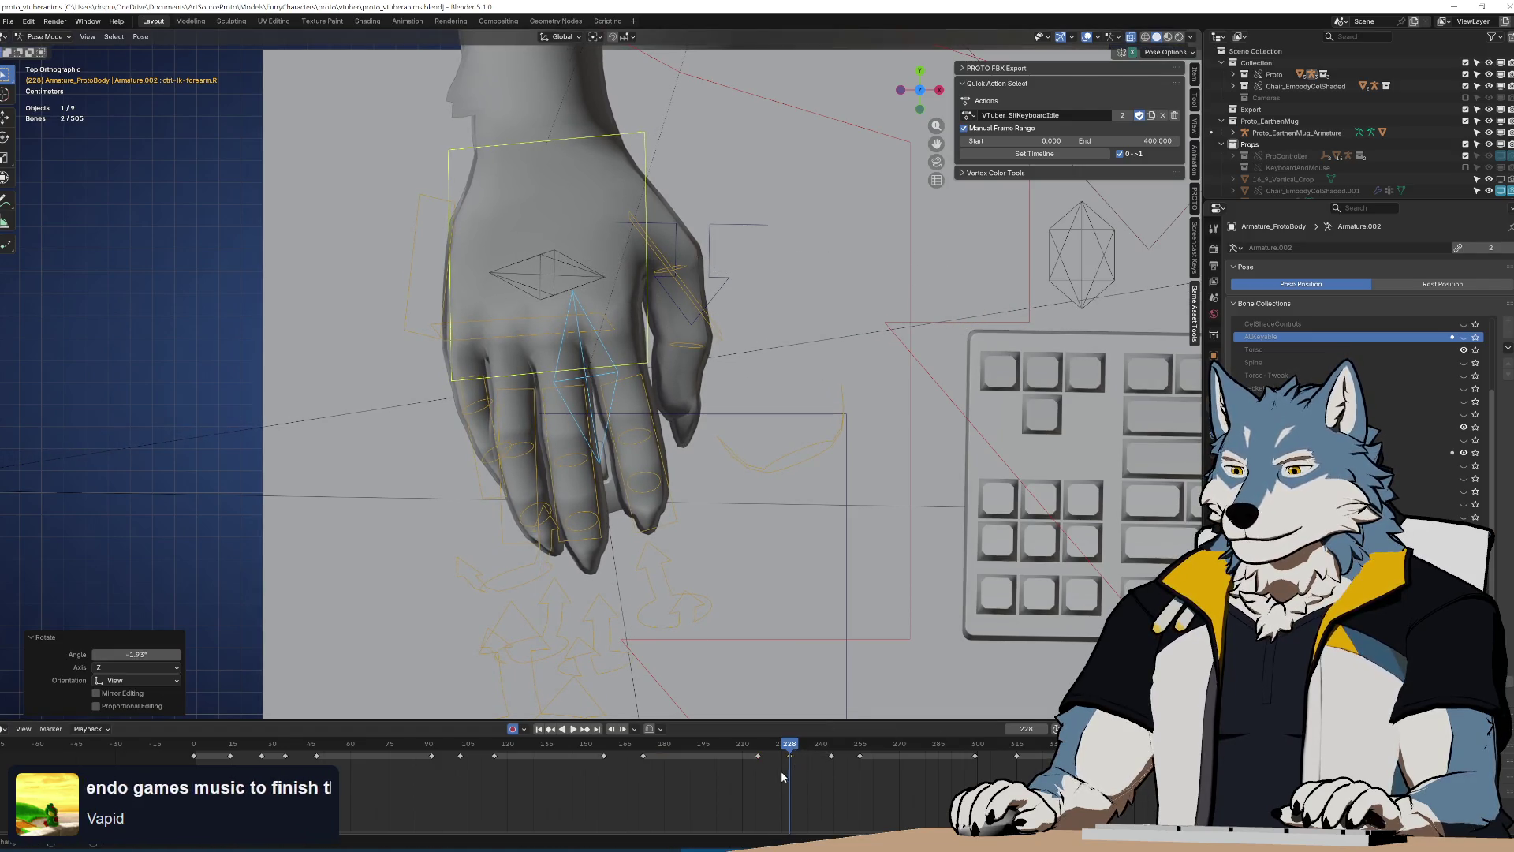
{"action": "key", "text": "i"}
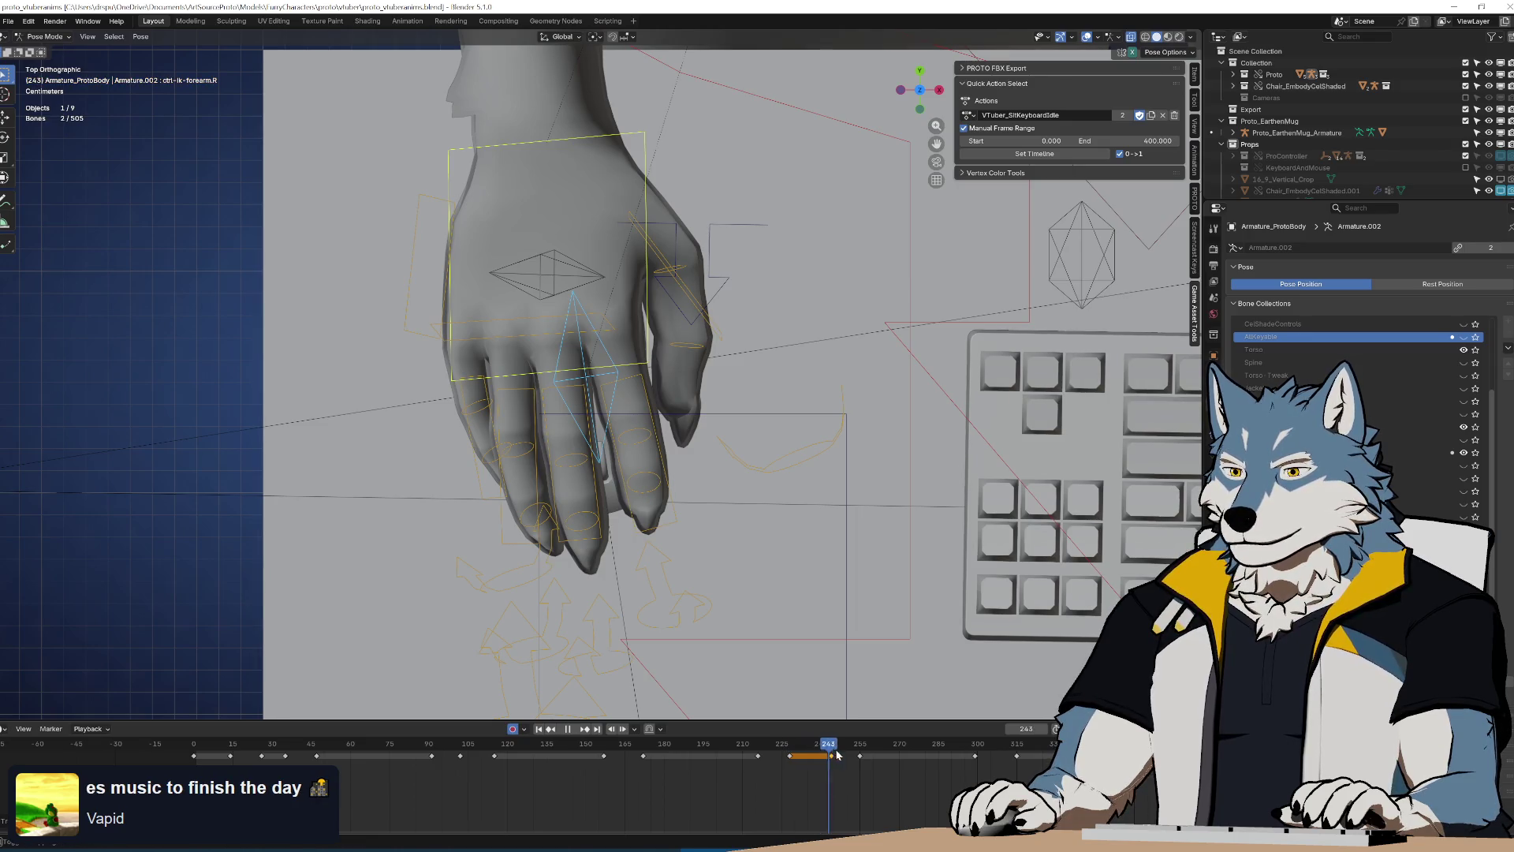
Frame the timeline on frames 45–435 and rotate the right hand slightly at frame 363
{"action": "left_click_drag", "start_coordinate": [838, 755], "coordinate": [872, 757]}
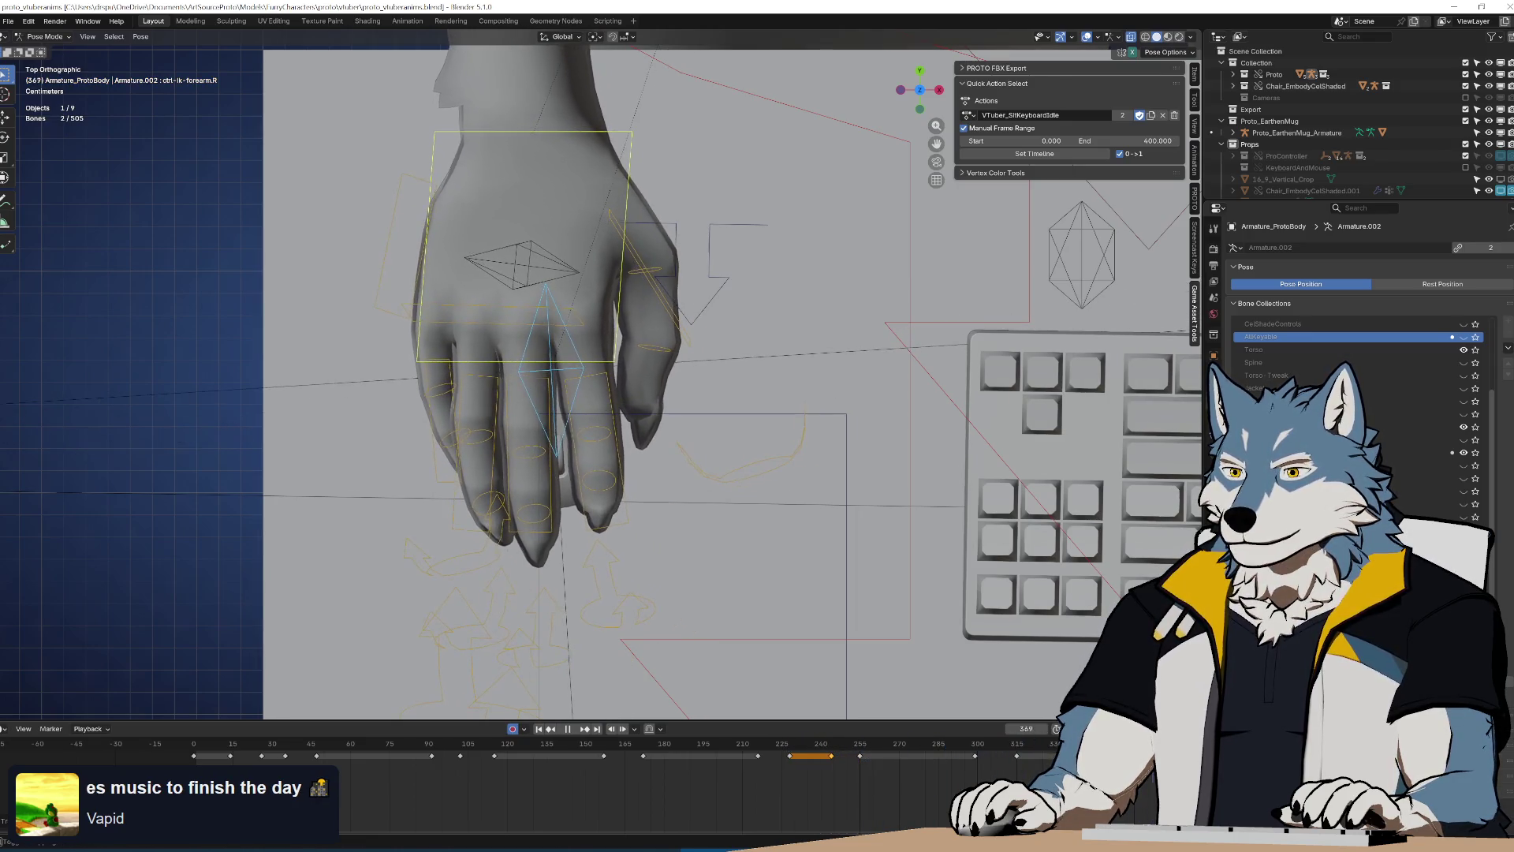
{"action": "key", "text": "space"}
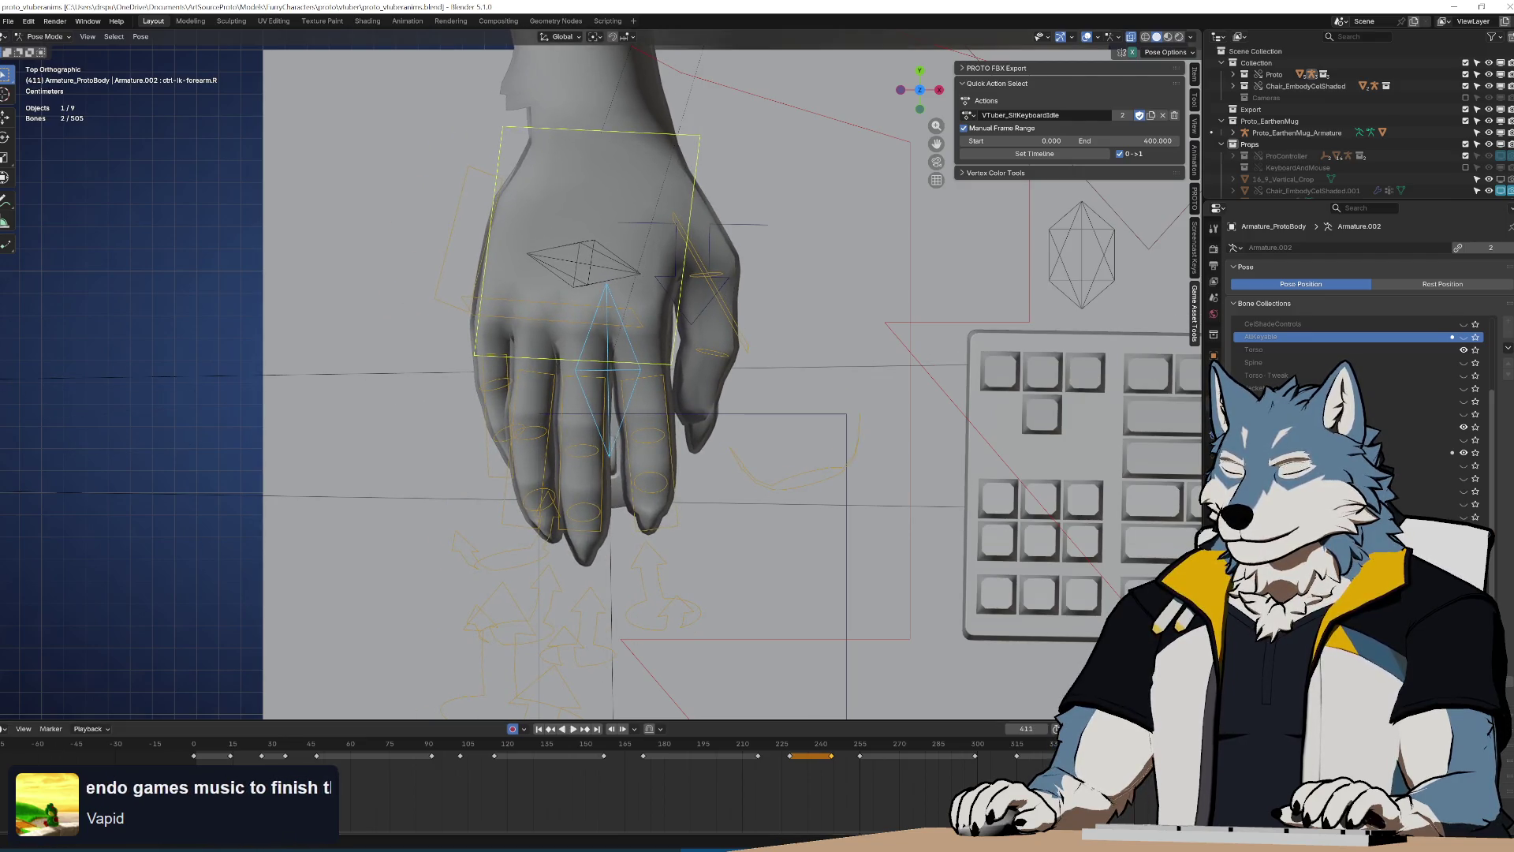
{"action": "scroll", "coordinate": [1006, 771], "scroll_direction": "down", "scroll_amount": 2}
{"action": "scroll", "coordinate": [1006, 770], "scroll_direction": "up", "scroll_amount": 2}
{"action": "middle_click_drag", "start_coordinate": [907, 781], "coordinate": [822, 794]}
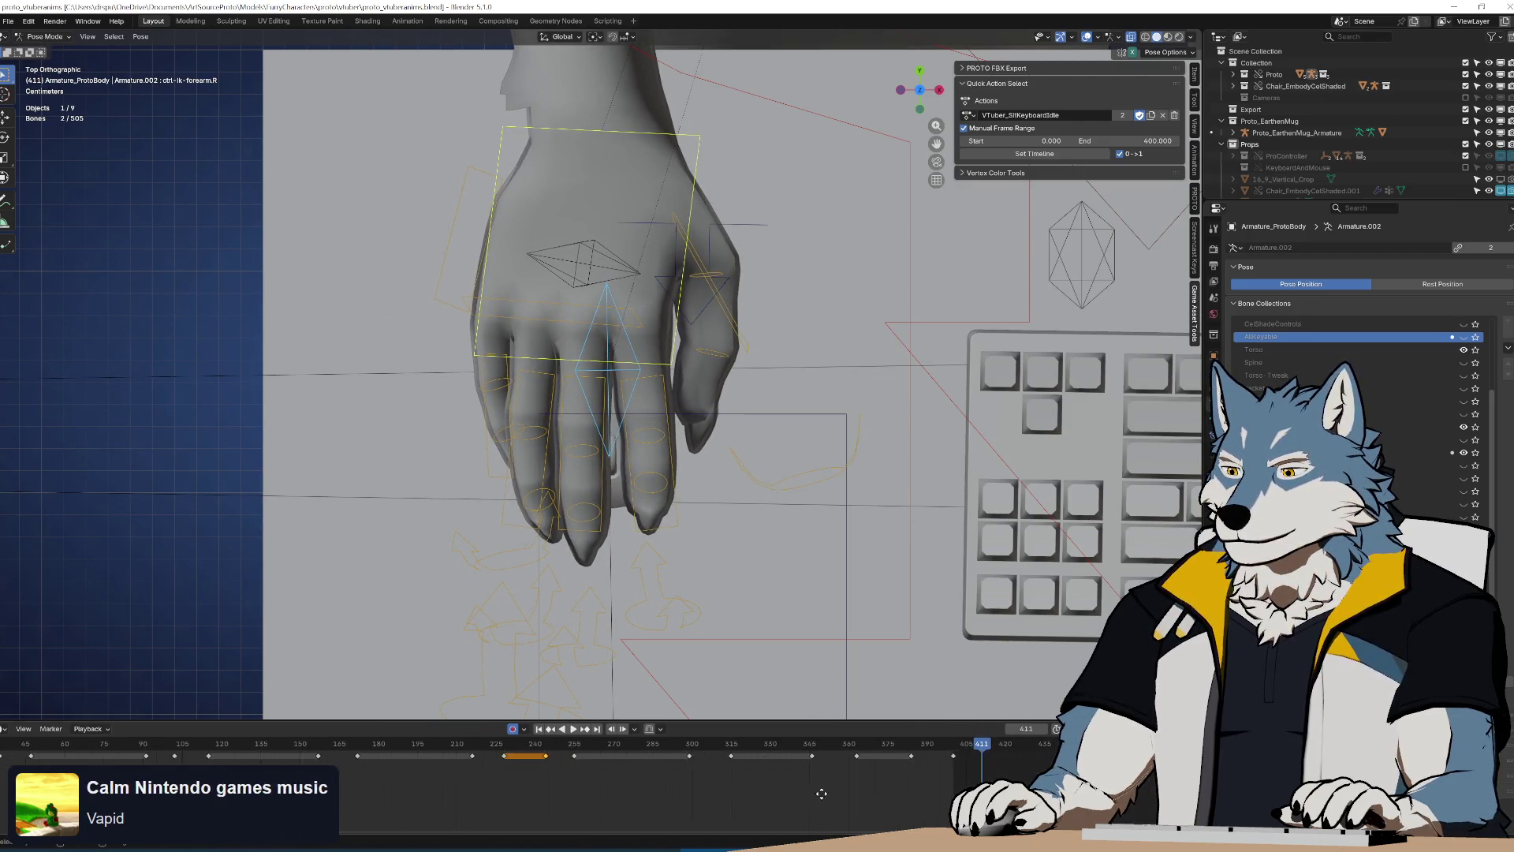
{"action": "left_click_drag", "start_coordinate": [982, 745], "coordinate": [852, 777]}
{"action": "key", "text": "r"}
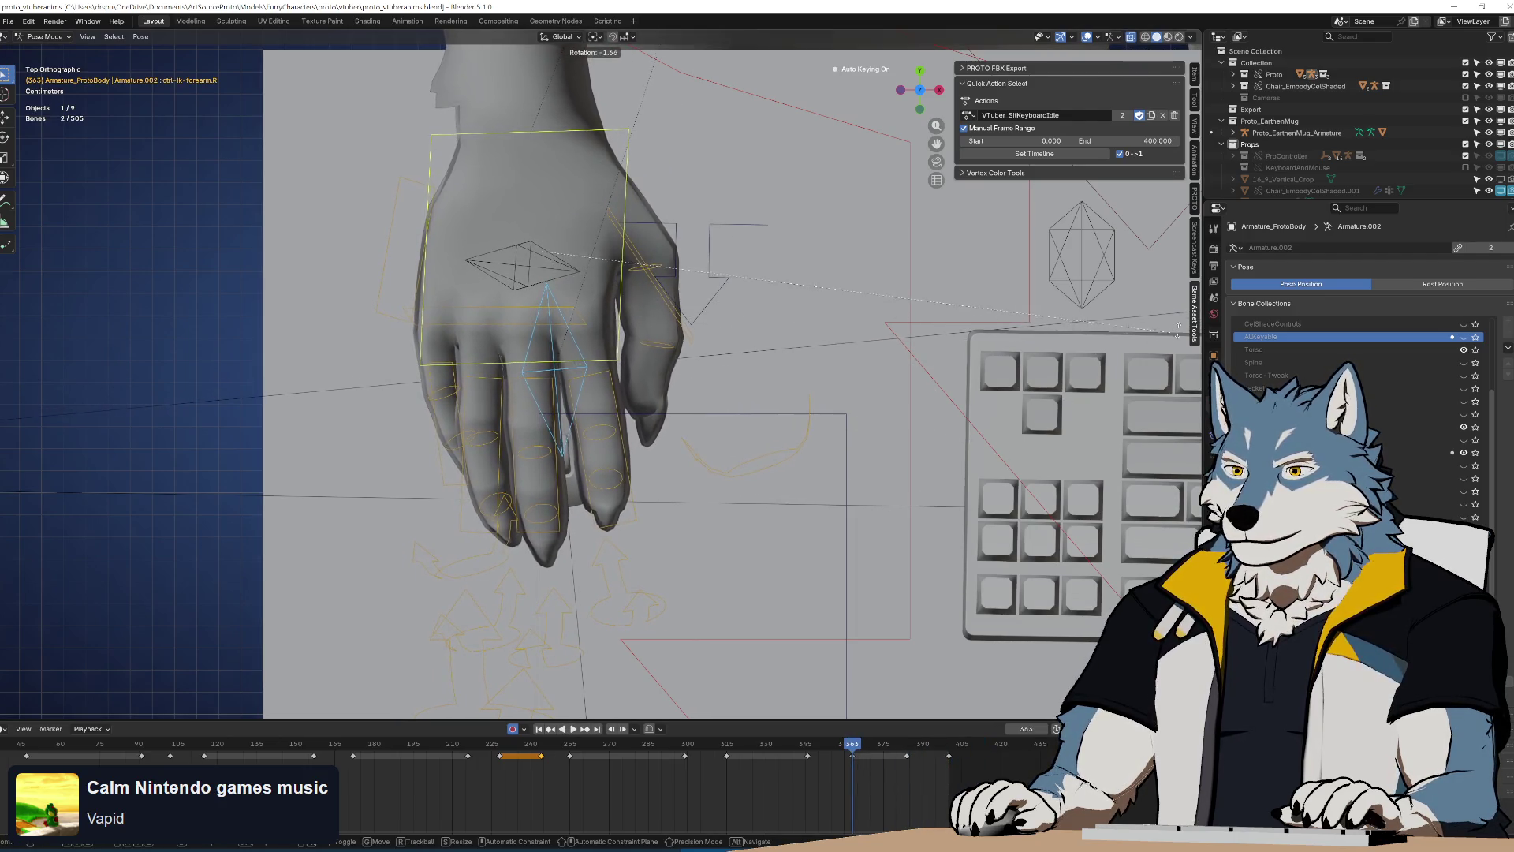
{"action": "left_click", "coordinate": [1175, 324]}
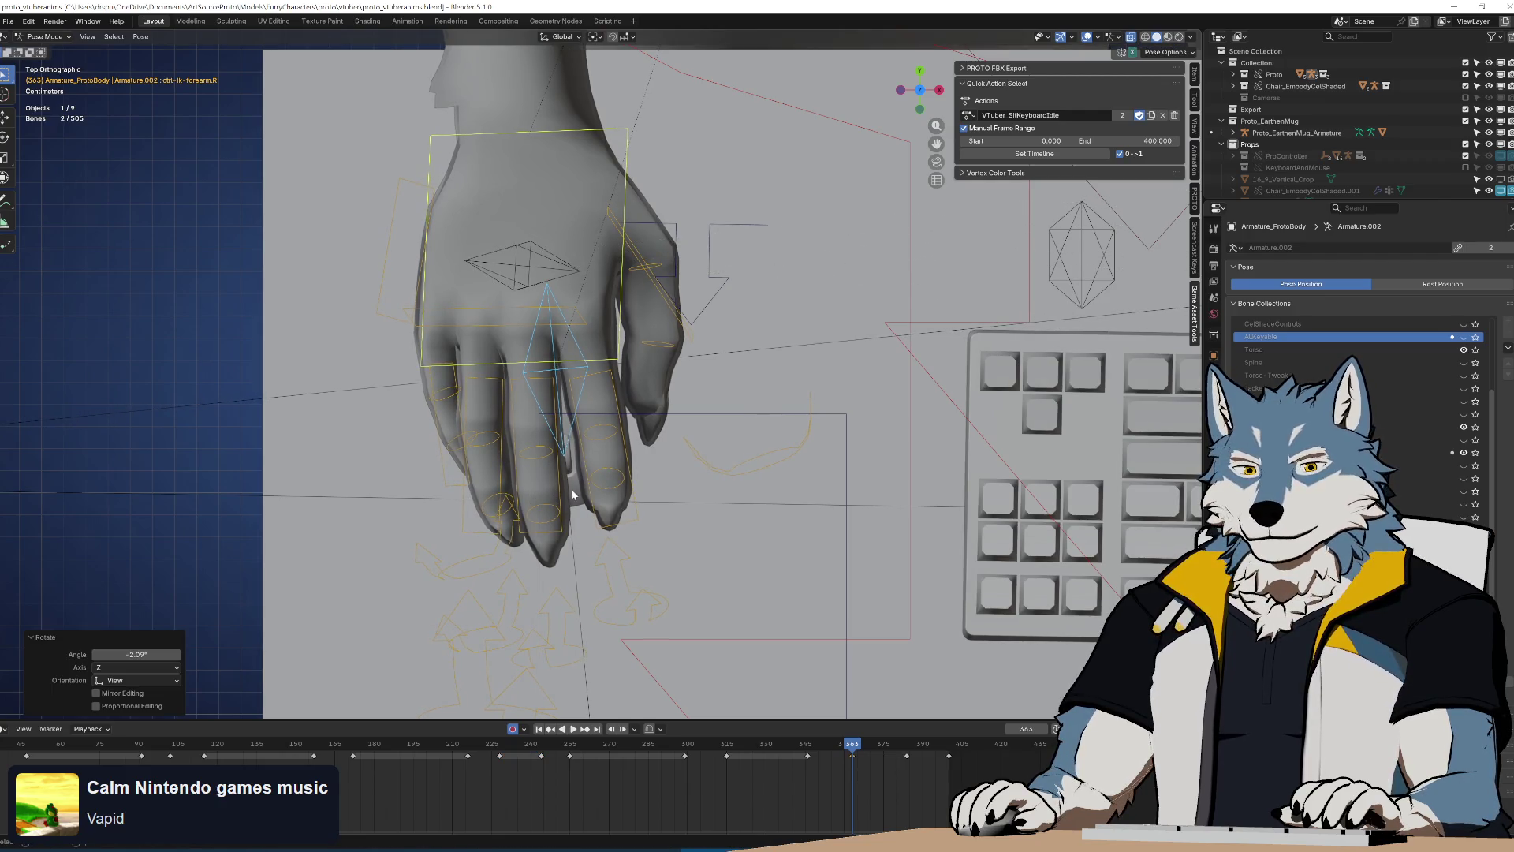
Move the frame-363 hand key to frame 384 and check the timing
{"action": "left_click_drag", "start_coordinate": [834, 783], "coordinate": [868, 759]}
{"action": "key", "text": "g"}
{"action": "left_click", "coordinate": [925, 792]}
{"action": "key", "text": "space"}
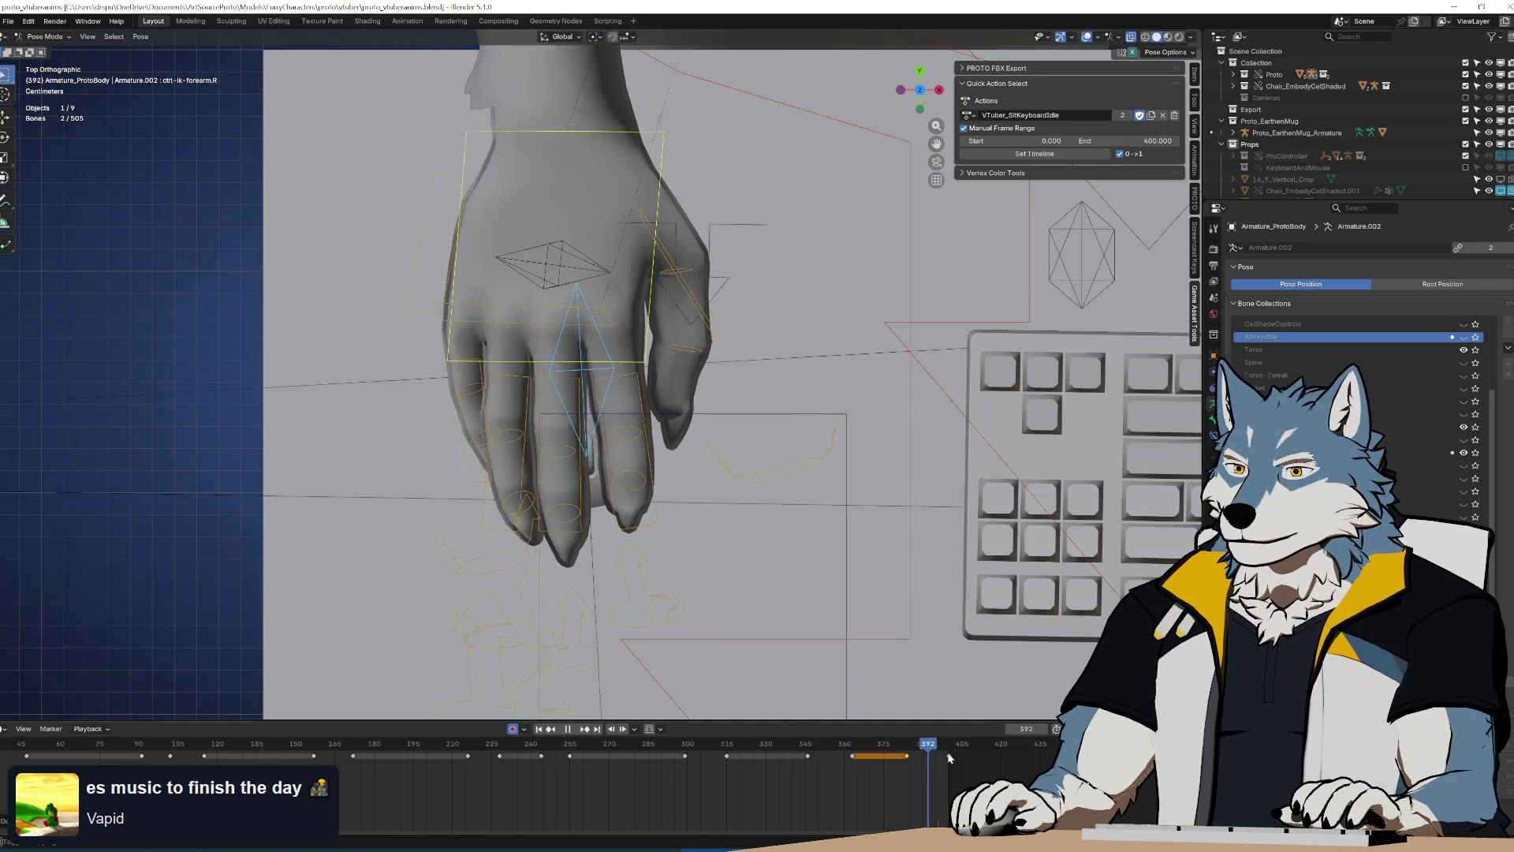
{"action": "mouse_move", "coordinate": [941, 757]}
{"action": "left_mouse_down"}
{"action": "mouse_move", "coordinate": [899, 759]}
{"action": "mouse_move", "coordinate": [970, 759]}
{"action": "mouse_move", "coordinate": [909, 760]}
{"action": "left_mouse_up"}
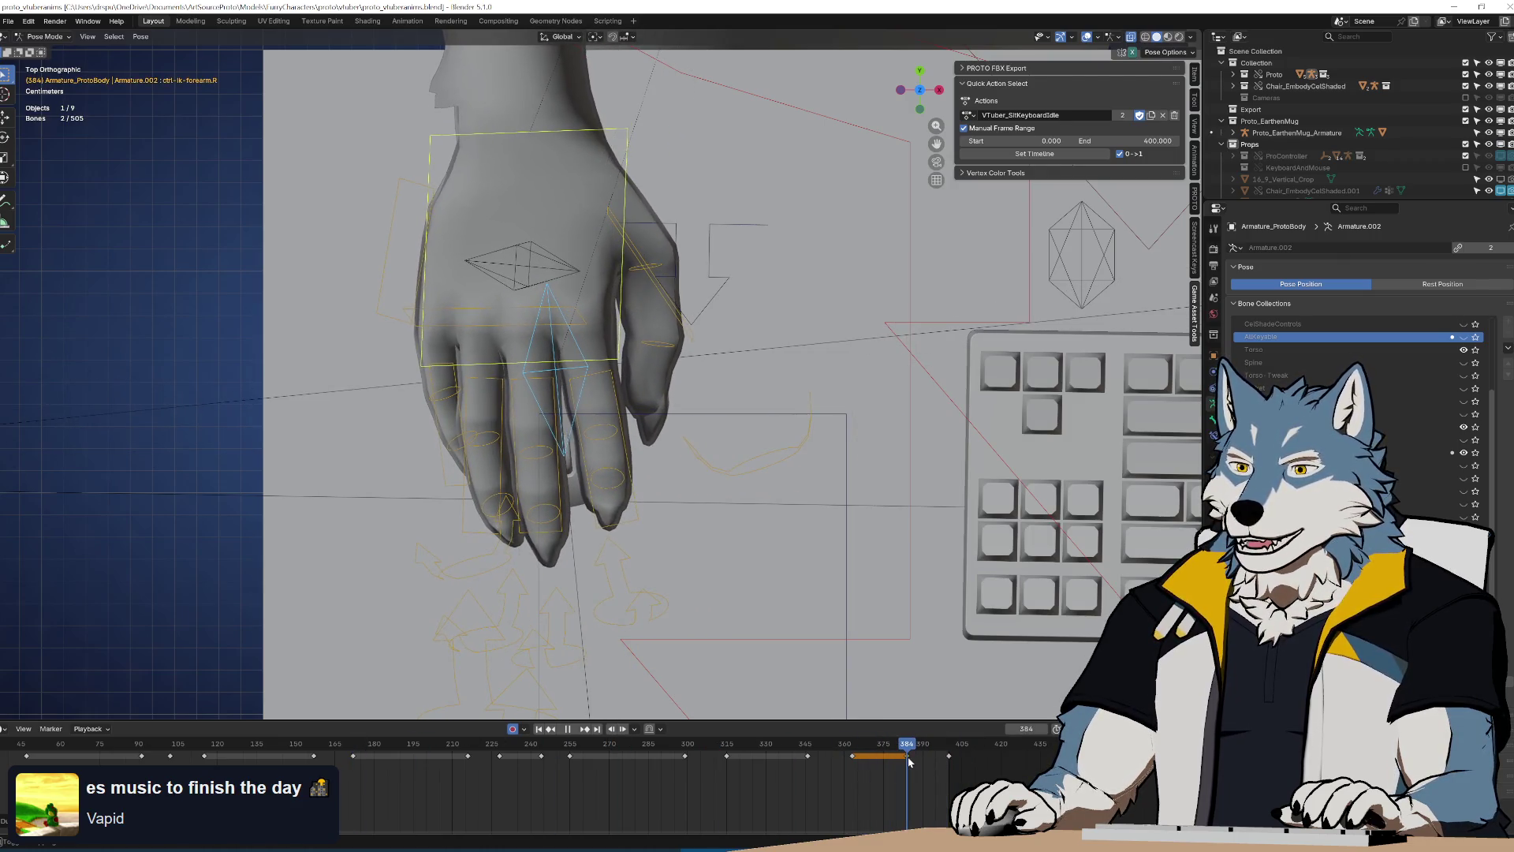
{"action": "key", "text": "Escape"}
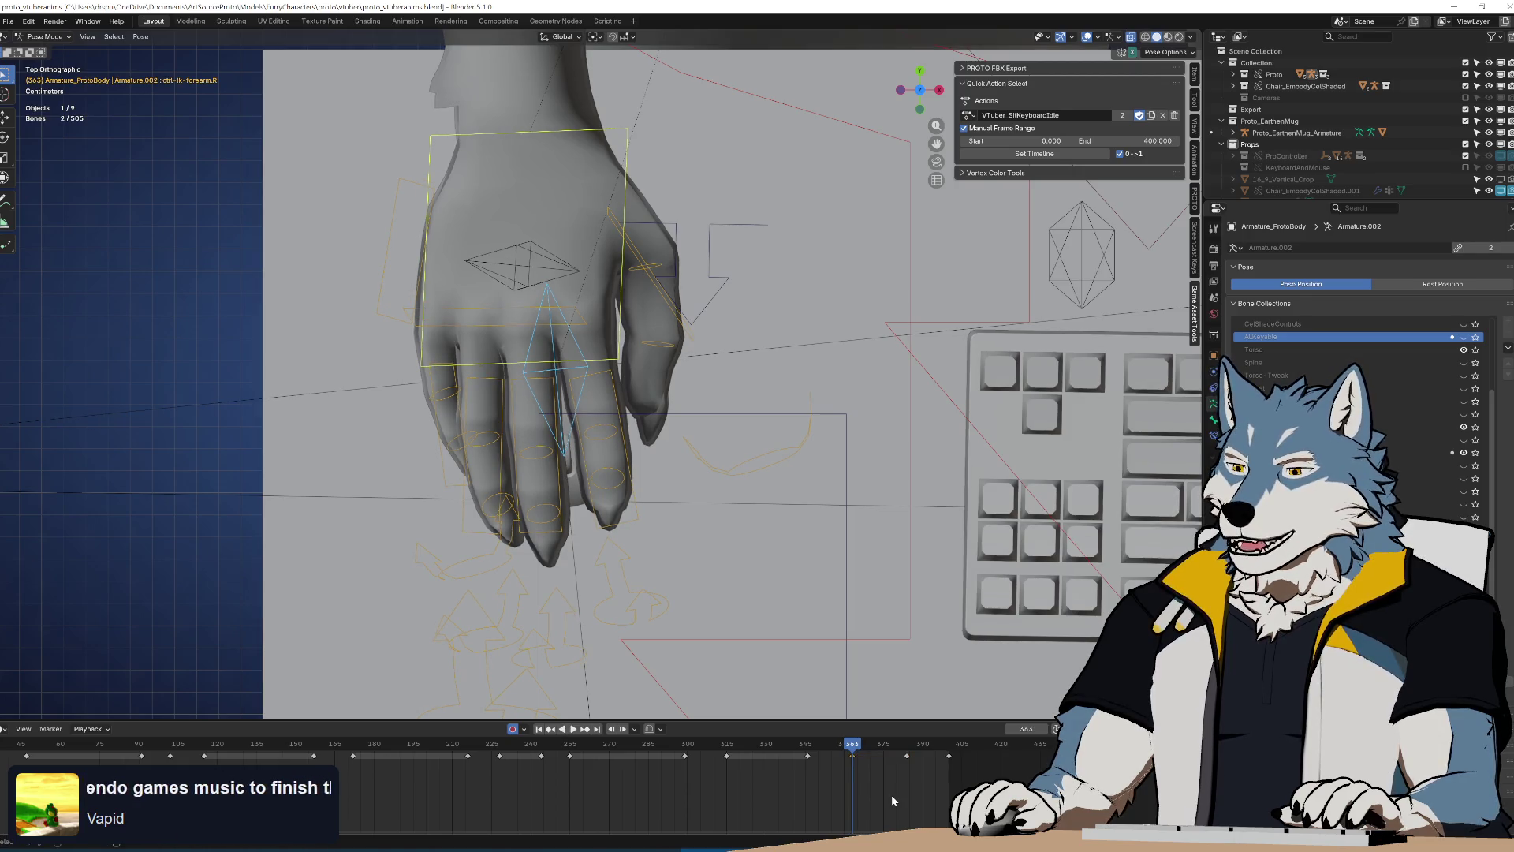
Play from frame 357 and orbit to a perspective view of the desk scene
{"action": "left_click", "coordinate": [844, 757]}
{"action": "key", "text": "space"}
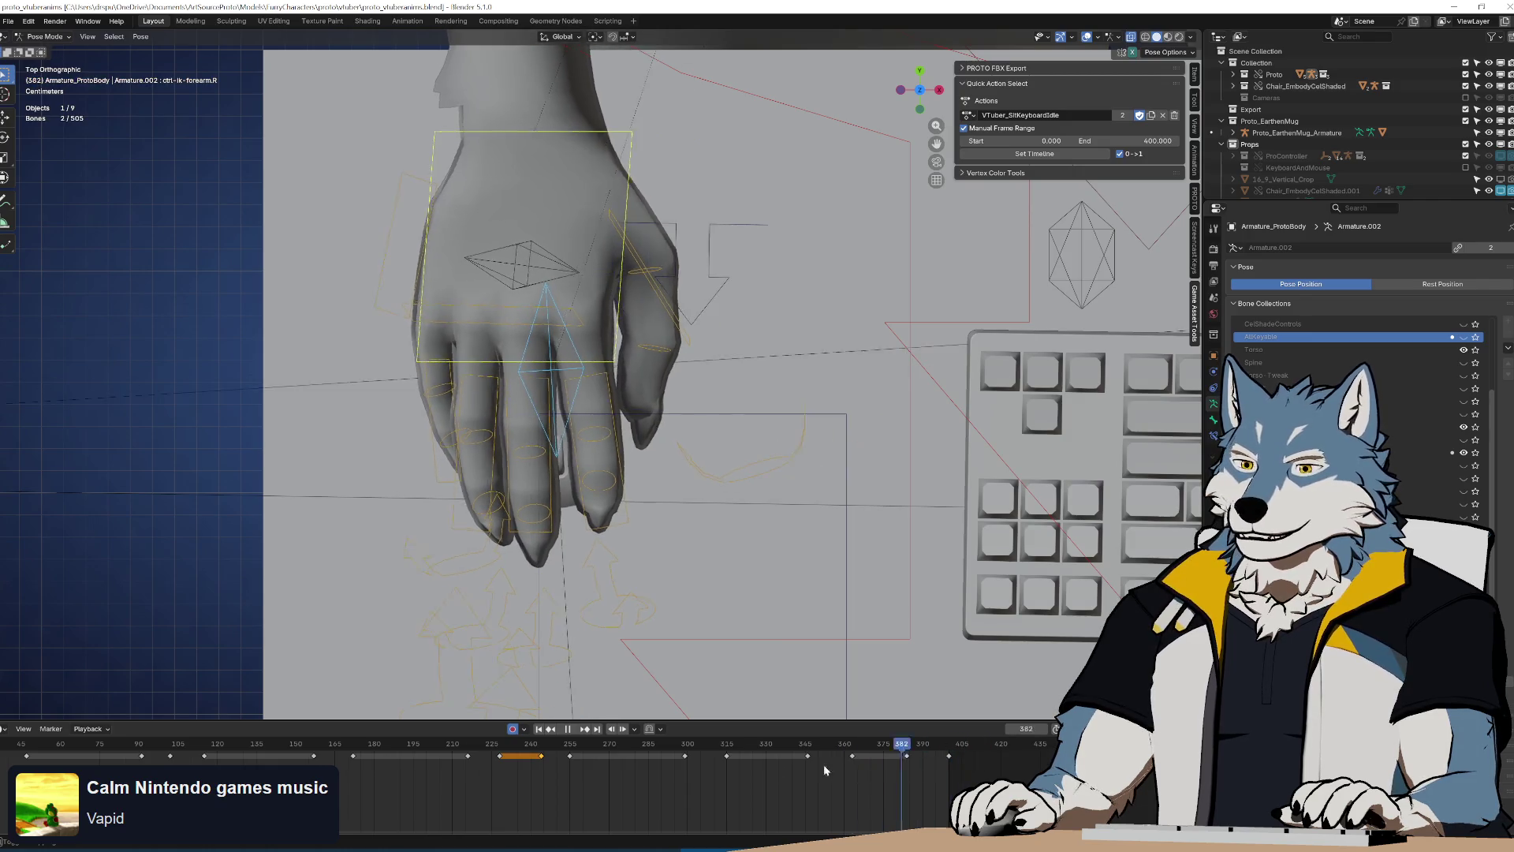
{"action": "scroll", "coordinate": [873, 549], "scroll_direction": "down", "scroll_amount": 5}
{"action": "mouse_move", "coordinate": [873, 550]}
{"action": "middle_mouse_down"}
{"action": "mouse_move", "coordinate": [788, 434]}
{"action": "mouse_move", "coordinate": [744, 333]}
{"action": "middle_mouse_up"}
{"action": "scroll", "coordinate": [745, 333], "scroll_direction": "up", "scroll_amount": 3}
{"action": "key", "text": "space"}
Preview the loop from side-on and frontal views, then save proto_vtuberanims.blend
{"action": "mouse_move", "coordinate": [841, 412]}
{"action": "middle_mouse_down"}
{"action": "mouse_move", "coordinate": [733, 442]}
{"action": "mouse_move", "coordinate": [769, 435]}
{"action": "middle_mouse_up"}
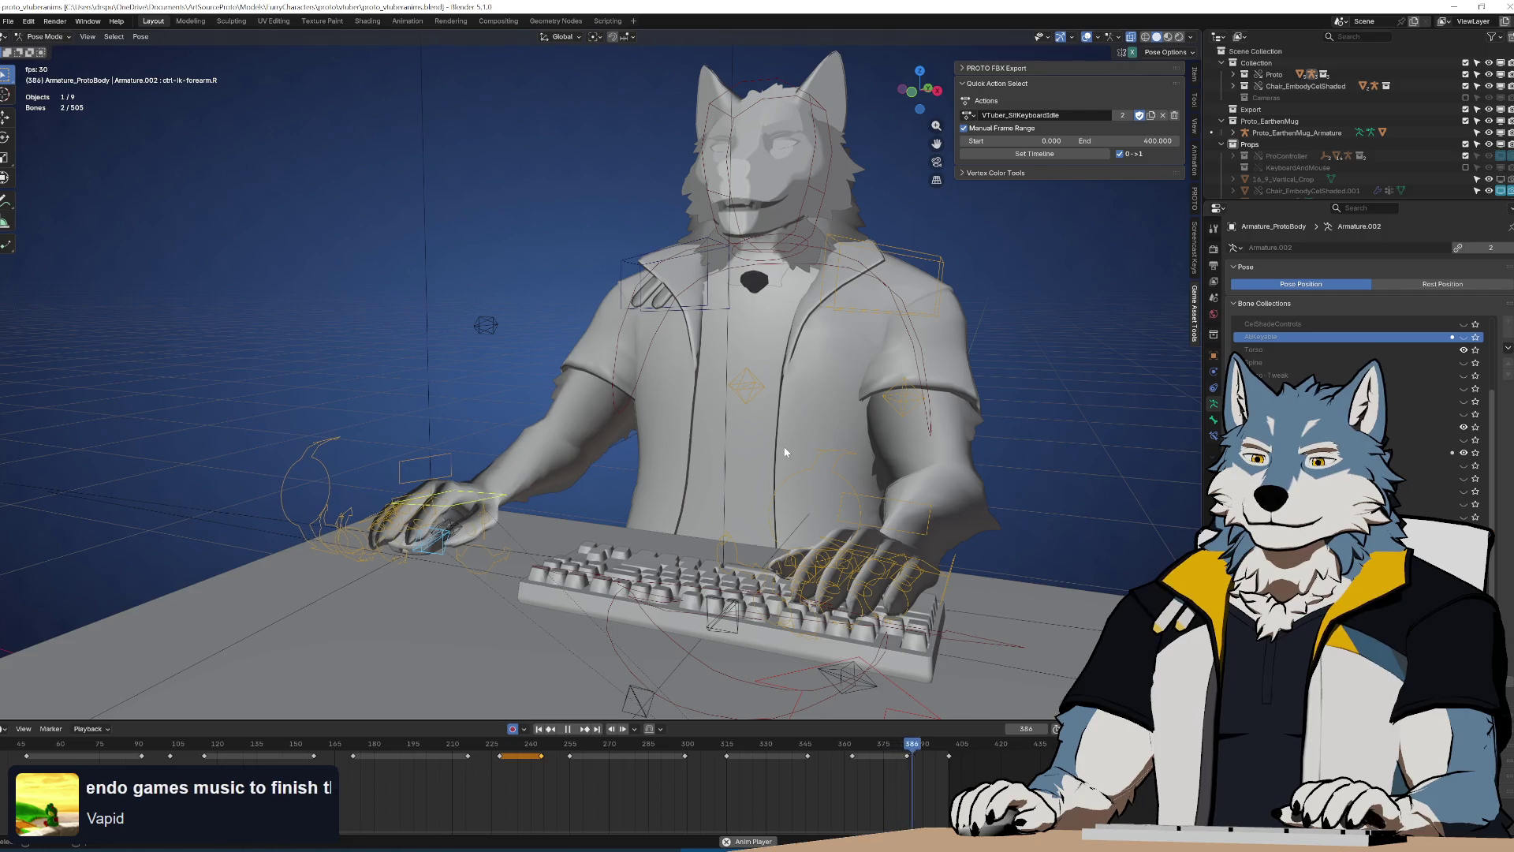
{"action": "key", "text": "space"}
{"action": "scroll", "coordinate": [784, 447], "scroll_direction": "down", "scroll_amount": 5}
{"action": "scroll", "coordinate": [784, 447], "scroll_direction": "up", "scroll_amount": 5}
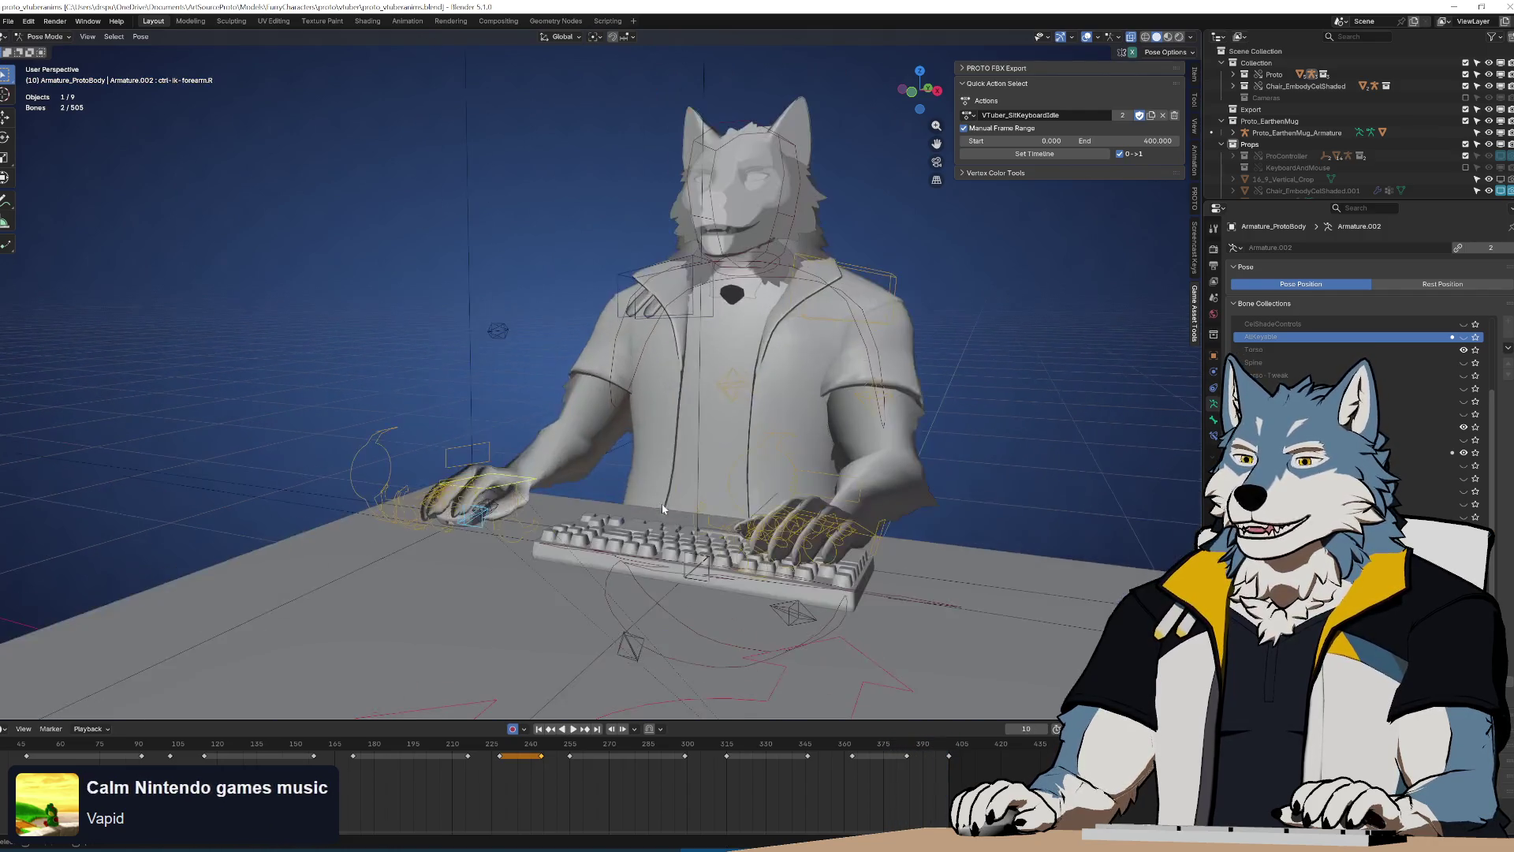
{"action": "middle_click_drag", "start_coordinate": [784, 447], "coordinate": [679, 480]}
{"action": "key", "text": "ctrl+s"}
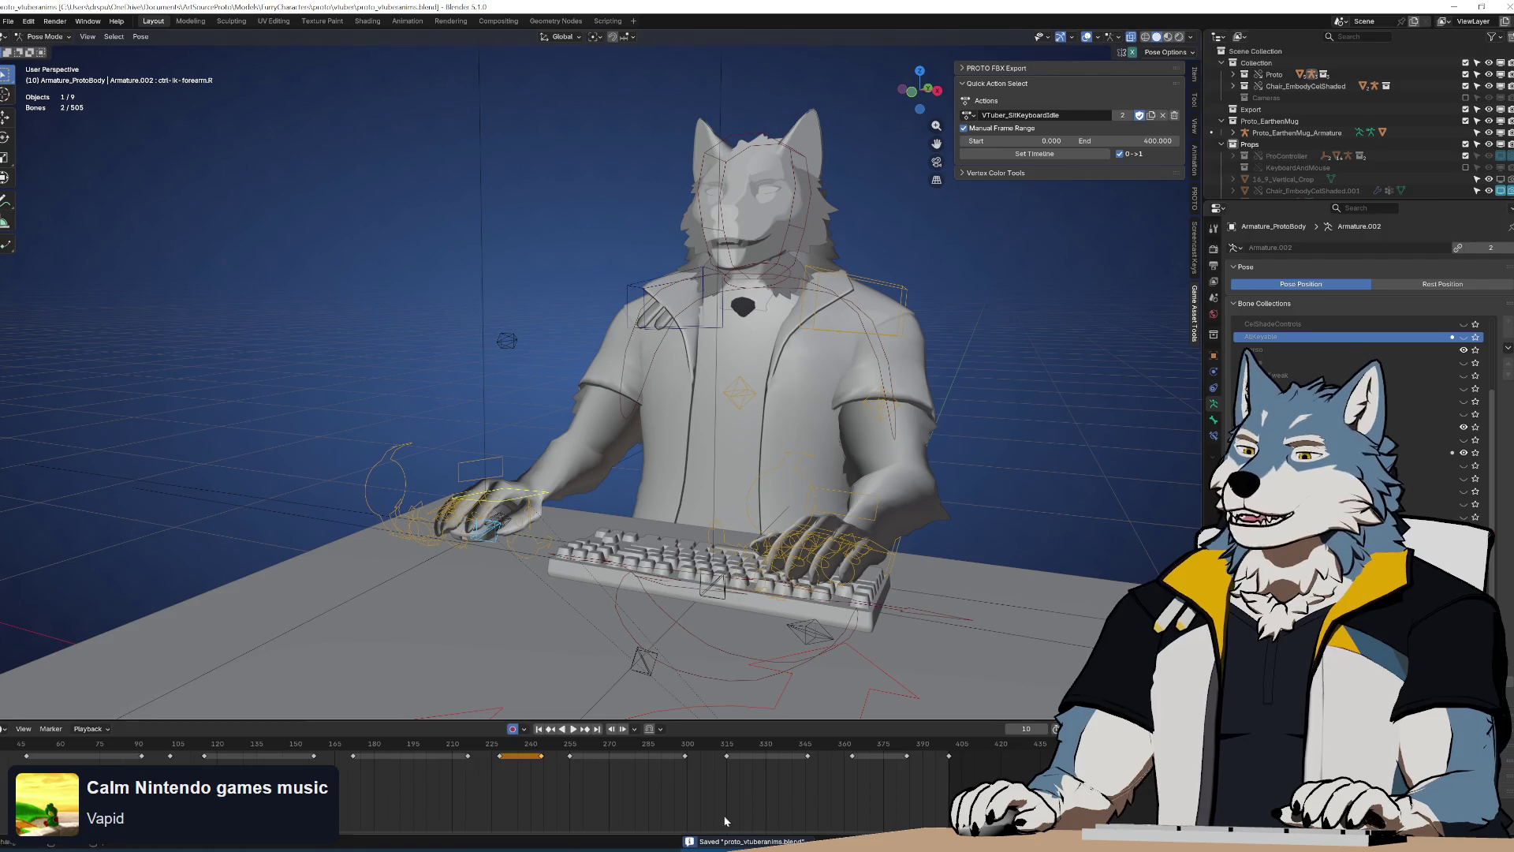
{"action": "scroll", "coordinate": [660, 779], "scroll_direction": "down", "scroll_amount": 2}
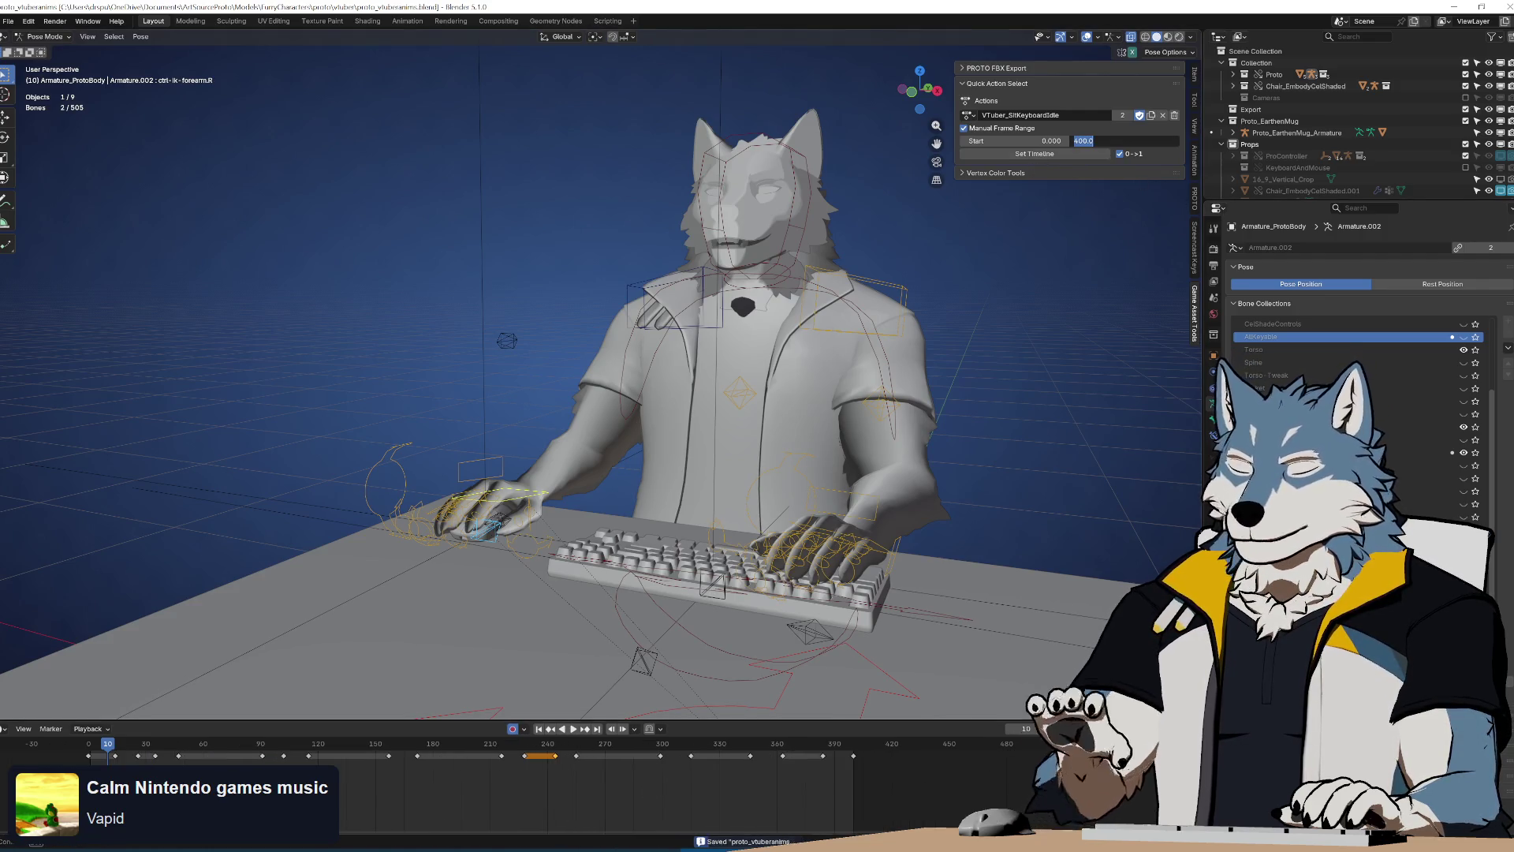
Set the action end frame to 600 and slide all keyframes later
{"action": "type", "text": "60"}
{"action": "key", "text": "Return"}
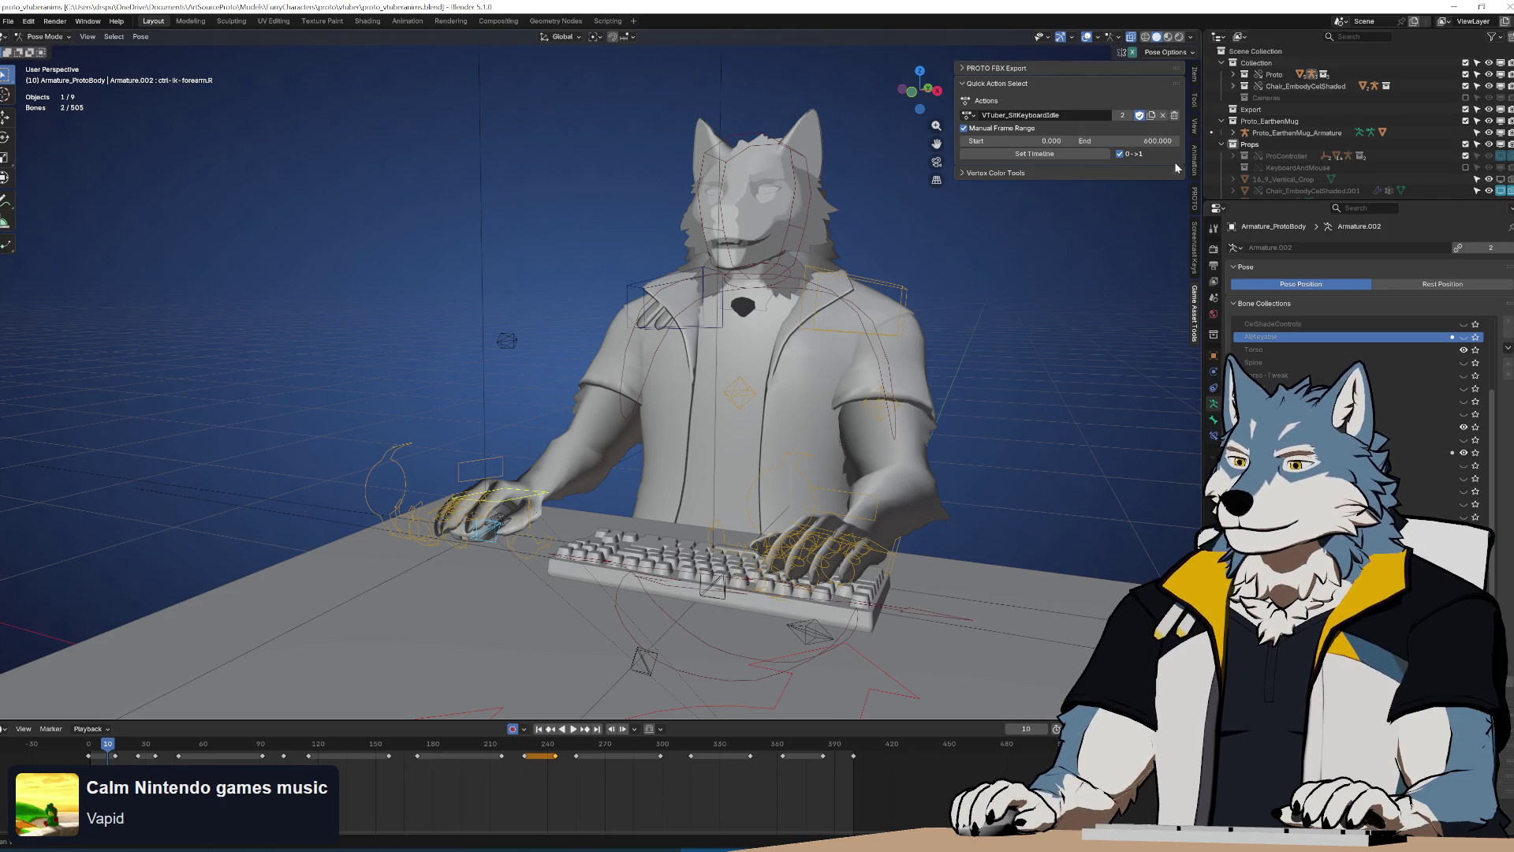
{"action": "scroll", "coordinate": [674, 793], "scroll_direction": "down", "scroll_amount": 3}
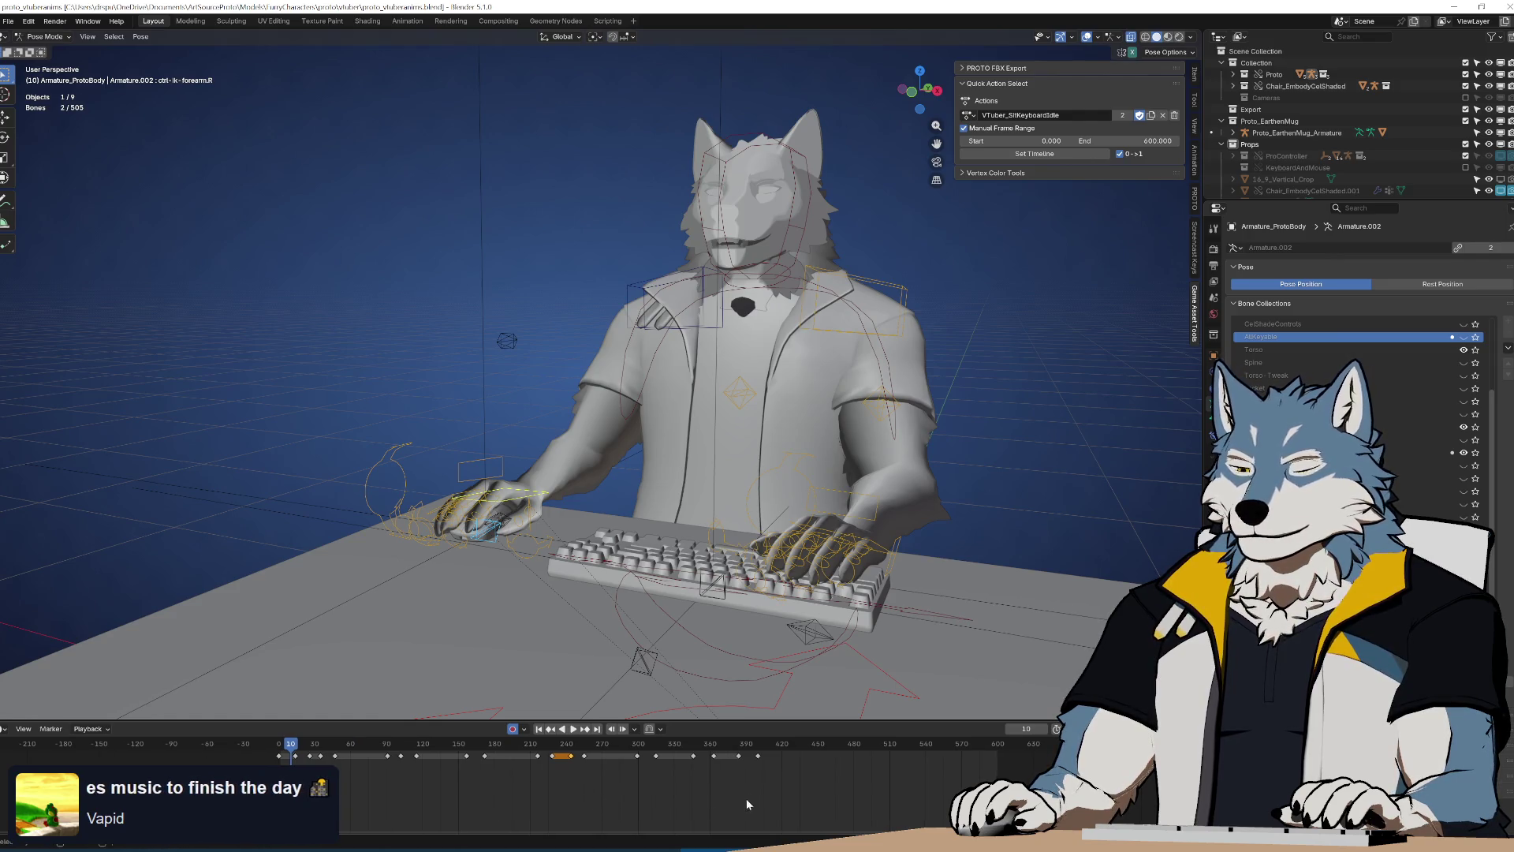
{"action": "left_click", "coordinate": [751, 770]}
{"action": "key", "text": "a"}
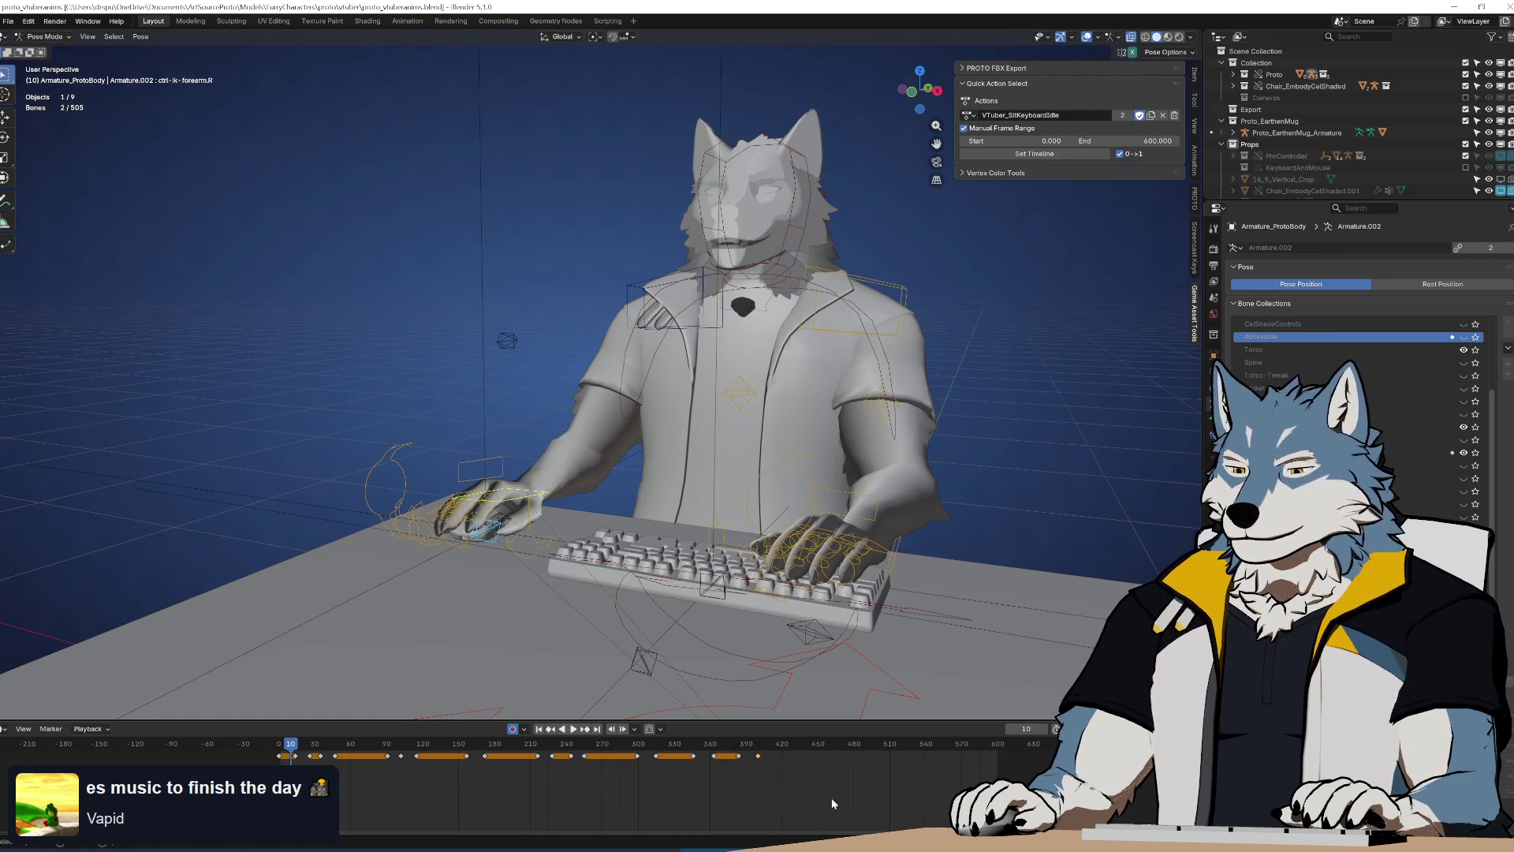
{"action": "key", "text": "g"}
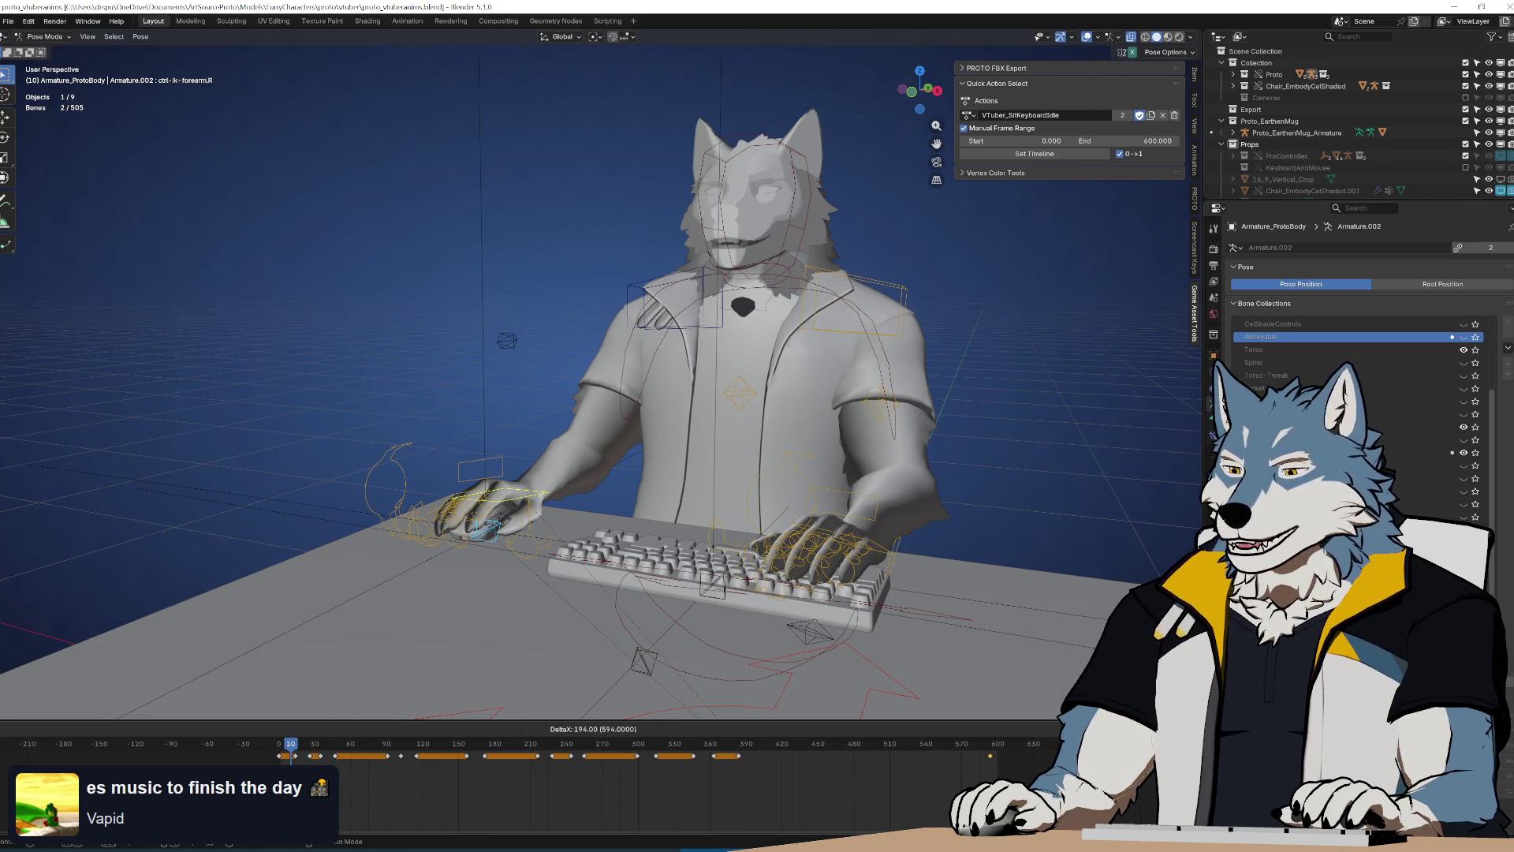
{"action": "left_click", "coordinate": [802, 793]}
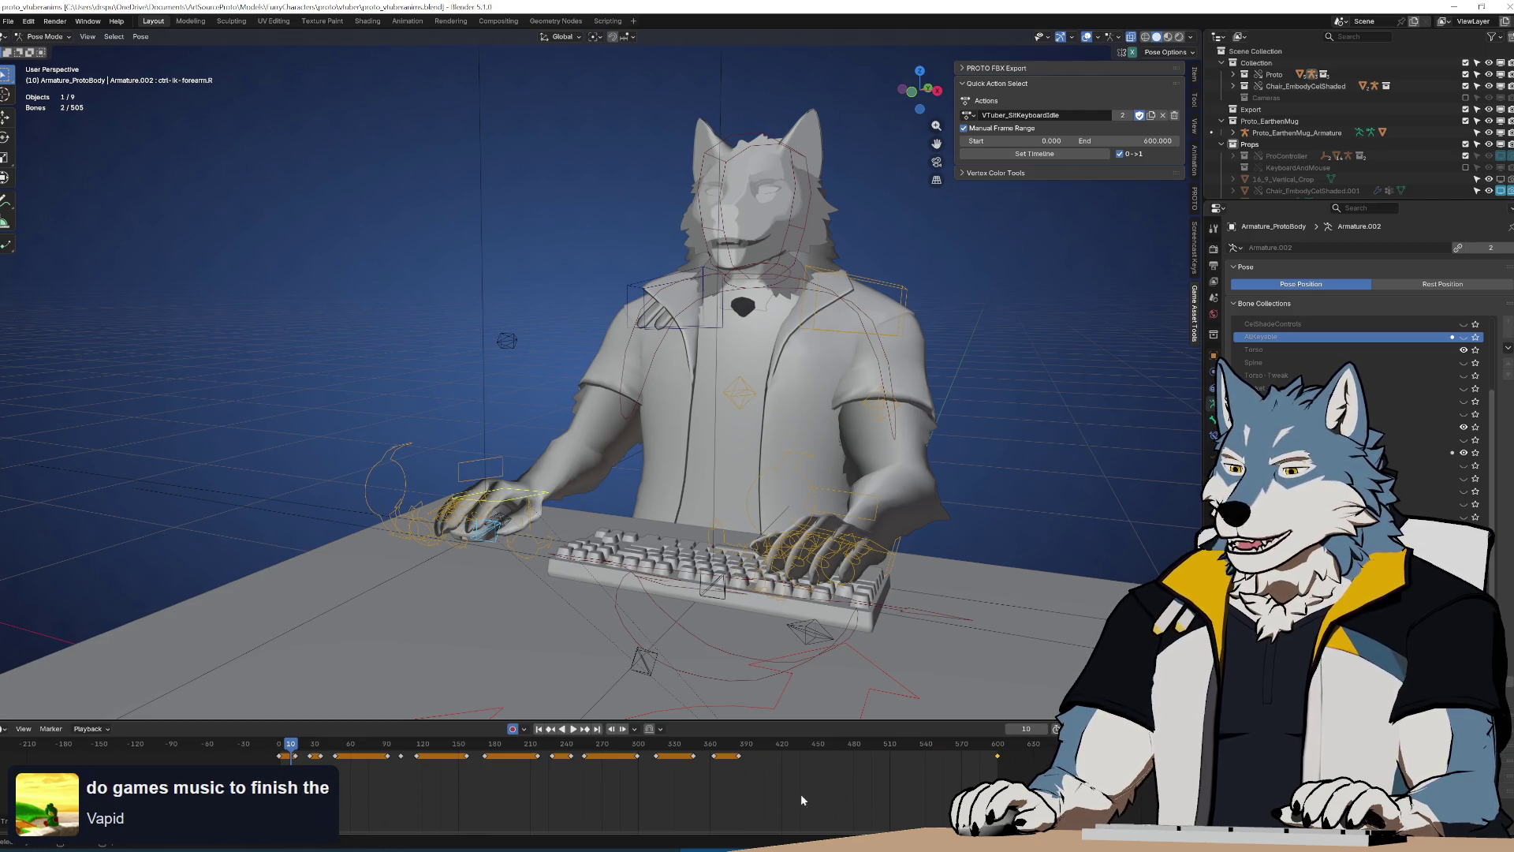
Move the last keyframe to about frame 582 and shift two keyframe pairs later
{"action": "left_click", "coordinate": [739, 755]}
{"action": "key", "text": "g"}
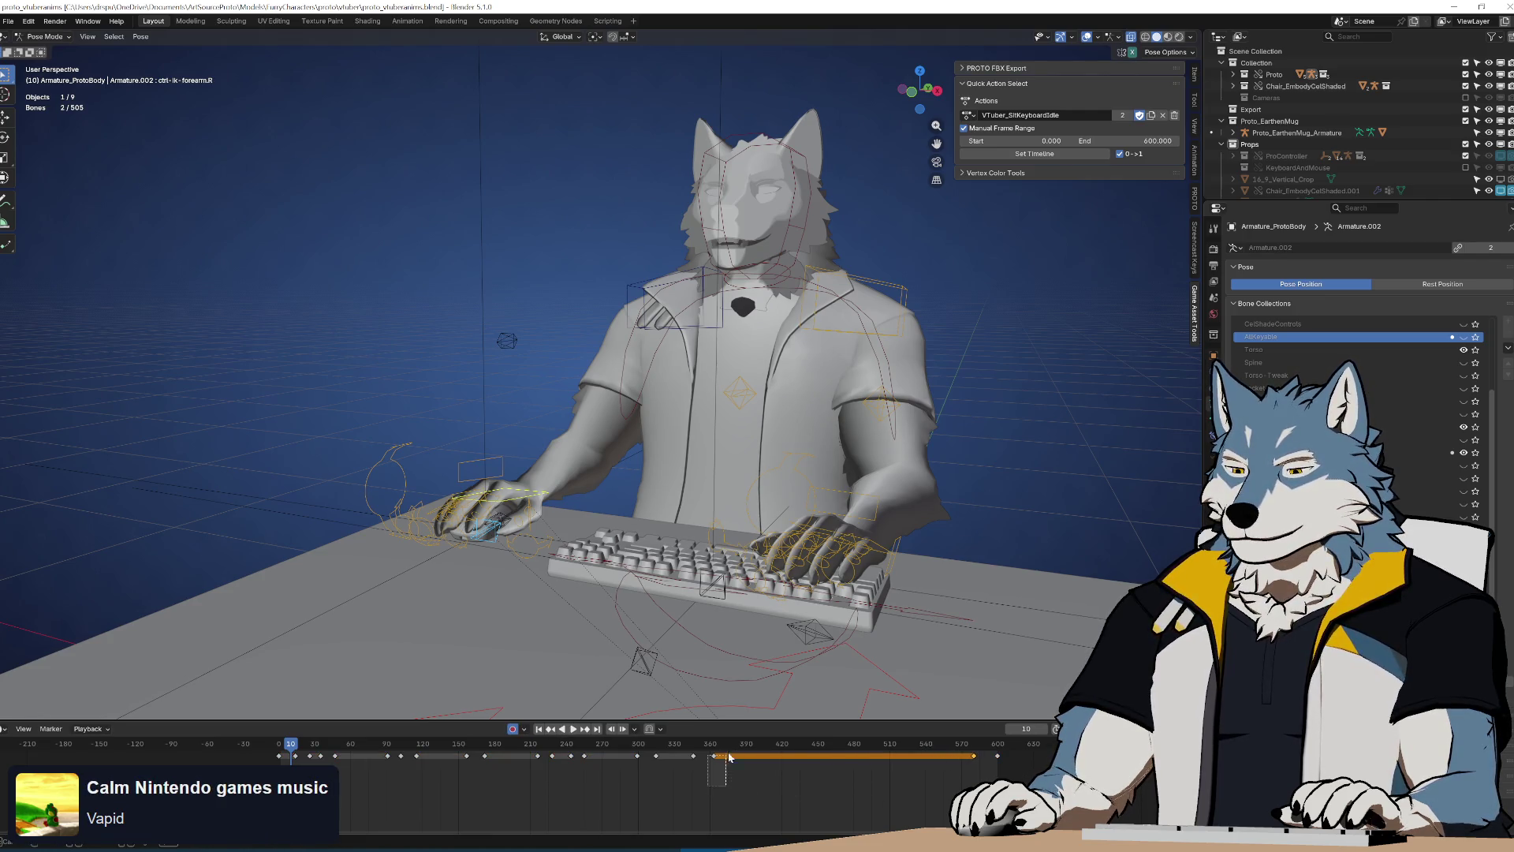
{"action": "left_click_drag", "start_coordinate": [747, 748], "coordinate": [747, 750]}
{"action": "key", "text": "g"}
{"action": "left_click_drag", "start_coordinate": [611, 784], "coordinate": [691, 747]}
{"action": "key", "text": "g"}
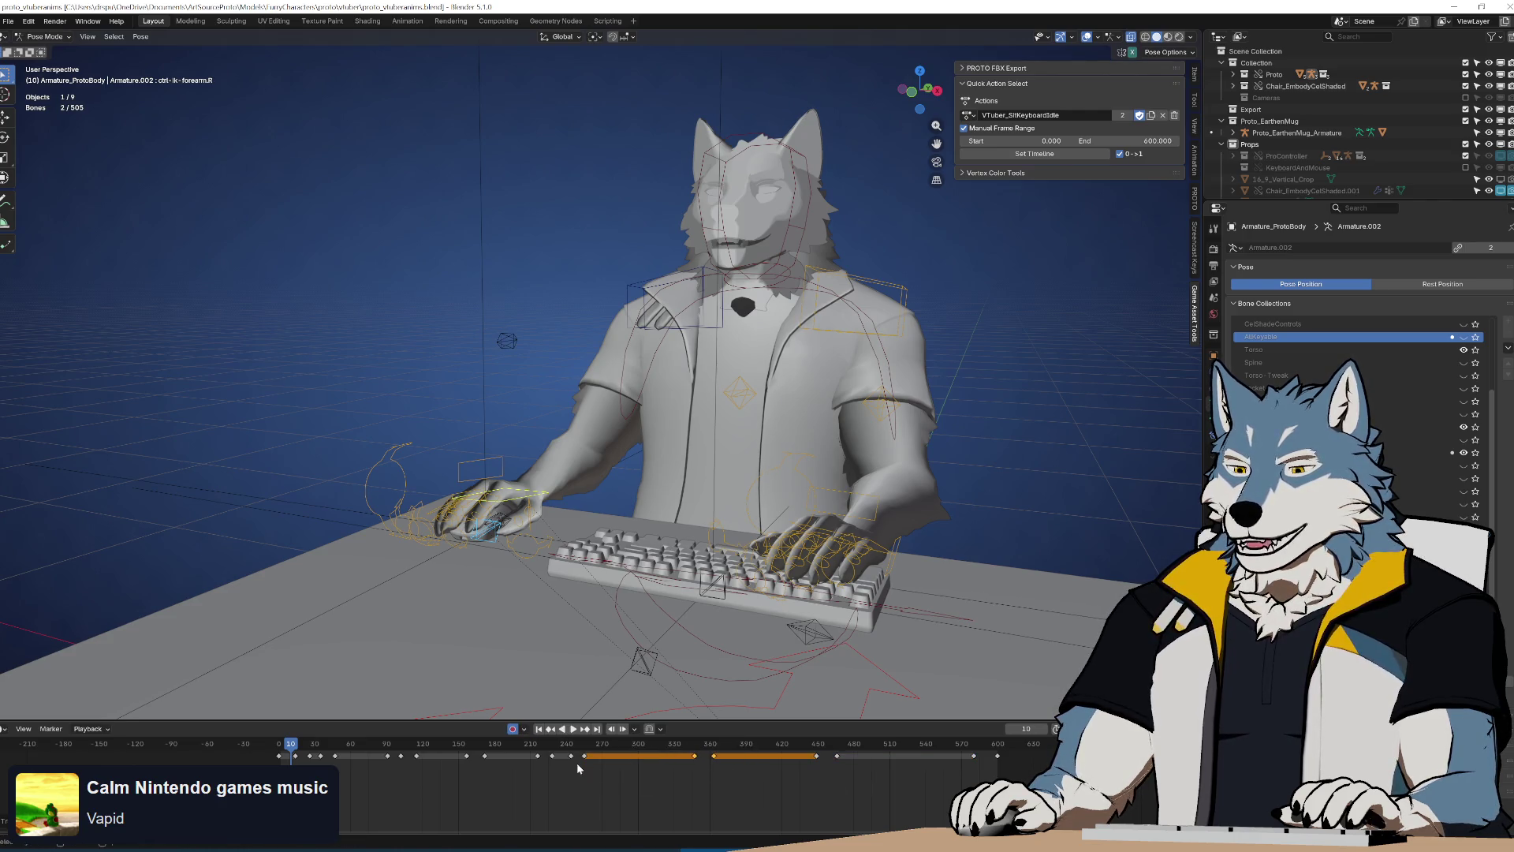
{"action": "key", "text": "g"}
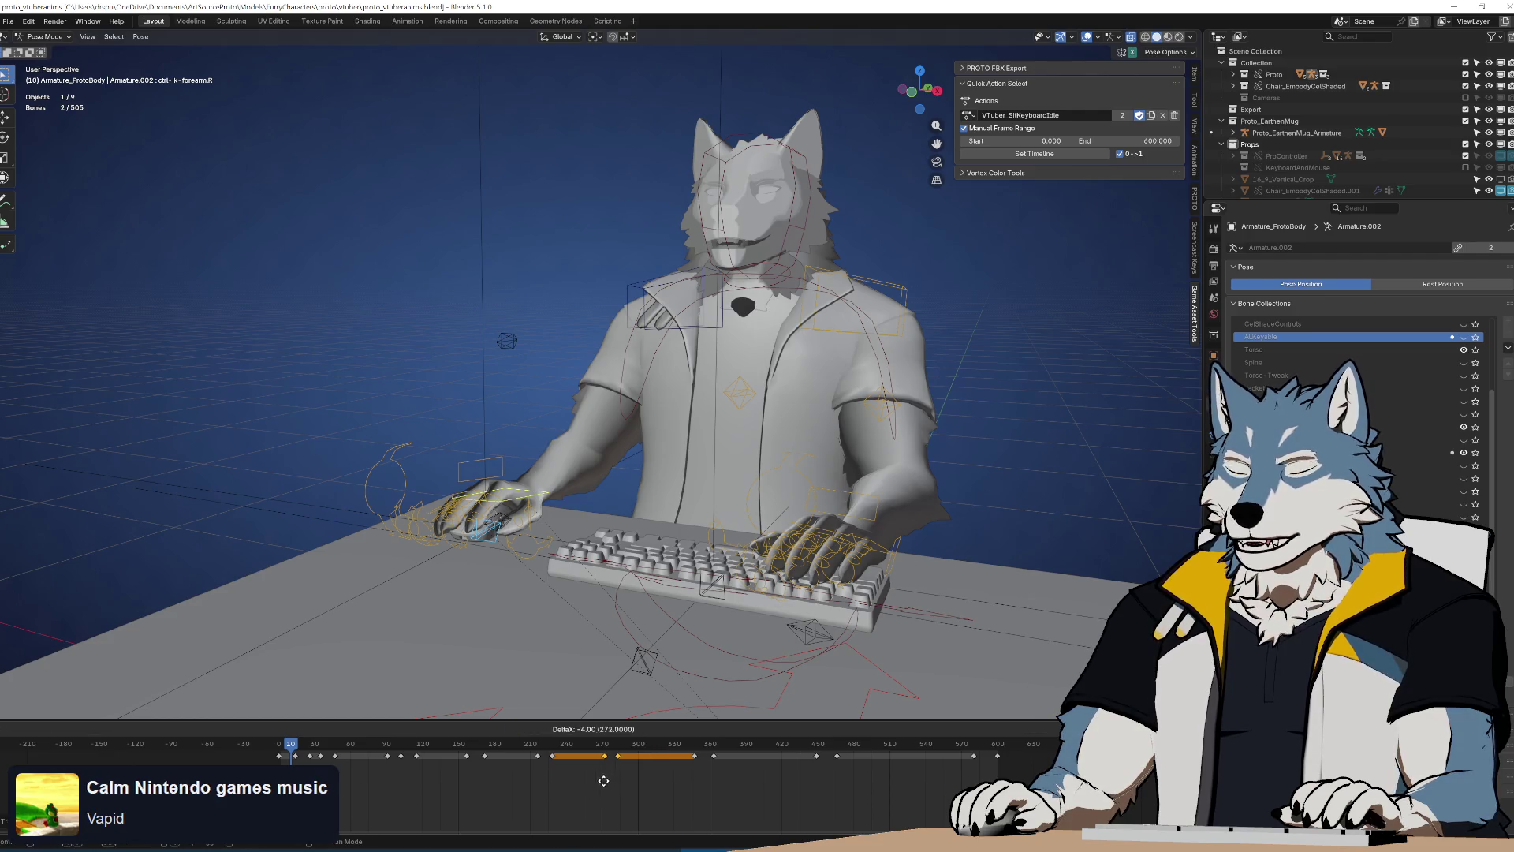
{"action": "left_click", "coordinate": [594, 788]}
Reposition the next keyframe group and select the range of later keyframes
{"action": "left_click_drag", "start_coordinate": [573, 787], "coordinate": [485, 750]}
{"action": "key", "text": "g"}
{"action": "left_click", "coordinate": [570, 763]}
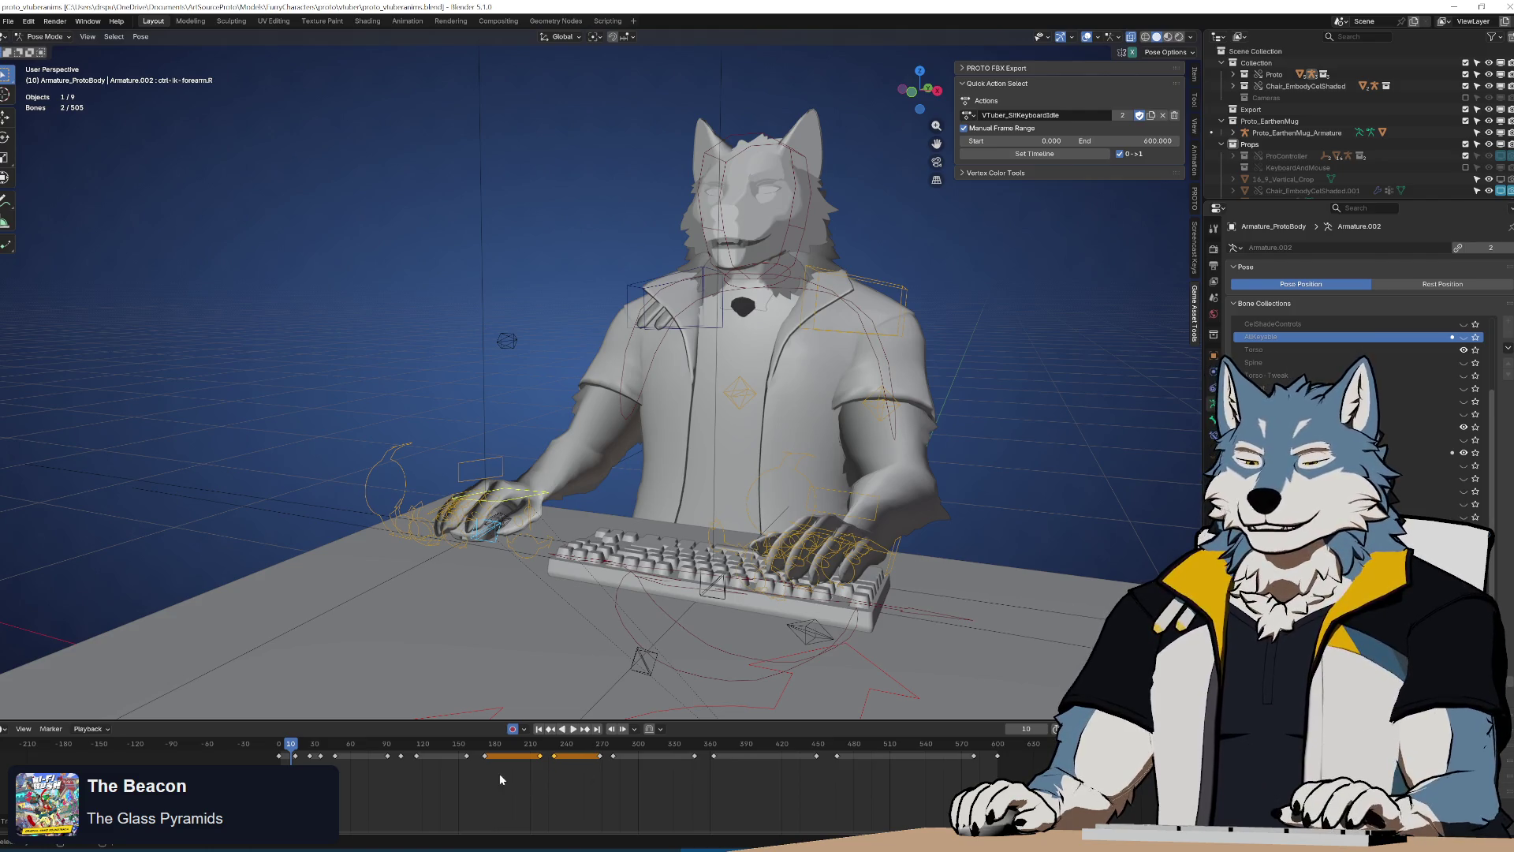
{"action": "left_click_drag", "start_coordinate": [568, 755], "coordinate": [574, 766]}
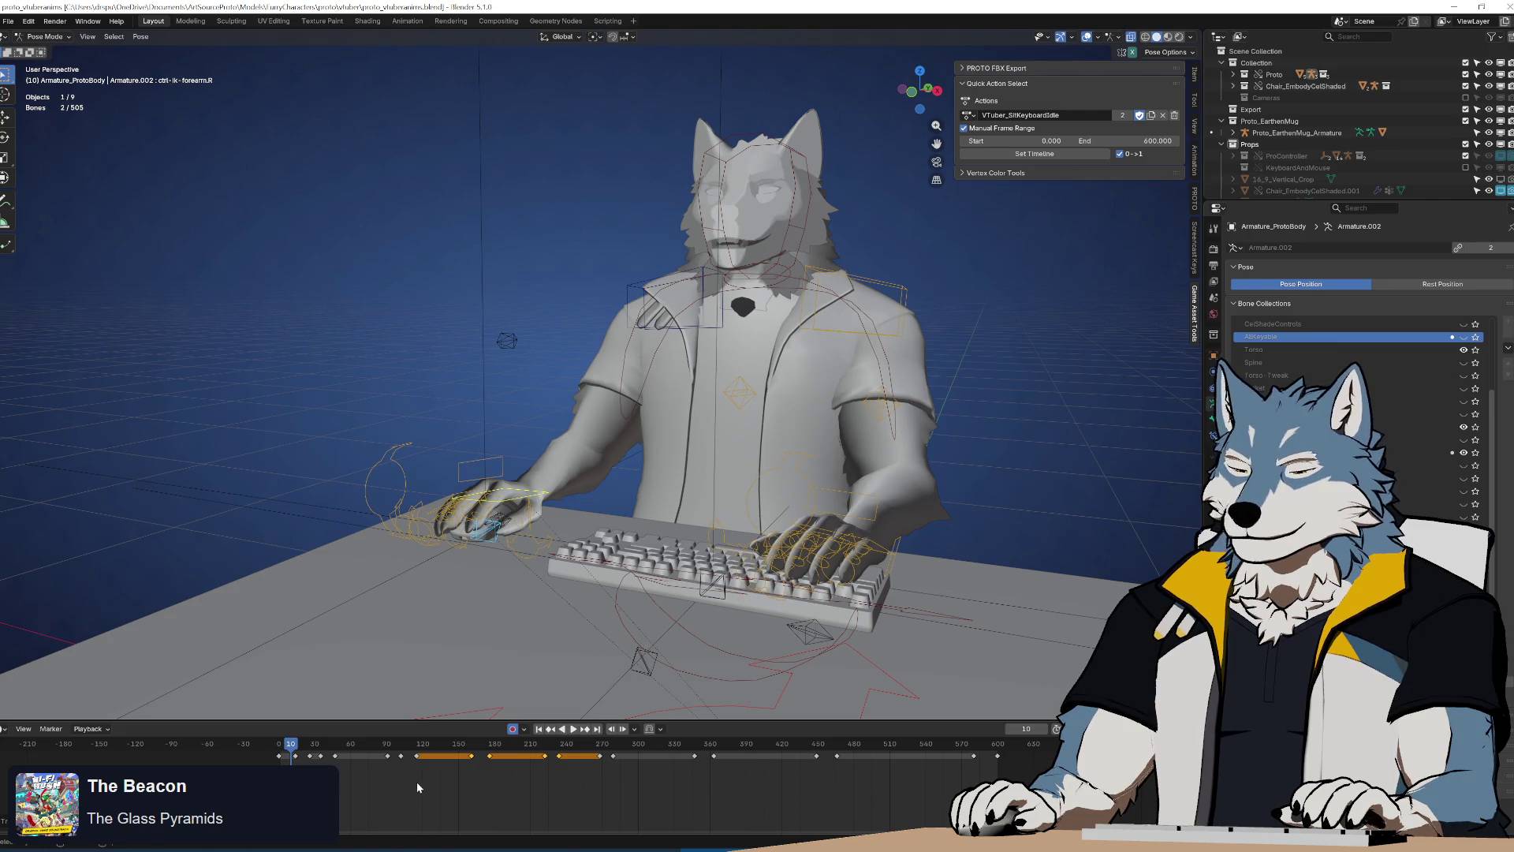
{"action": "mouse_move", "coordinate": [378, 791]}
{"action": "left_mouse_down"}
{"action": "mouse_move", "coordinate": [686, 781]}
{"action": "mouse_move", "coordinate": [873, 749]}
{"action": "left_mouse_up"}
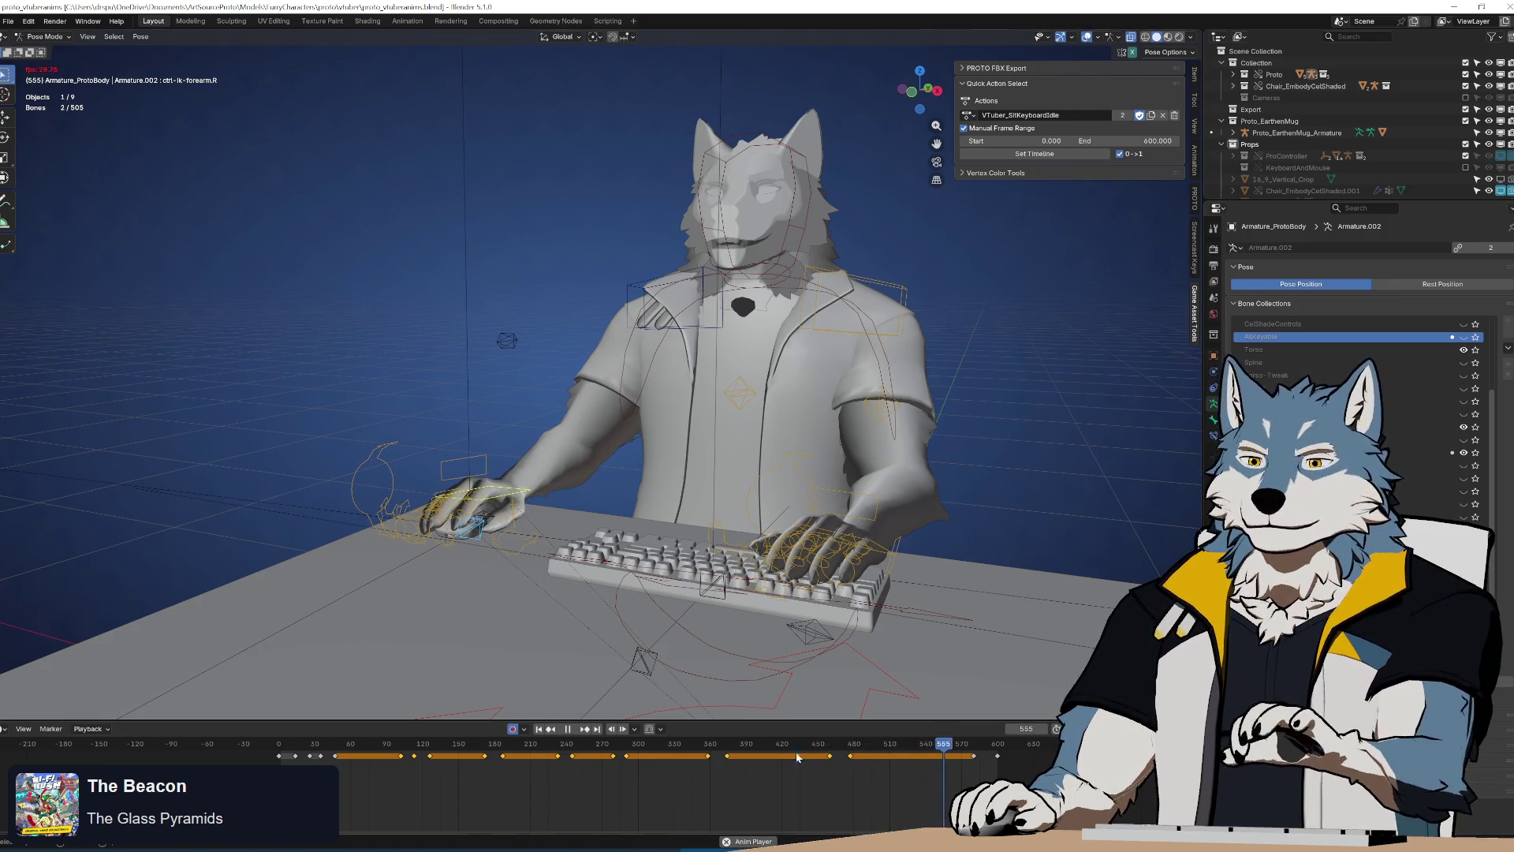
Shift the selected hand keyframes 15 frames later and deselect the last group
{"action": "key", "text": "Escape"}
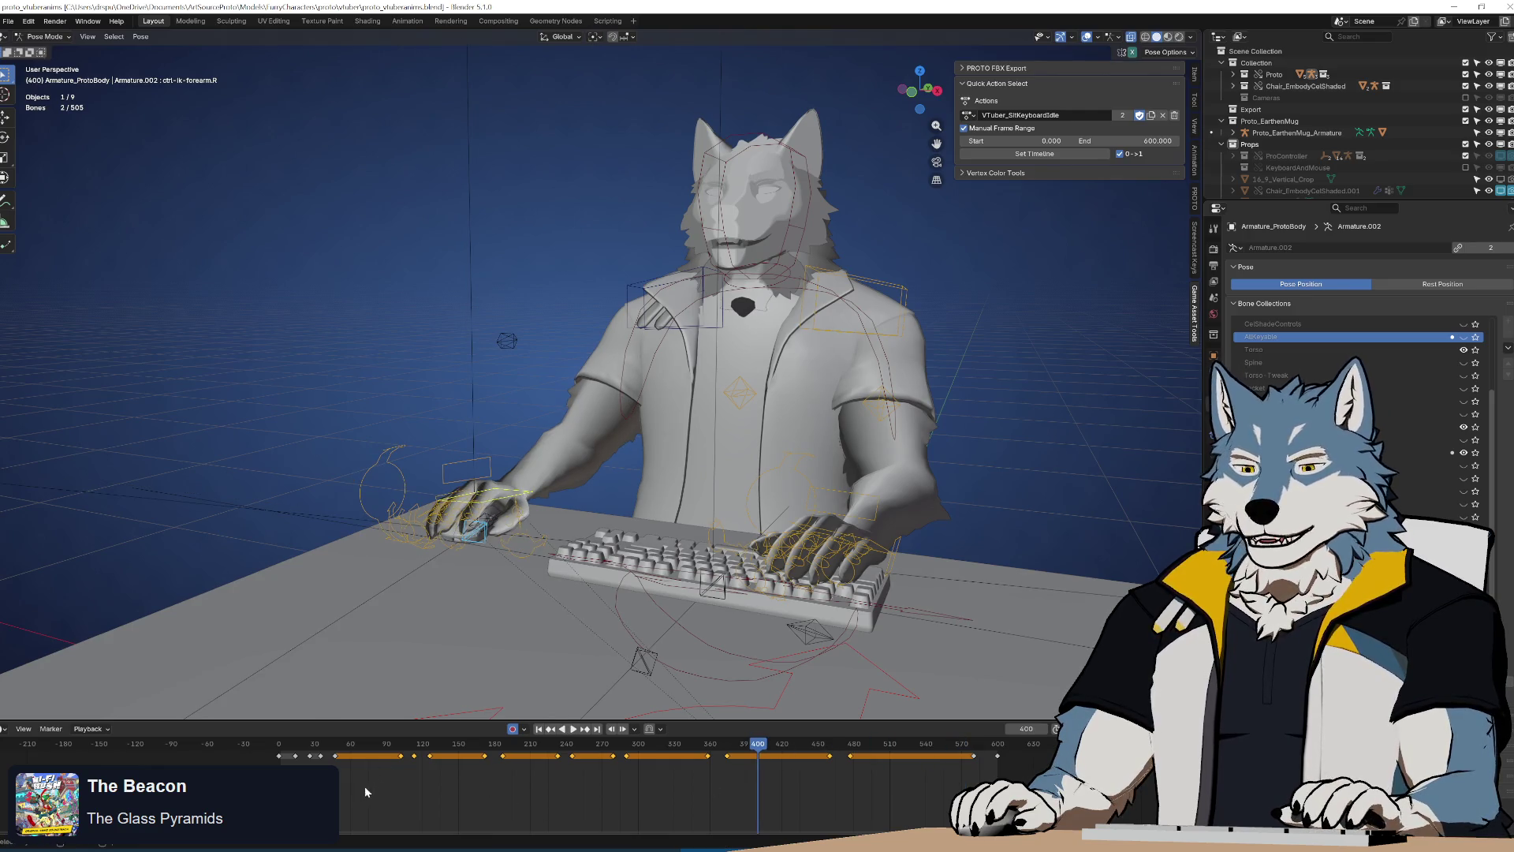
{"action": "key", "text": "g"}
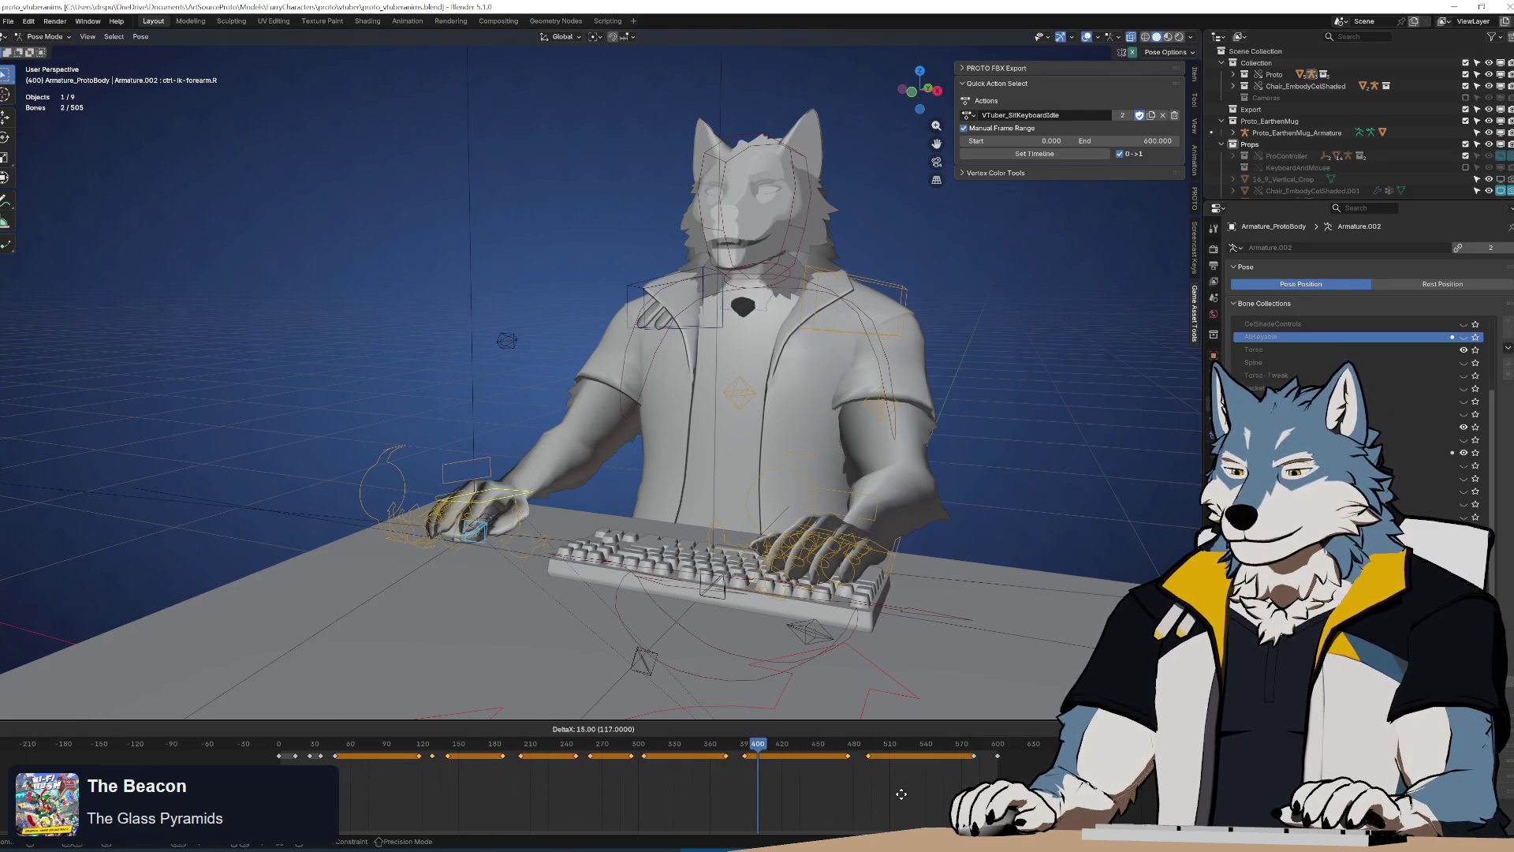
{"action": "left_click", "coordinate": [900, 794]}
{"action": "mouse_move", "coordinate": [452, 806]}
{"action": "left_mouse_down"}
{"action": "mouse_move", "coordinate": [674, 773]}
{"action": "mouse_move", "coordinate": [787, 783]}
{"action": "mouse_move", "coordinate": [904, 756]}
{"action": "left_mouse_up"}
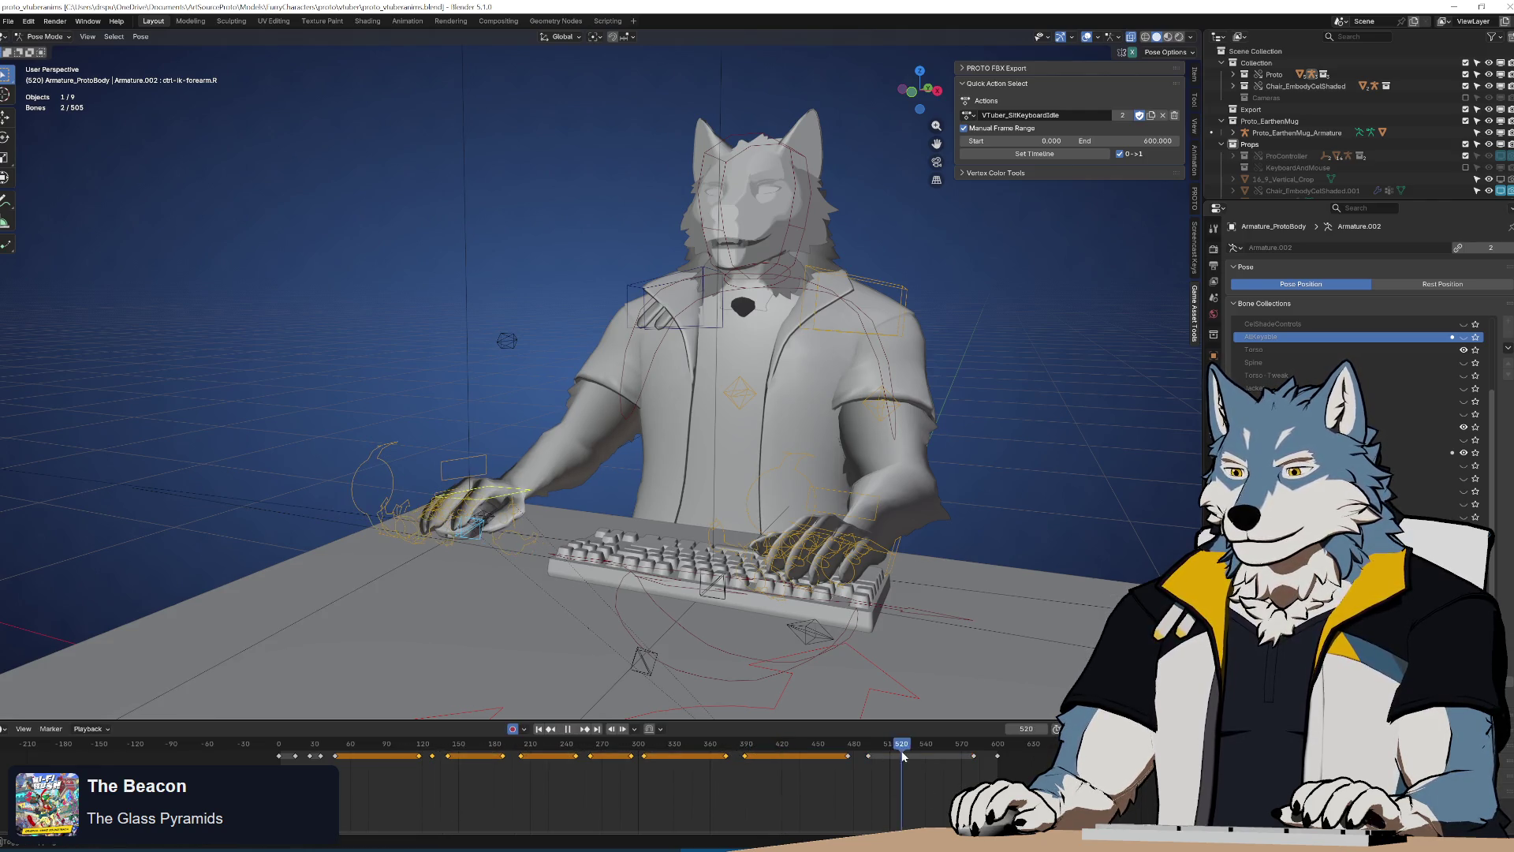
Play and scrub the revised loop, checking the right hand from directly above
{"action": "key", "text": "space"}
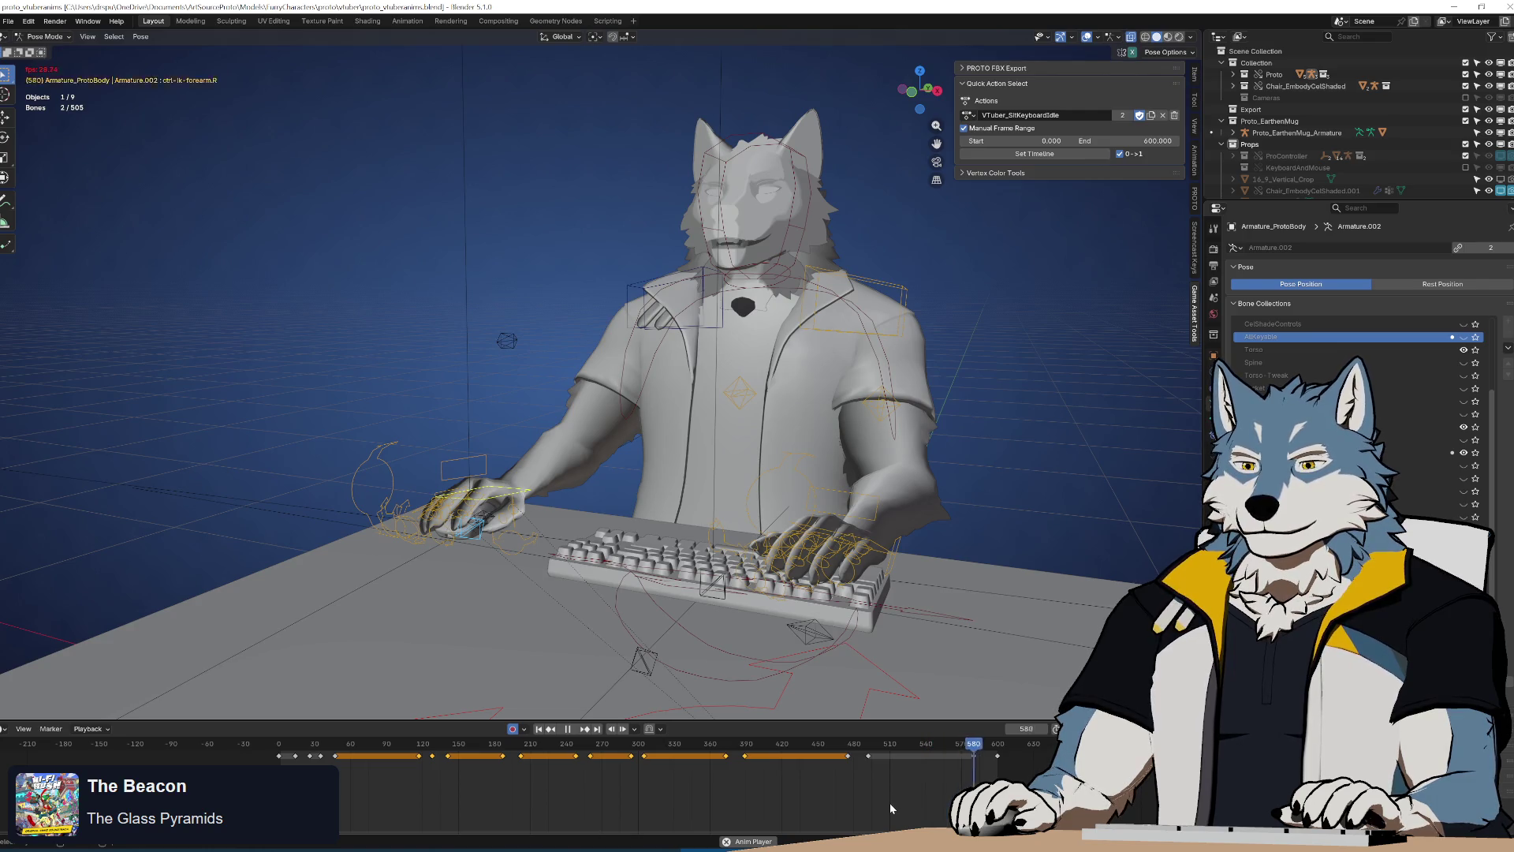
{"action": "key", "text": "space"}
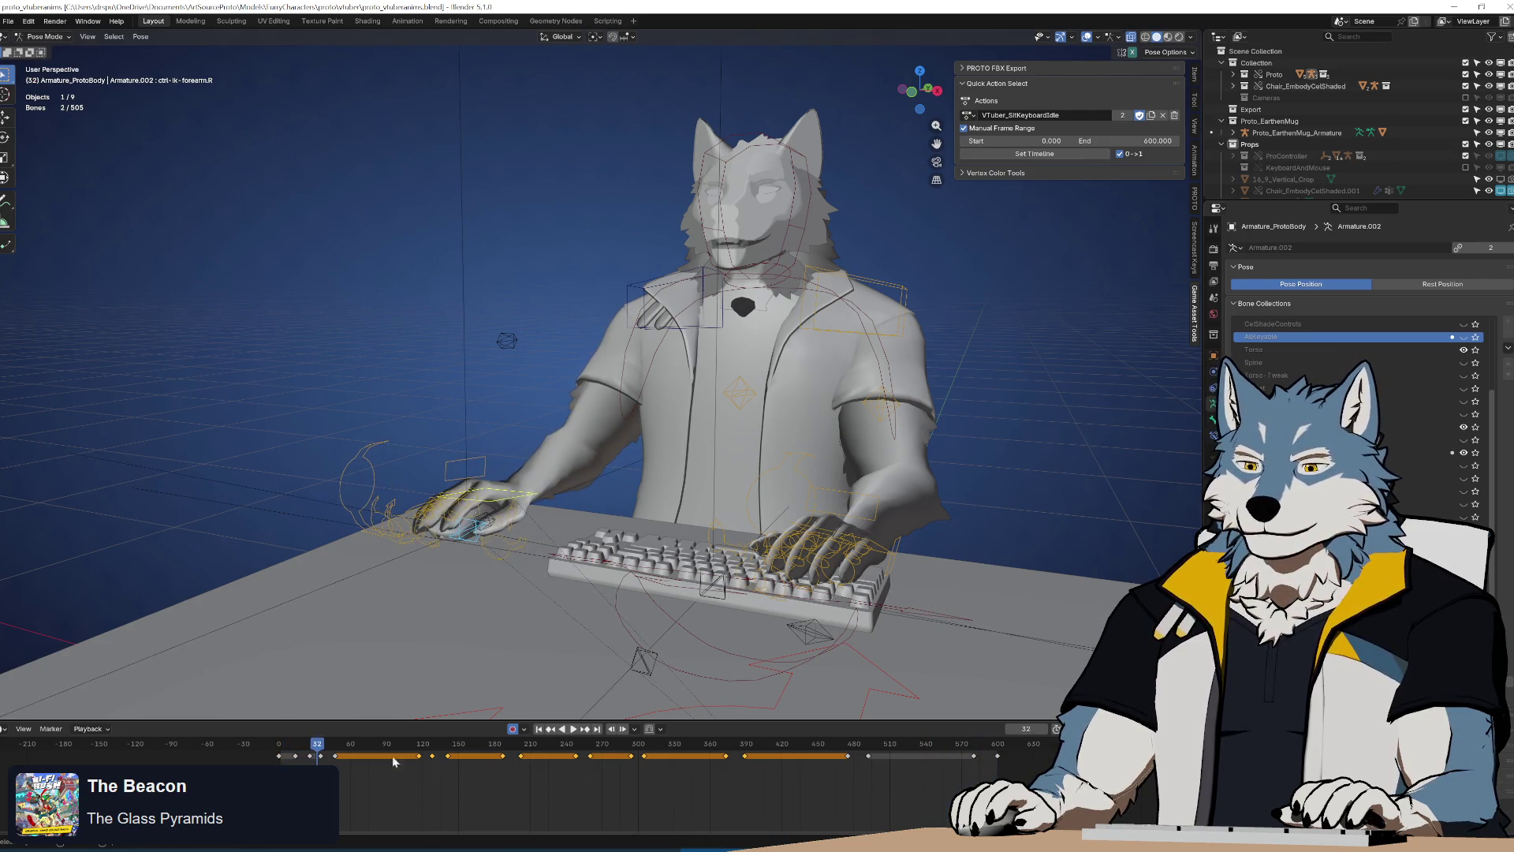
{"action": "mouse_move", "coordinate": [319, 746]}
{"action": "left_mouse_down"}
{"action": "mouse_move", "coordinate": [1001, 745]}
{"action": "mouse_move", "coordinate": [829, 746]}
{"action": "left_mouse_up"}
{"action": "mouse_move", "coordinate": [614, 795]}
{"action": "left_mouse_down"}
{"action": "mouse_move", "coordinate": [402, 792]}
{"action": "mouse_move", "coordinate": [1016, 774]}
{"action": "mouse_move", "coordinate": [833, 780]}
{"action": "mouse_move", "coordinate": [840, 755]}
{"action": "mouse_move", "coordinate": [827, 754]}
{"action": "mouse_move", "coordinate": [841, 753]}
{"action": "left_mouse_up"}
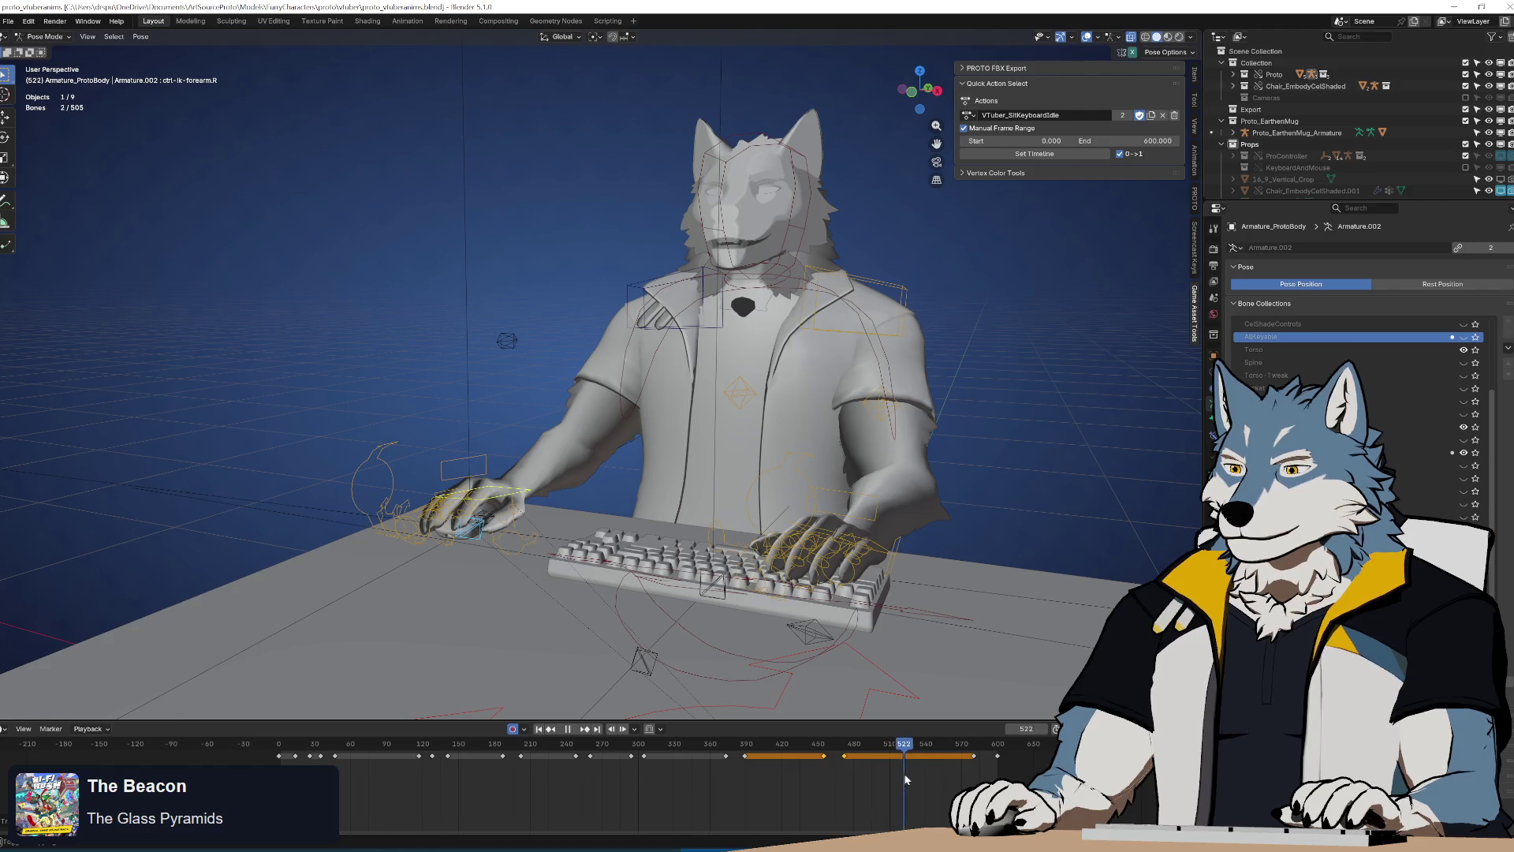
{"action": "middle_click_drag", "start_coordinate": [789, 710], "coordinate": [816, 391]}
{"action": "key", "text": "KP_7"}
Rotate and reposition the right hand at frame 490, then keyframe the new pose
{"action": "scroll", "coordinate": [745, 333], "scroll_direction": "up", "scroll_amount": 5}
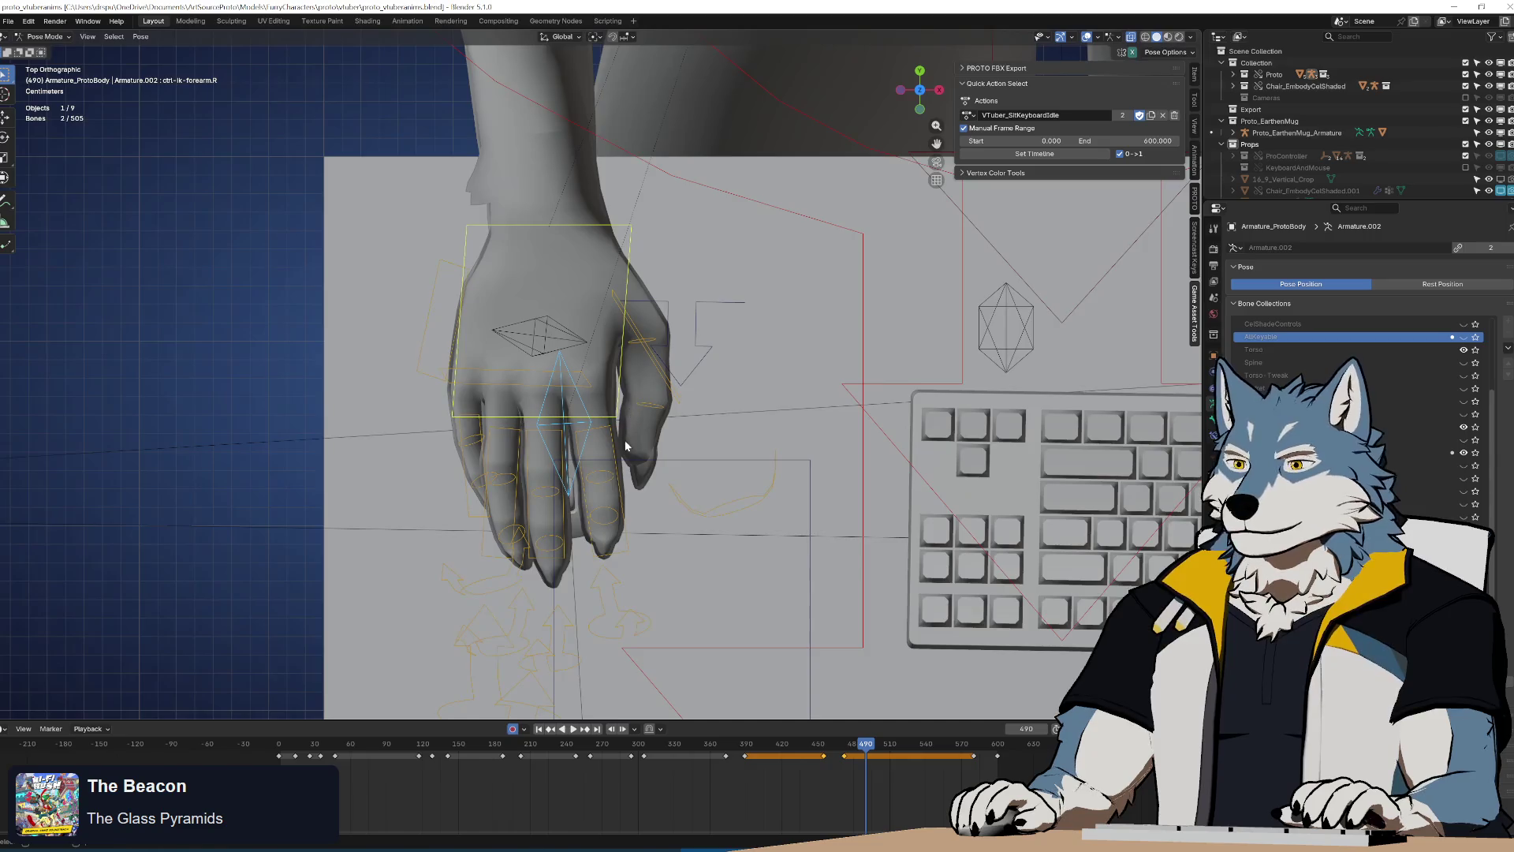
{"action": "scroll", "coordinate": [647, 408], "scroll_direction": "up", "scroll_amount": 2}
{"action": "key", "text": "r"}
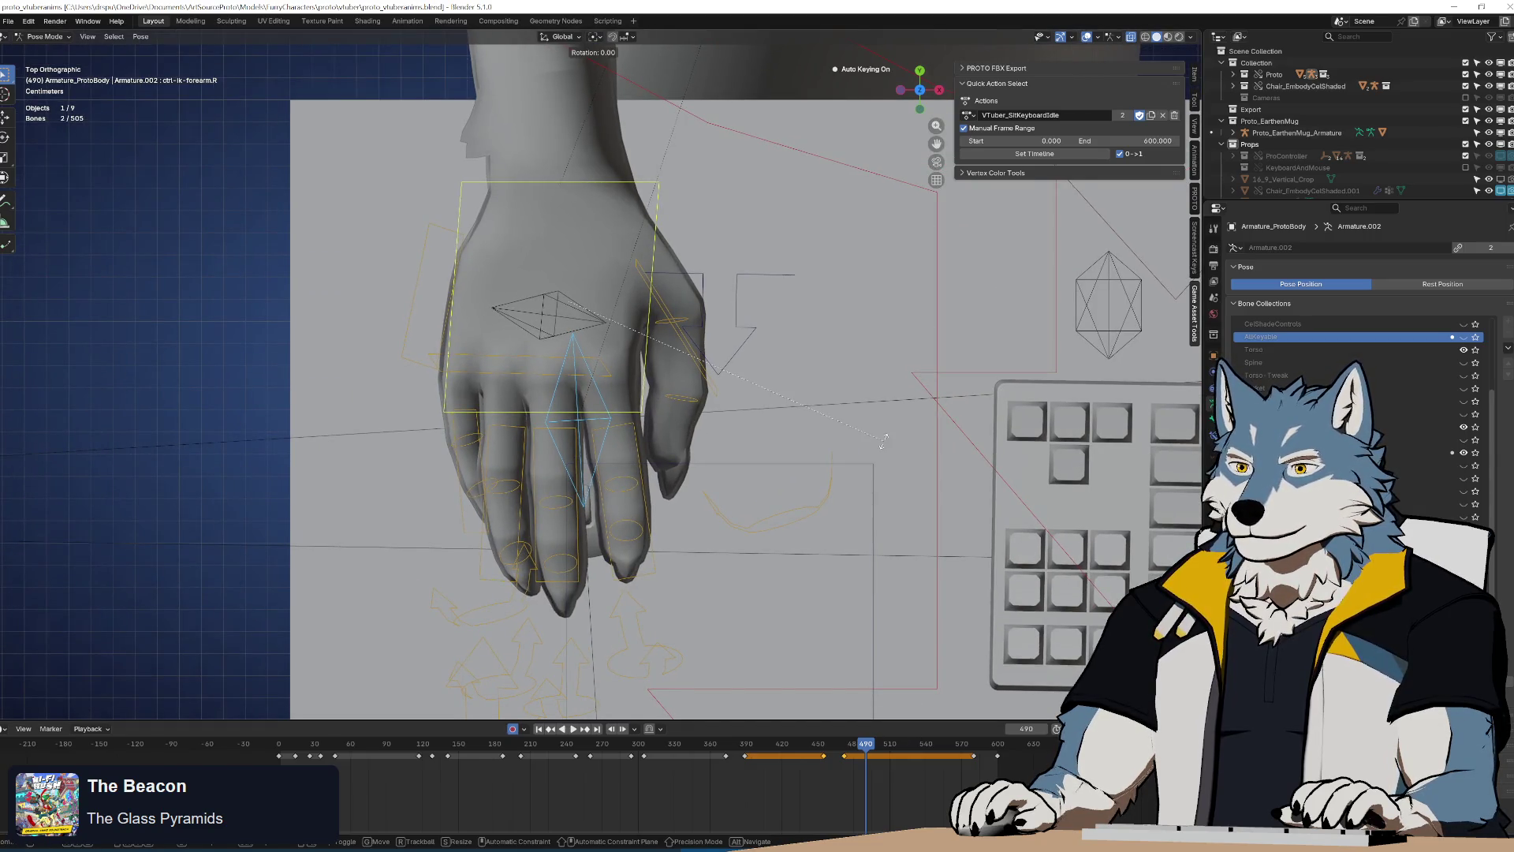
{"action": "left_click", "coordinate": [905, 619]}
{"action": "key", "text": "g"}
{"action": "left_click", "coordinate": [609, 423]}
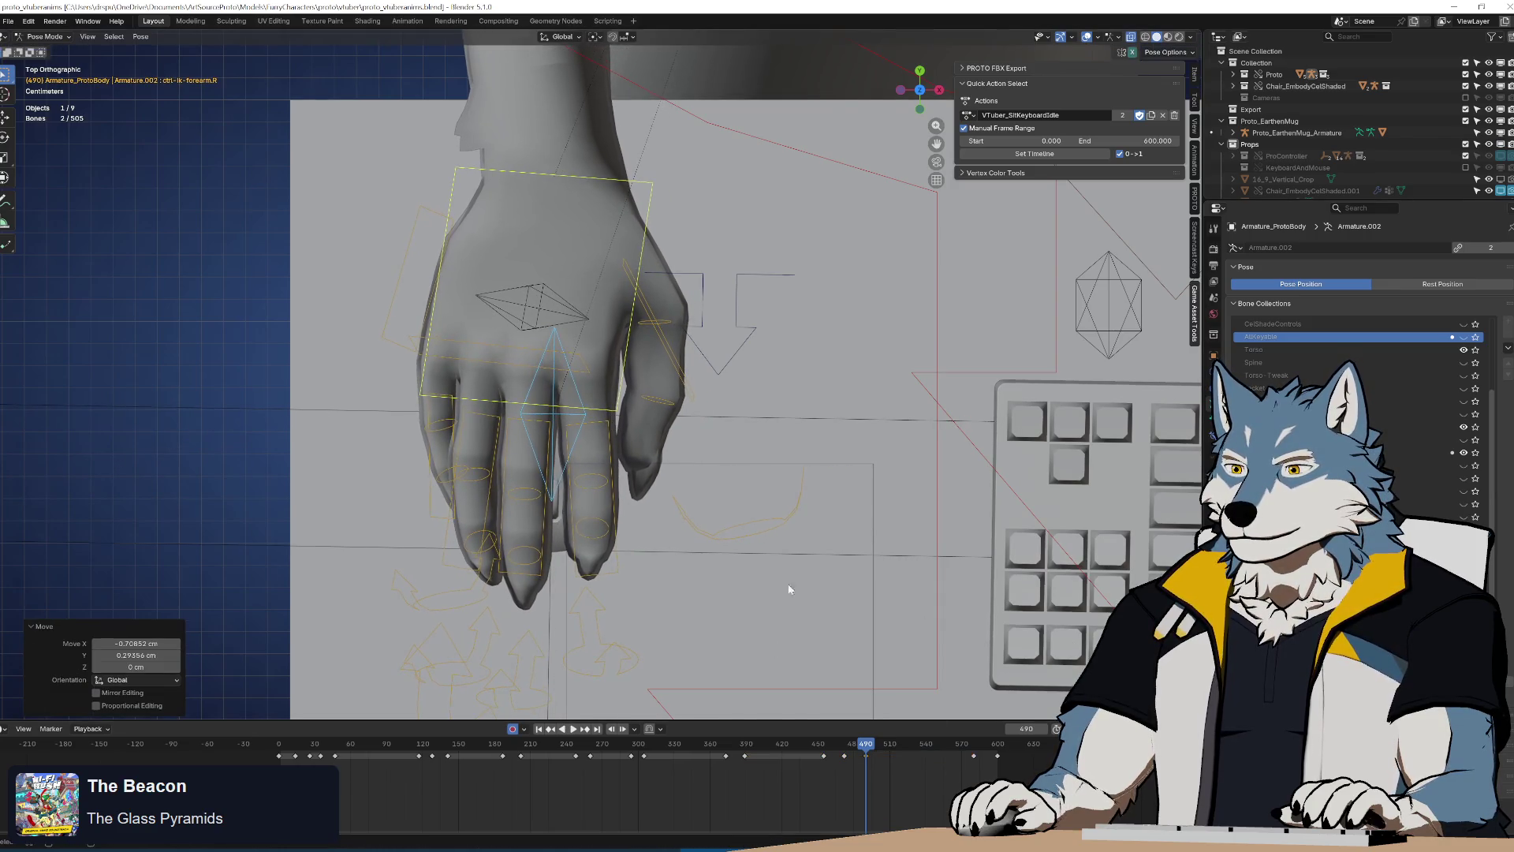
{"action": "key", "text": "i"}
{"action": "left_click", "coordinate": [1000, 745]}
Review the hand around frame 456 and shift the selected key slightly earlier
{"action": "key", "text": "space"}
{"action": "mouse_move", "coordinate": [1023, 759]}
{"action": "left_mouse_down"}
{"action": "mouse_move", "coordinate": [799, 770]}
{"action": "mouse_move", "coordinate": [811, 770]}
{"action": "left_mouse_up"}
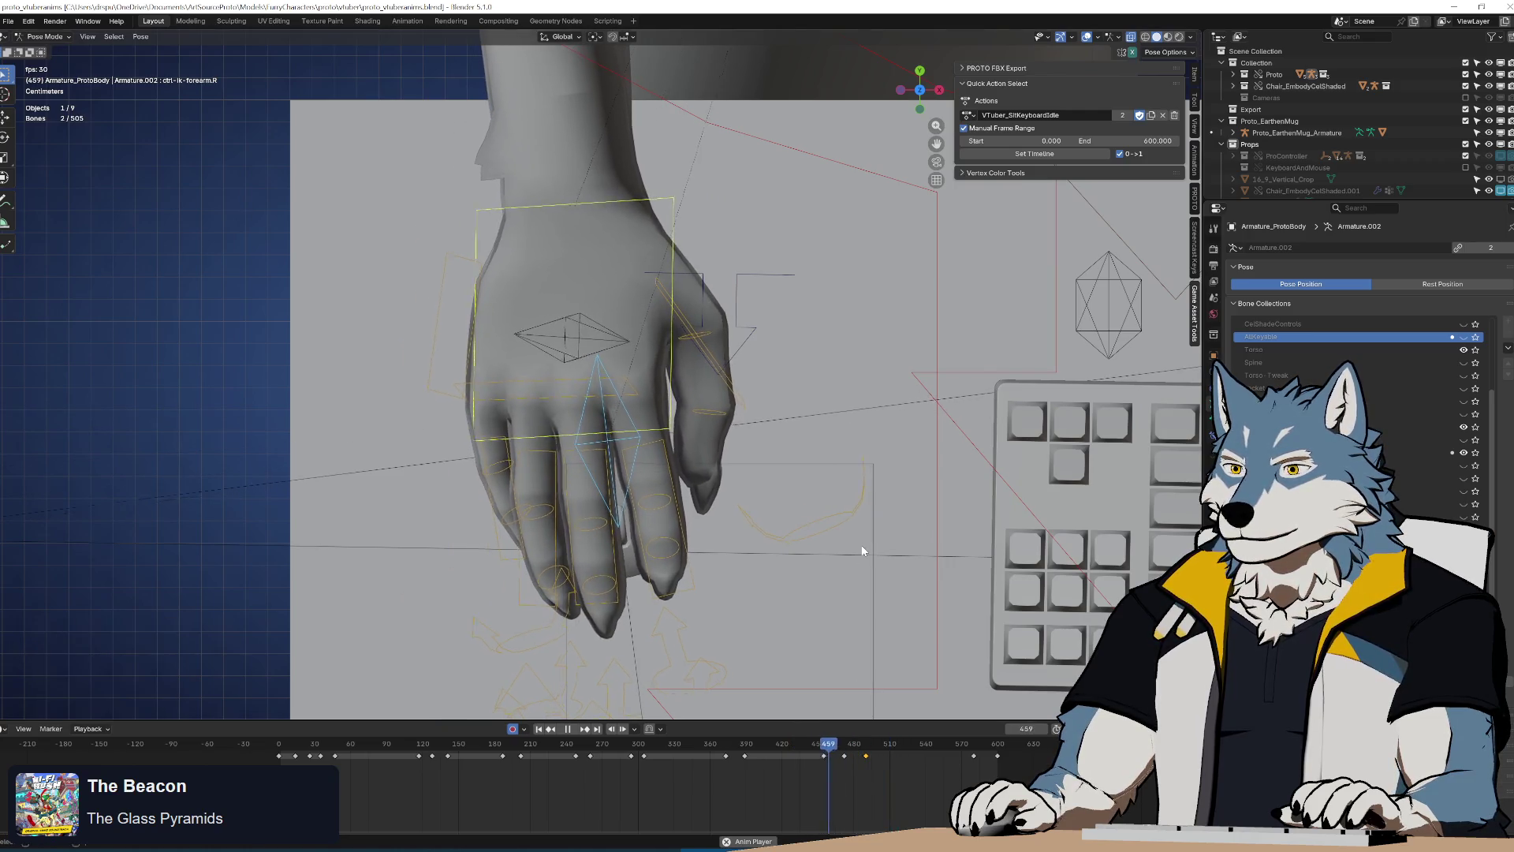
{"action": "left_click", "coordinate": [818, 751]}
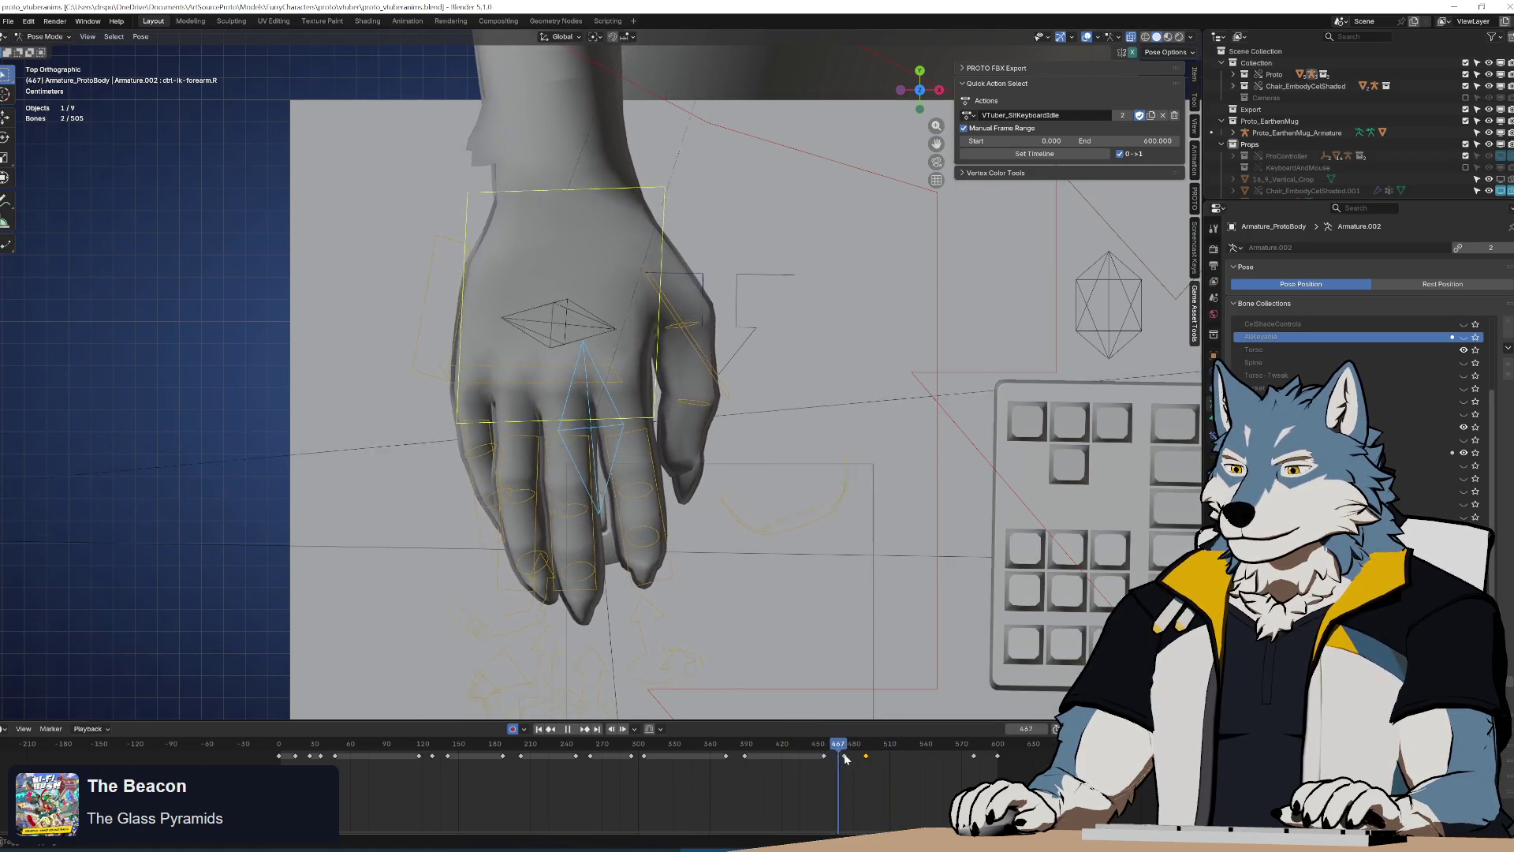
{"action": "key", "text": "space"}
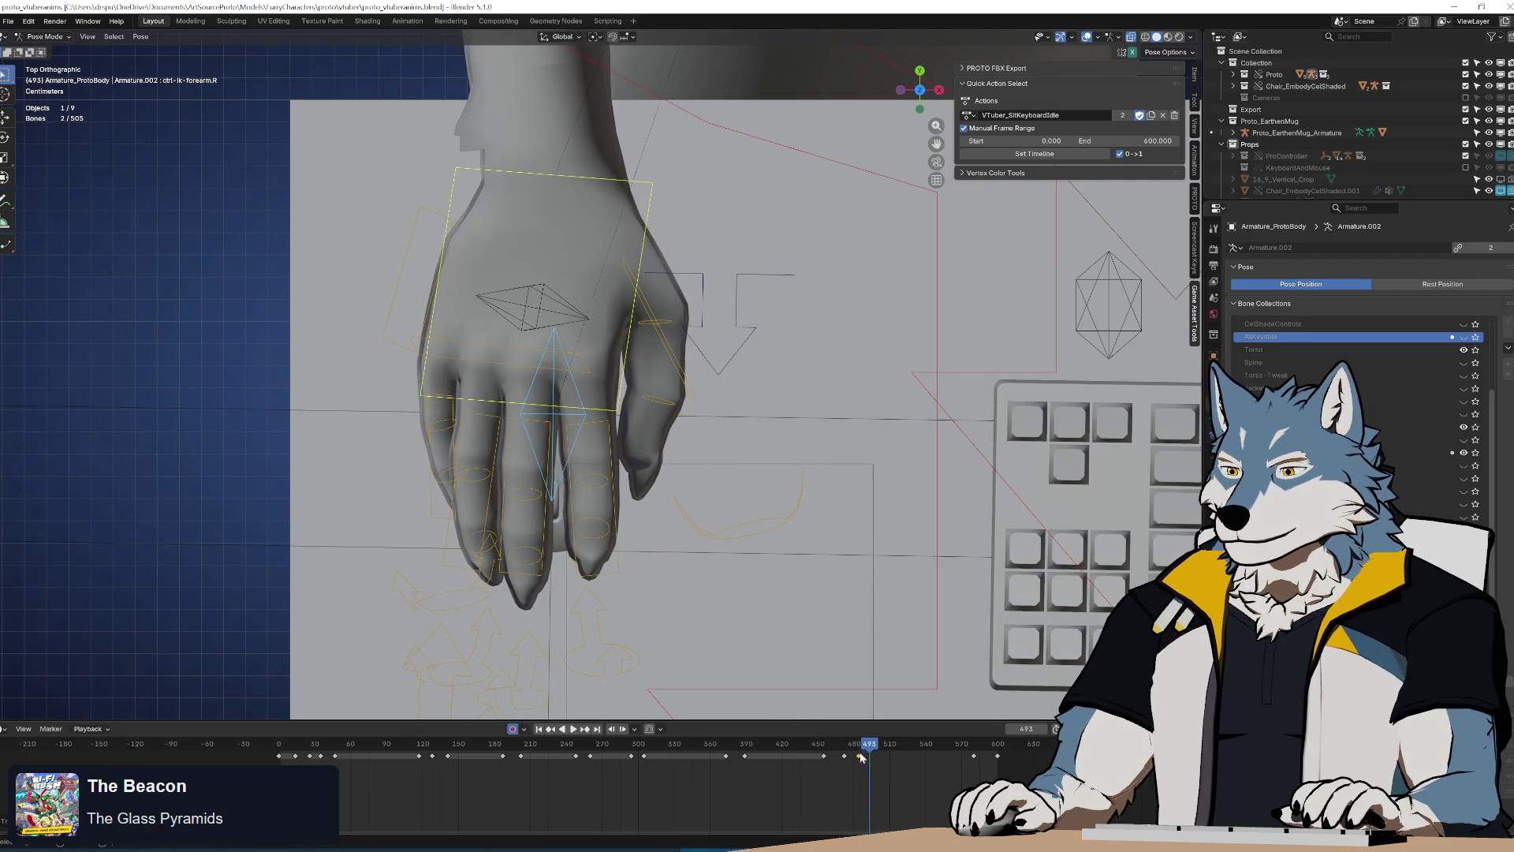
{"action": "left_click_drag", "start_coordinate": [867, 756], "coordinate": [859, 756]}
{"action": "key", "text": "space"}
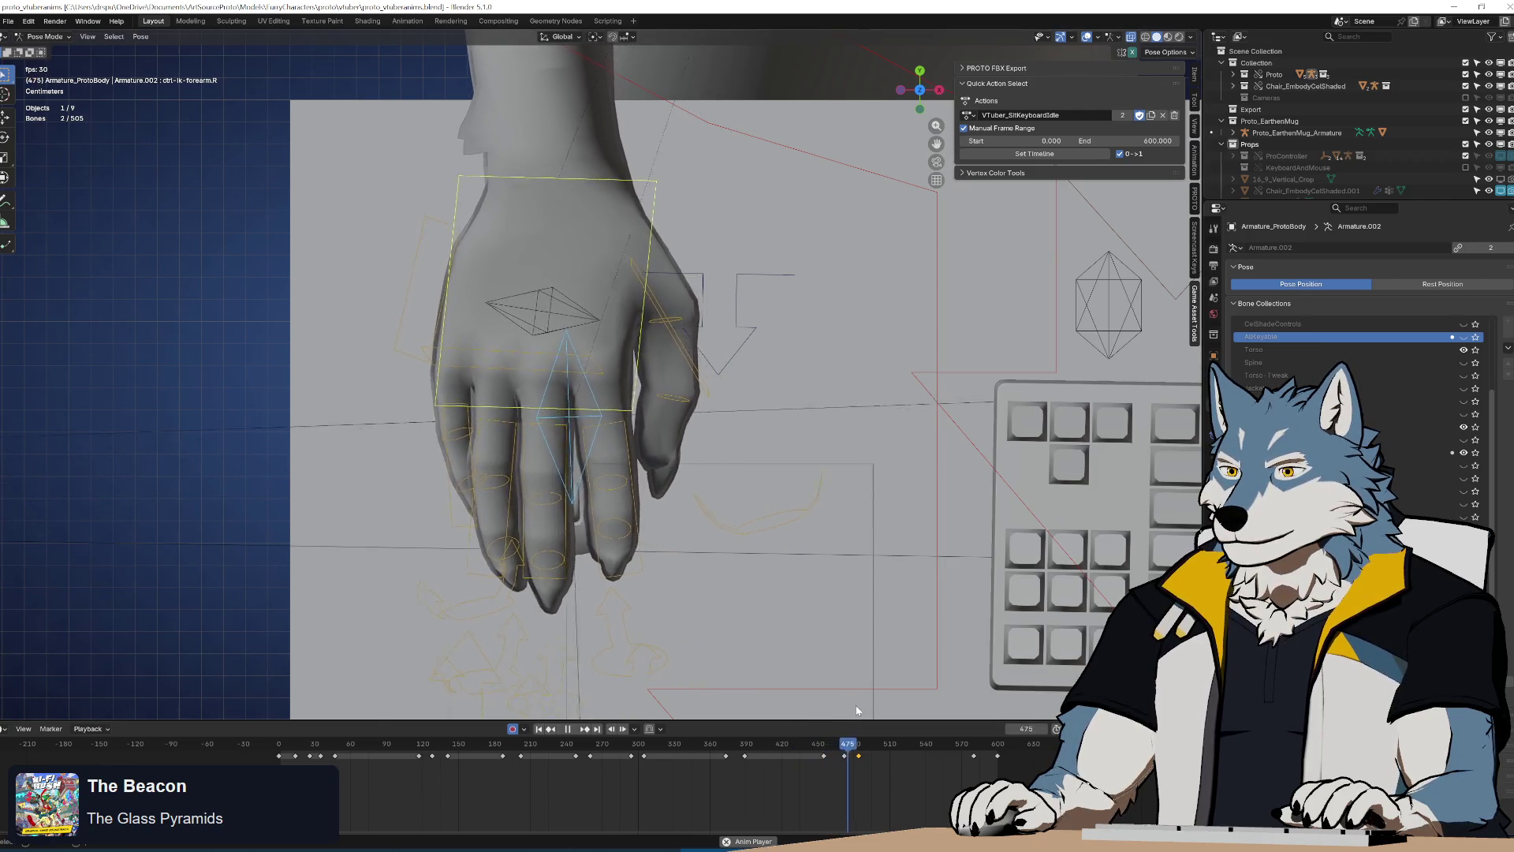
Retime the hand key at frame 472 and replay the motion from frame 495
{"action": "key", "text": "Down"}
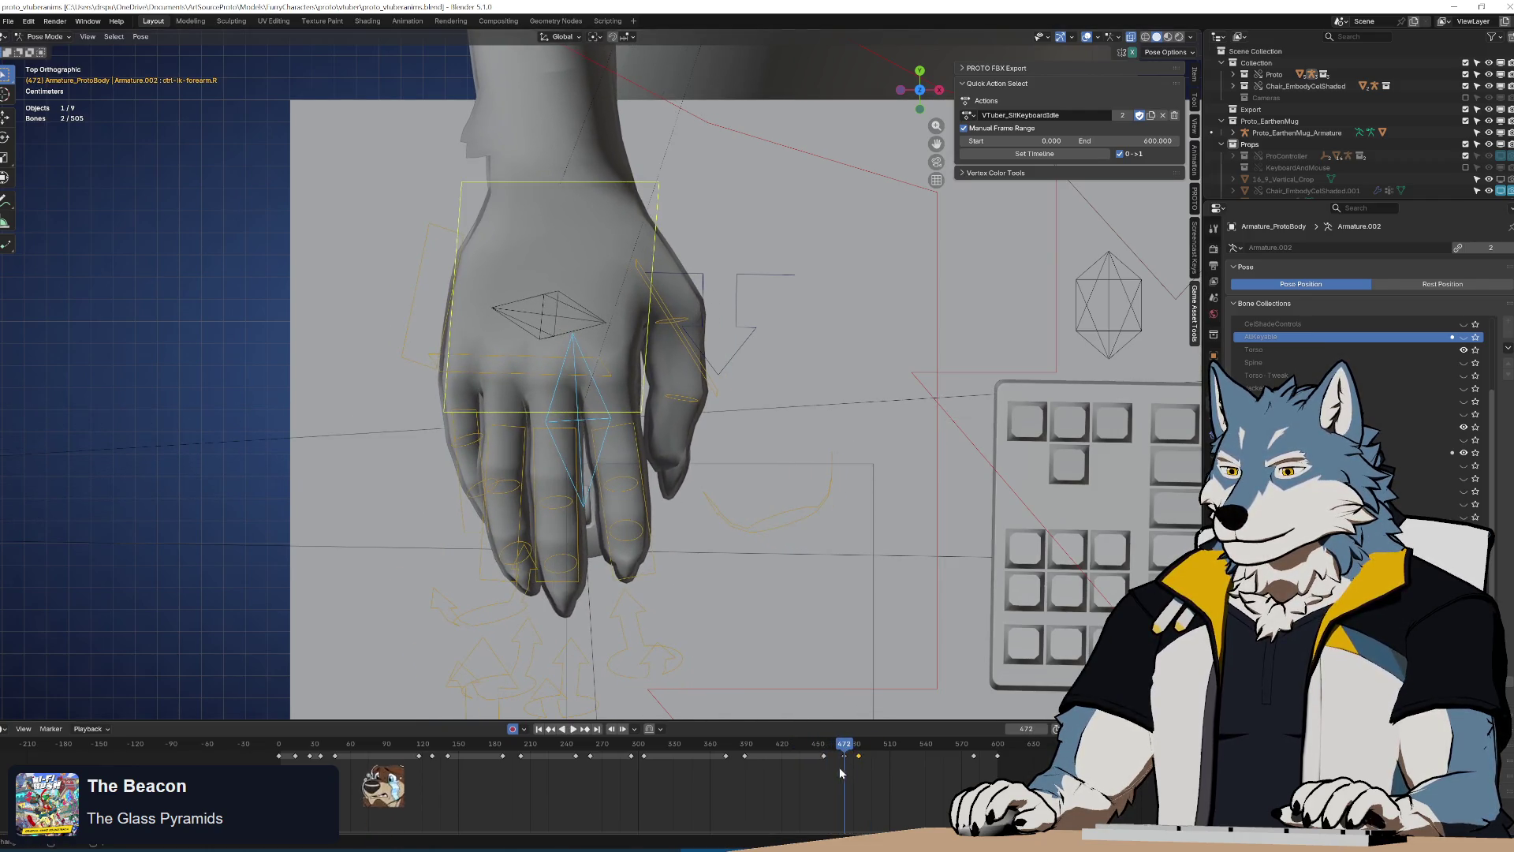
{"action": "key", "text": "g"}
{"action": "left_click", "coordinate": [854, 760]}
{"action": "scroll", "coordinate": [869, 774], "scroll_direction": "up", "scroll_amount": 3}
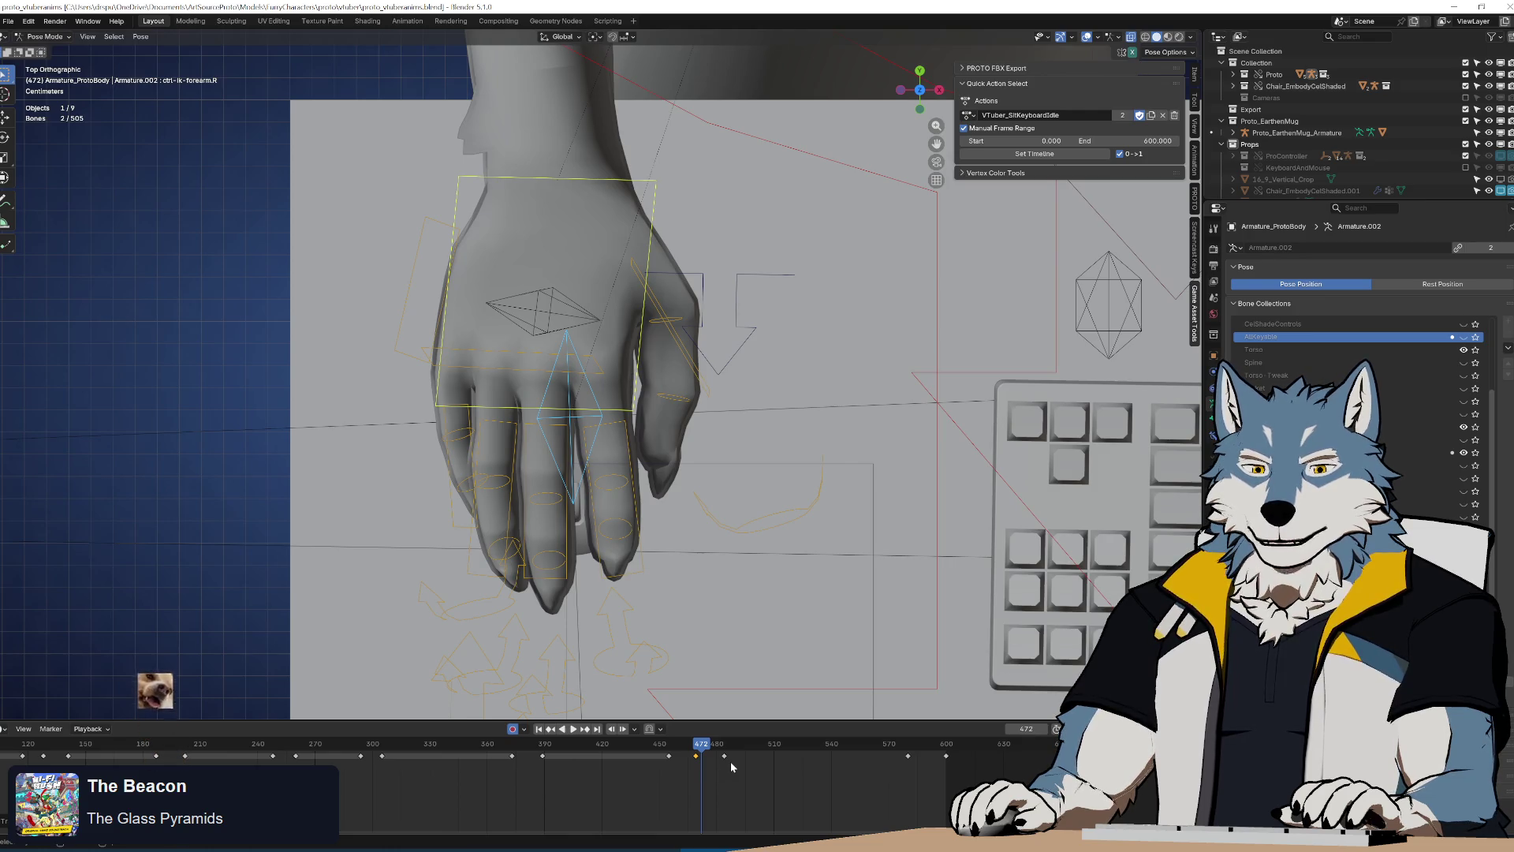
{"action": "key", "text": "ctrl+shift+space"}
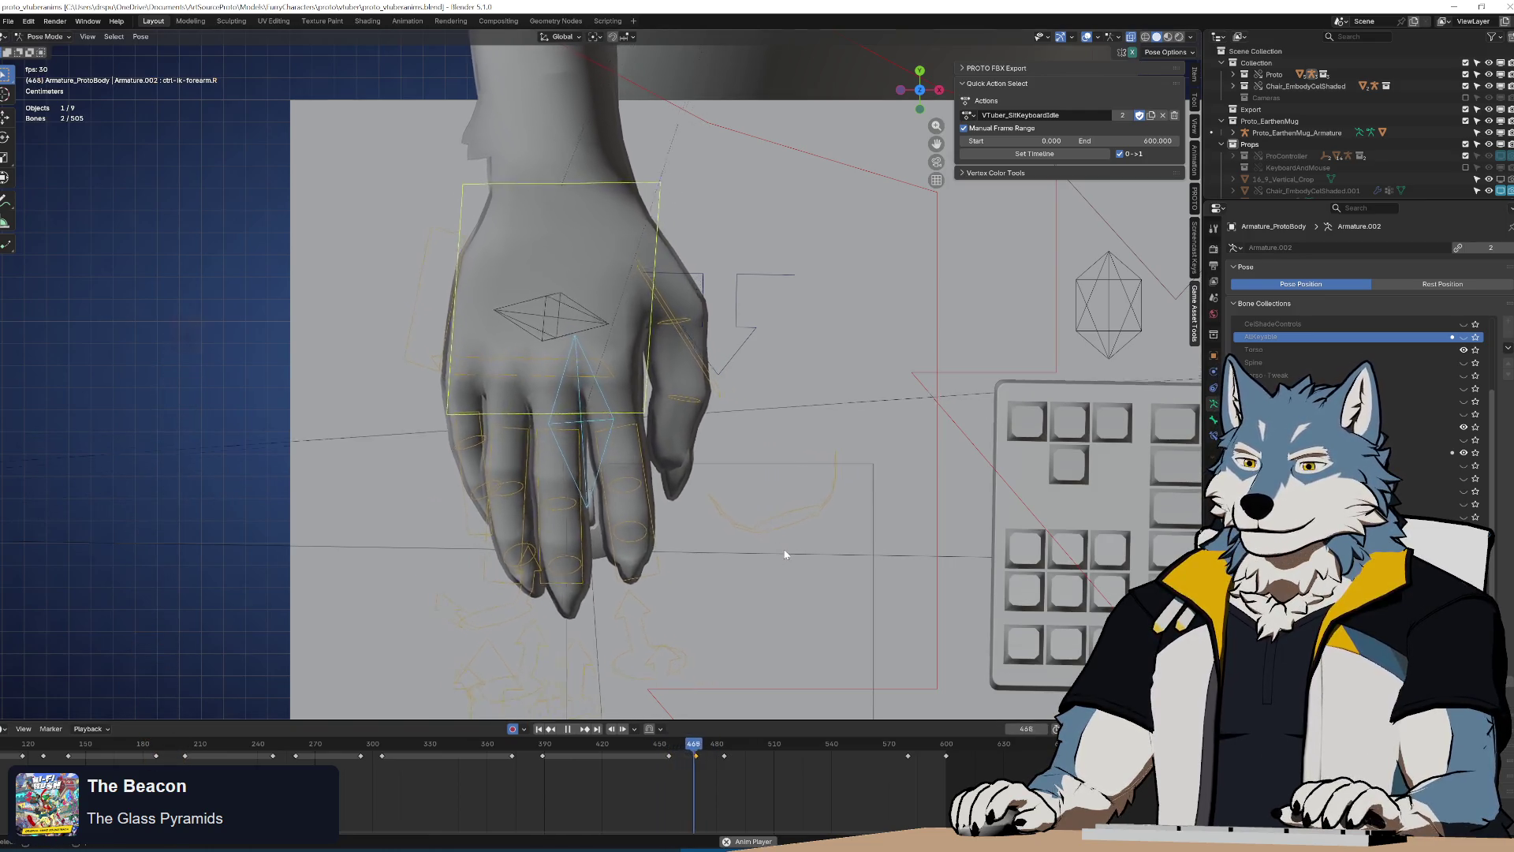
{"action": "key", "text": "space"}
{"action": "left_click", "coordinate": [746, 746]}
{"action": "key", "text": "ctrl+shift+space"}
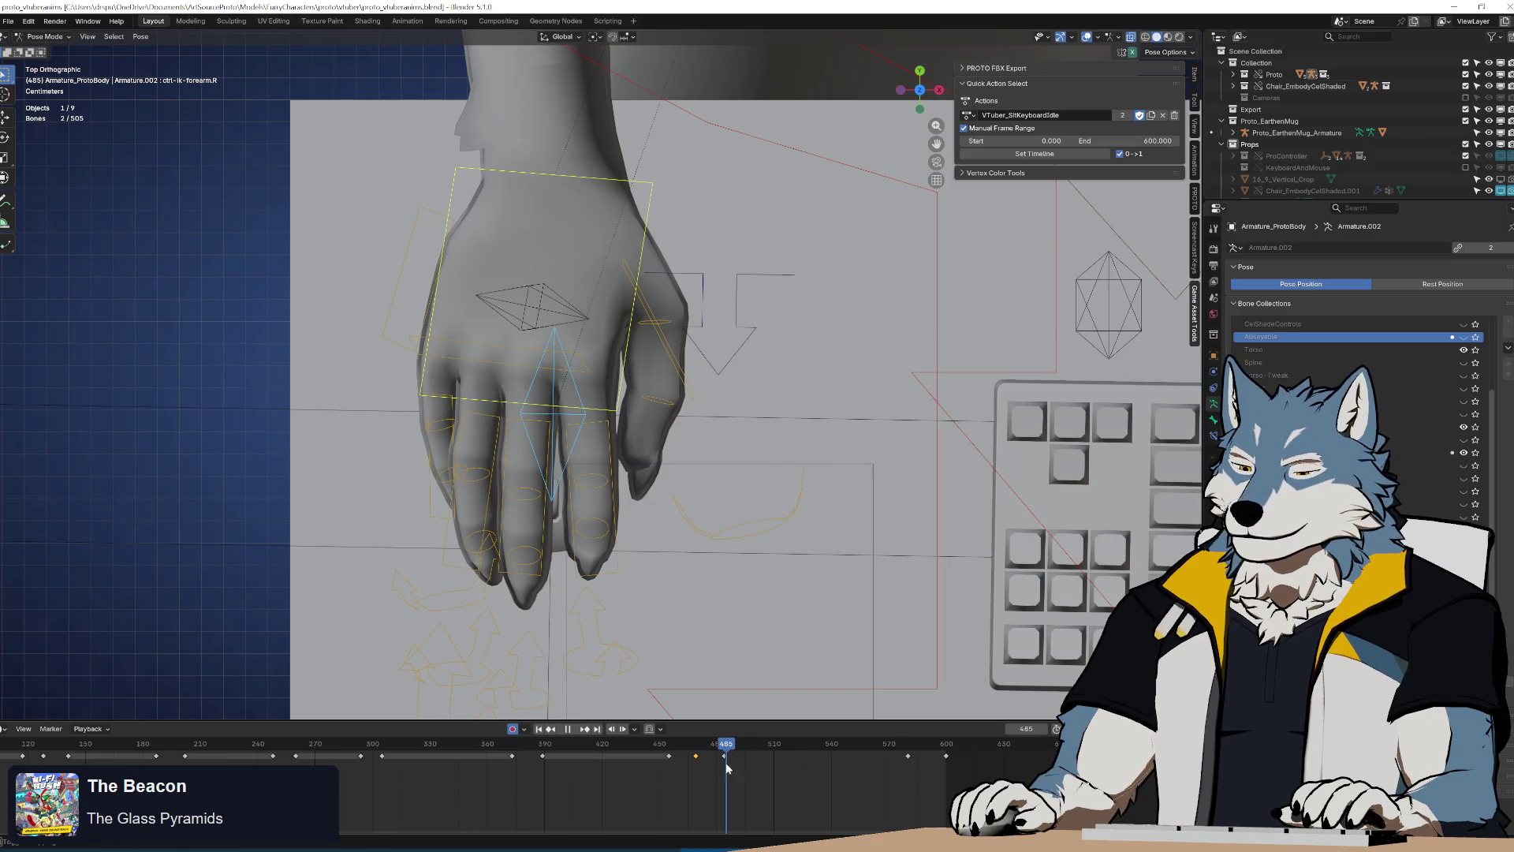
Slide the hand key at frame 485 later and check the pose near frame 545
{"action": "key", "text": "g"}
{"action": "left_click_drag", "start_coordinate": [732, 760], "coordinate": [903, 757]}
{"action": "left_click", "coordinate": [839, 776]}
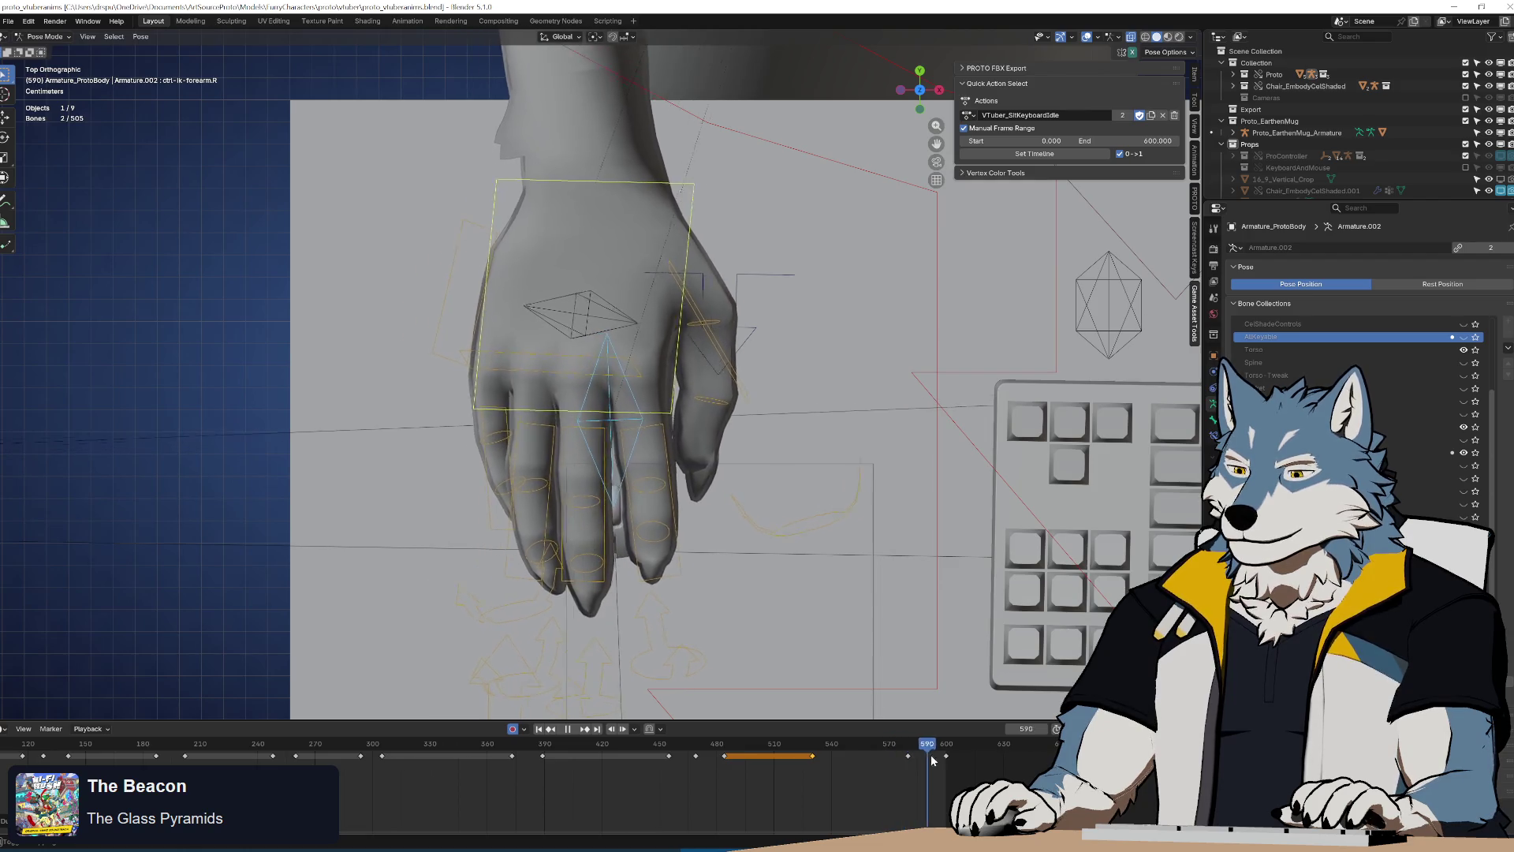
{"action": "key", "text": "Escape"}
{"action": "key", "text": "space"}
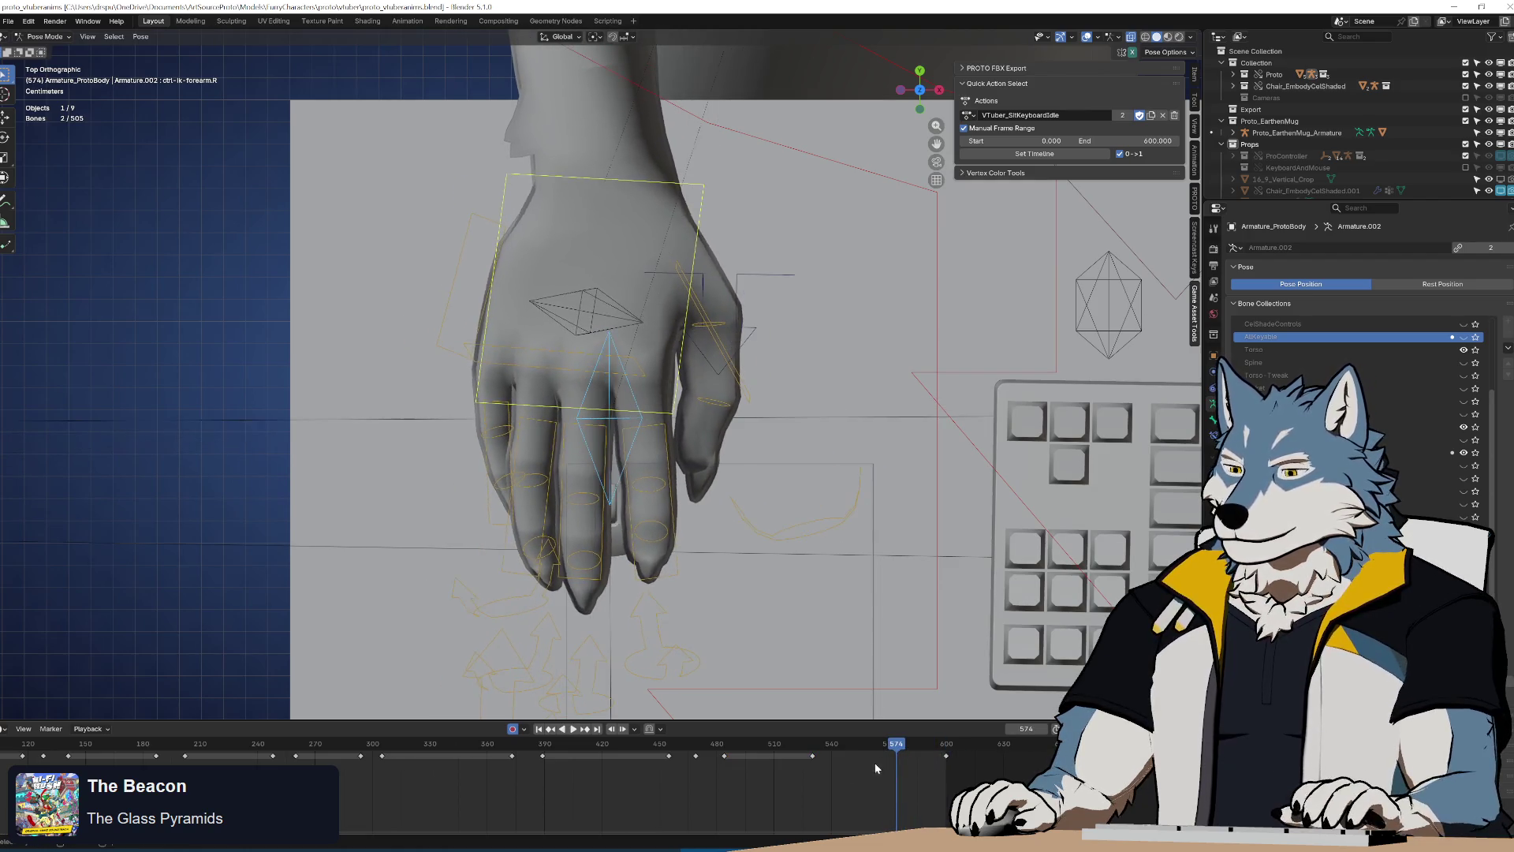
{"action": "left_click_drag", "start_coordinate": [816, 765], "coordinate": [838, 770]}
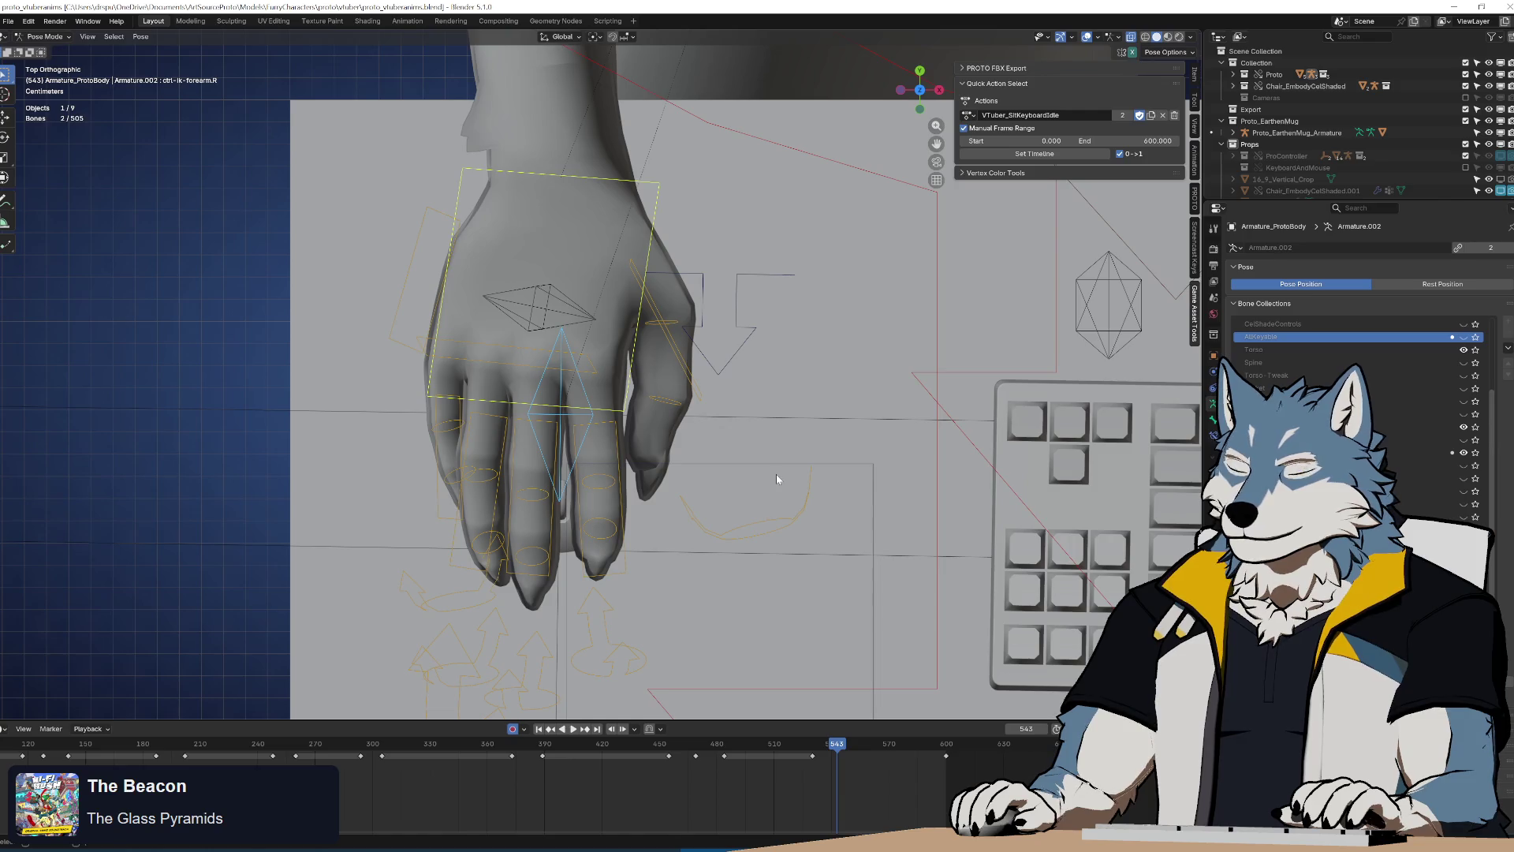
Rotate the hand 3.34°, shift it left, and add a small extra tilt at frame 543
{"action": "key", "text": "r"}
{"action": "left_click", "coordinate": [373, 645]}
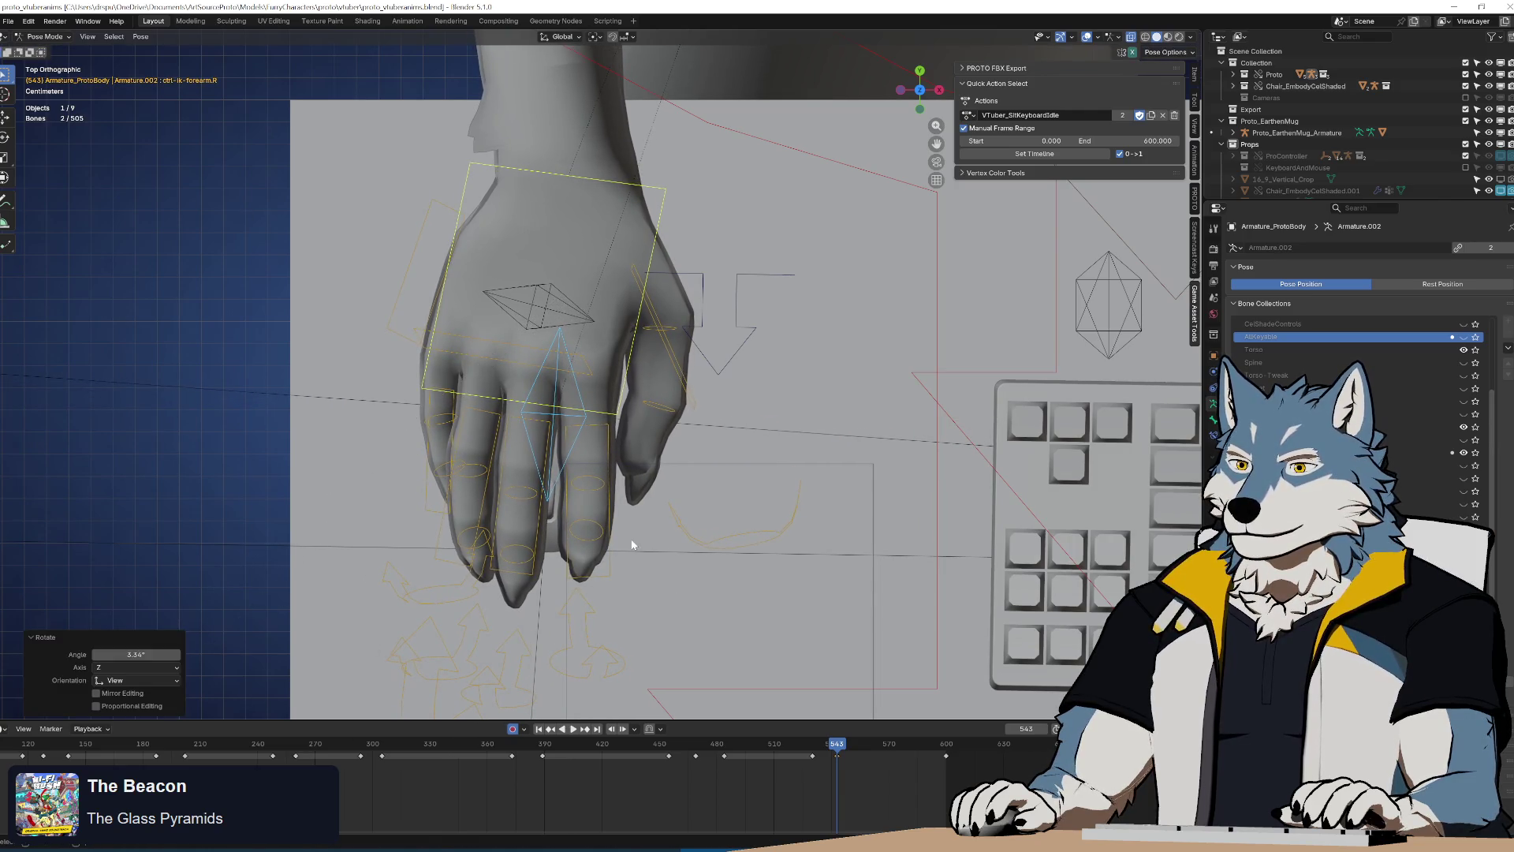
{"action": "key", "text": "g"}
{"action": "left_click", "coordinate": [437, 570]}
{"action": "key", "text": "r"}
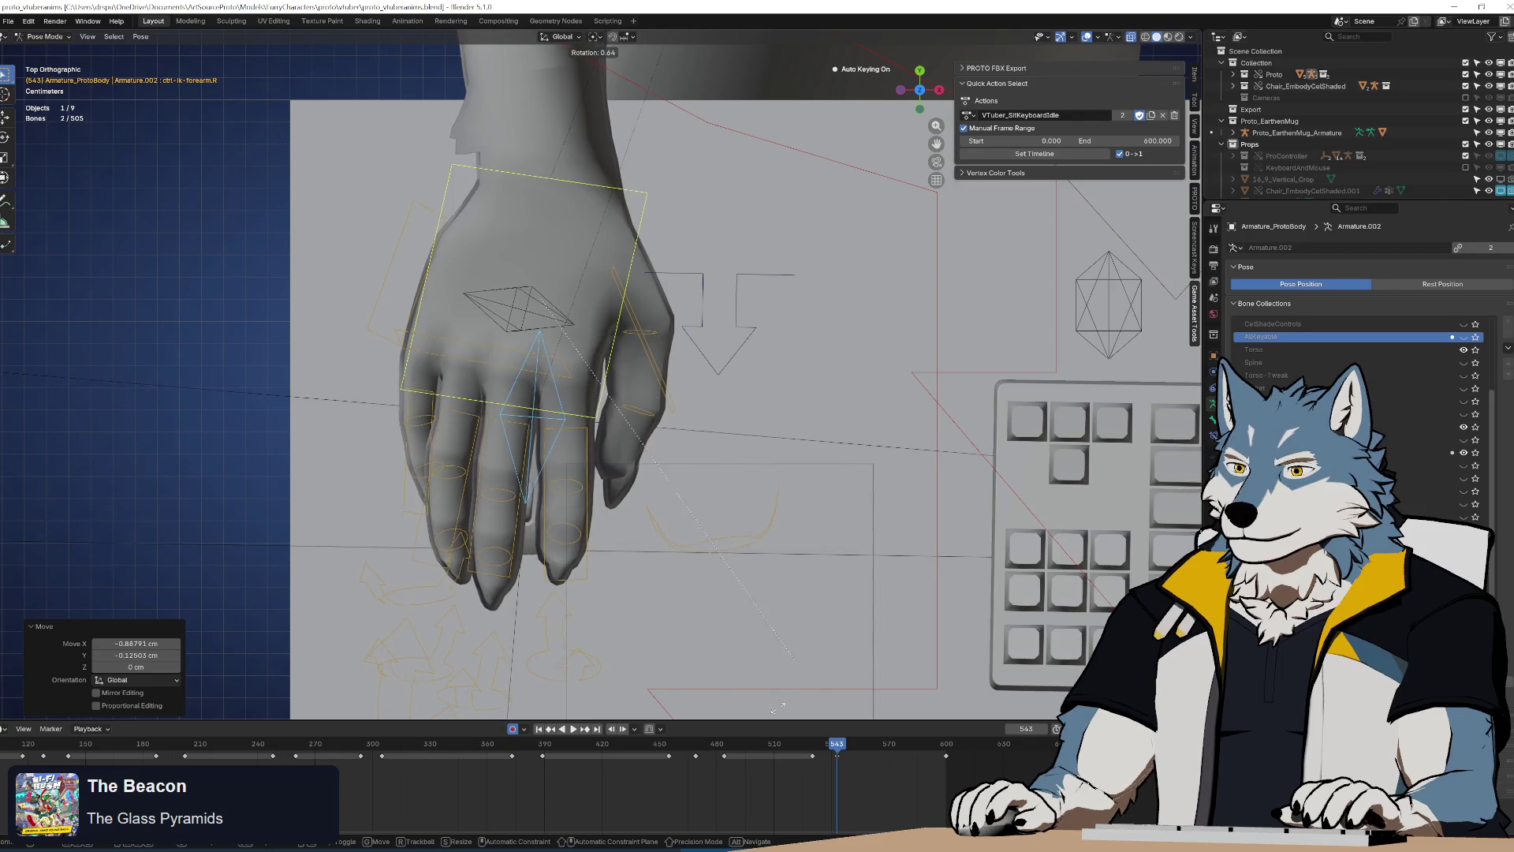
{"action": "left_click", "coordinate": [751, 433]}
{"action": "key", "text": "space"}
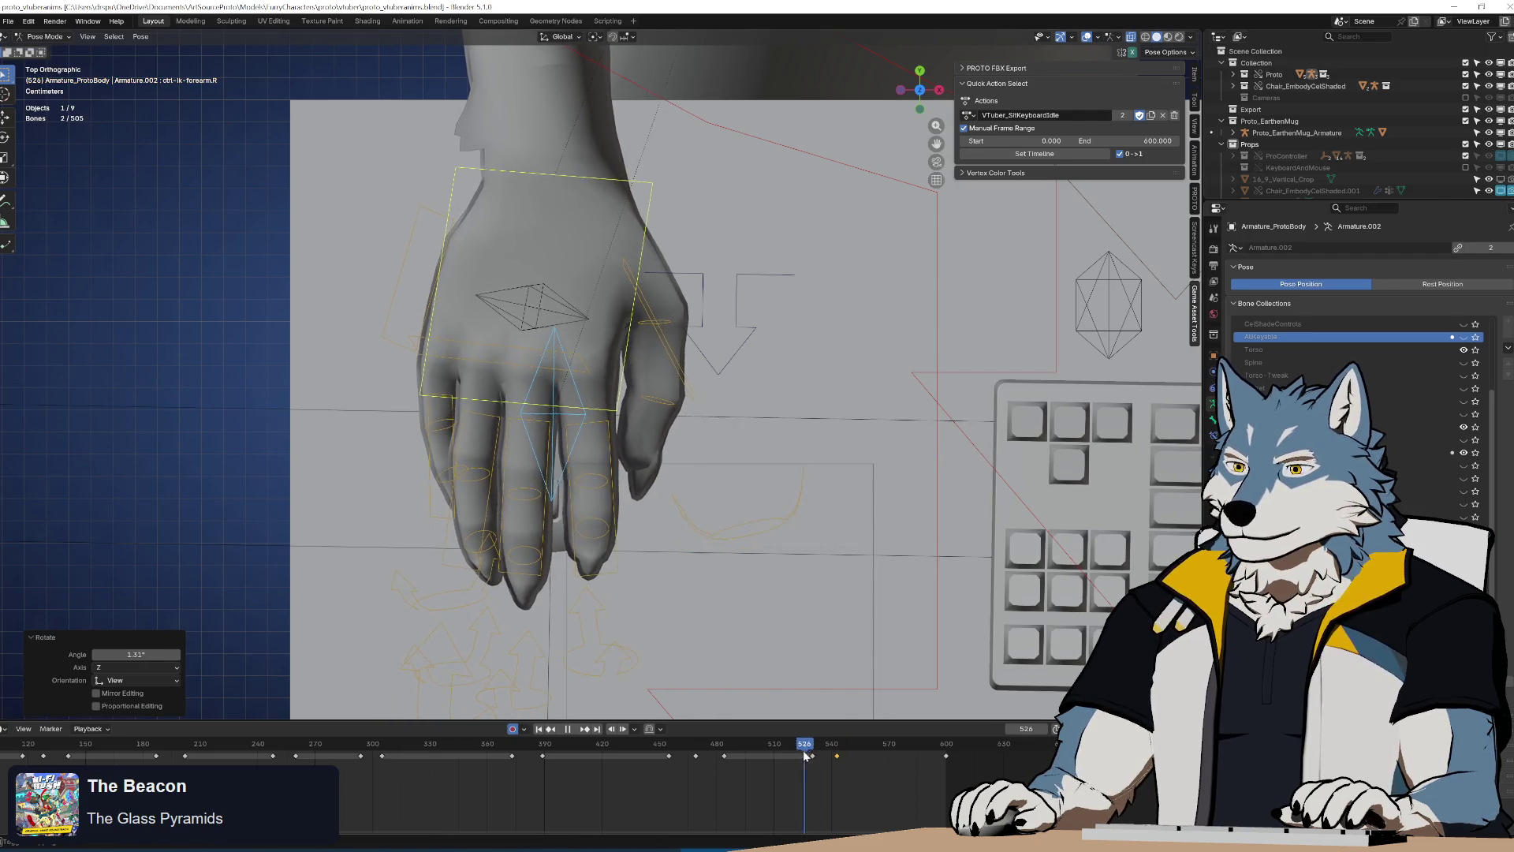
{"action": "key", "text": "Escape"}
Duplicate the frame-543 hand key to near 567, then undo and replay from frame 530
{"action": "left_click", "coordinate": [836, 756]}
{"action": "key", "text": "shift+d"}
{"action": "left_click", "coordinate": [915, 774]}
{"action": "key", "text": "space"}
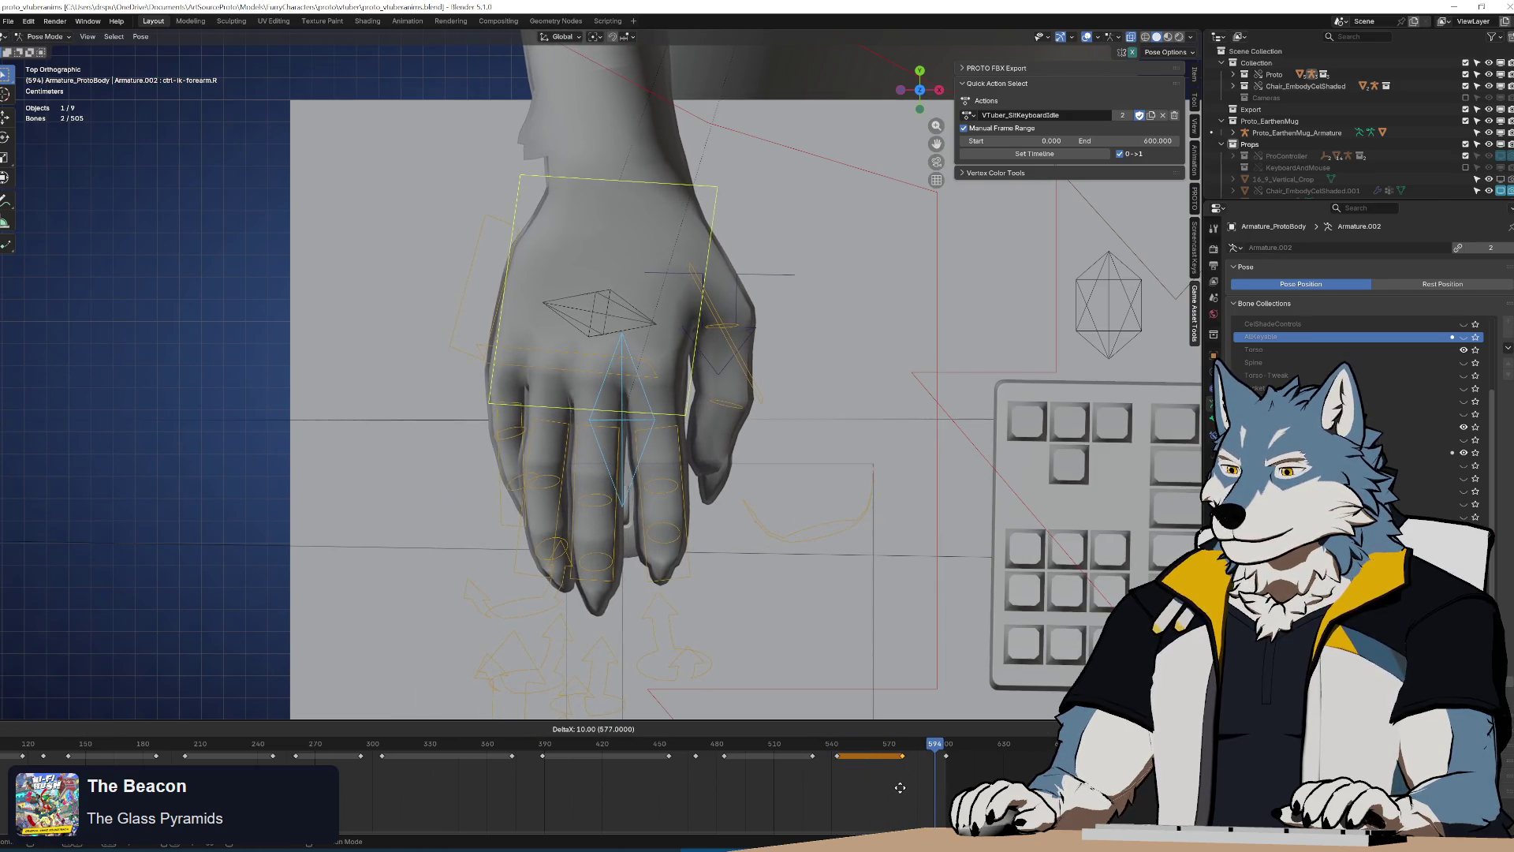
{"action": "key", "text": "ctrl+z"}
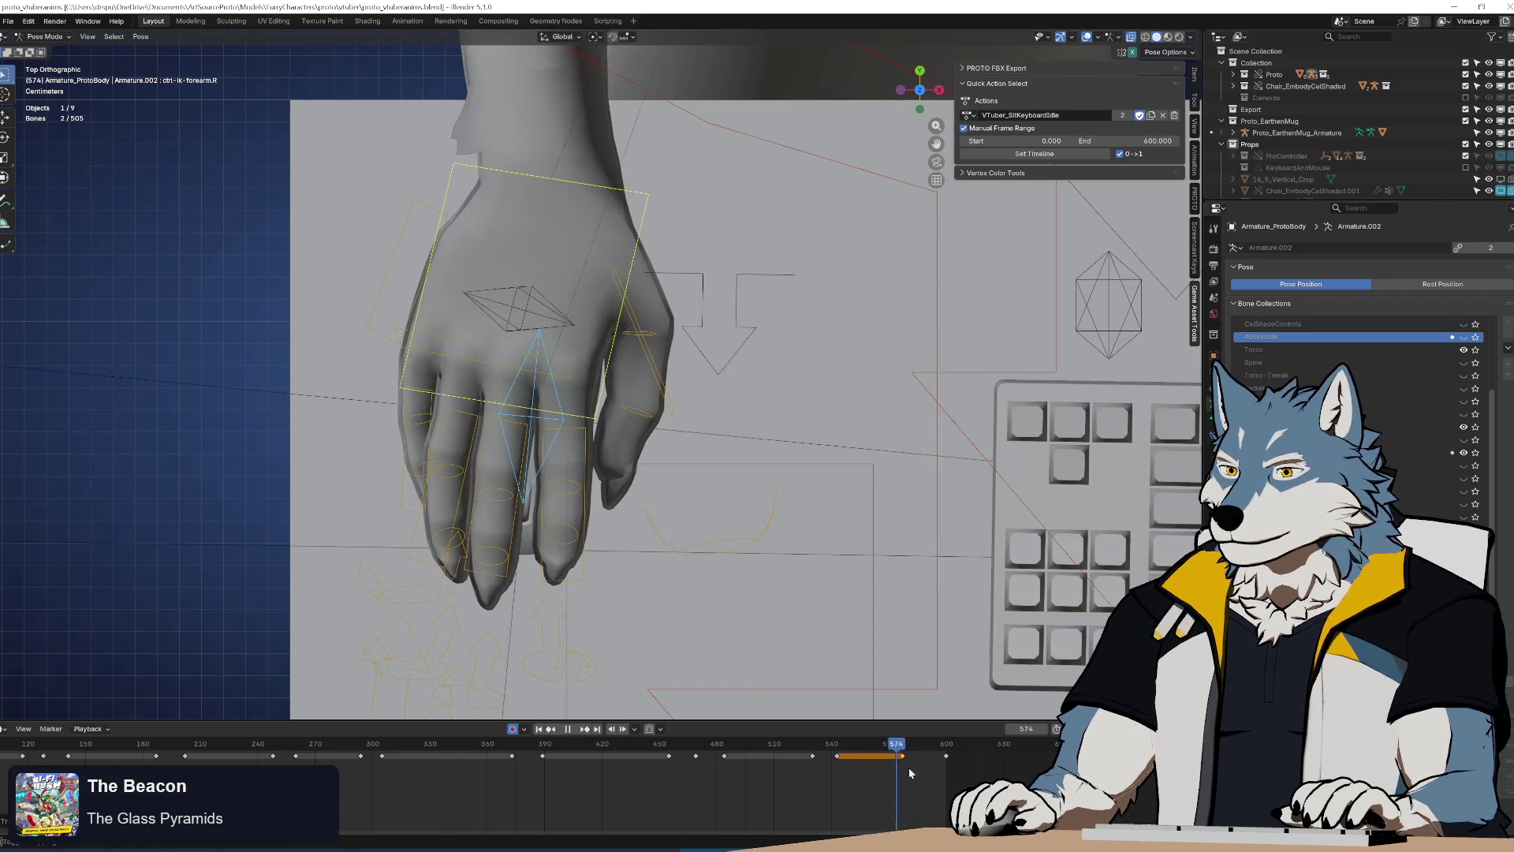
{"action": "left_click", "coordinate": [814, 775]}
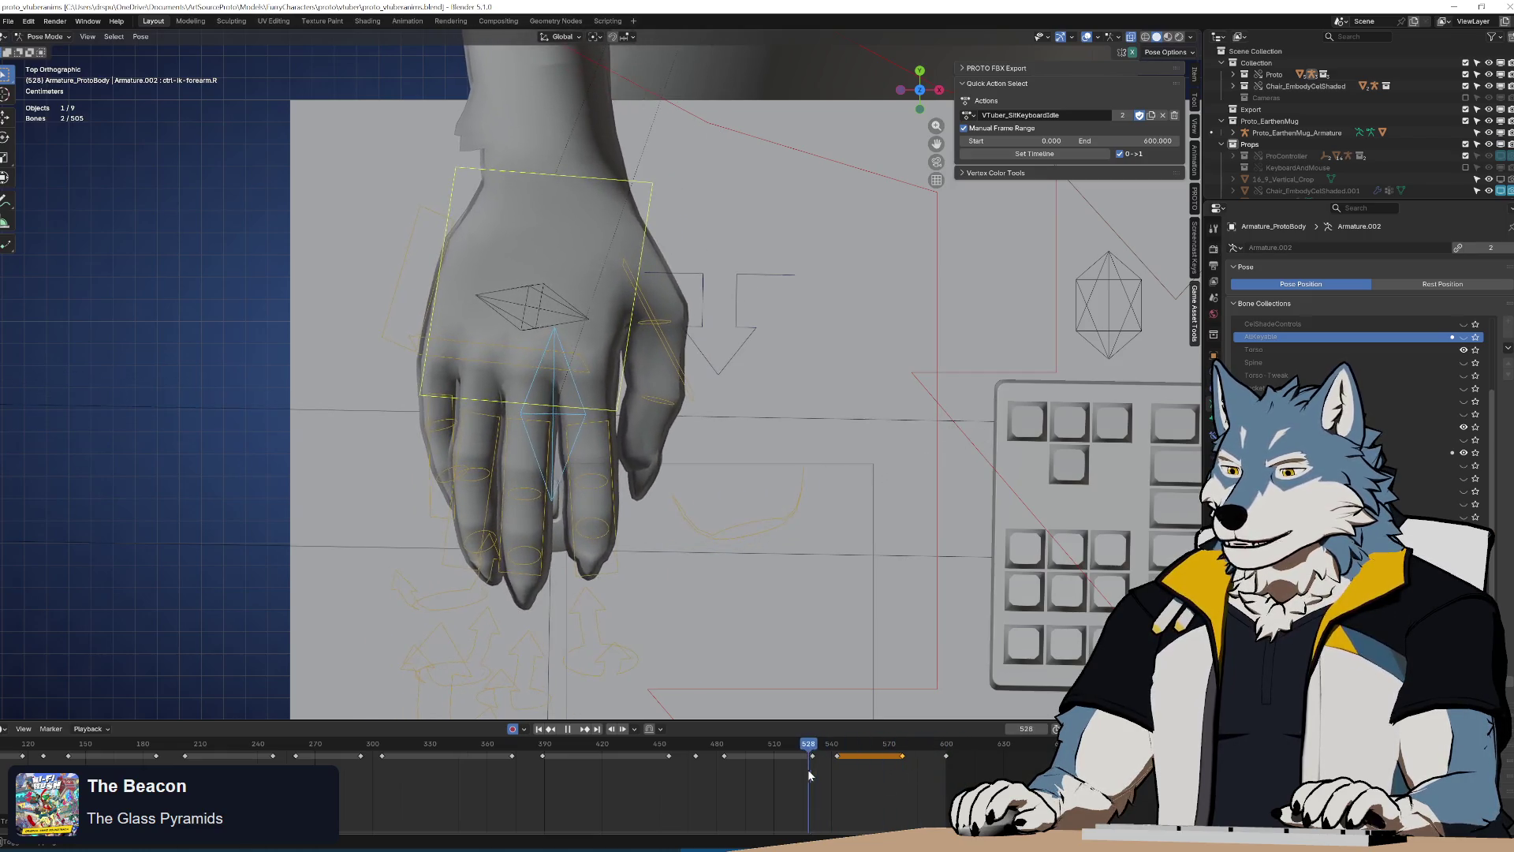
{"action": "key", "text": "Left"}
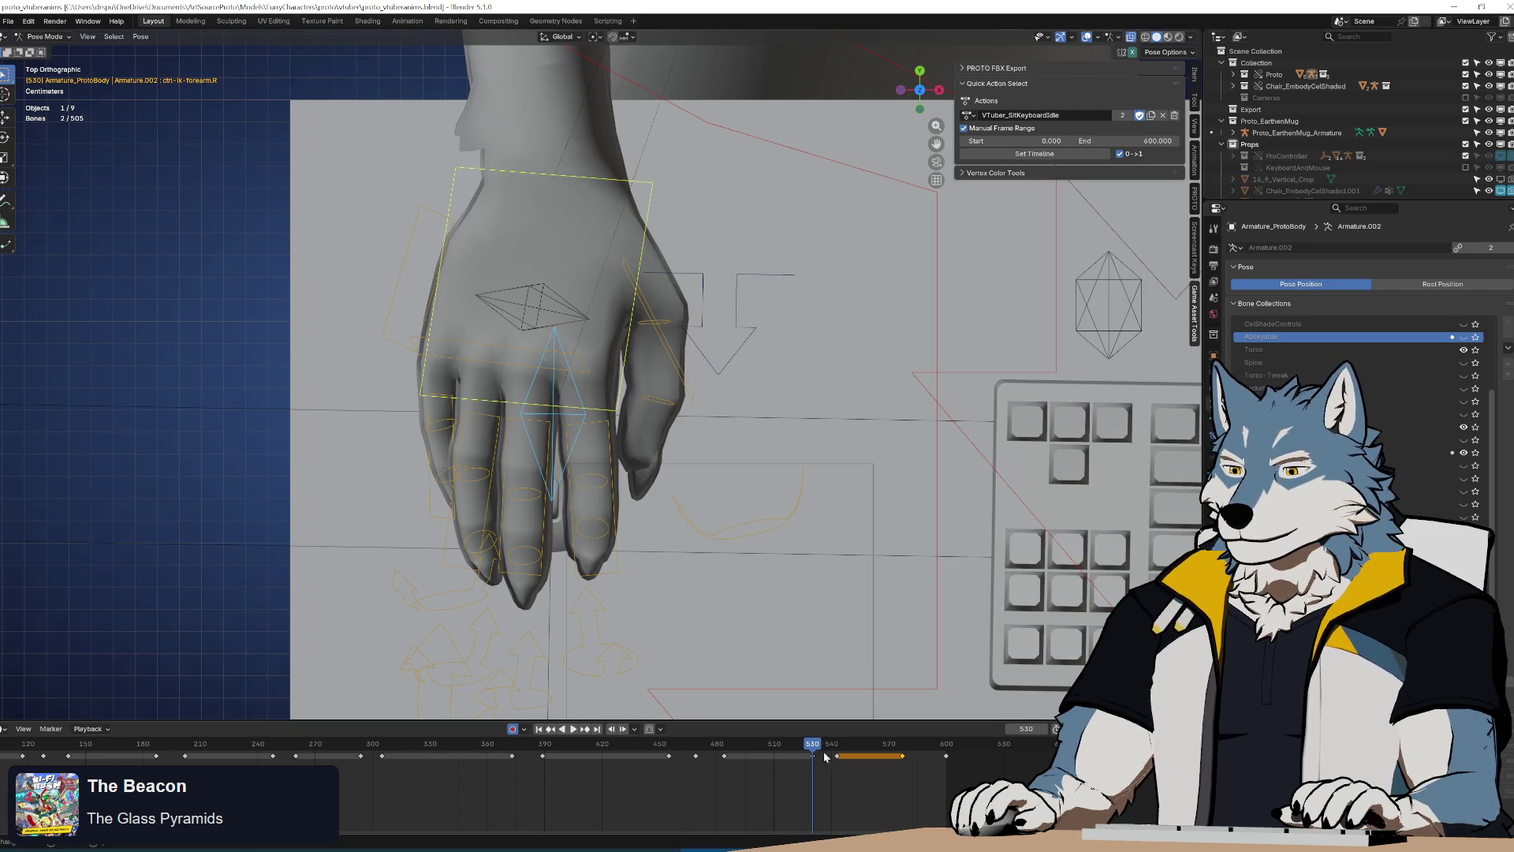
{"action": "key", "text": "space"}
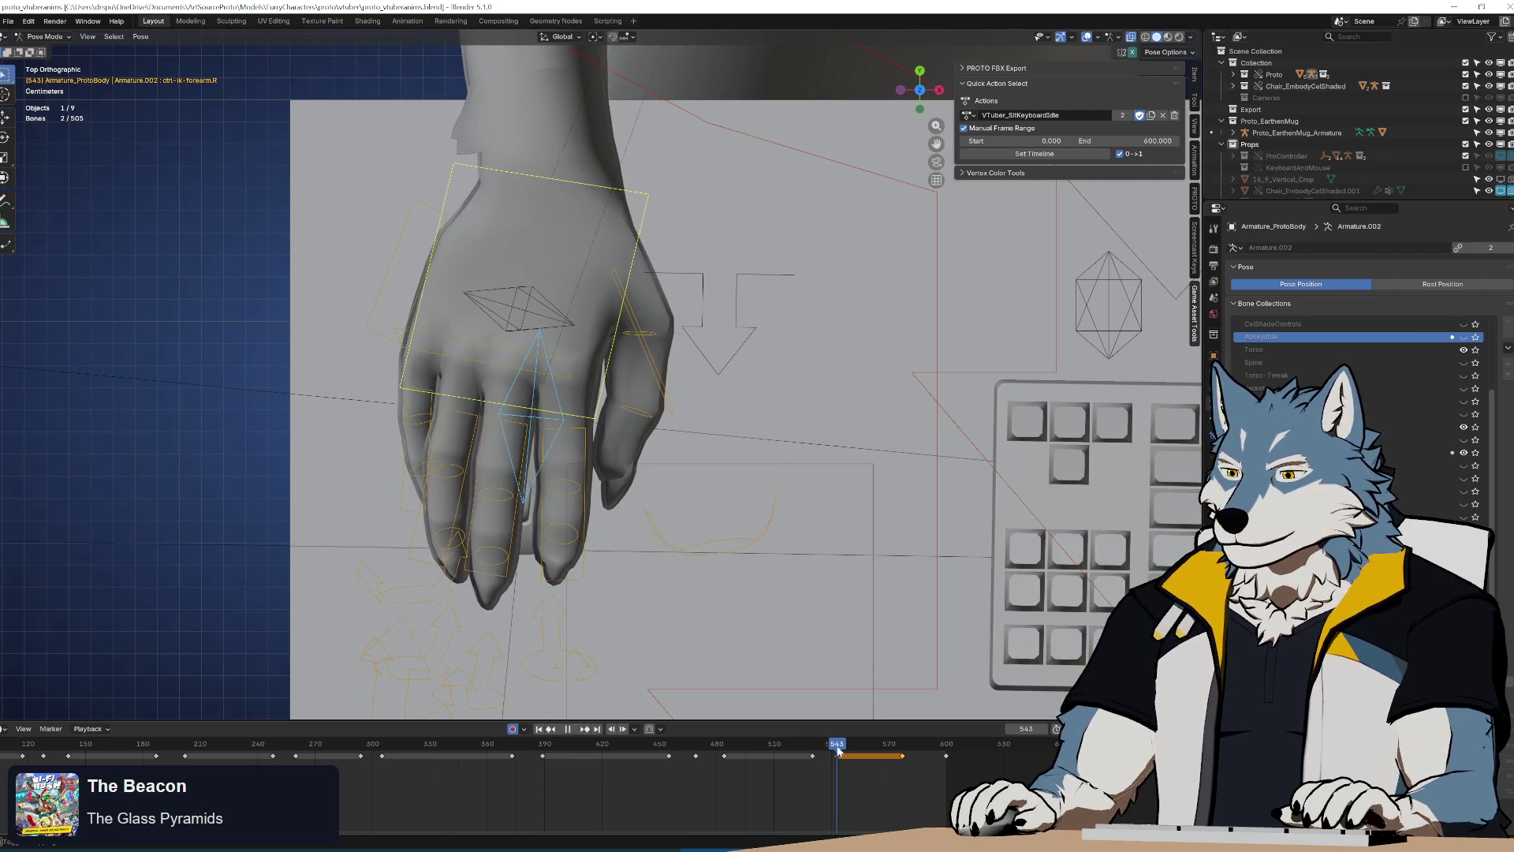
Shift the hand right and move the copied hand key to frame 577
{"action": "key", "text": "g"}
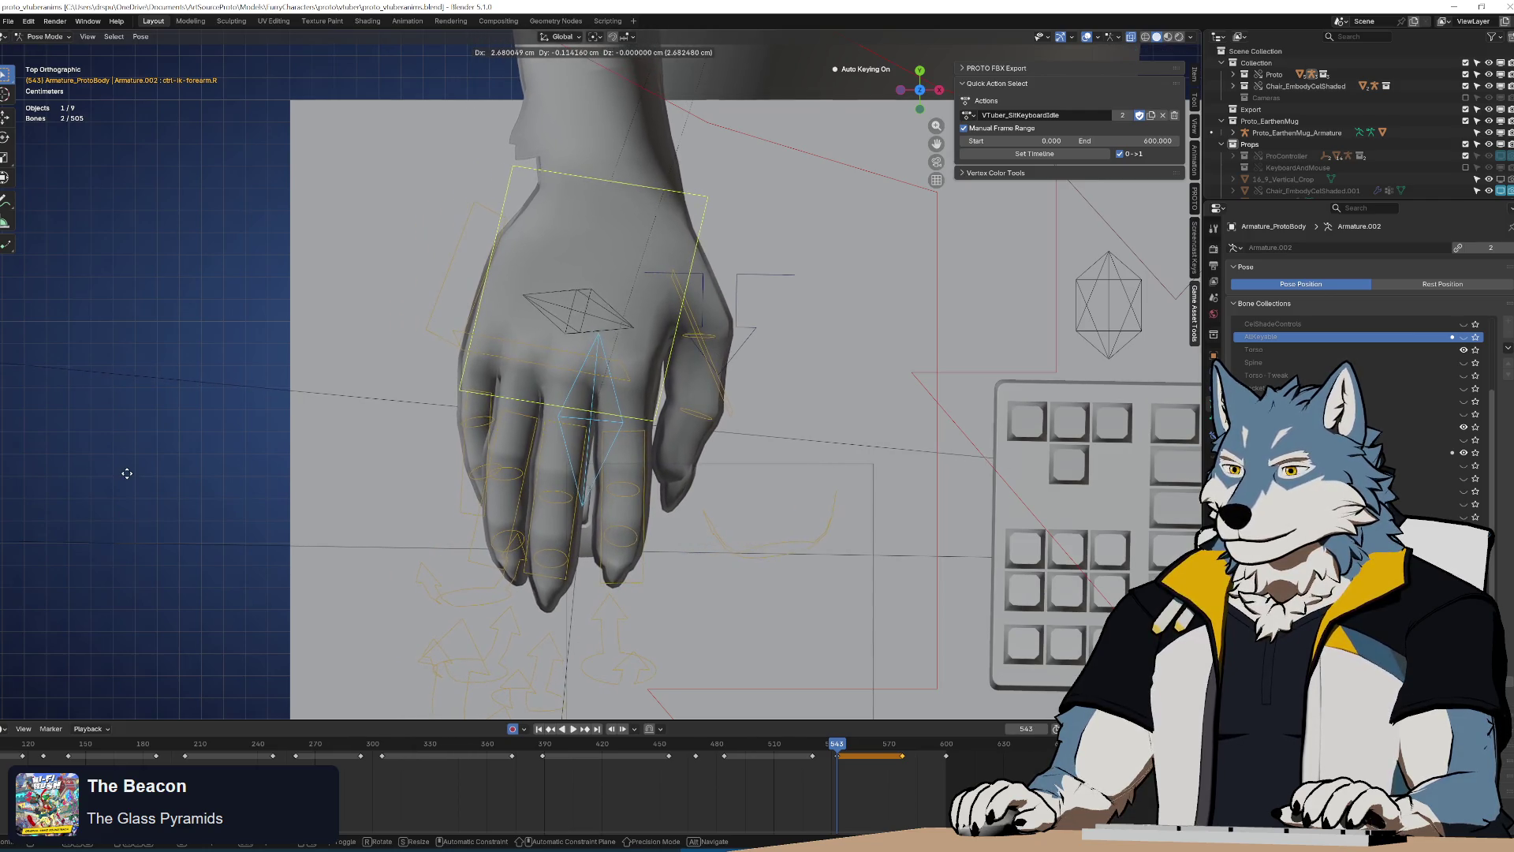
{"action": "left_click", "coordinate": [631, 661]}
{"action": "left_click_drag", "start_coordinate": [888, 767], "coordinate": [919, 754]}
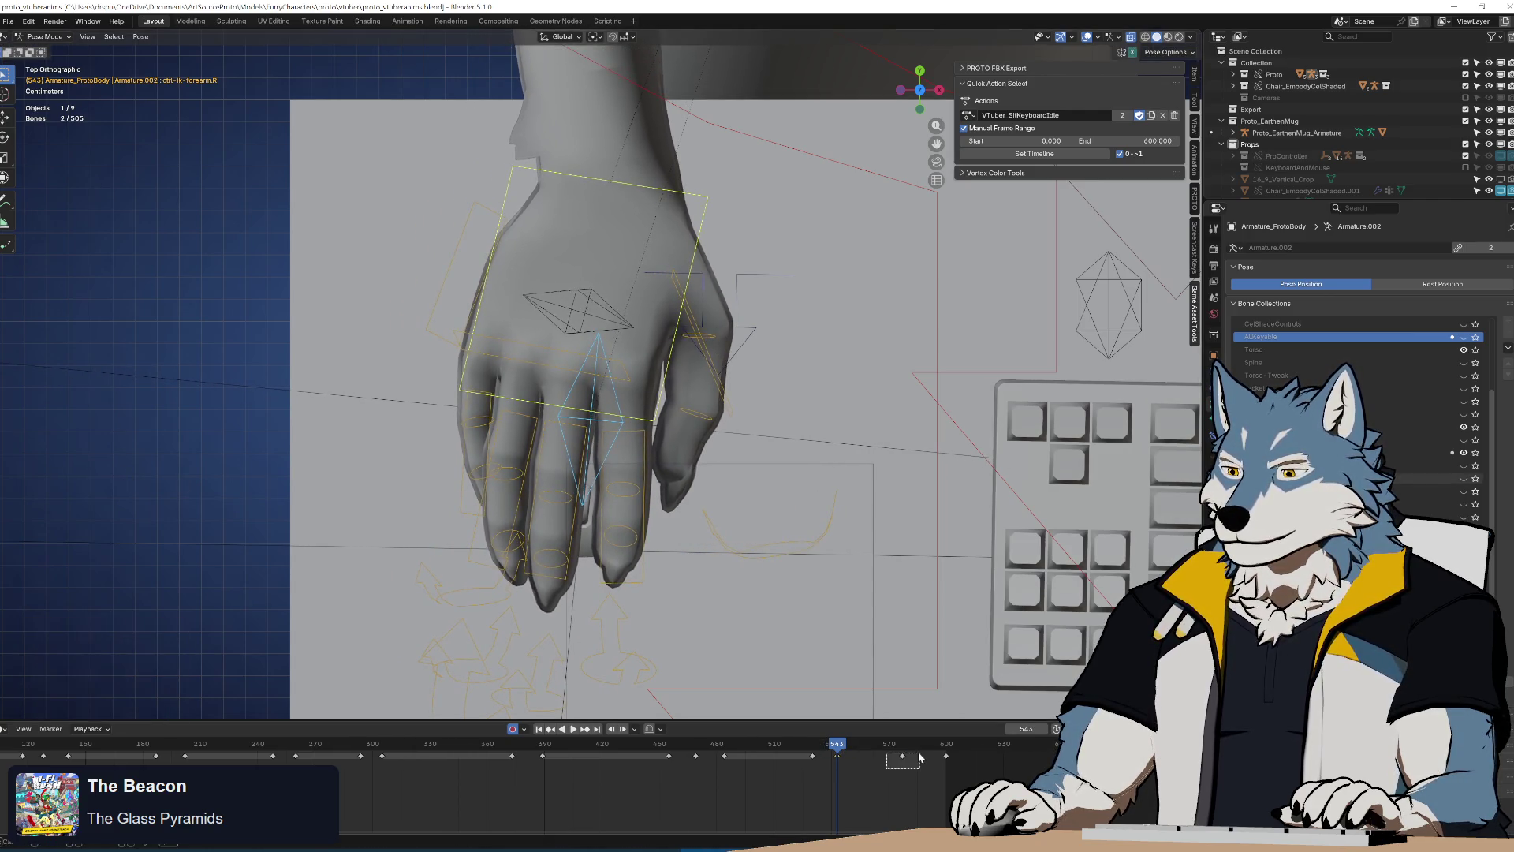
{"action": "key", "text": "g"}
{"action": "left_click", "coordinate": [931, 787]}
{"action": "key", "text": "shift+ctrl+space"}
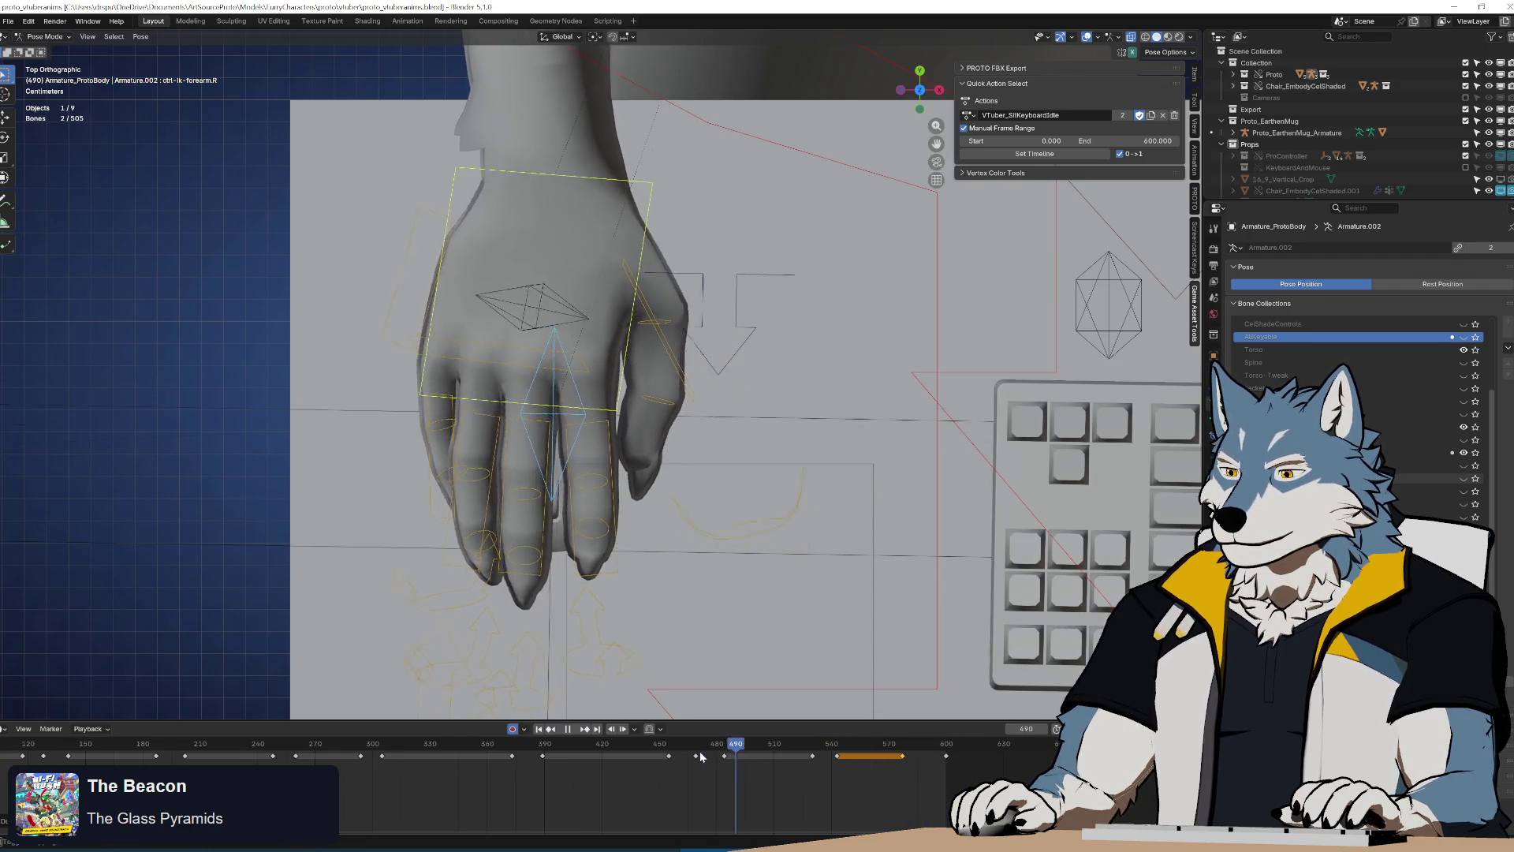
{"action": "mouse_move", "coordinate": [855, 602]}
{"action": "middle_mouse_down"}
{"action": "mouse_move", "coordinate": [692, 460]}
{"action": "mouse_move", "coordinate": [605, 419]}
{"action": "mouse_move", "coordinate": [675, 416]}
{"action": "mouse_move", "coordinate": [701, 386]}
{"action": "middle_mouse_up"}
Zoom out, scrub to frame 553, then frame the hand bone in top view
{"action": "scroll", "coordinate": [691, 459], "scroll_direction": "down", "scroll_amount": 3}
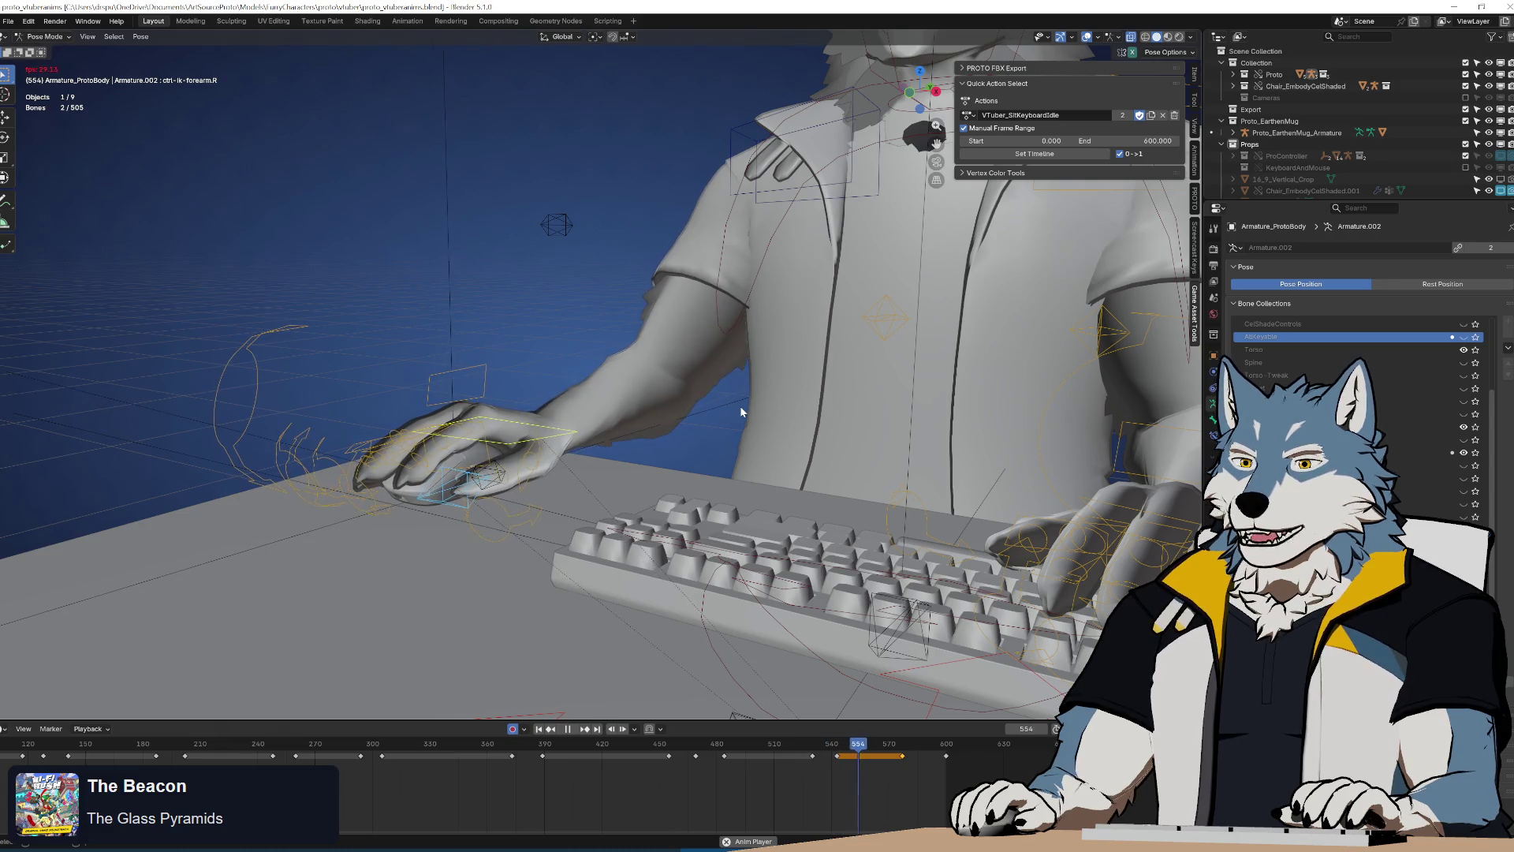
{"action": "mouse_move", "coordinate": [806, 737]}
{"action": "left_mouse_down"}
{"action": "mouse_move", "coordinate": [797, 753]}
{"action": "mouse_move", "coordinate": [733, 754]}
{"action": "mouse_move", "coordinate": [860, 757]}
{"action": "mouse_move", "coordinate": [683, 759]}
{"action": "mouse_move", "coordinate": [697, 763]}
{"action": "left_mouse_up"}
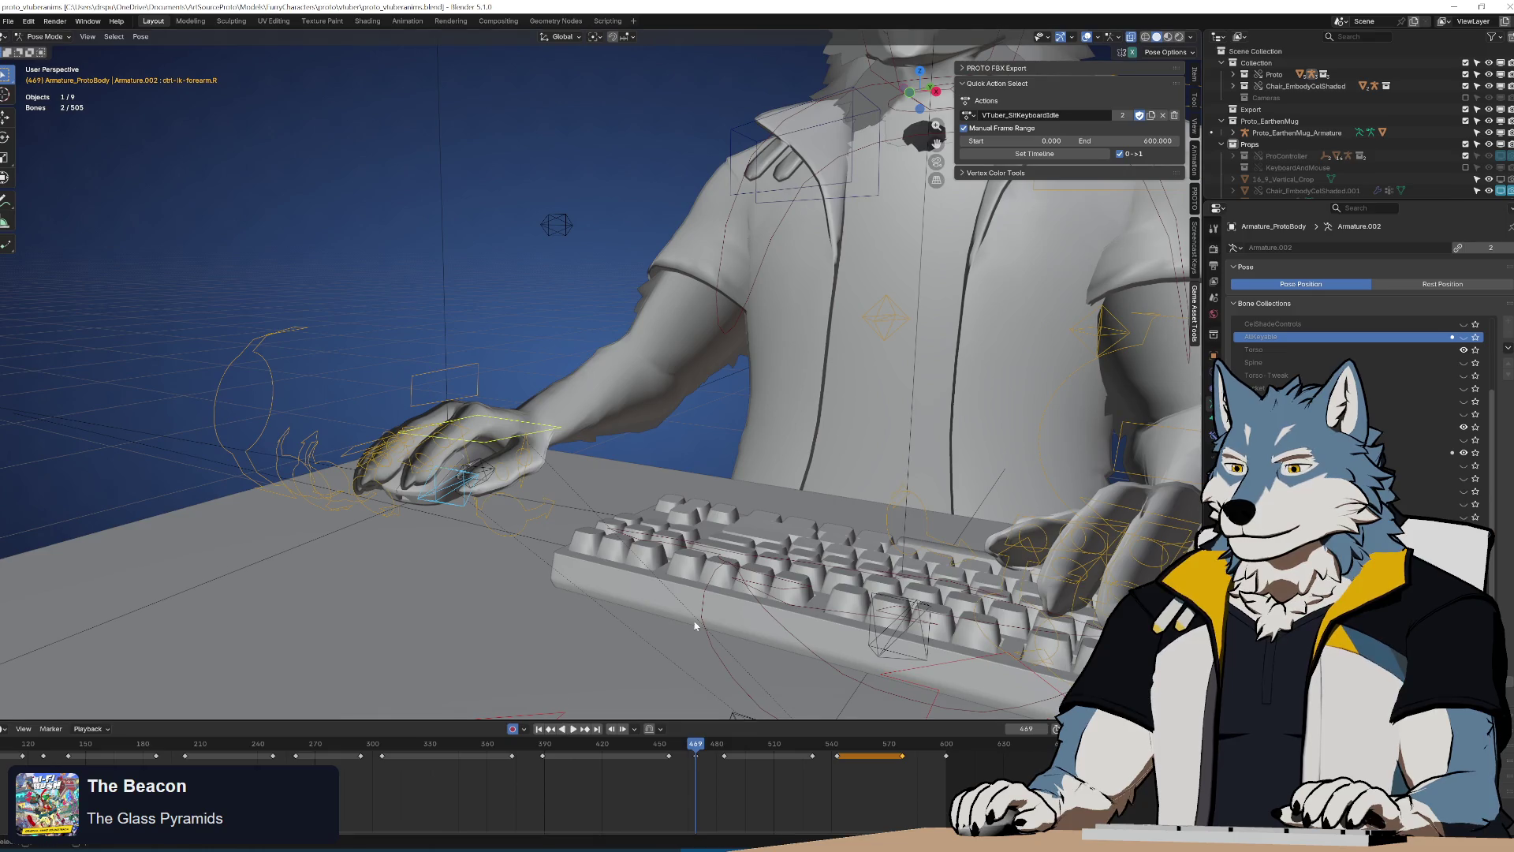
{"action": "key", "text": "KP_7"}
{"action": "key", "text": "KP_Decimal"}
Rotate the hand 2.7° then 5.12° with a small shift, and review playback
{"action": "key", "text": "r"}
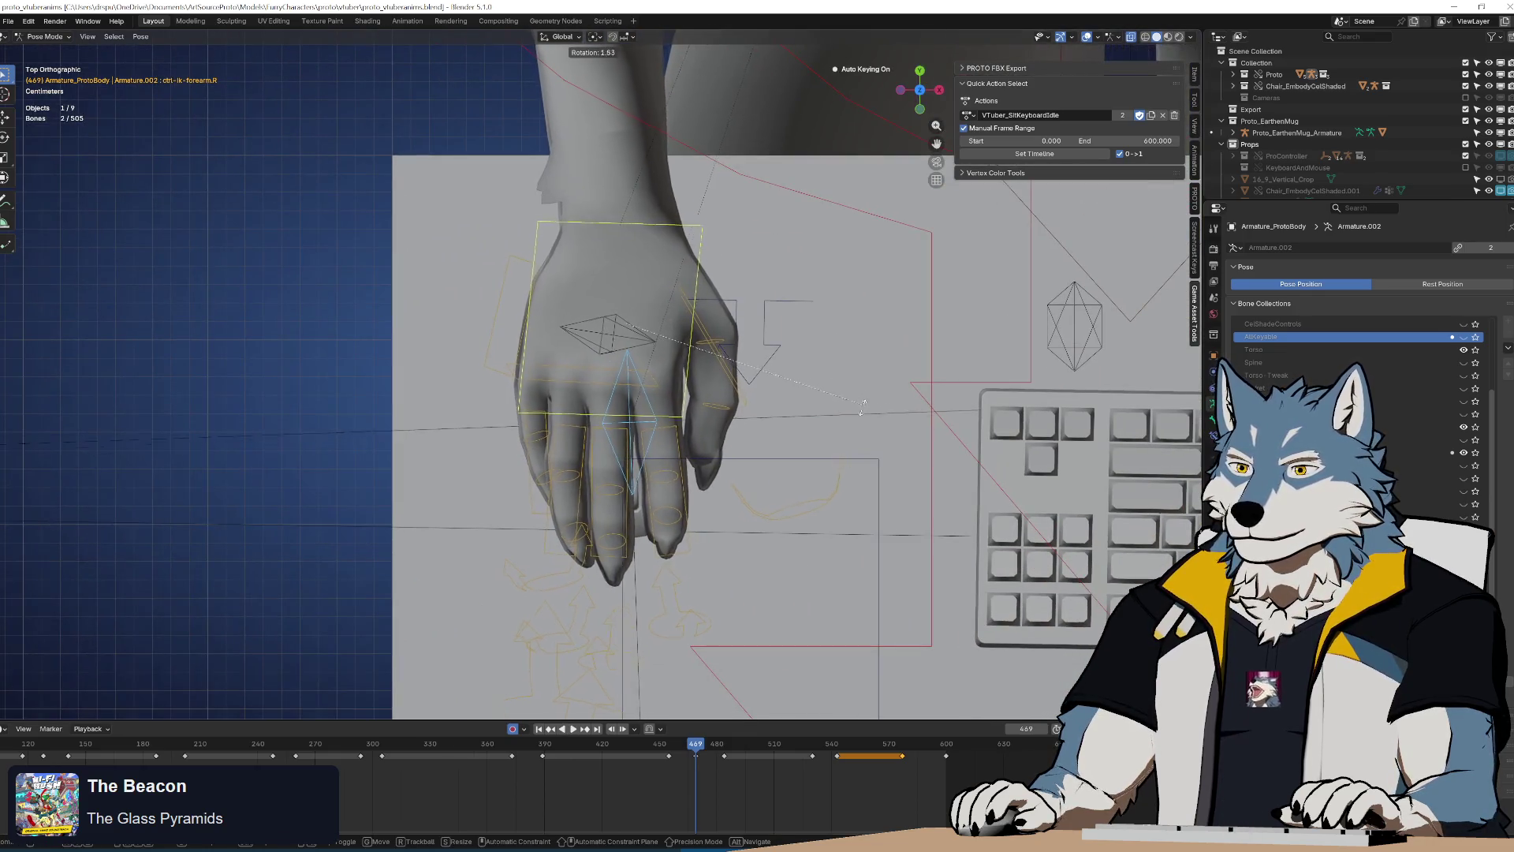
{"action": "left_click", "coordinate": [862, 406]}
{"action": "key", "text": "space"}
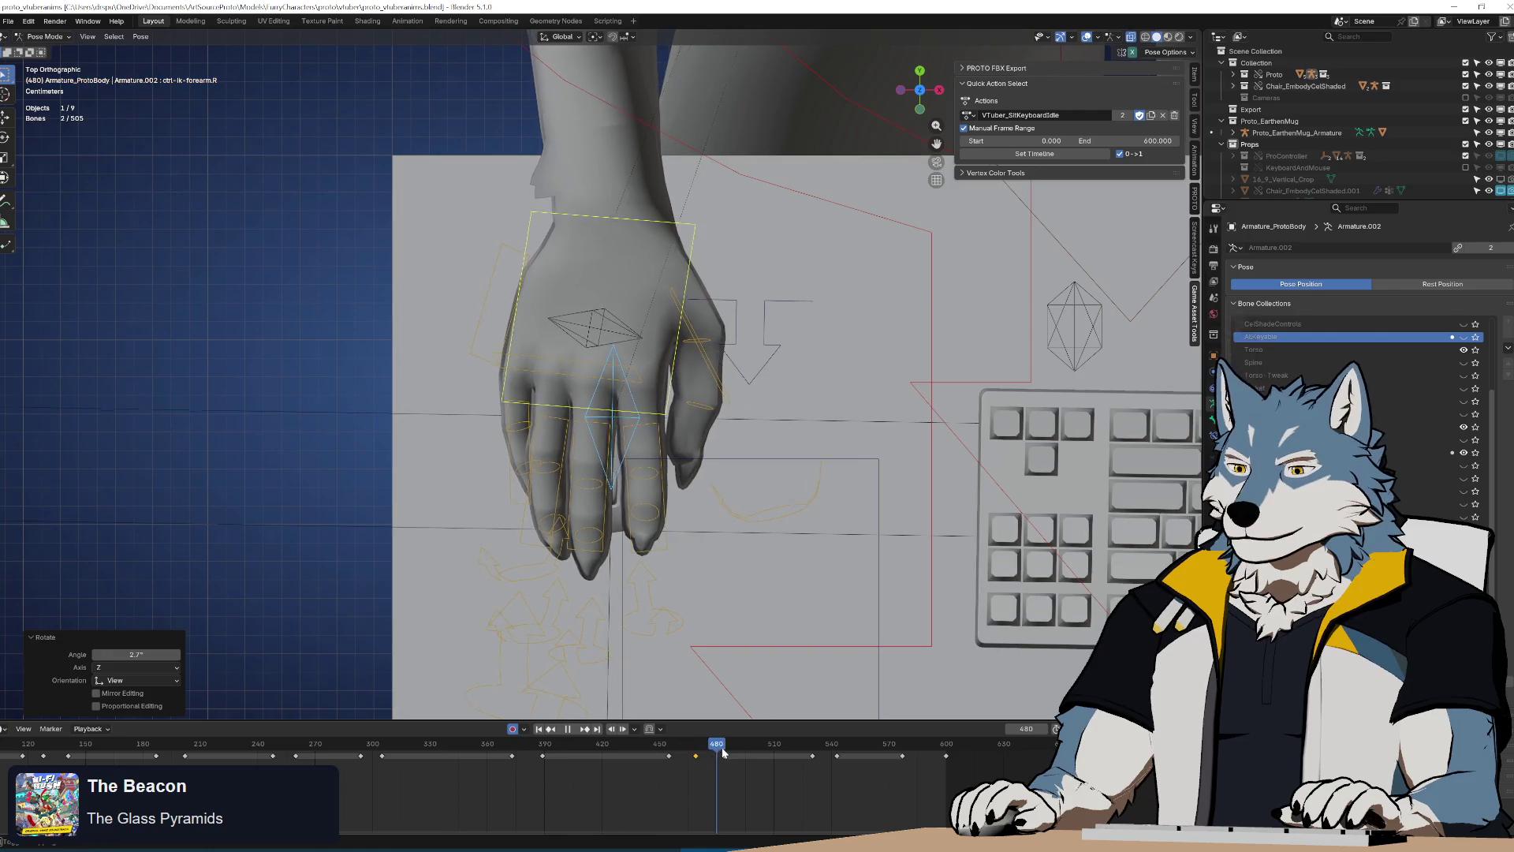
{"action": "key", "text": "space"}
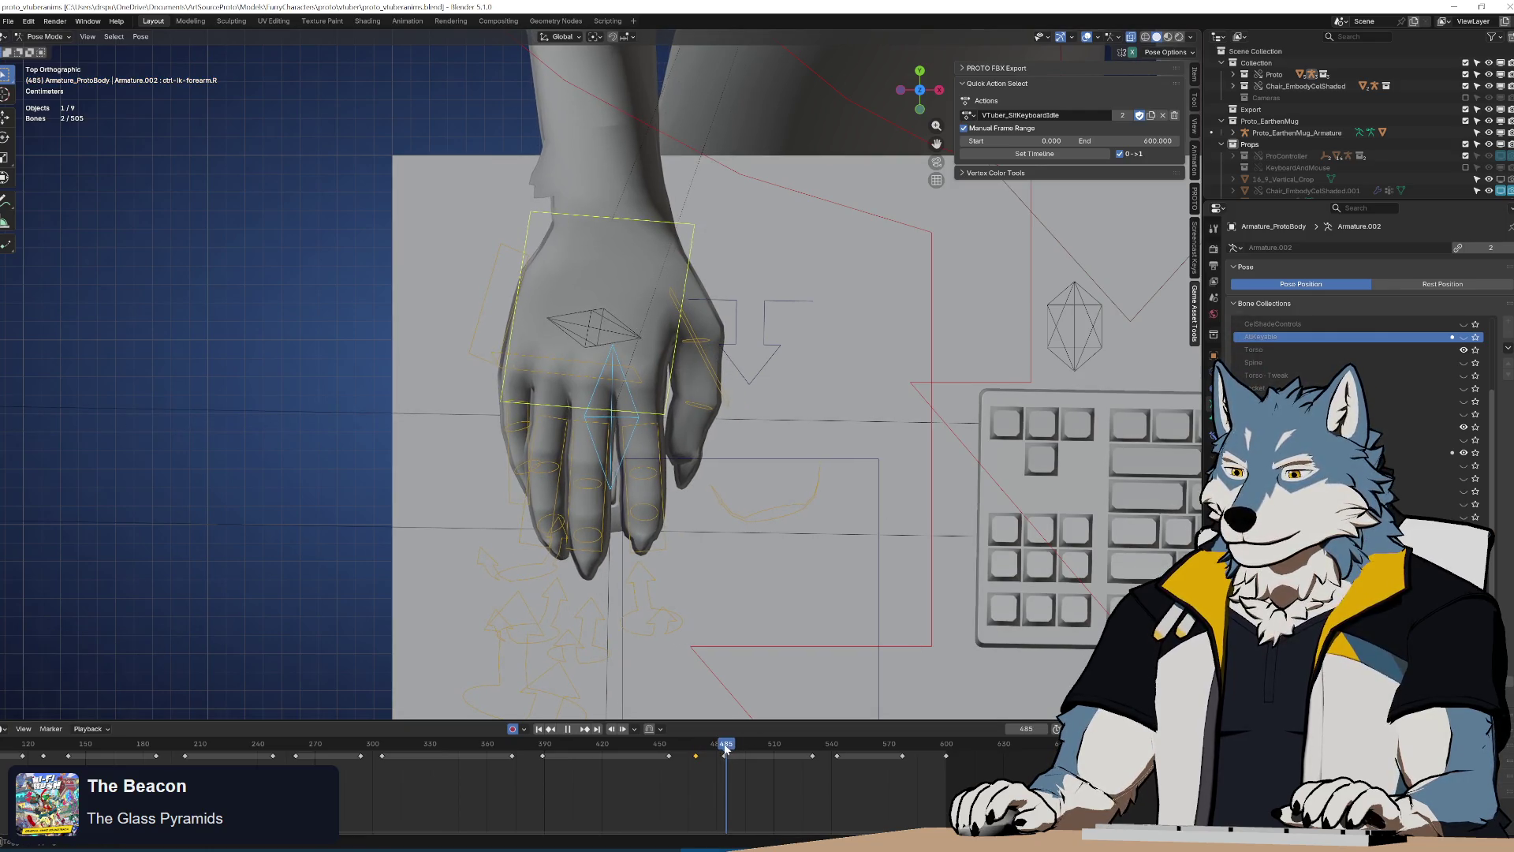
{"action": "key", "text": "r"}
{"action": "left_click", "coordinate": [882, 496]}
{"action": "key", "text": "g"}
{"action": "left_click", "coordinate": [834, 597]}
{"action": "key", "text": "space"}
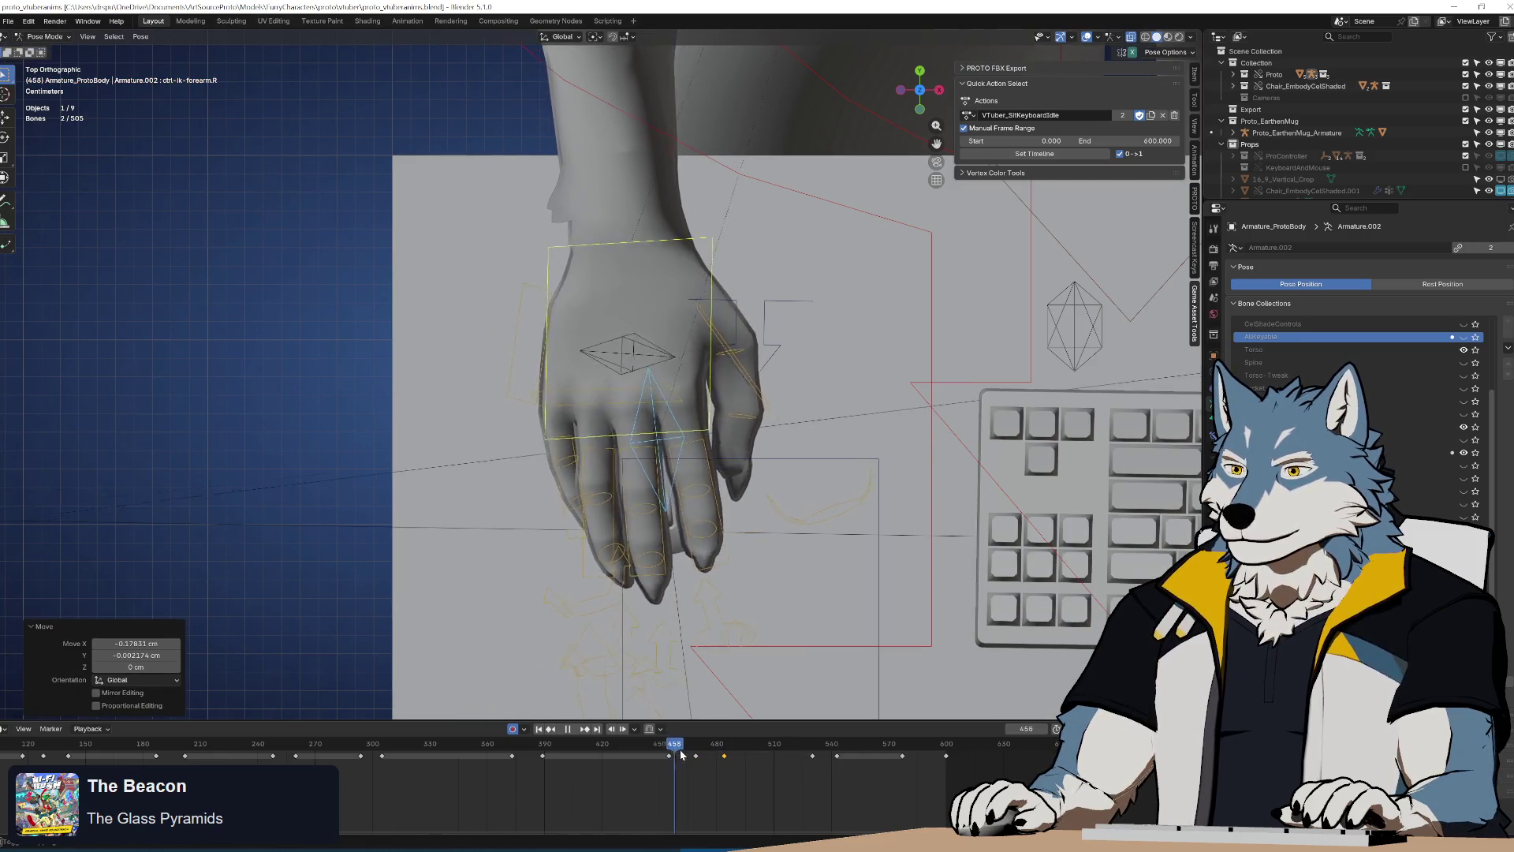
{"action": "key", "text": "Escape"}
Duplicate the frame-484 hand key to about frame 529 and tweak the rotation near 526–543
{"action": "key", "text": "shift+d"}
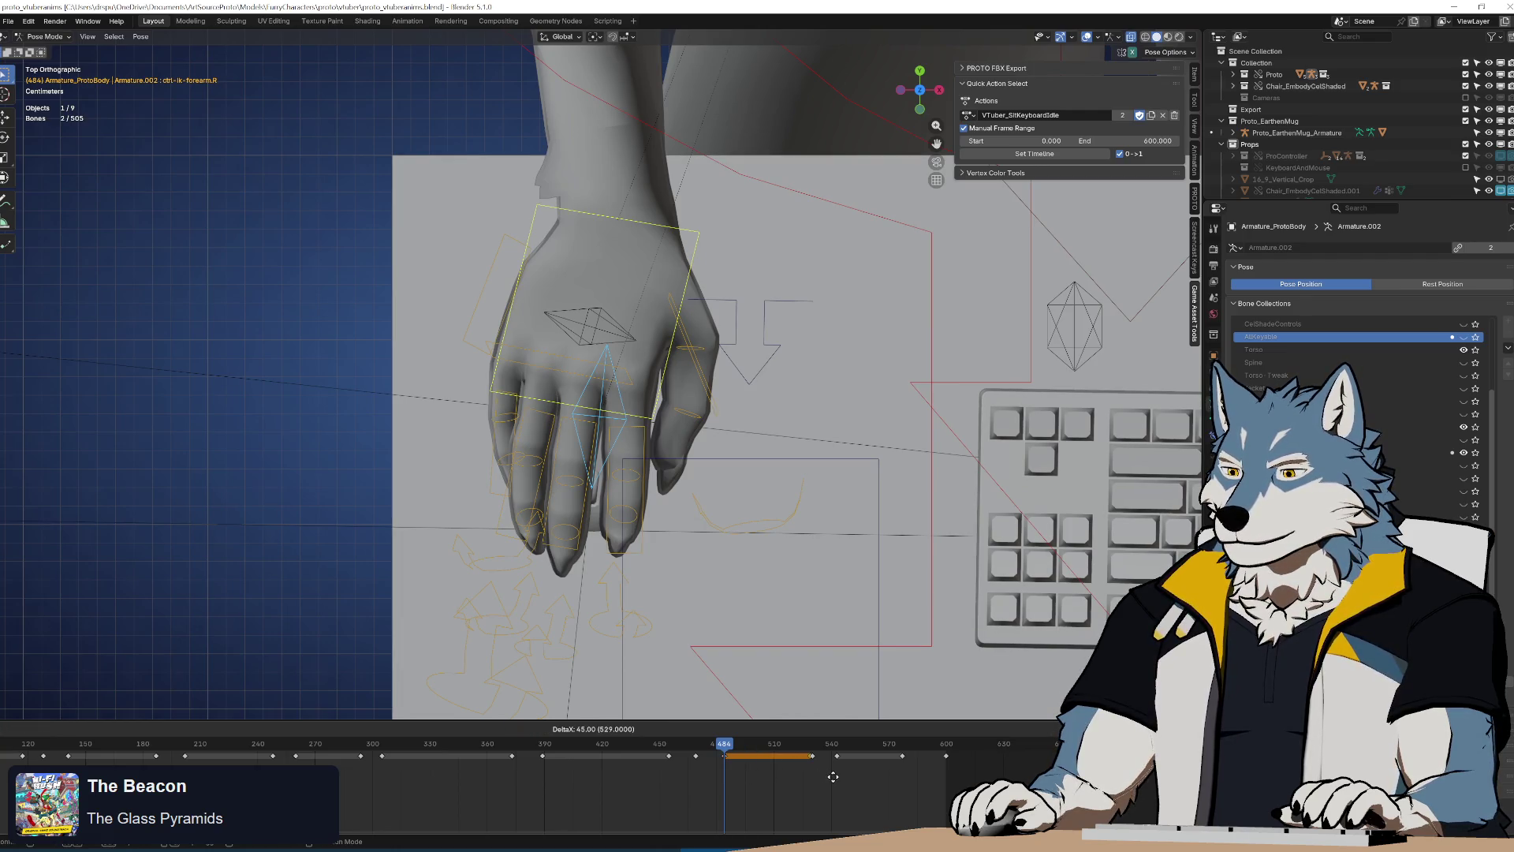
{"action": "left_click", "coordinate": [834, 777]}
{"action": "key", "text": "space"}
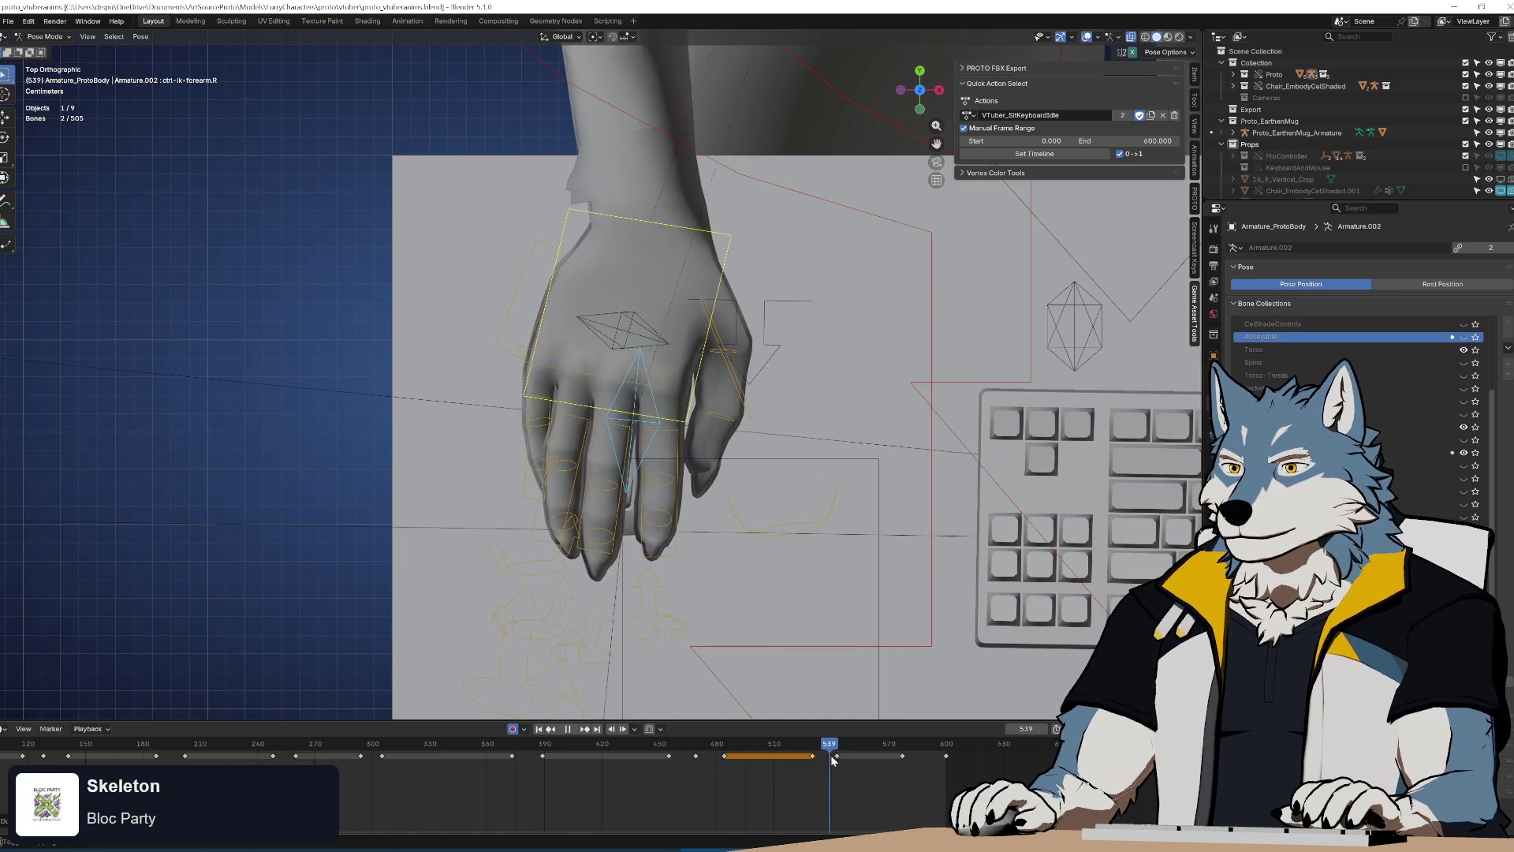
{"action": "left_click", "coordinate": [805, 765]}
{"action": "mouse_move", "coordinate": [804, 765]}
{"action": "left_mouse_down"}
{"action": "mouse_move", "coordinate": [957, 761]}
{"action": "mouse_move", "coordinate": [839, 772]}
{"action": "left_mouse_up"}
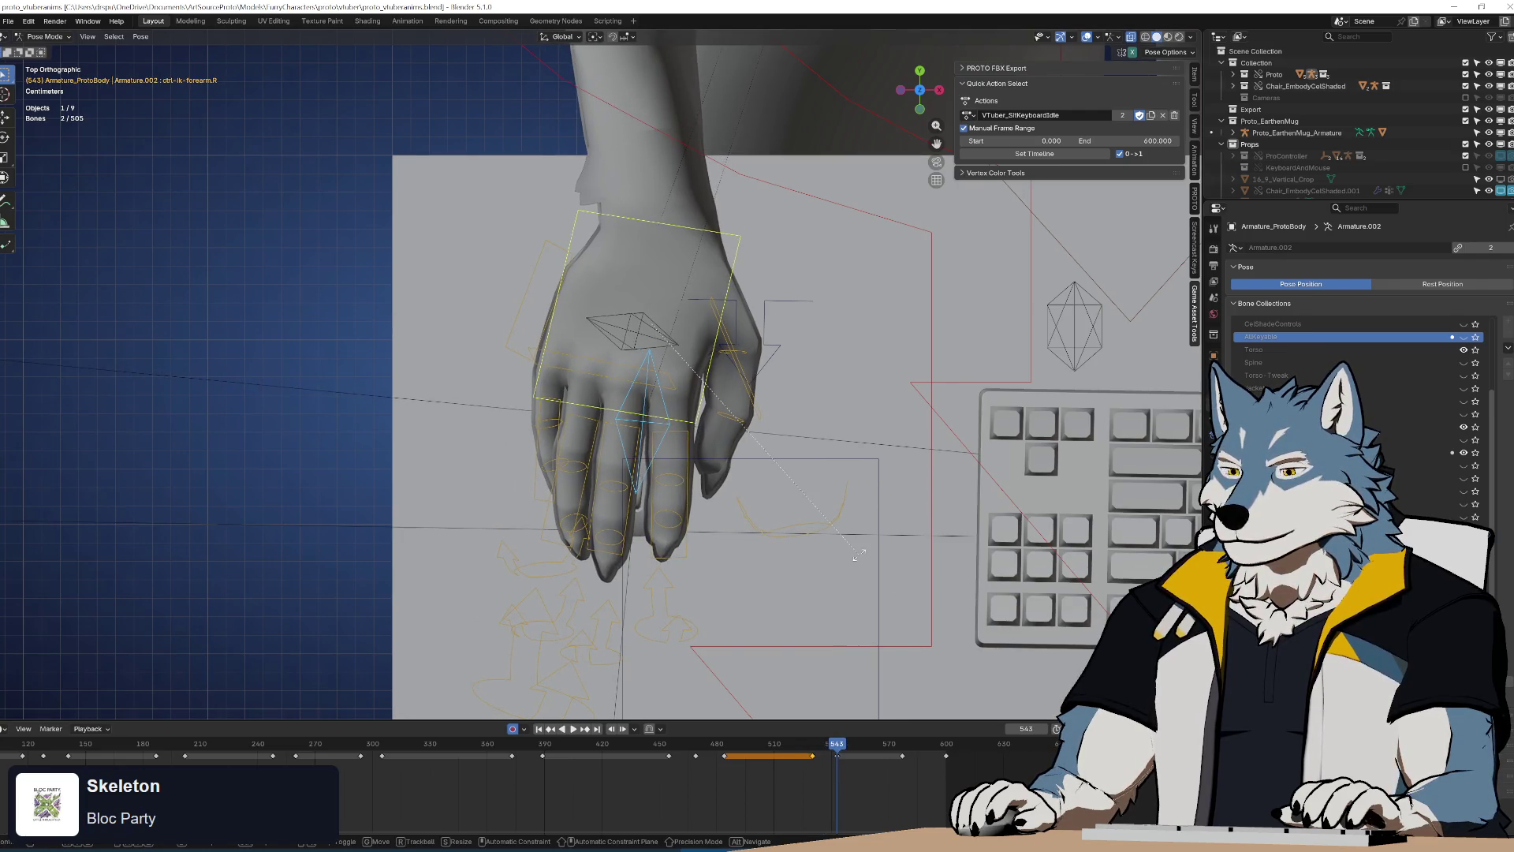
{"action": "key", "text": "r"}
{"action": "left_click", "coordinate": [992, 735]}
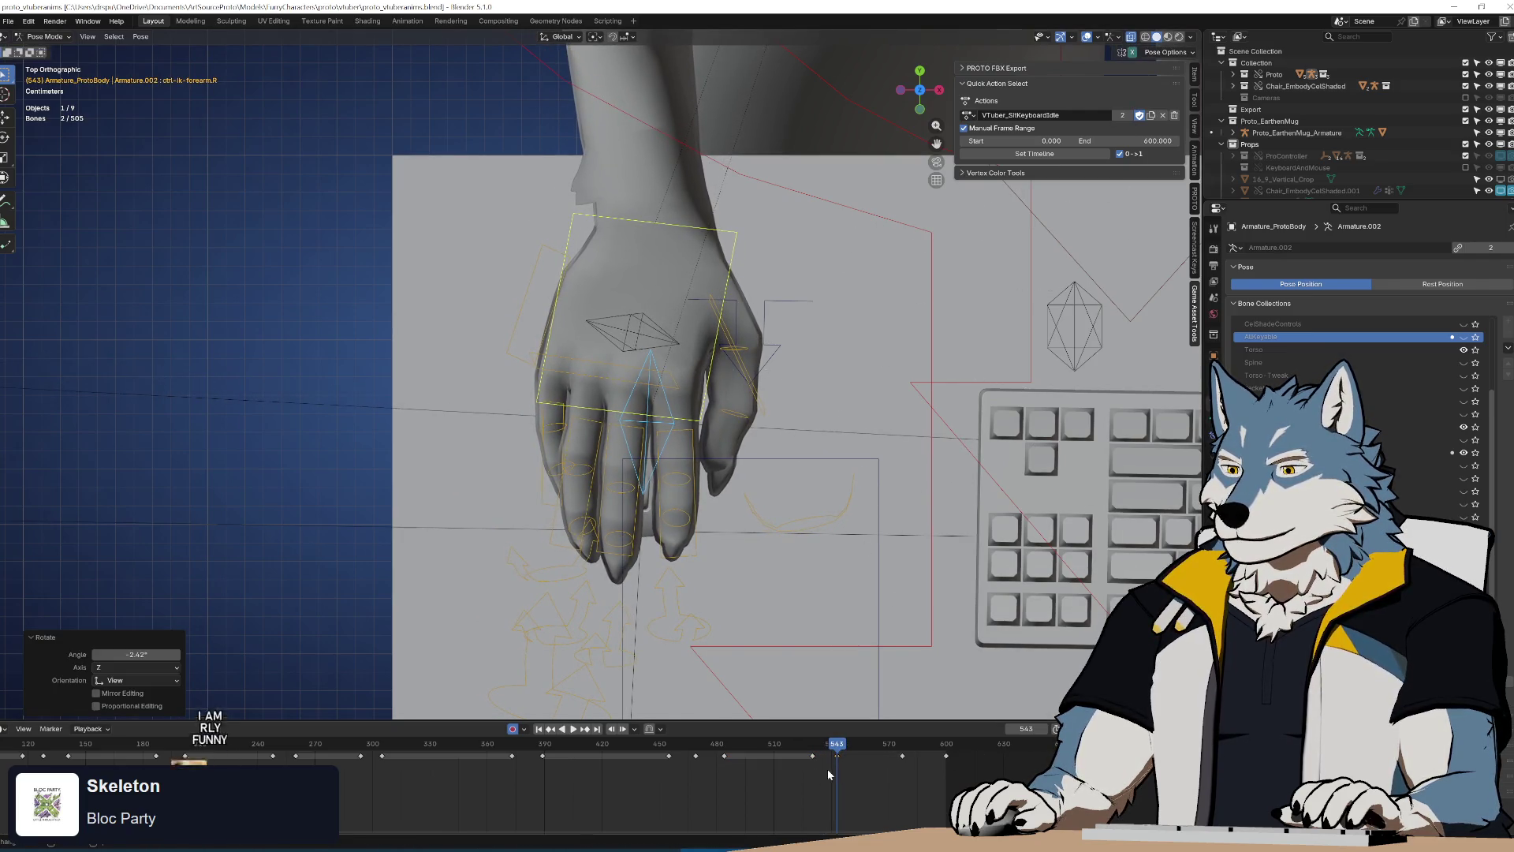
Move the hand keyframe to frame 577 and check the timing back at frame 543
{"action": "key", "text": "g"}
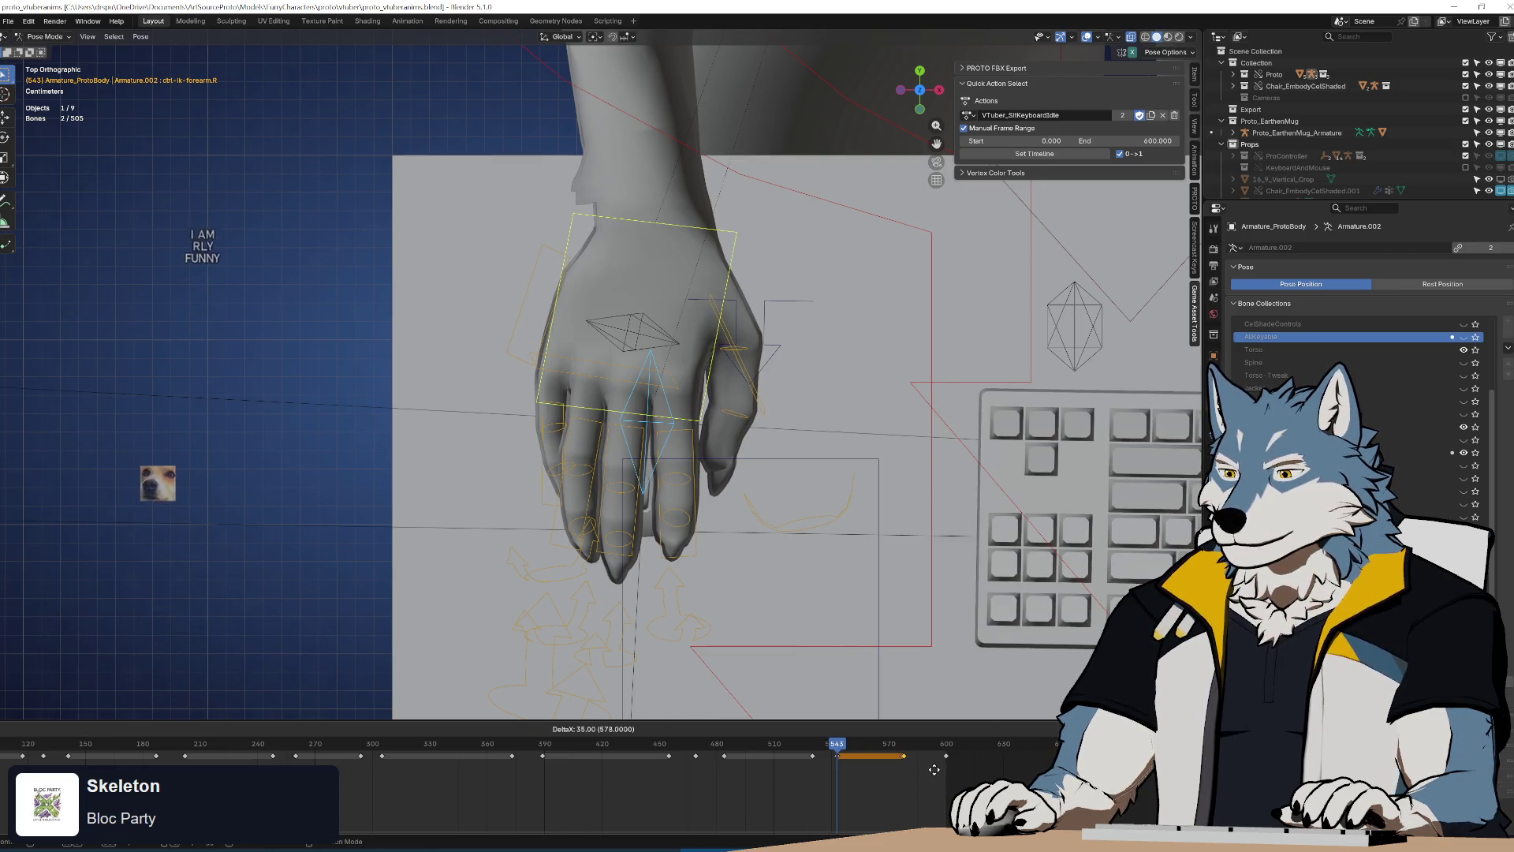
{"action": "left_click", "coordinate": [923, 773]}
{"action": "key", "text": "g"}
{"action": "left_click", "coordinate": [923, 776]}
{"action": "key", "text": "space"}
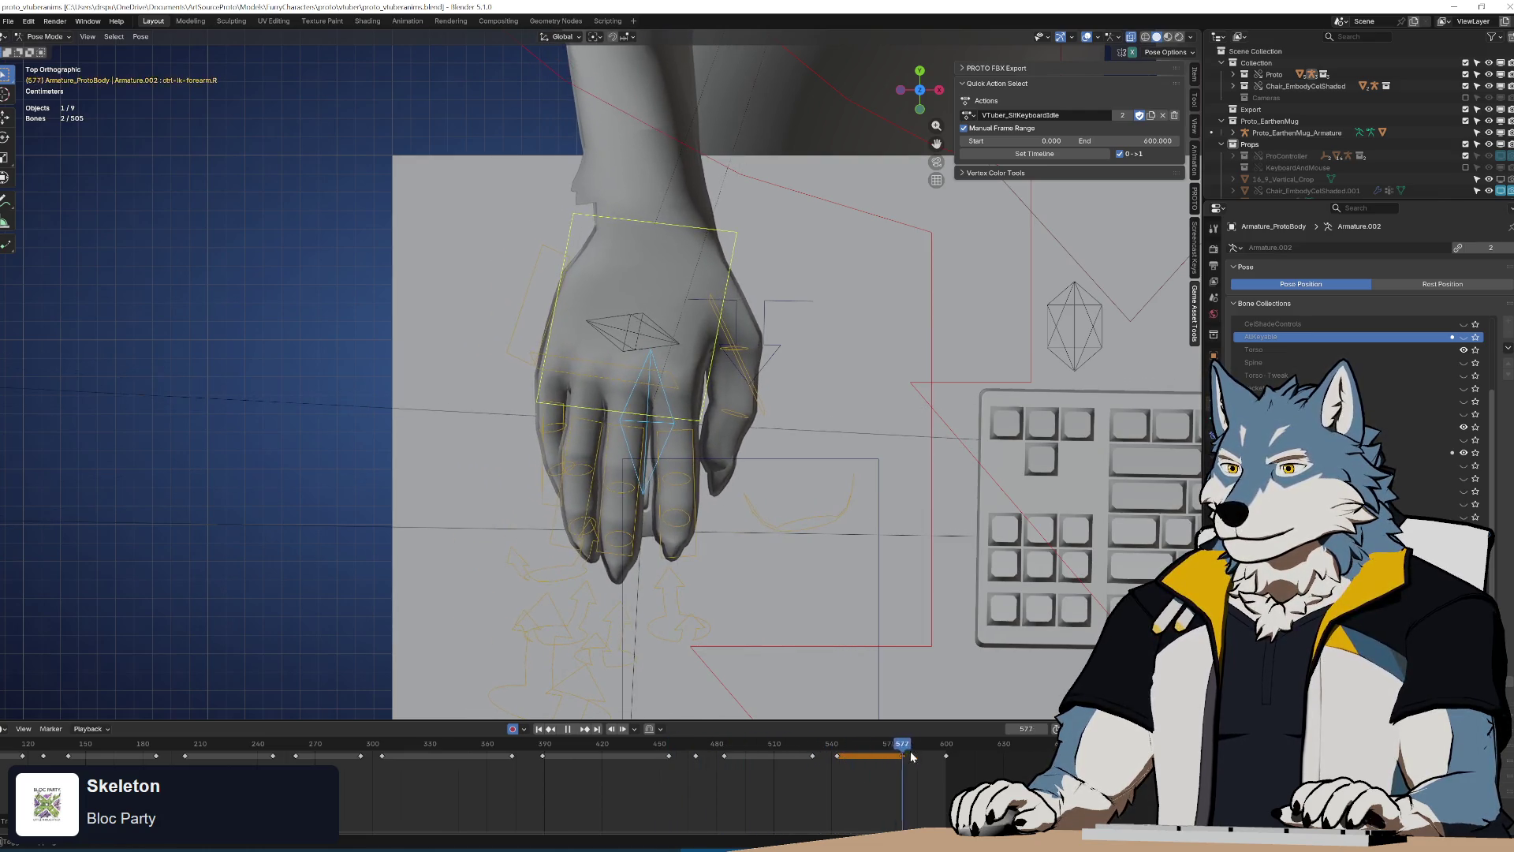
{"action": "left_click_drag", "start_coordinate": [840, 769], "coordinate": [837, 771]}
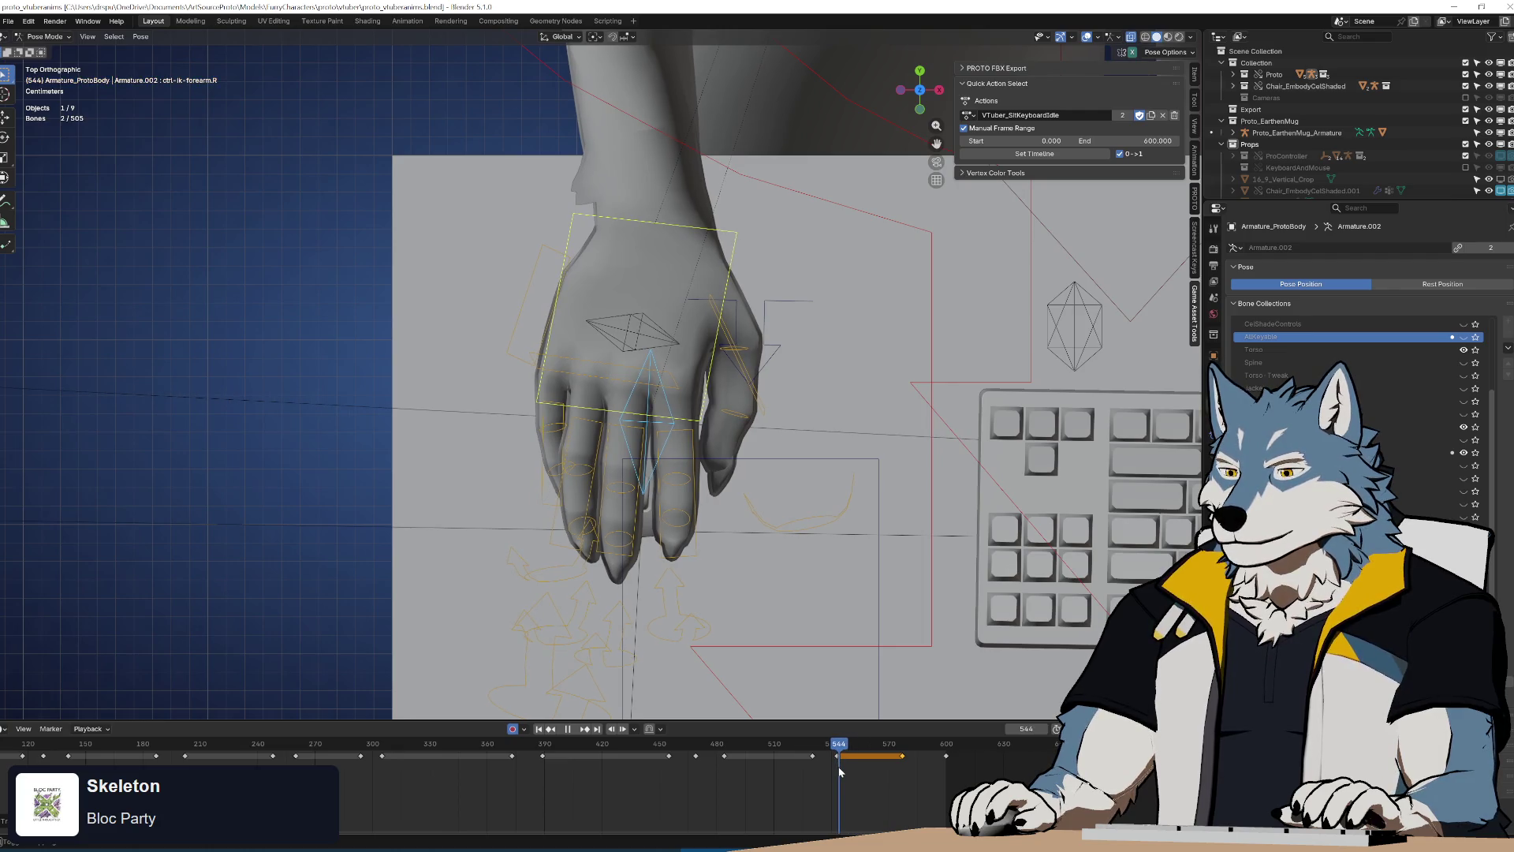
{"action": "key", "text": "Escape"}
{"action": "scroll", "coordinate": [868, 757], "scroll_direction": "up", "scroll_amount": 3}
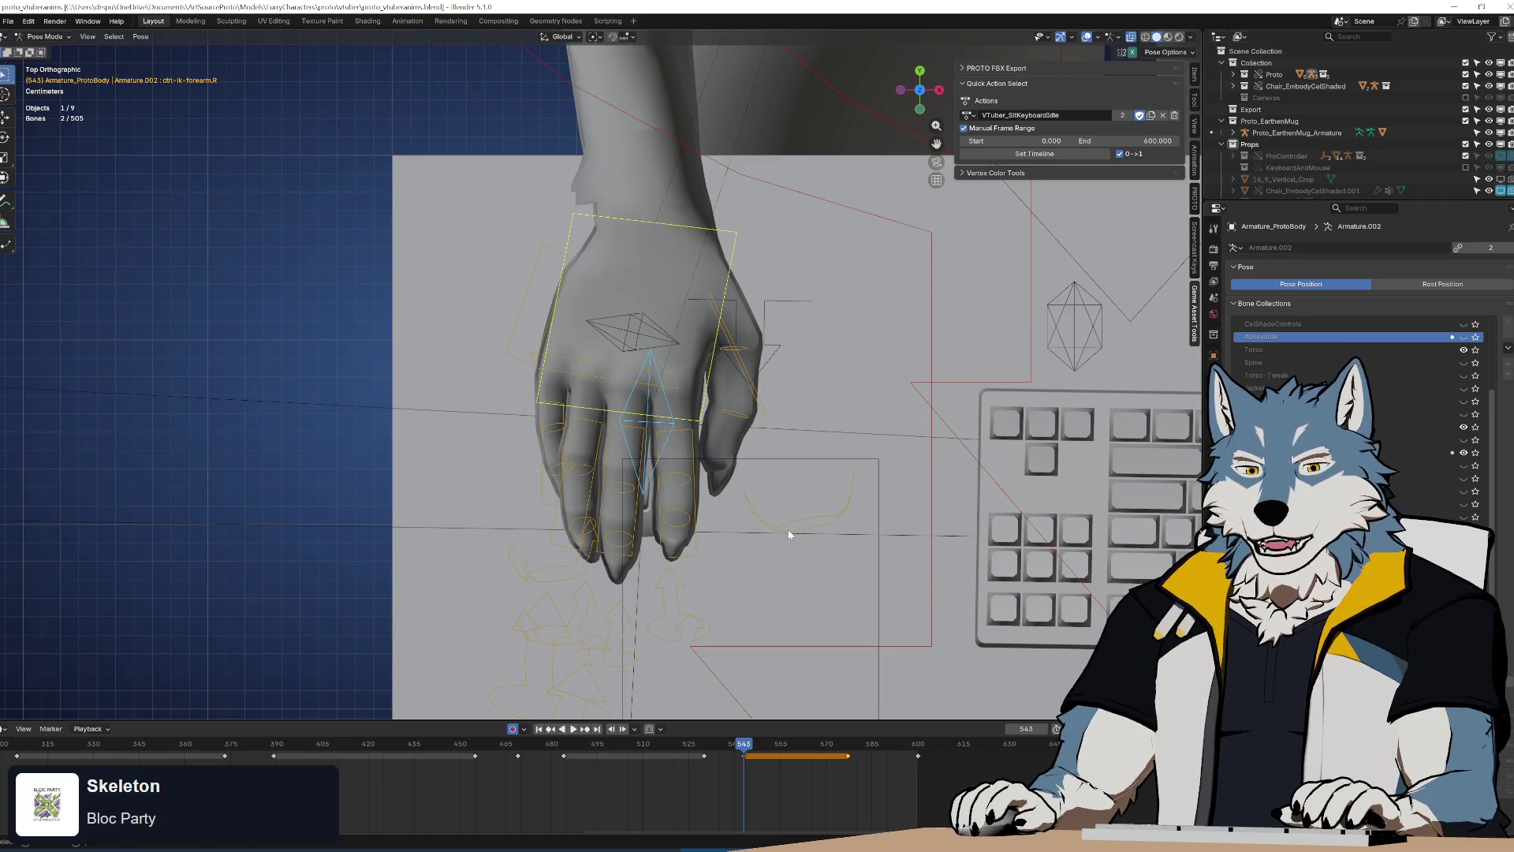
Tilt the hand slightly at frame 543, re-place its key at 577, and replay from frame 420
{"action": "key", "text": "r"}
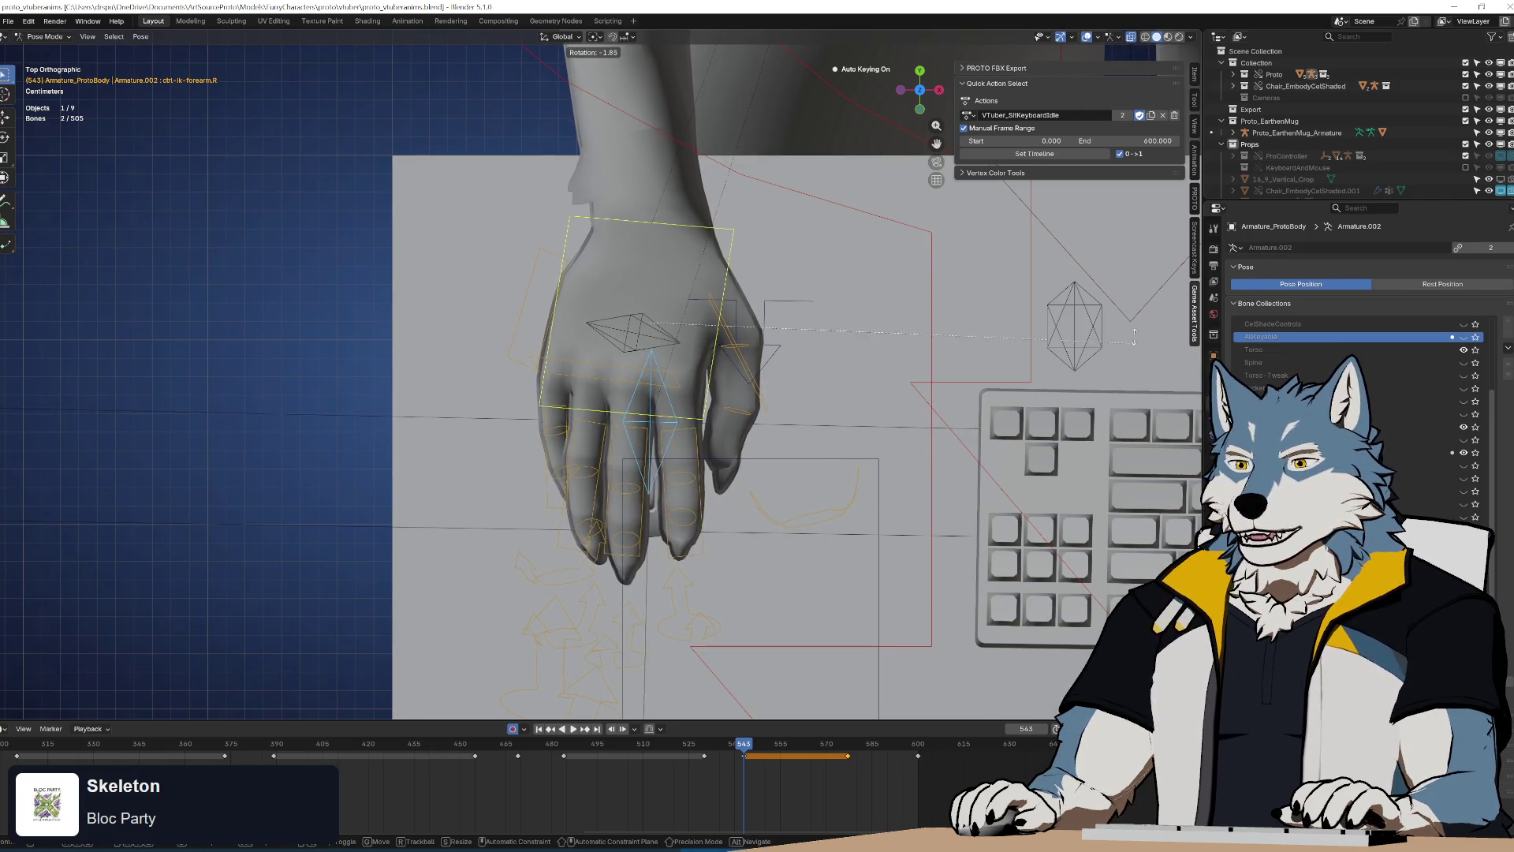
{"action": "left_click", "coordinate": [1125, 389]}
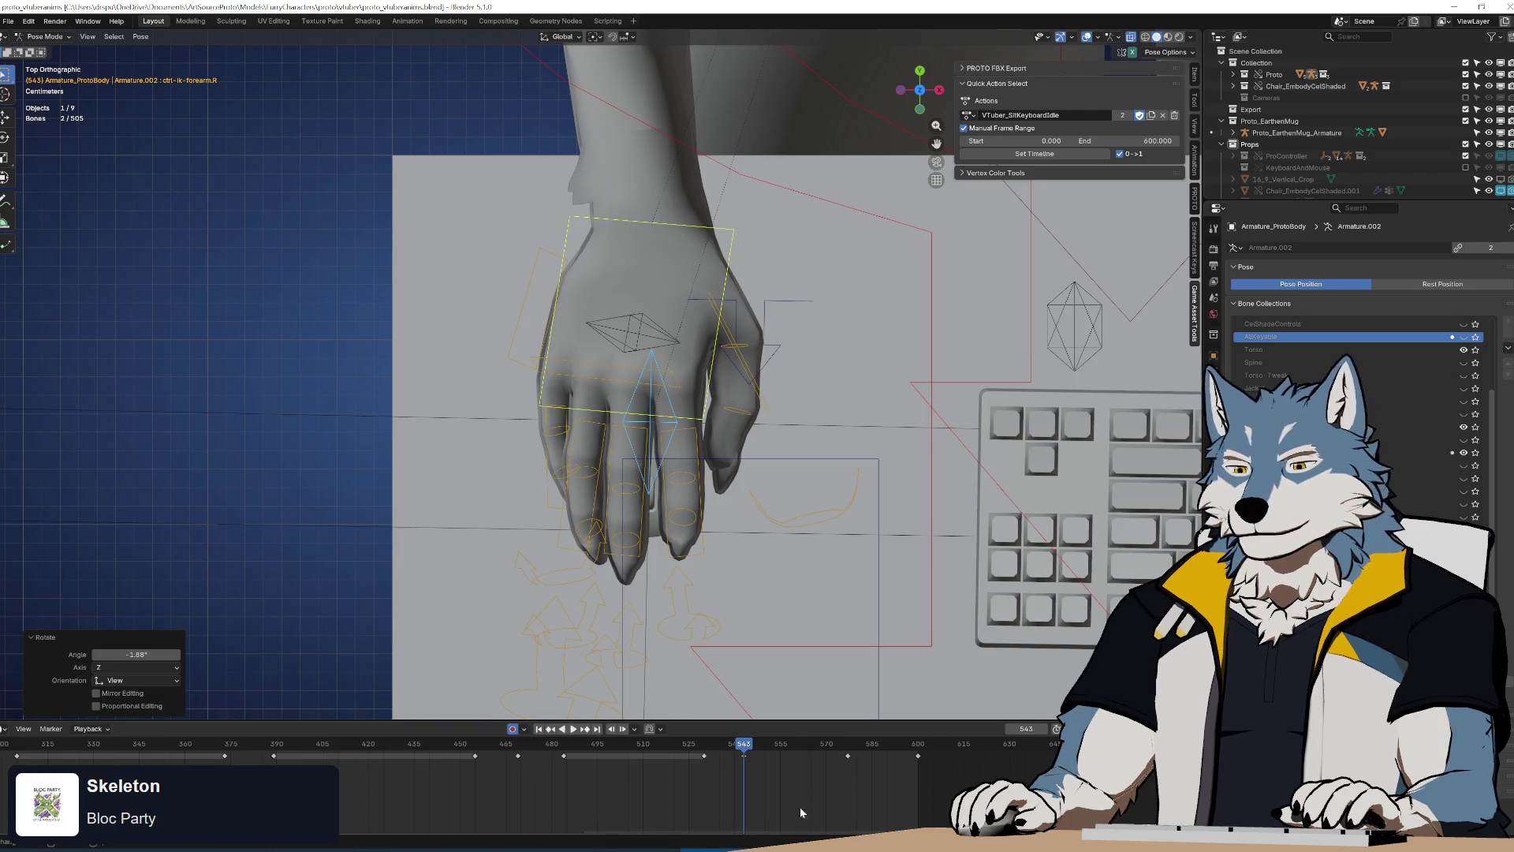
{"action": "key", "text": "g"}
{"action": "left_click", "coordinate": [869, 789]}
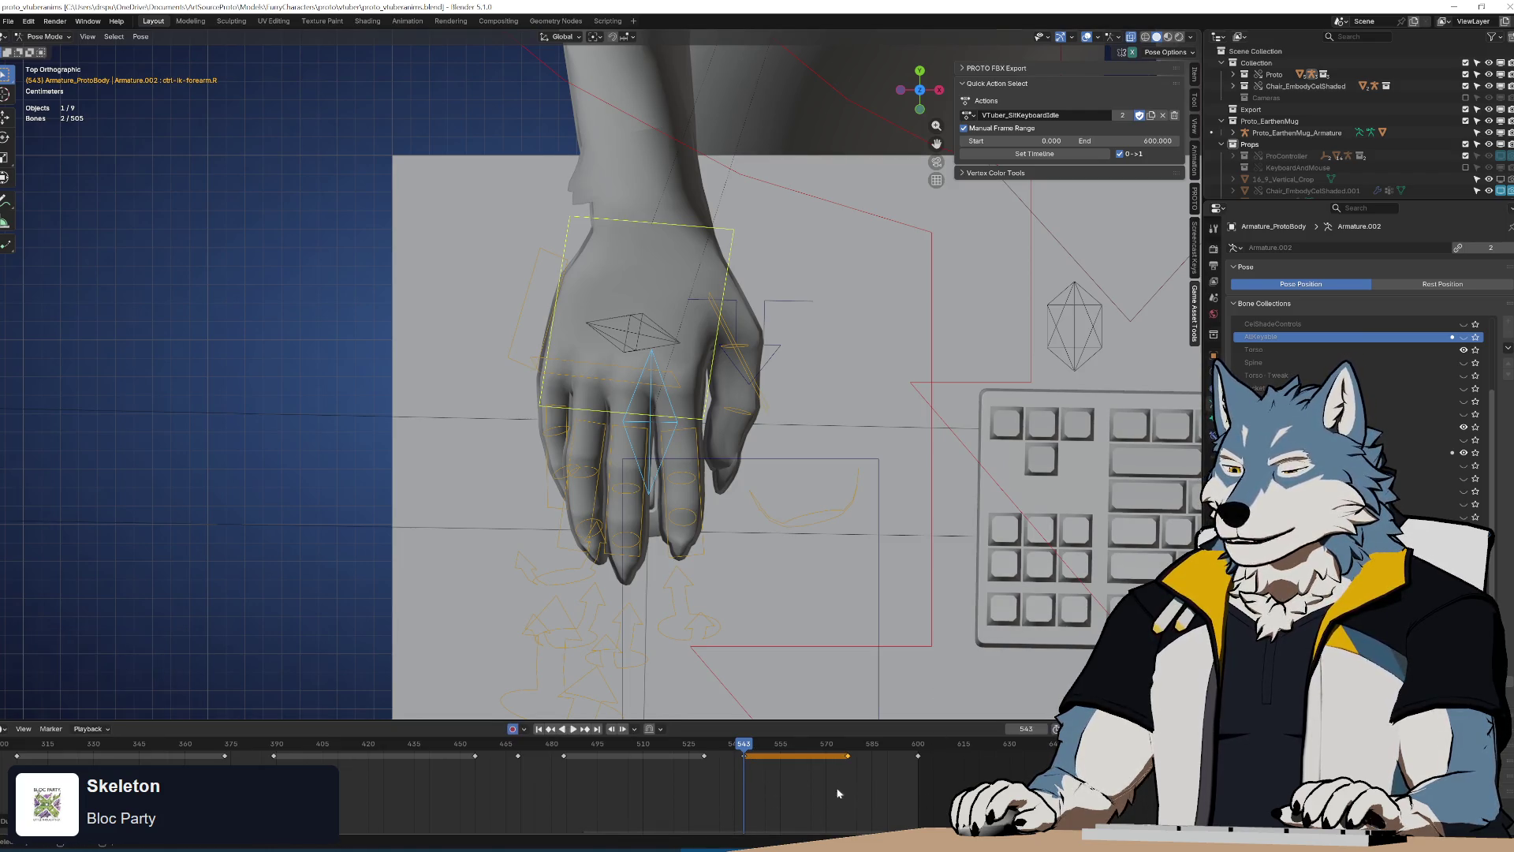
{"action": "key", "text": "space"}
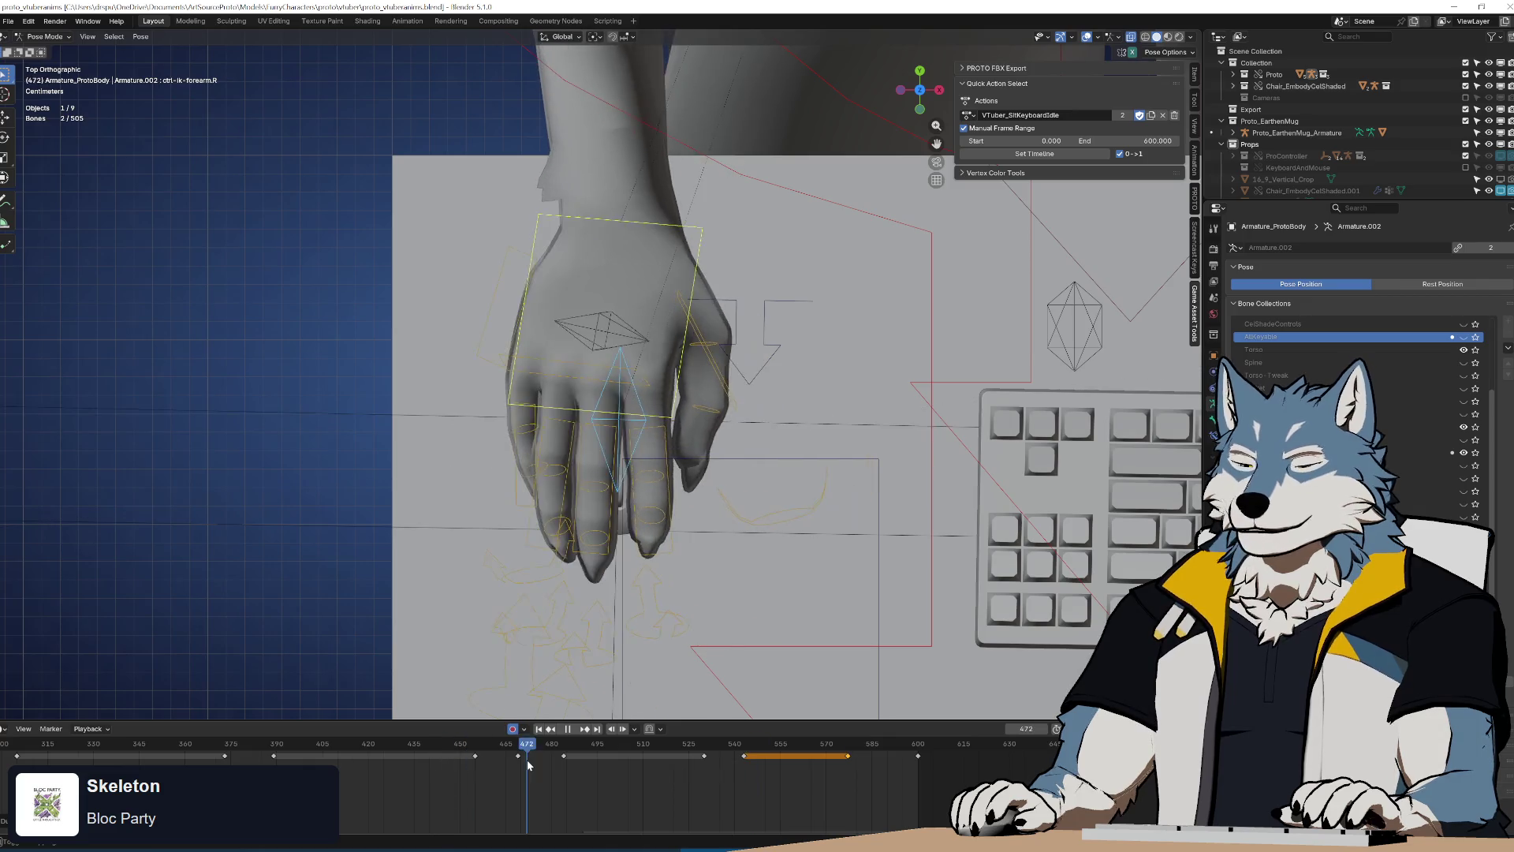
{"action": "left_click", "coordinate": [368, 754]}
{"action": "mouse_move", "coordinate": [770, 501]}
{"action": "middle_mouse_down"}
{"action": "mouse_move", "coordinate": [727, 399]}
{"action": "mouse_move", "coordinate": [736, 372]}
{"action": "mouse_move", "coordinate": [680, 389]}
{"action": "mouse_move", "coordinate": [721, 443]}
{"action": "middle_mouse_up"}
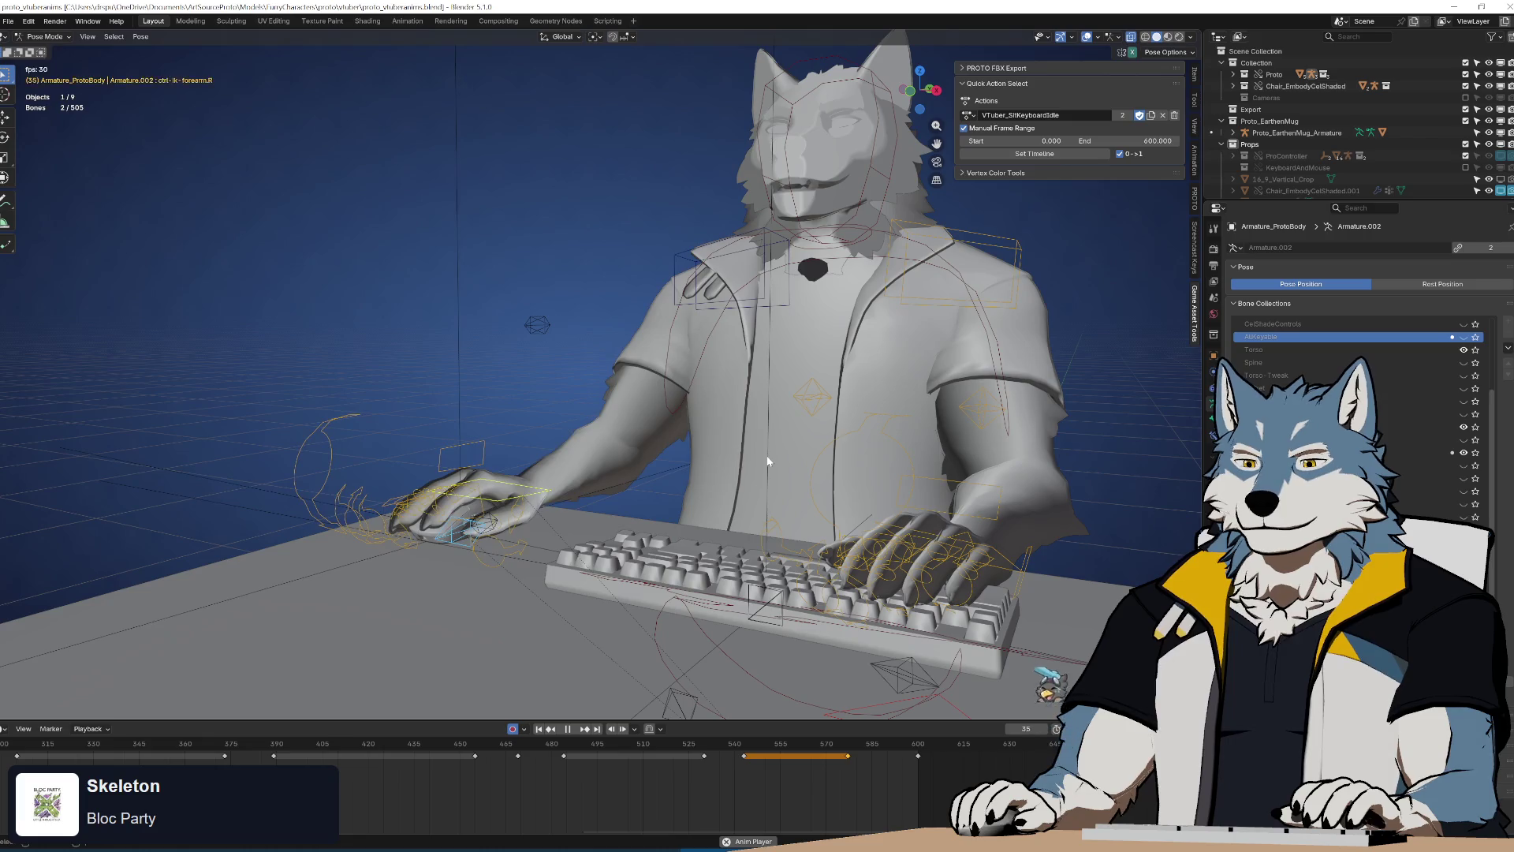
Zoom out and orbit to a higher perspective view of the wolf at the desk
{"action": "scroll", "coordinate": [813, 504], "scroll_direction": "down", "scroll_amount": 2}
{"action": "mouse_move", "coordinate": [812, 507]}
{"action": "middle_mouse_down"}
{"action": "mouse_move", "coordinate": [796, 510]}
{"action": "mouse_move", "coordinate": [798, 541]}
{"action": "middle_mouse_up"}
Box-select the hand keyframes in the timeline and move them 9 frames later
{"action": "key", "text": "space"}
{"action": "middle_click_drag", "start_coordinate": [741, 780], "coordinate": [891, 817]}
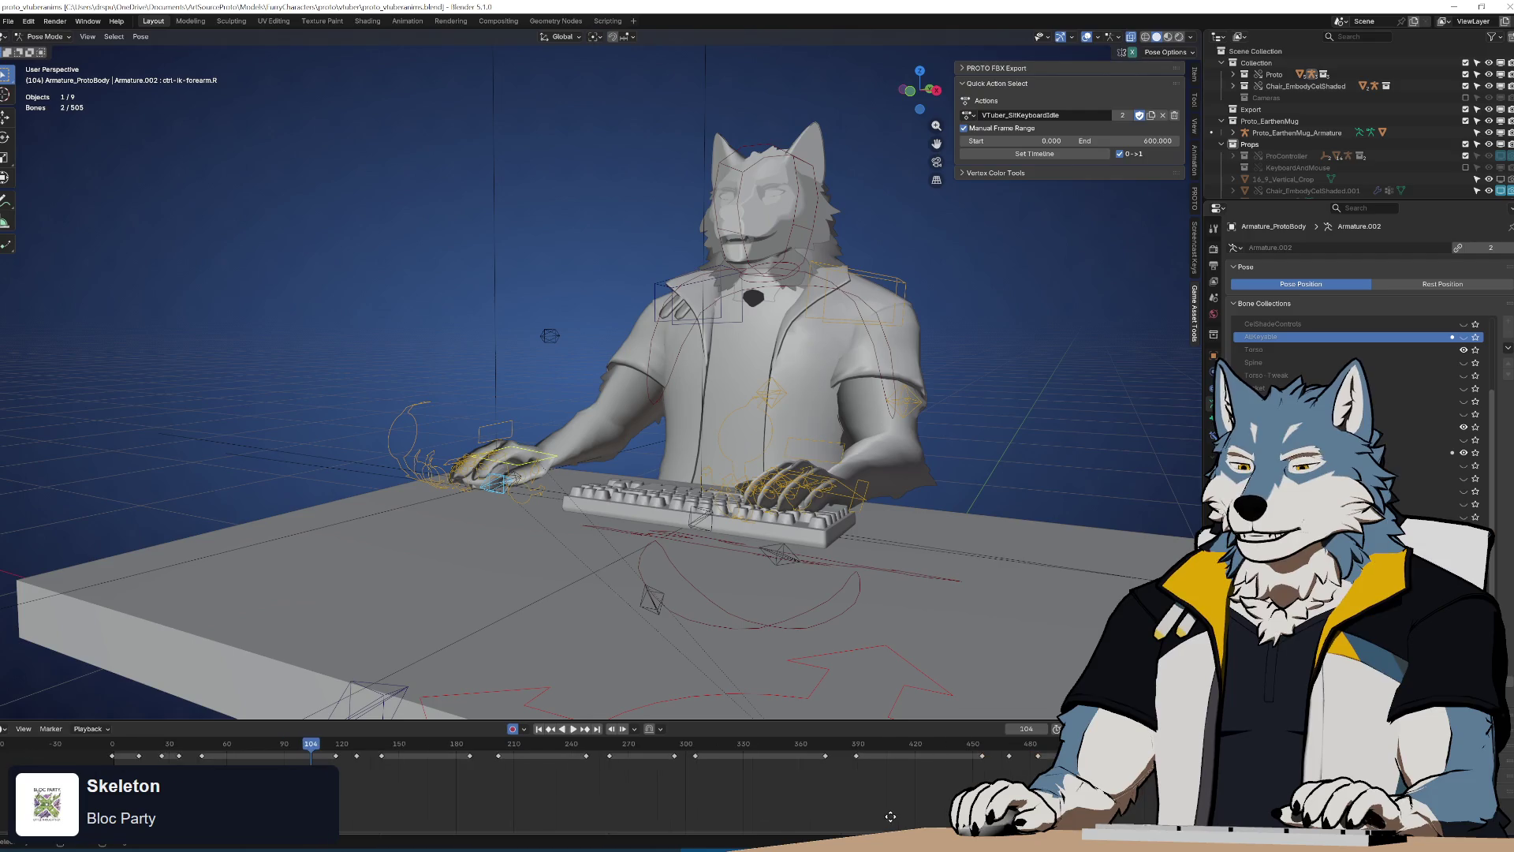
{"action": "scroll", "coordinate": [807, 812], "scroll_direction": "down", "scroll_amount": 2}
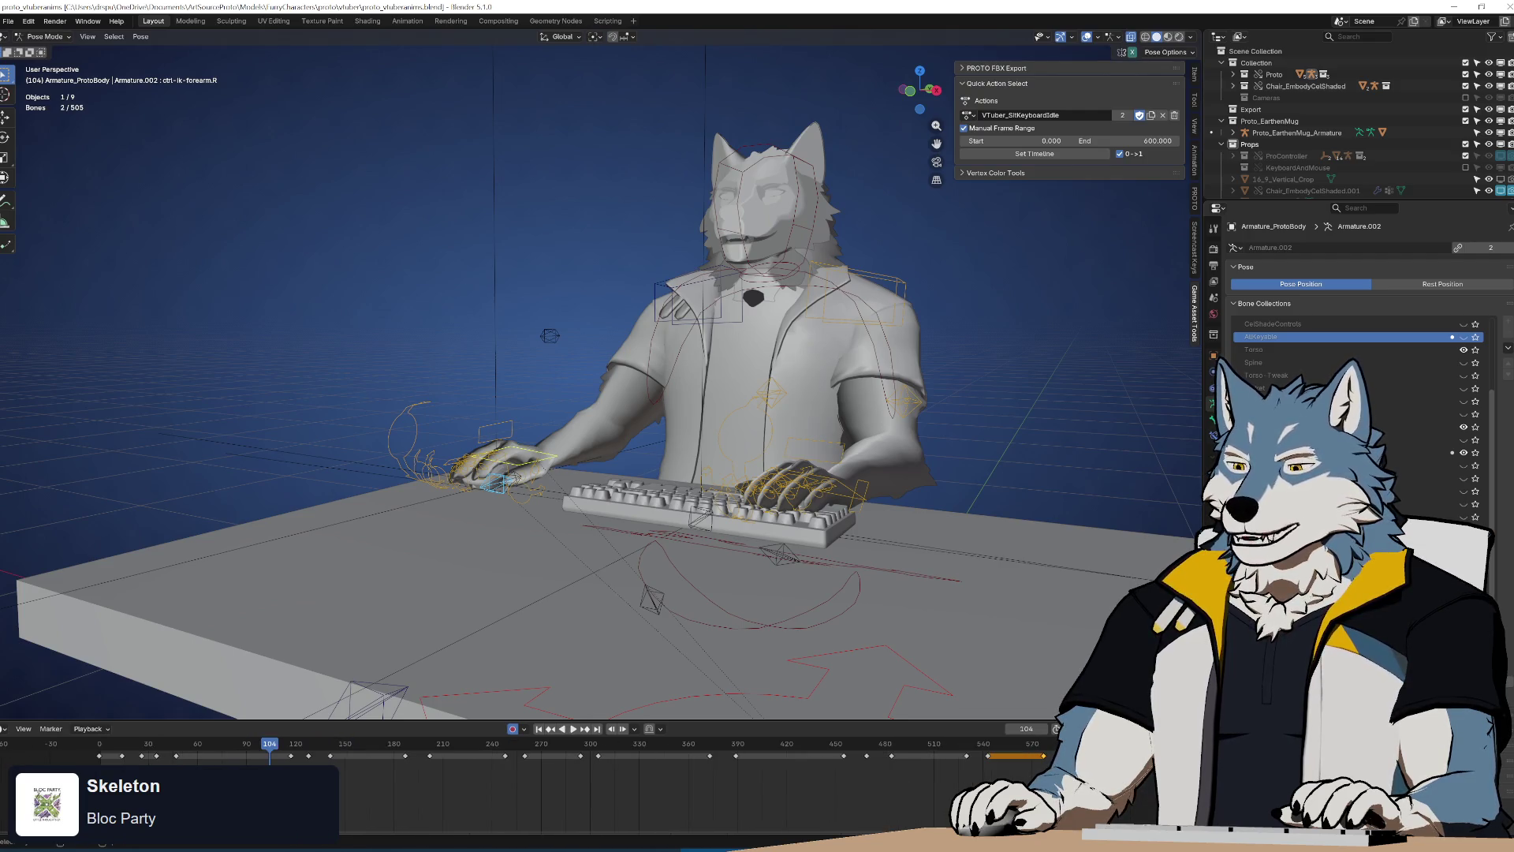
{"action": "mouse_move", "coordinate": [121, 800]}
{"action": "left_mouse_down"}
{"action": "mouse_move", "coordinate": [530, 749]}
{"action": "mouse_move", "coordinate": [915, 749]}
{"action": "mouse_move", "coordinate": [778, 743]}
{"action": "left_mouse_up"}
{"action": "key", "text": "g"}
{"action": "left_click", "coordinate": [768, 787]}
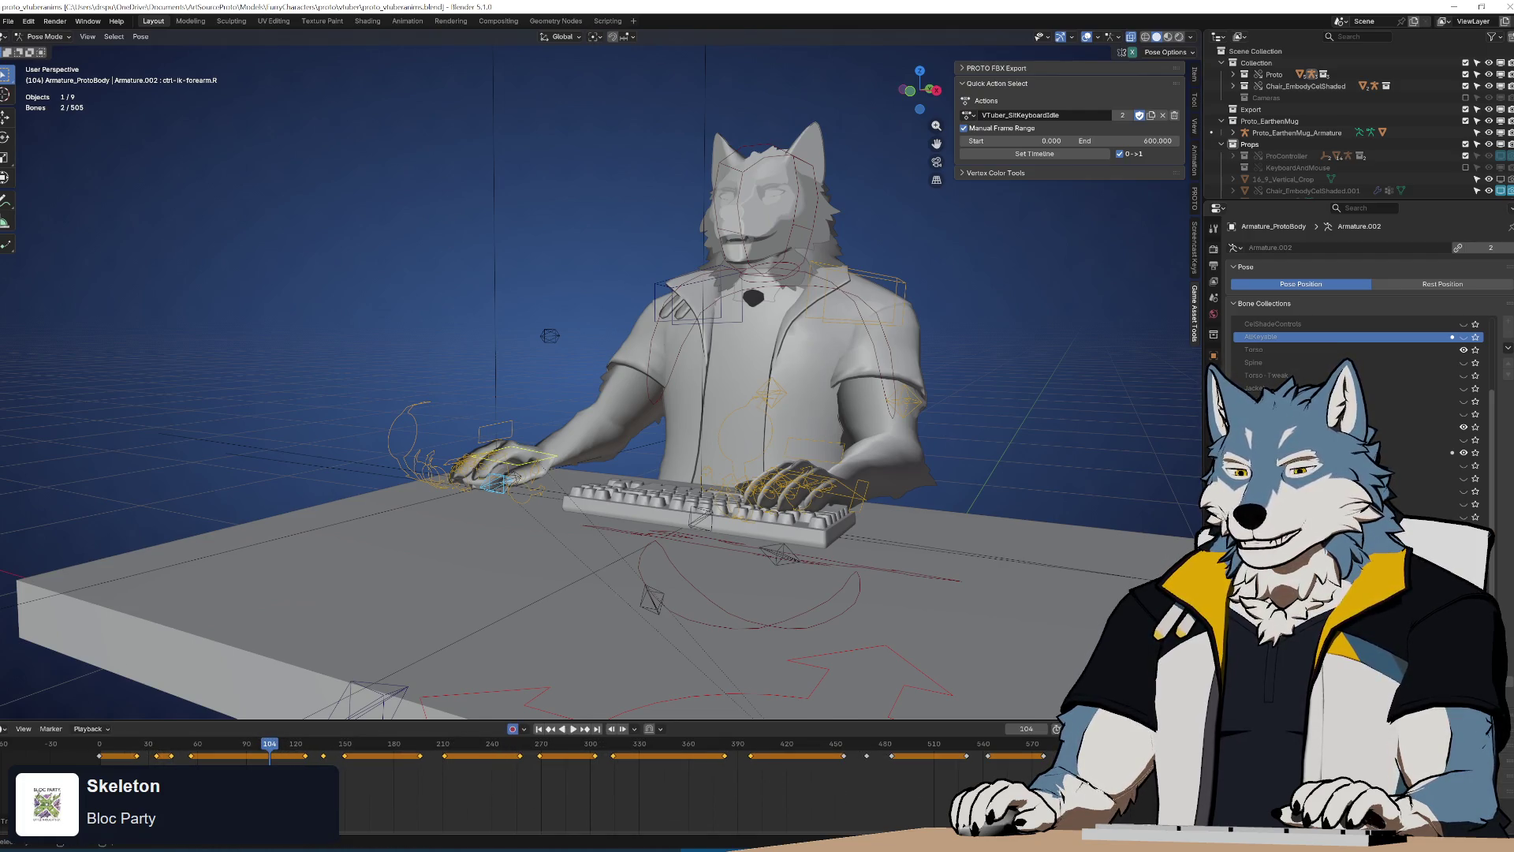
Play the loop from the start and save proto_vtuberanims.blend
{"action": "key", "text": "shift+Left"}
{"action": "key", "text": "space"}
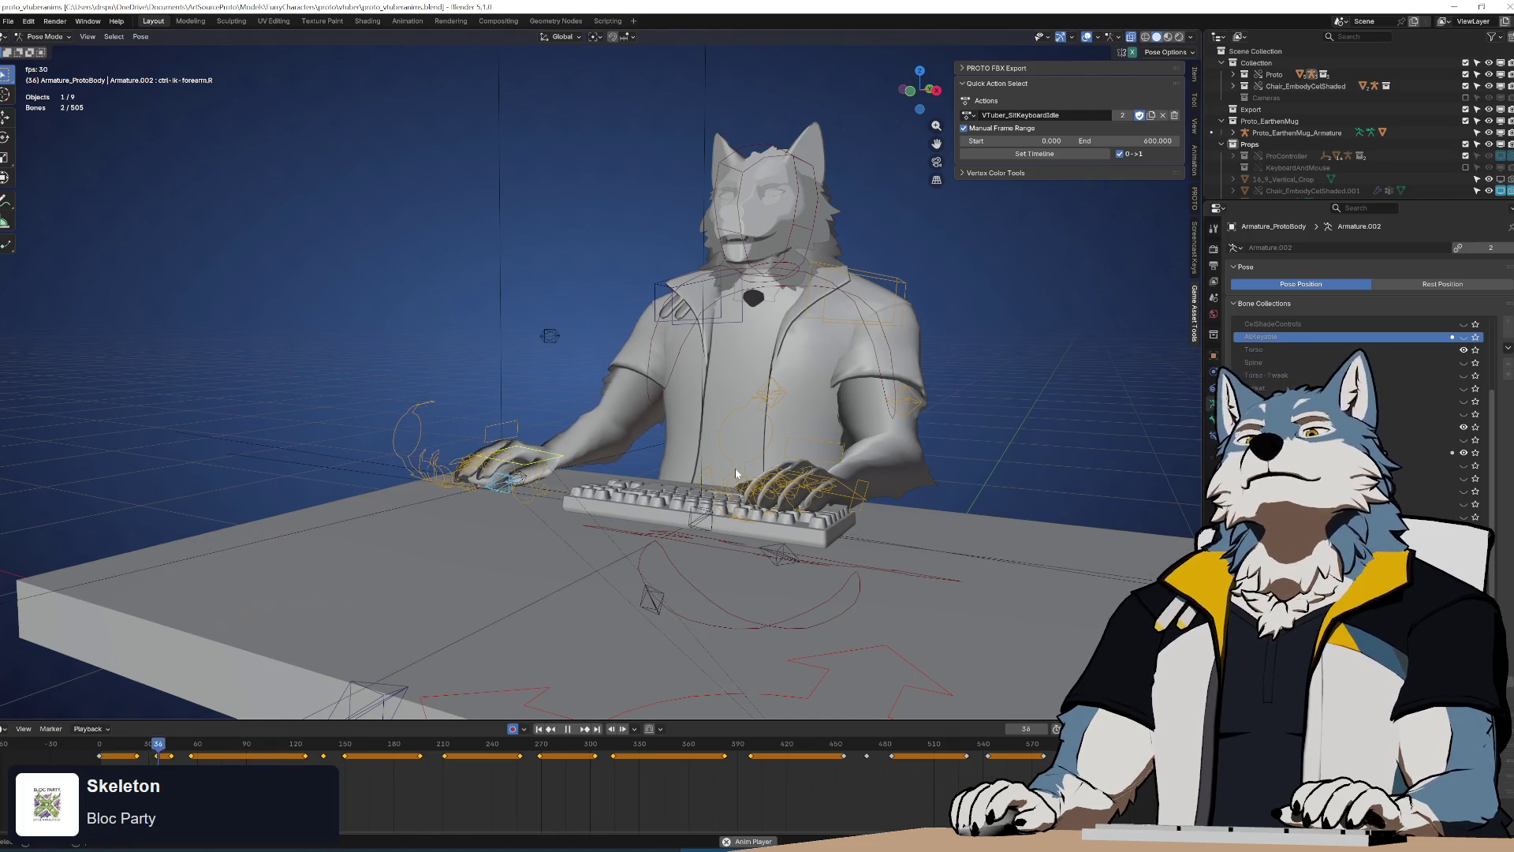
{"action": "middle_click_drag", "start_coordinate": [729, 490], "coordinate": [768, 466]}
{"action": "key", "text": "ctrl+s"}
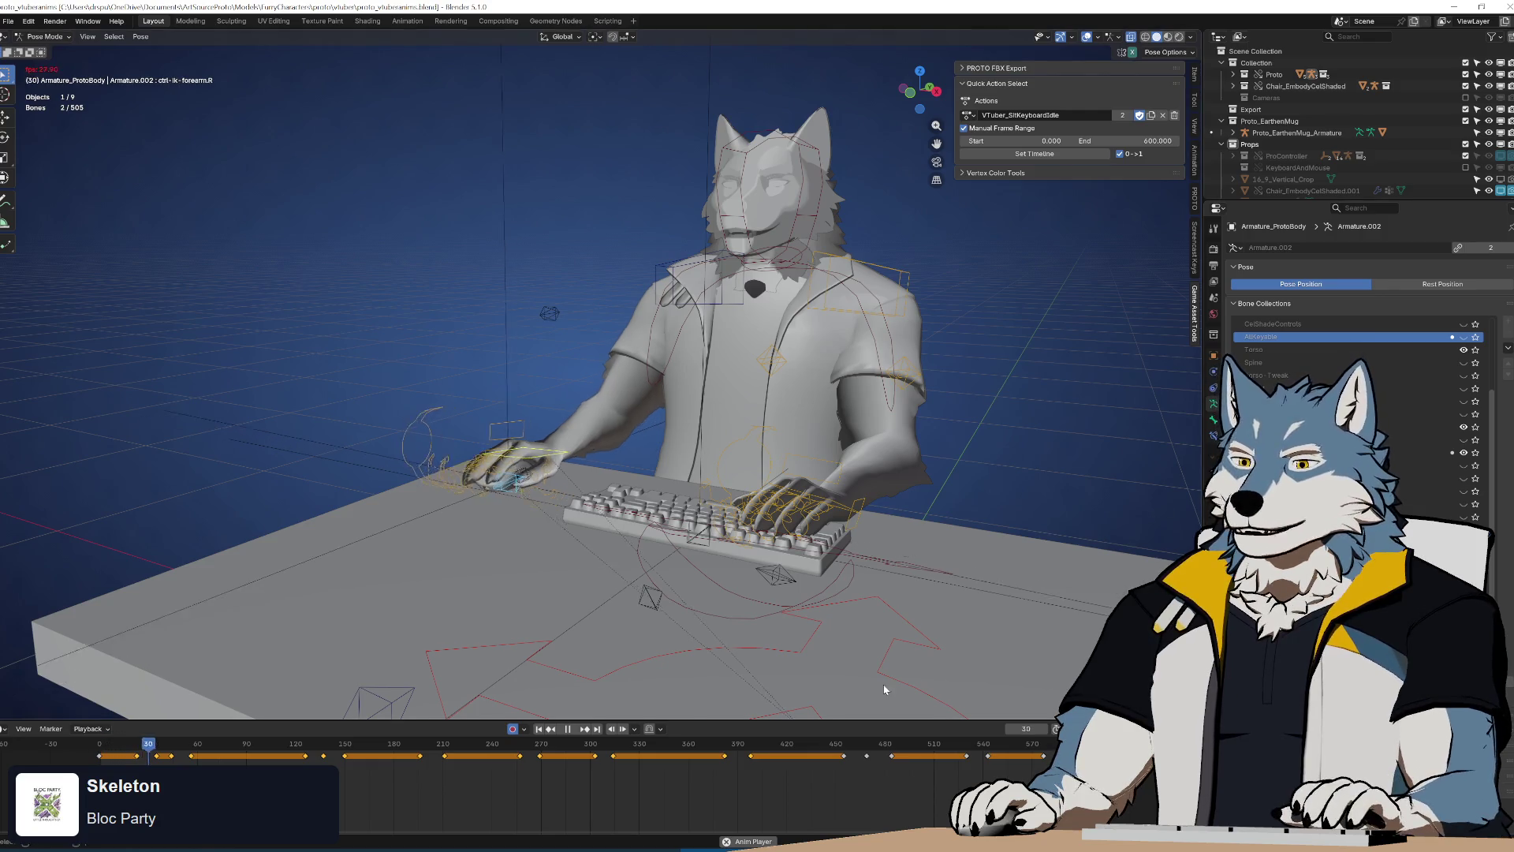
{"action": "left_click_drag", "start_coordinate": [964, 757], "coordinate": [992, 759]}
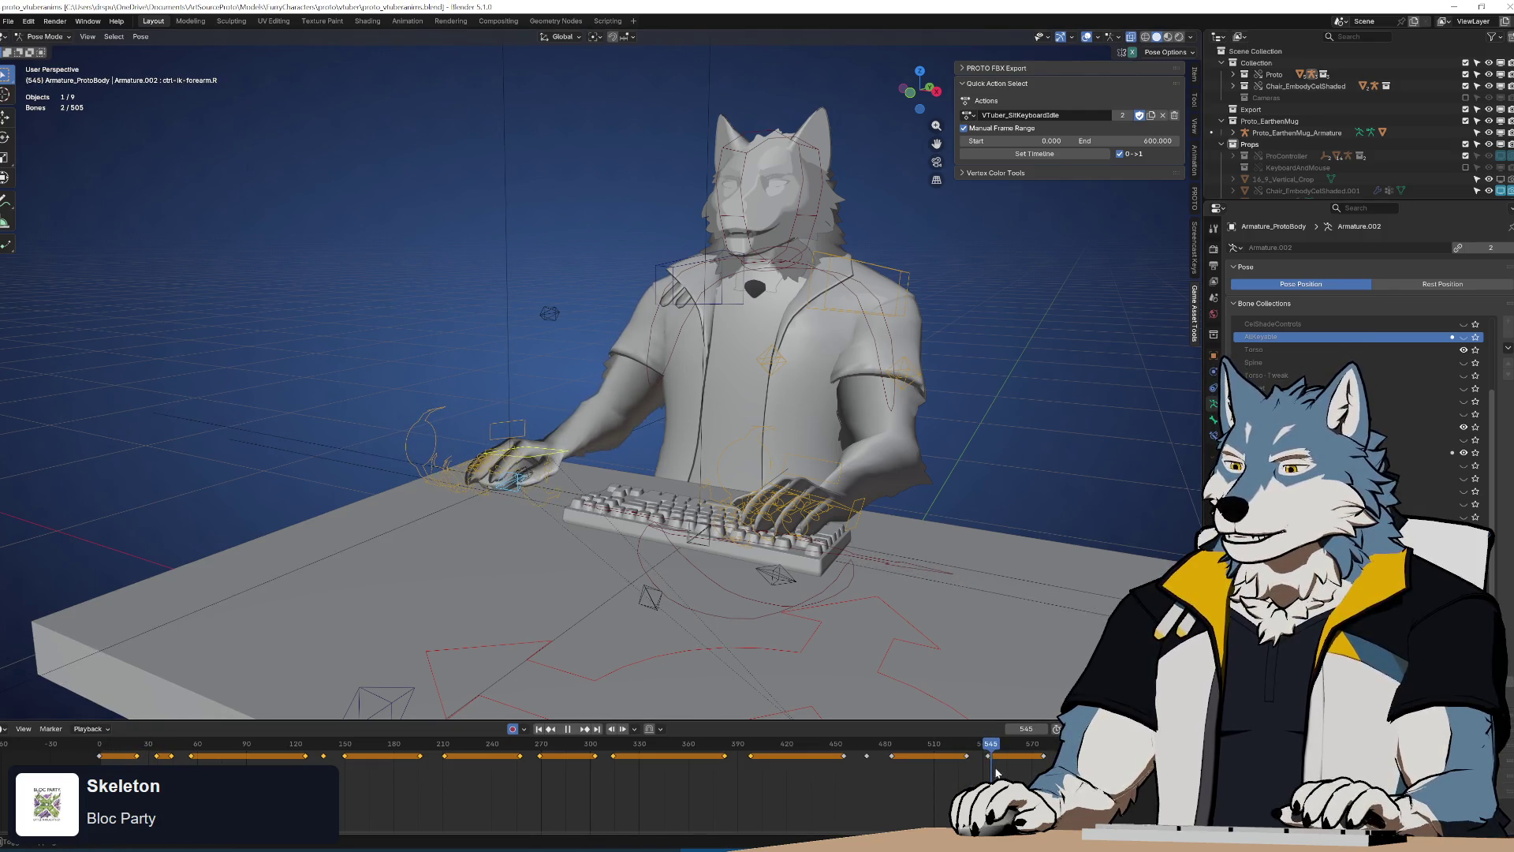
Select the hand key near frame 551, test-move it in place, and play
{"action": "left_click", "coordinate": [996, 759]}
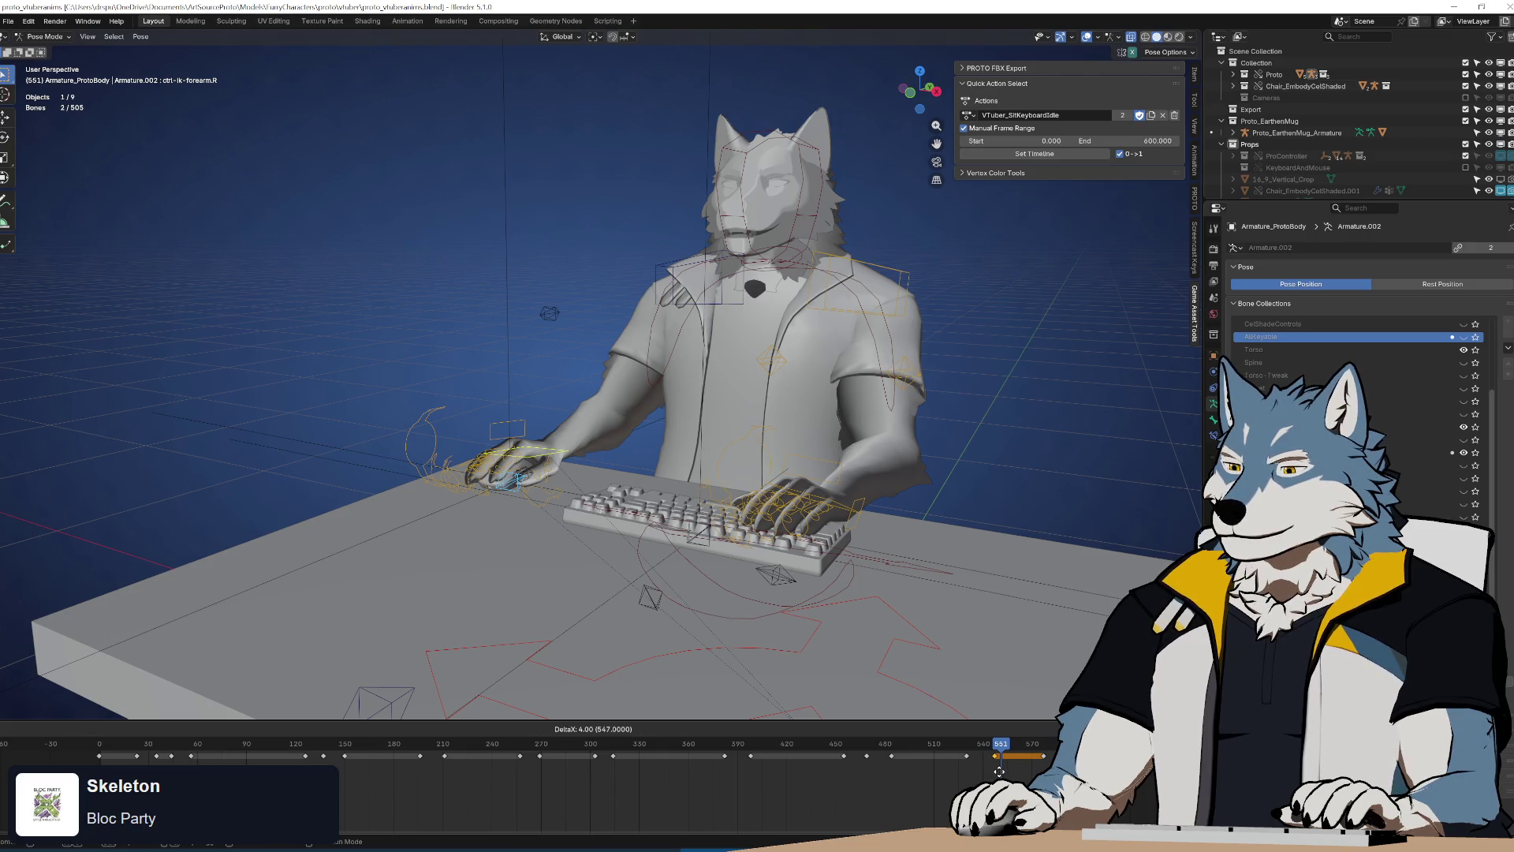
{"action": "key", "text": "space"}
{"action": "key", "text": "space"}
{"action": "key", "text": "g"}
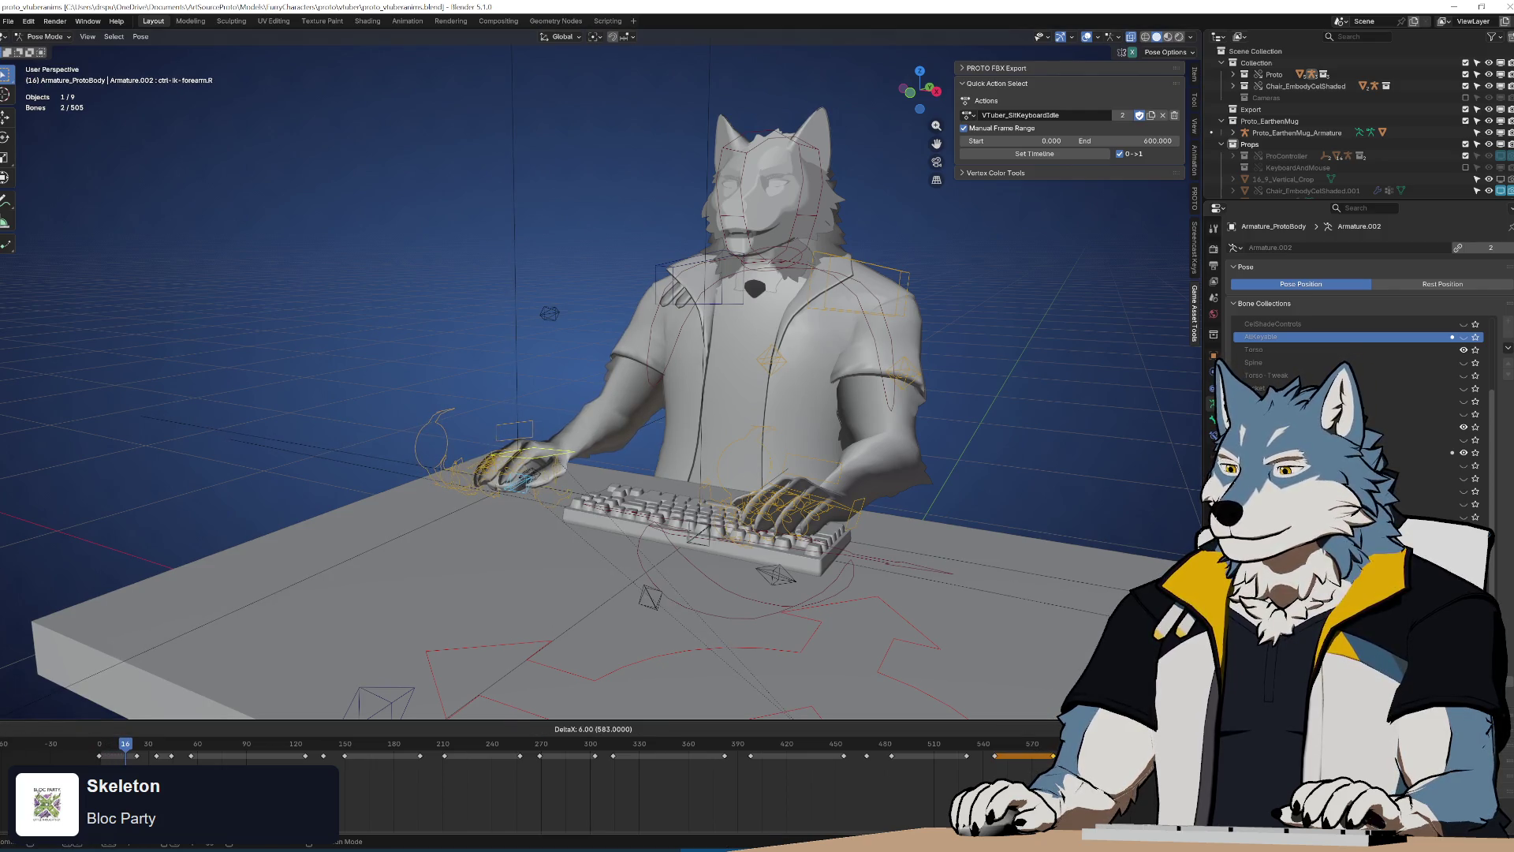
{"action": "key", "text": "Return"}
{"action": "key", "text": "space"}
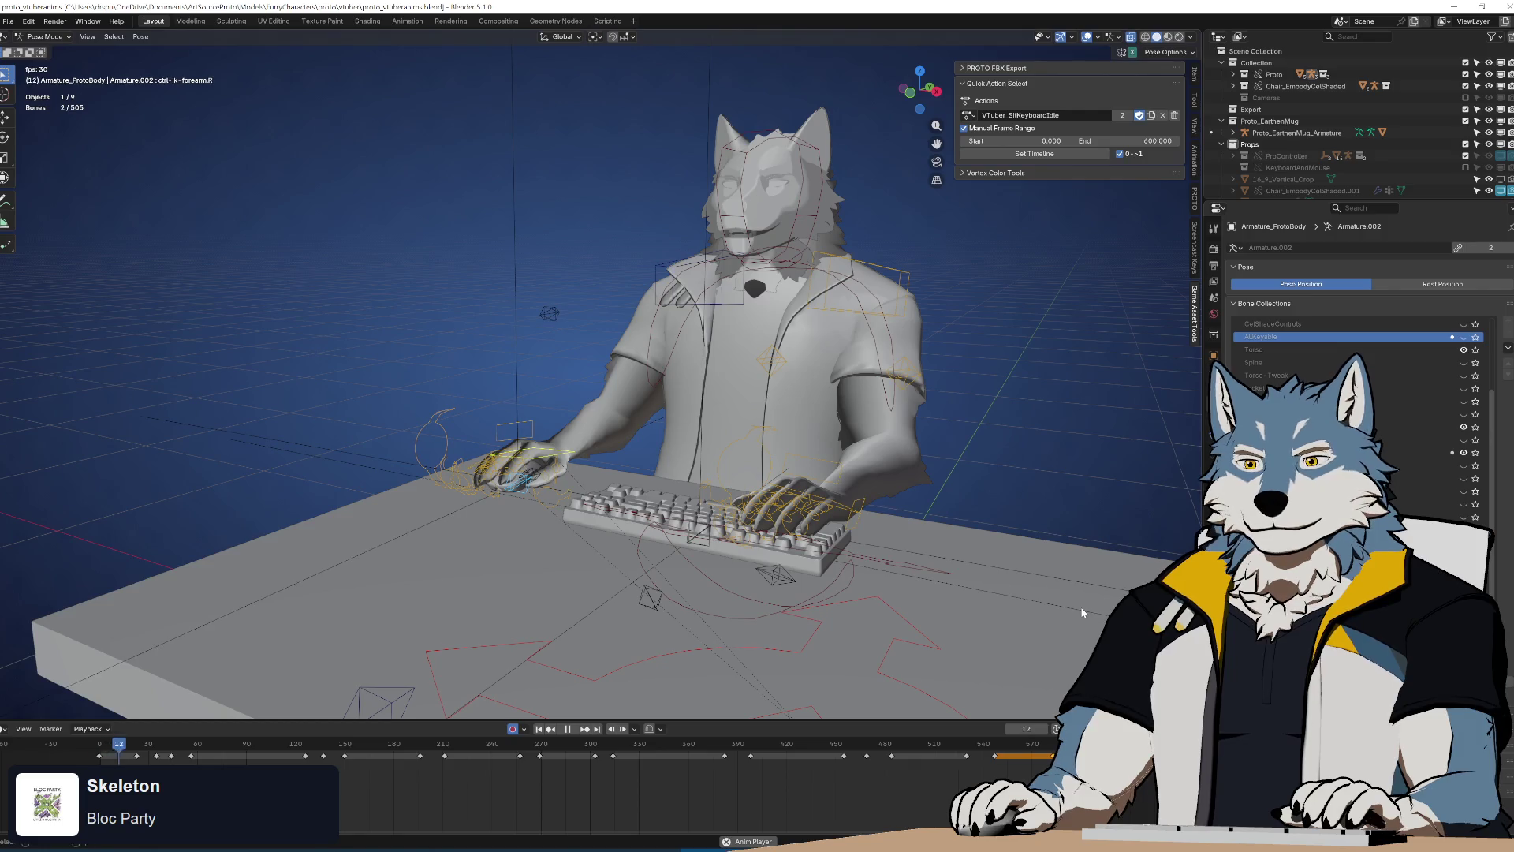
{"action": "key", "text": "space"}
{"action": "key", "text": "space"}
Review playback from frame 578 and scrub frames 19–146, ending at frame 483
{"action": "left_click", "coordinate": [1045, 746]}
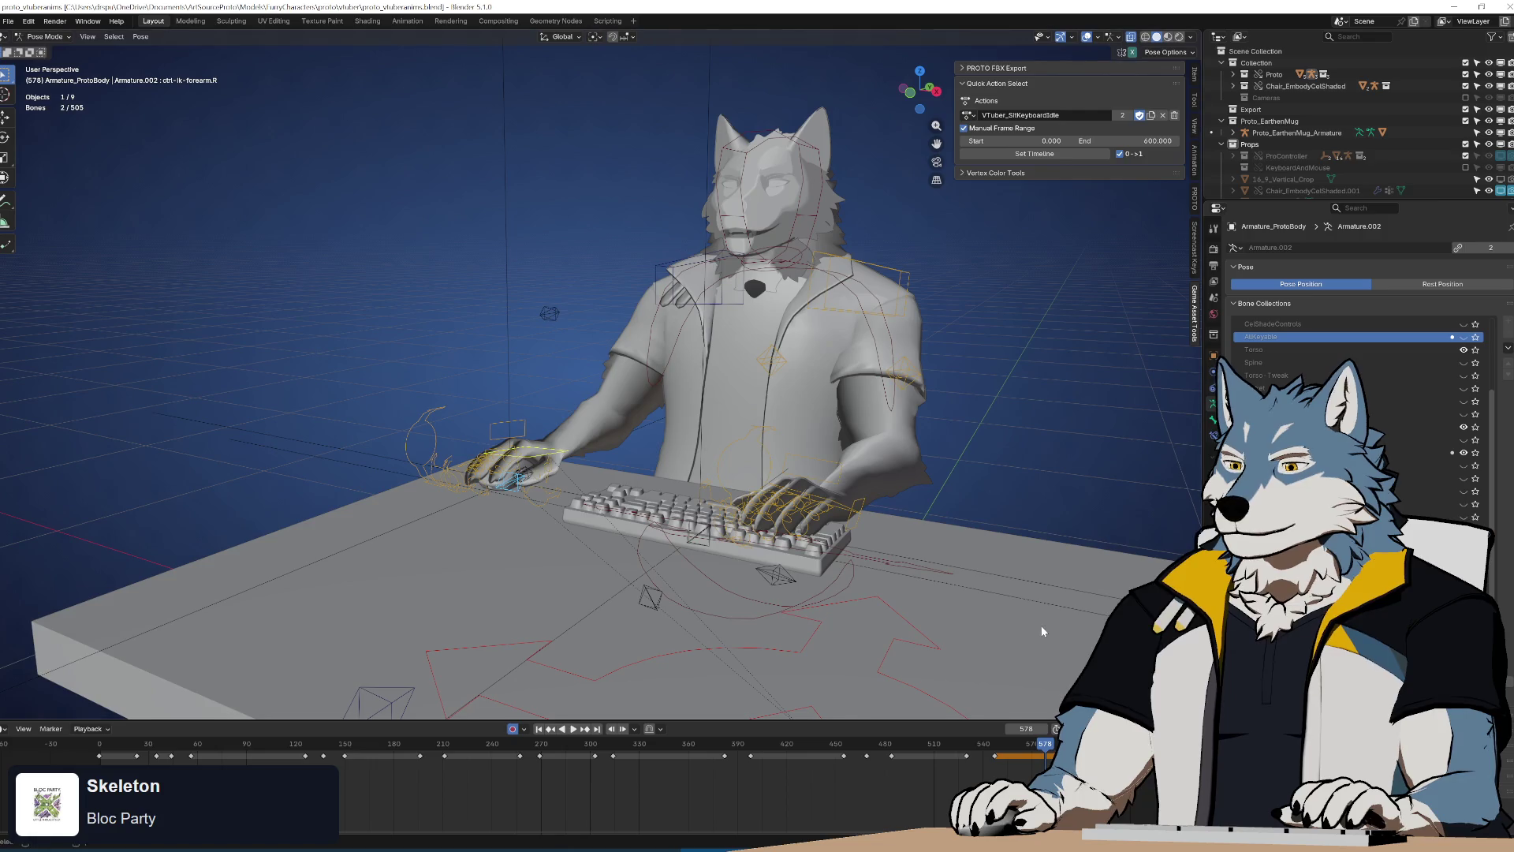
{"action": "key", "text": "space"}
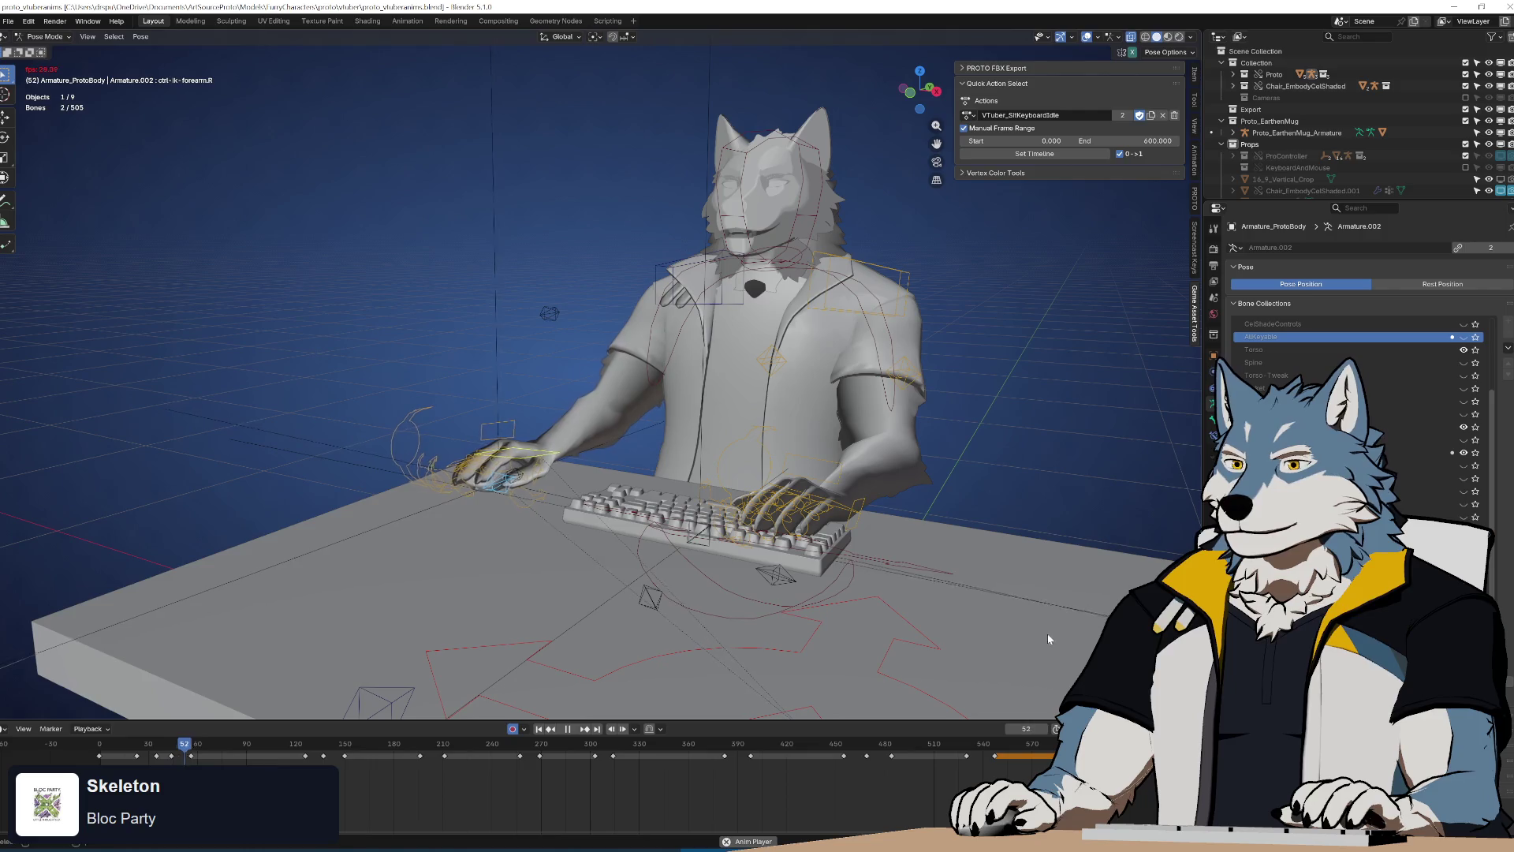
{"action": "key", "text": "space"}
{"action": "left_click", "coordinate": [130, 745]}
{"action": "left_click_drag", "start_coordinate": [136, 760], "coordinate": [308, 759]}
{"action": "key", "text": "space"}
{"action": "key", "text": "space"}
{"action": "mouse_move", "coordinate": [114, 754]}
{"action": "left_mouse_down"}
{"action": "mouse_move", "coordinate": [1112, 759]}
{"action": "mouse_move", "coordinate": [731, 773]}
{"action": "mouse_move", "coordinate": [1073, 769]}
{"action": "mouse_move", "coordinate": [748, 776]}
{"action": "left_mouse_up"}
{"action": "left_click_drag", "start_coordinate": [849, 777], "coordinate": [892, 777]}
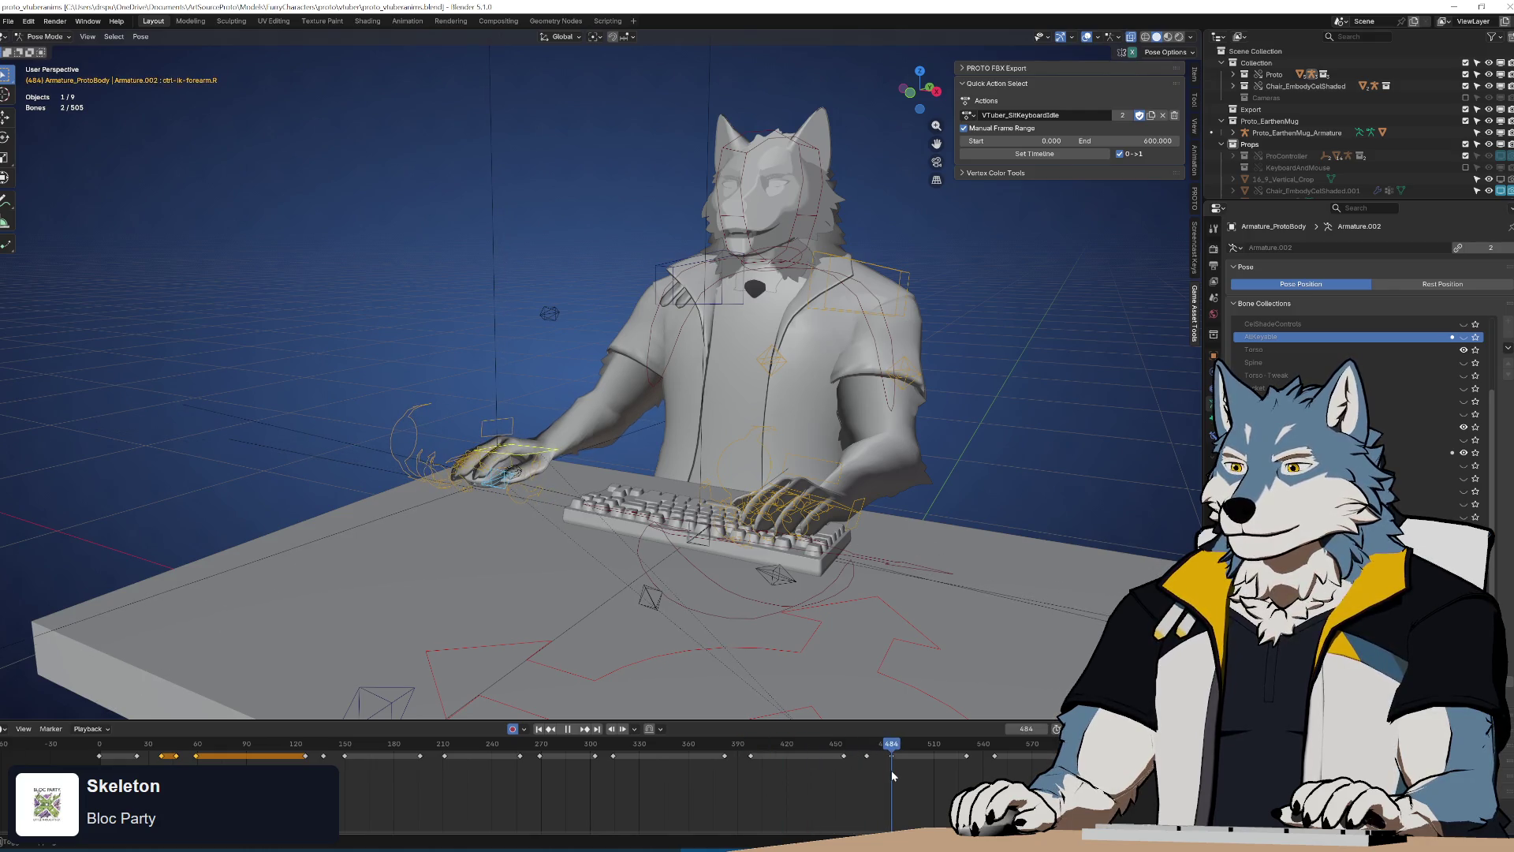
Frame the hand bone in top view and tilt it about −1.41° at frame 484
{"action": "key", "text": "KP_3"}
{"action": "key", "text": "KP_7"}
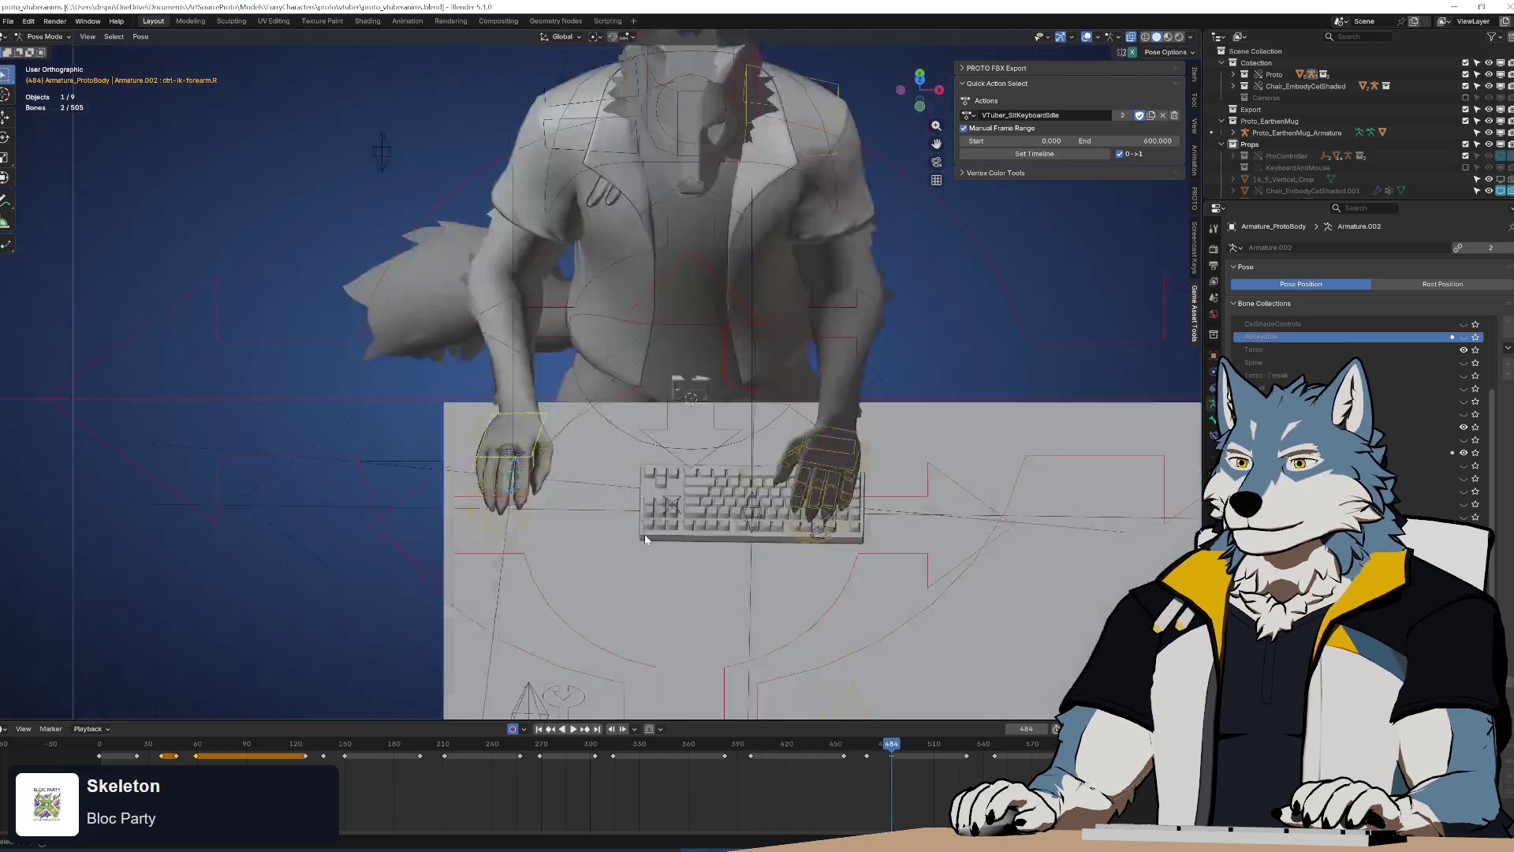
{"action": "key", "text": "KP_Decimal"}
{"action": "key", "text": "r"}
{"action": "left_click", "coordinate": [884, 218]}
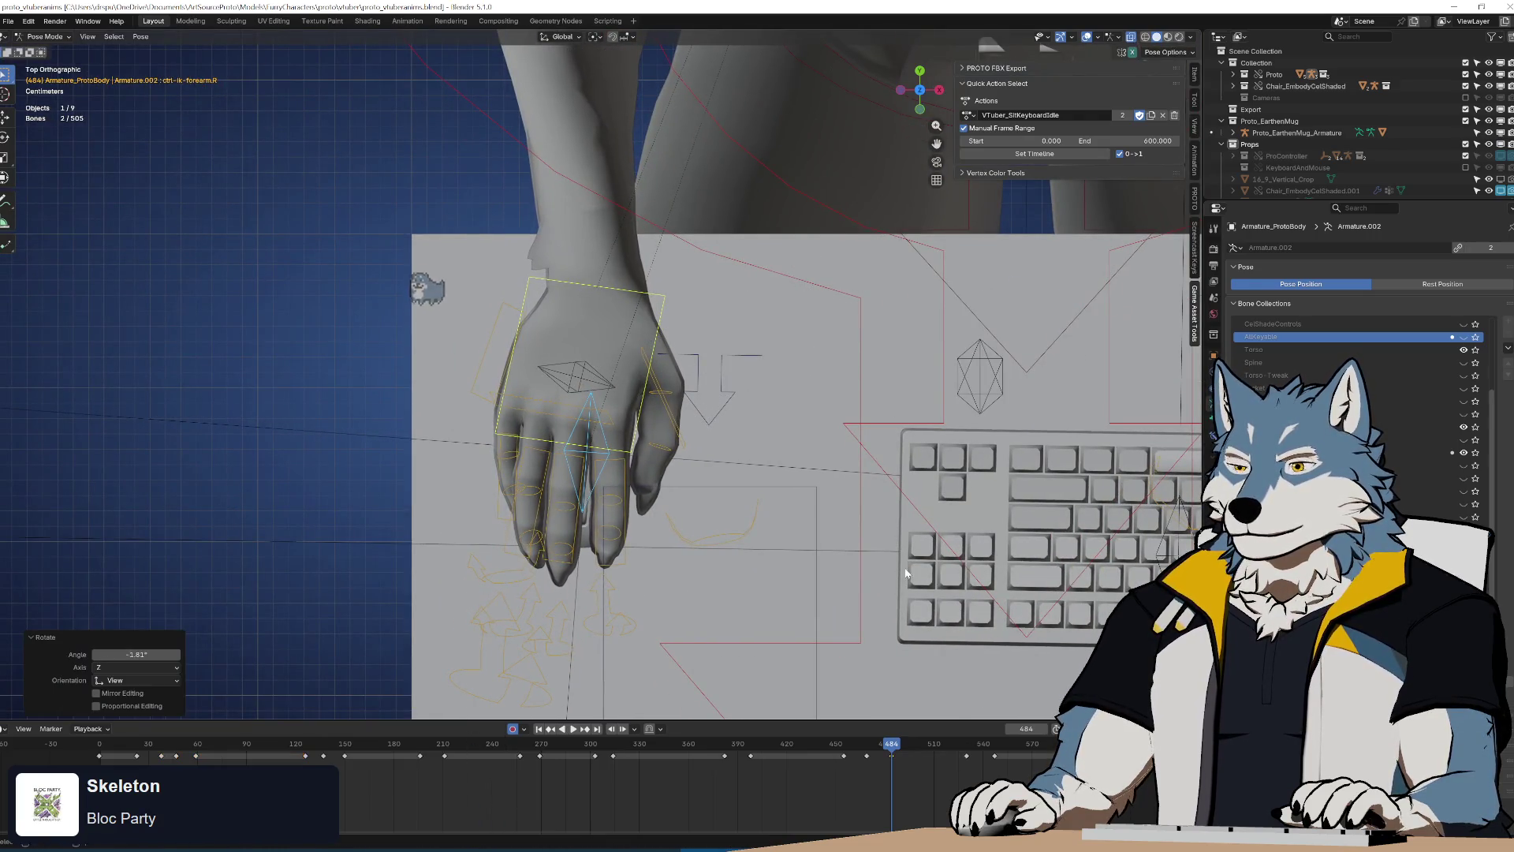
Move the frame-484 hand key about 46 frames later, near frame 530
{"action": "left_click", "coordinate": [891, 756]}
{"action": "key", "text": "g"}
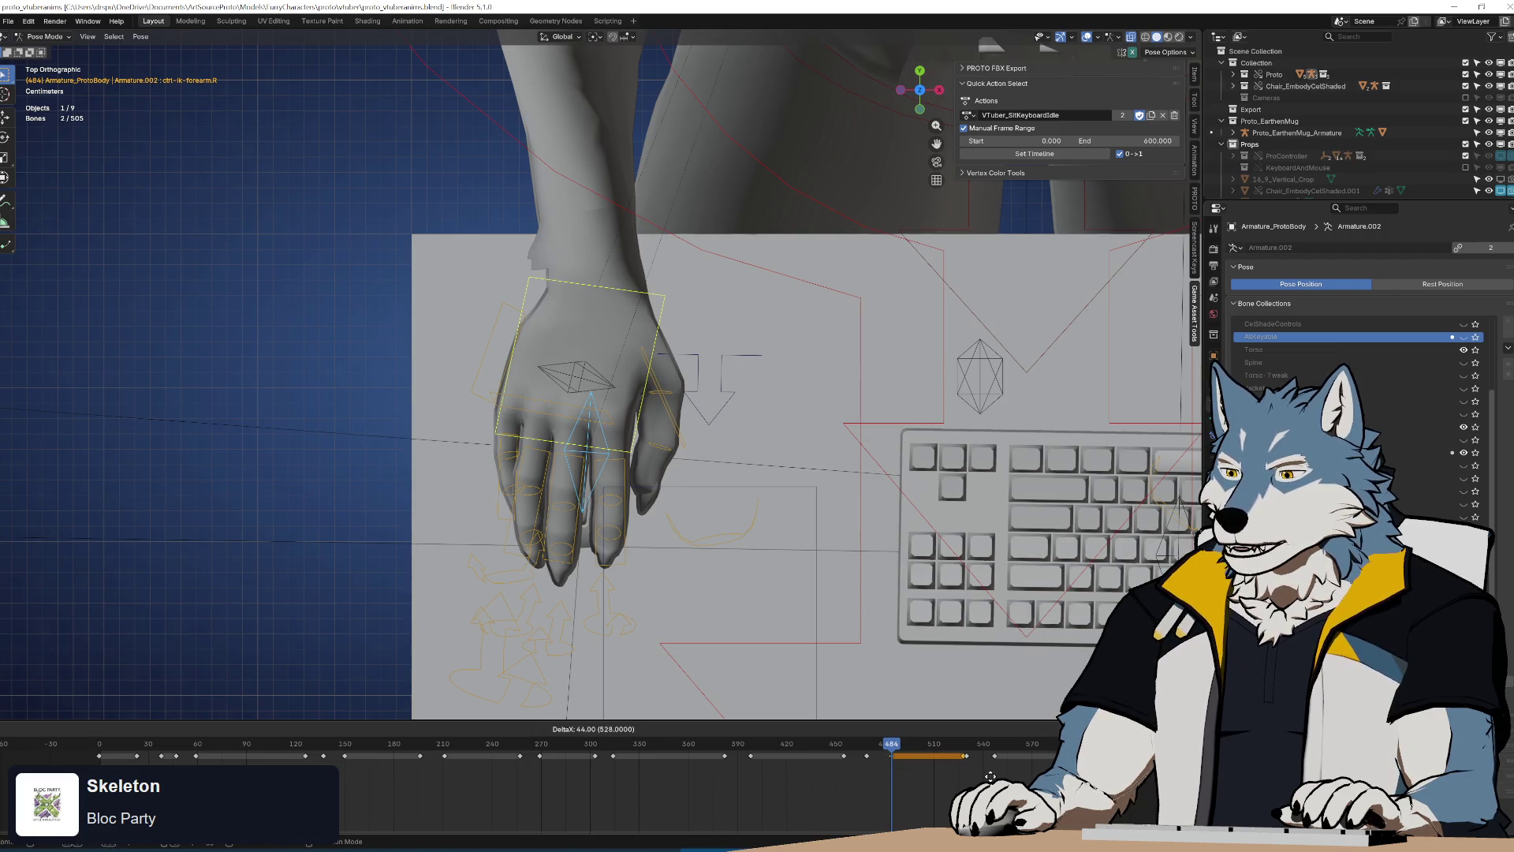
{"action": "left_click", "coordinate": [992, 778]}
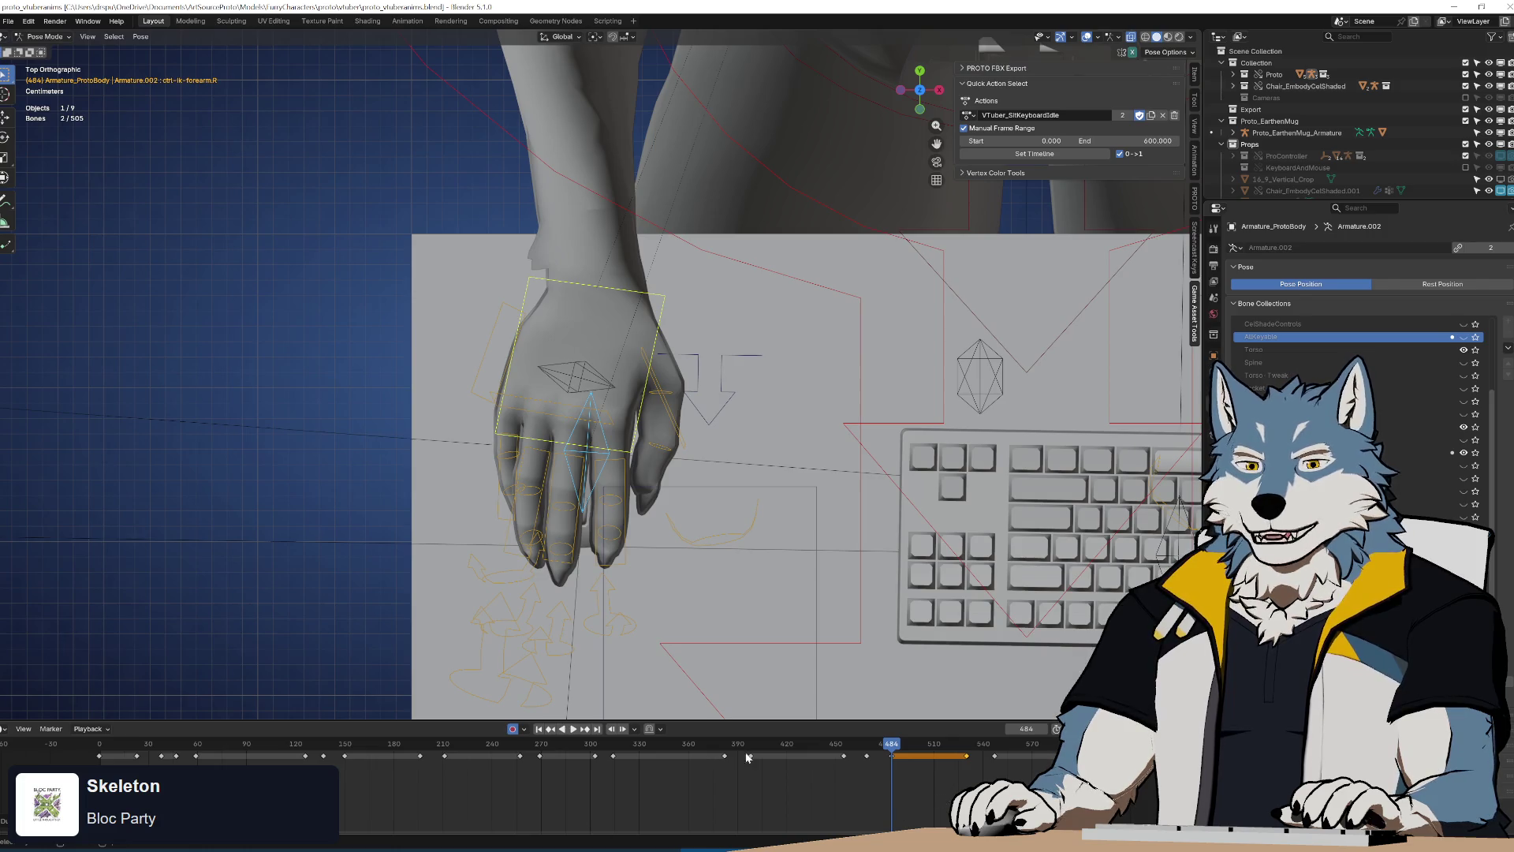
{"action": "scroll", "coordinate": [684, 538], "scroll_direction": "down", "scroll_amount": 3}
{"action": "mouse_move", "coordinate": [684, 538]}
{"action": "middle_mouse_down"}
{"action": "mouse_move", "coordinate": [643, 439]}
{"action": "mouse_move", "coordinate": [750, 475]}
{"action": "mouse_move", "coordinate": [606, 504]}
{"action": "mouse_move", "coordinate": [695, 497]}
{"action": "middle_mouse_up"}
{"action": "mouse_move", "coordinate": [897, 765]}
{"action": "left_mouse_down"}
{"action": "mouse_move", "coordinate": [101, 762]}
{"action": "mouse_move", "coordinate": [380, 763]}
{"action": "left_mouse_up"}
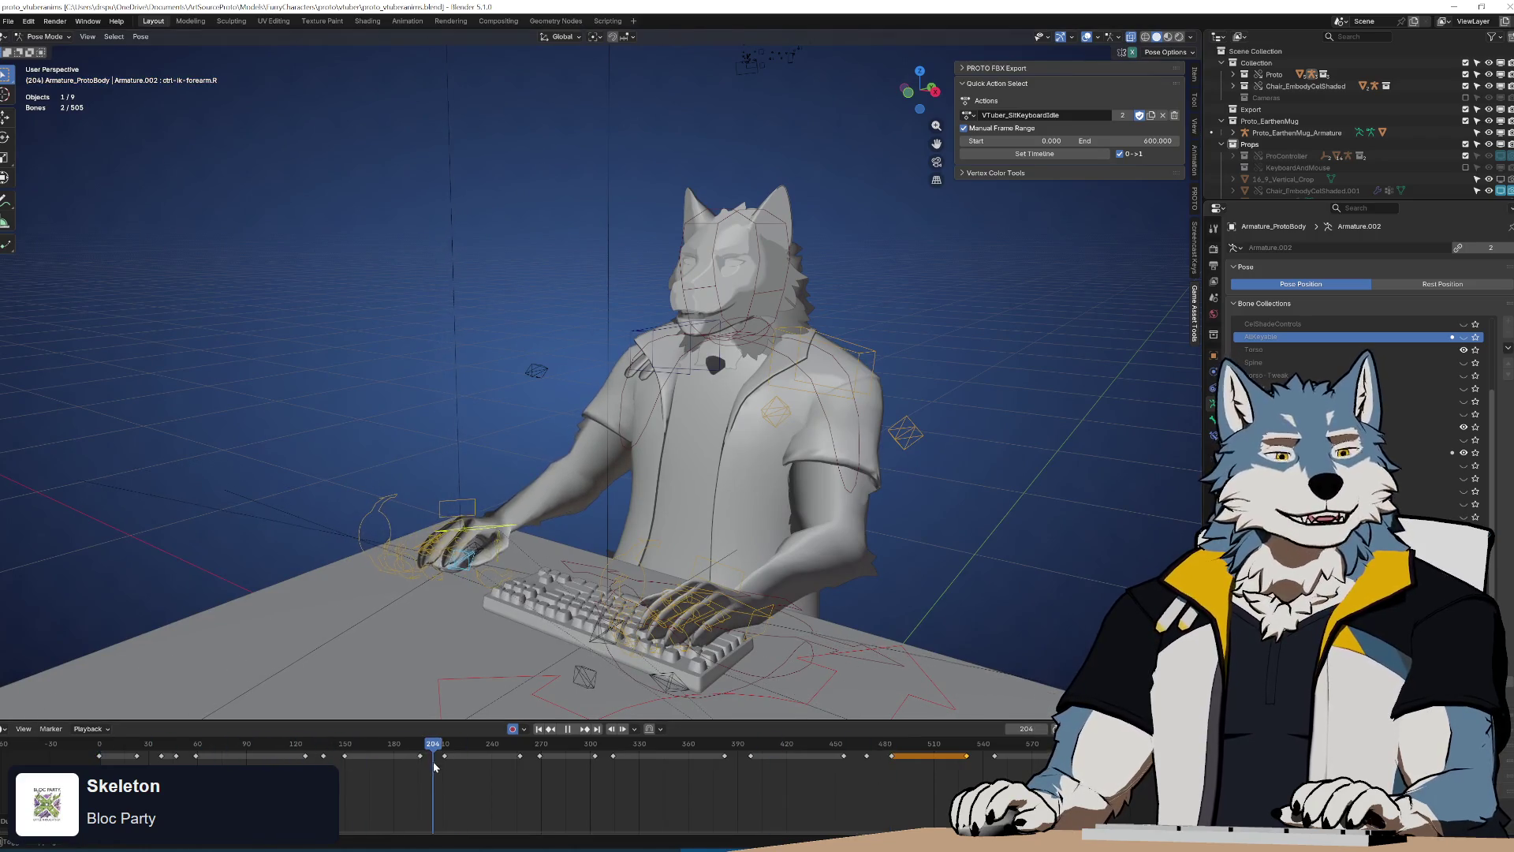
Return to frame 0 and save proto_vtuberanims.blend
{"action": "mouse_move", "coordinate": [513, 828]}
{"action": "left_mouse_down"}
{"action": "mouse_move", "coordinate": [1018, 825]}
{"action": "mouse_move", "coordinate": [286, 828]}
{"action": "left_mouse_up"}
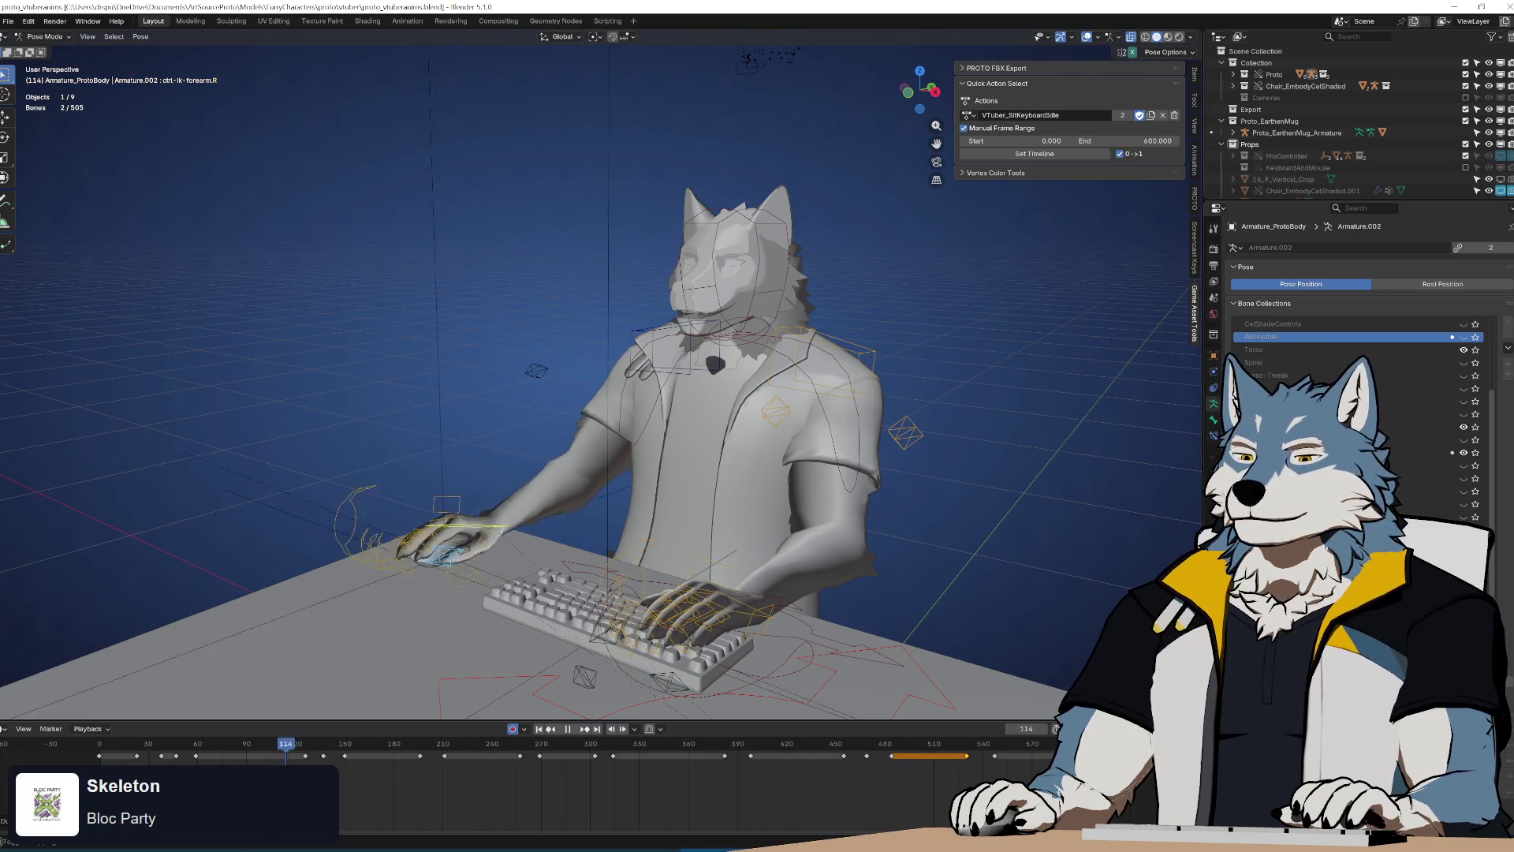
{"action": "key", "text": "Escape"}
{"action": "mouse_move", "coordinate": [785, 474]}
{"action": "middle_mouse_down"}
{"action": "mouse_move", "coordinate": [747, 436]}
{"action": "mouse_move", "coordinate": [684, 425]}
{"action": "mouse_move", "coordinate": [682, 481]}
{"action": "mouse_move", "coordinate": [844, 488]}
{"action": "mouse_move", "coordinate": [702, 473]}
{"action": "mouse_move", "coordinate": [667, 445]}
{"action": "mouse_move", "coordinate": [699, 445]}
{"action": "mouse_move", "coordinate": [705, 484]}
{"action": "mouse_move", "coordinate": [802, 510]}
{"action": "mouse_move", "coordinate": [770, 467]}
{"action": "middle_mouse_up"}
{"action": "key", "text": "ctrl+s"}
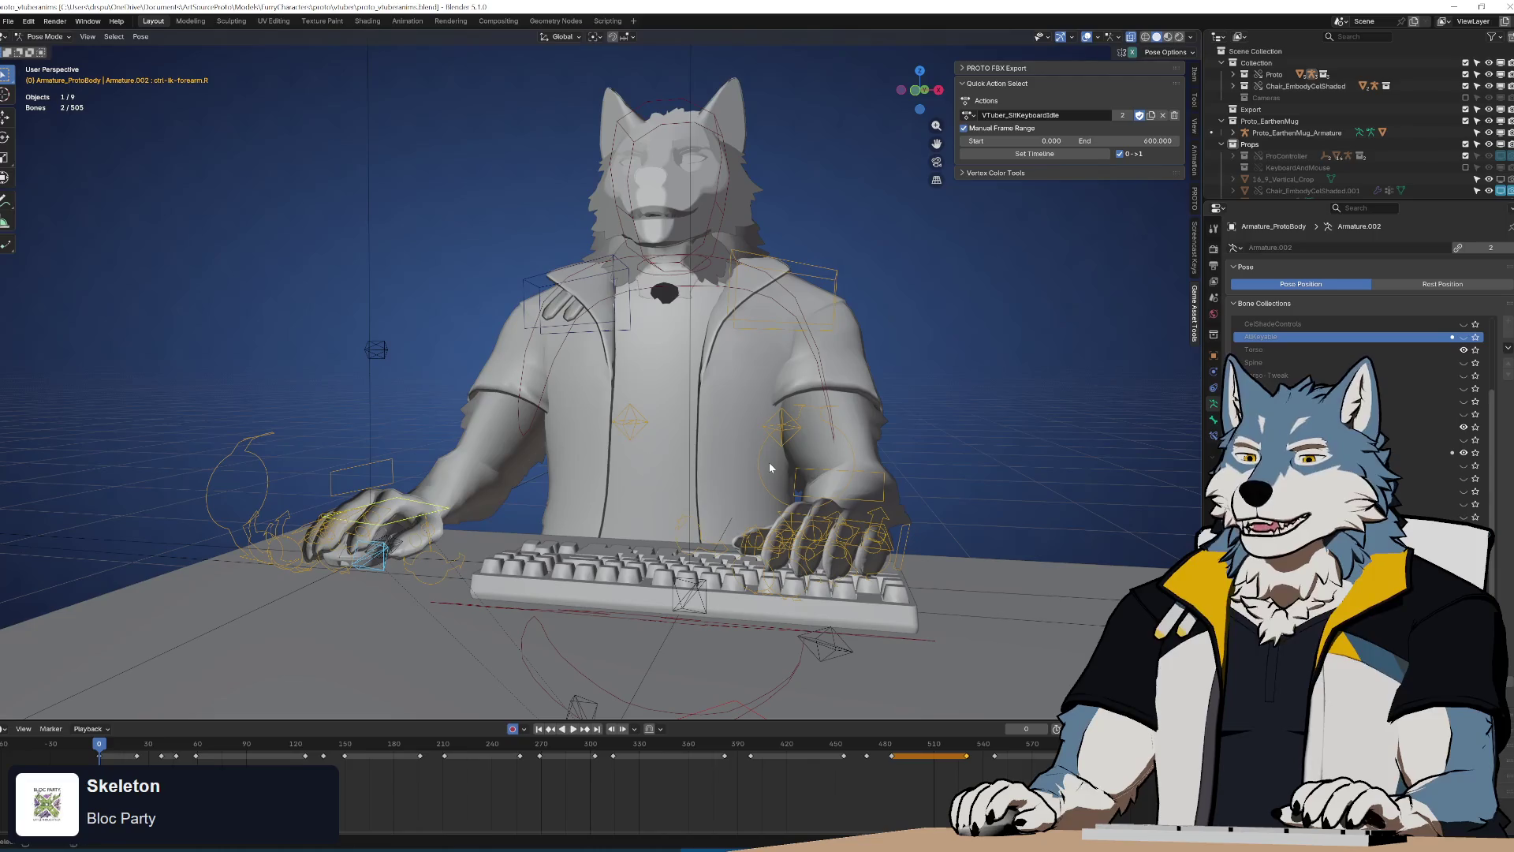
Play the whole loop from frame 0 and save proto_vtuberanims.blend again
{"action": "key", "text": "space"}
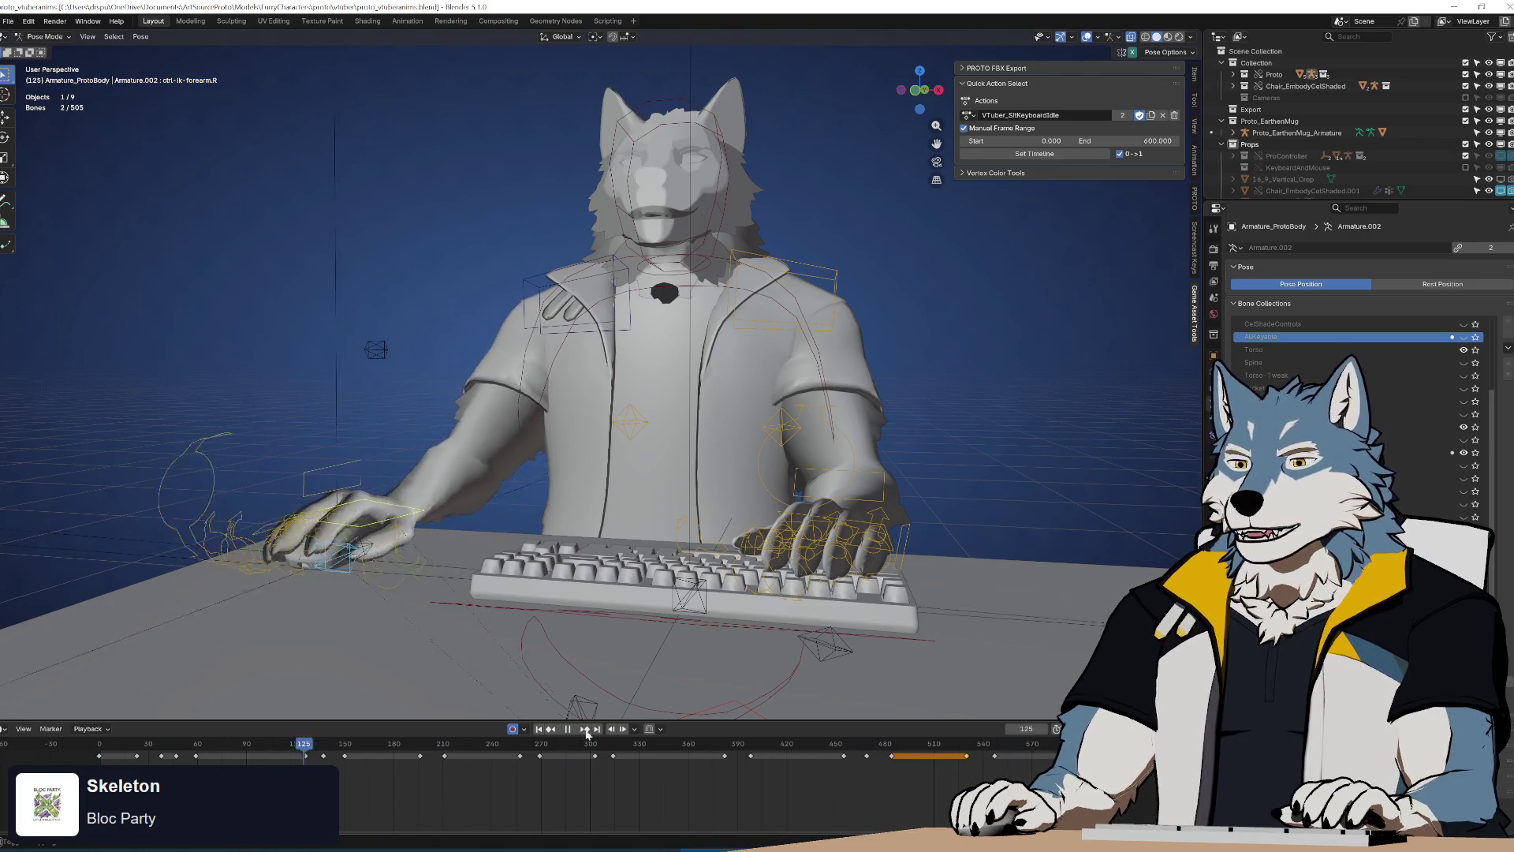
{"action": "key", "text": "shift+Left"}
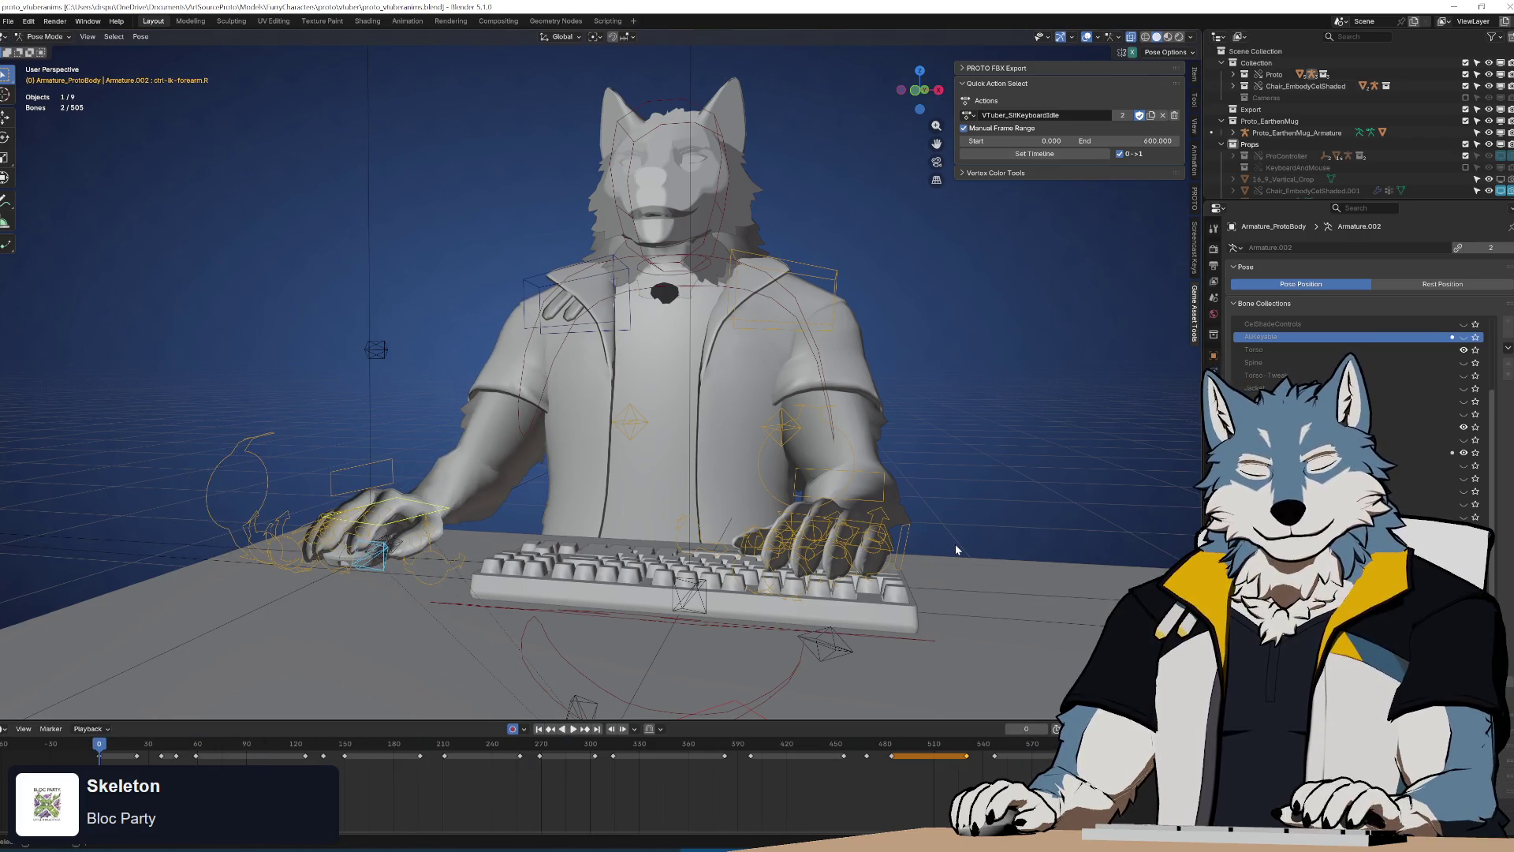
{"action": "mouse_move", "coordinate": [813, 478]}
{"action": "middle_mouse_down"}
{"action": "mouse_move", "coordinate": [797, 505]}
{"action": "mouse_move", "coordinate": [606, 443]}
{"action": "mouse_move", "coordinate": [668, 470]}
{"action": "middle_mouse_up"}
{"action": "key", "text": "ctrl+s"}
{"action": "key", "text": "space"}
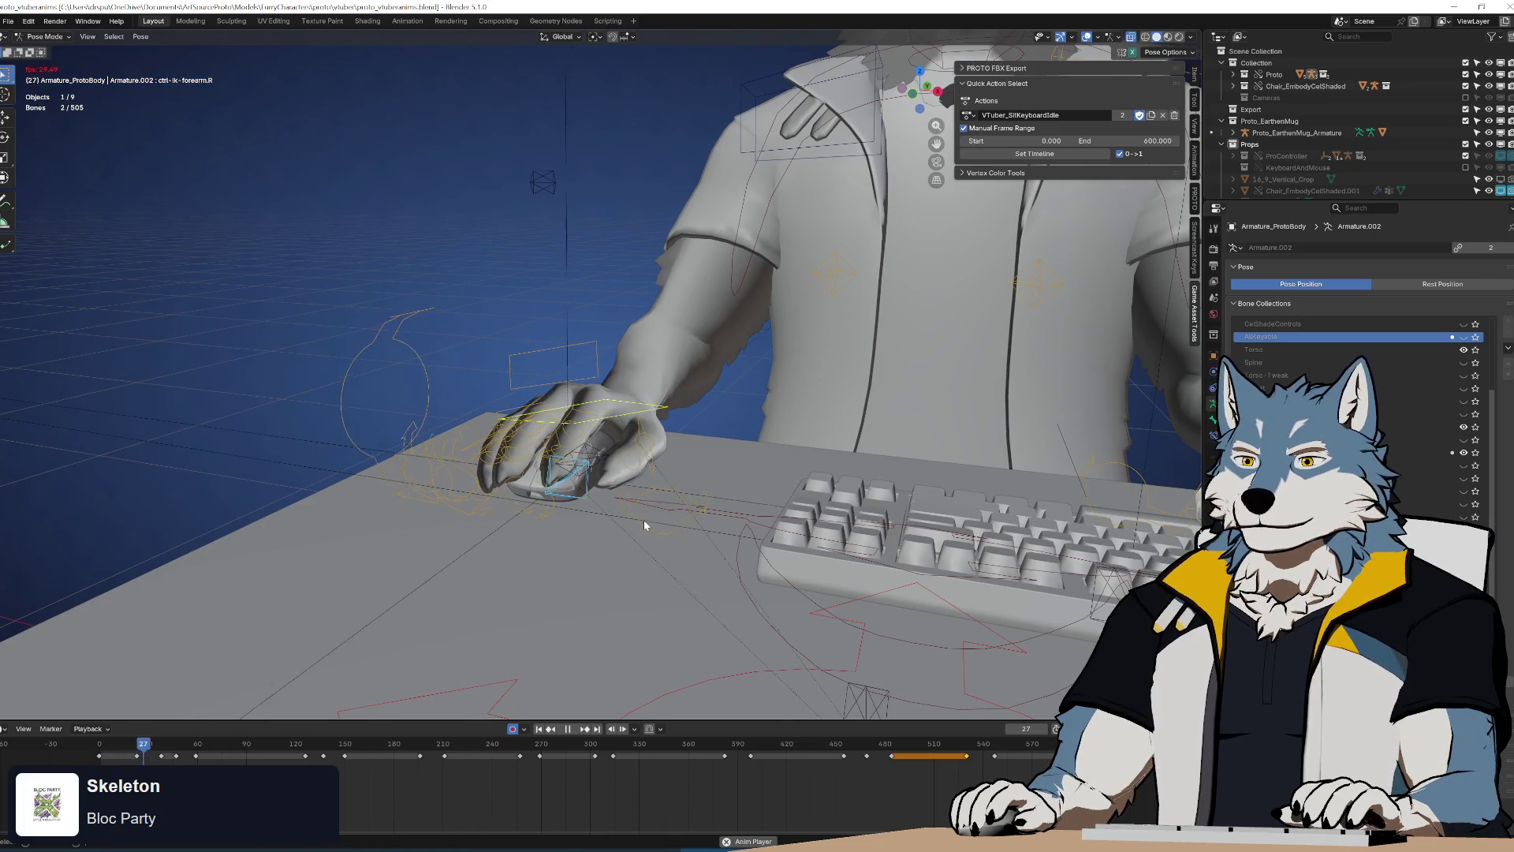
Select ctrl-fingerA.R, save the file, and key its rotation at frame 11
{"action": "left_click_drag", "start_coordinate": [142, 749], "coordinate": [112, 752]}
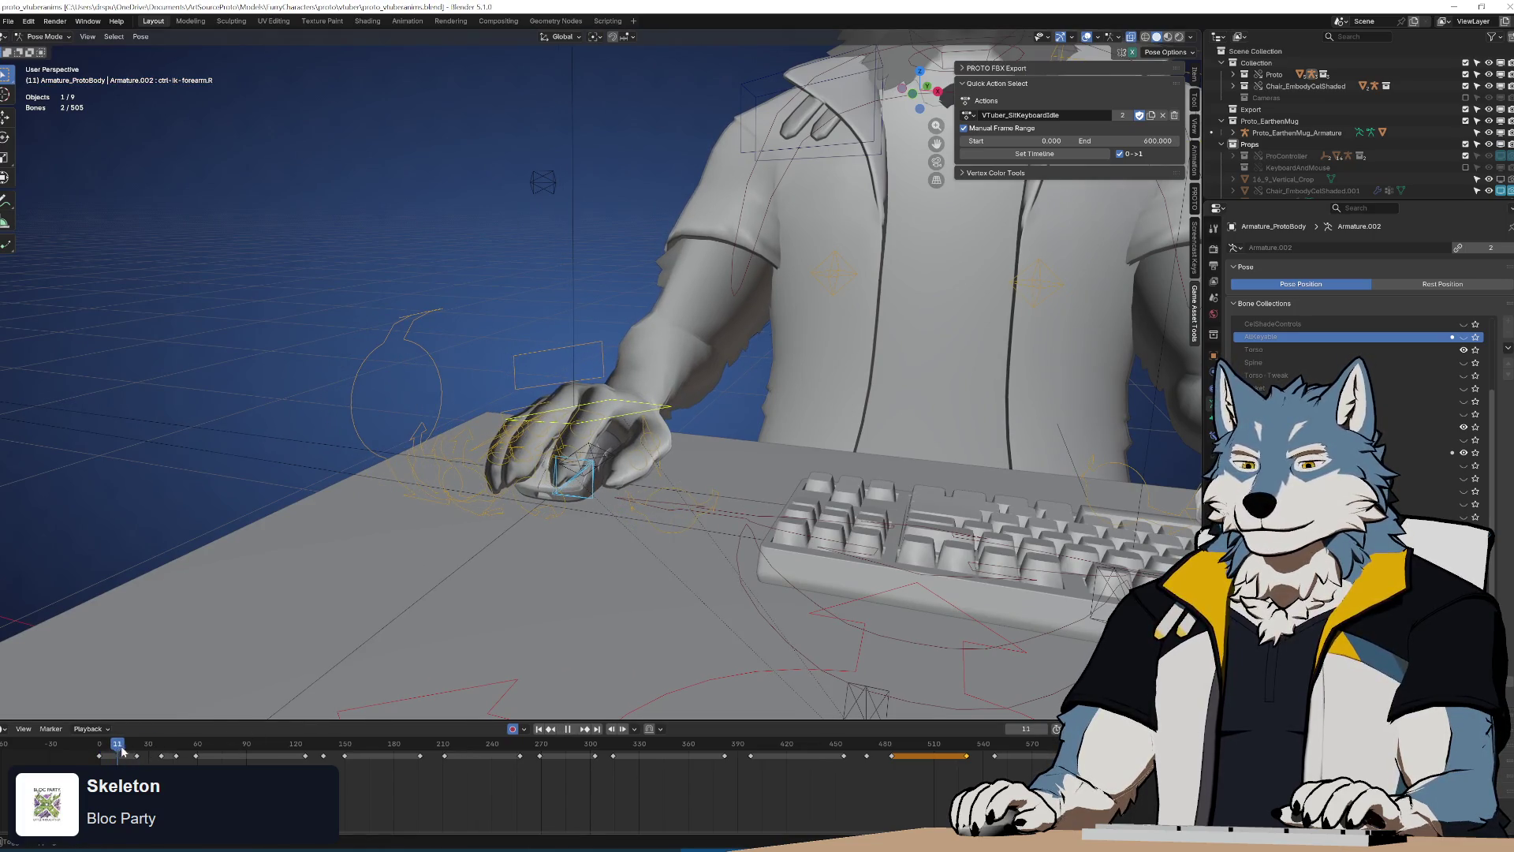
{"action": "scroll", "coordinate": [660, 486], "scroll_direction": "up", "scroll_amount": 3}
{"action": "left_click", "coordinate": [574, 445]}
{"action": "key", "text": "ctrl+s"}
{"action": "mouse_move", "coordinate": [576, 445]}
{"action": "middle_mouse_down"}
{"action": "mouse_move", "coordinate": [681, 499]}
{"action": "mouse_move", "coordinate": [713, 479]}
{"action": "mouse_move", "coordinate": [689, 480]}
{"action": "middle_mouse_up"}
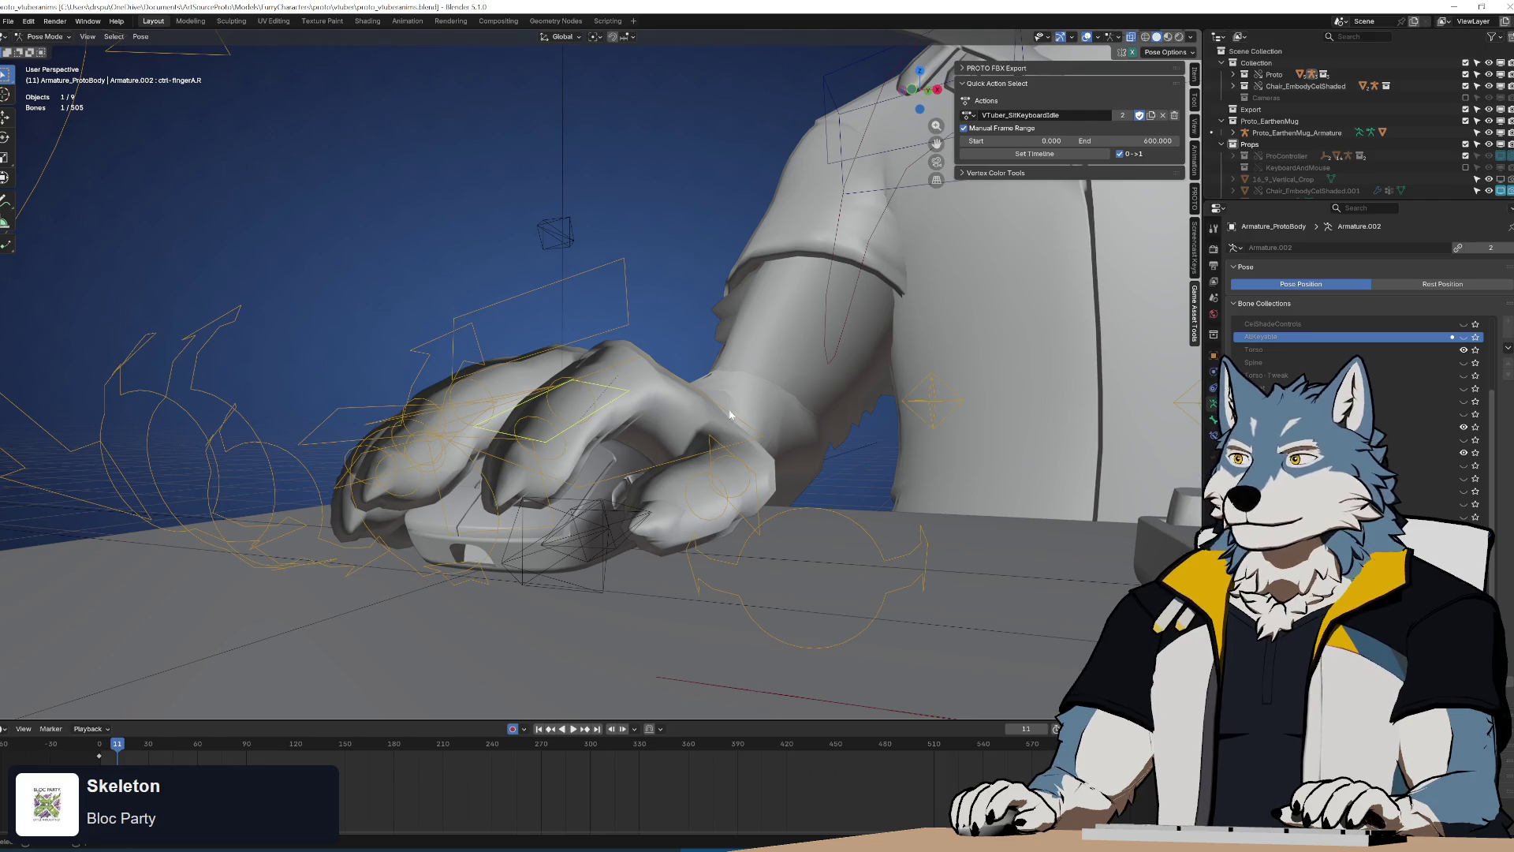
{"action": "left_click", "coordinate": [1194, 75]}
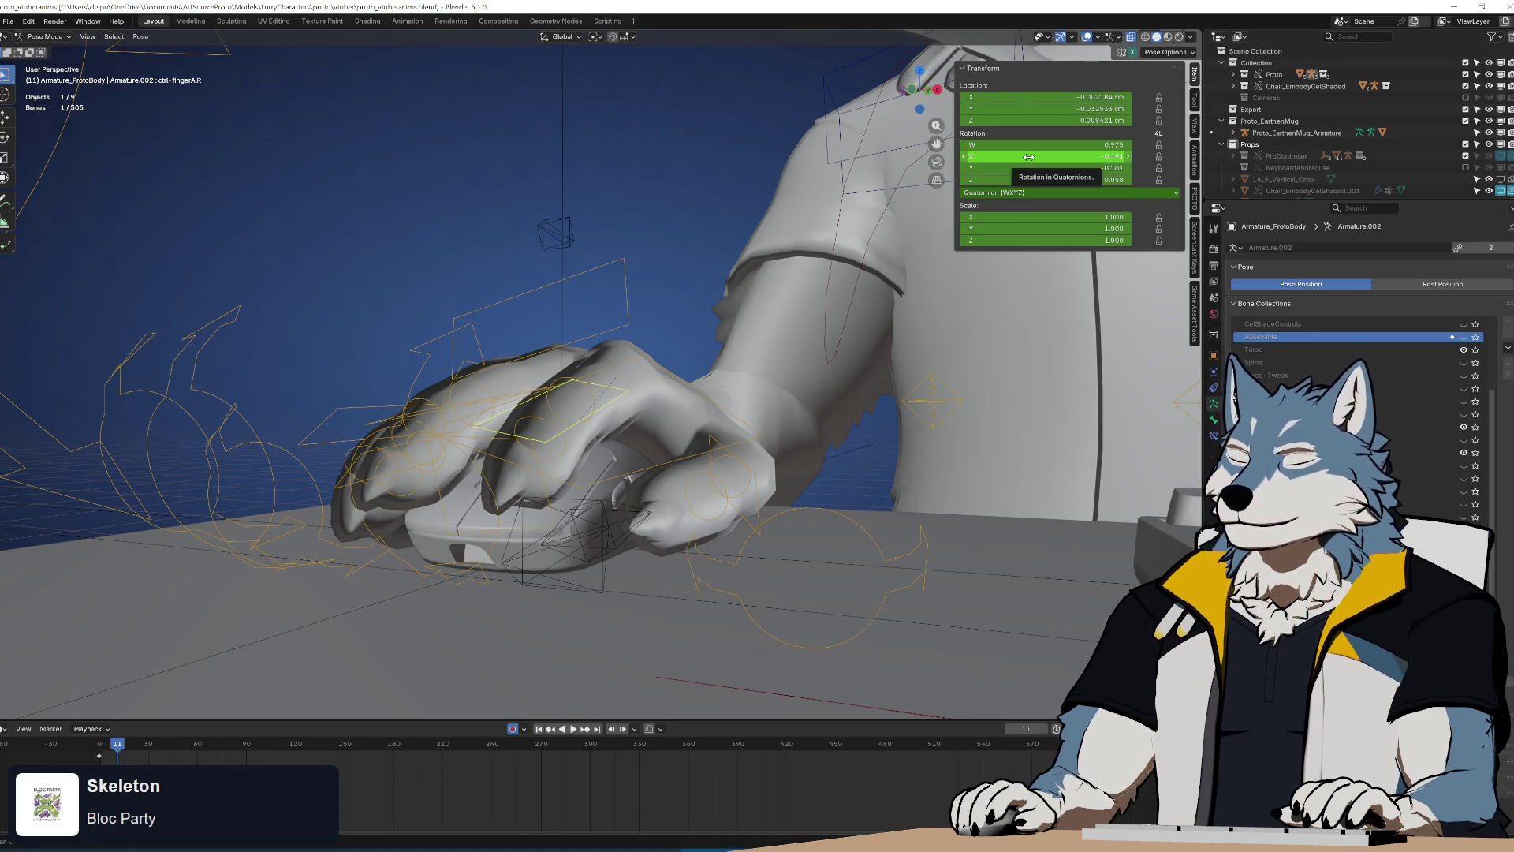
{"action": "key", "text": "i"}
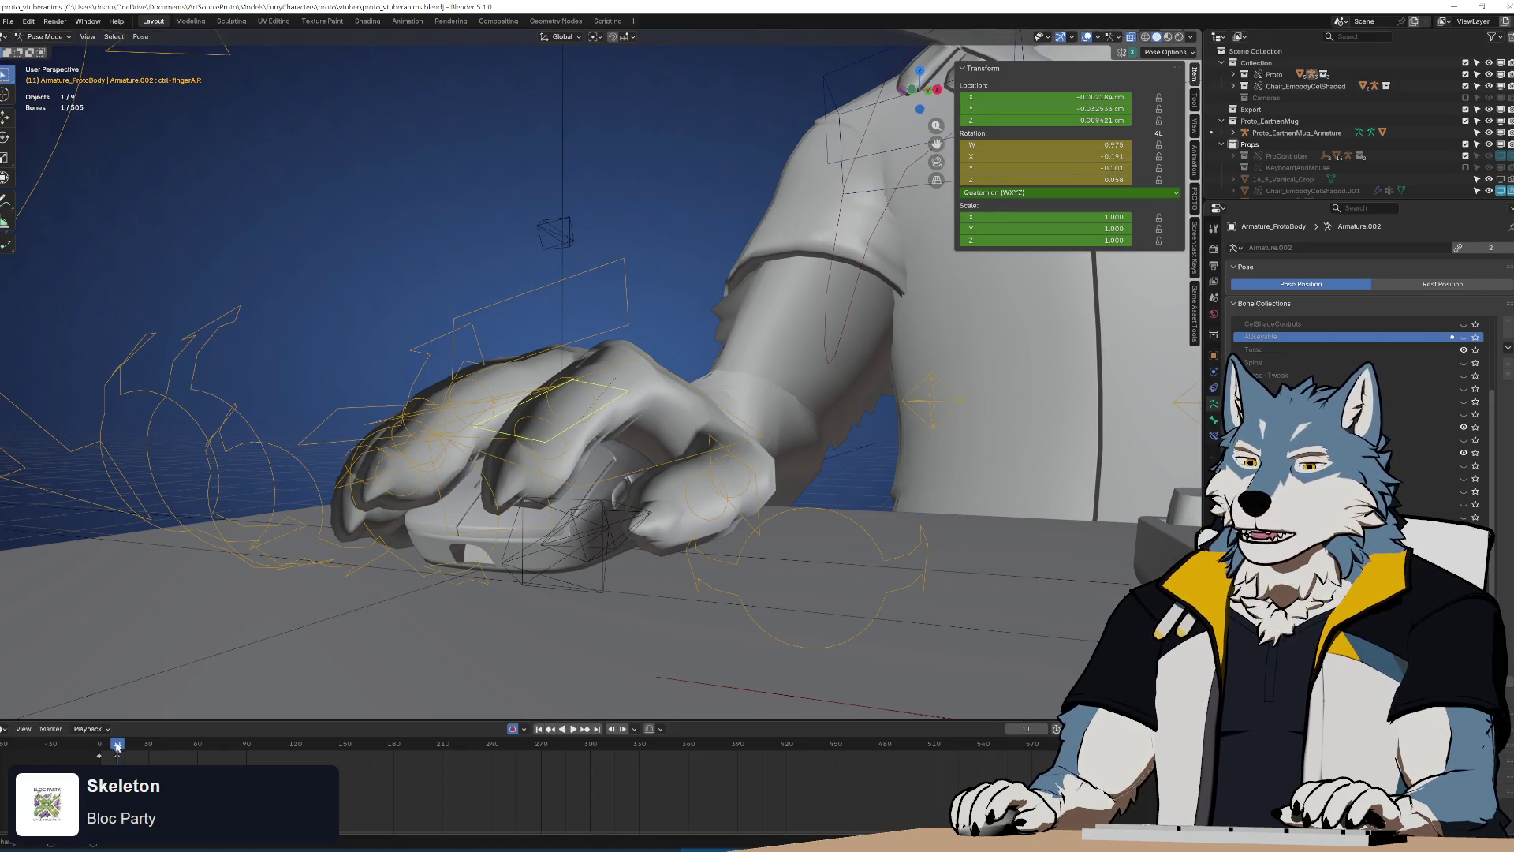
Roll ctrl-fingerA.R about 2.65° on the mouse at frame 14, then switch to Material Preview
{"action": "middle_click_drag", "start_coordinate": [603, 560], "coordinate": [616, 545]}
{"action": "key", "text": "r"}
{"action": "key", "text": "r"}
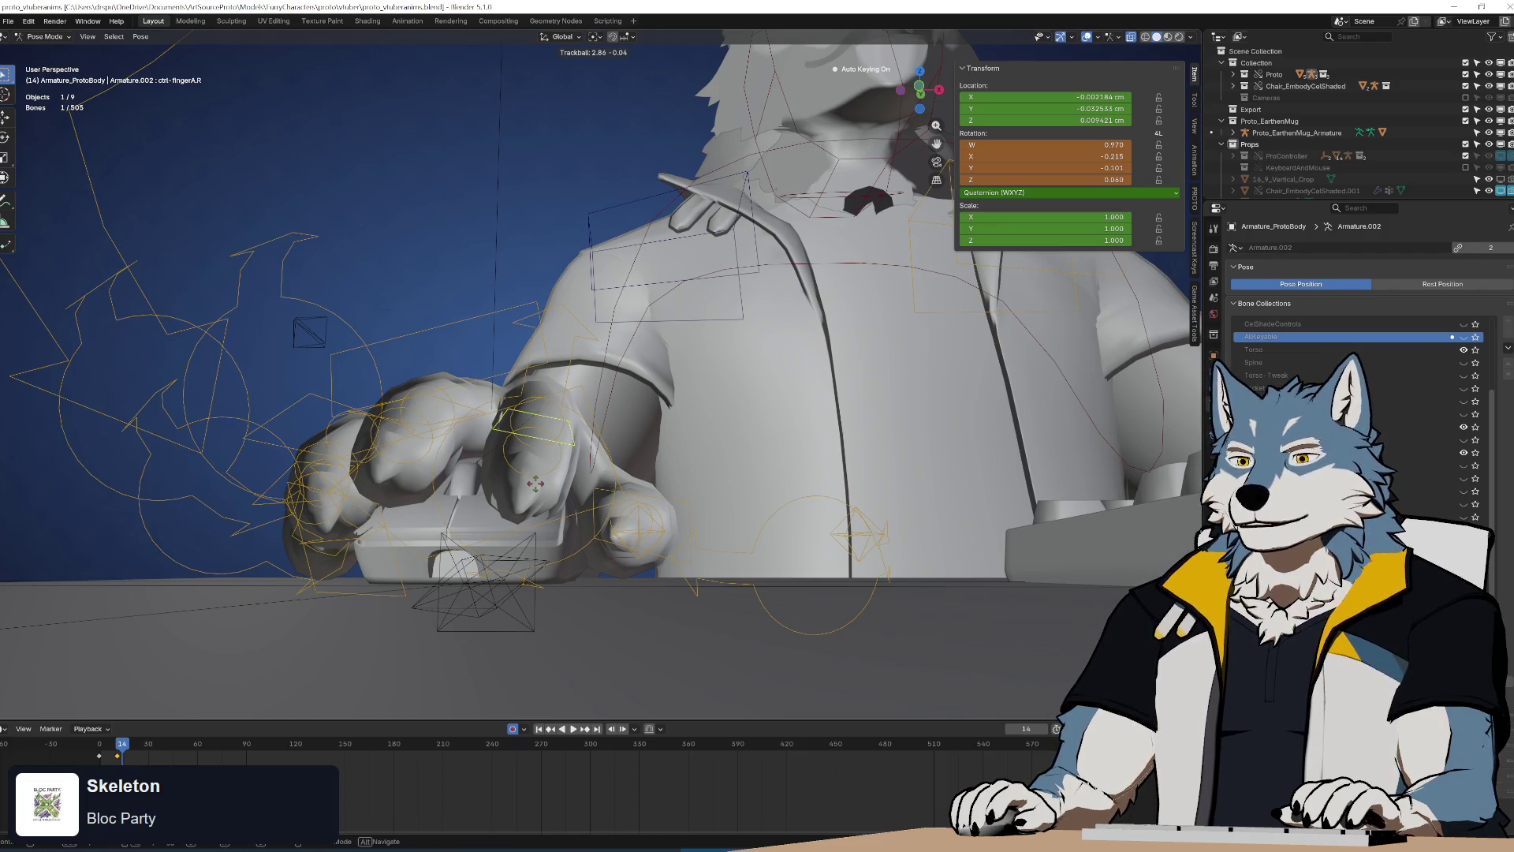
{"action": "left_click", "coordinate": [532, 482]}
{"action": "mouse_move", "coordinate": [647, 429]}
{"action": "middle_mouse_down"}
{"action": "mouse_move", "coordinate": [616, 460]}
{"action": "mouse_move", "coordinate": [640, 462]}
{"action": "middle_mouse_up"}
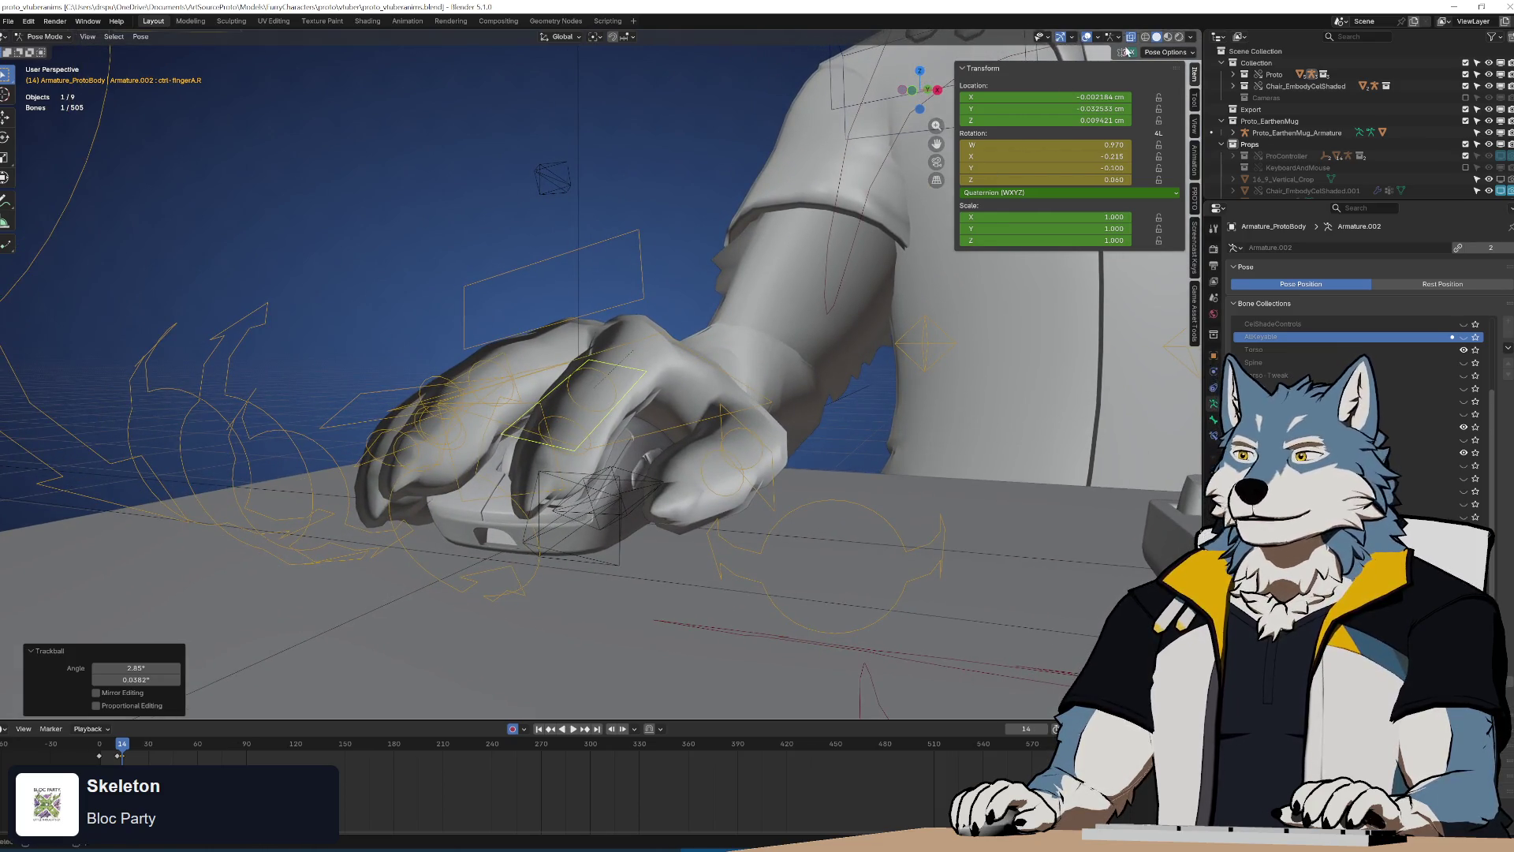
{"action": "left_click", "coordinate": [1169, 37]}
{"action": "scroll", "coordinate": [824, 476], "scroll_direction": "down", "scroll_amount": 3}
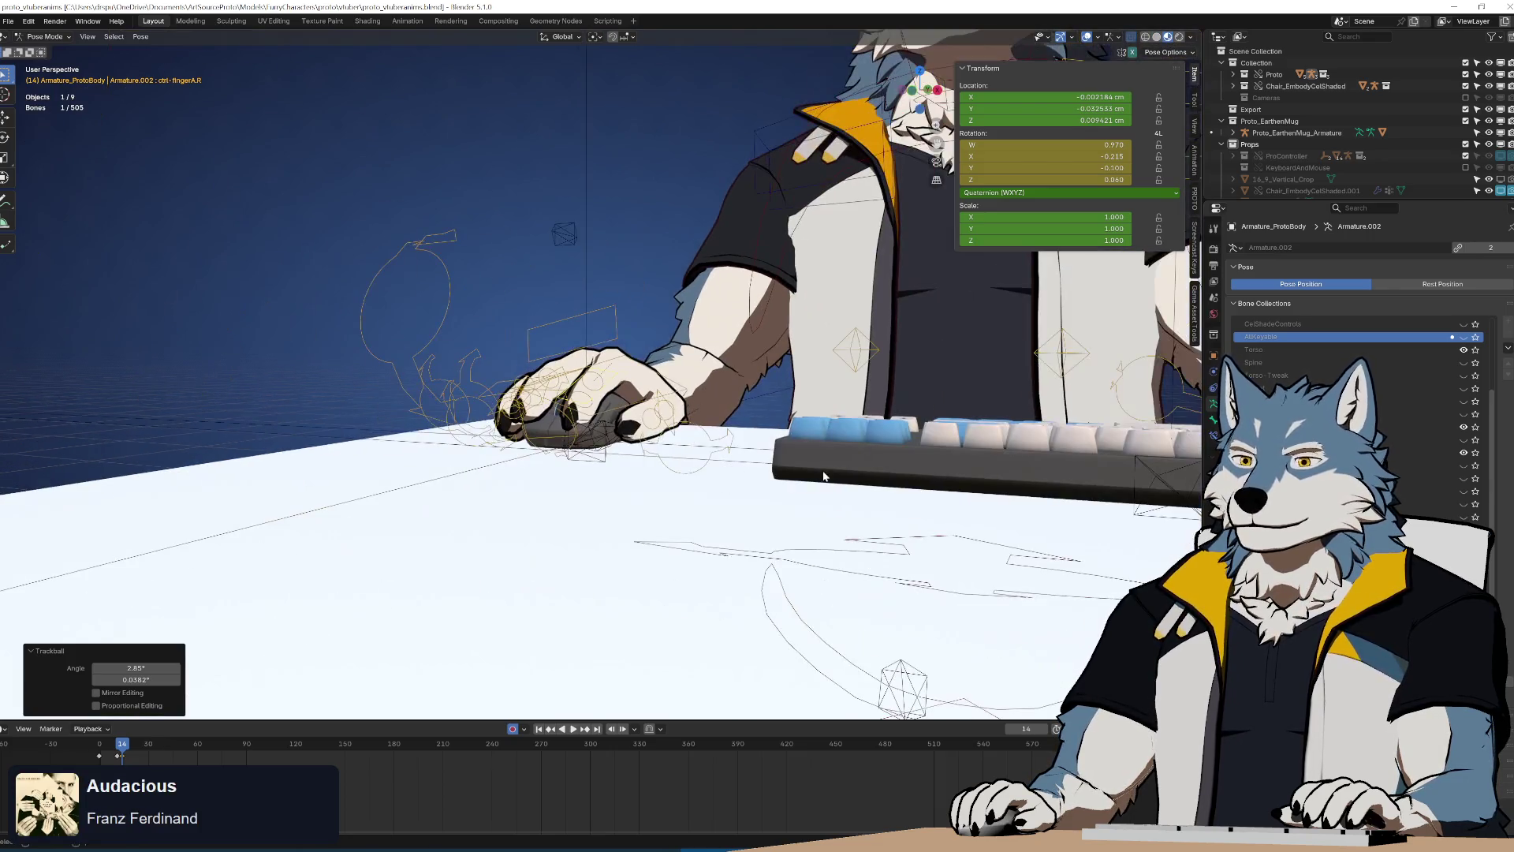
Look through the scene camera and play the animation once to review the finger
{"action": "key", "text": "KP_0"}
{"action": "scroll", "coordinate": [616, 420], "scroll_direction": "up", "scroll_amount": 5}
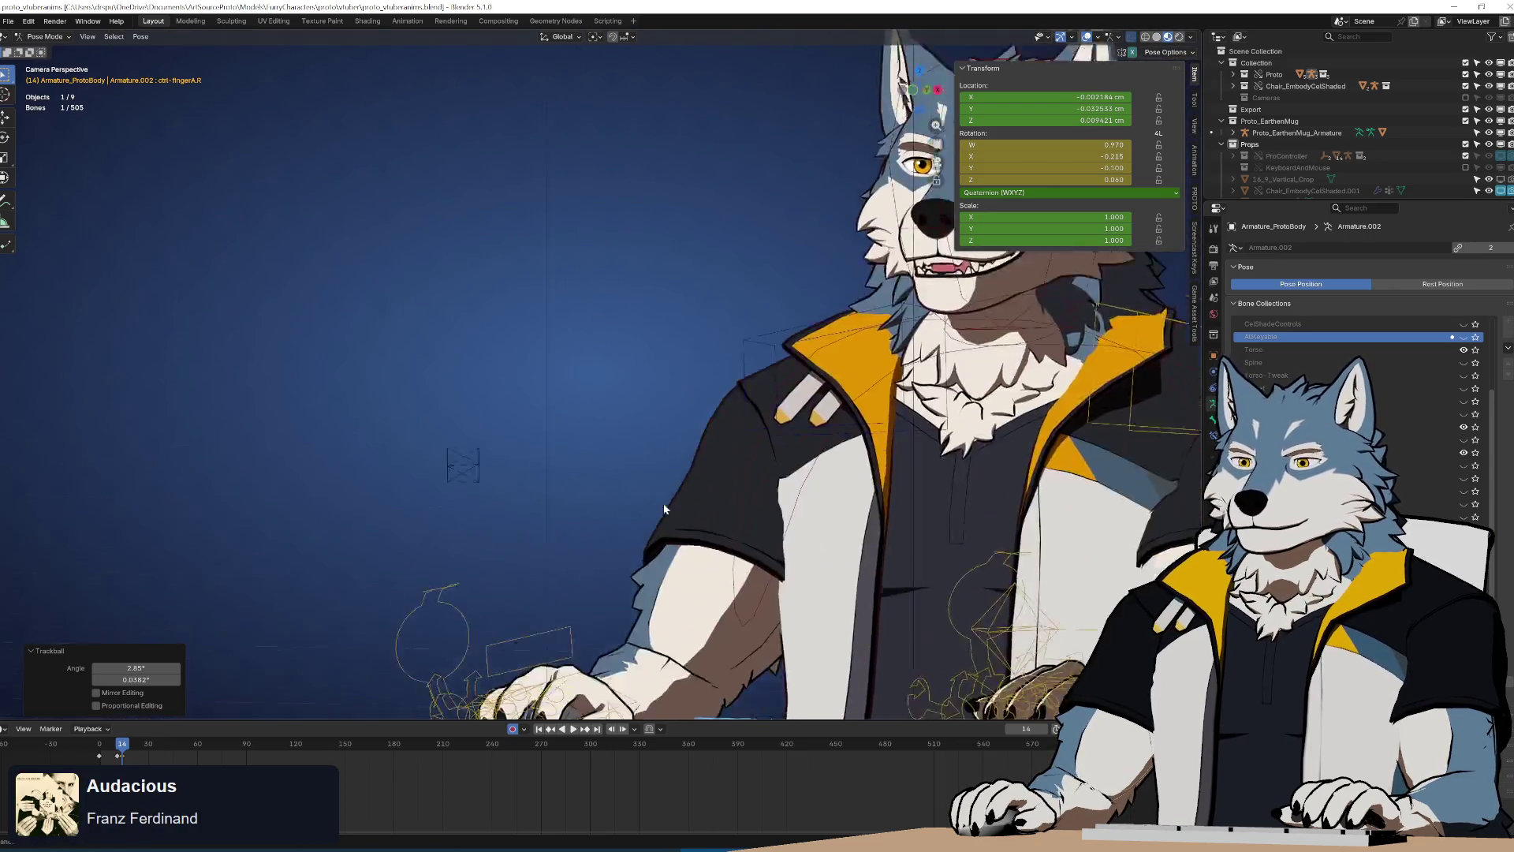
{"action": "scroll", "coordinate": [616, 420], "scroll_direction": "up", "scroll_amount": 2}
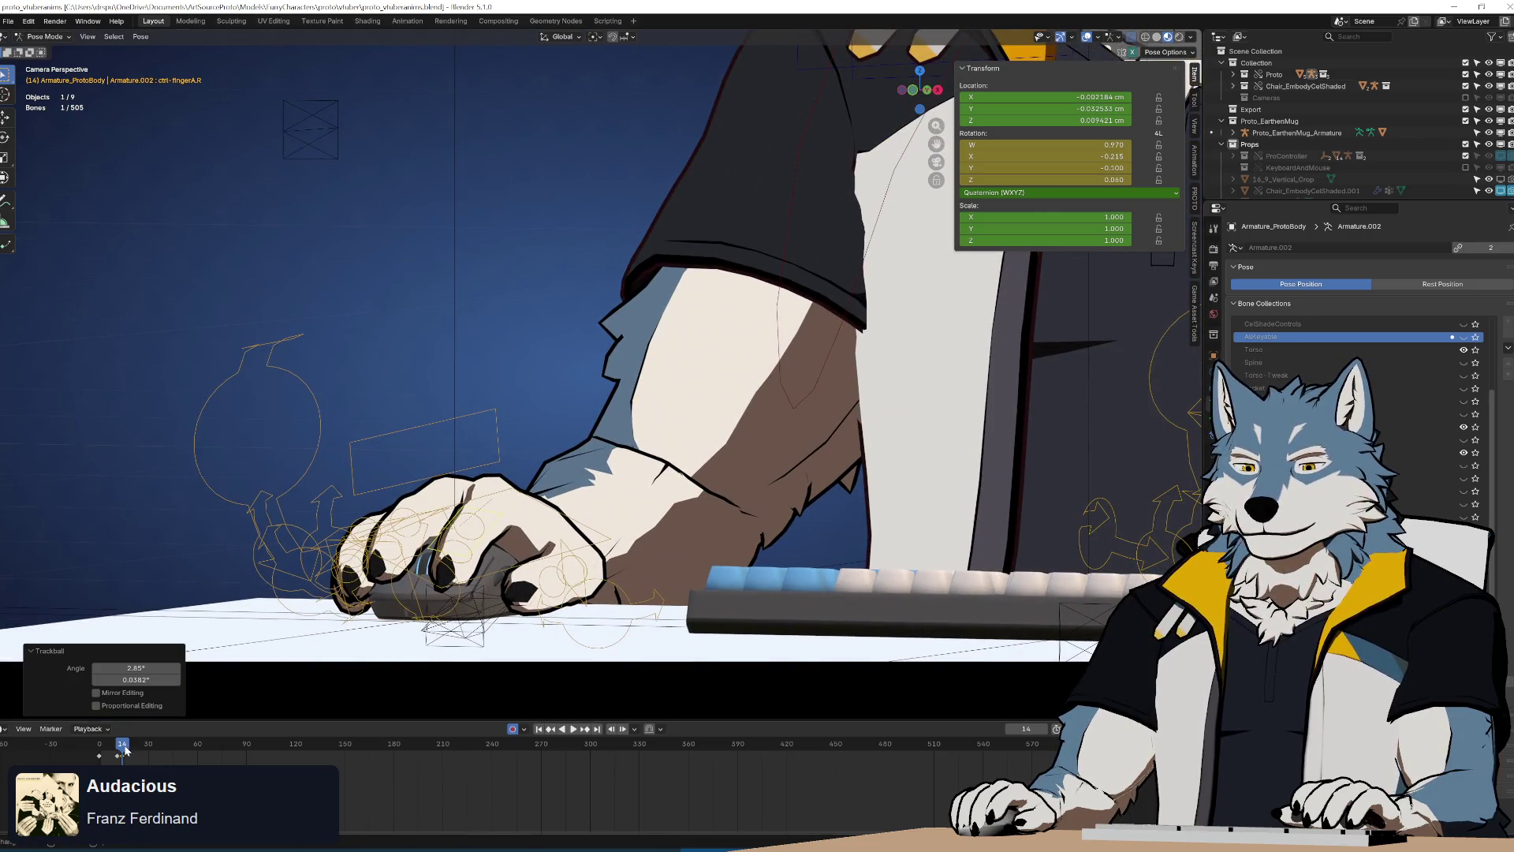
{"action": "key", "text": "space"}
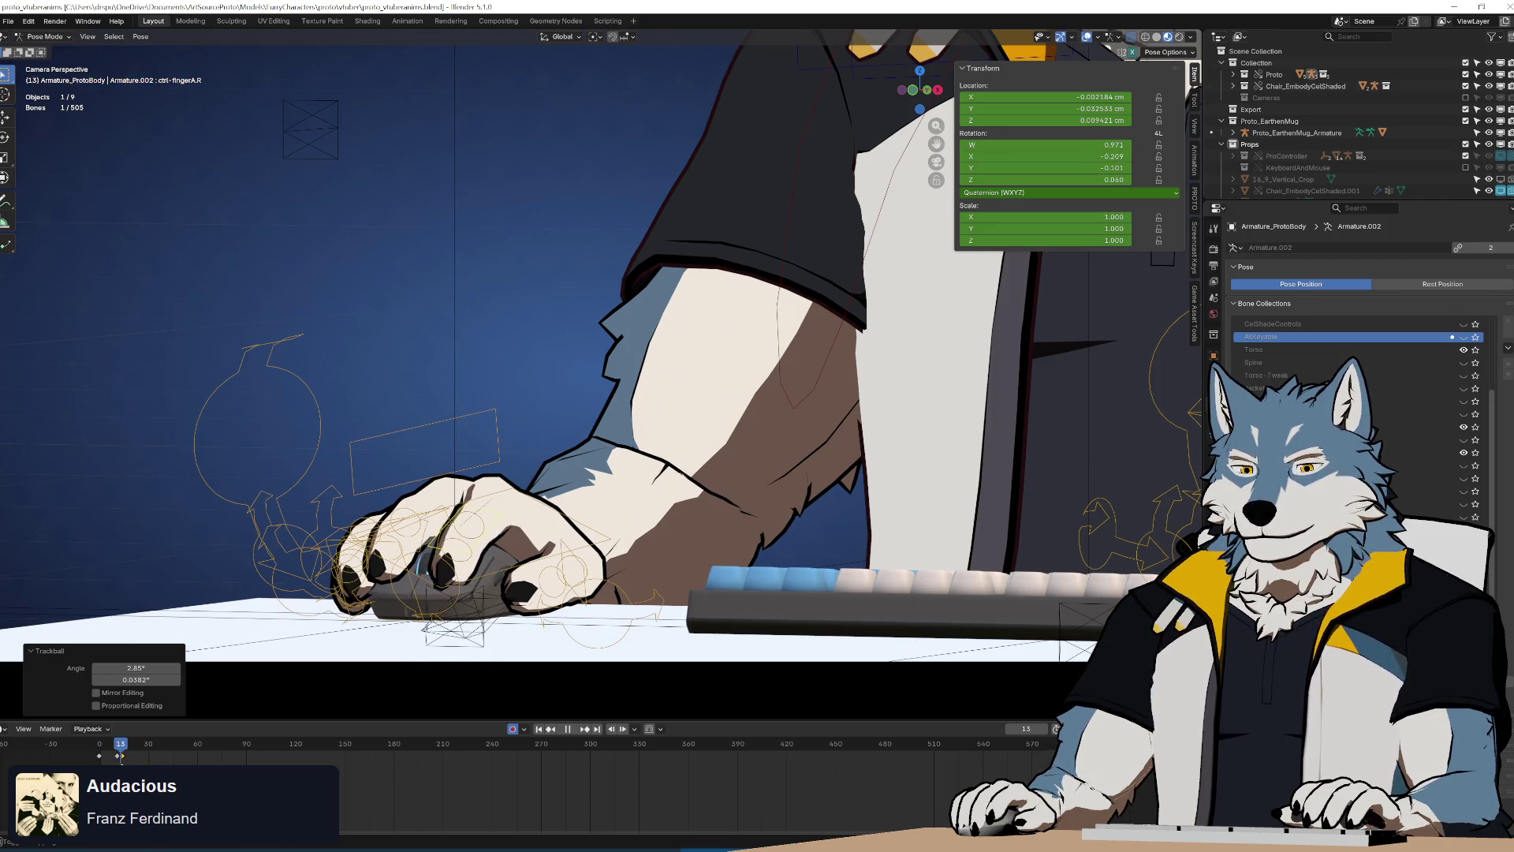
{"action": "key", "text": "space"}
Return to a free view and undo to restore the finger's earlier rotation
{"action": "key", "text": "KP_Decimal"}
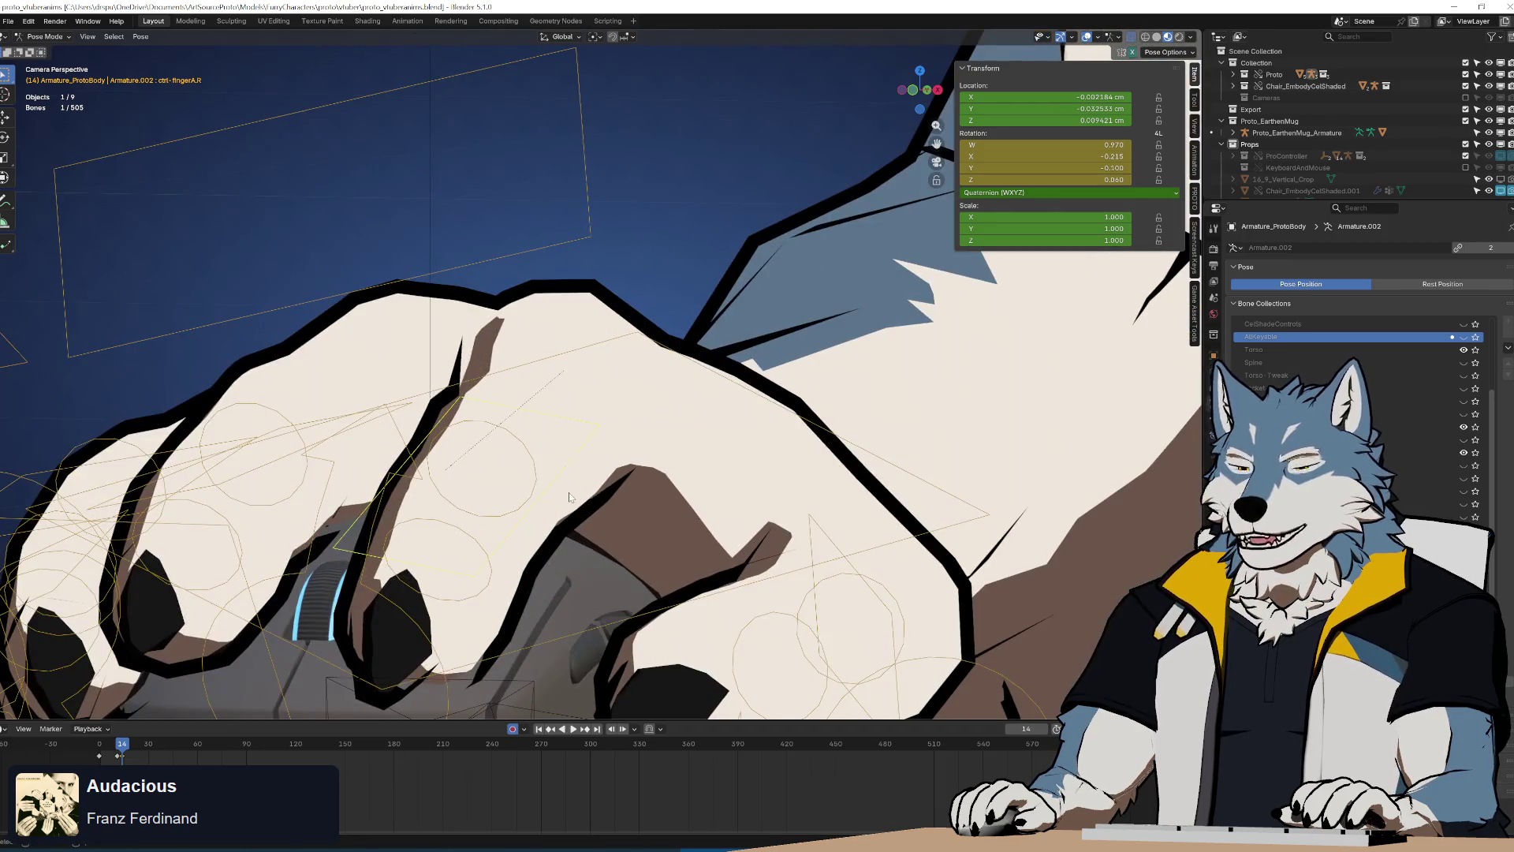
{"action": "scroll", "coordinate": [570, 492], "scroll_direction": "down", "scroll_amount": 10}
{"action": "scroll", "coordinate": [594, 484], "scroll_direction": "up", "scroll_amount": 3}
{"action": "scroll", "coordinate": [660, 456], "scroll_direction": "up", "scroll_amount": 8}
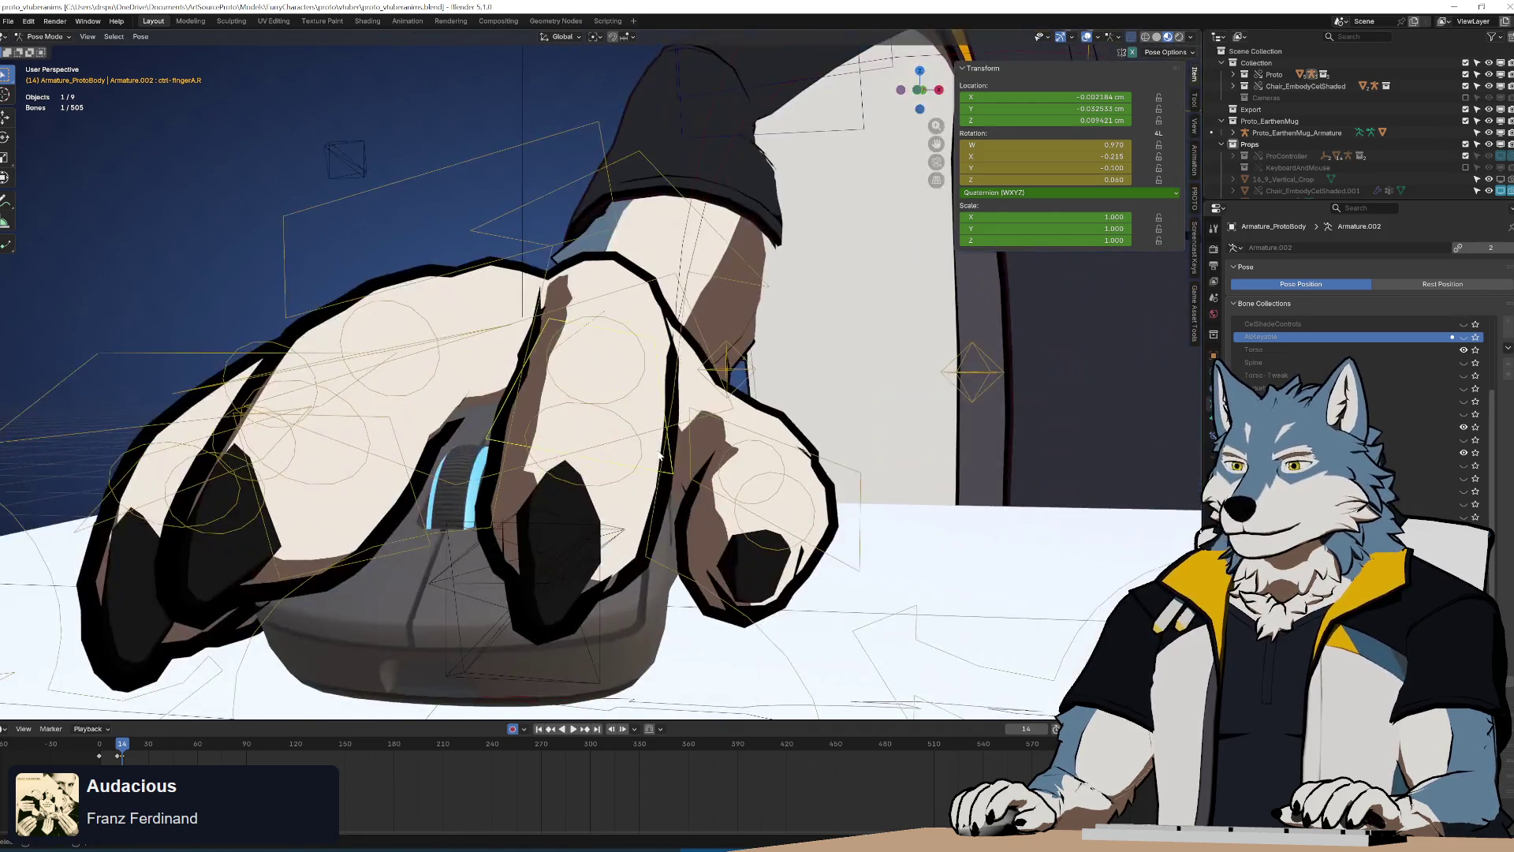
{"action": "scroll", "coordinate": [655, 465], "scroll_direction": "down", "scroll_amount": 2}
{"action": "scroll", "coordinate": [596, 753], "scroll_direction": "up", "scroll_amount": 5}
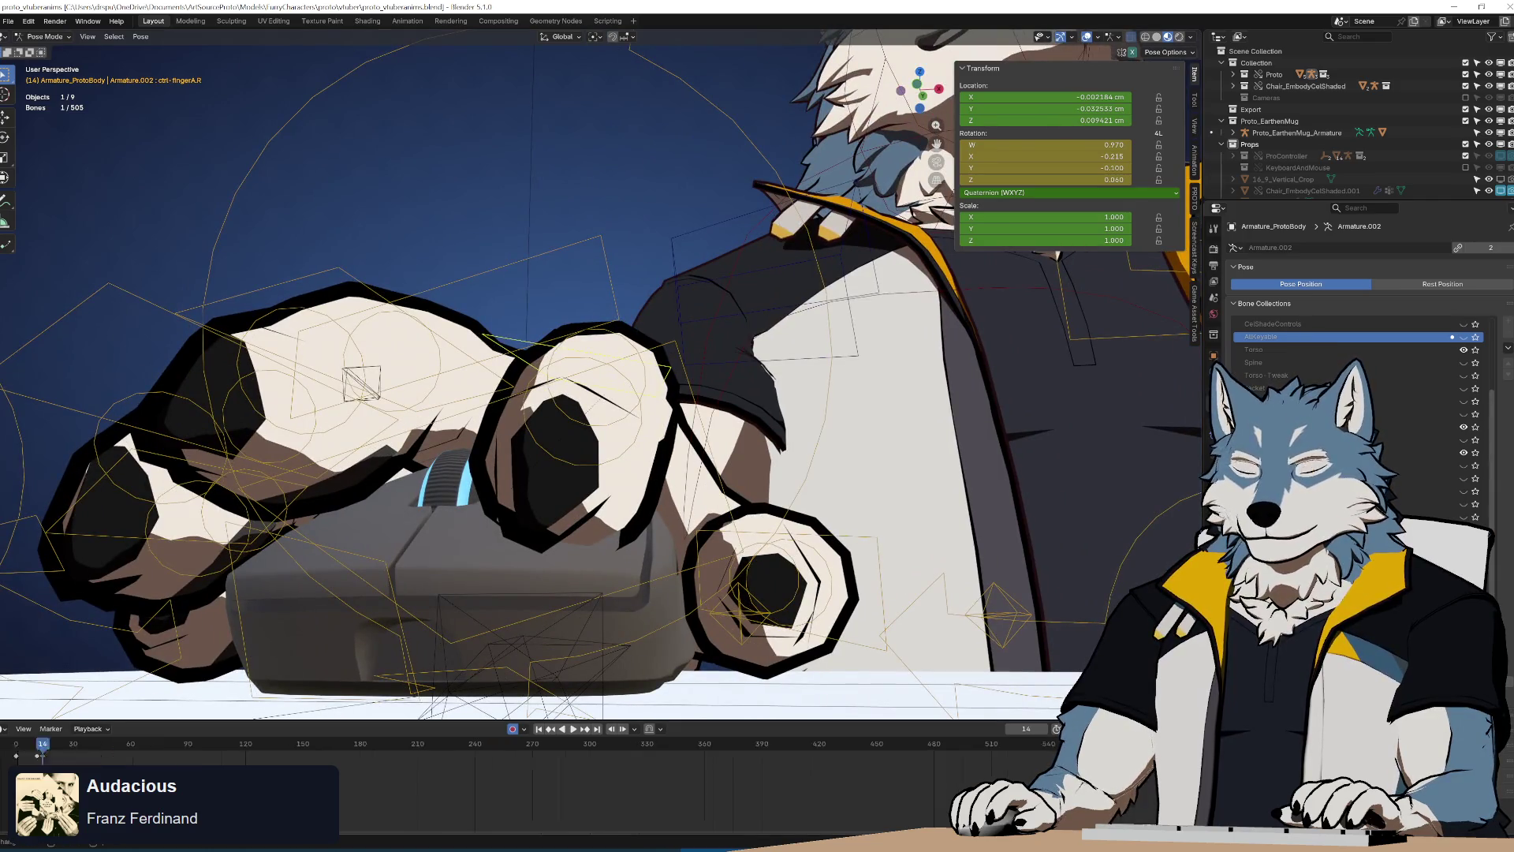
{"action": "scroll", "coordinate": [379, 781], "scroll_direction": "left", "scroll_amount": 10}
{"action": "key", "text": "ctrl+z"}
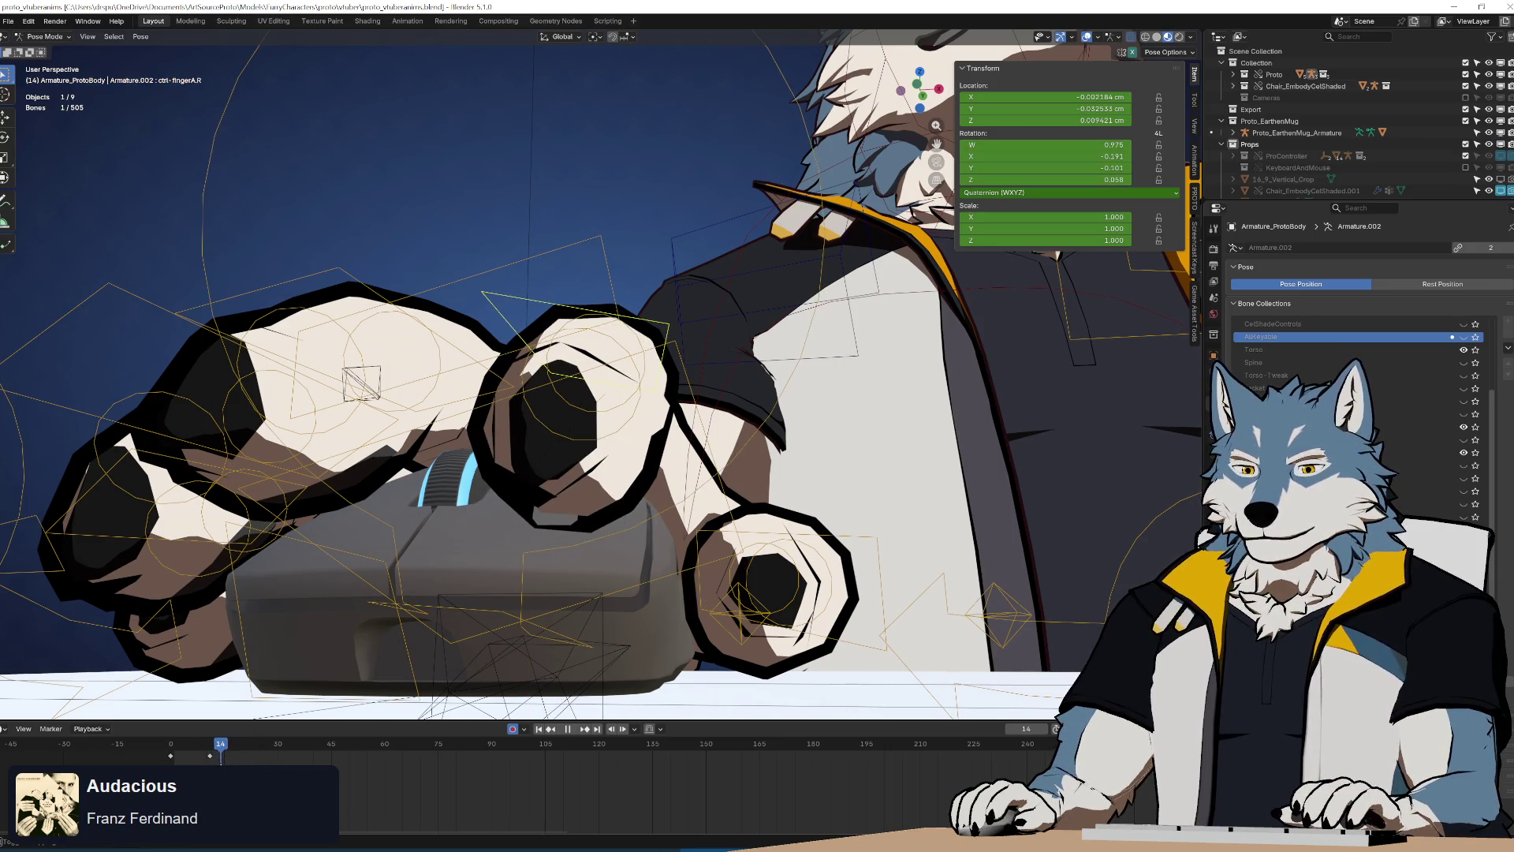
Trackball-rotate ctrl-fingerA.R at frame 0 and key its rotation
{"action": "mouse_move", "coordinate": [578, 347]}
{"action": "middle_mouse_down"}
{"action": "mouse_move", "coordinate": [551, 388]}
{"action": "mouse_move", "coordinate": [564, 391]}
{"action": "middle_mouse_up"}
{"action": "scroll", "coordinate": [550, 388], "scroll_direction": "up", "scroll_amount": 3}
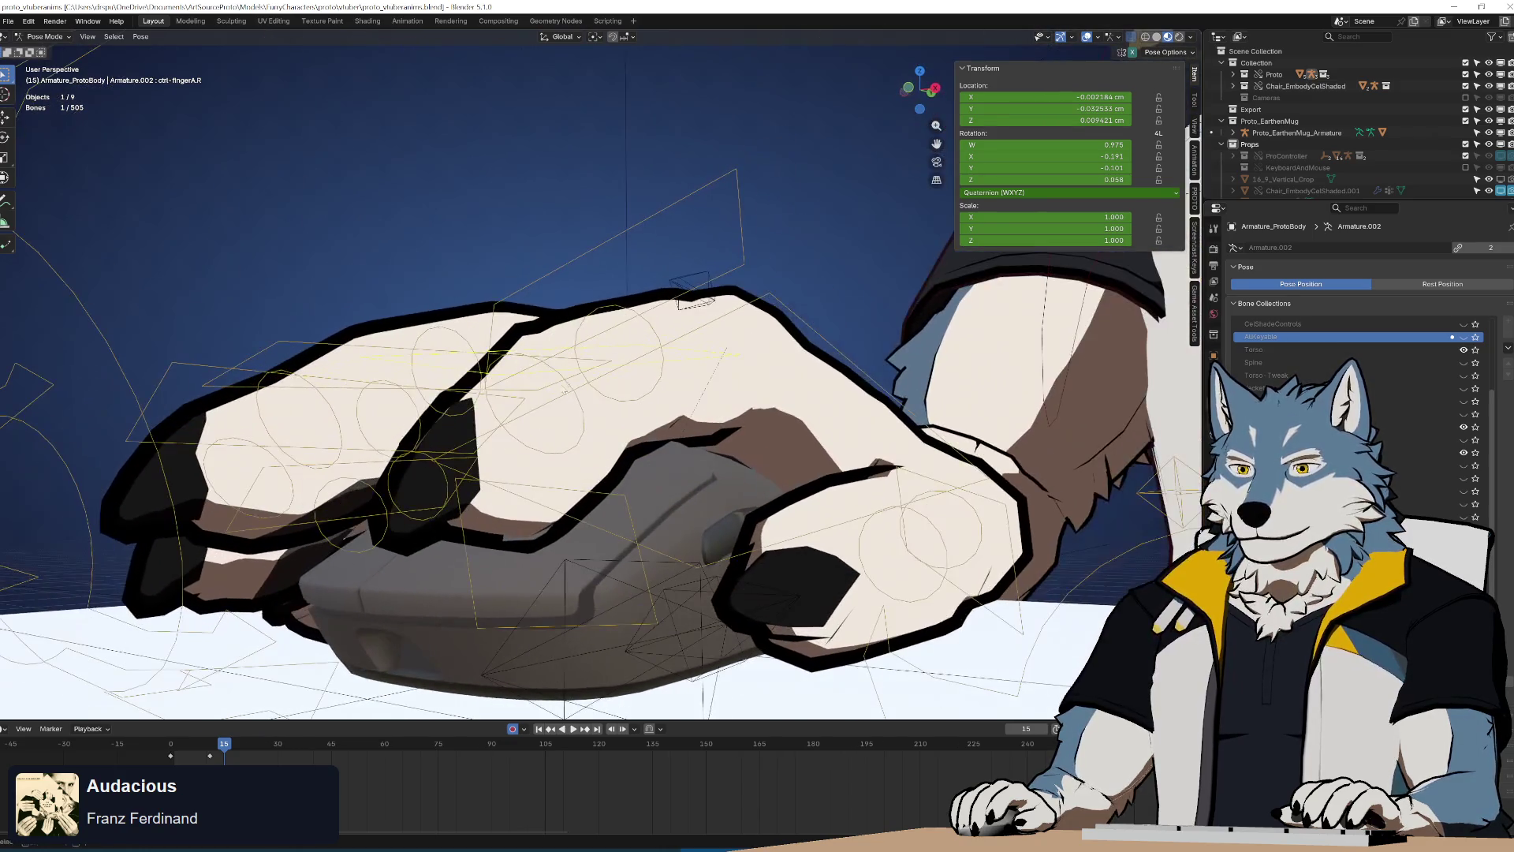
{"action": "mouse_move", "coordinate": [694, 461]}
{"action": "middle_mouse_down"}
{"action": "mouse_move", "coordinate": [736, 452]}
{"action": "mouse_move", "coordinate": [710, 434]}
{"action": "middle_mouse_up"}
{"action": "key", "text": "r"}
{"action": "key", "text": "r"}
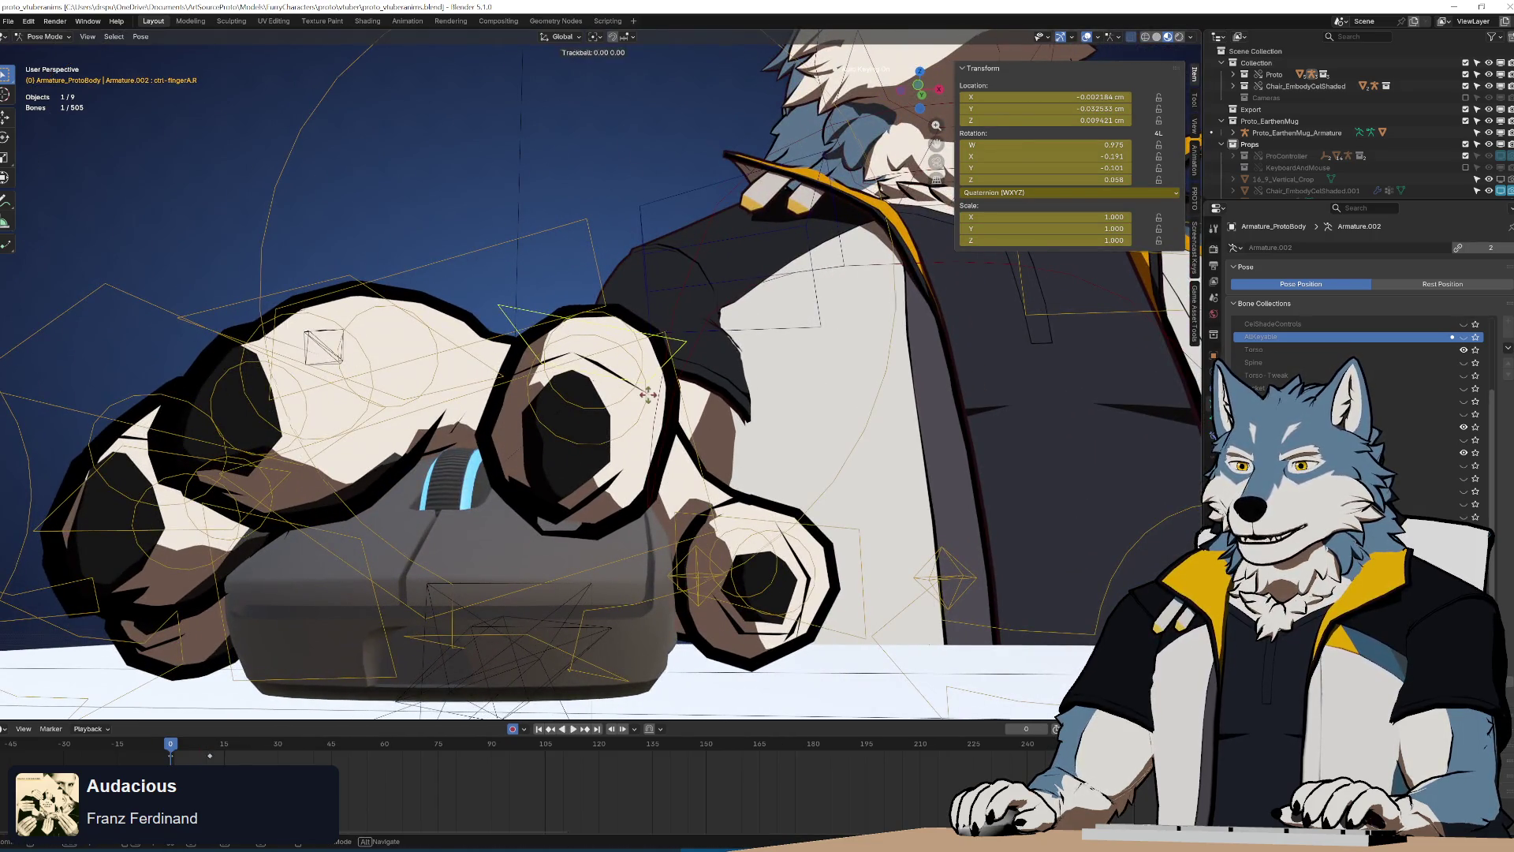
{"action": "left_click", "coordinate": [655, 367]}
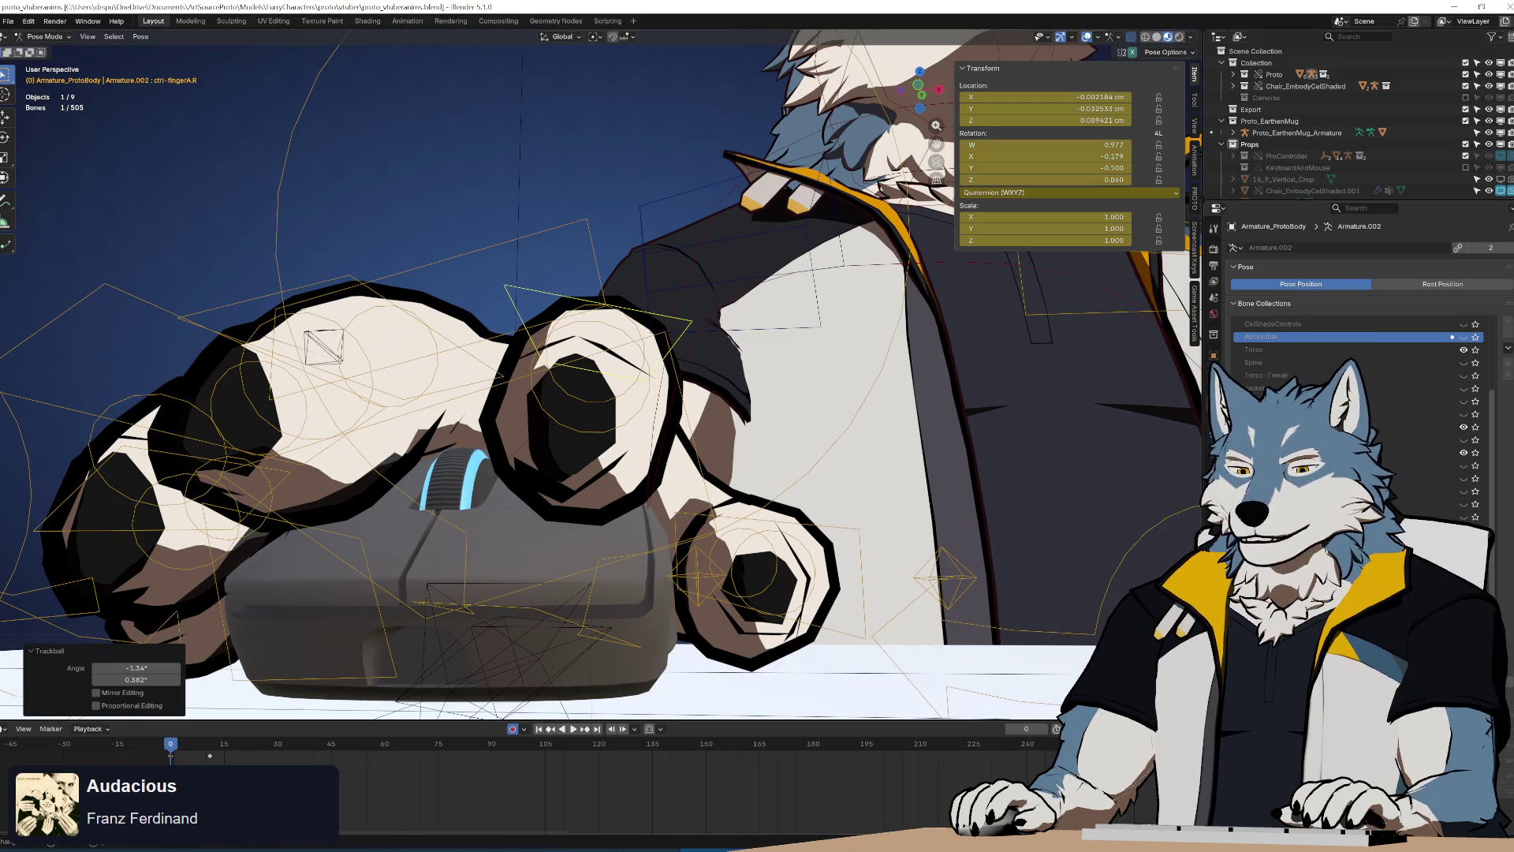
{"action": "key", "text": "i"}
Duplicate the finger key later in the loop and rotate the finger again at frame 15
{"action": "key", "text": "shift+d"}
{"action": "left_click", "coordinate": [170, 750]}
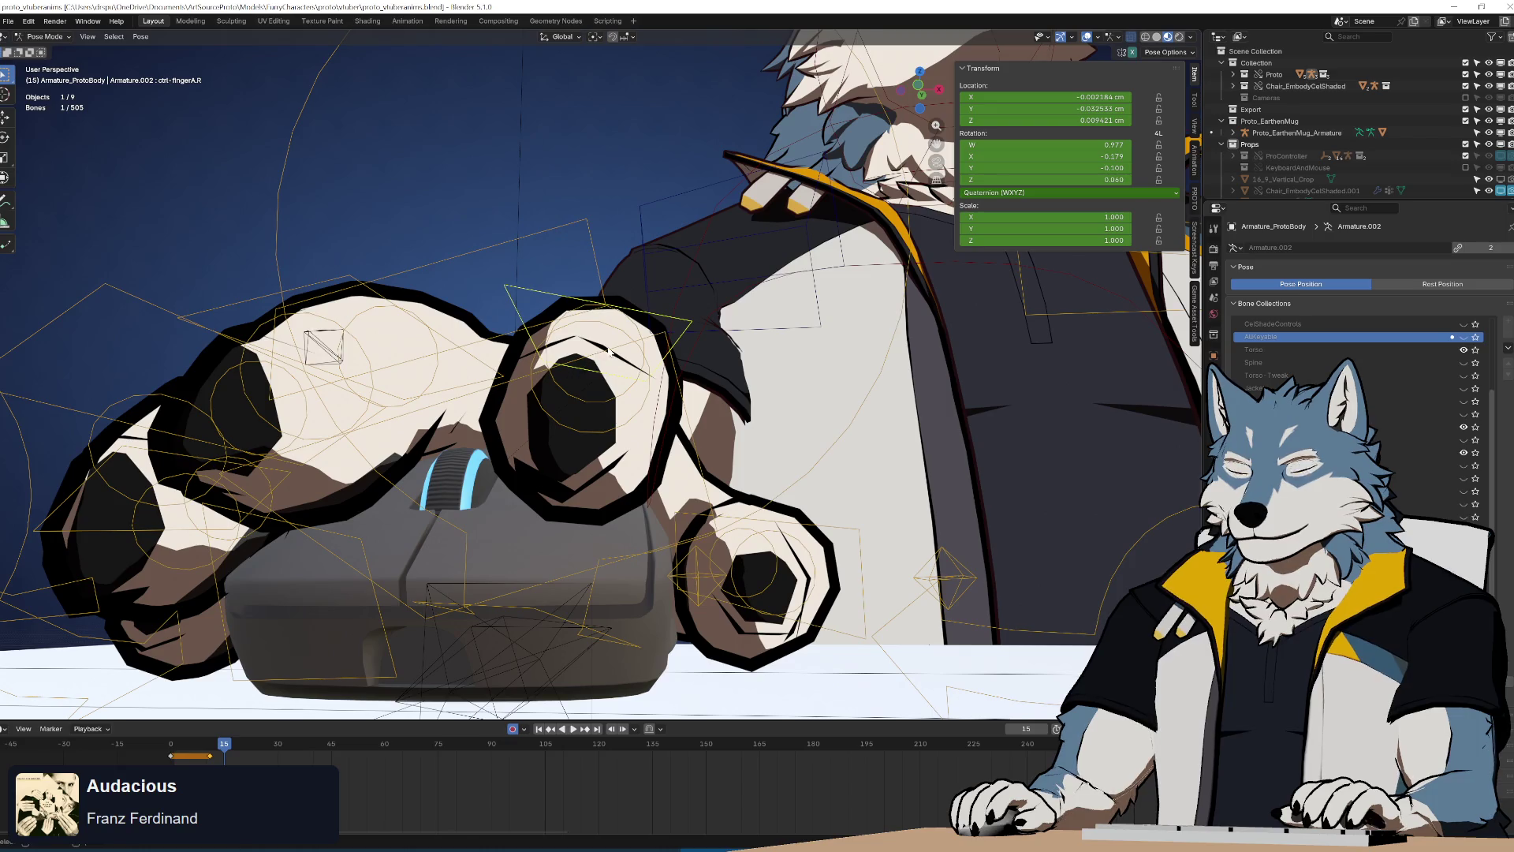
{"action": "key", "text": "r"}
{"action": "key", "text": "r"}
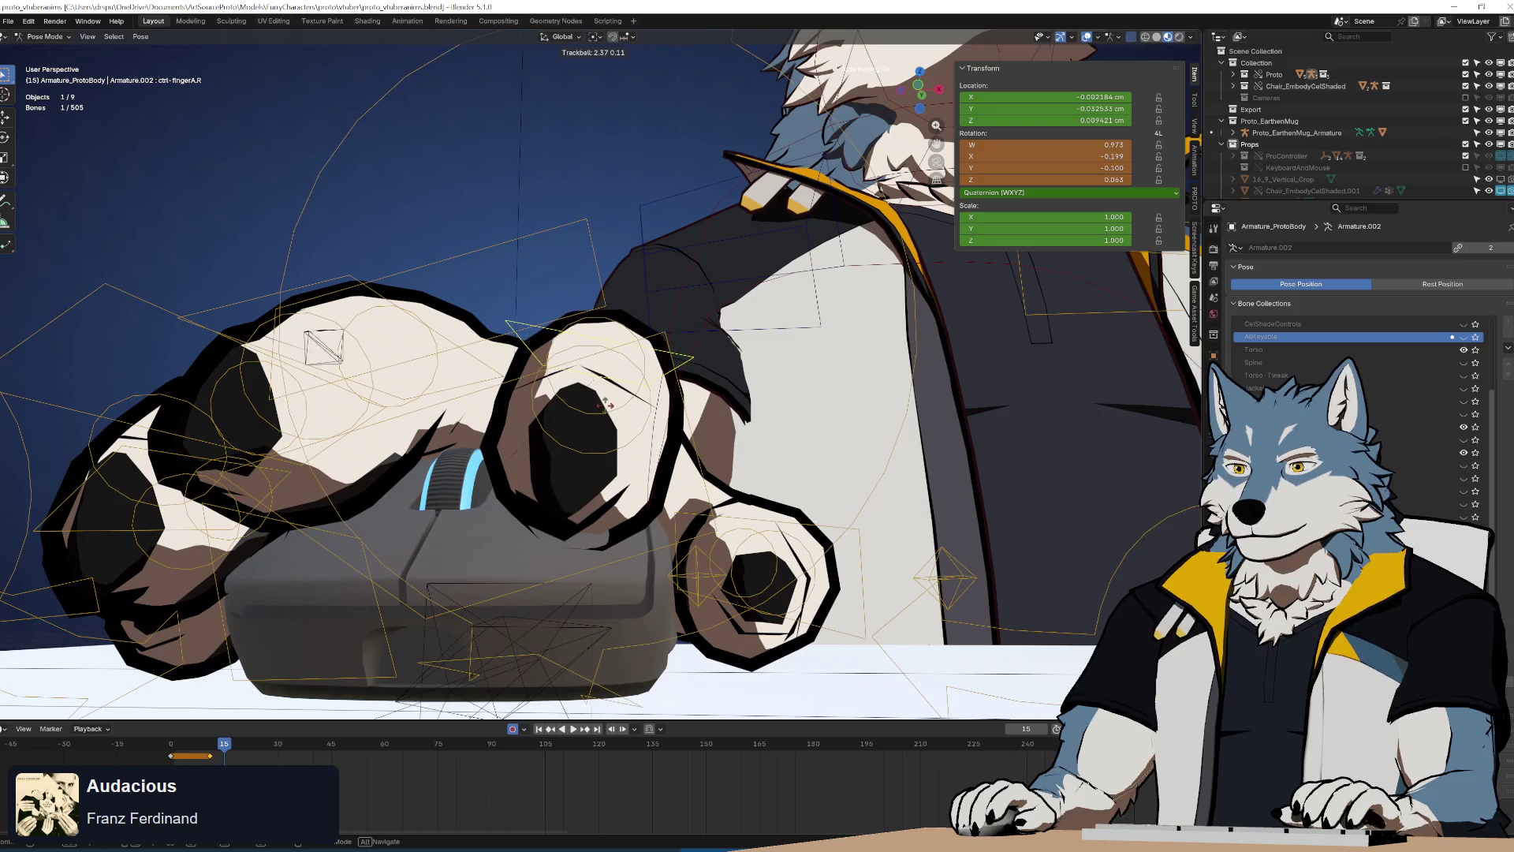
{"action": "left_click", "coordinate": [606, 404]}
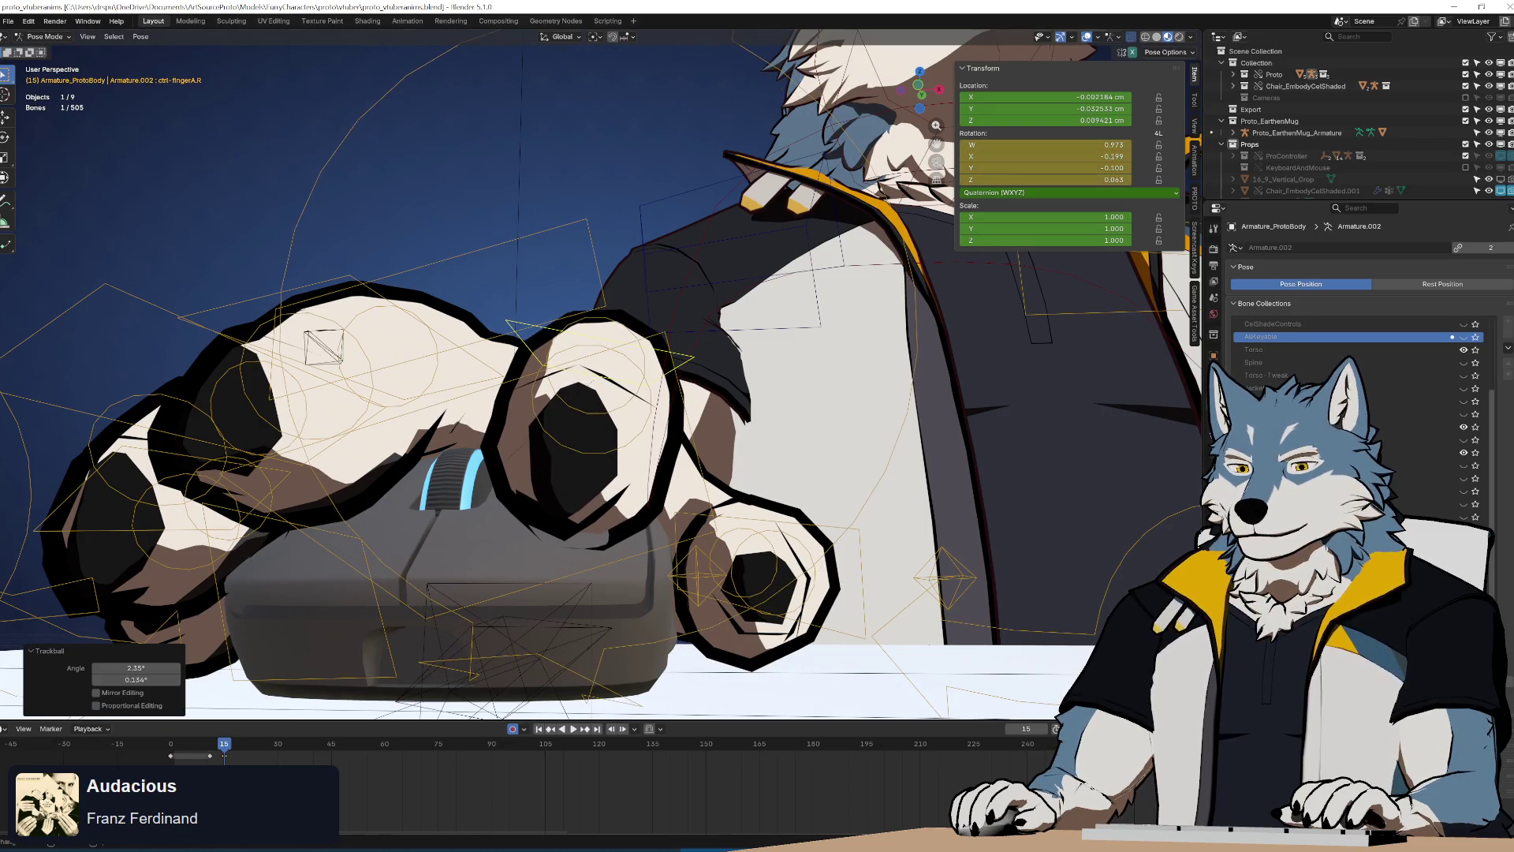
Slide the finger key to about frame 18 and play the loop from the start
{"action": "left_click_drag", "start_coordinate": [221, 759], "coordinate": [247, 763]}
{"action": "left_click", "coordinate": [253, 763]}
{"action": "key", "text": "shift+Left"}
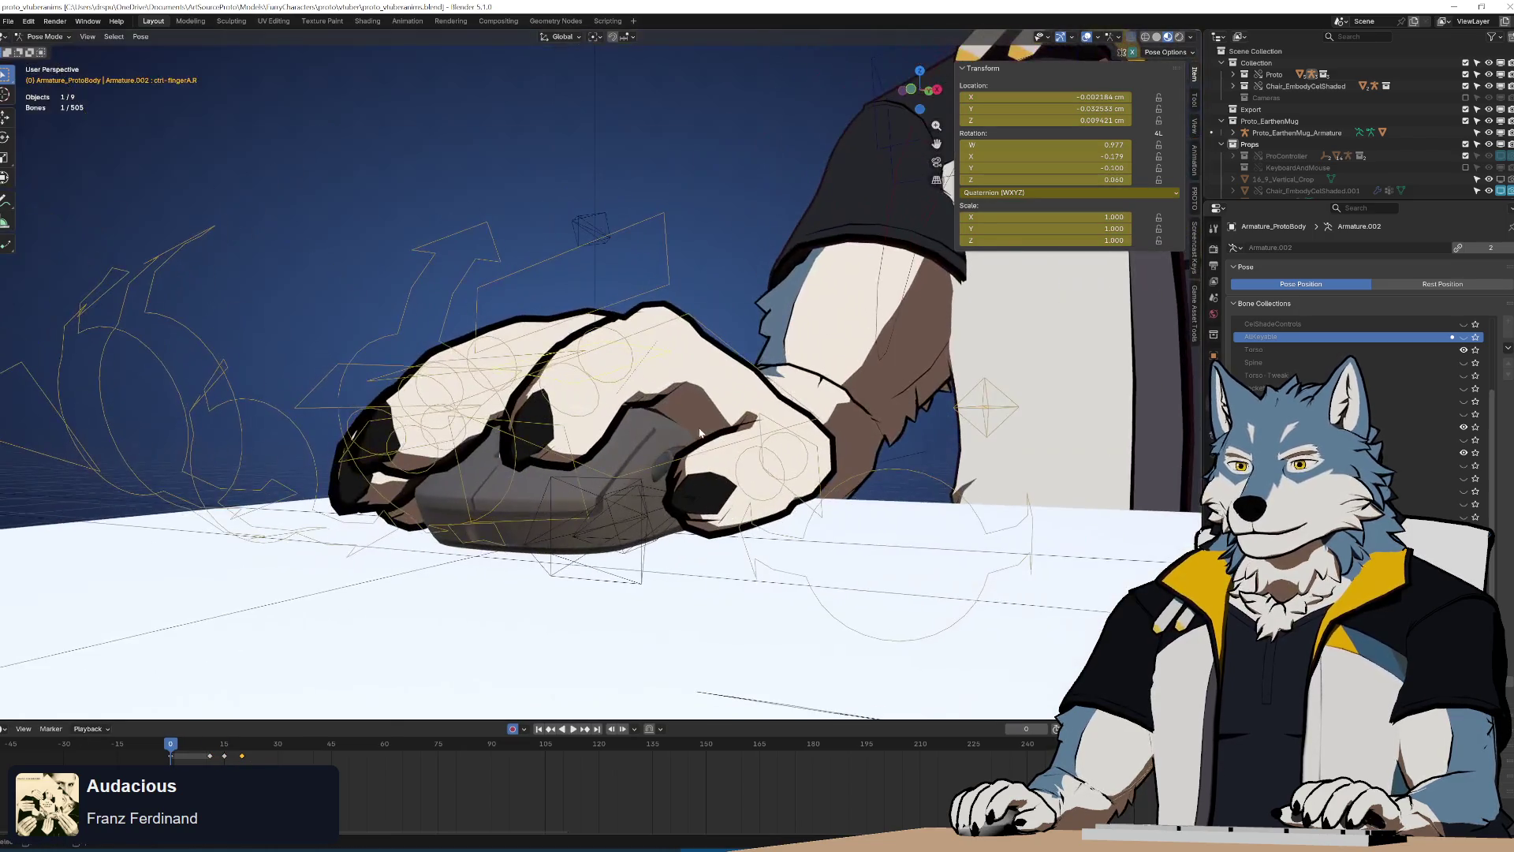
{"action": "key", "text": "space"}
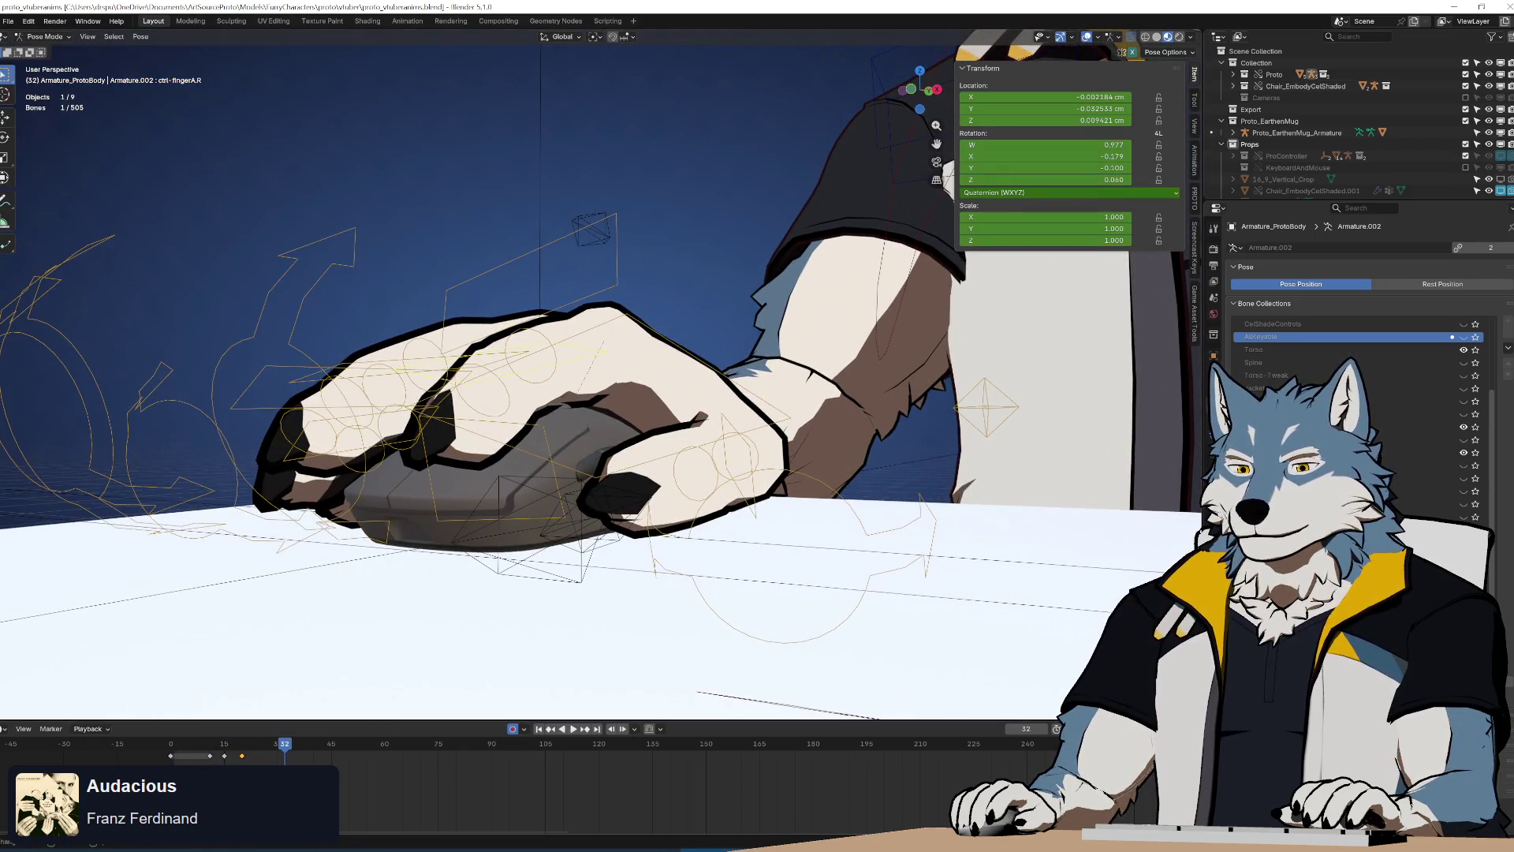
Retime the finger's click key to frame 17, switch back to Solid shading, and replay the loop
{"action": "key", "text": "g"}
{"action": "left_click", "coordinate": [251, 763]}
{"action": "key", "text": "g"}
{"action": "left_click", "coordinate": [248, 760]}
{"action": "key", "text": "shift+Left"}
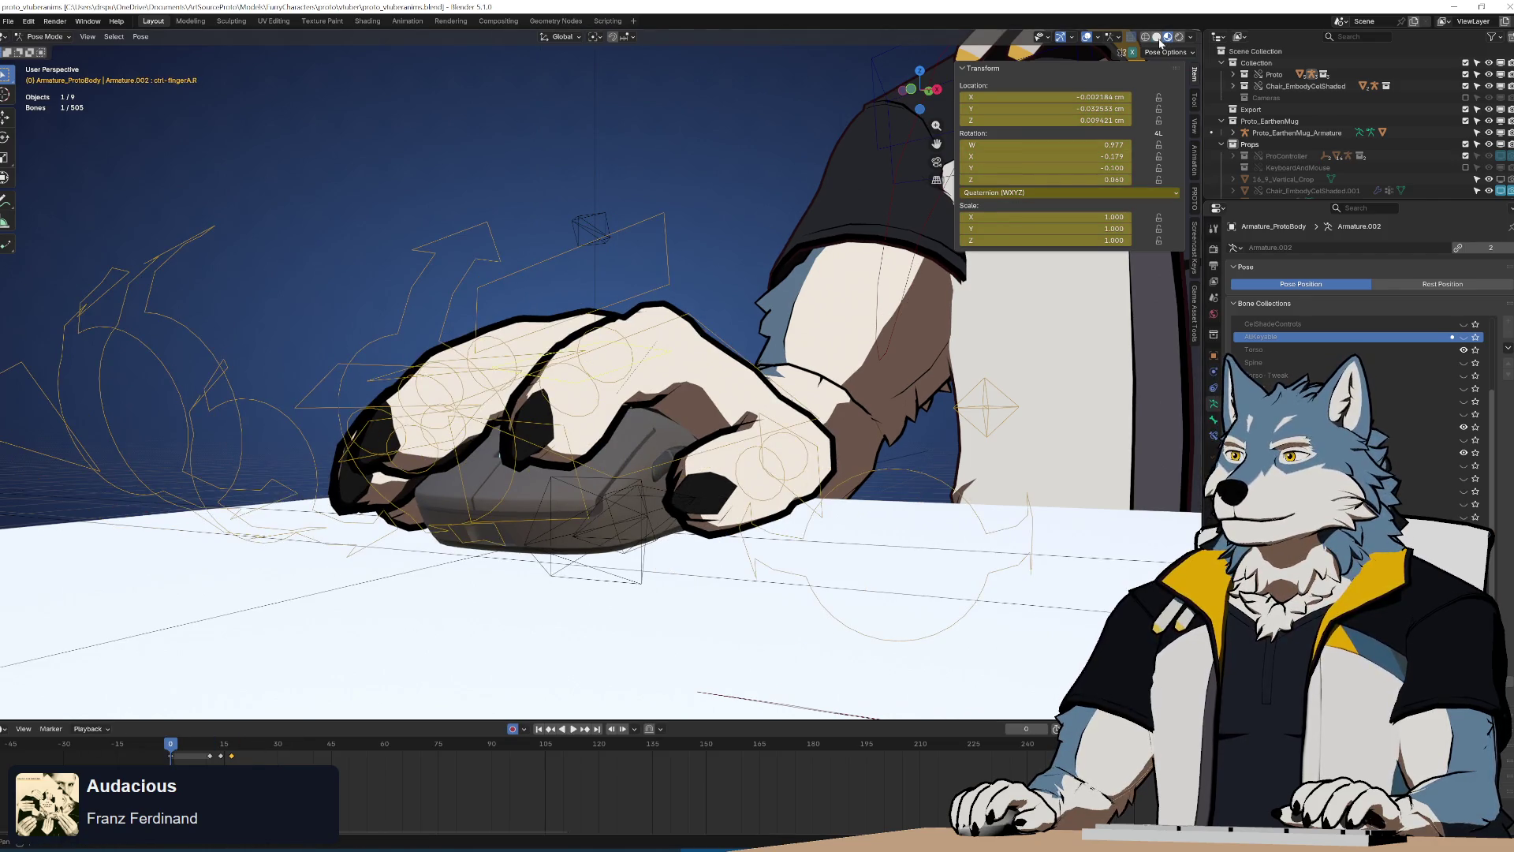
{"action": "left_click", "coordinate": [1157, 38]}
{"action": "key", "text": "space"}
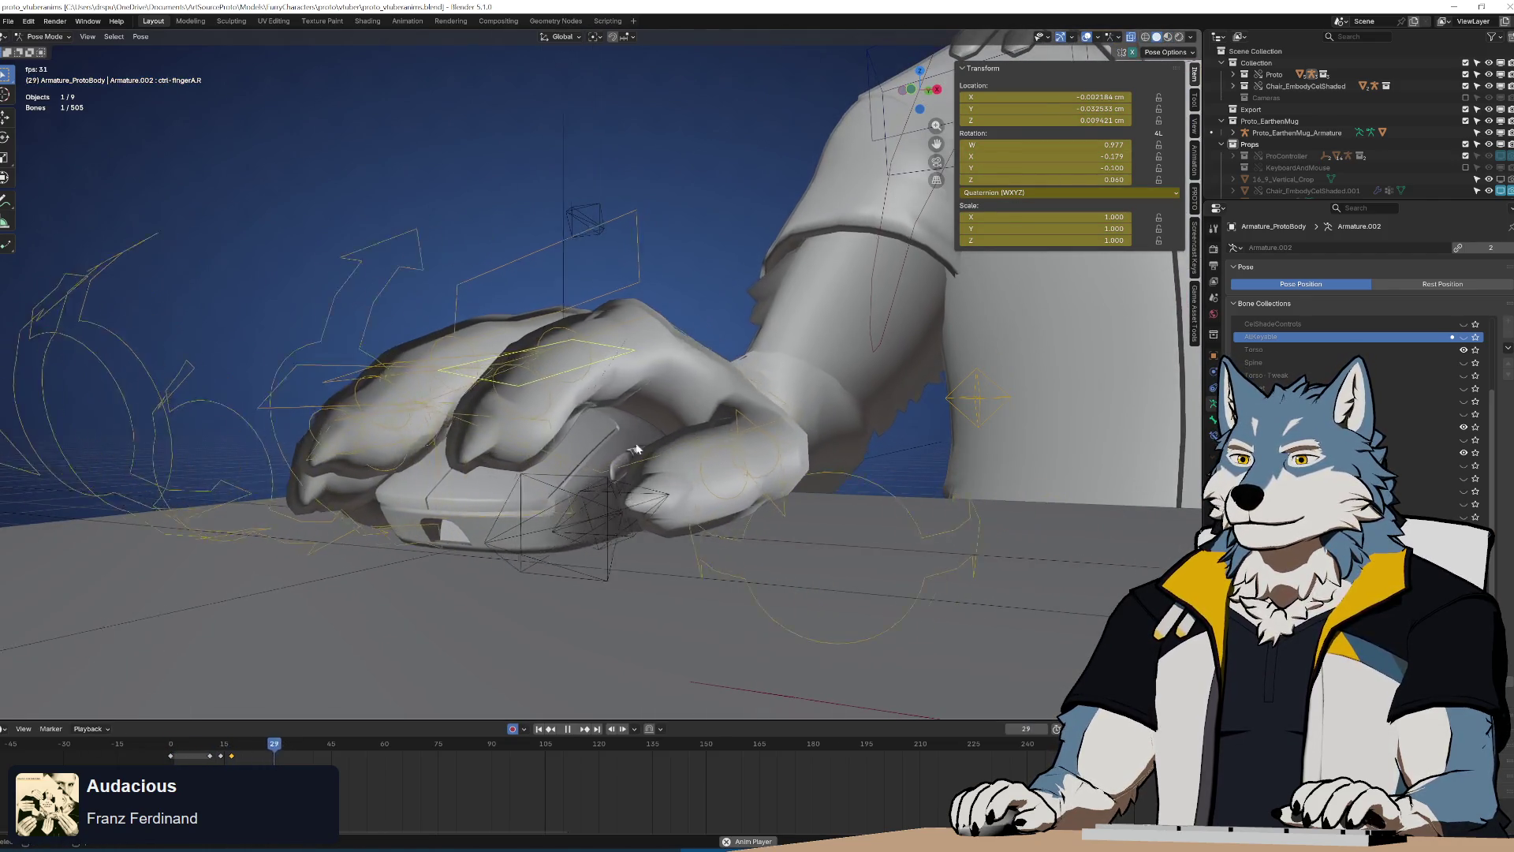
{"action": "scroll", "coordinate": [708, 433], "scroll_direction": "down", "scroll_amount": 5}
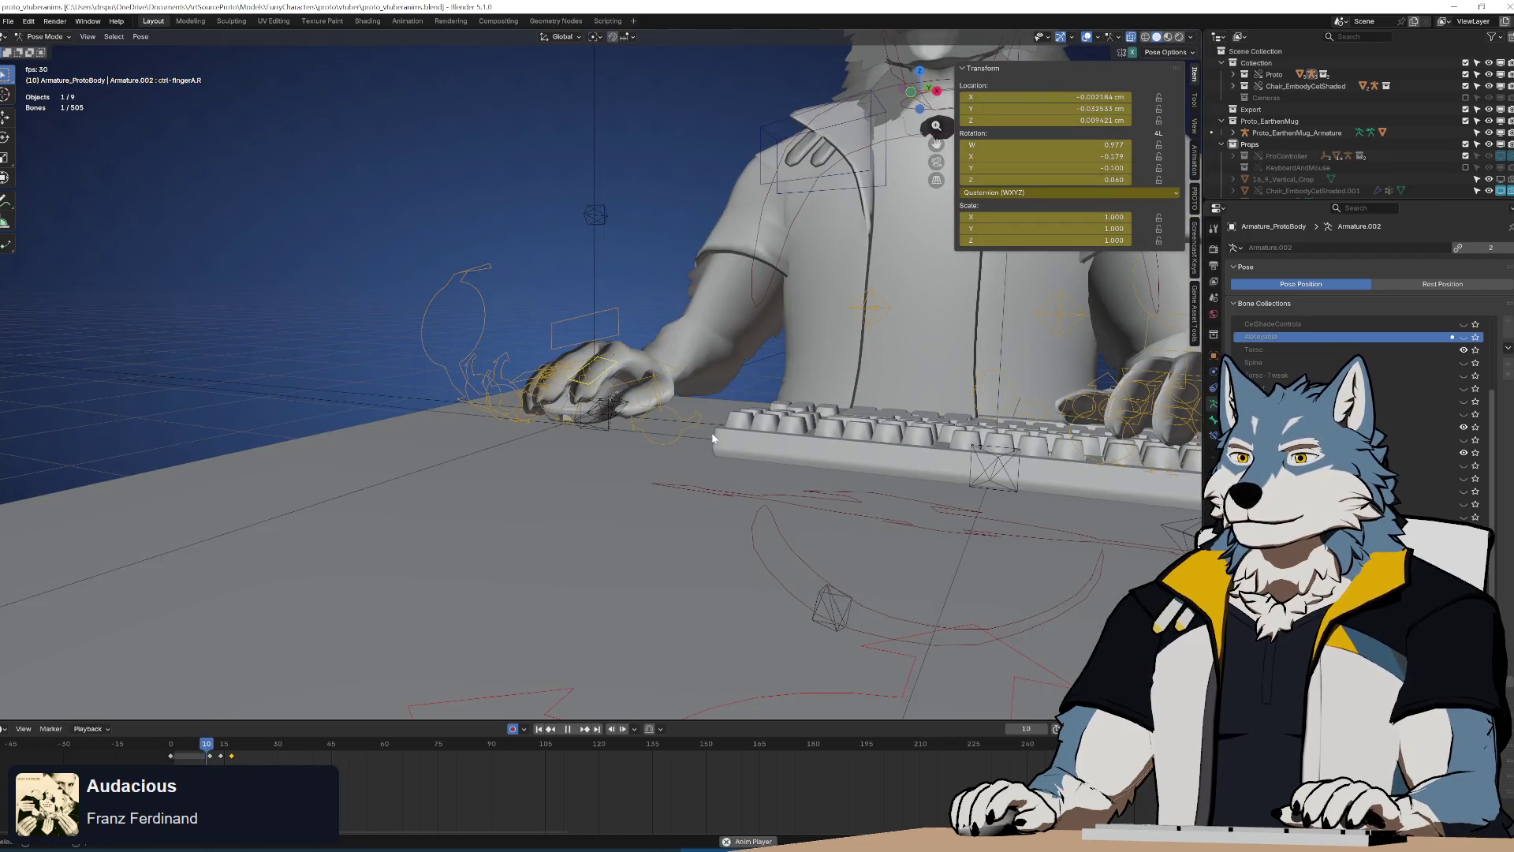